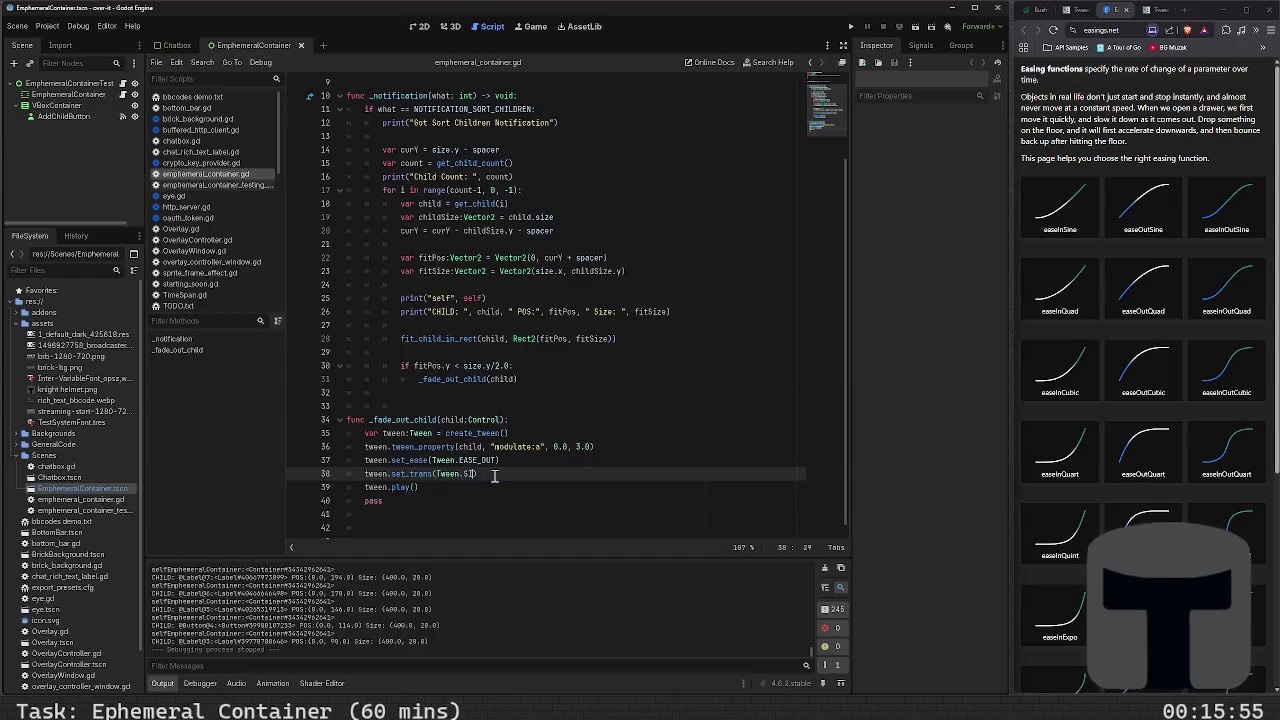
Give the fade-out tween a TRANS_SINE transition and save the script
key("Return")
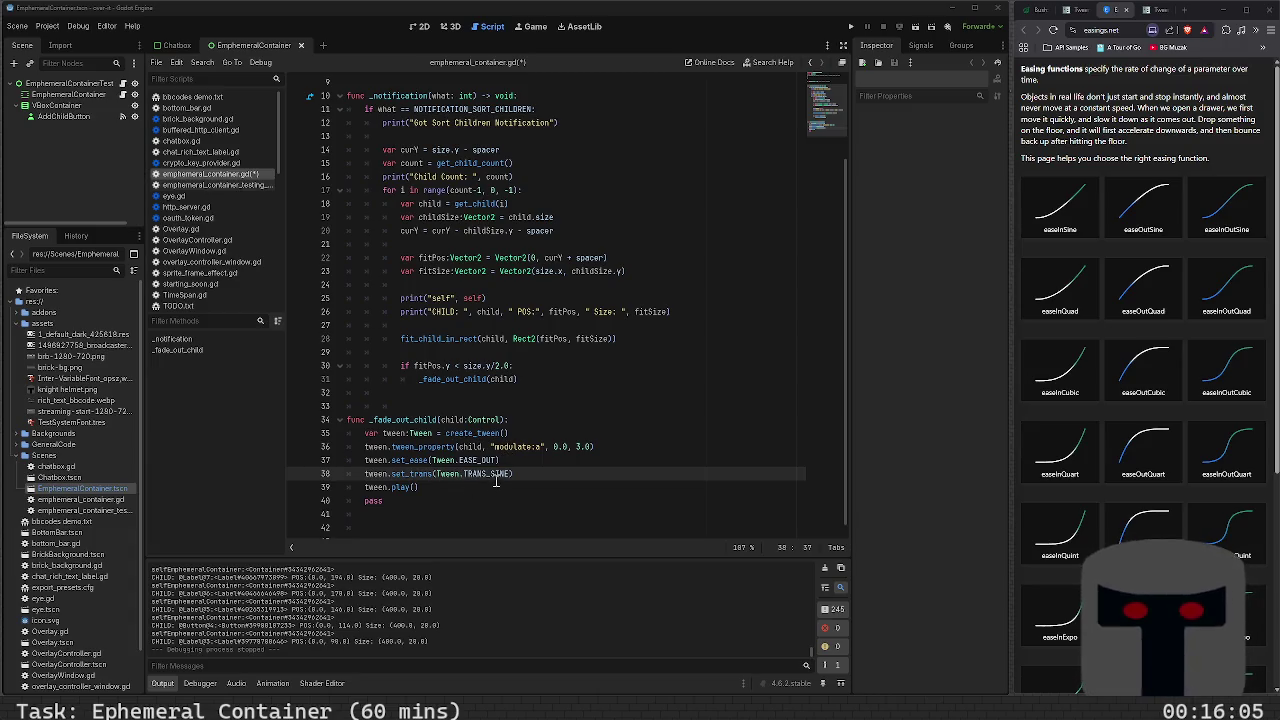
mouse_move(495, 480)
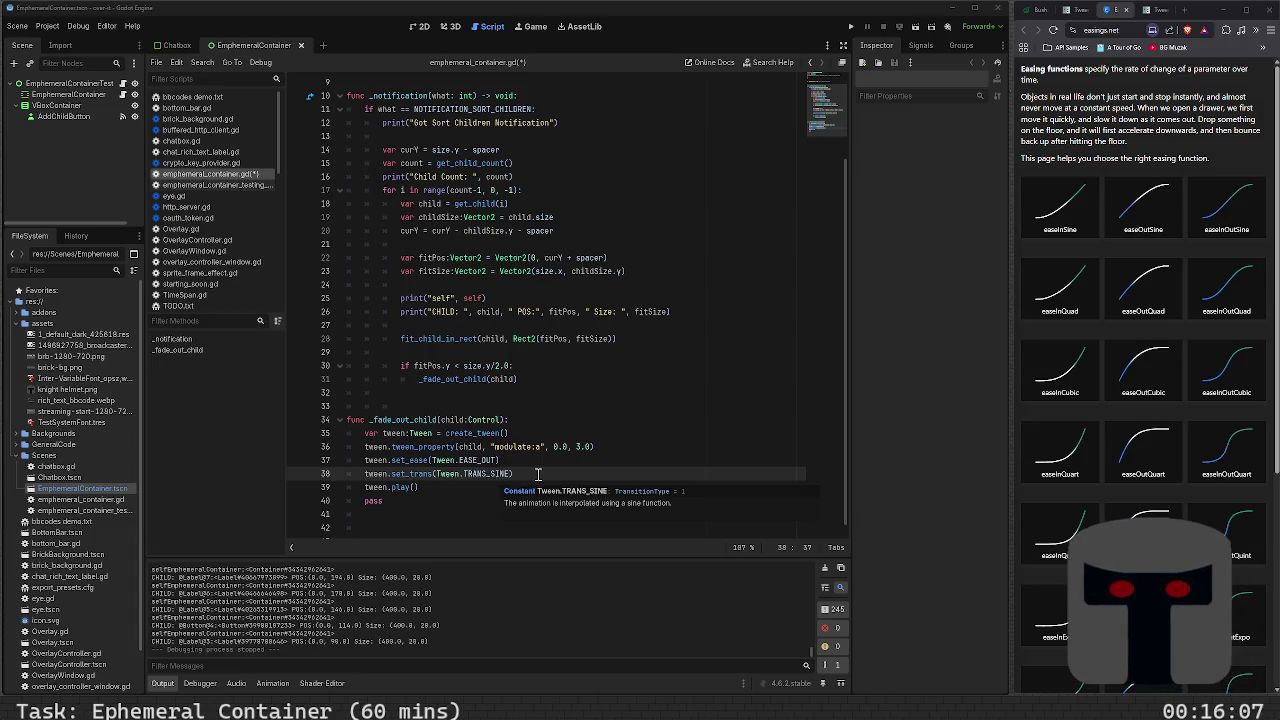
left_click(537, 476)
key("ctrl+s")
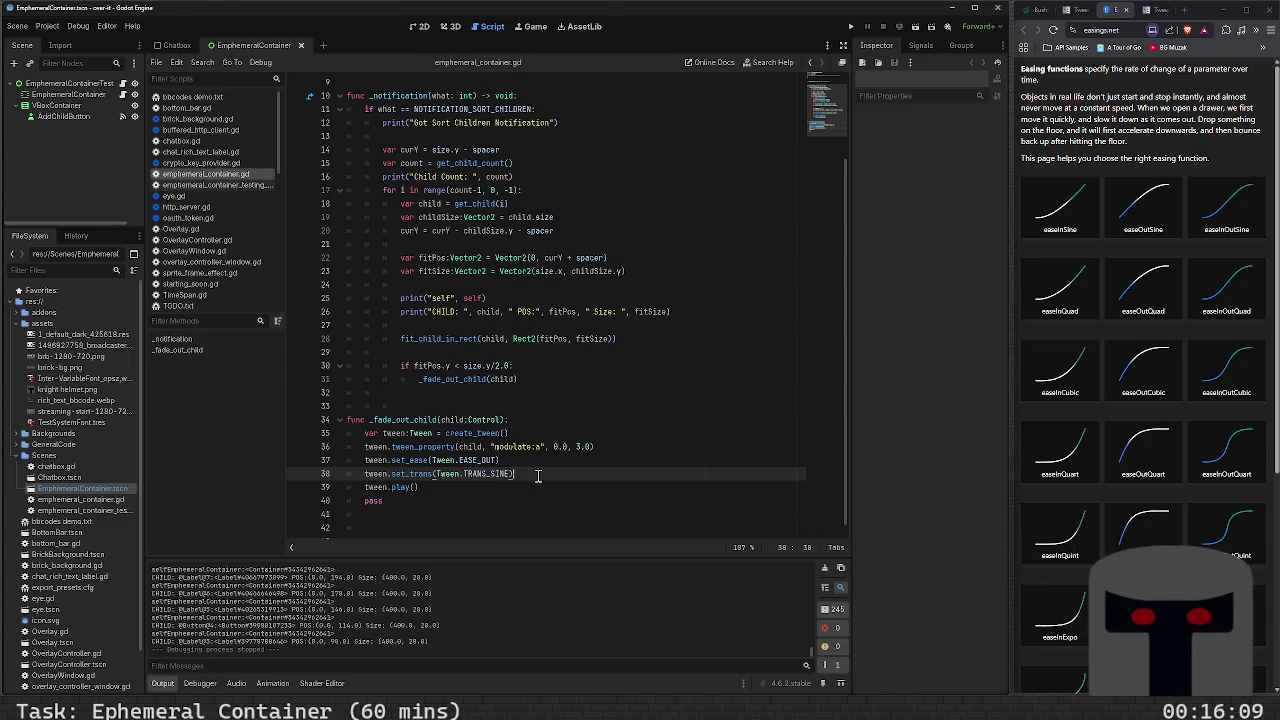
Change the tween_property duration on line 36 to 1.5 and run the project
left_click(579, 447)
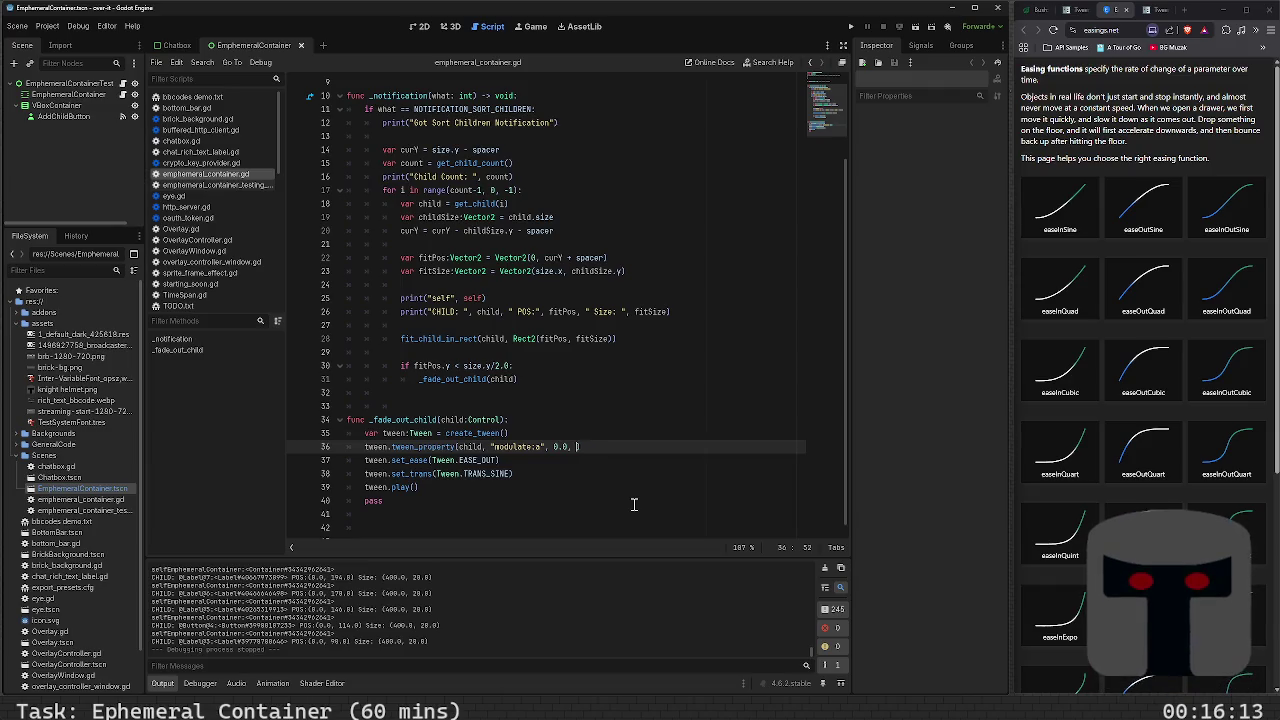
type("41.")
key("BackSpace")
key("BackSpace")
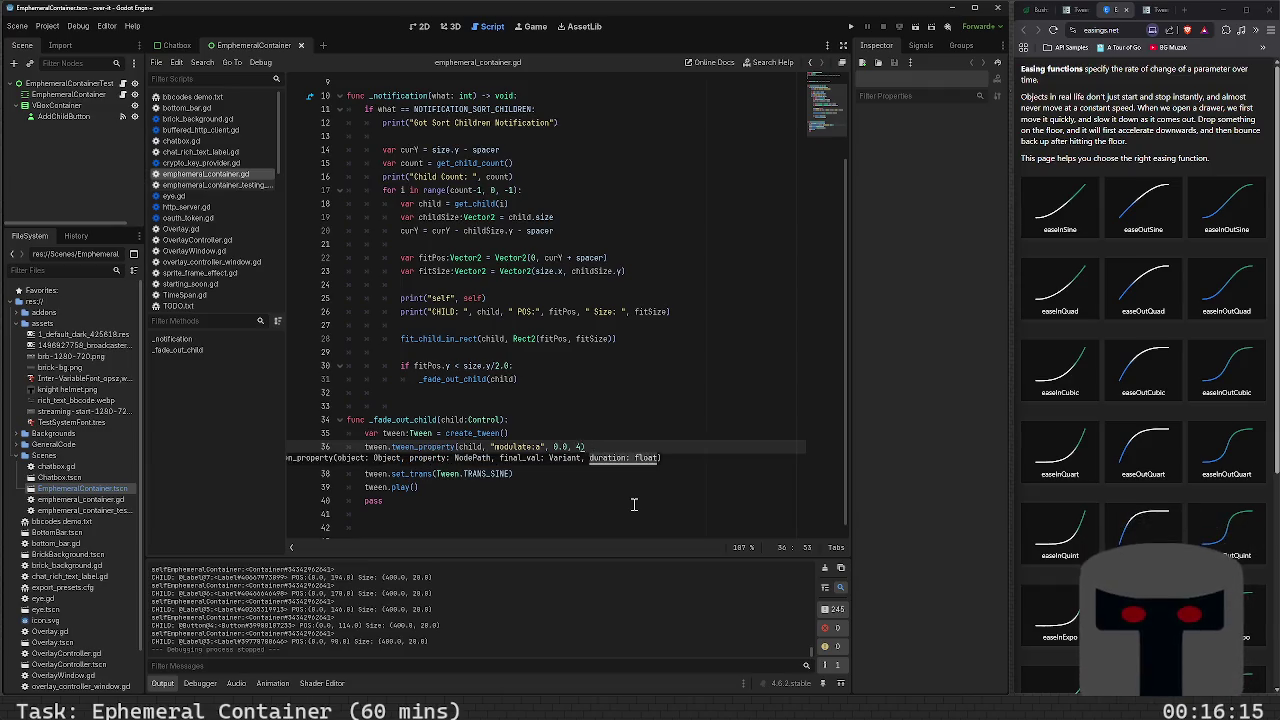
type(".0")
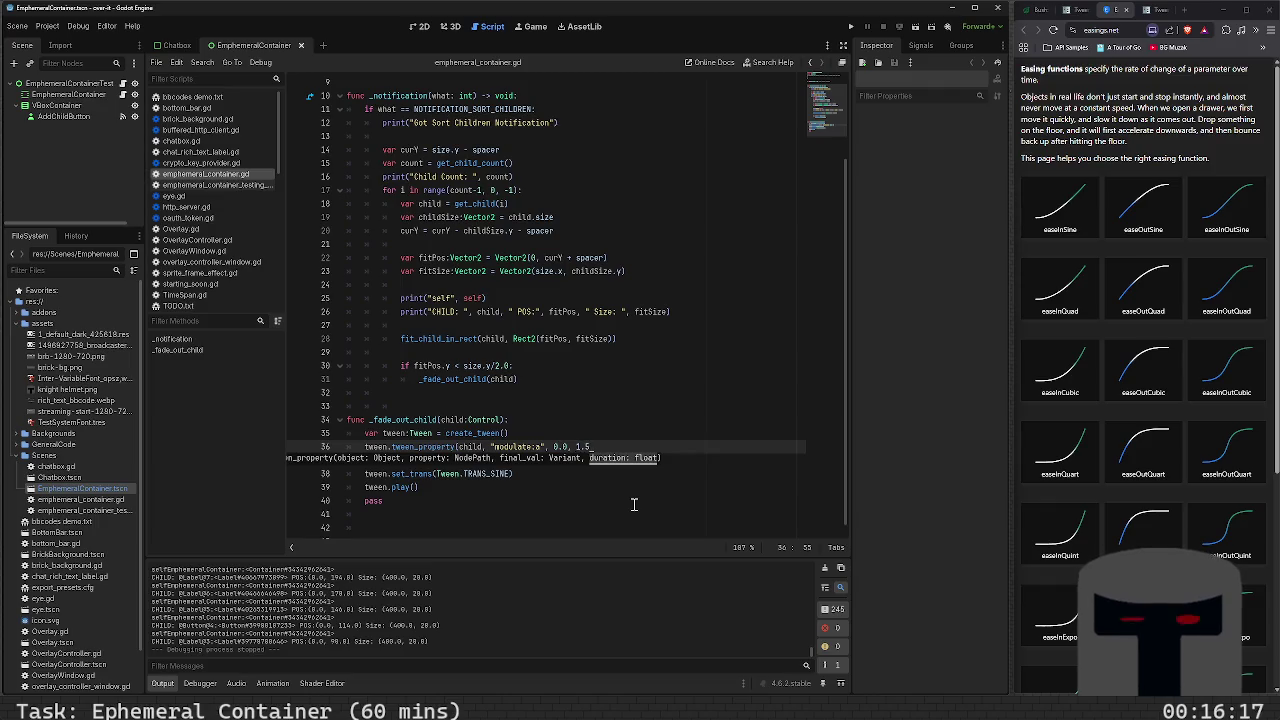
key("F5")
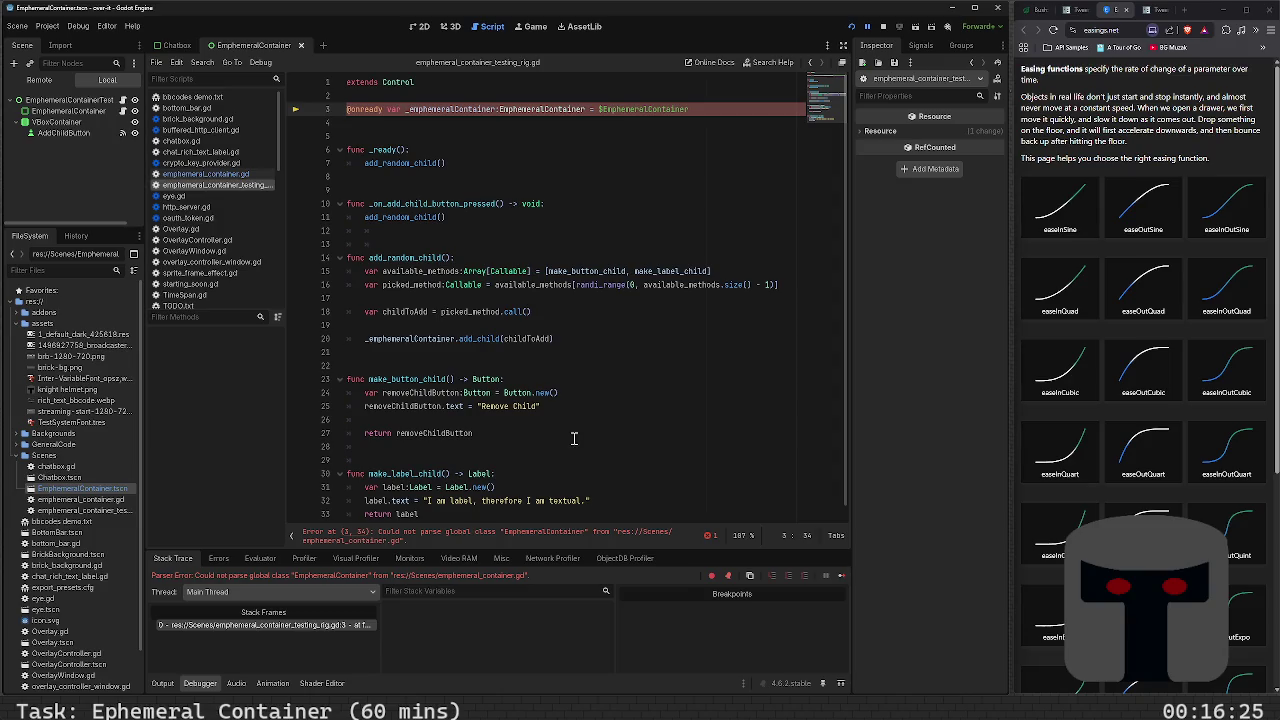
Reopen emphemeral_container.gd from the open-scripts list
scroll(579, 438, "down", 1)
scroll(579, 438, "up", 1)
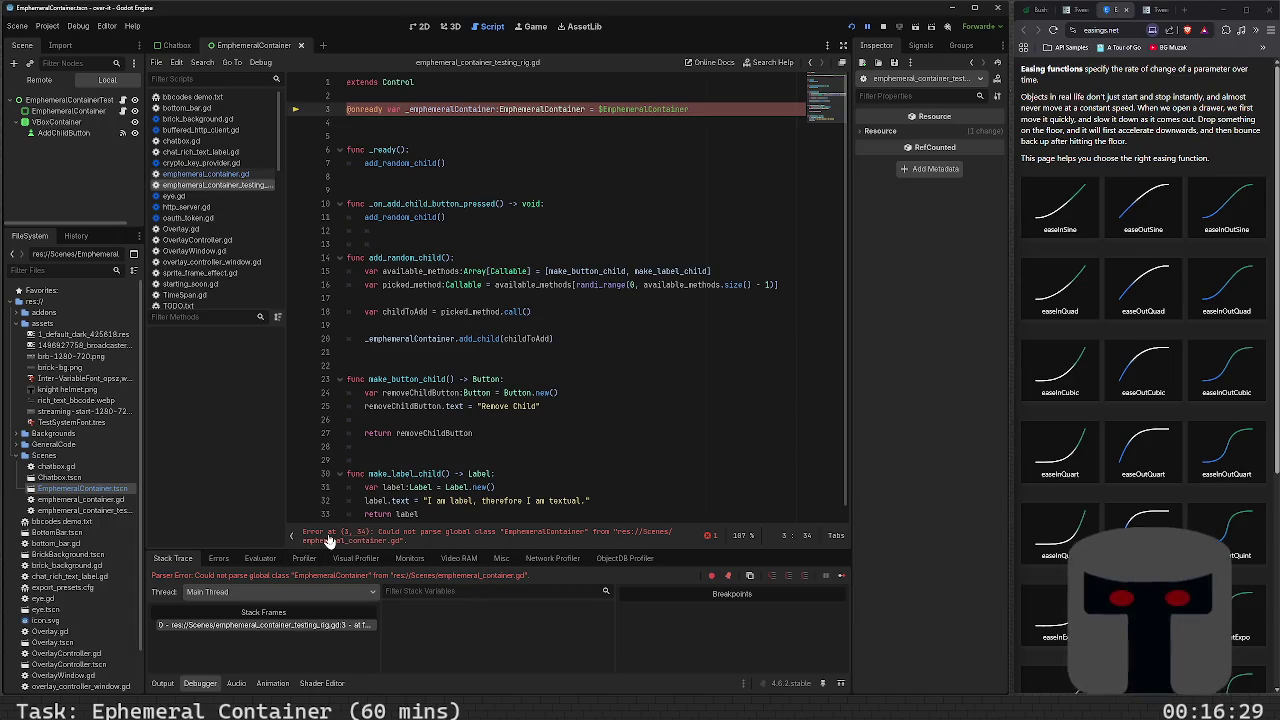
left_click(290, 538)
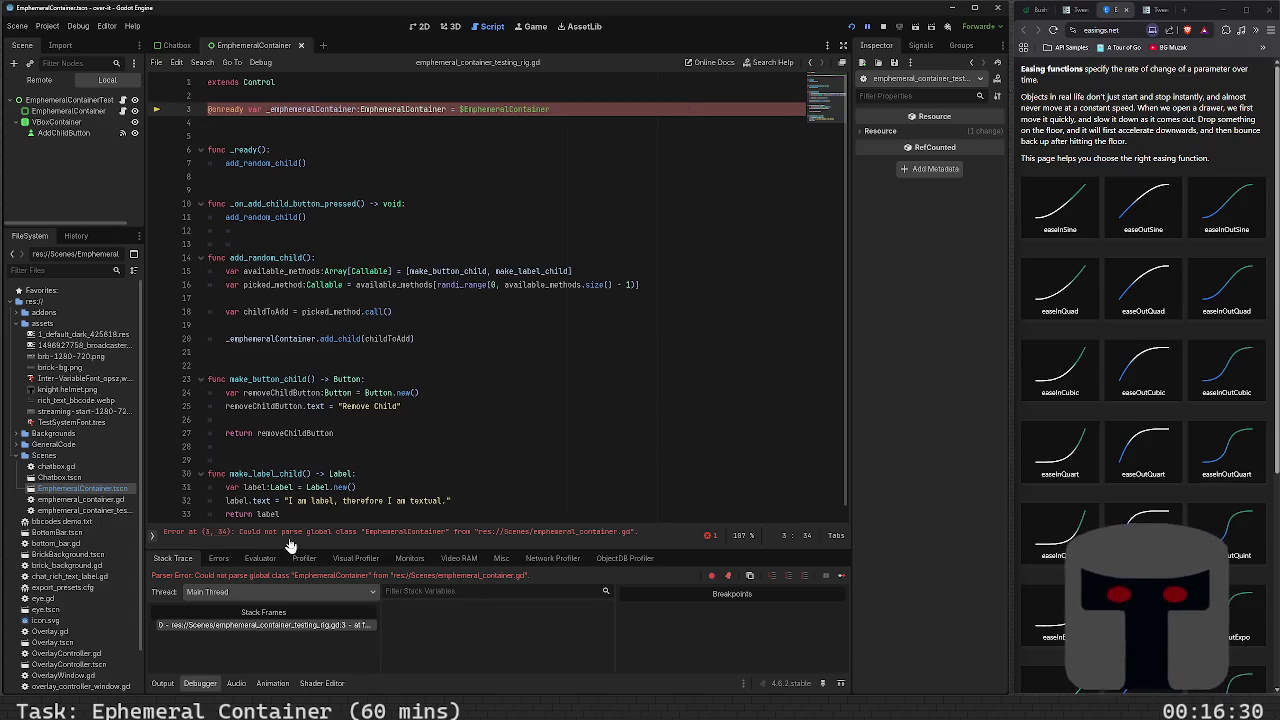
left_click(155, 538)
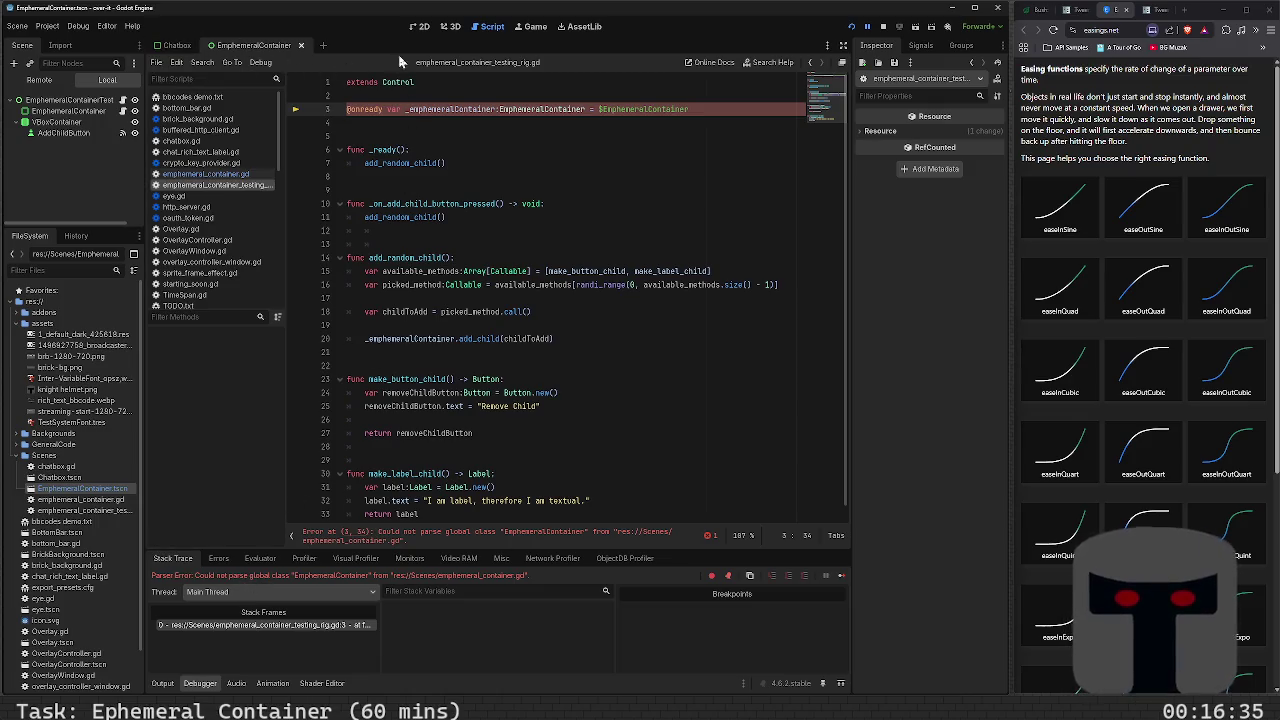
left_click(248, 175)
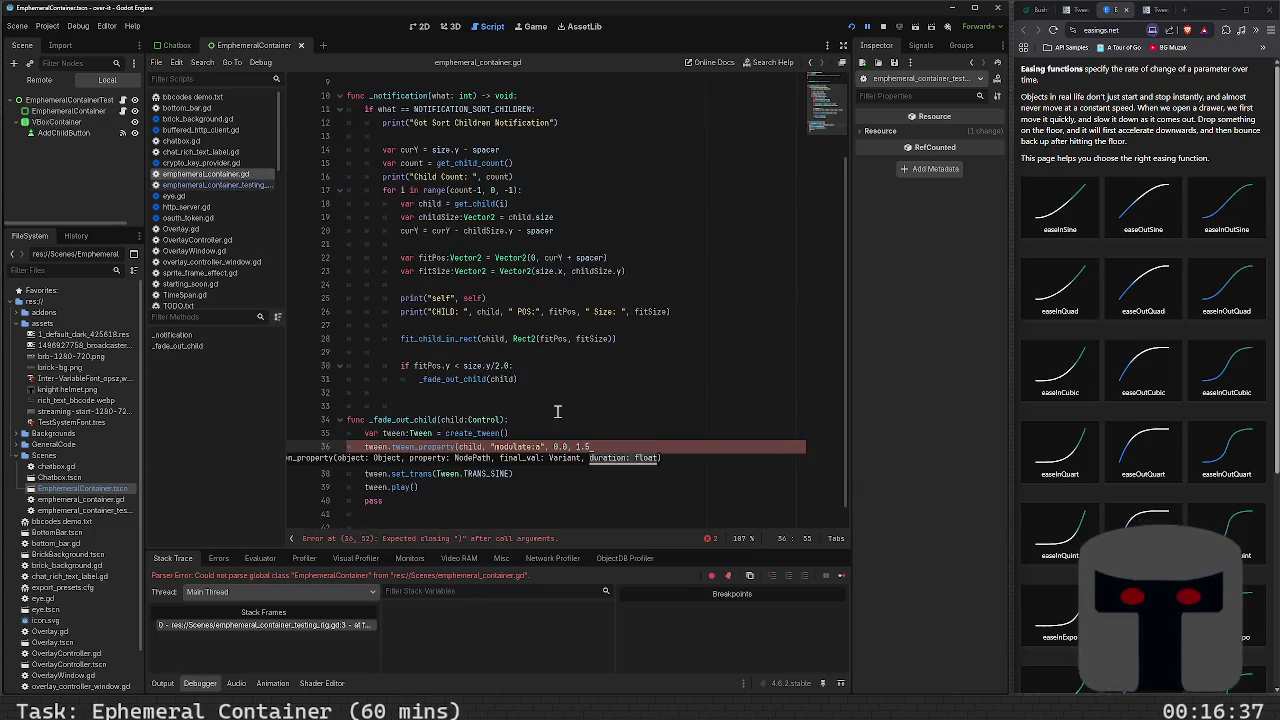
Add the missing ')' after 1.5 on line 36, save, and dismiss the load error
left_click(609, 451)
type(")")
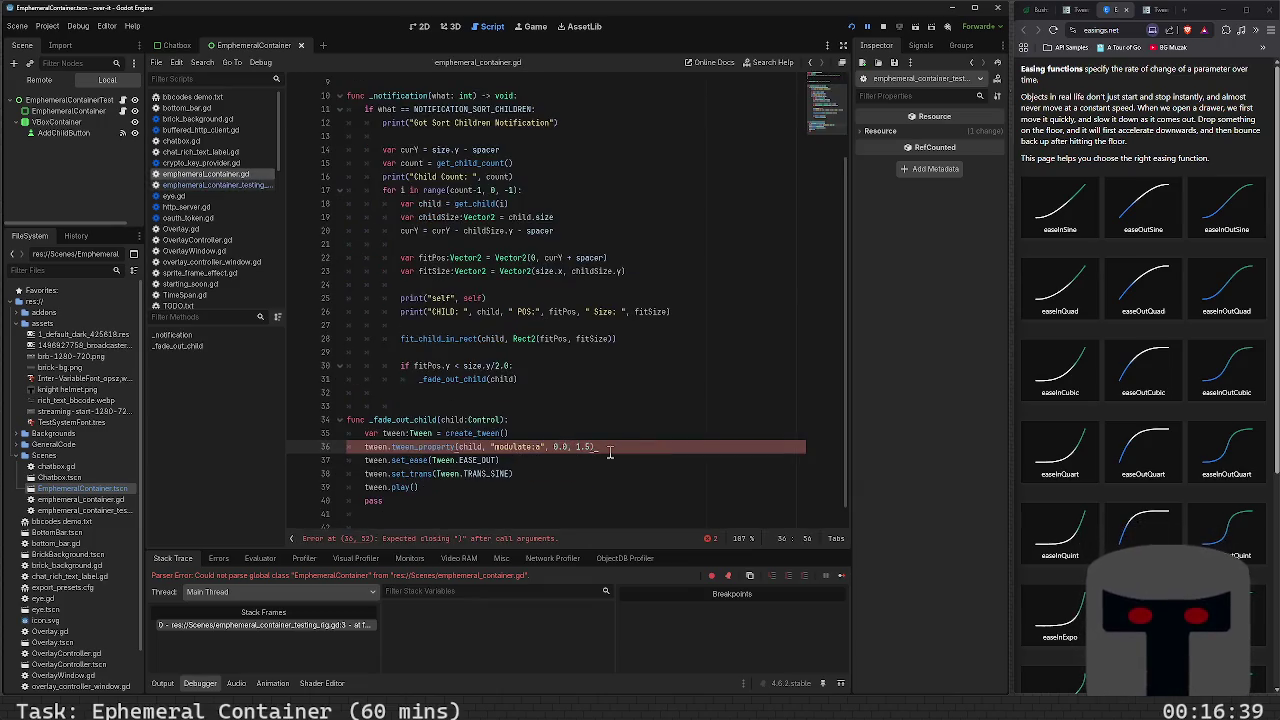
key("ctrl+s")
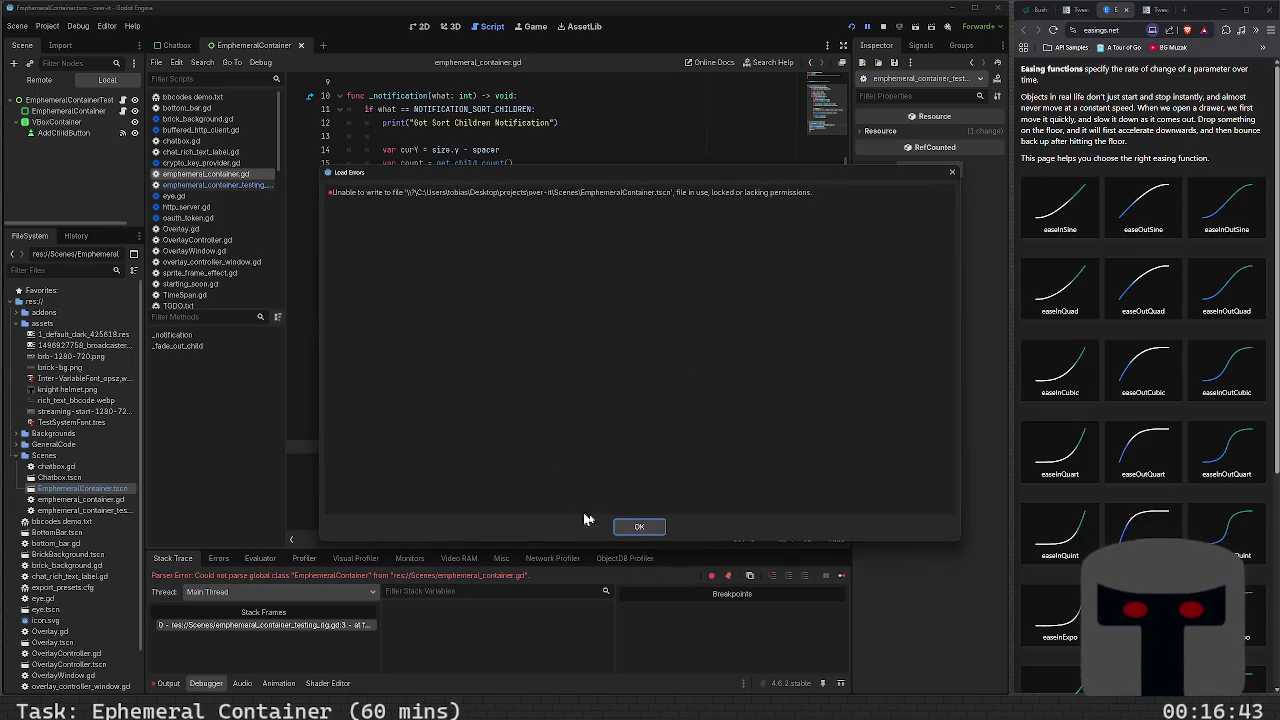
left_click(641, 531)
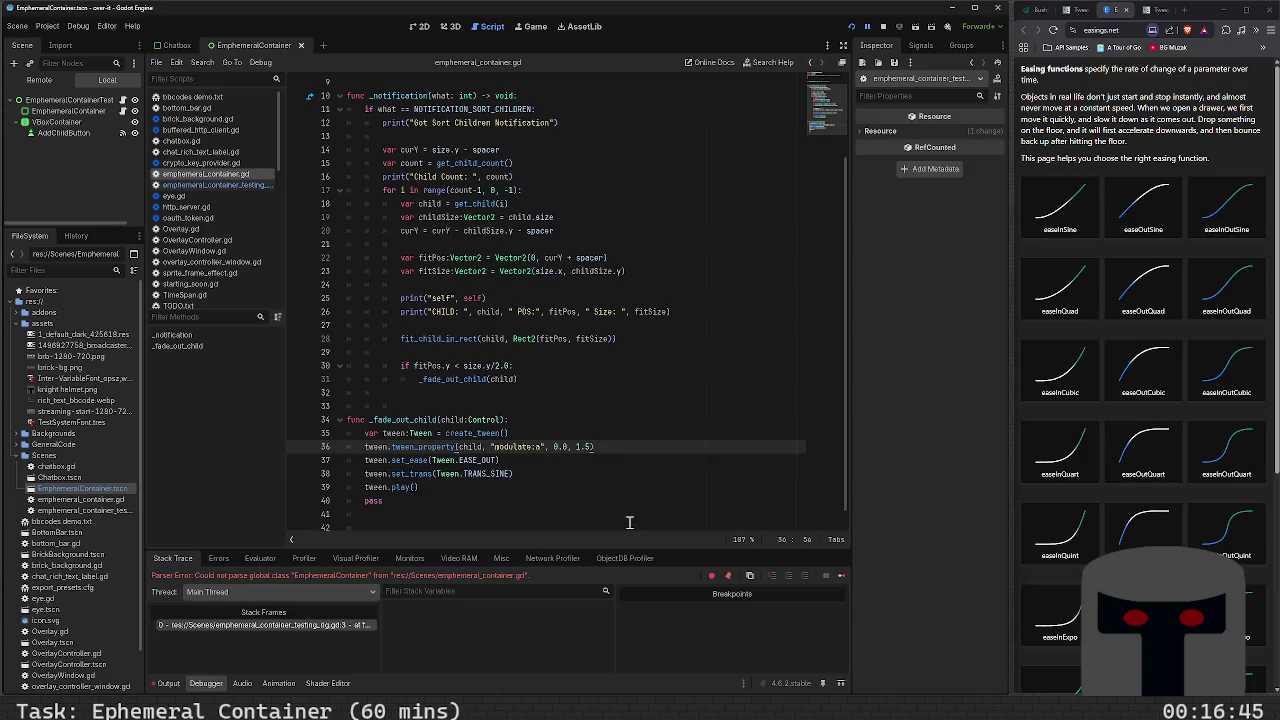
Run the project, add thirteen children until the oldest fade out, then close the game
key("F5")
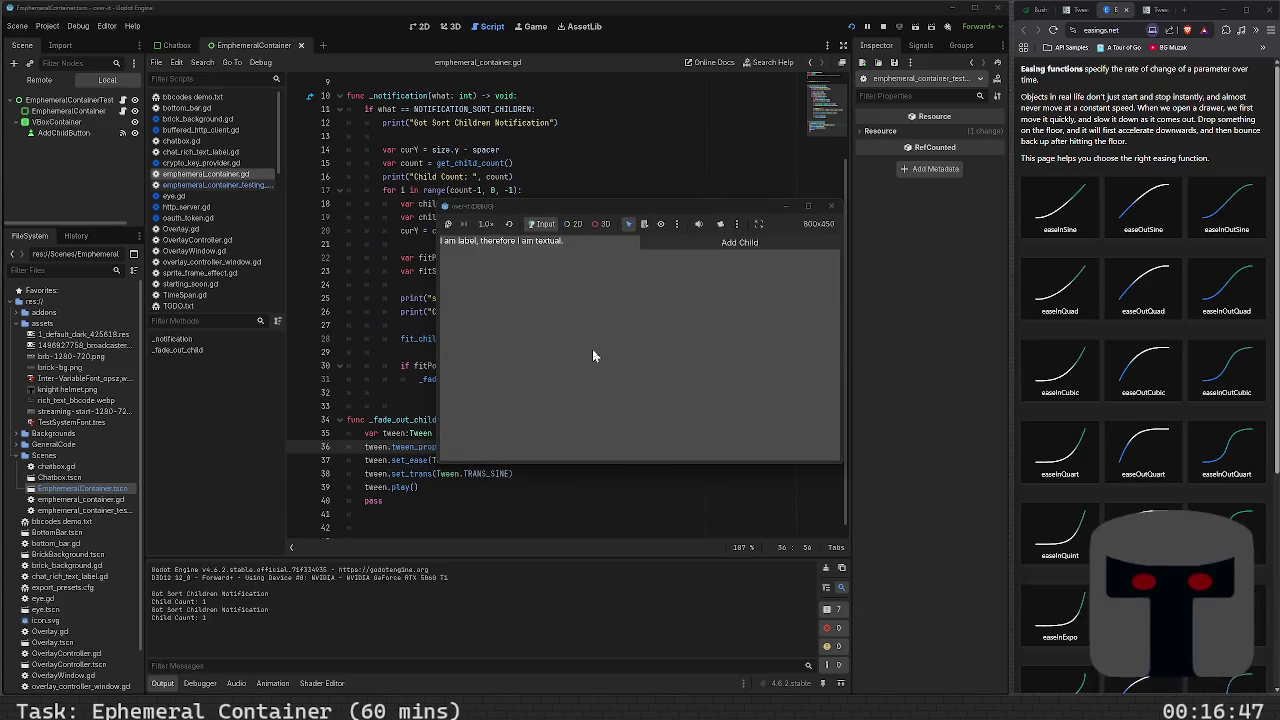
left_click(698, 242)
left_click(698, 241)
left_click(698, 241)
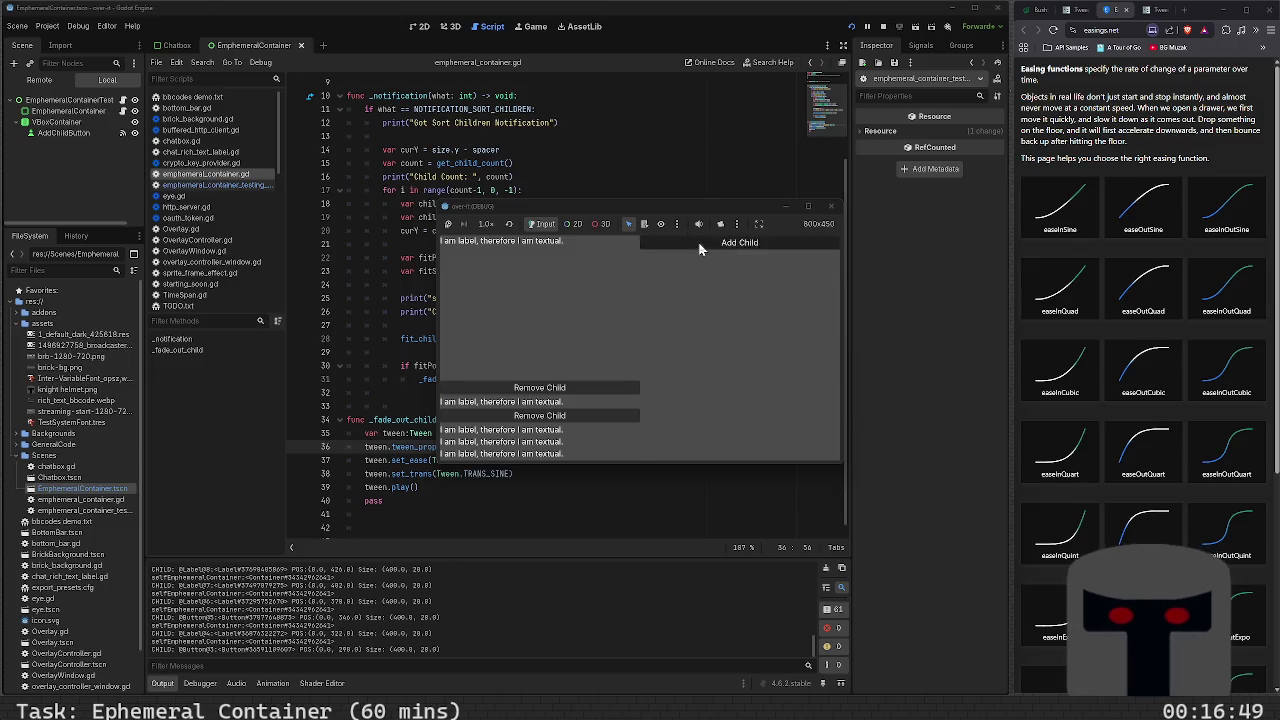
left_click(699, 245)
left_click(700, 249)
left_click(700, 249)
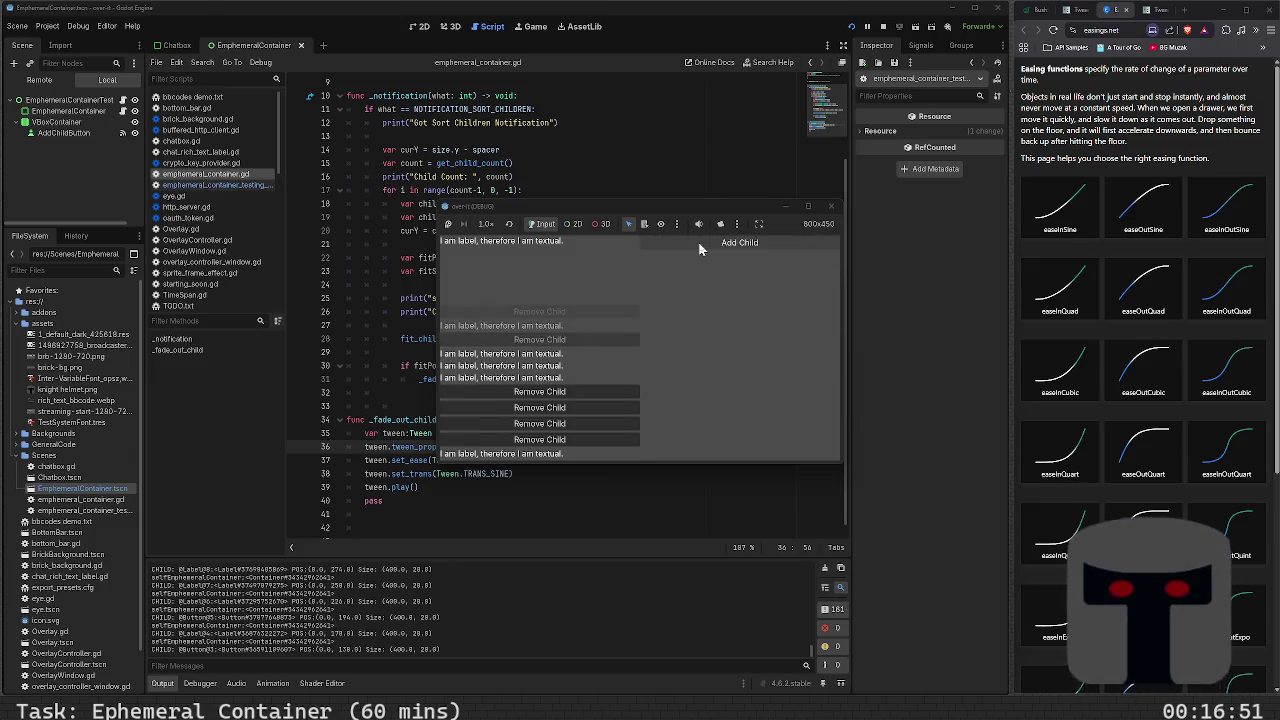
left_click(700, 249)
left_click(700, 249)
left_click(700, 249)
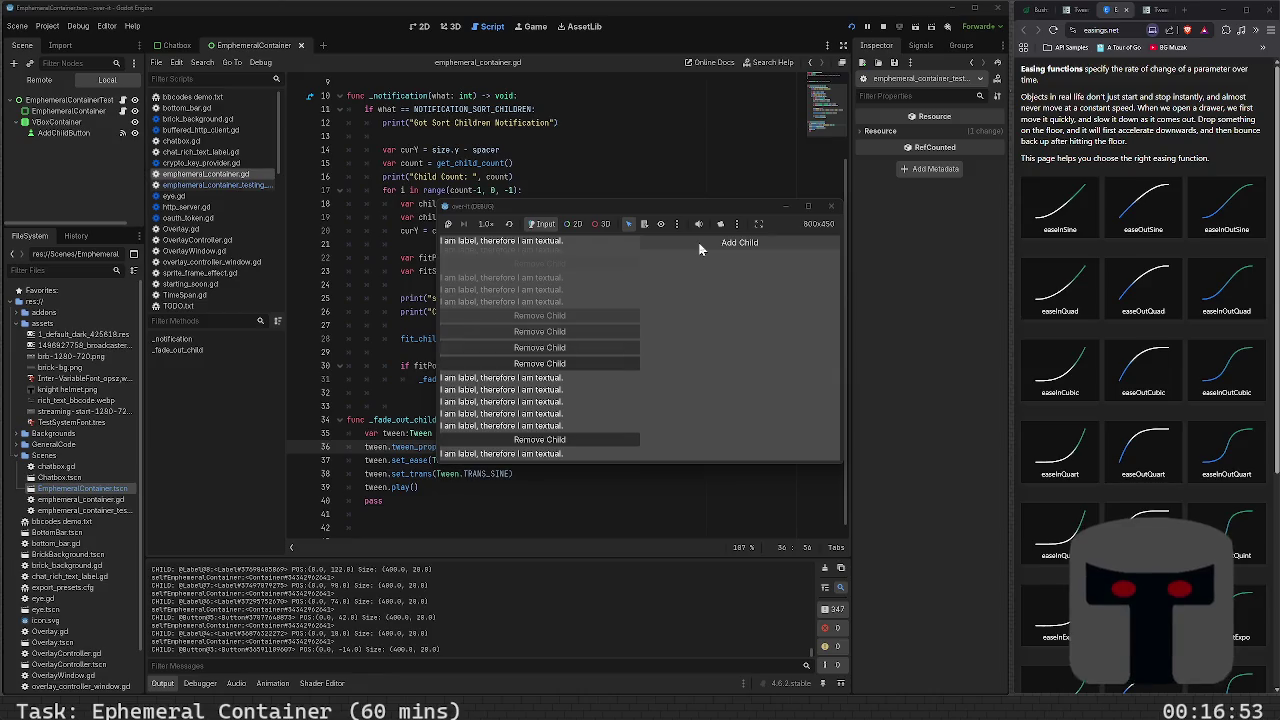
left_click(700, 249)
left_click(700, 249)
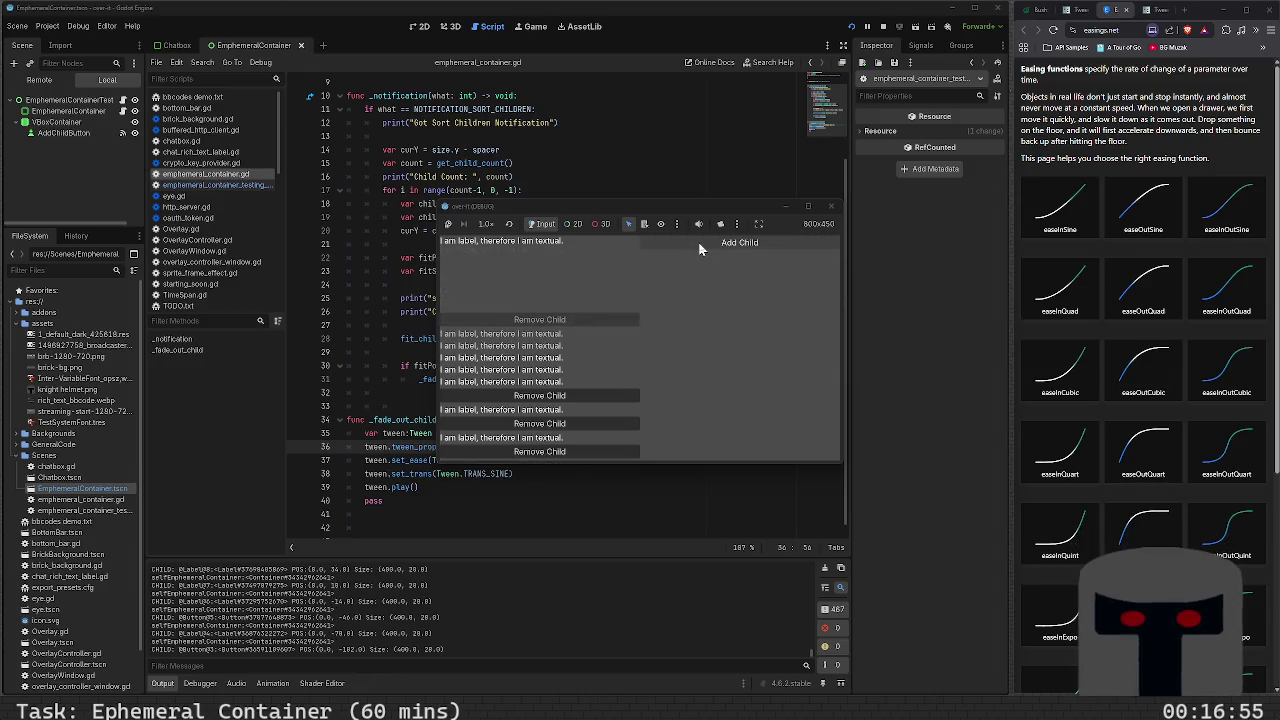
left_click(700, 249)
left_click(700, 249)
left_click(700, 249)
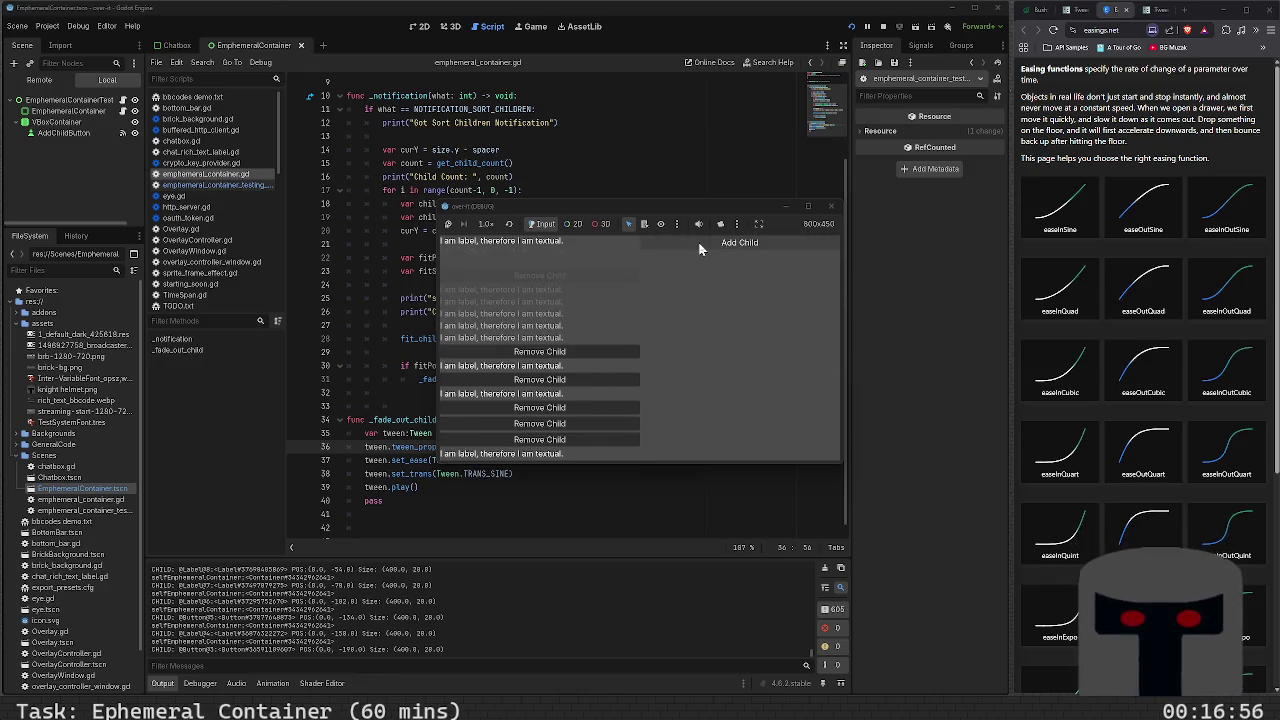
left_click(831, 207)
left_click(497, 478)
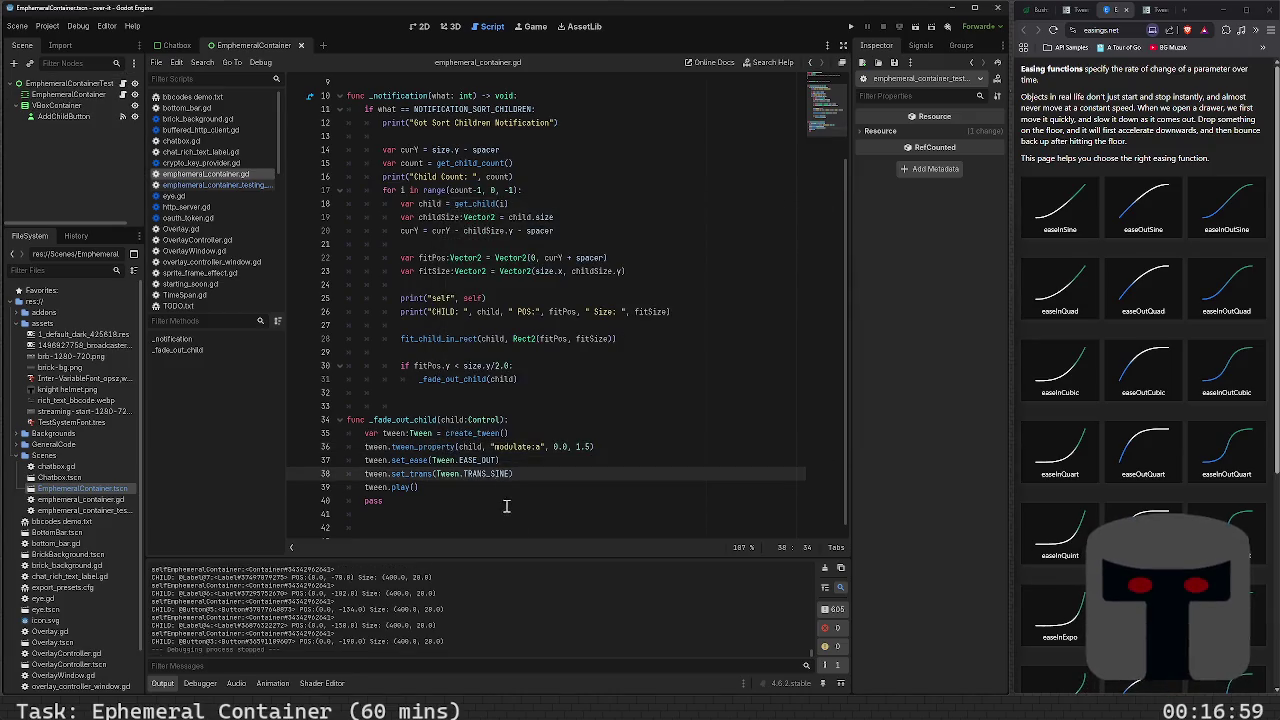
Review the Tween docs examples that chain tween_property and end with tween_callback($sprite.queue_free)
left_click(508, 499)
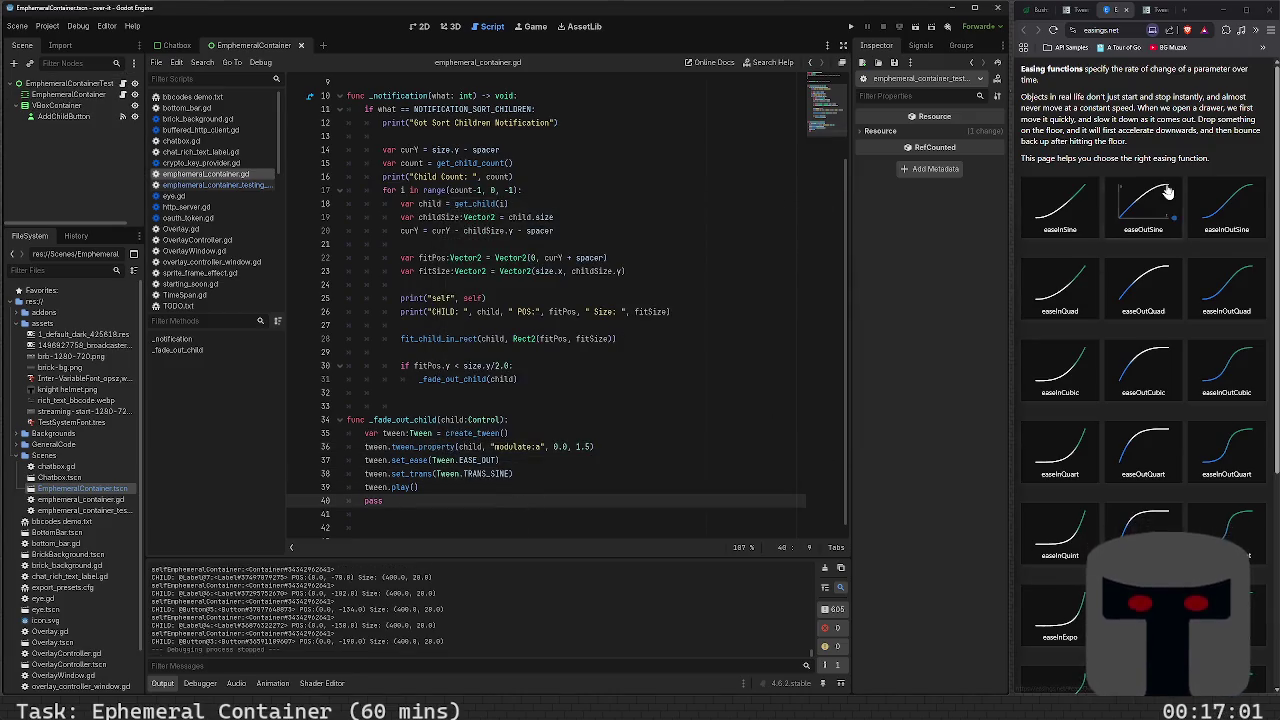
left_click(1078, 14)
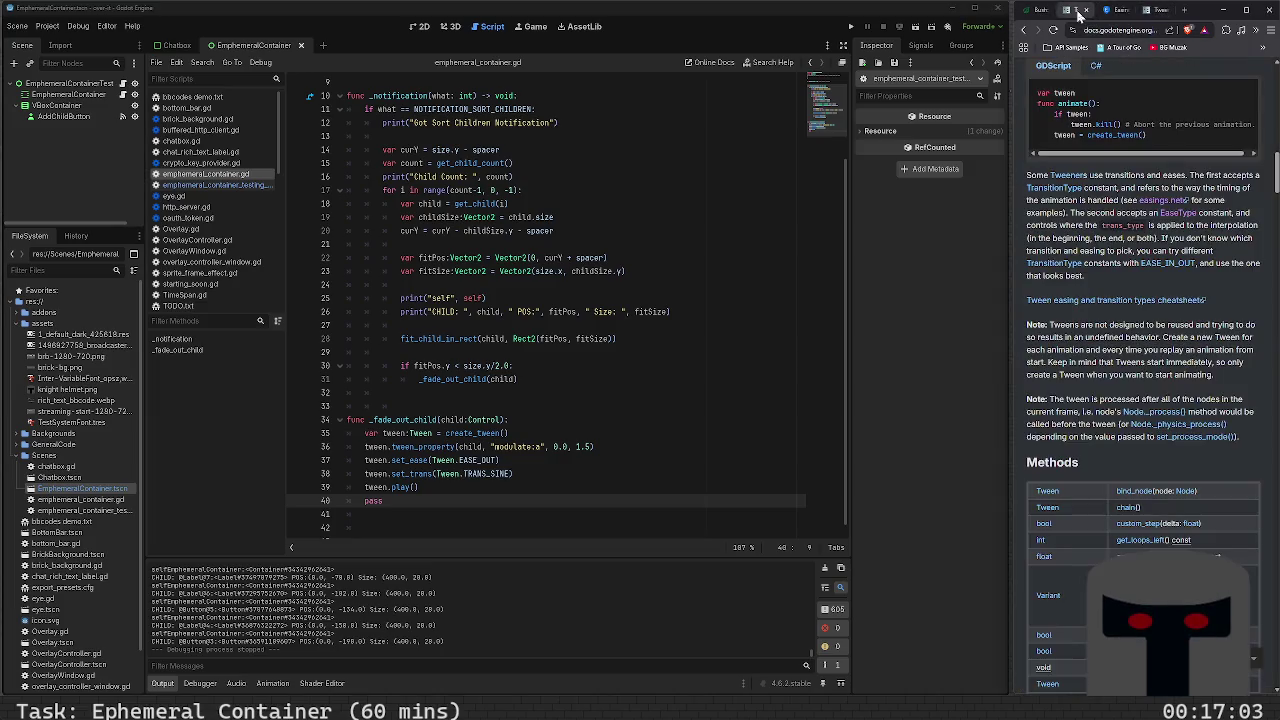
scroll(1107, 360, "up", 3)
scroll(1107, 360, "up", 4)
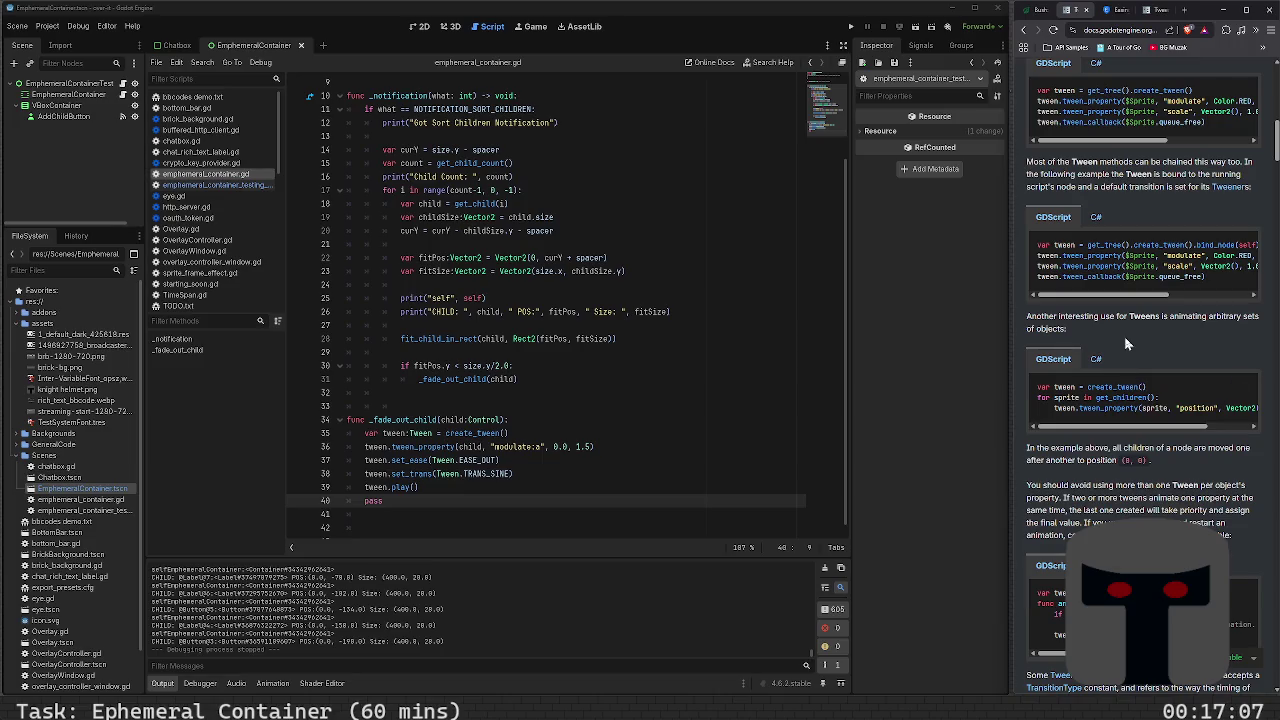
mouse_move(1107, 297)
left_mouse_down()
mouse_move(1159, 295)
mouse_move(1107, 296)
left_mouse_up()
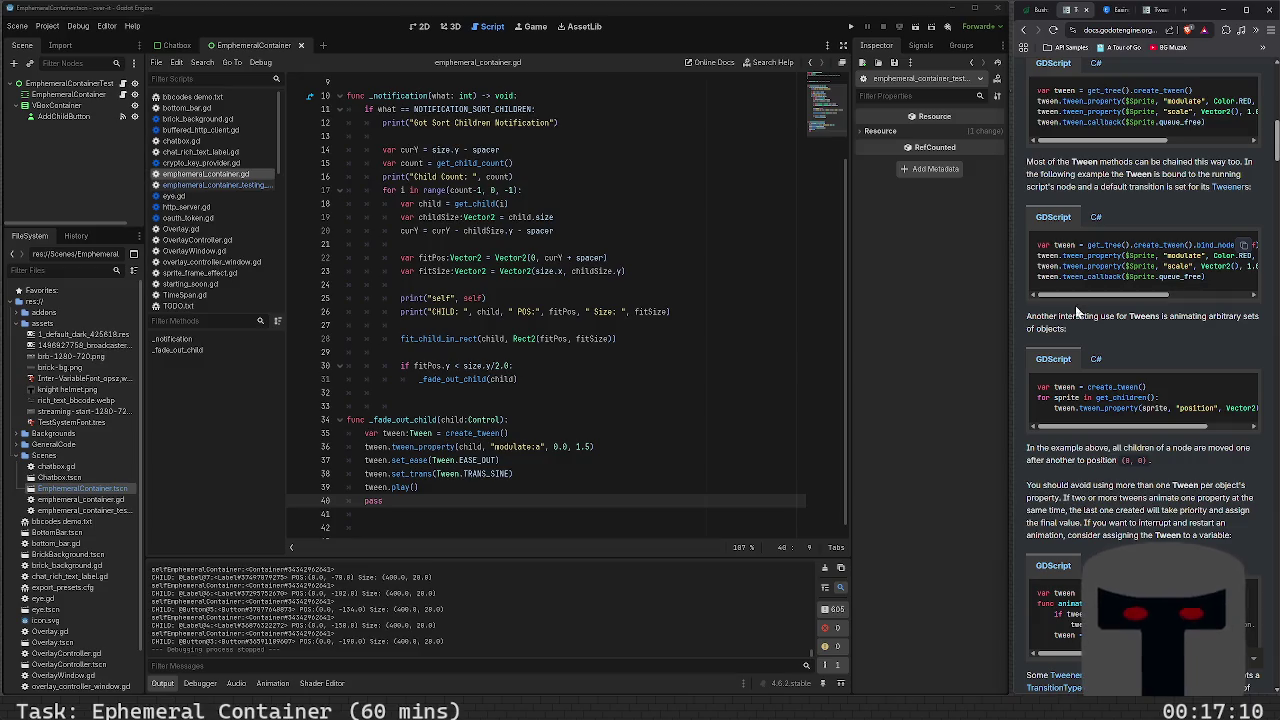
left_click(565, 490)
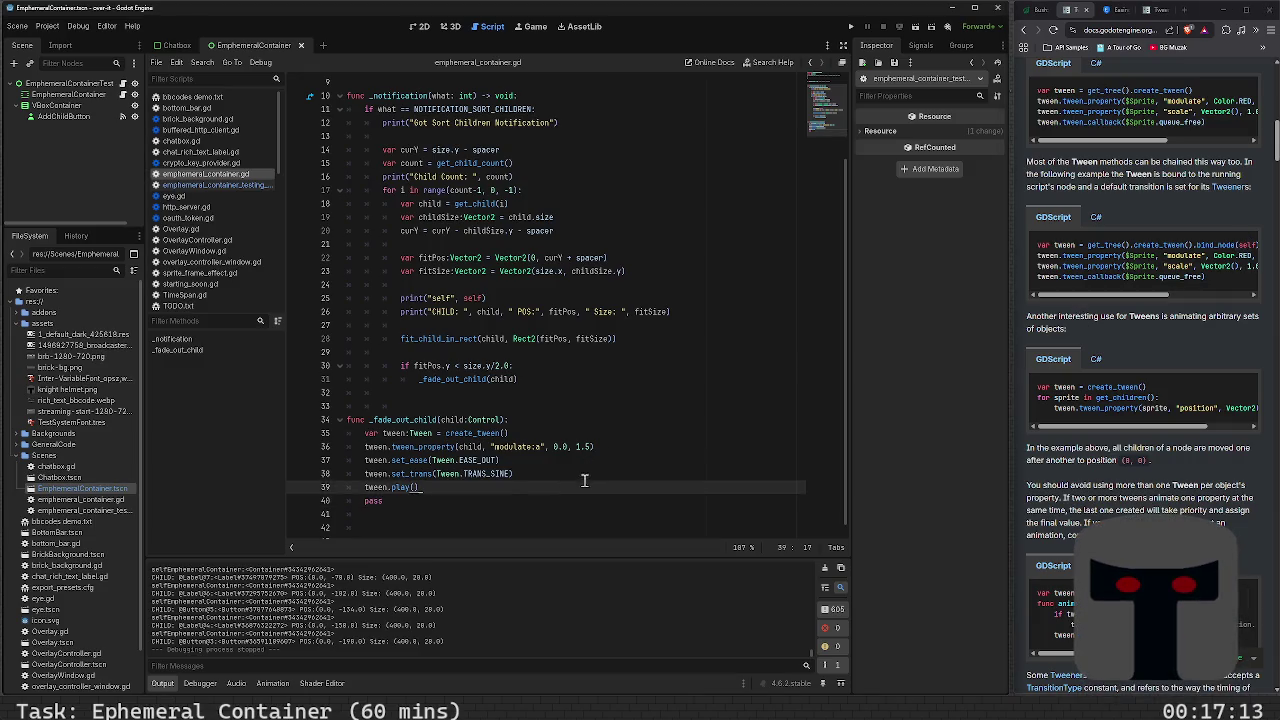
Insert line 39 above tween.play() starting tween.tween_callback( with a _faded_out_child argument
key("Up")
key("End")
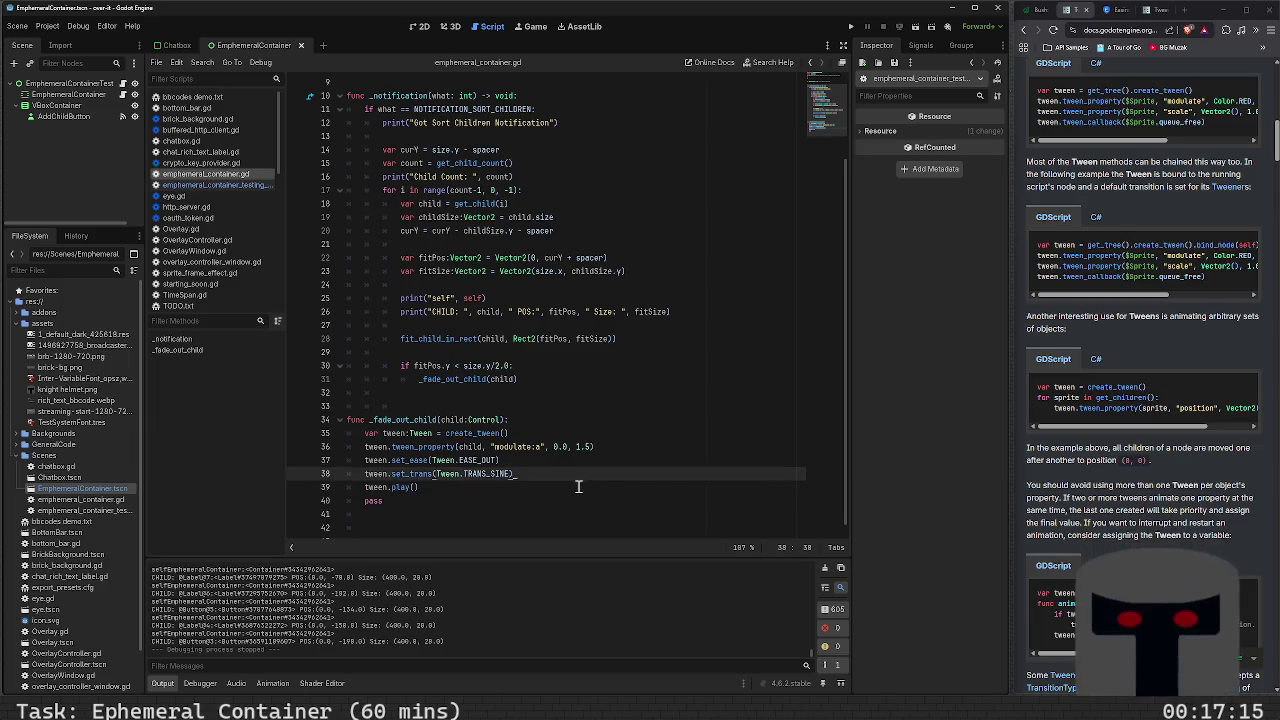
key("Return")
type("tween.twe")
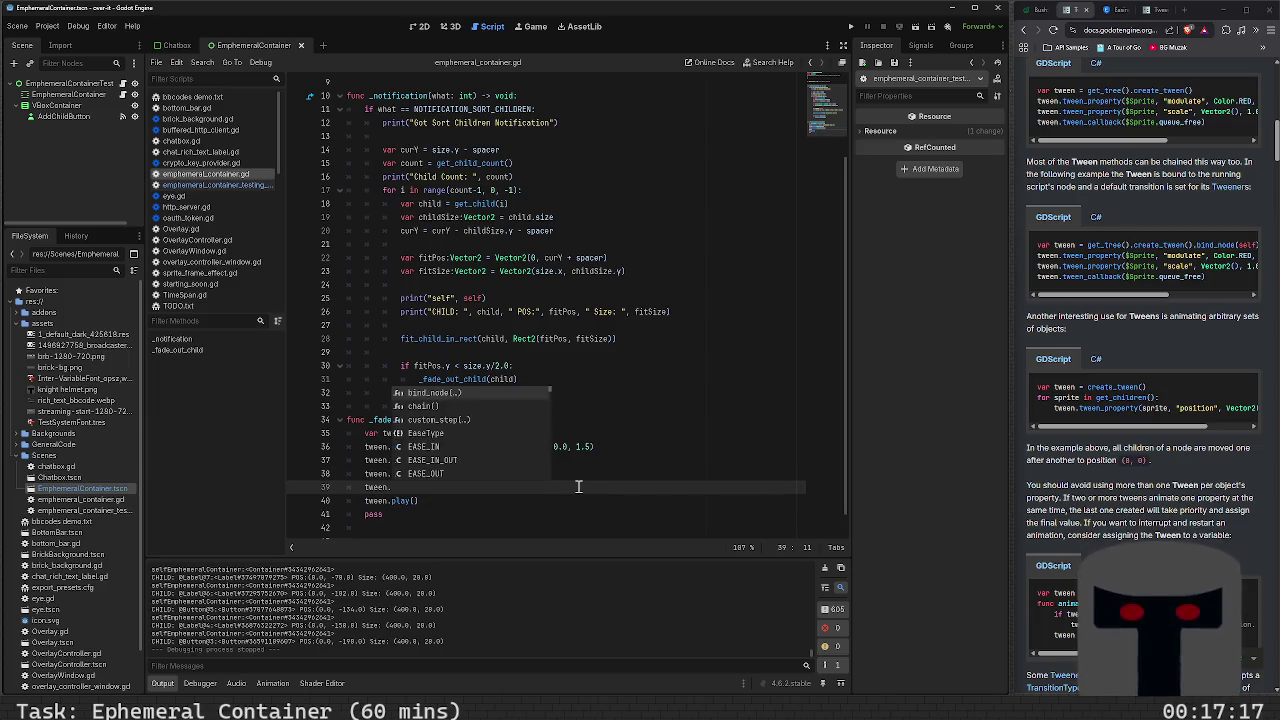
key("Return")
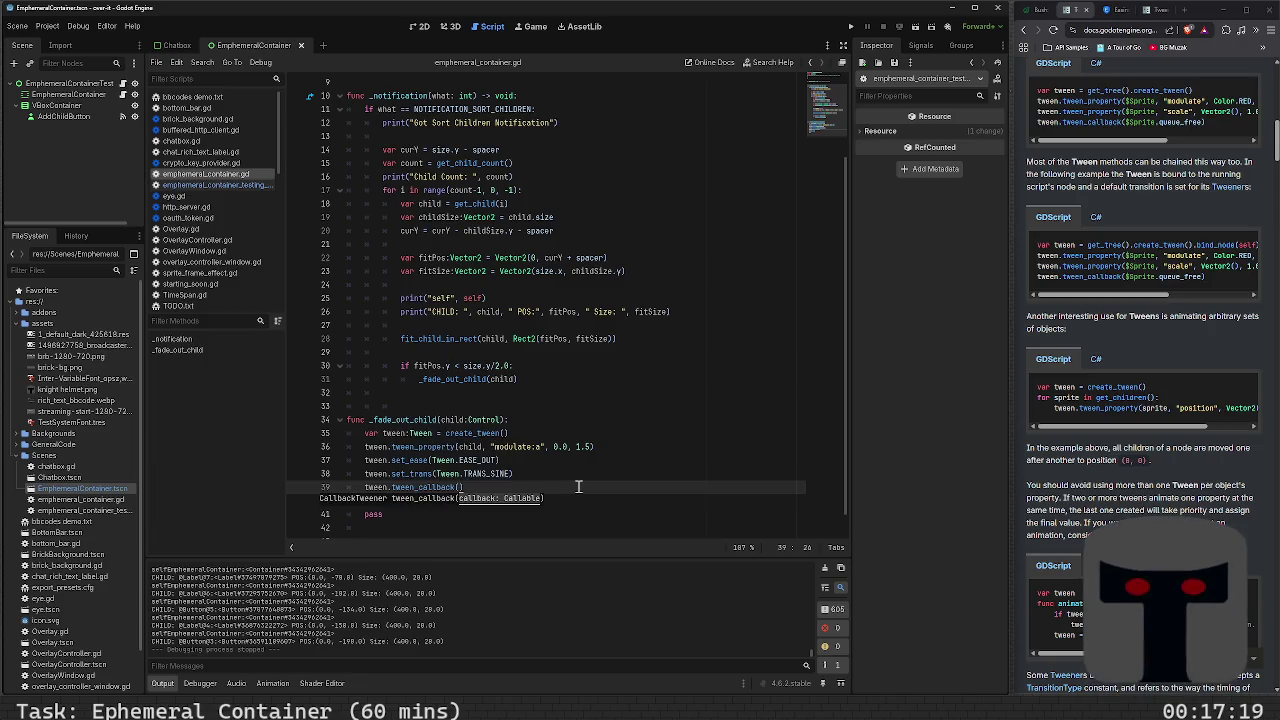
key("Delete")
type("child.")
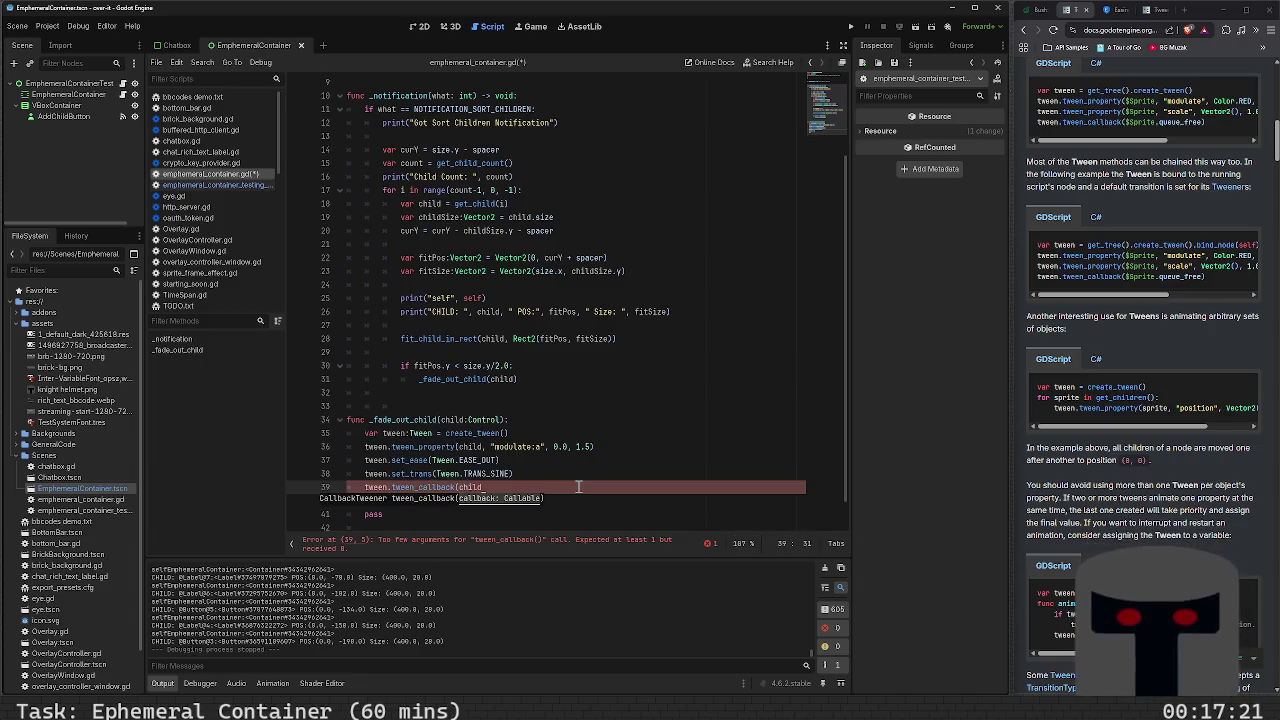
key("BackSpace")
key("BackSpace")
key("BackSpace")
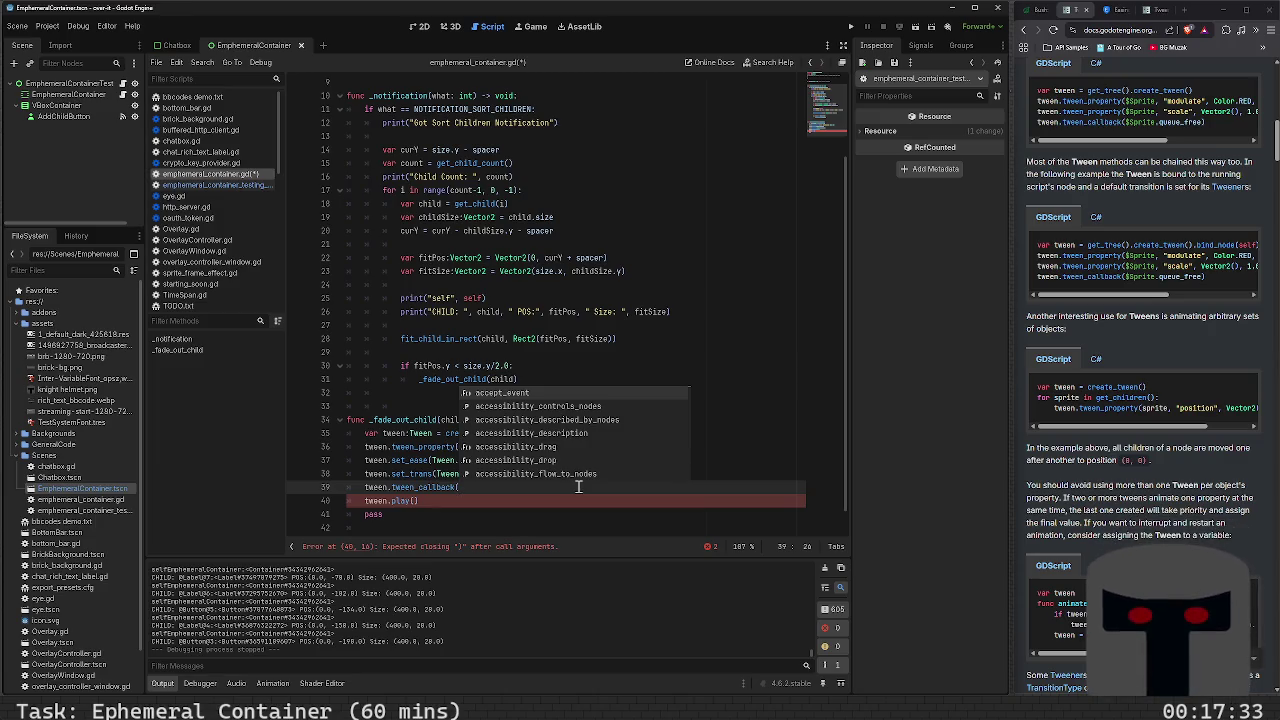
type("_fa")
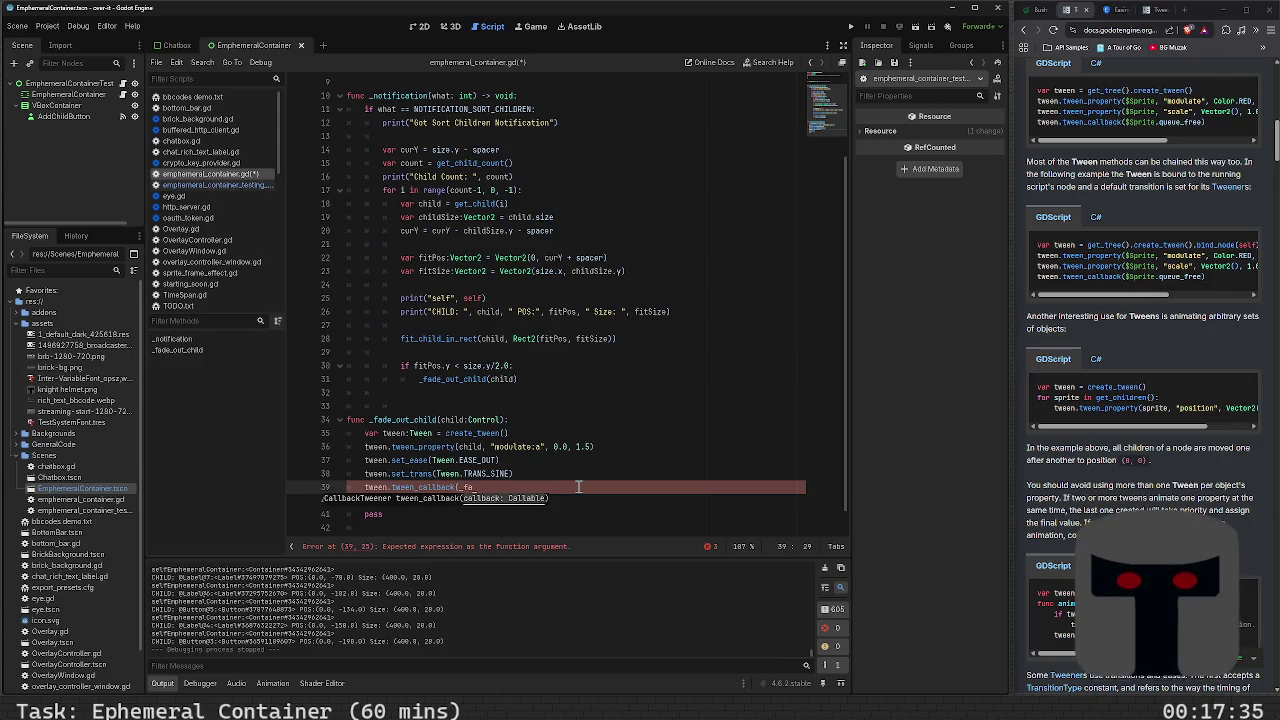
type("ded")
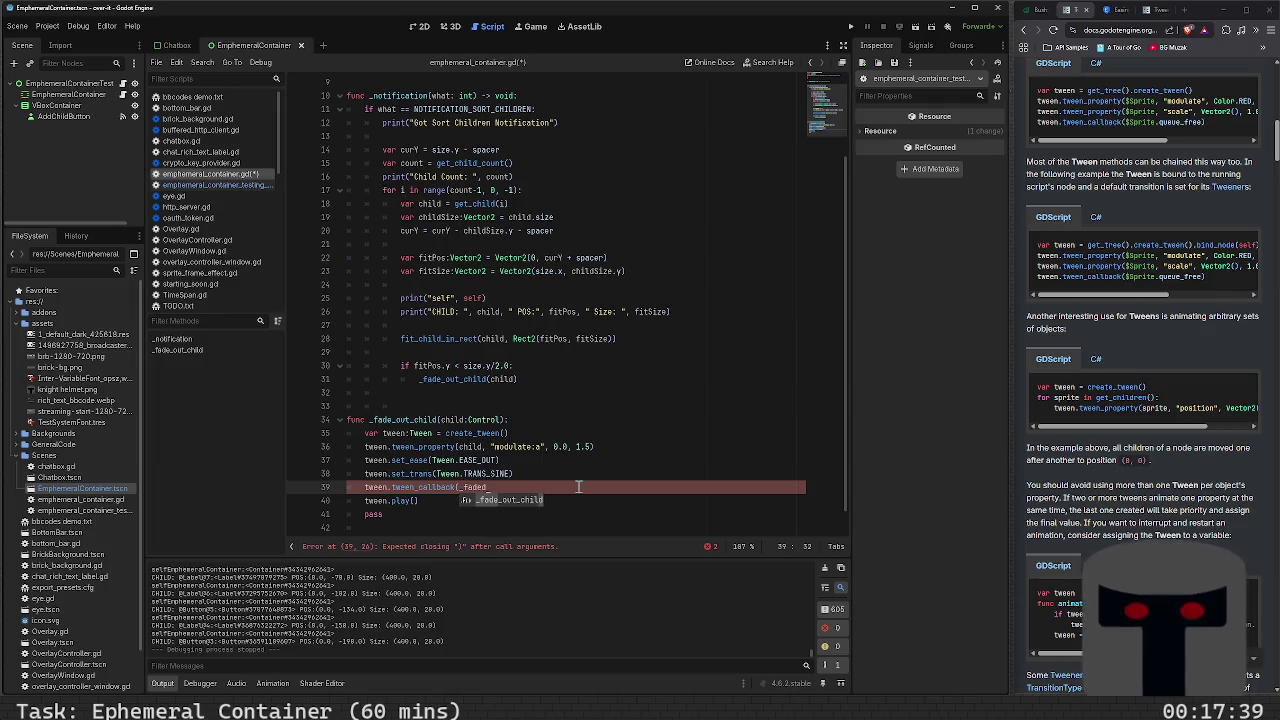
type("_out_c")
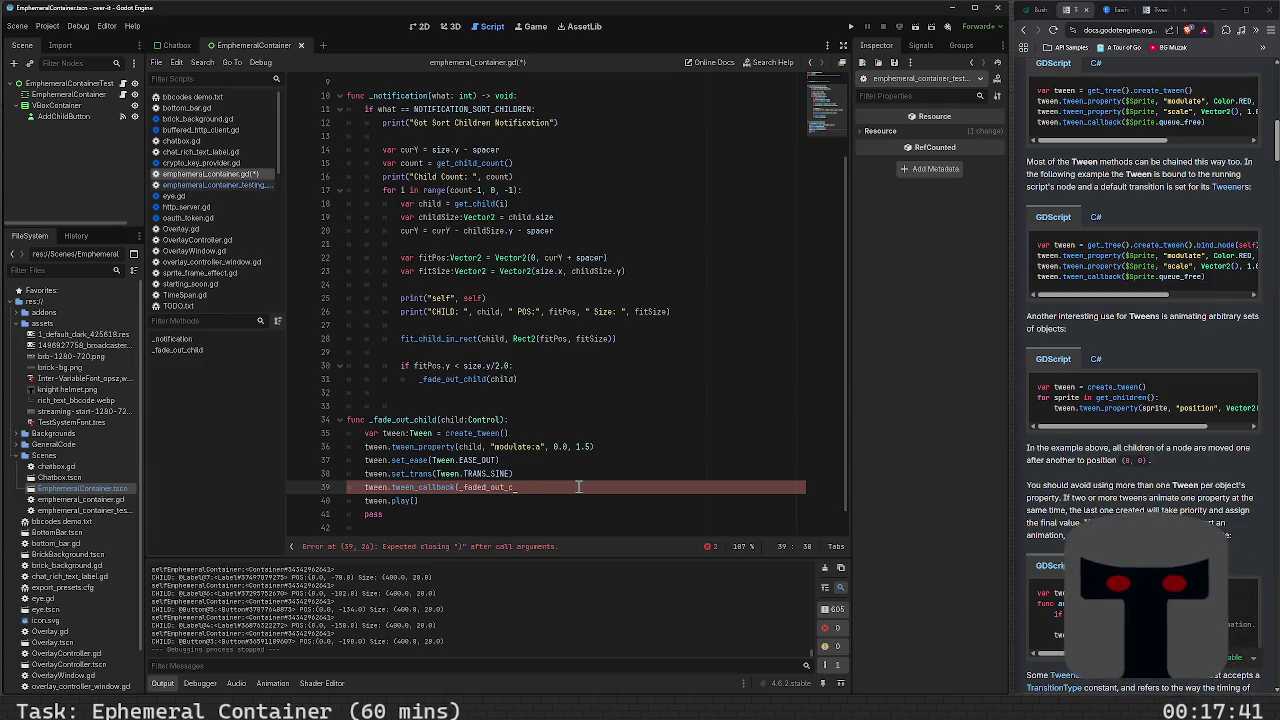
type(",")
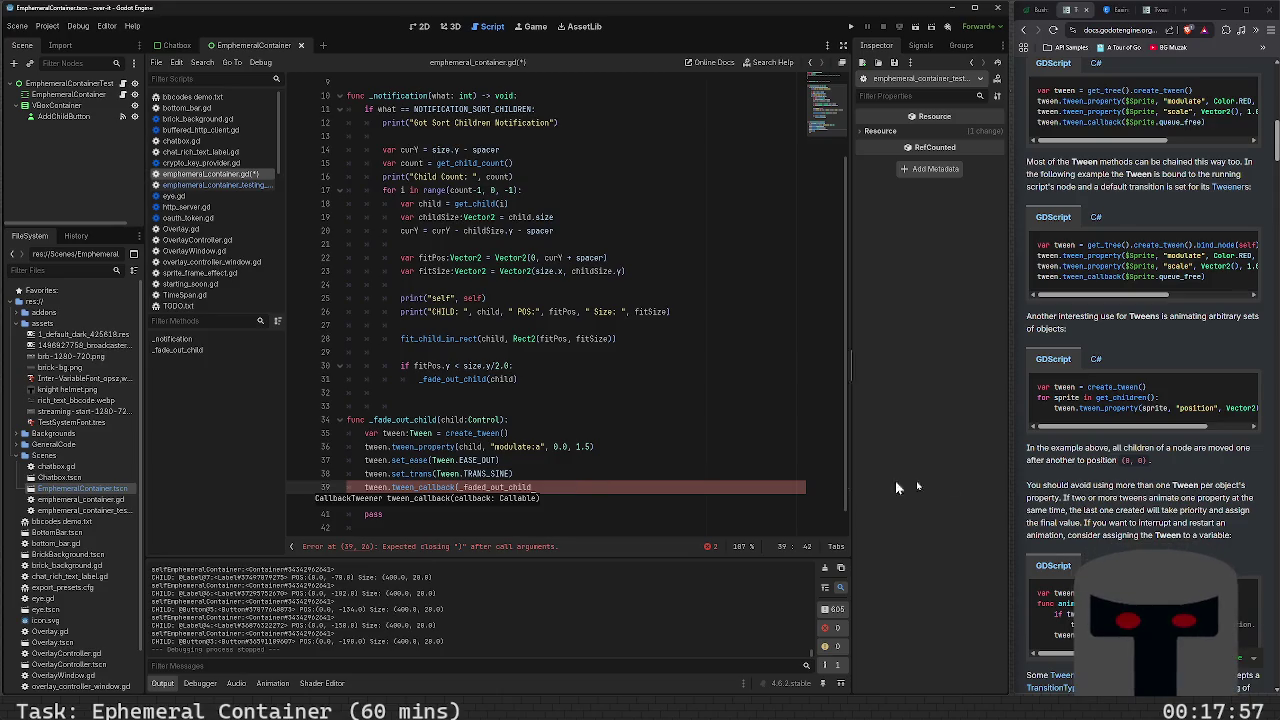
Skim the Tween Methods table, then search 'does queue_free remove t' in a new tab
scroll(1098, 533, "down", 3)
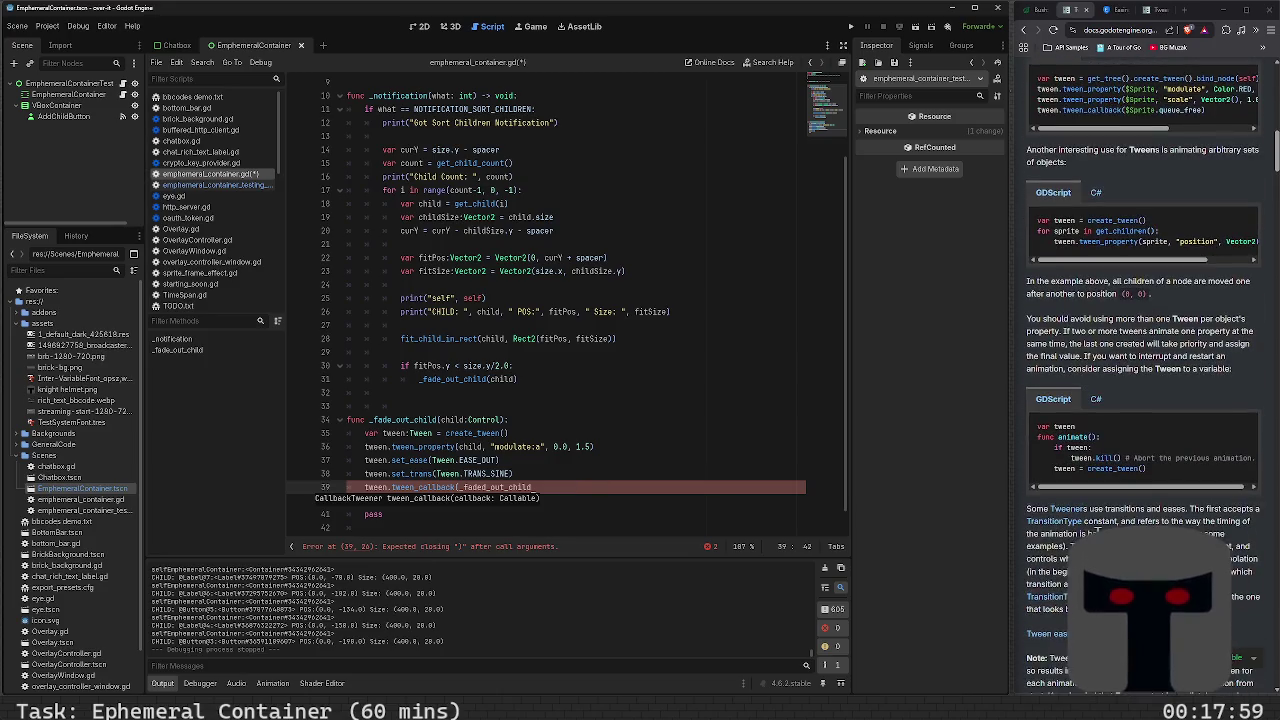
scroll(1143, 400, "down", 5)
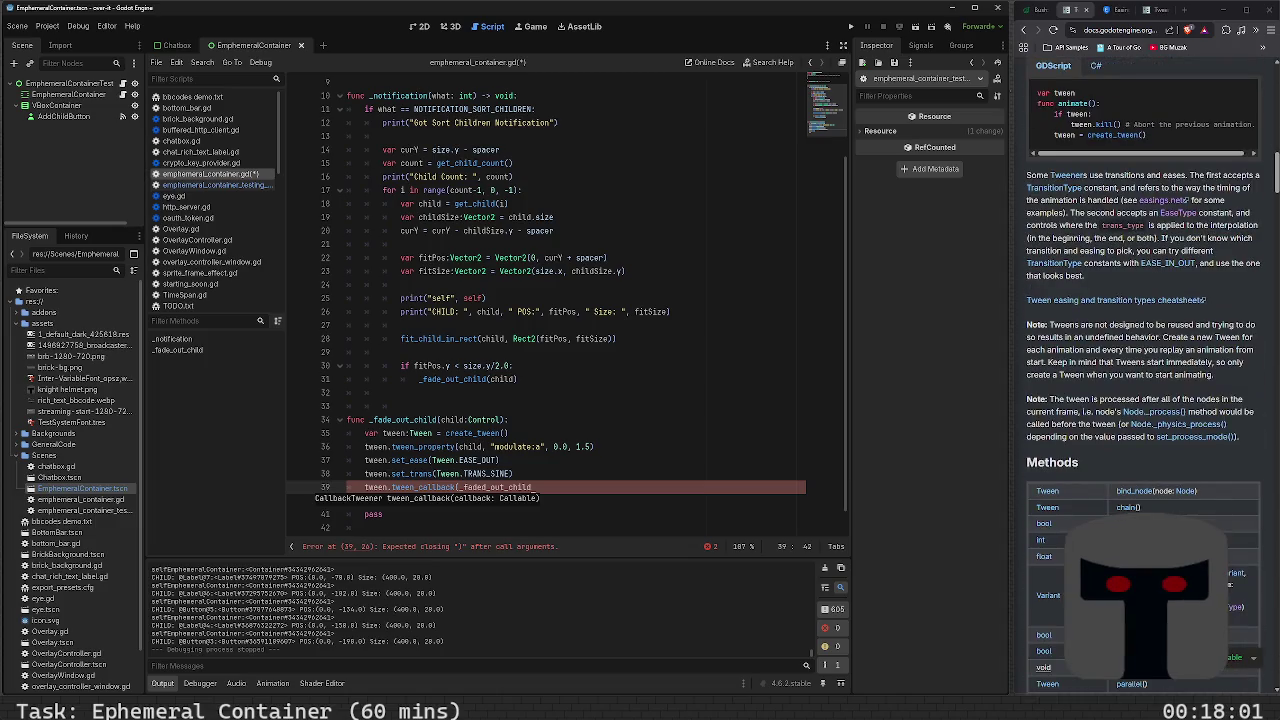
scroll(1097, 533, "down", 3)
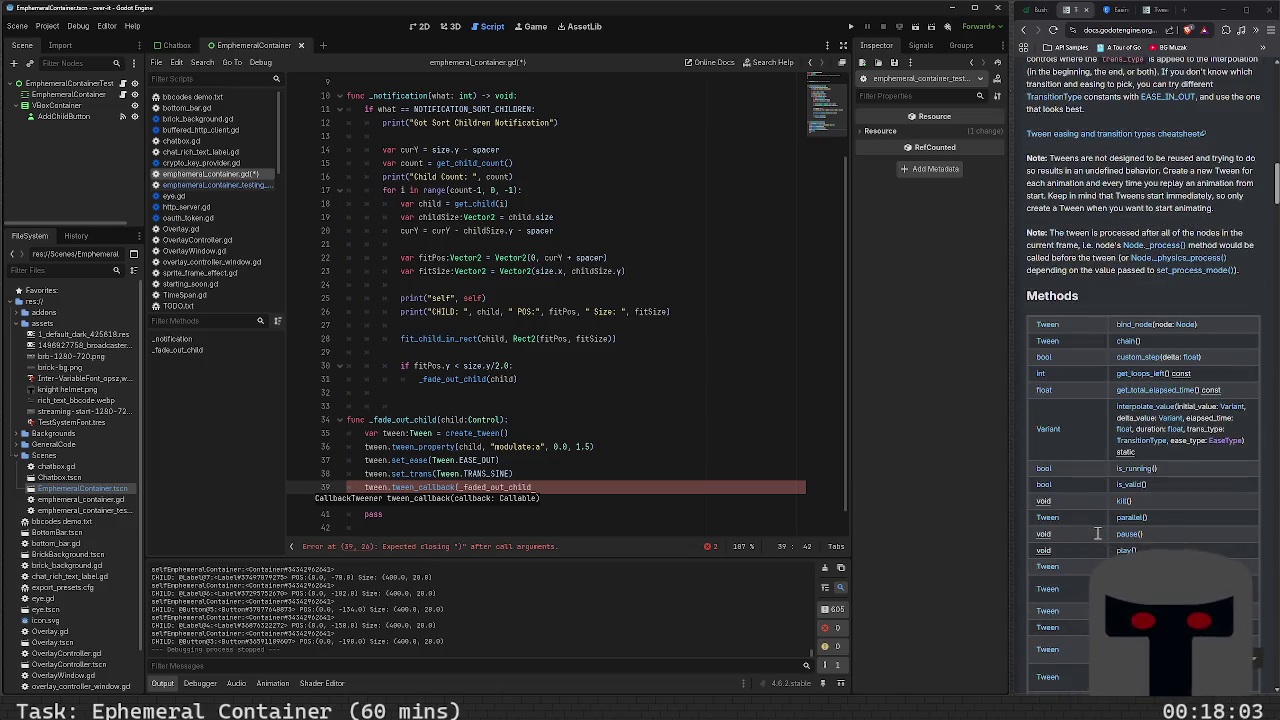
scroll(1097, 533, "up", 5)
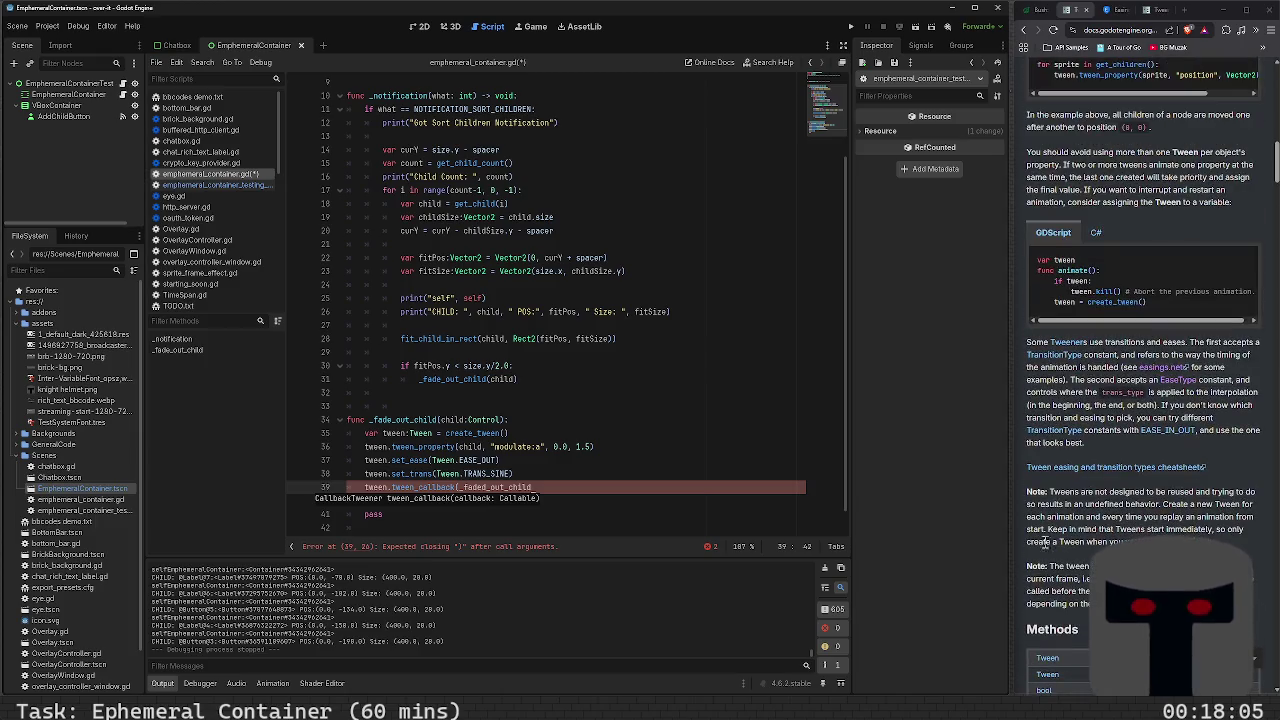
scroll(1040, 507, "up", 3)
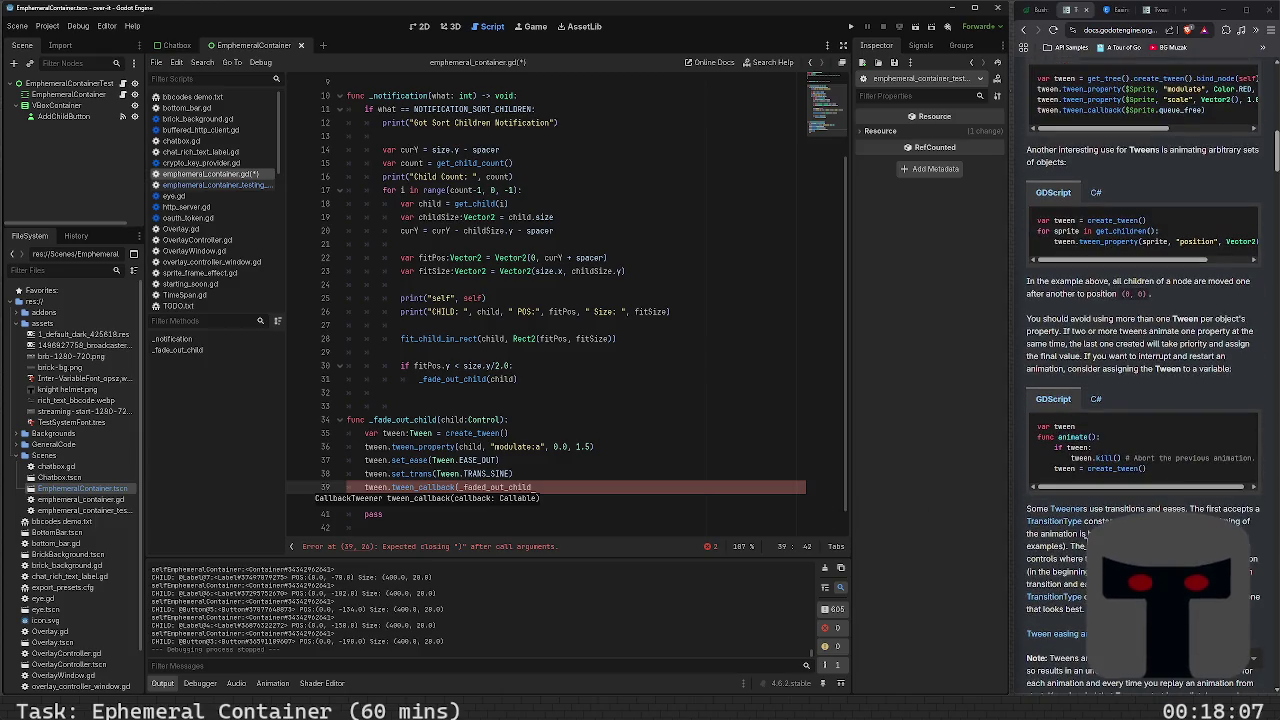
scroll(1087, 543, "up", 3)
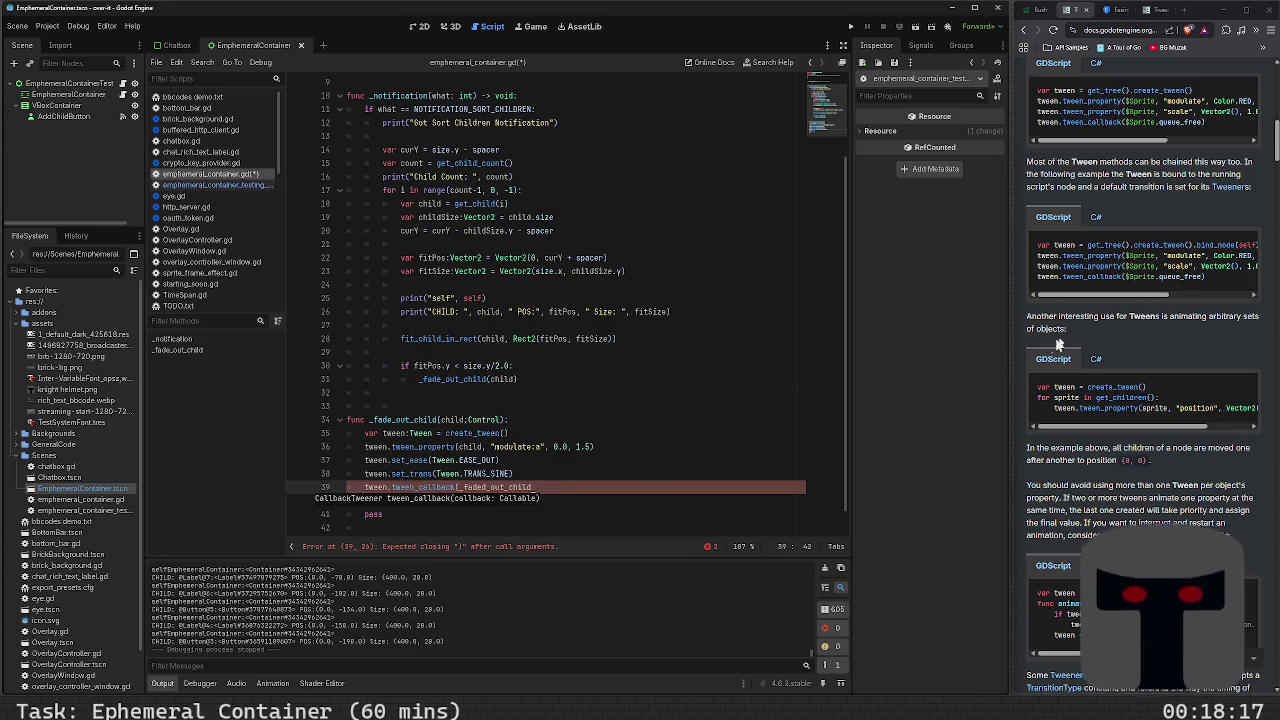
left_click(1186, 10)
type("does queue")
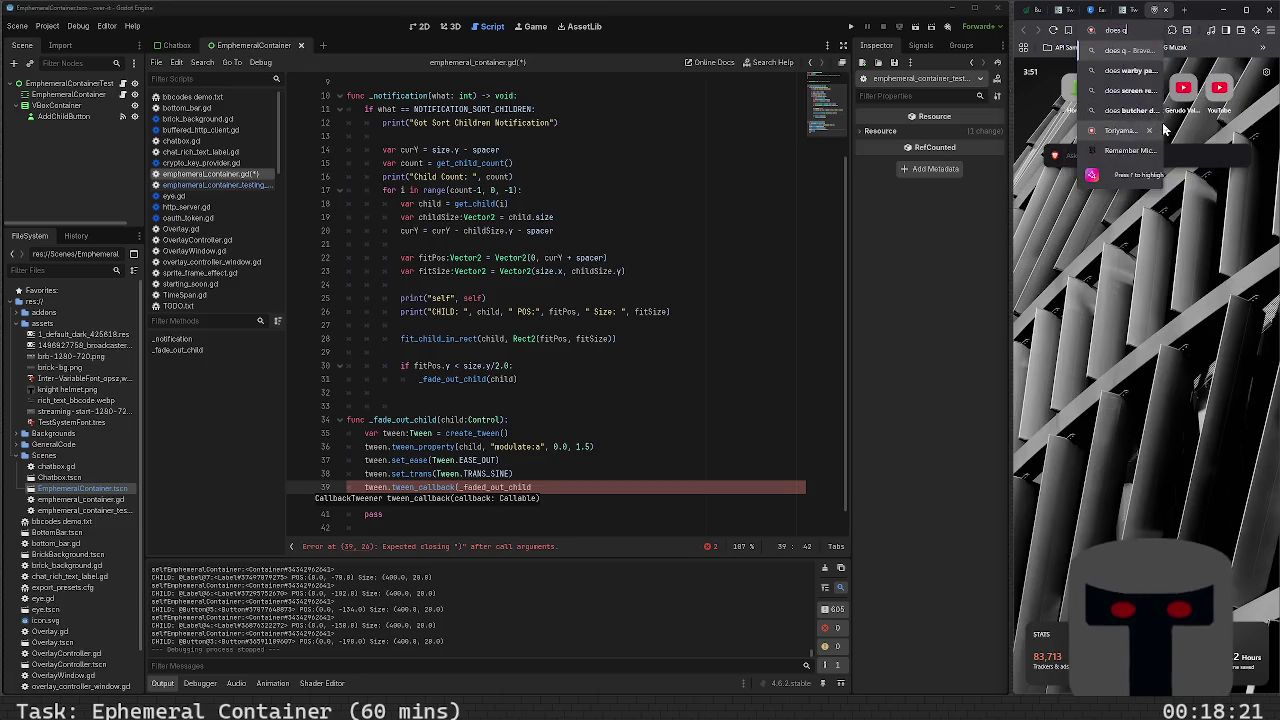
type("_free remove t")
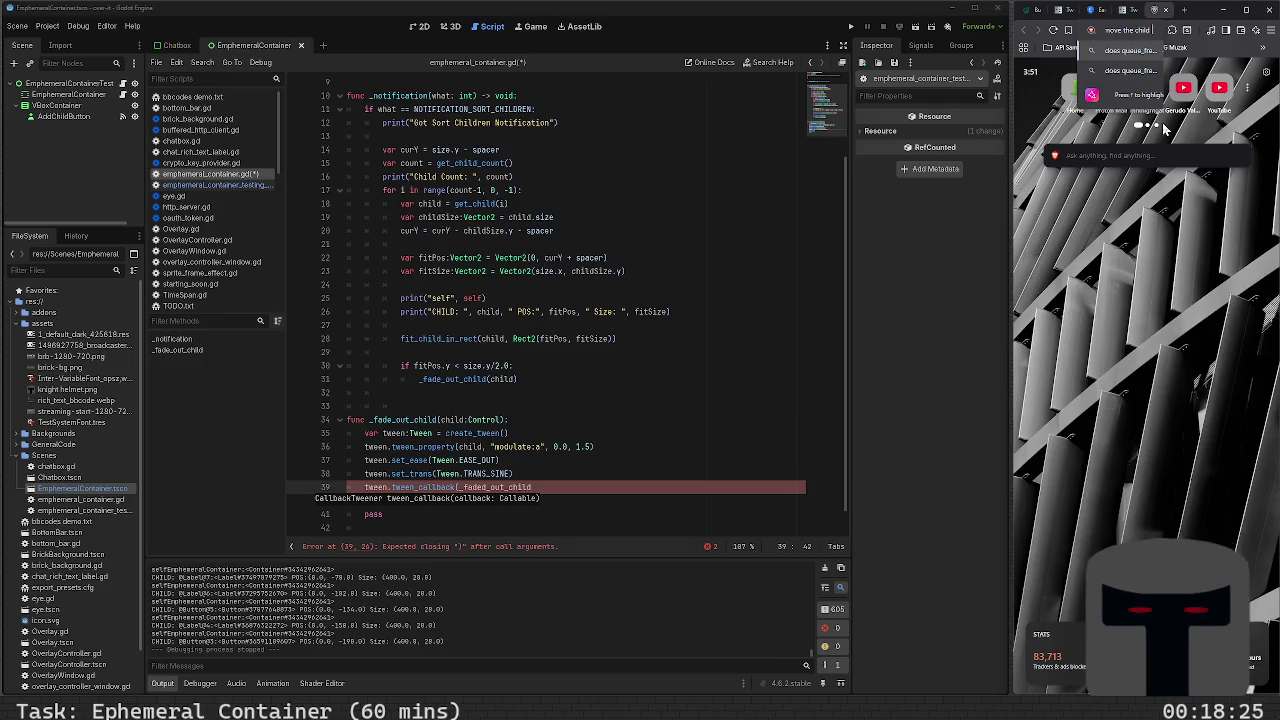
Read the Godot Forum thread on queue_free versus remove_child, then return to the Tween docs
key("Return")
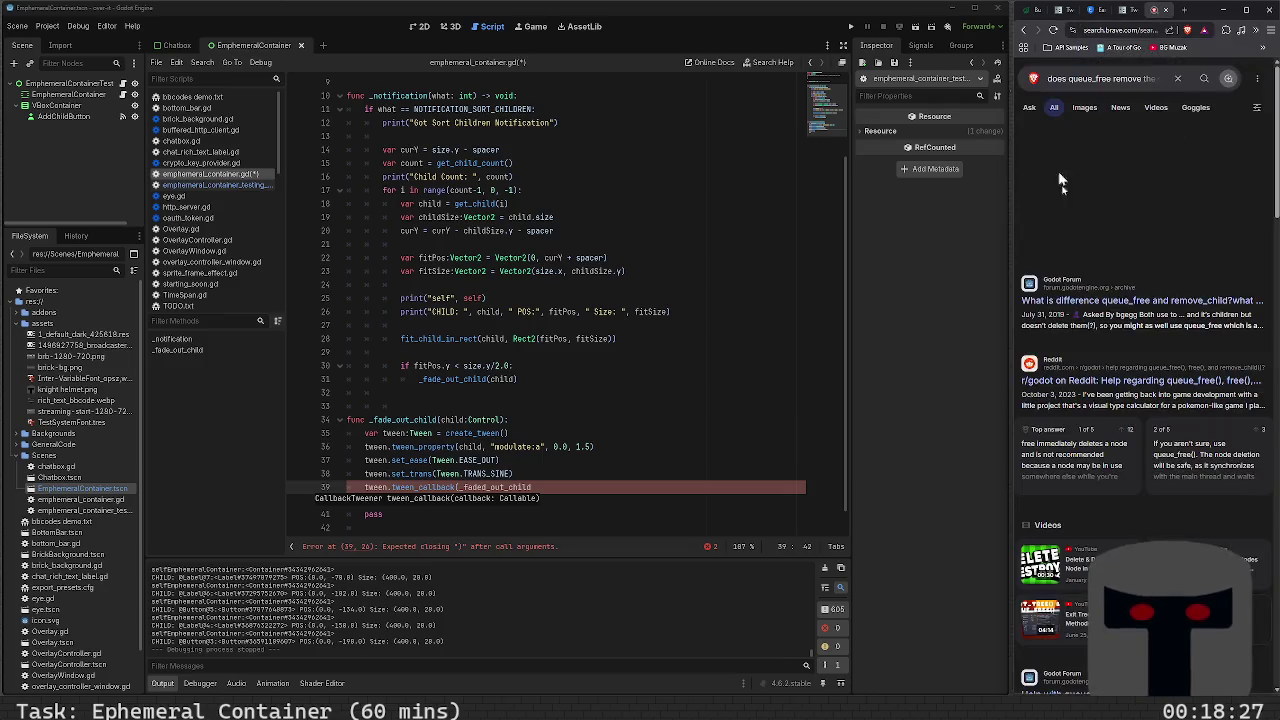
left_click(1109, 300)
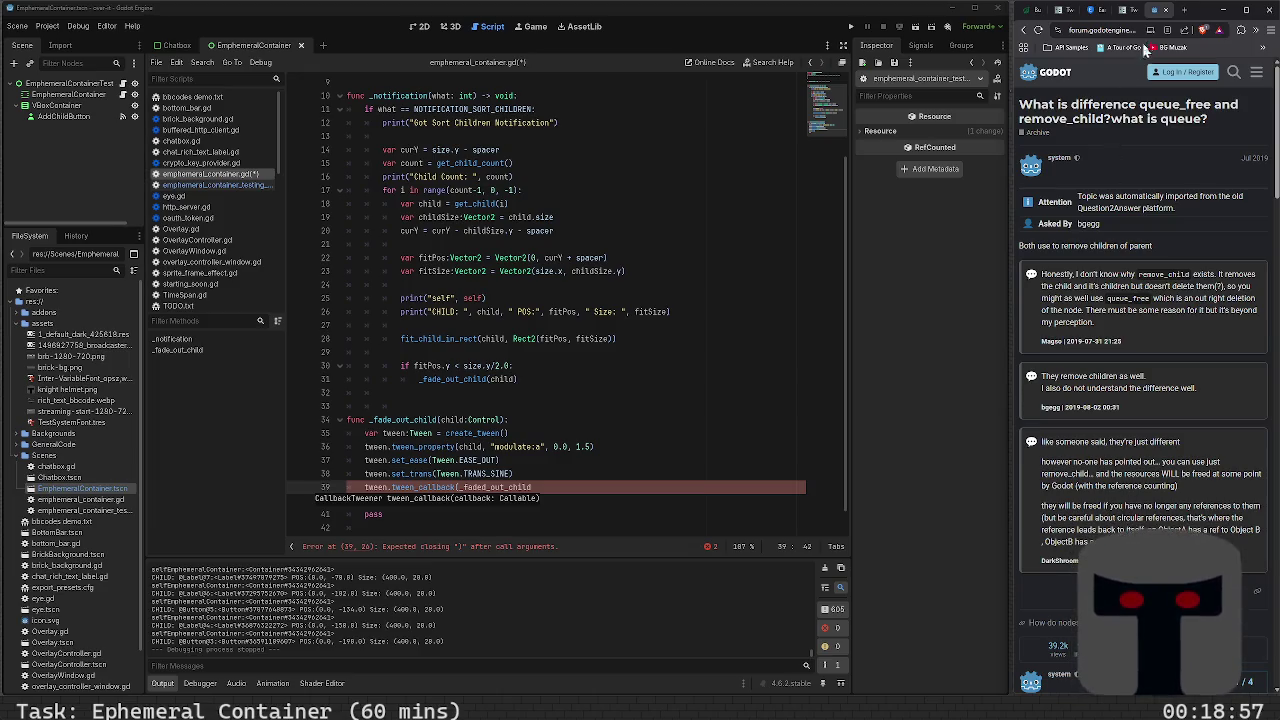
left_click(1165, 12)
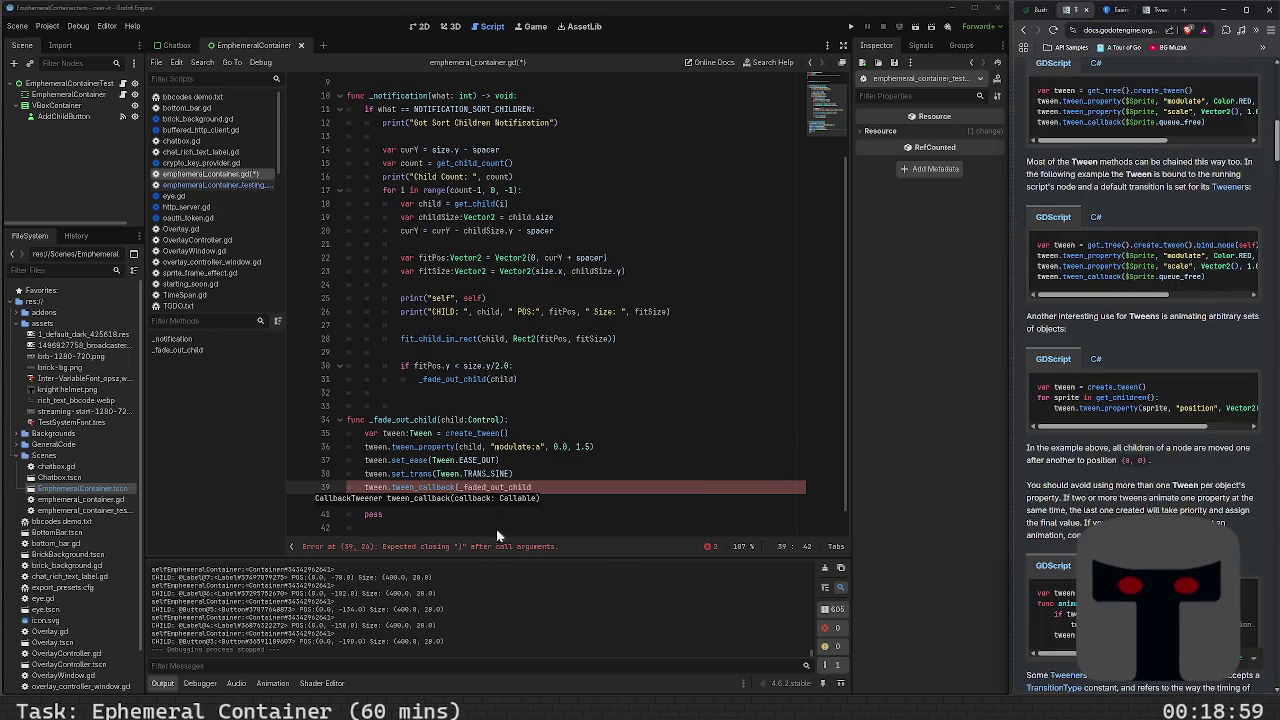
Replace _faded_out_child on line 39 with child.queue_free, save, and run the project
double_click(517, 488)
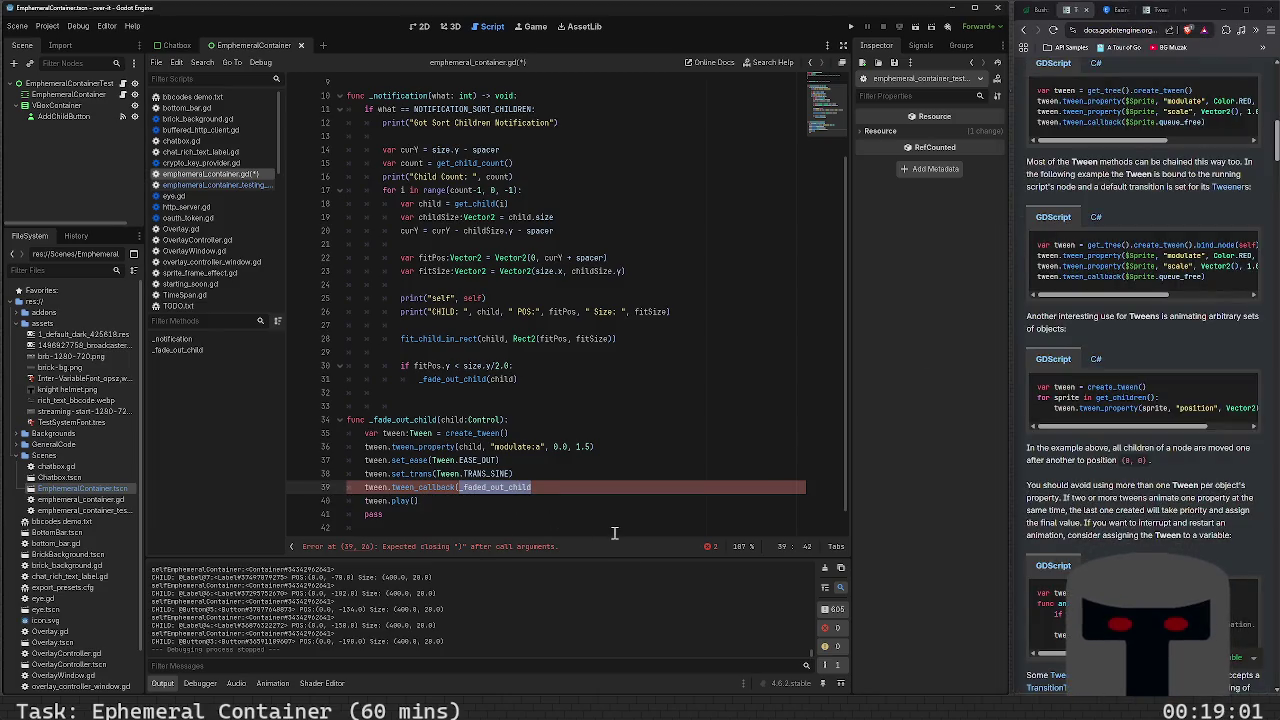
type("child.que")
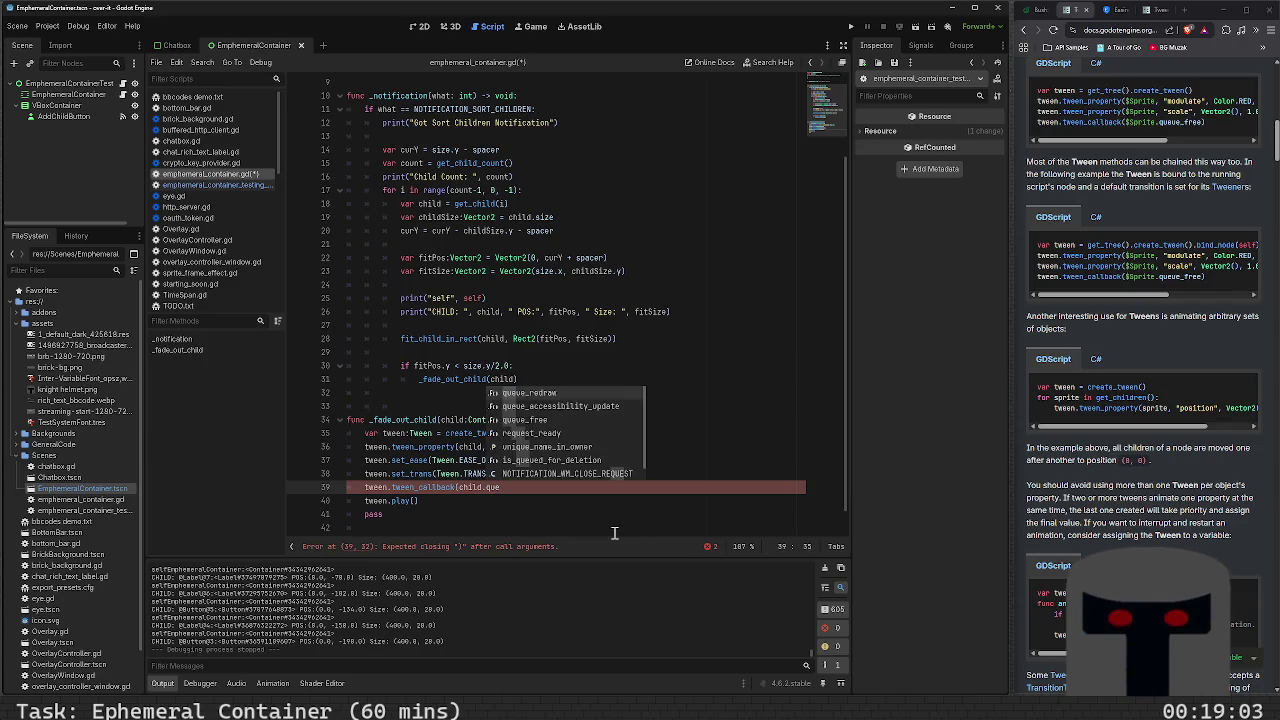
type("ue_free")
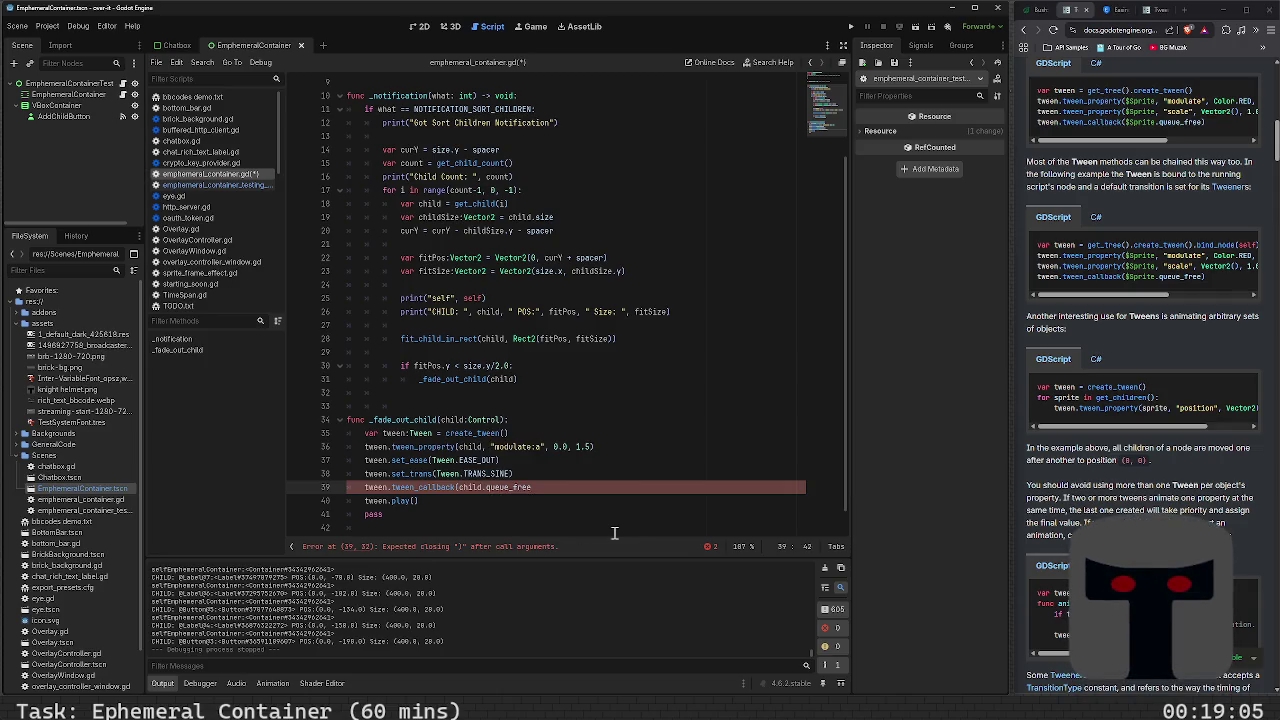
key("ctrl+s")
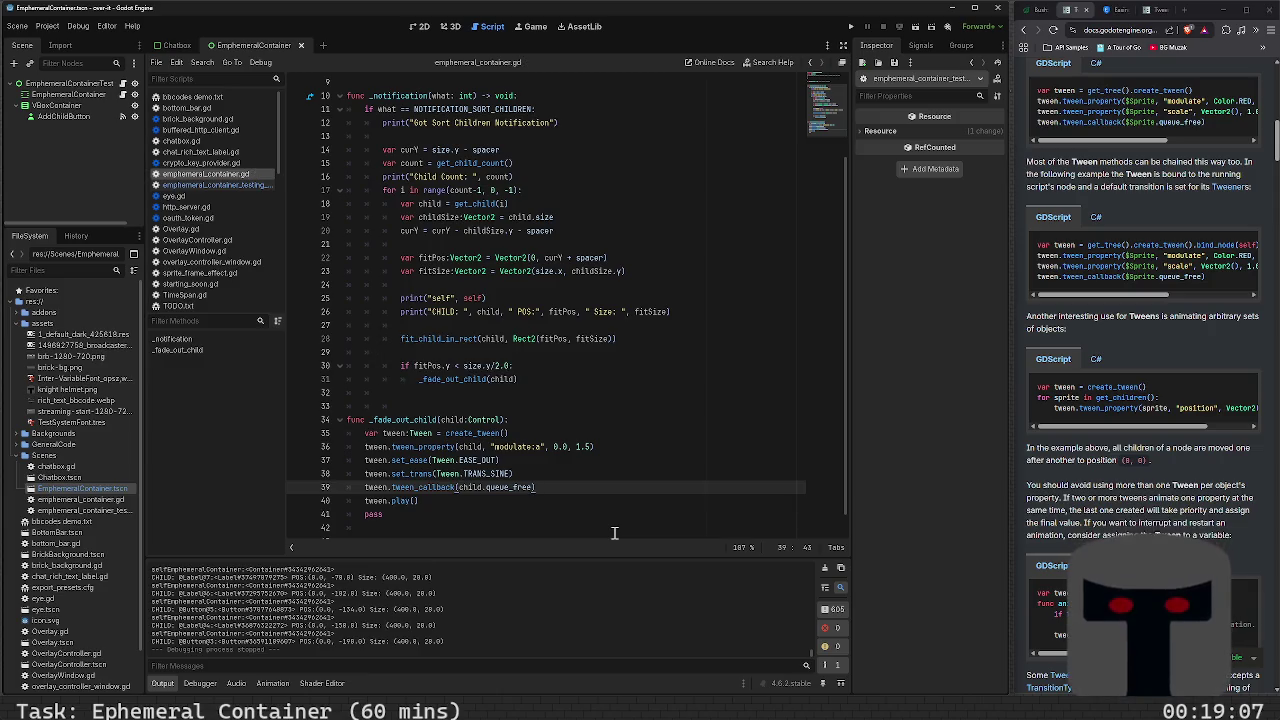
key("F5")
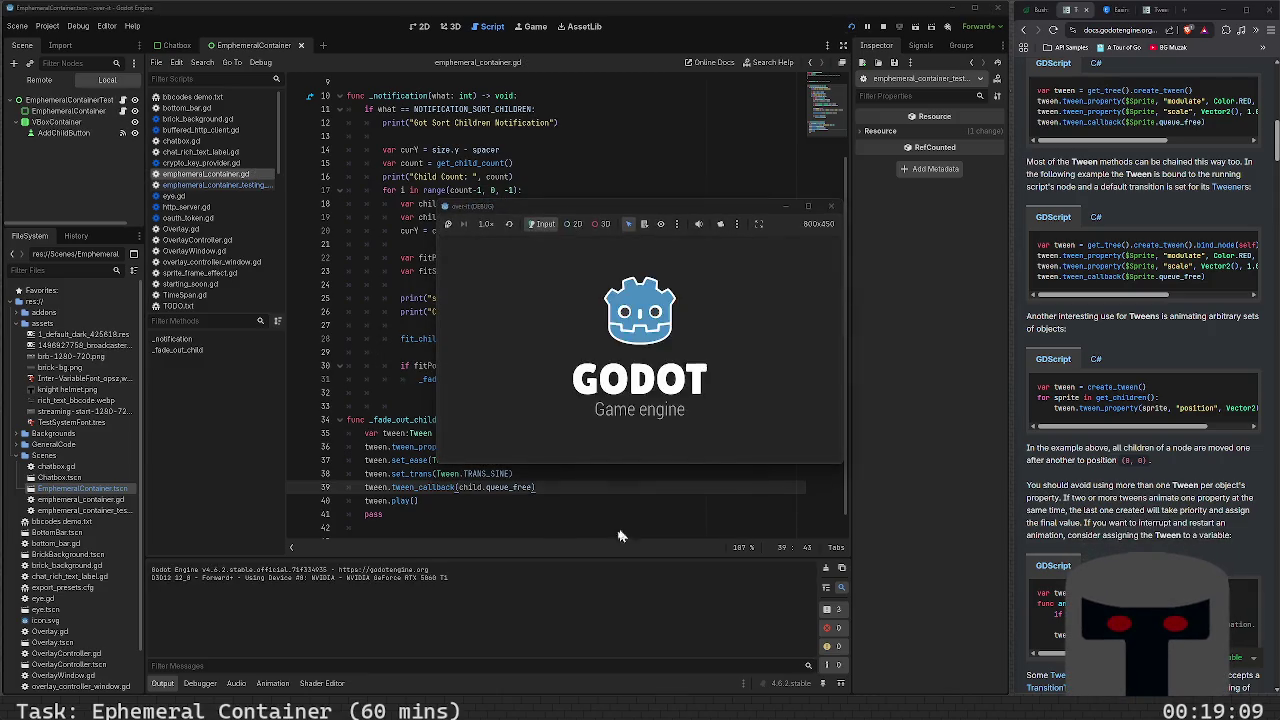
Add seven children in the running game, watching the oldest fade out, then close it
left_click(742, 244)
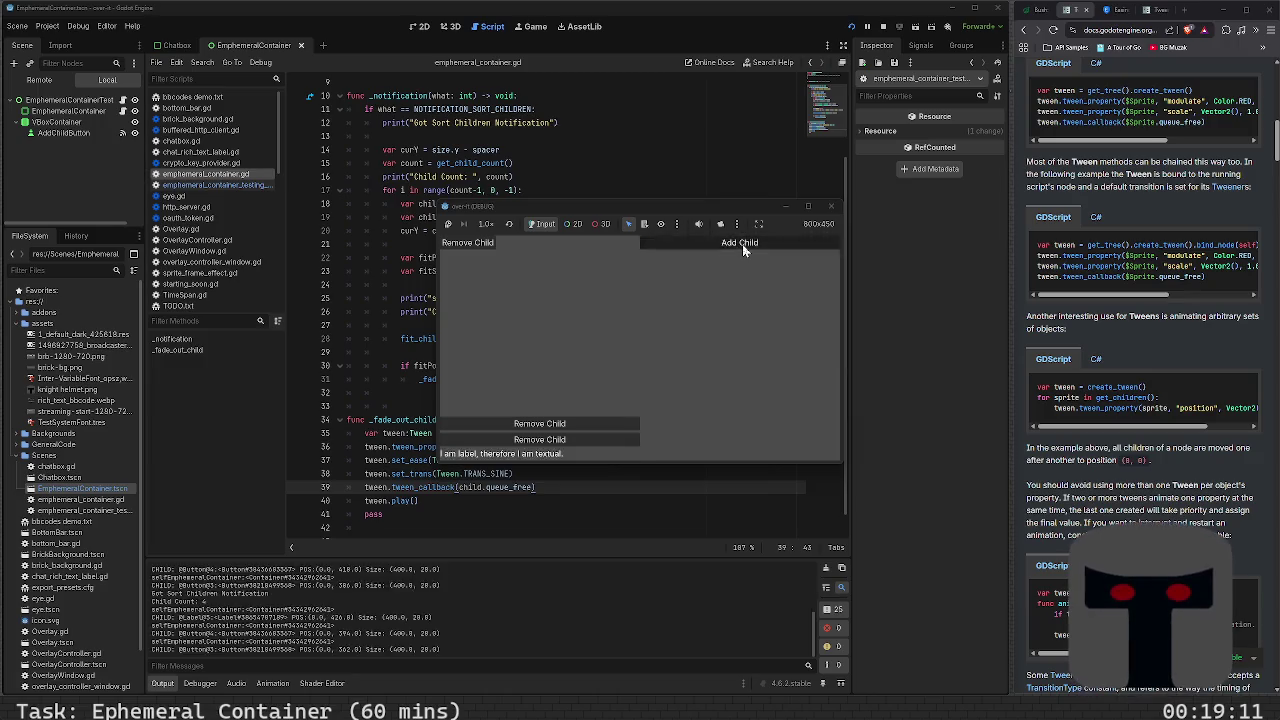
left_click(742, 244)
left_click(742, 244)
left_click(742, 244)
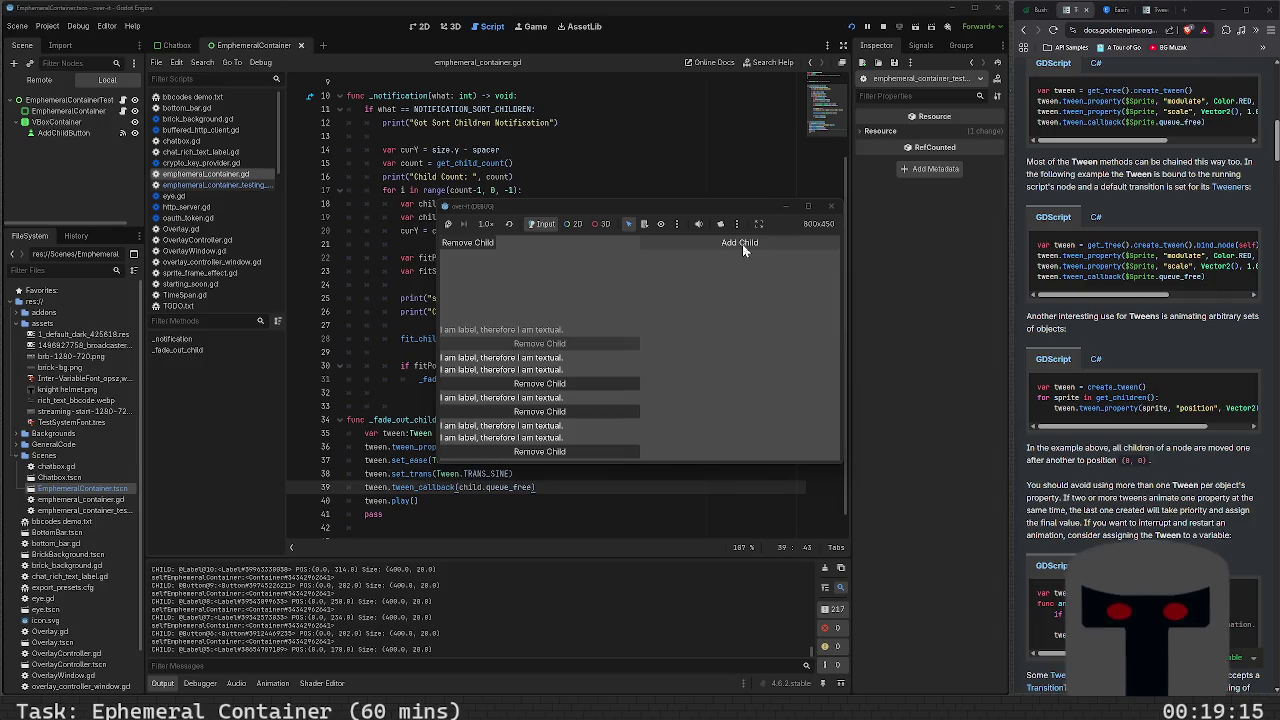
left_click(742, 244)
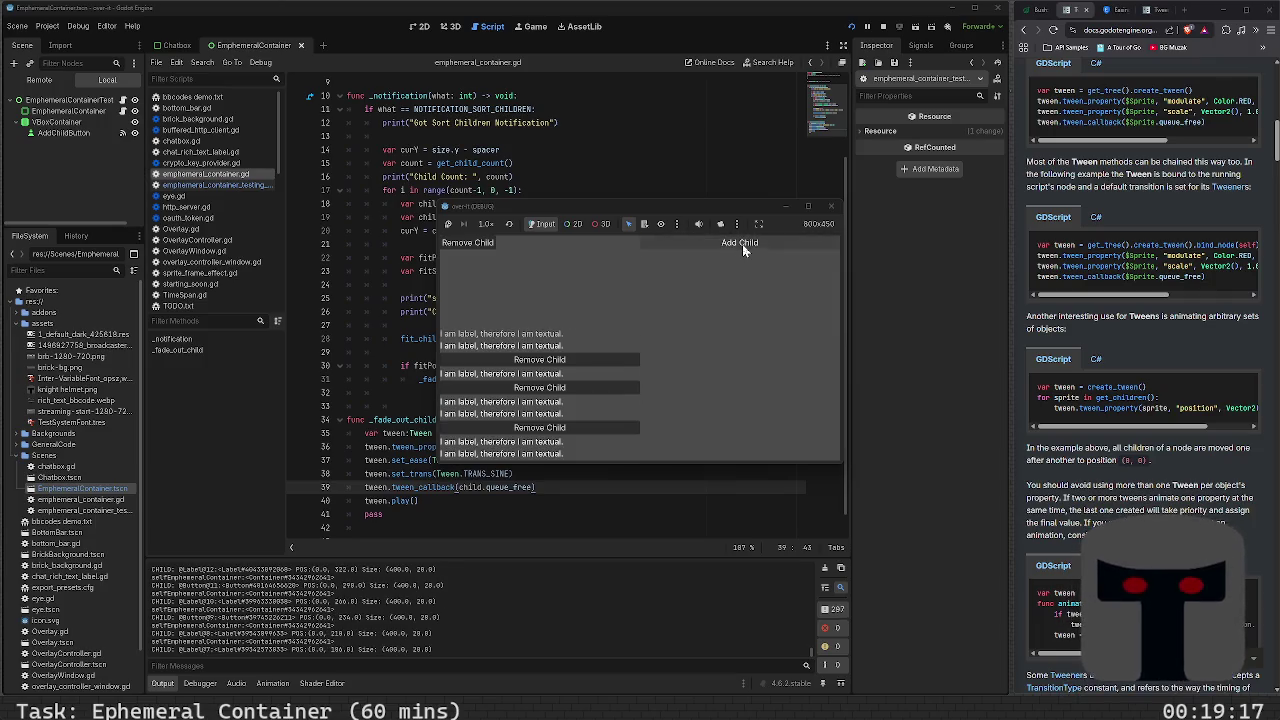
left_click(742, 244)
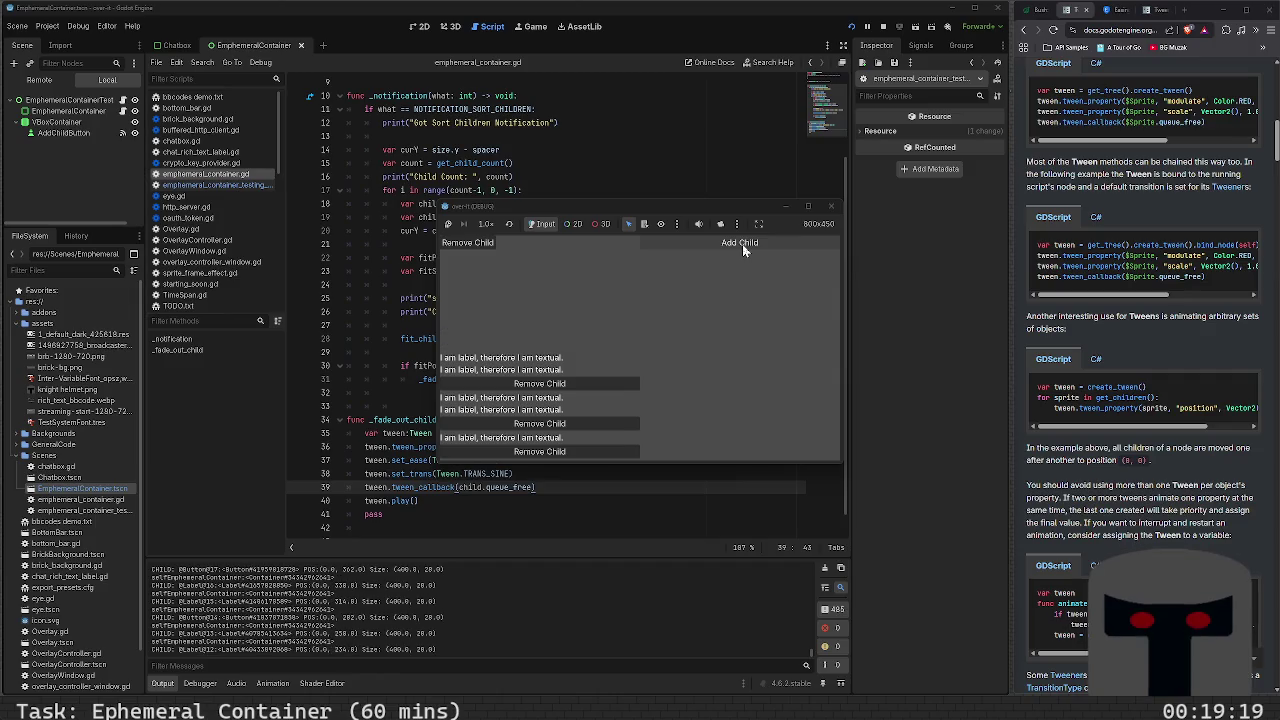
left_click(742, 244)
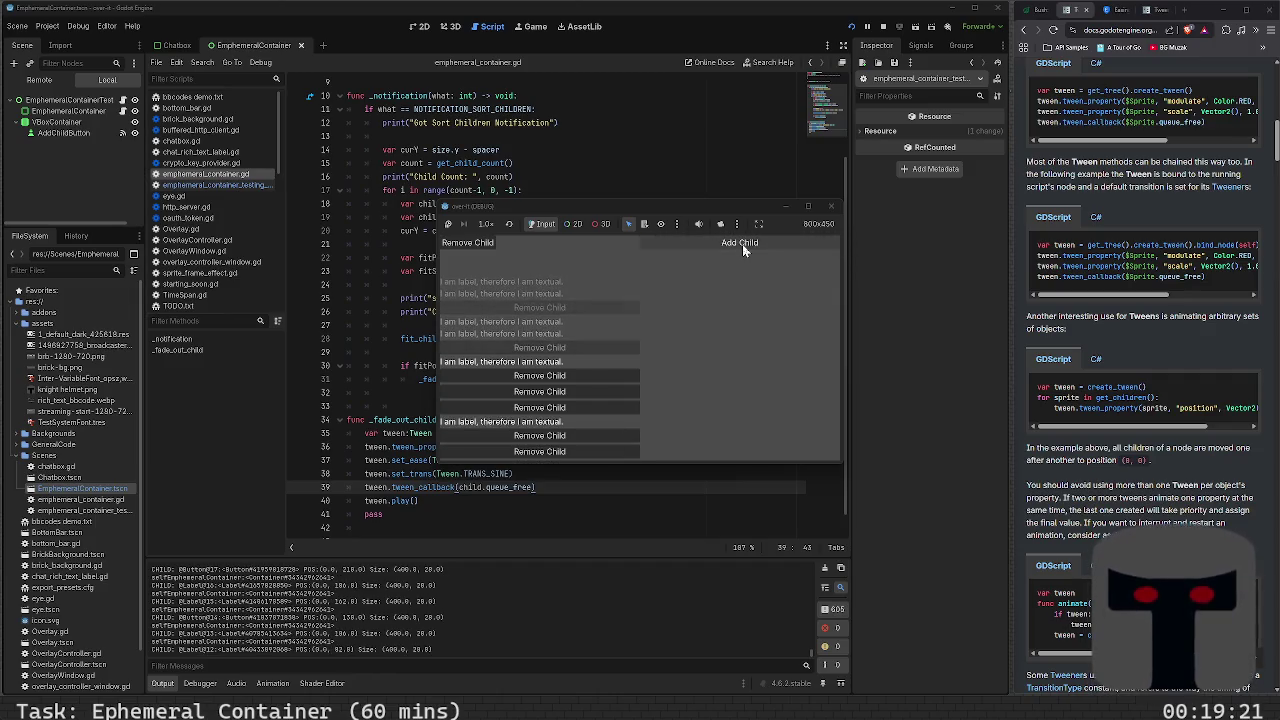
left_click(832, 206)
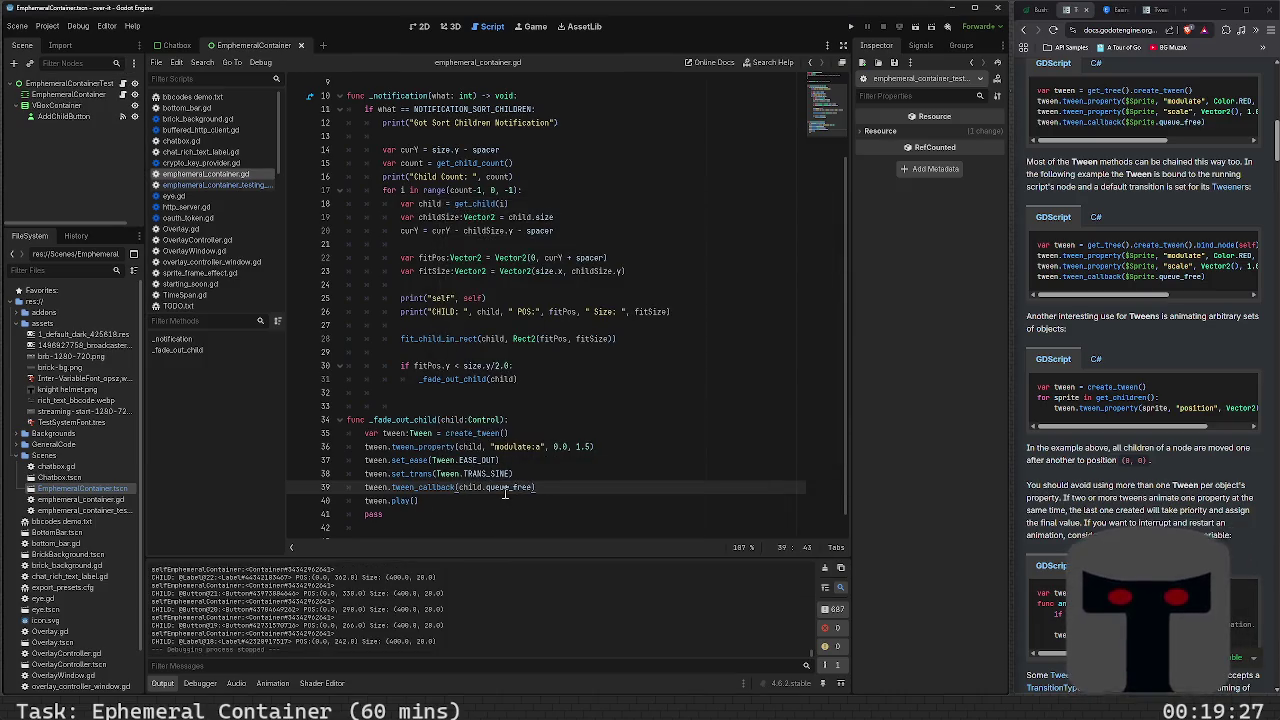
mouse_move(505, 492)
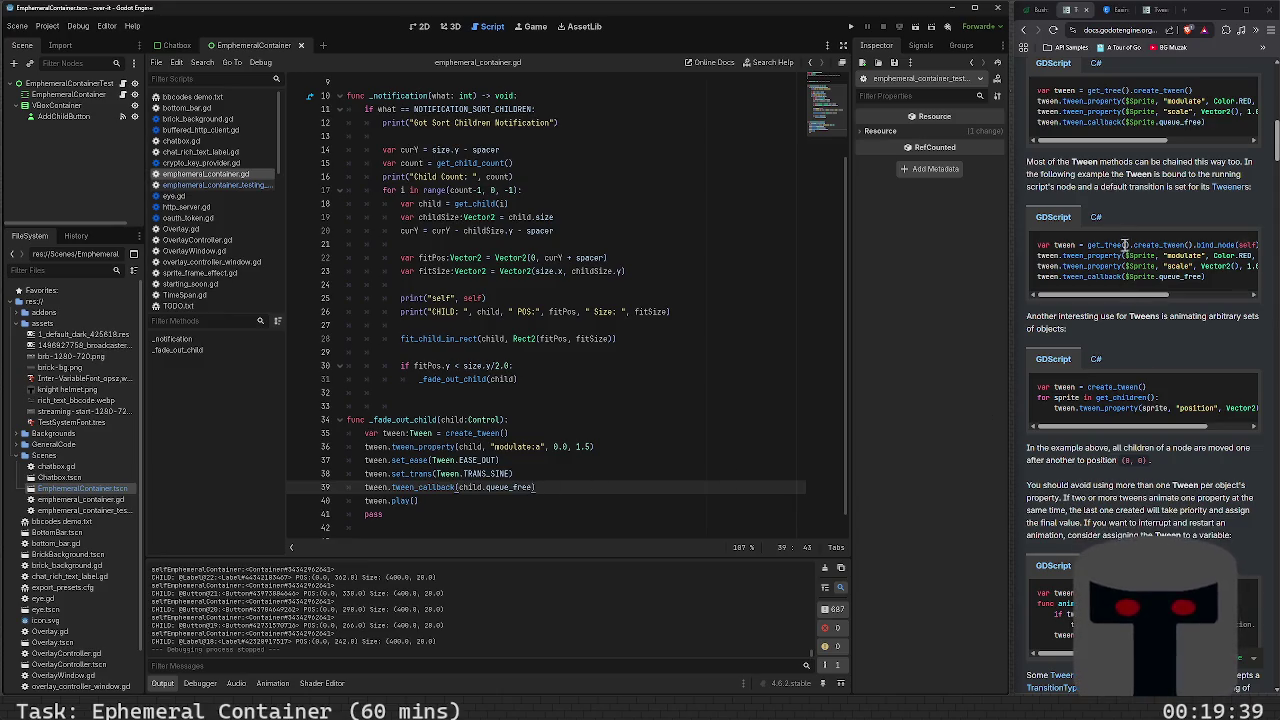
key("F6")
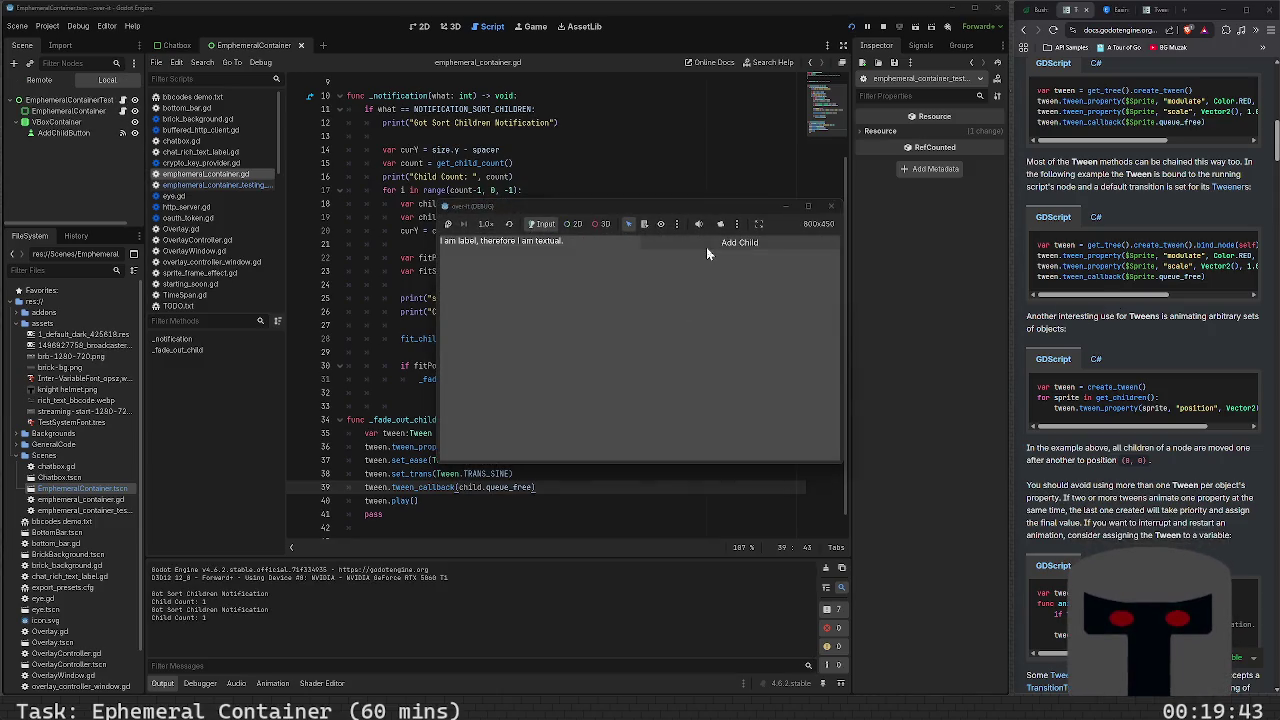
left_click(707, 250)
left_click(706, 247)
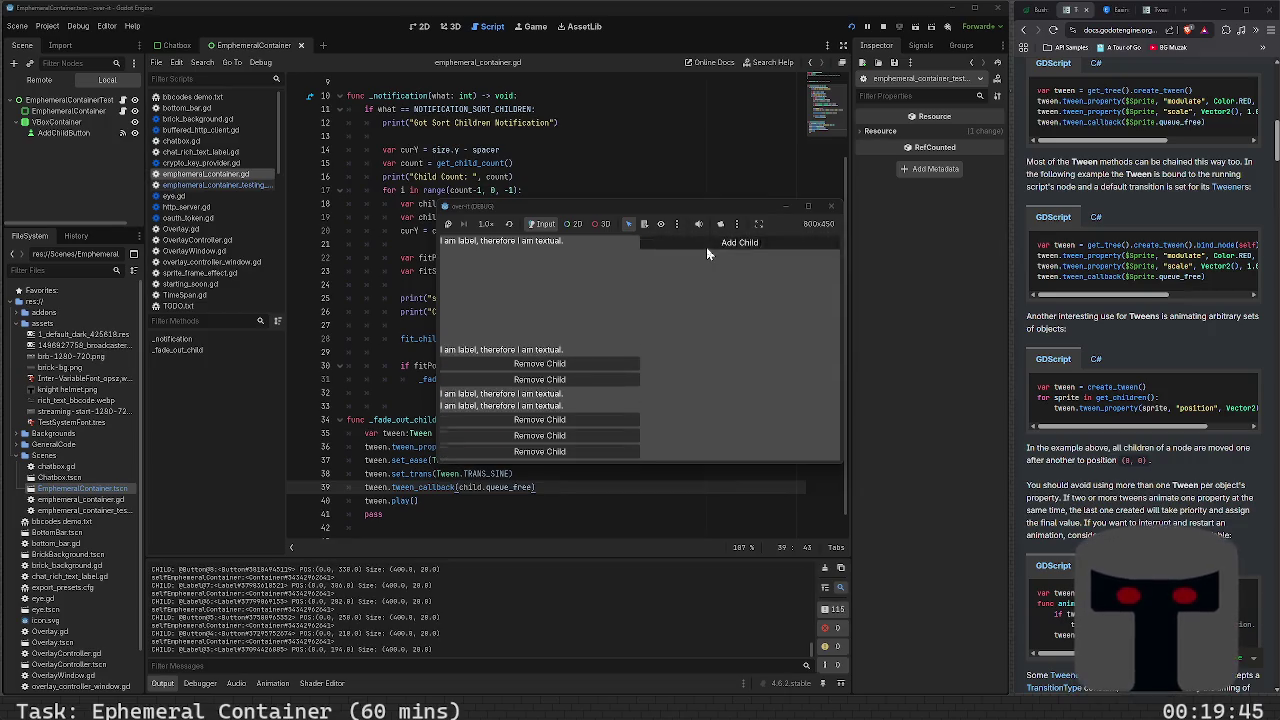
left_click(706, 247)
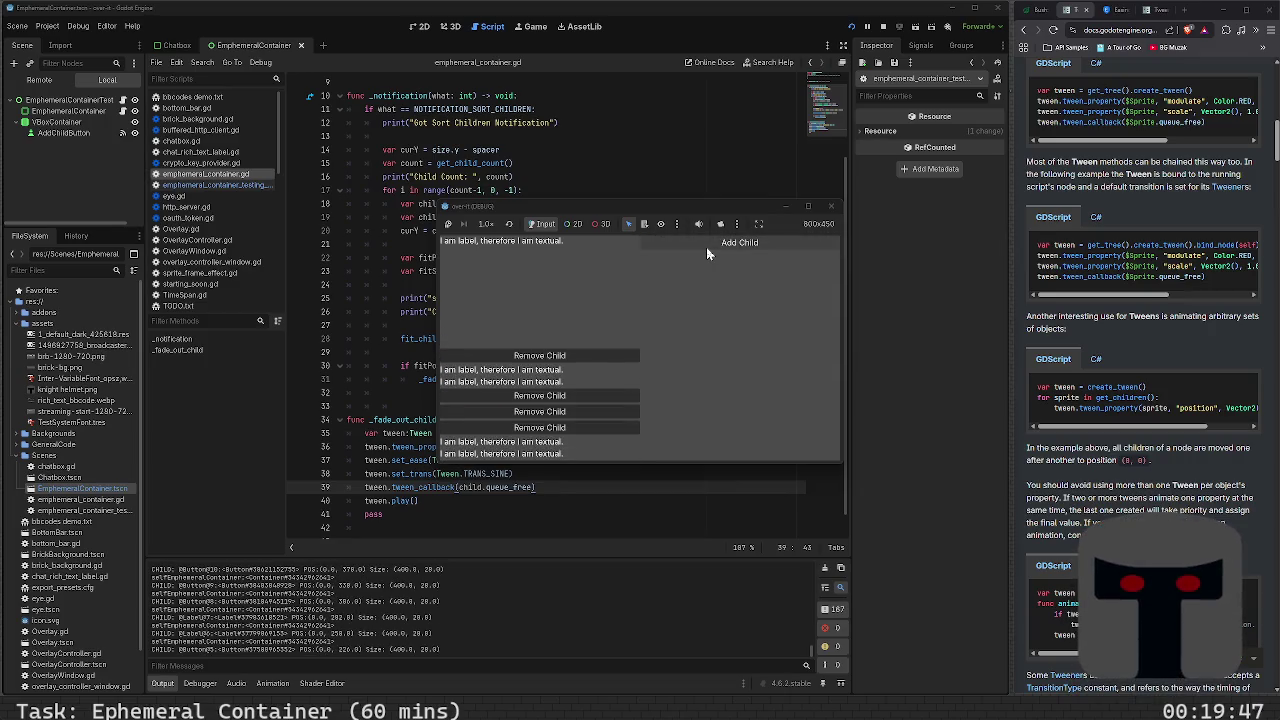
left_click(706, 247)
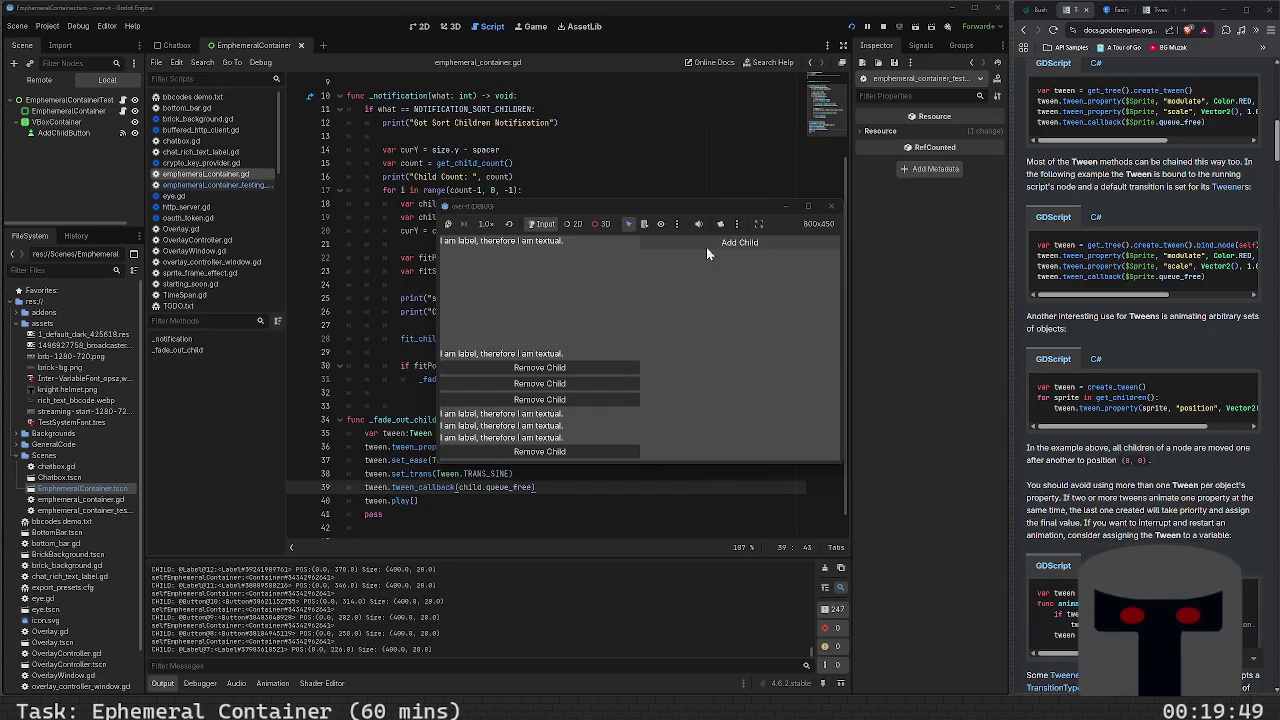
left_click(706, 247)
left_click(706, 247)
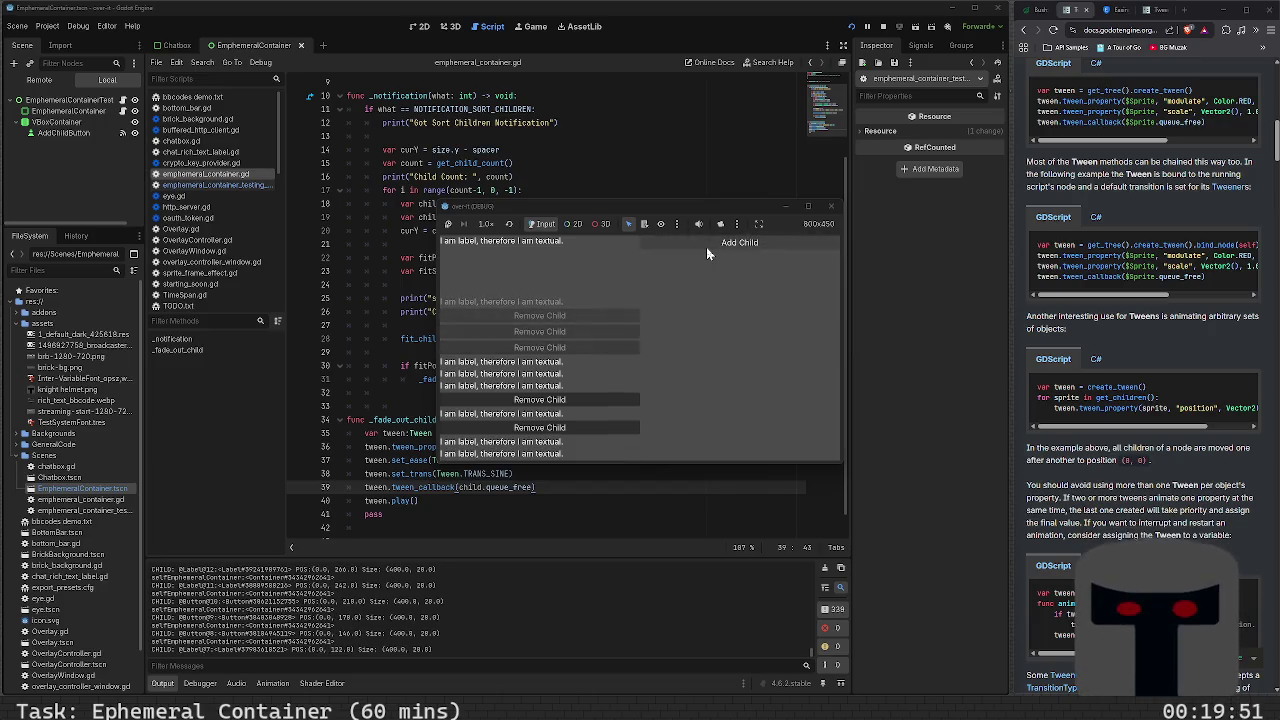
left_click(706, 247)
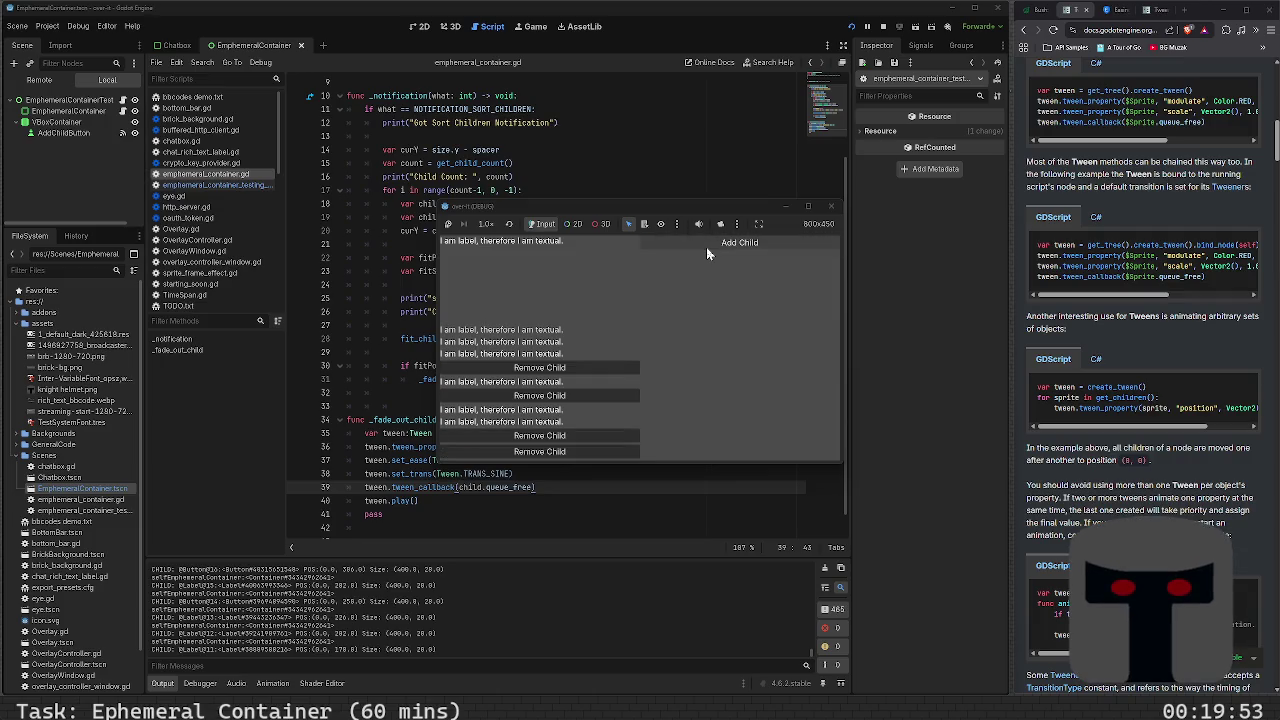
left_click(706, 247)
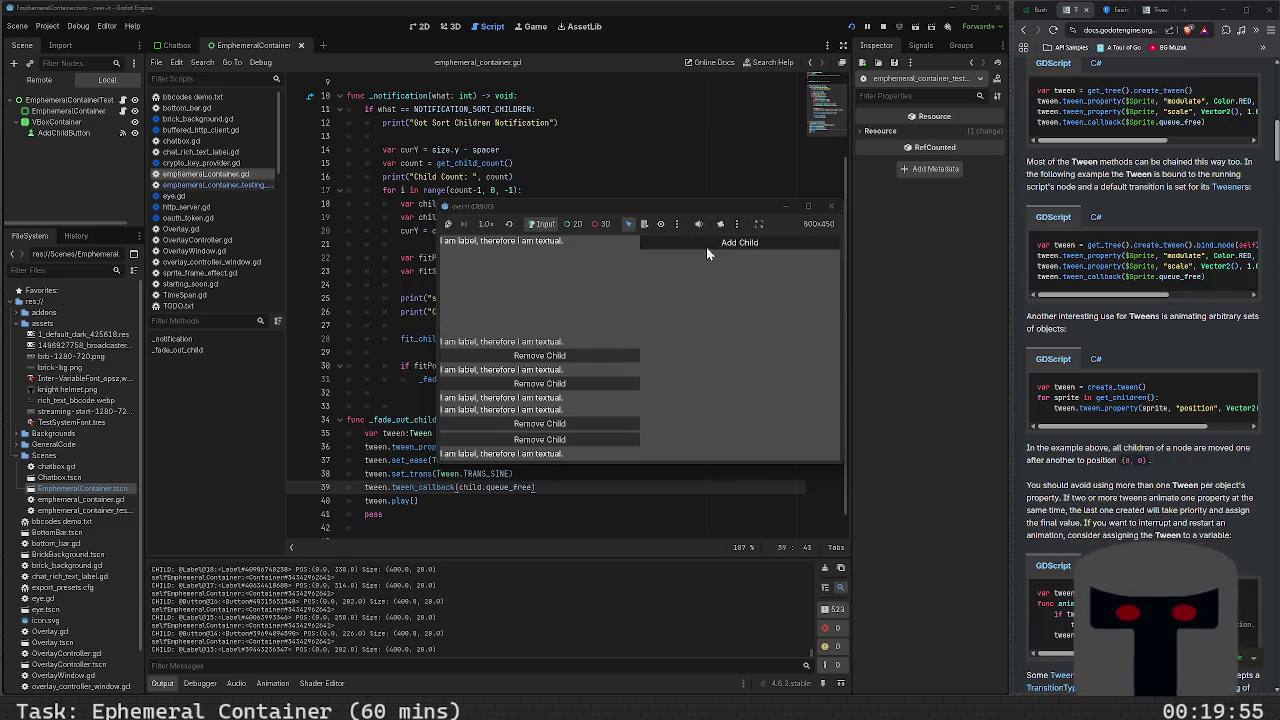
left_click(706, 247)
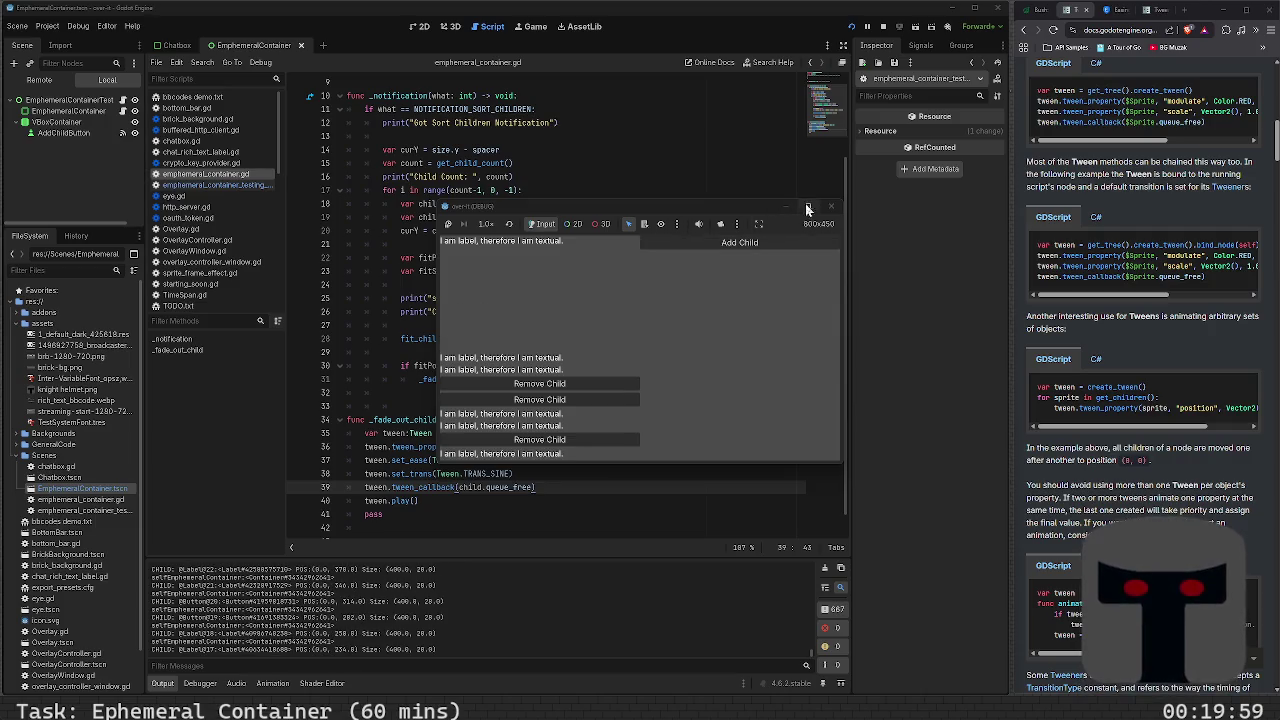
left_click(830, 210)
left_click(597, 446)
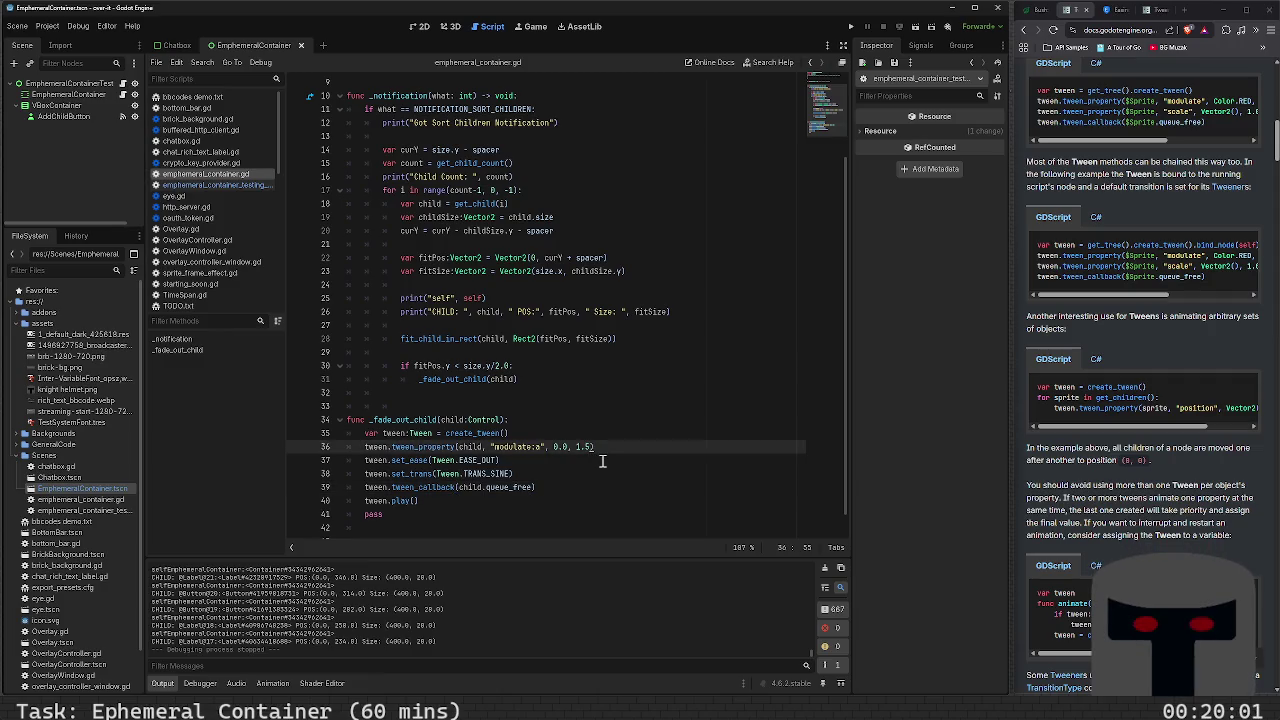
Change the line 36 fade duration from 1.5 to 2.0 and run the project
key("BackSpace")
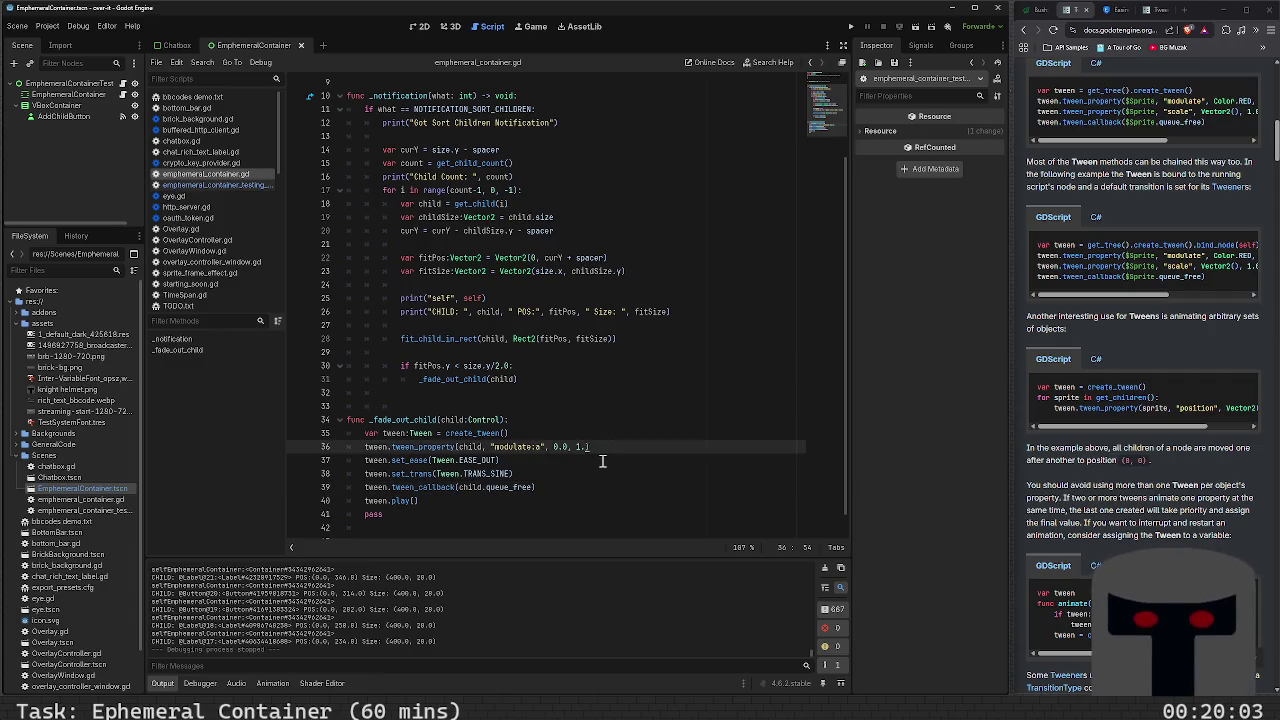
type("2.0")
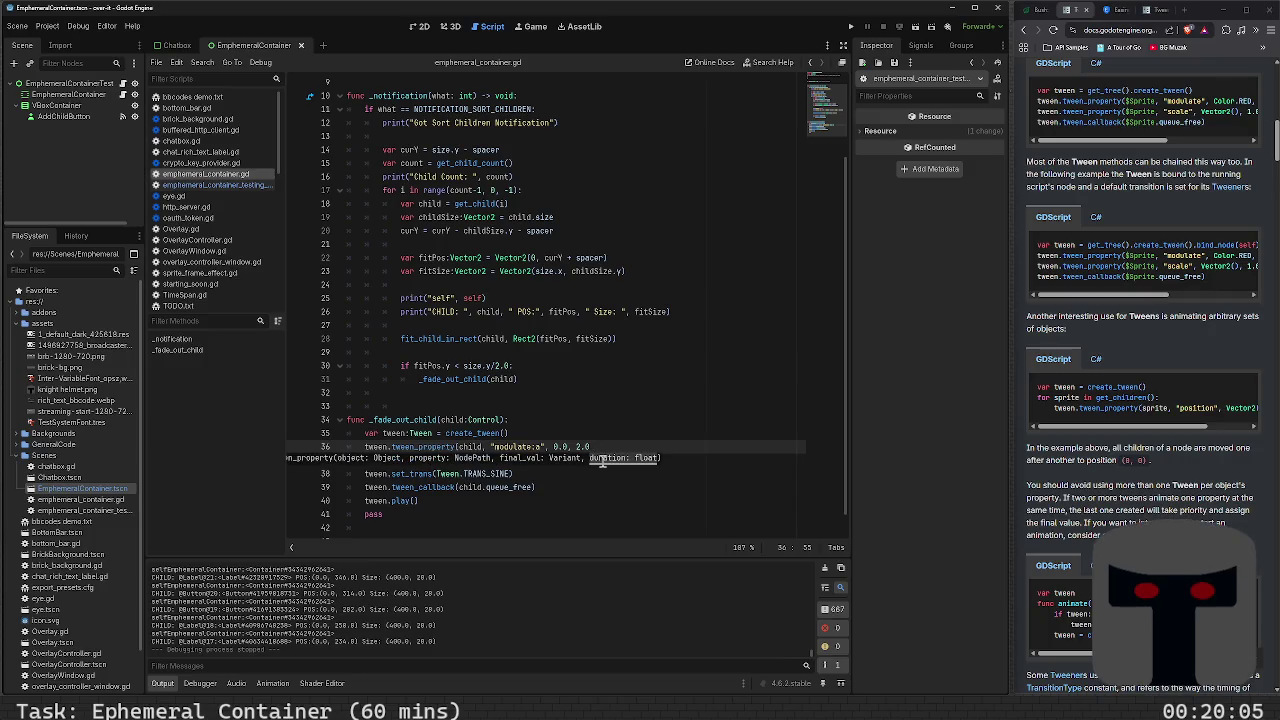
key("F5")
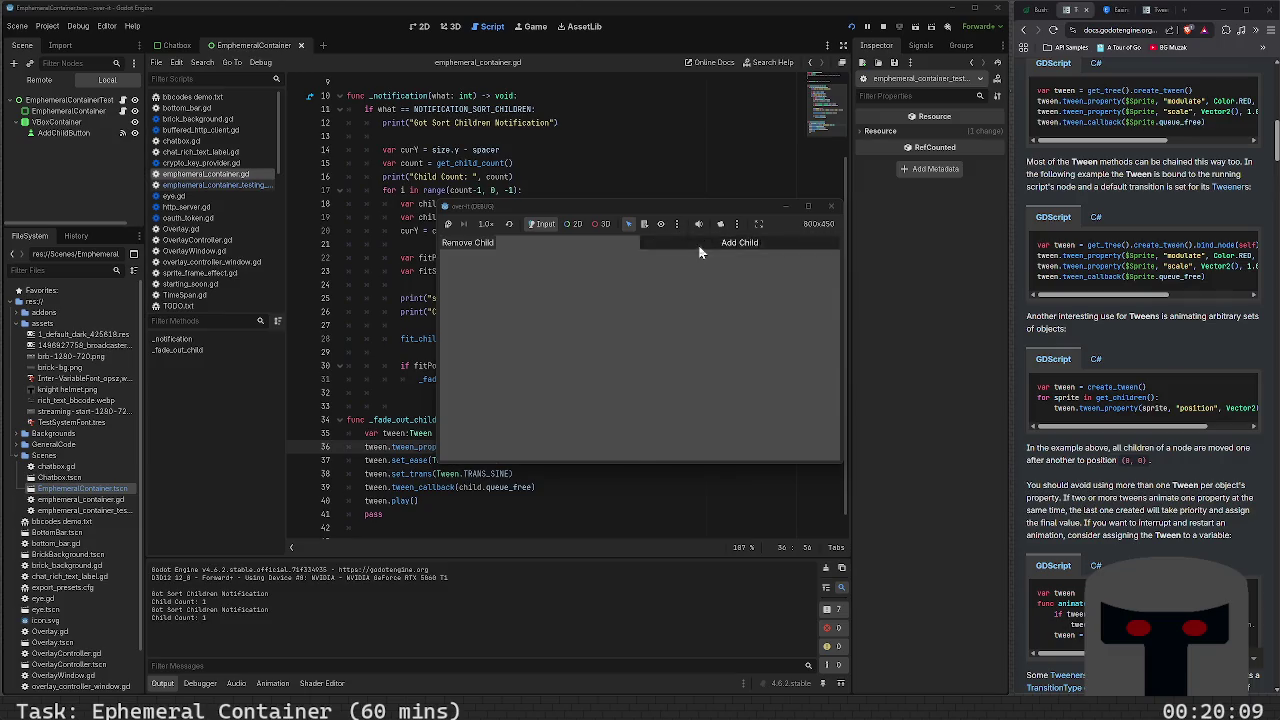
Add six children, watching the top ones fade out, then close the game window
left_click(700, 250)
left_click(700, 250)
left_click(700, 250)
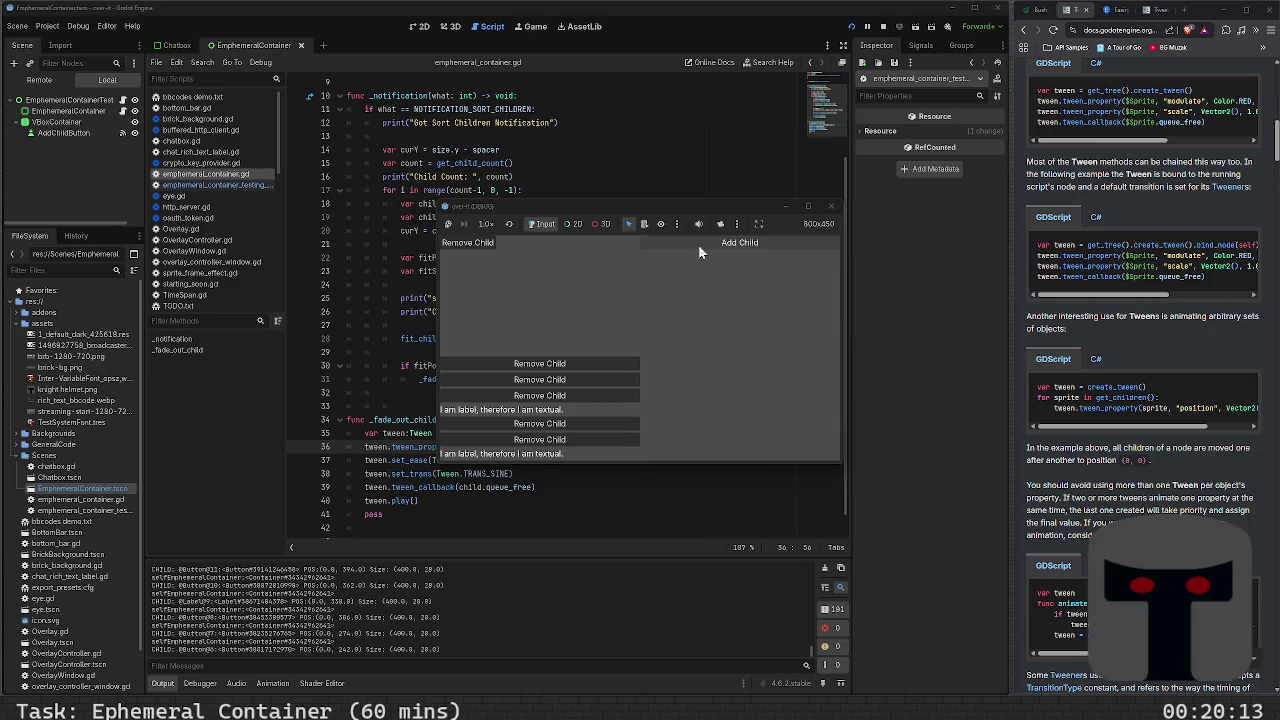
left_click(698, 244)
left_click(700, 250)
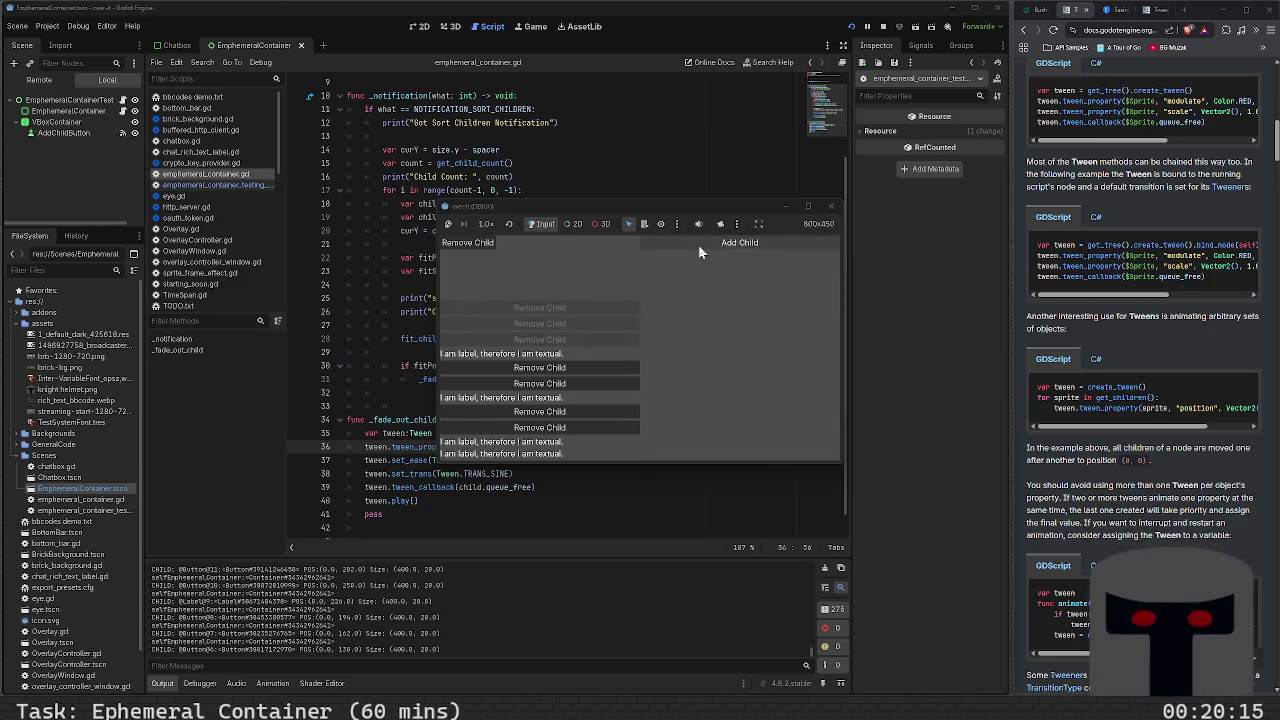
left_click(700, 250)
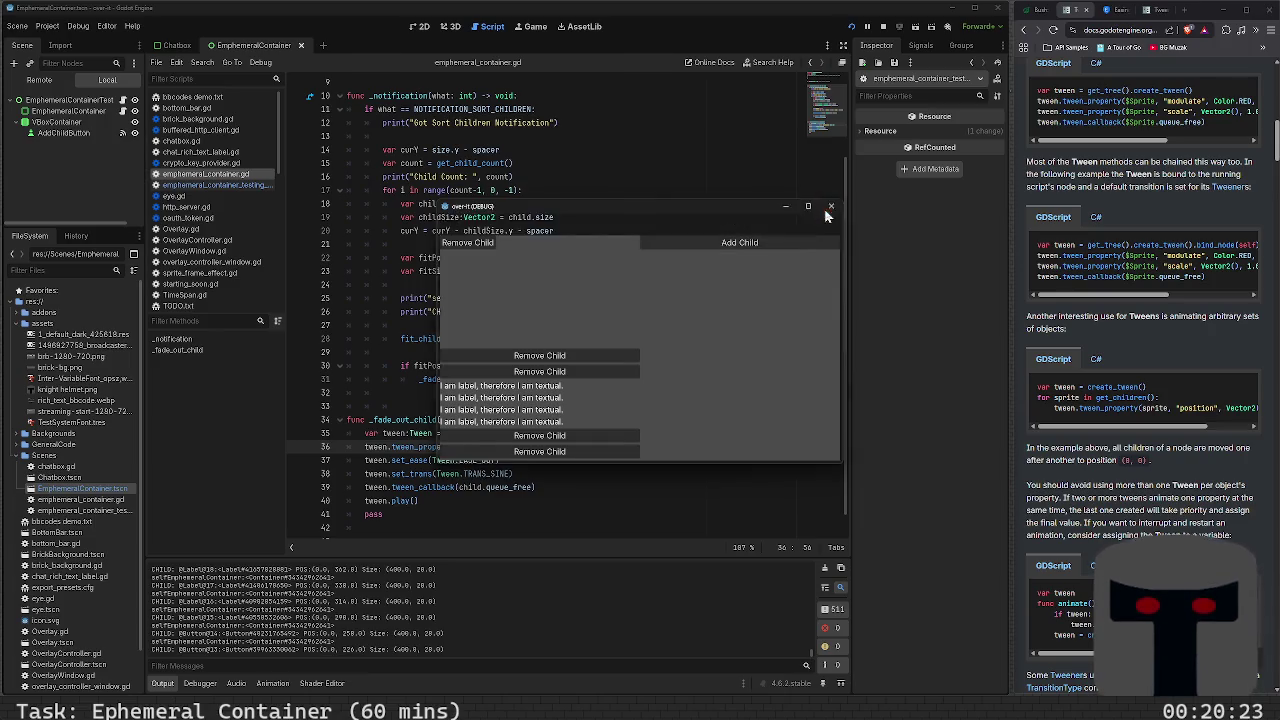
left_click(831, 206)
Set line 36's fade duration to 3.0 and run the scene, adding children until the container overflows
key("Left")
key("Left")
key("Left")
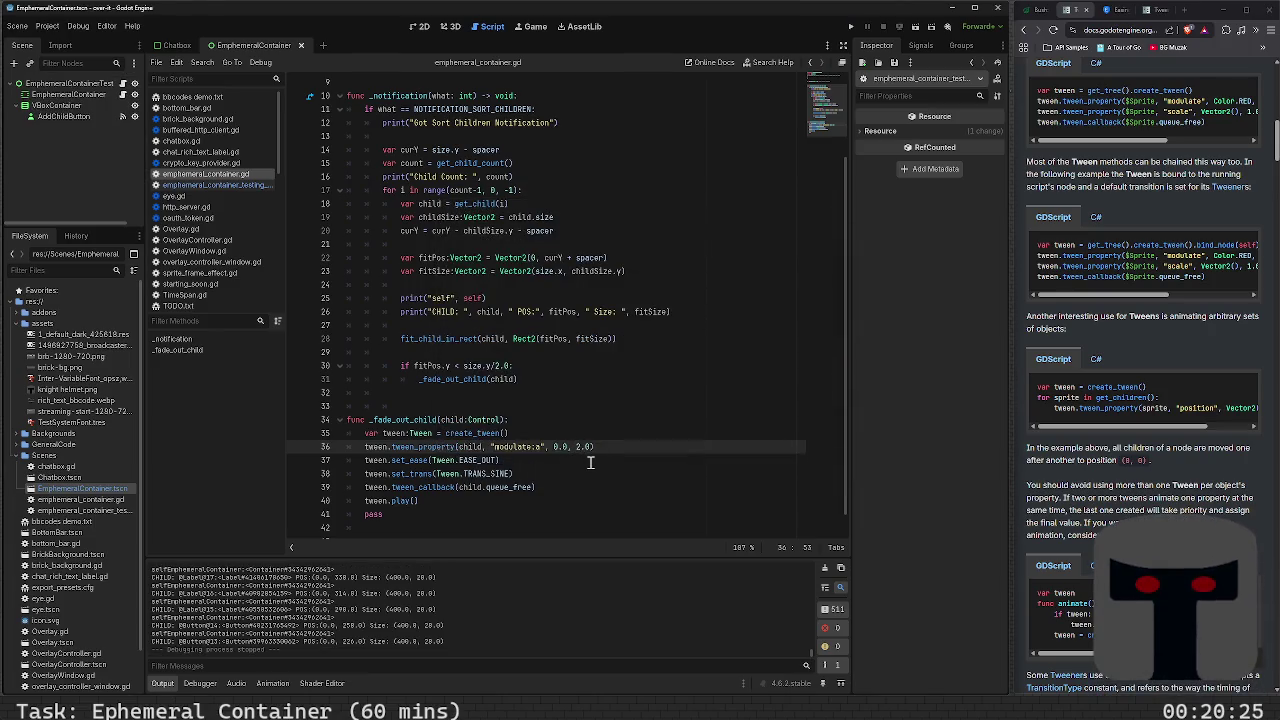
type(".")
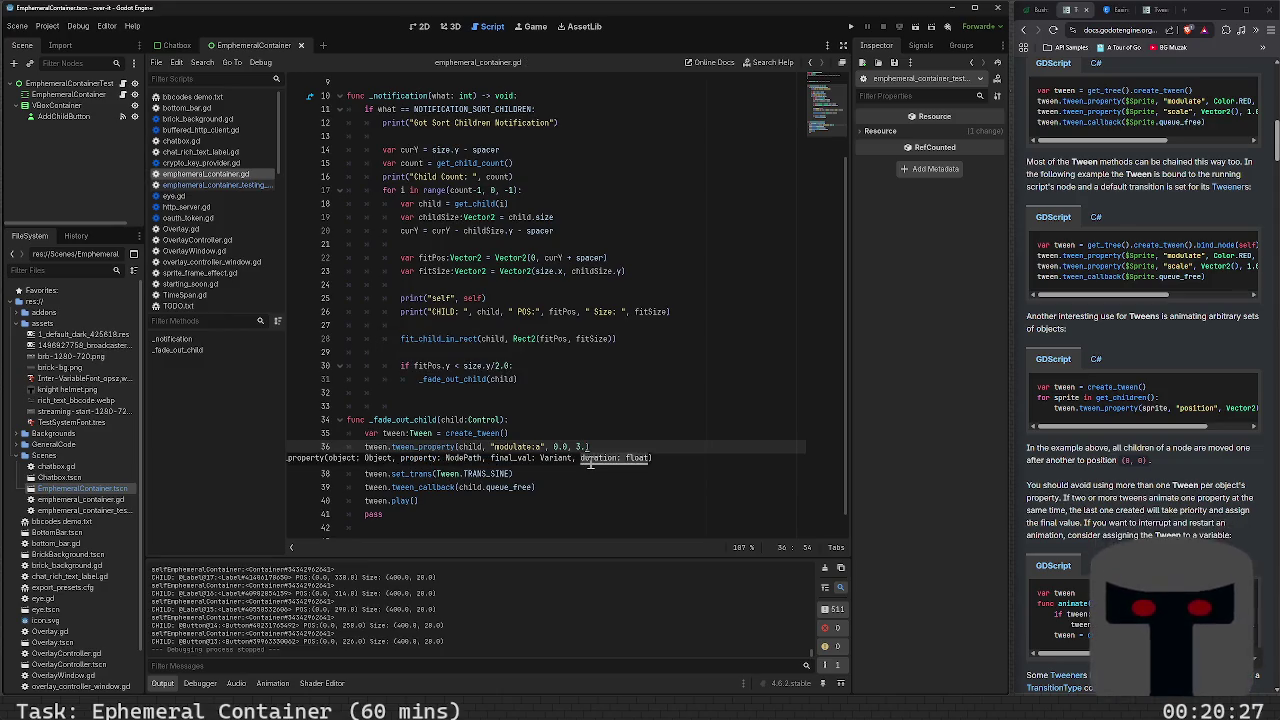
type("0, 3")
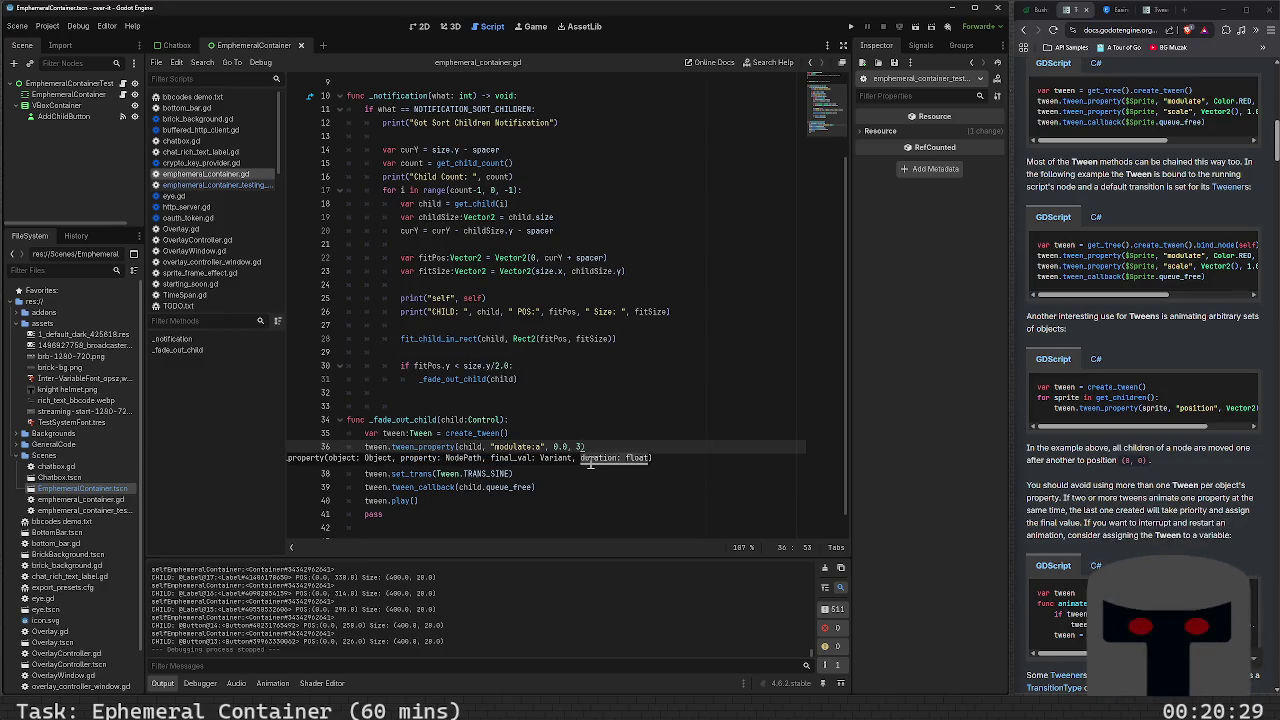
type(".0")
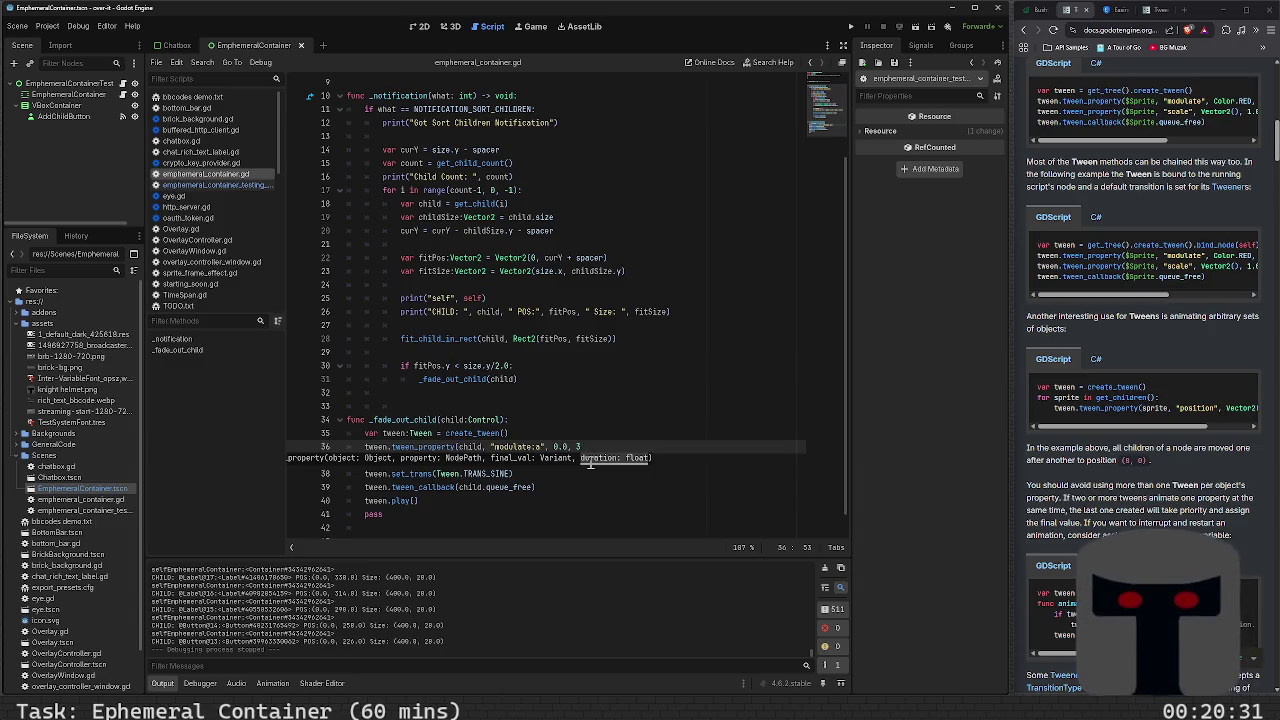
type(")")
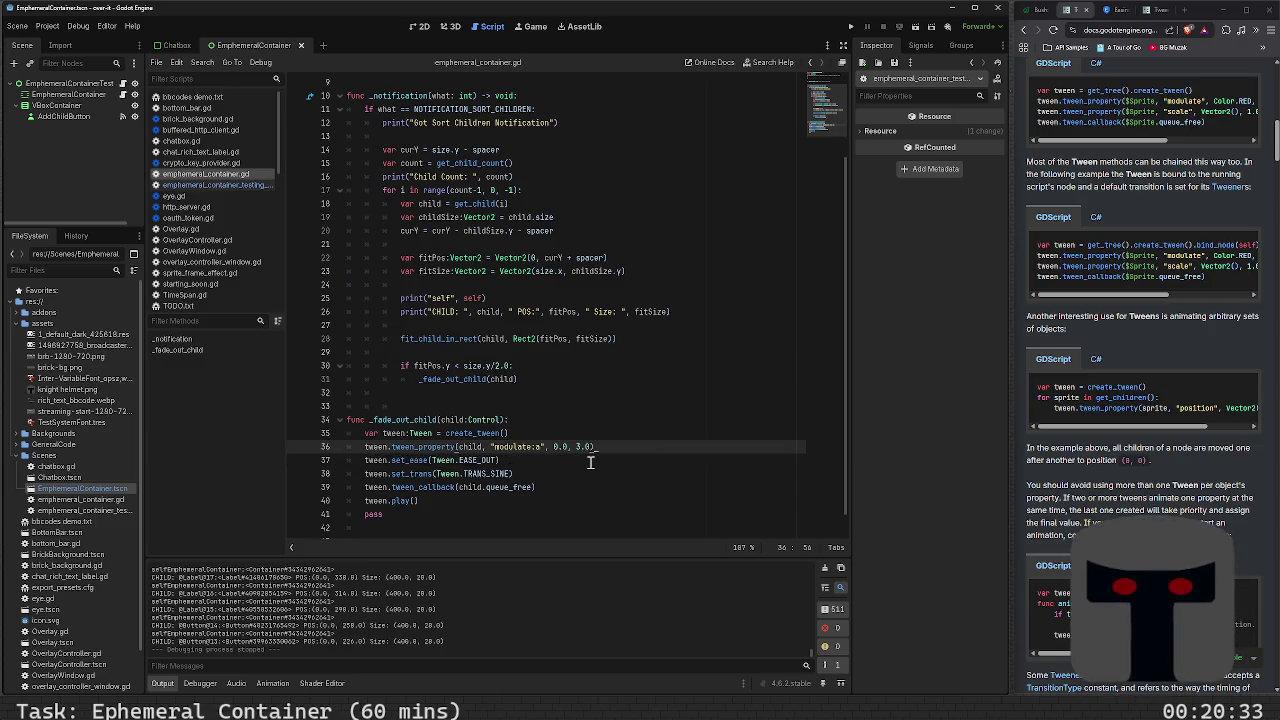
key("F6")
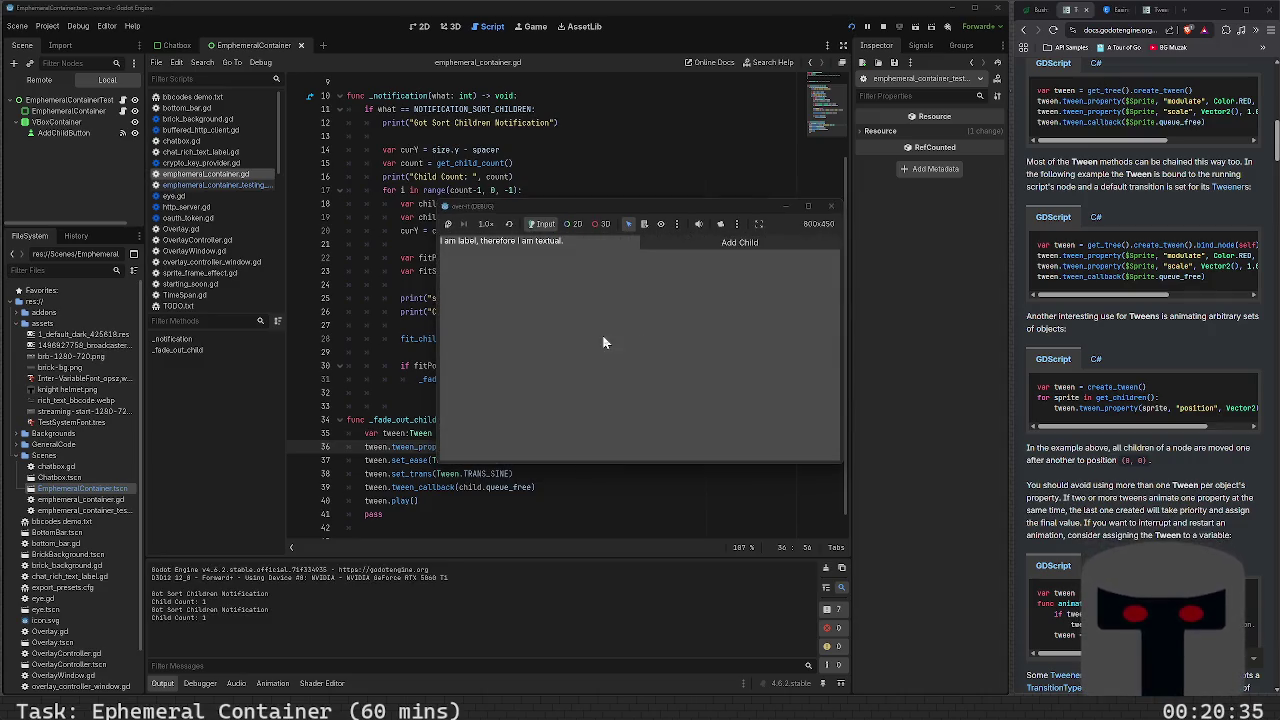
left_click(712, 249)
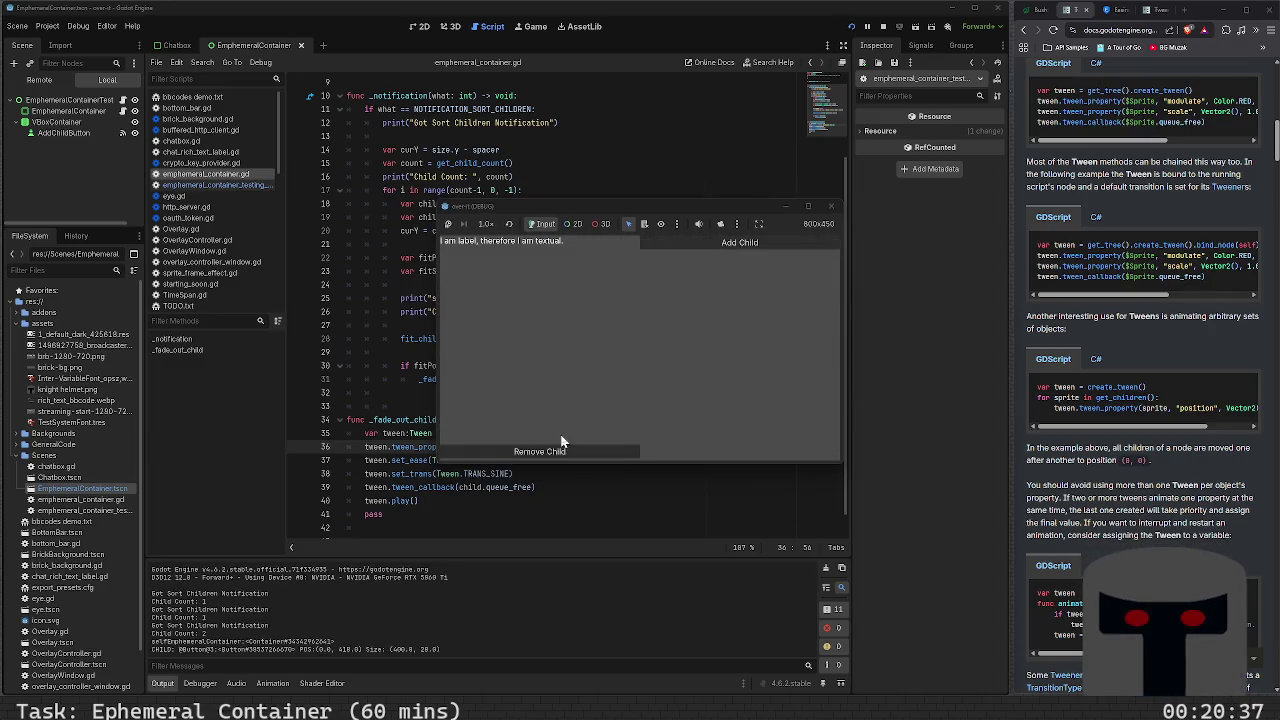
double_click(706, 243)
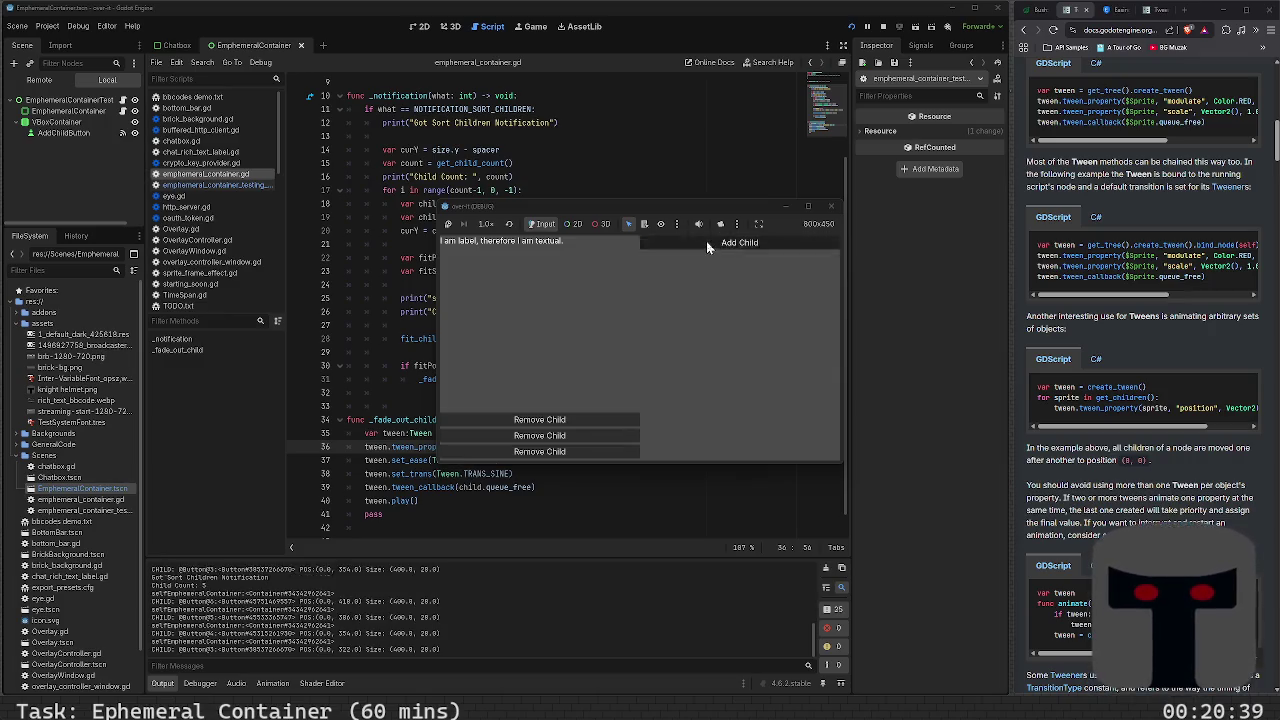
double_click(706, 241)
double_click(706, 241)
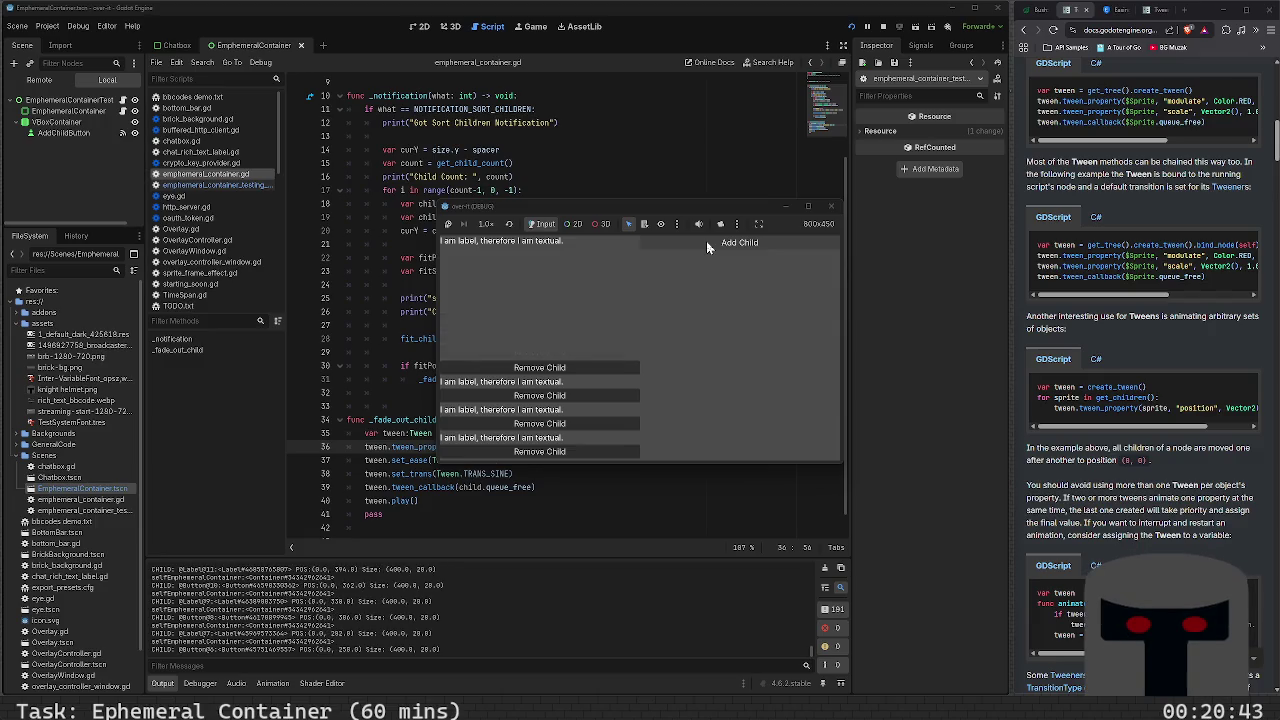
Stop the game and delete the 3.0 duration value from the tween call
left_click(831, 206)
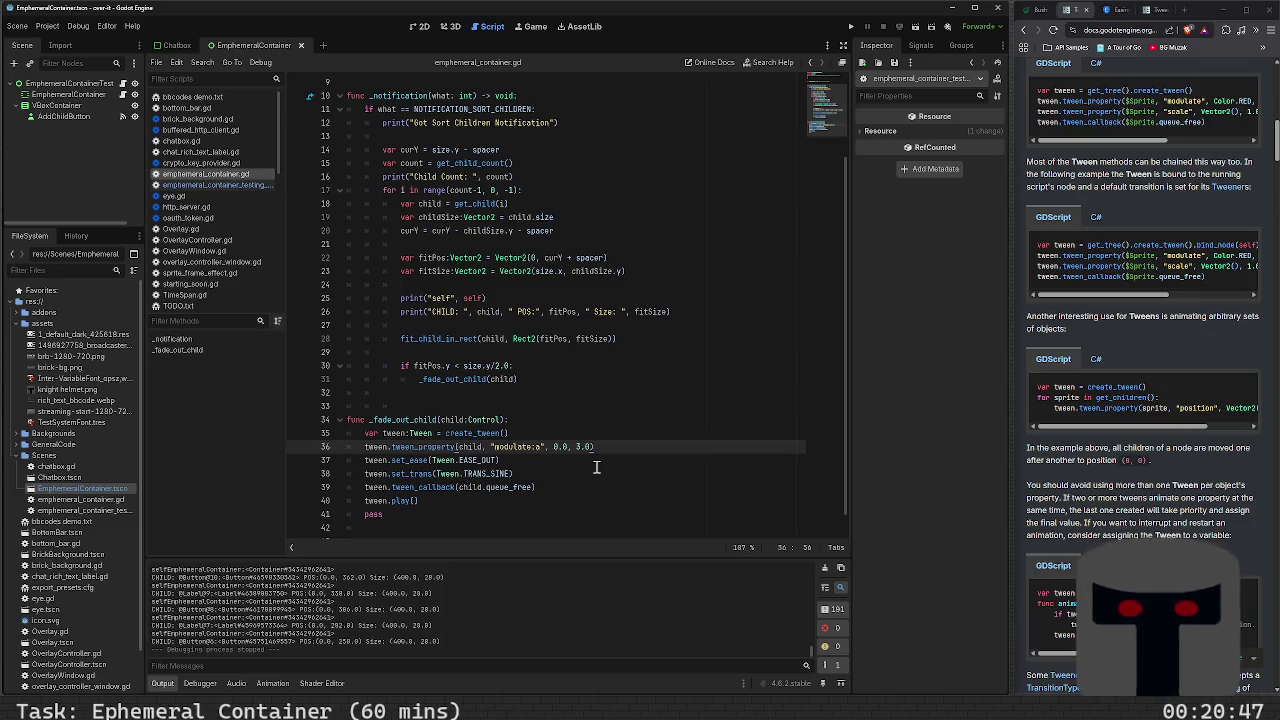
key("Left")
key("BackSpace")
key("BackSpace")
key("BackSpace")
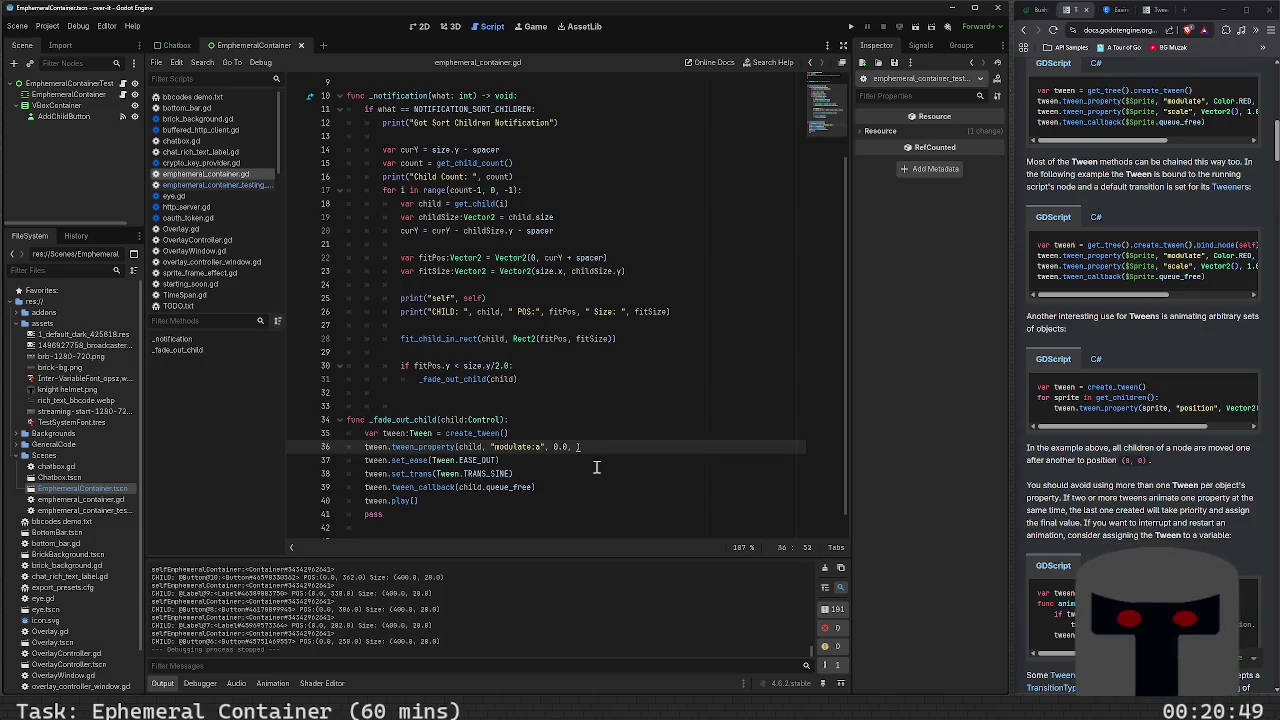
Enter 2.0 as the fade duration on line 36 and add a new line below the call
type("2.0")
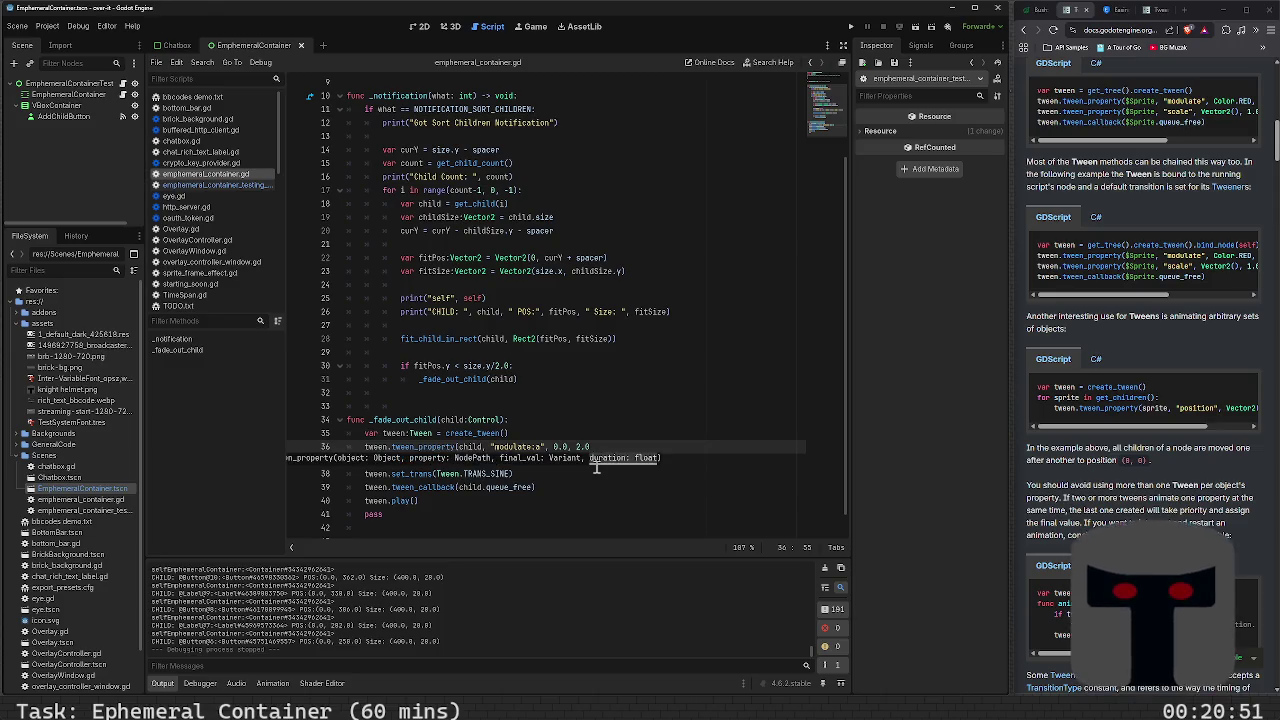
key("Right")
key("Down")
key("Down")
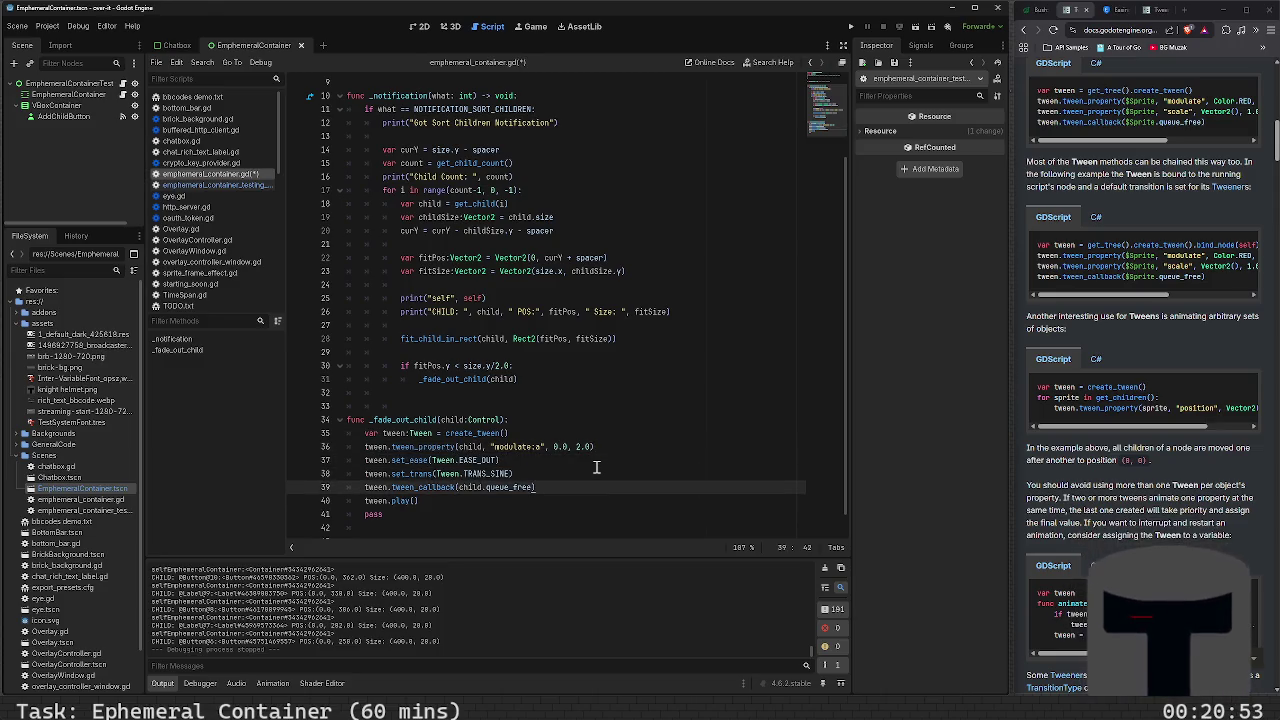
key("Return")
Write line 39 as var lambda = func() with help from autocomplete
type("l")
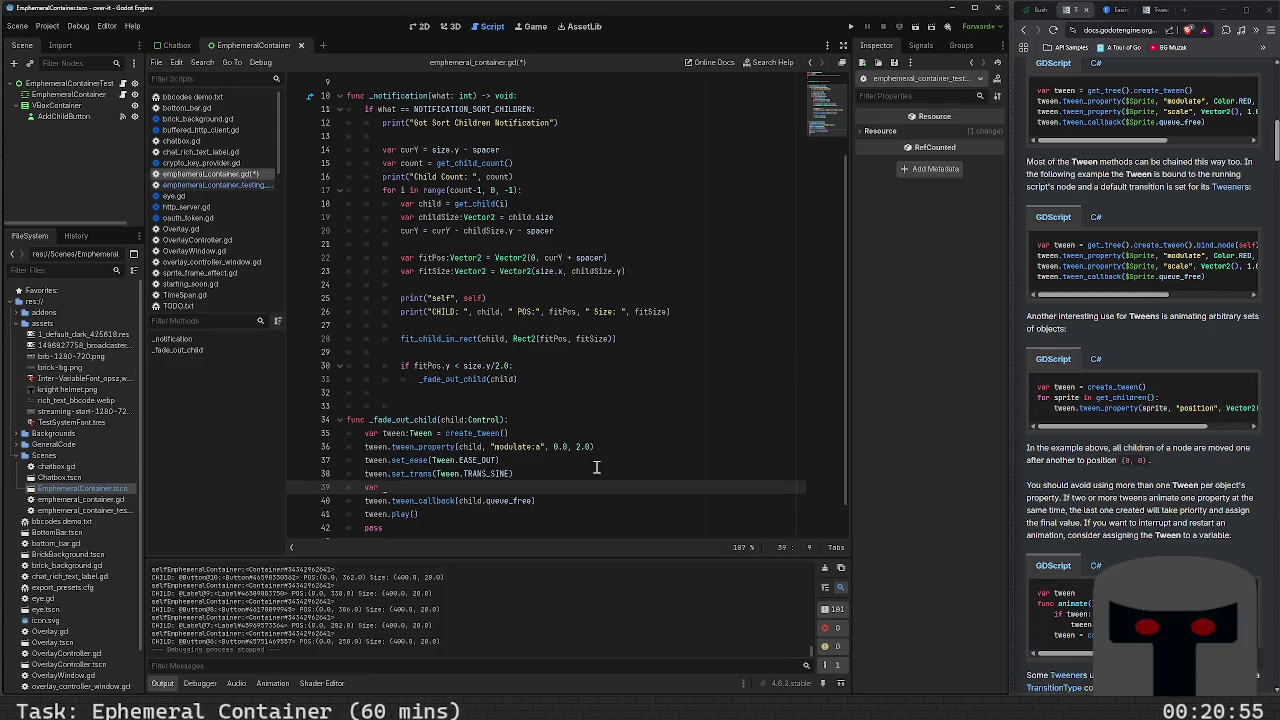
type("ambda =")
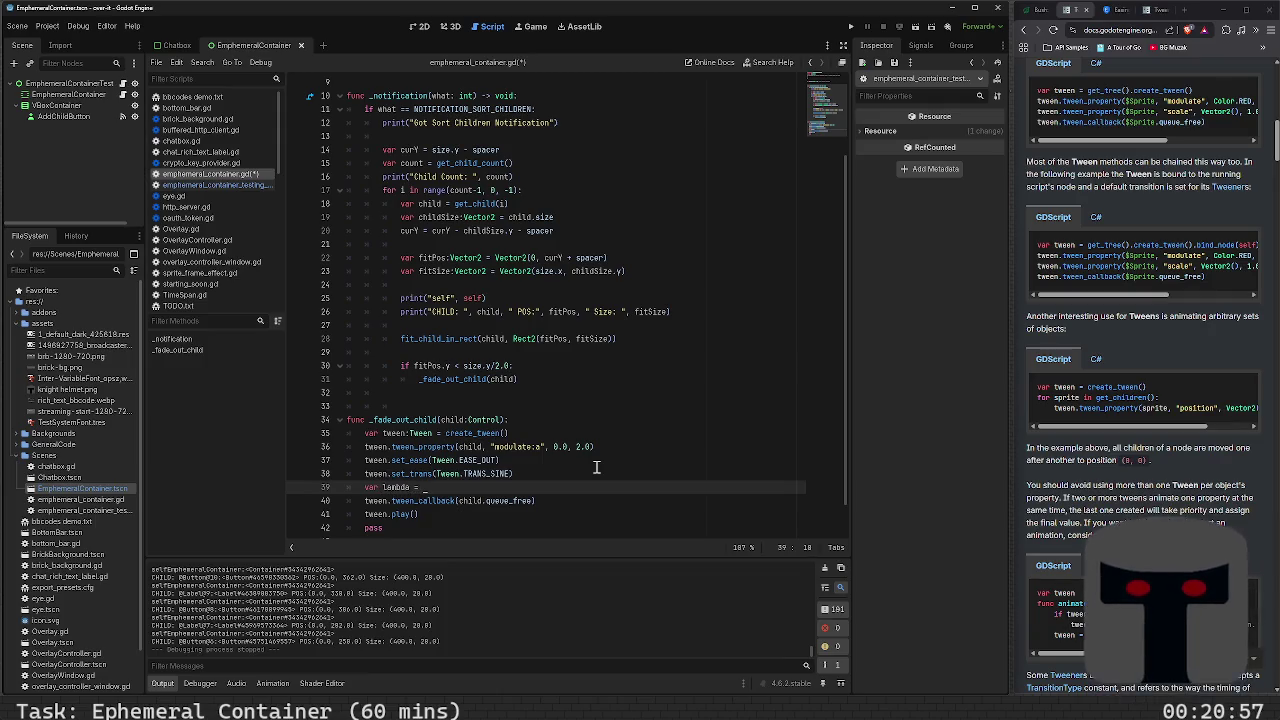
key("ctrl+space")
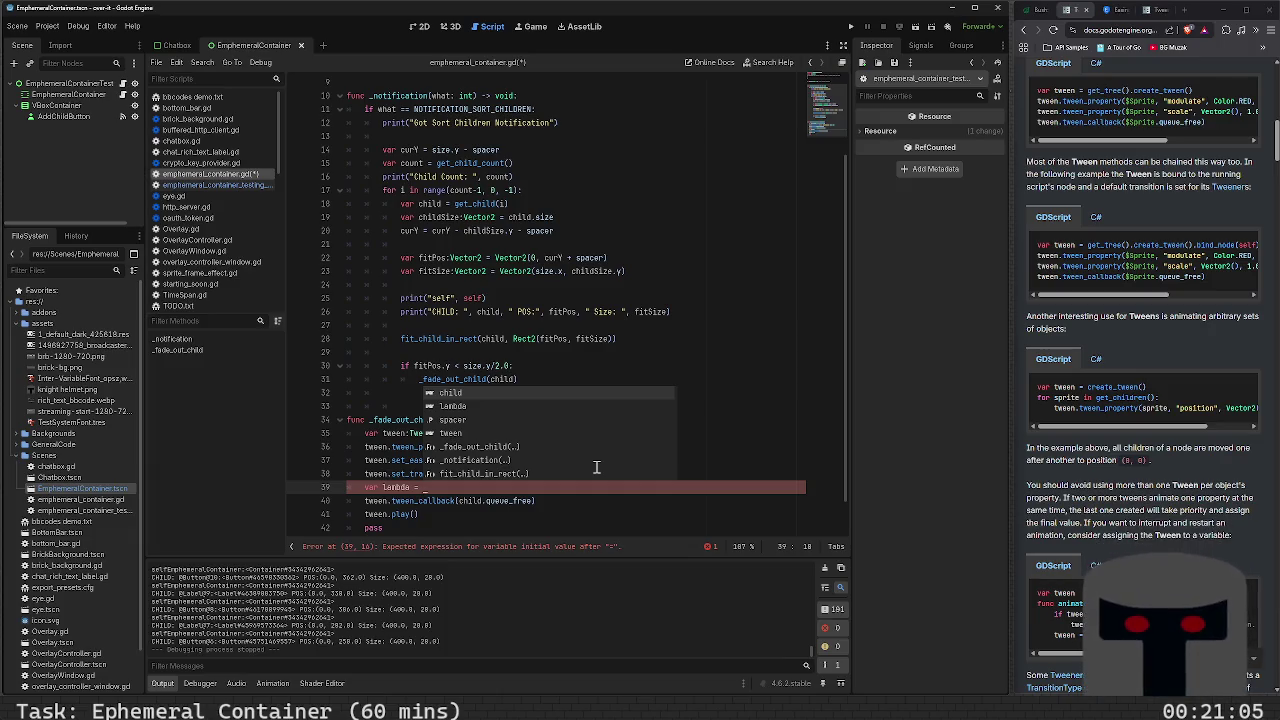
type("func()")
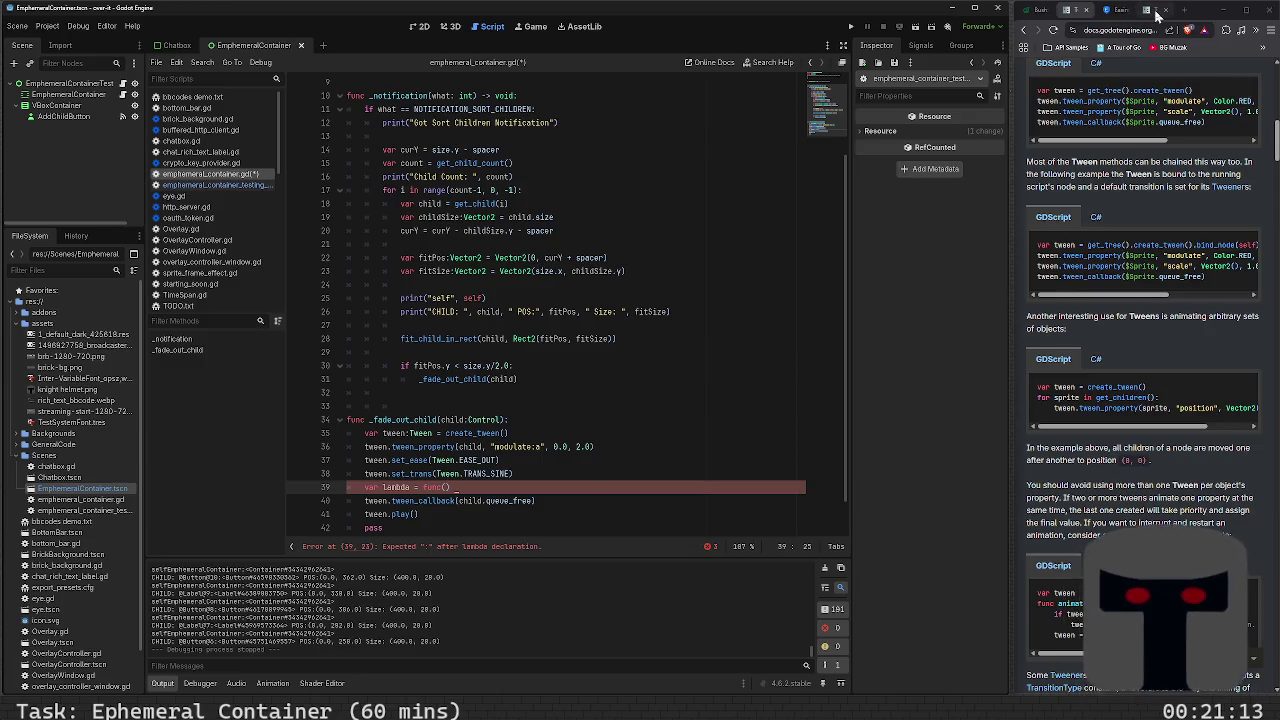
Search 'lambda in godot' and read GDQuest's Lambda Function glossary page with its inline example
left_click(1150, 10)
left_click(1143, 30)
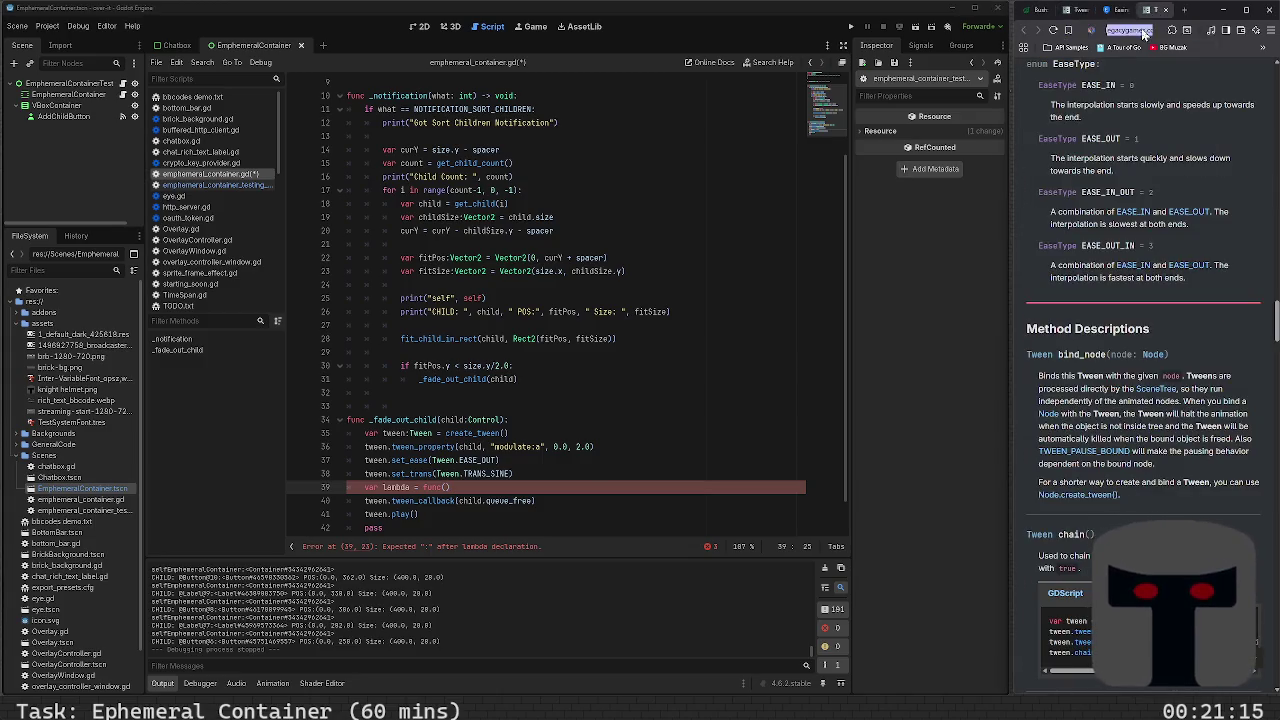
type("lambda")
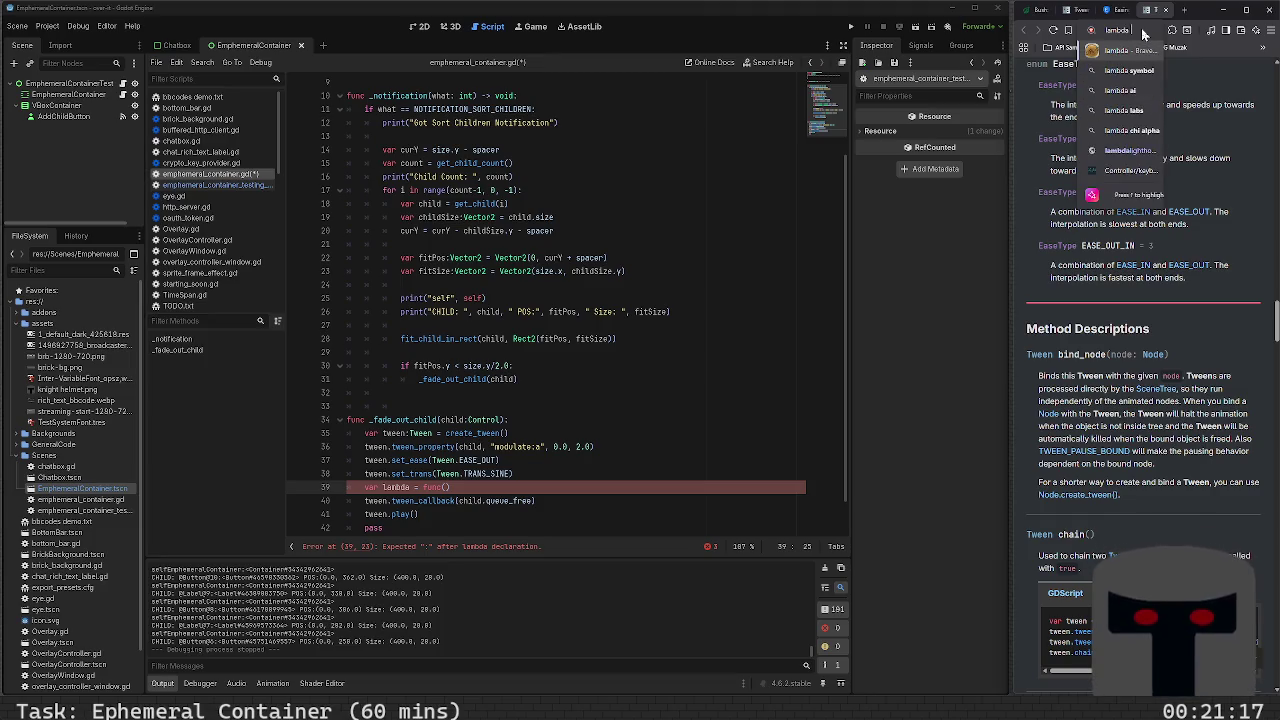
type(" in godot")
key("Return")
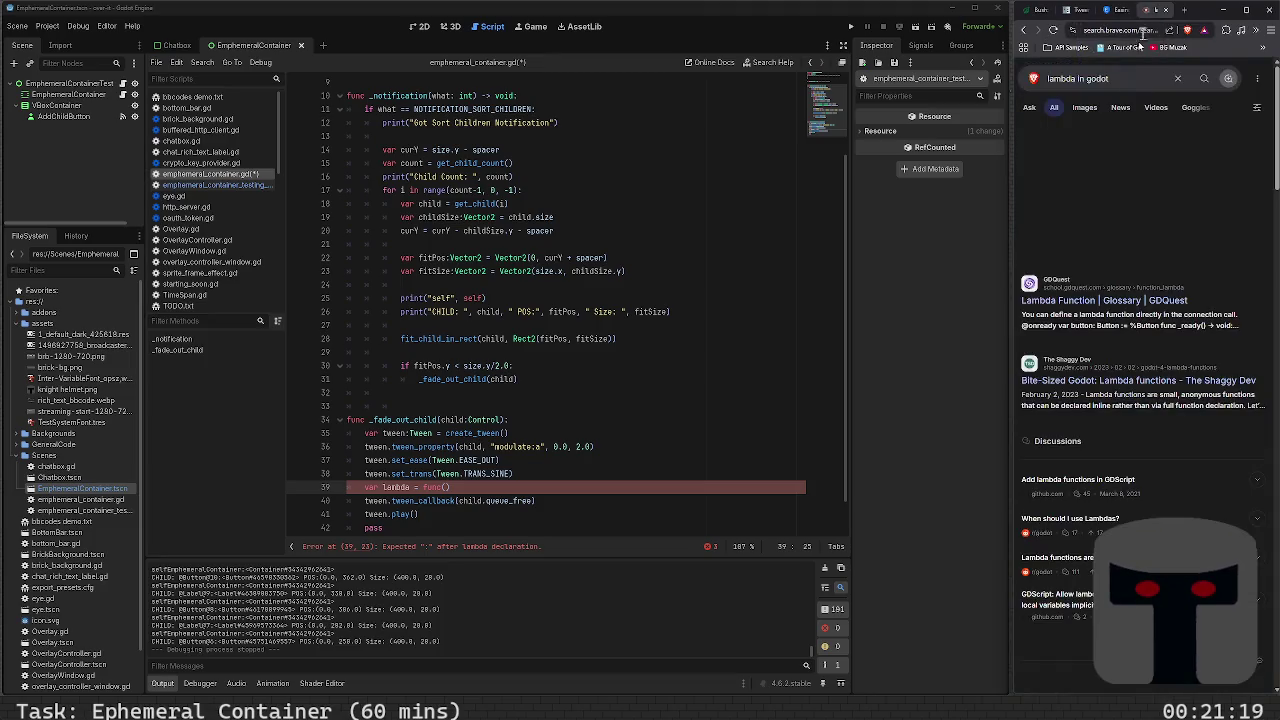
left_click(1088, 301)
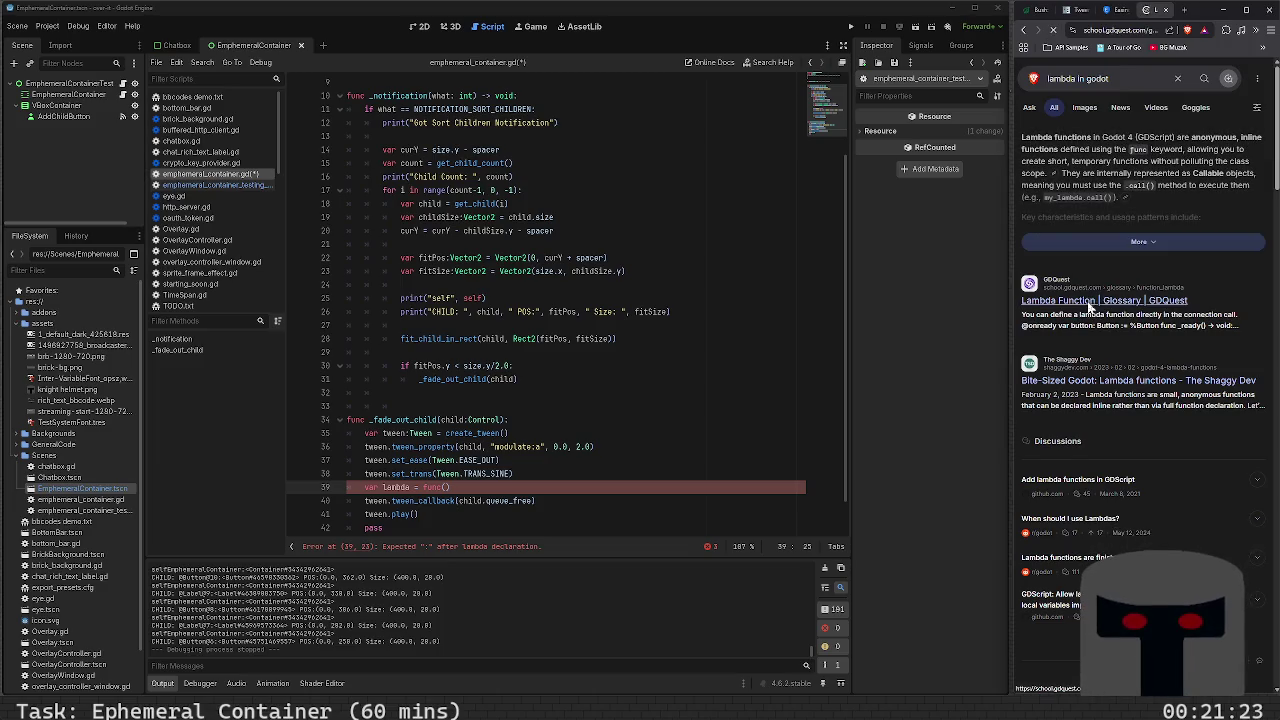
scroll(1112, 347, "down", 2)
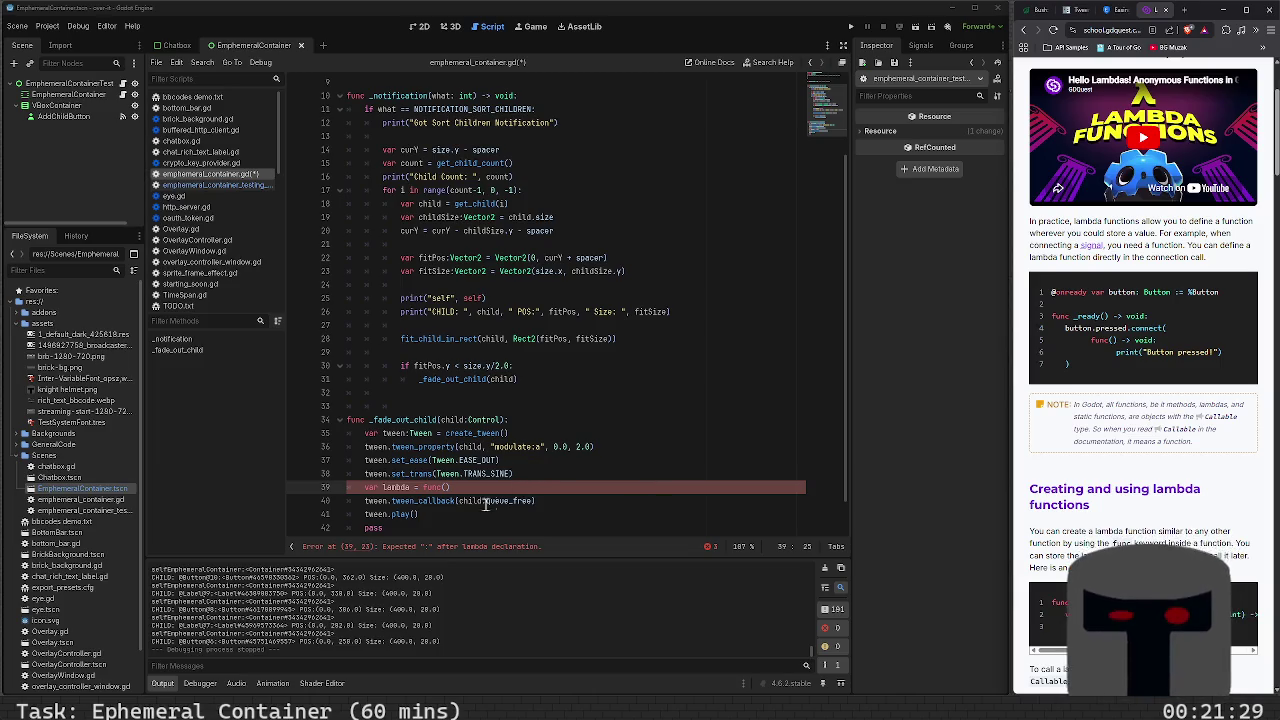
Cut the var lambda = func() line from line 39
left_click(464, 487)
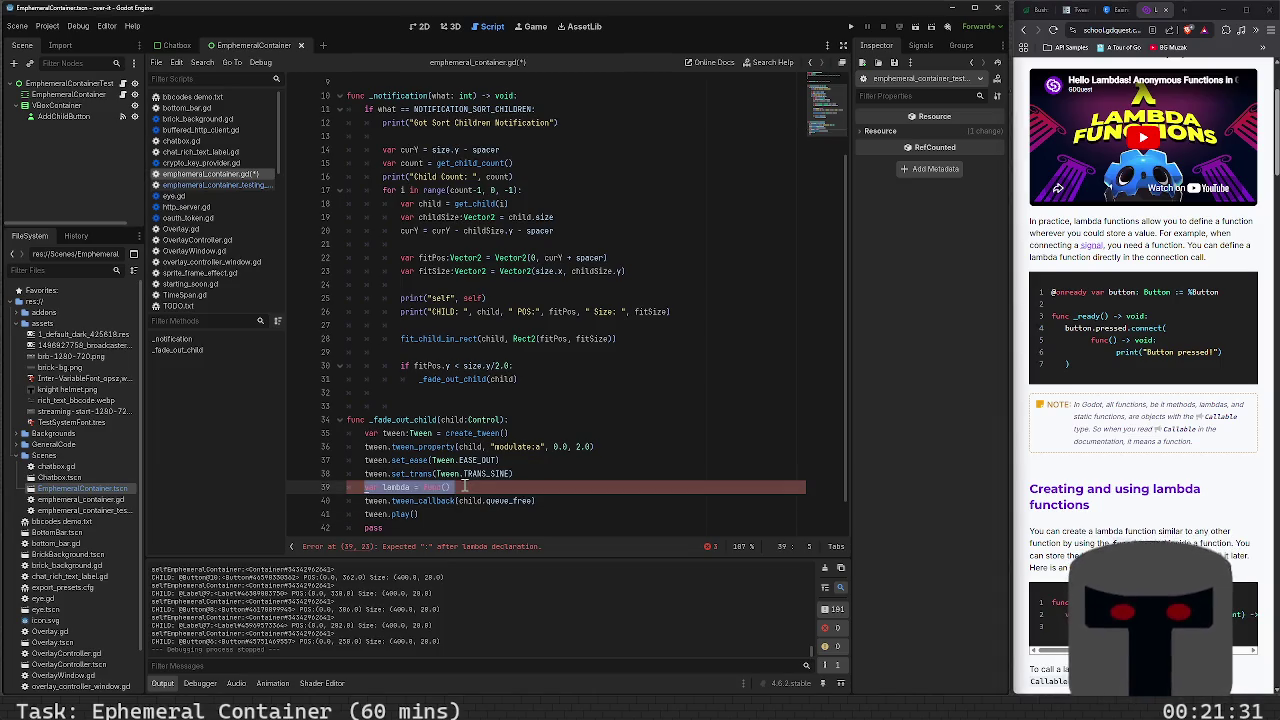
key("shift+Home")
key("ctrl+x")
key("Down")
key("End")
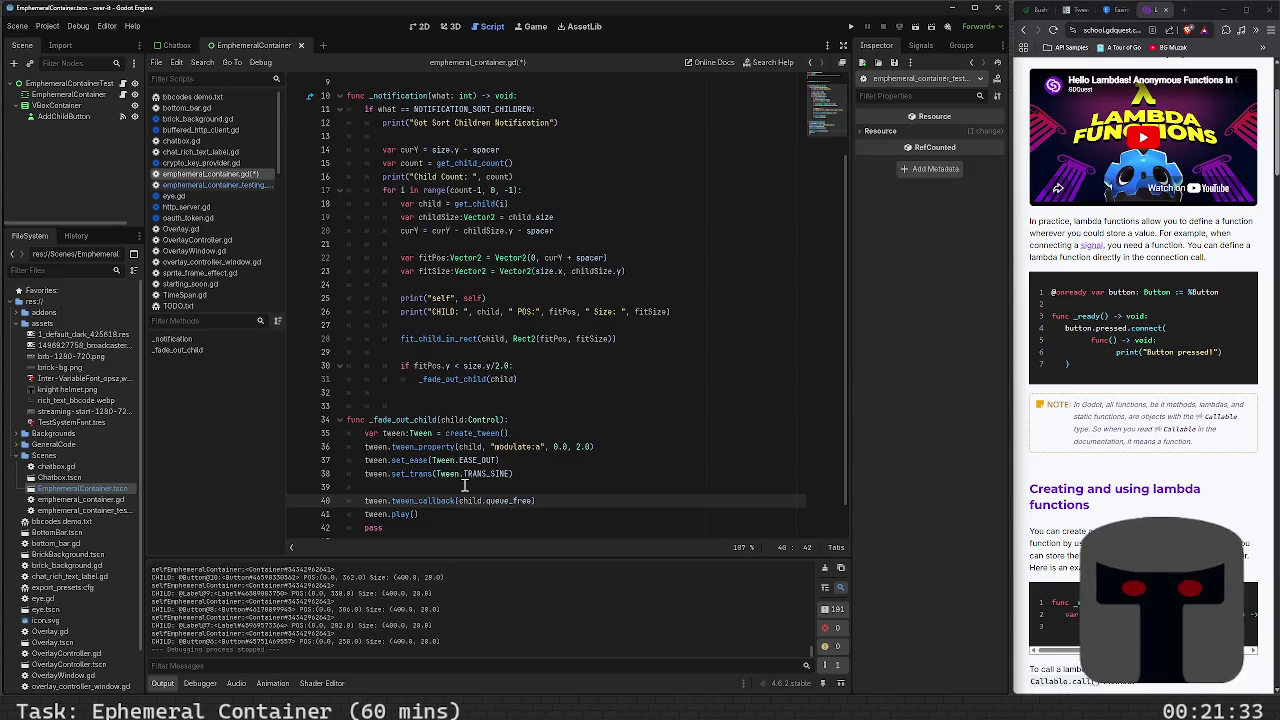
Add a second tween.tween_callback after the queue_free callback, opening an inline func() -> void: lambda
key("shift+Left")
key("shift+Left")
key("shift+Left")
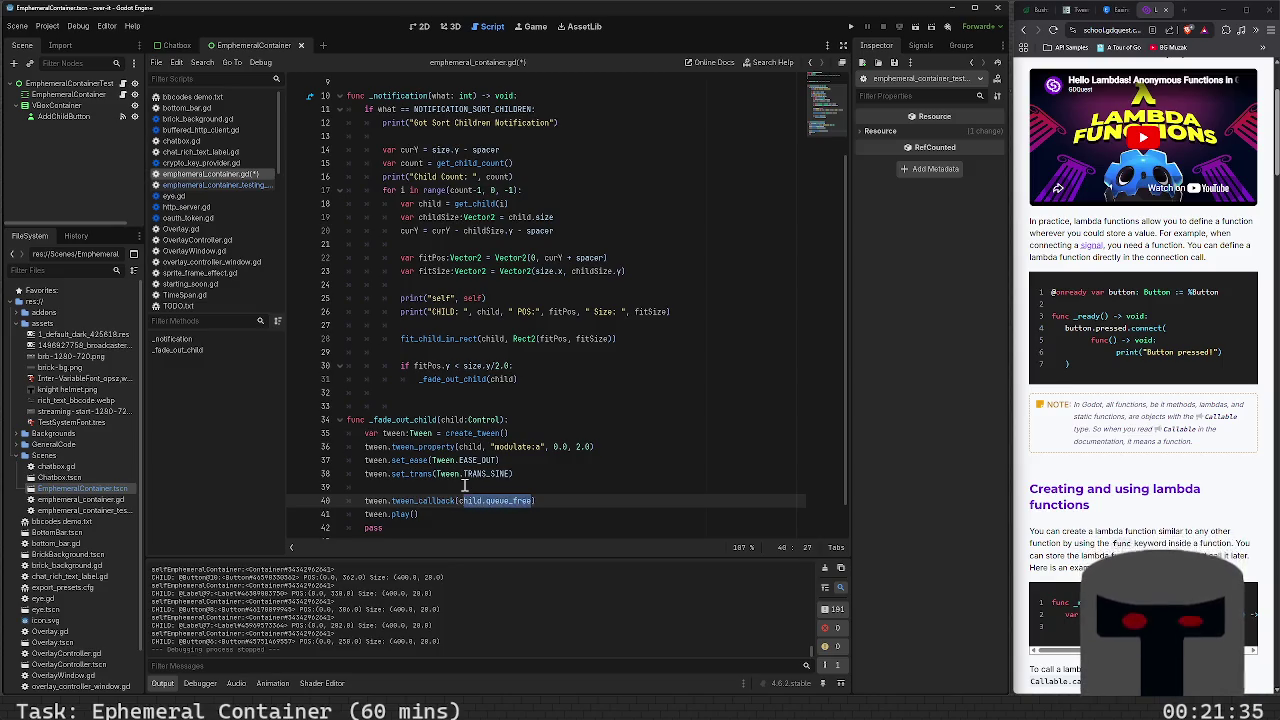
key("End")
key("Return")
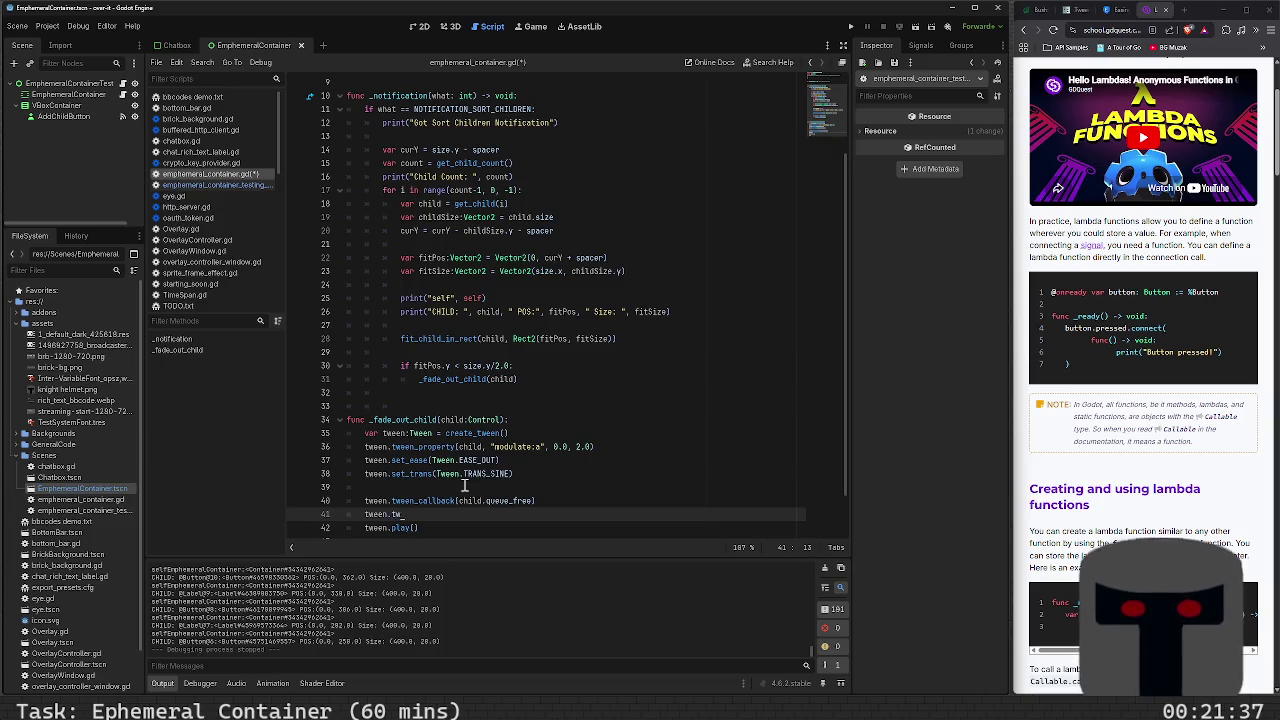
type("een_callbac")
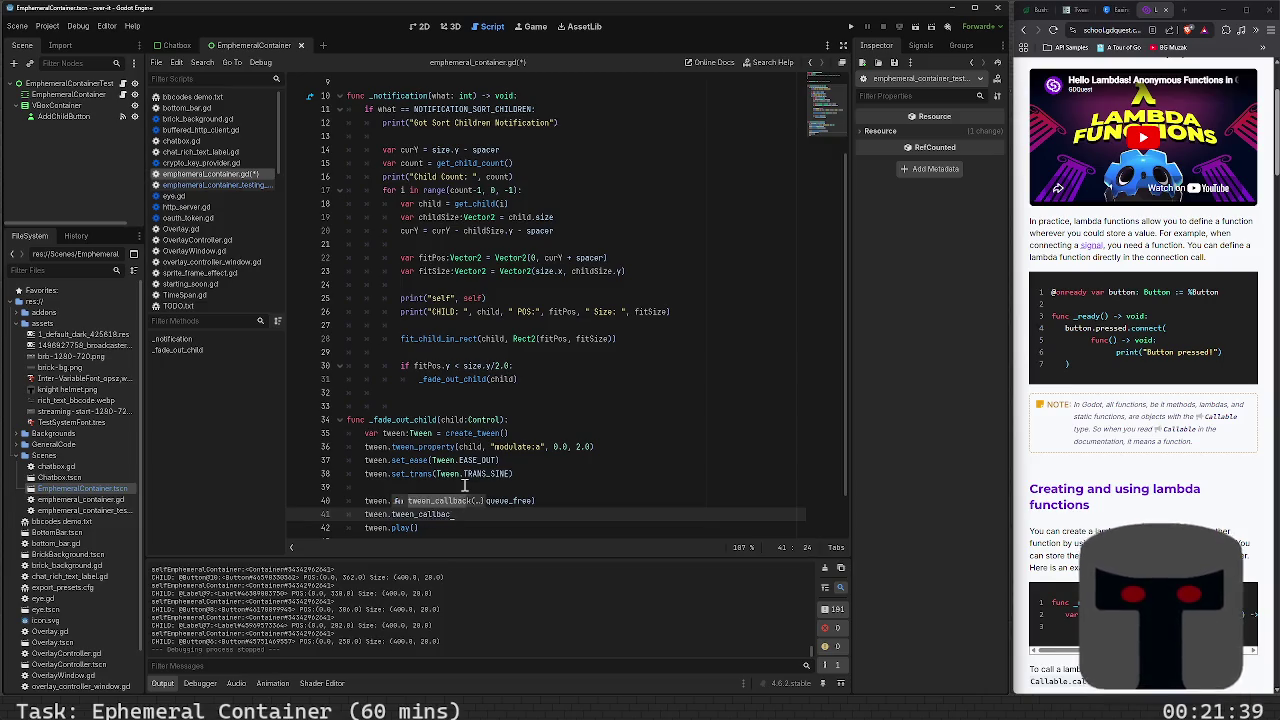
type("b")
key("Return")
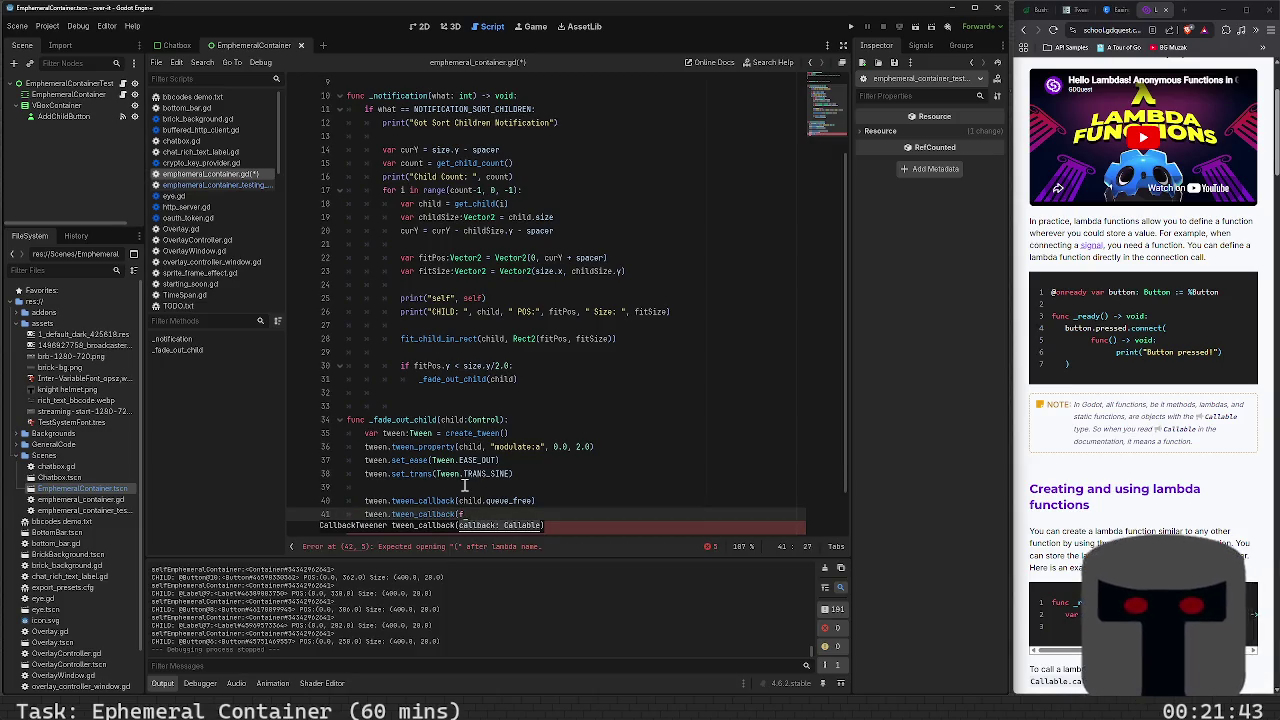
key("BackSpace")
key("Return")
type("func() -> void:")
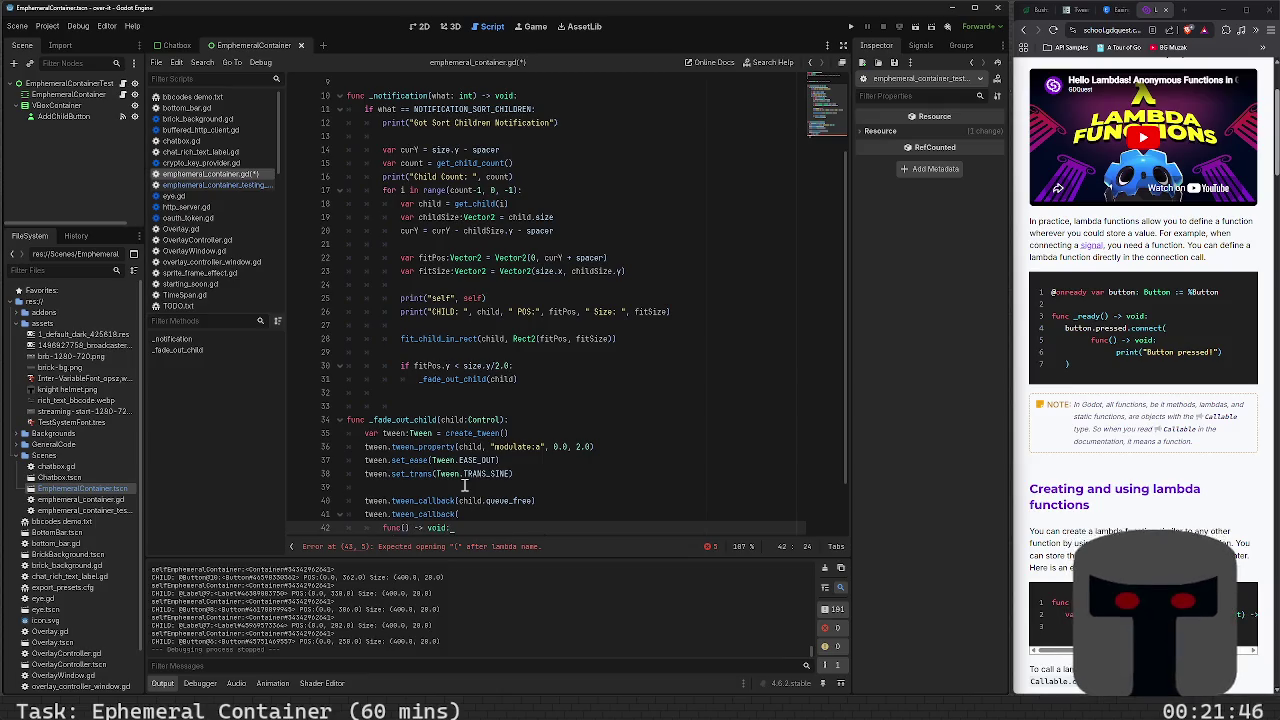
key("Return")
type("child_")
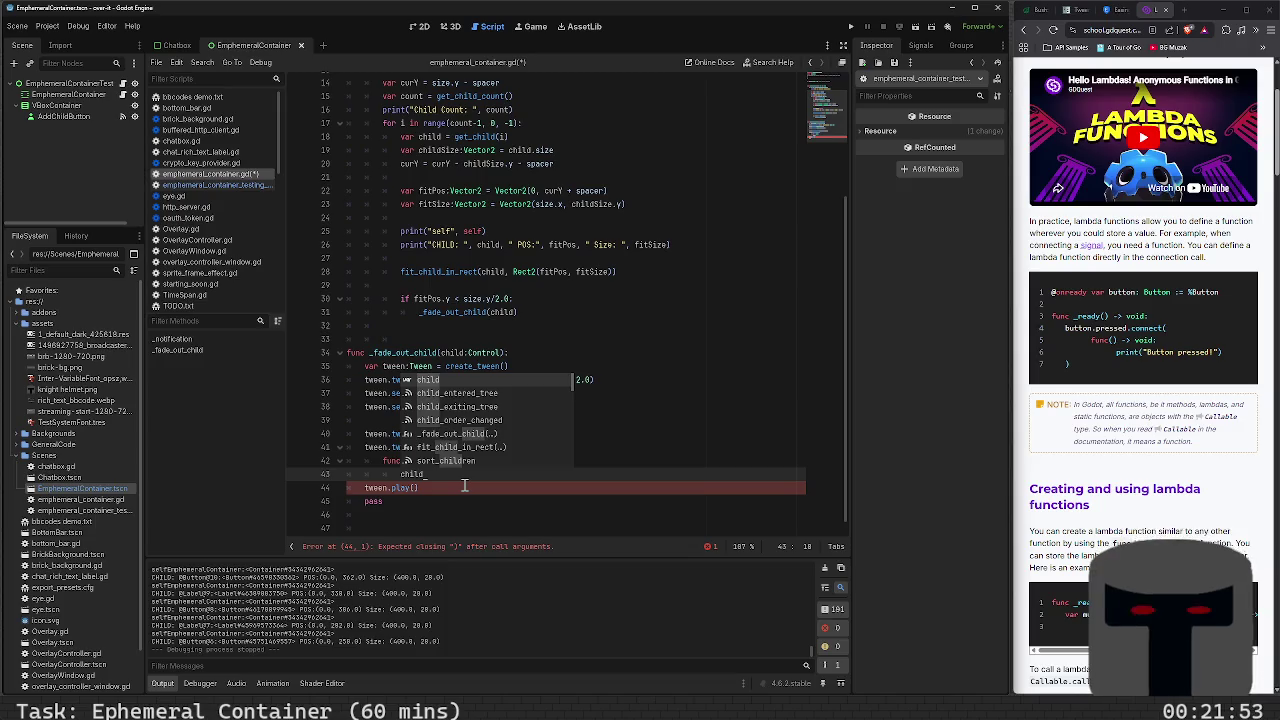
Try call_deferred, call and delay in the lambda body, then remove them, leaving it empty
key("BackSpace")
key("BackSpace")
key("BackSpace")
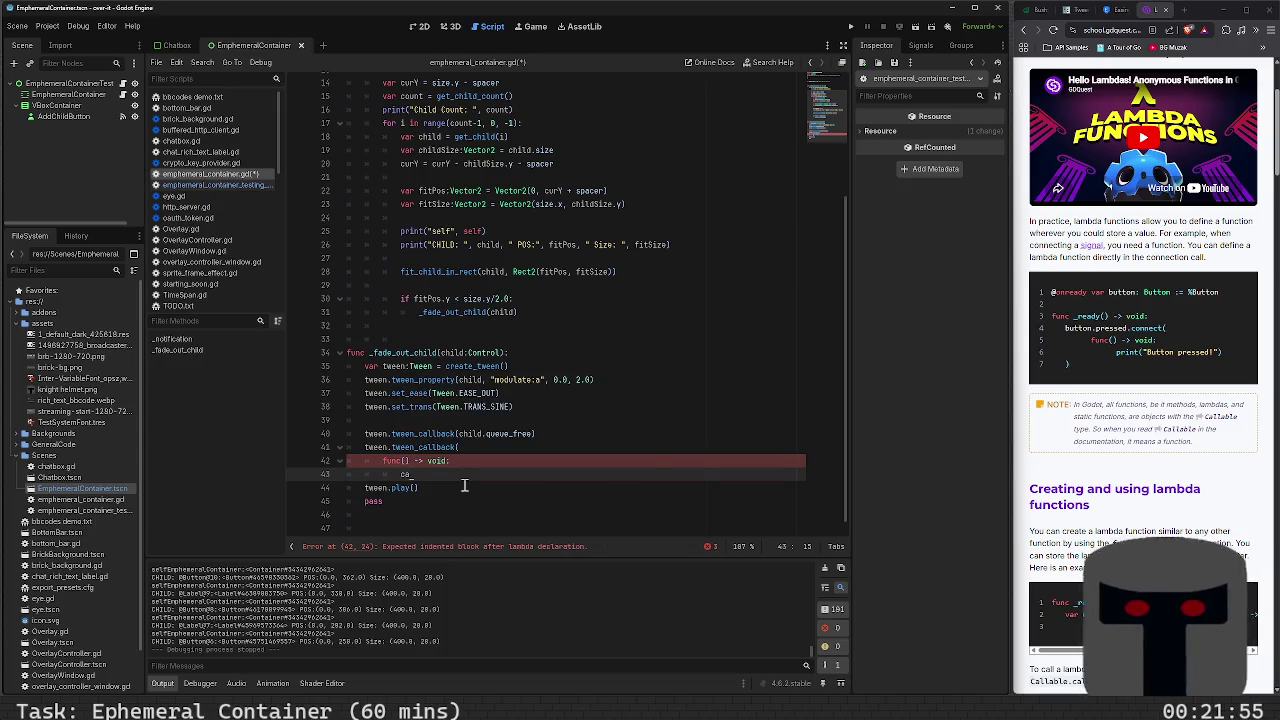
type("ll")
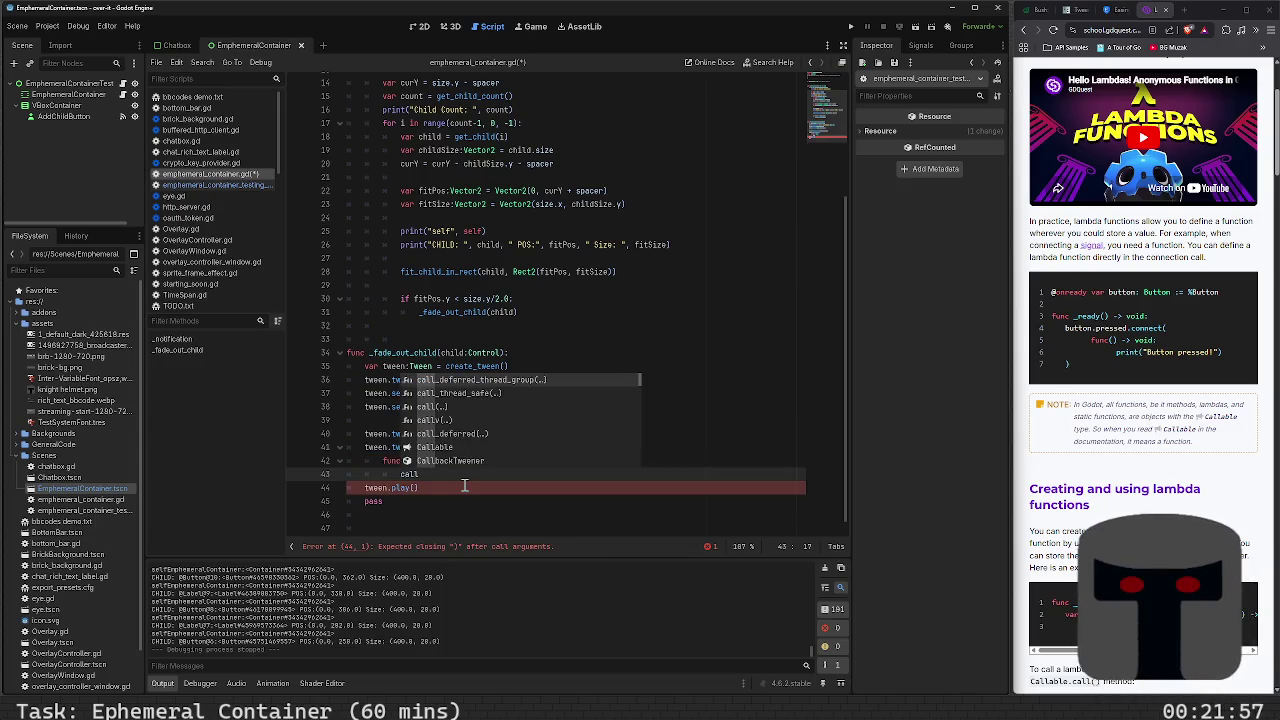
type("_d")
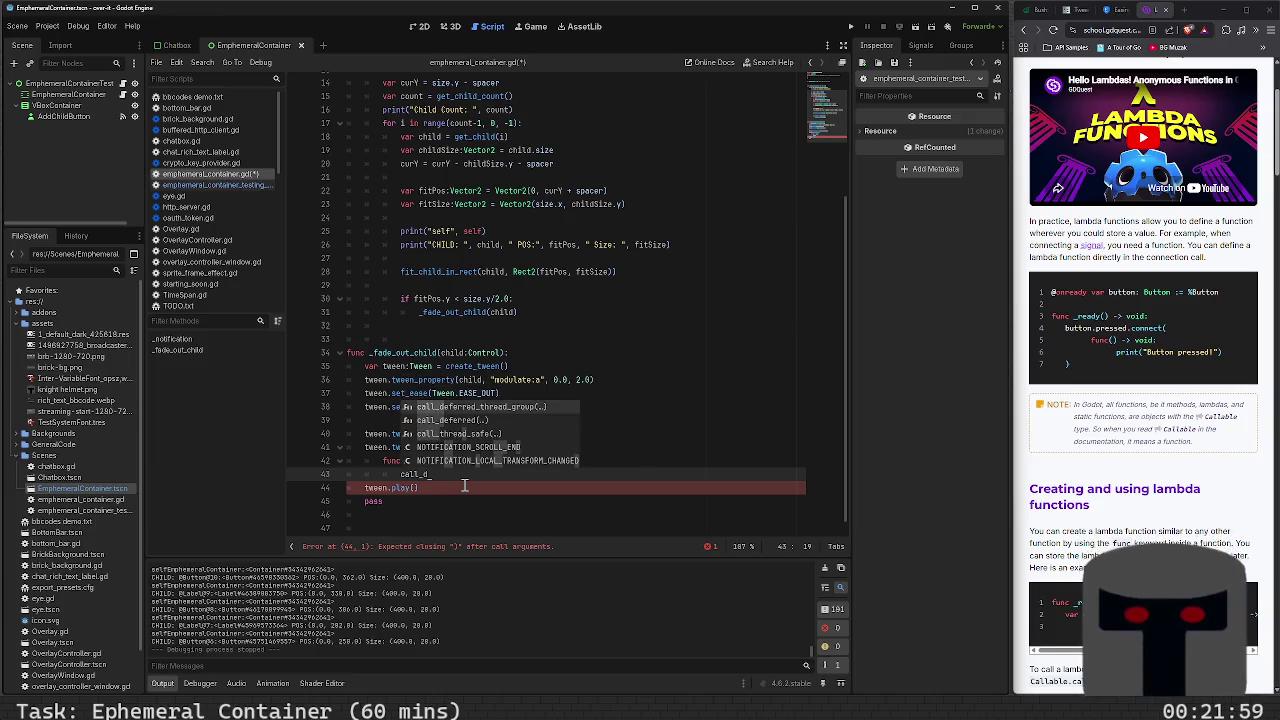
key("Down")
key("Return")
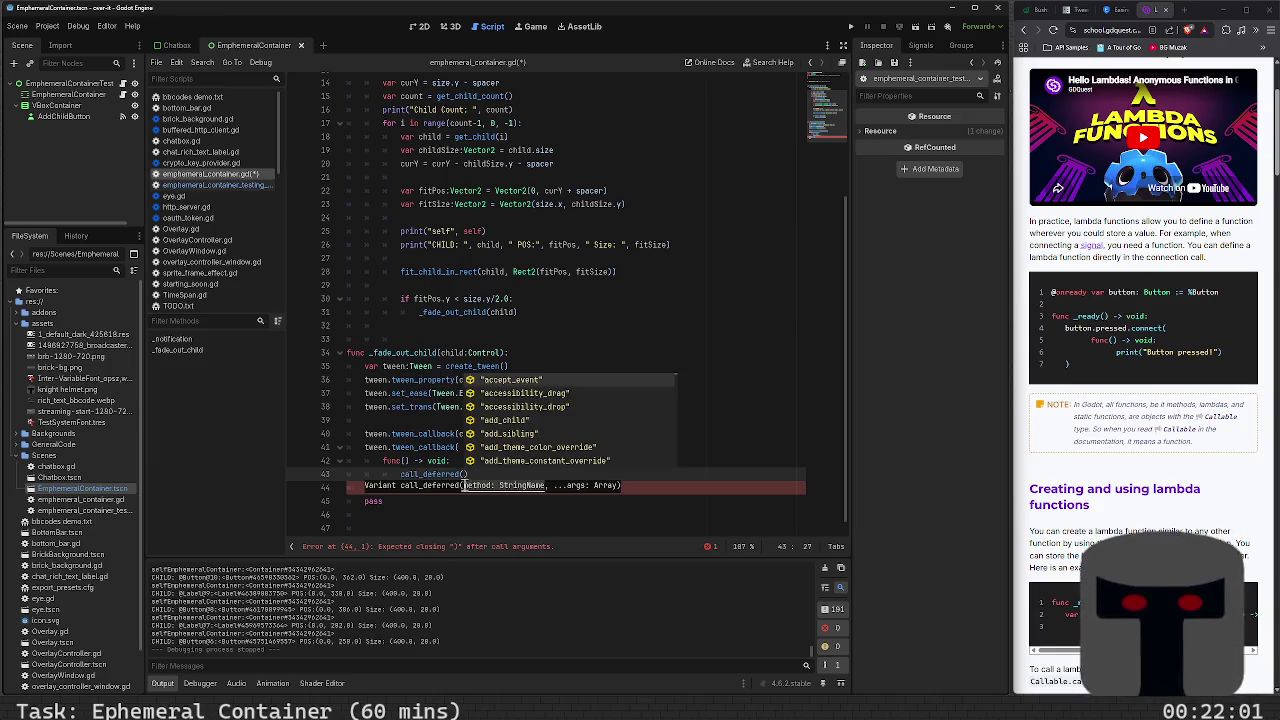
key("ctrl+z")
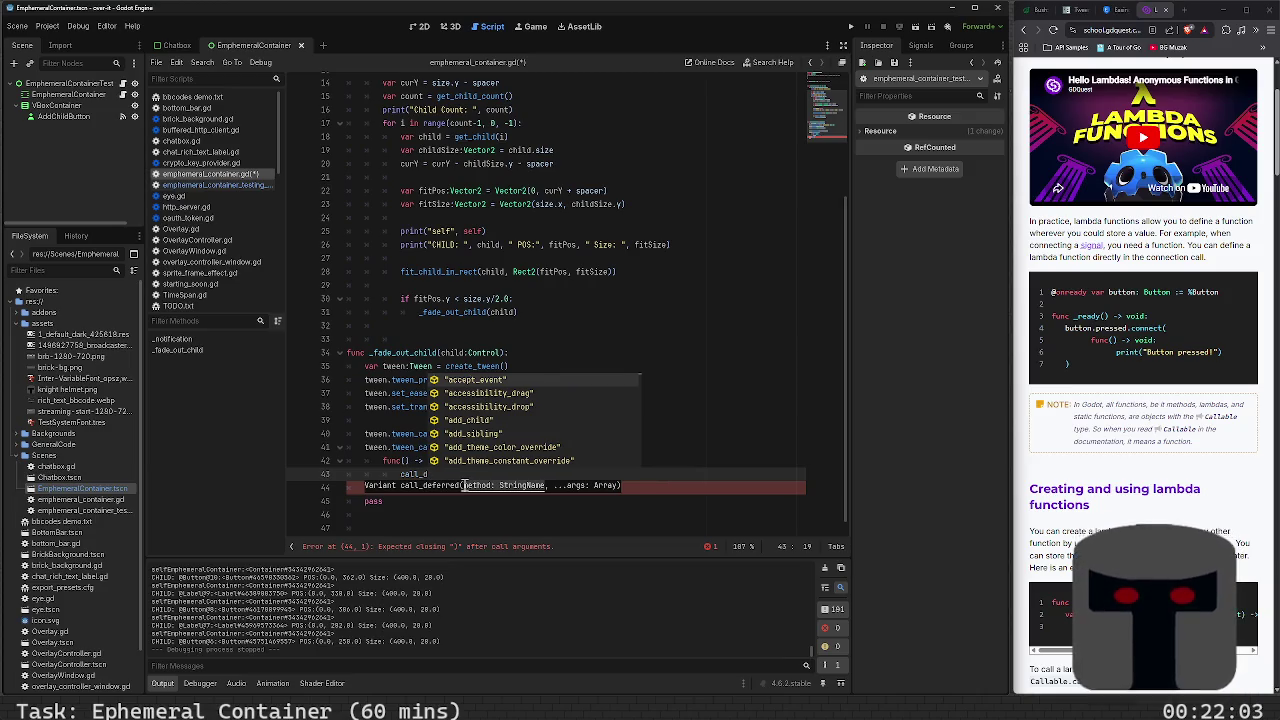
key("BackSpace")
key("BackSpace")
key("BackSpace")
type("call")
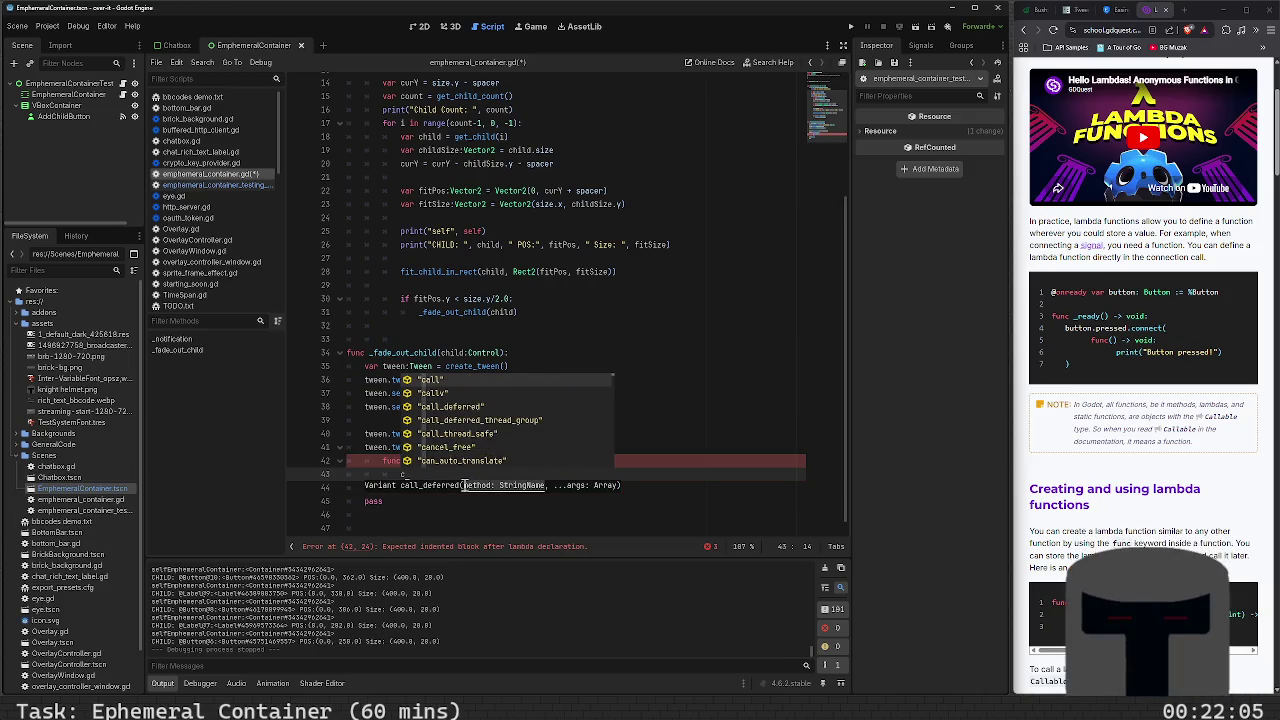
key("Down")
key("Down")
key("Down")
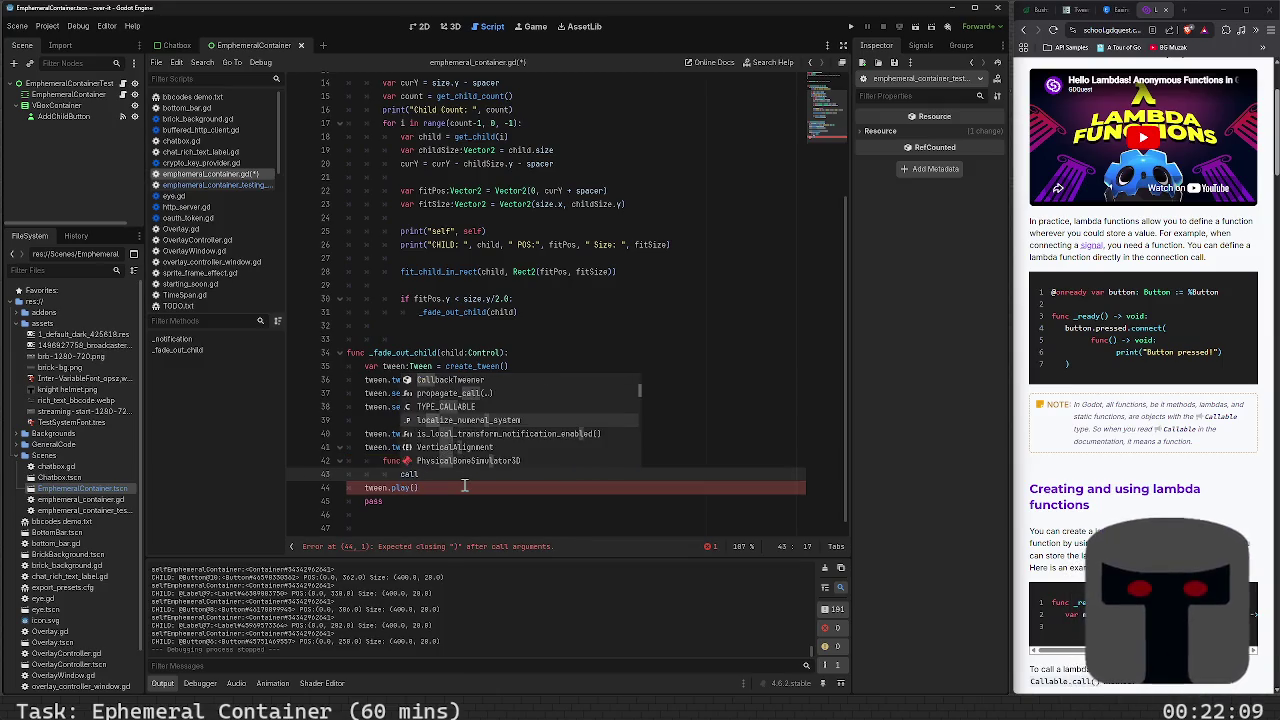
key("BackSpace")
key("BackSpace")
key("BackSpace")
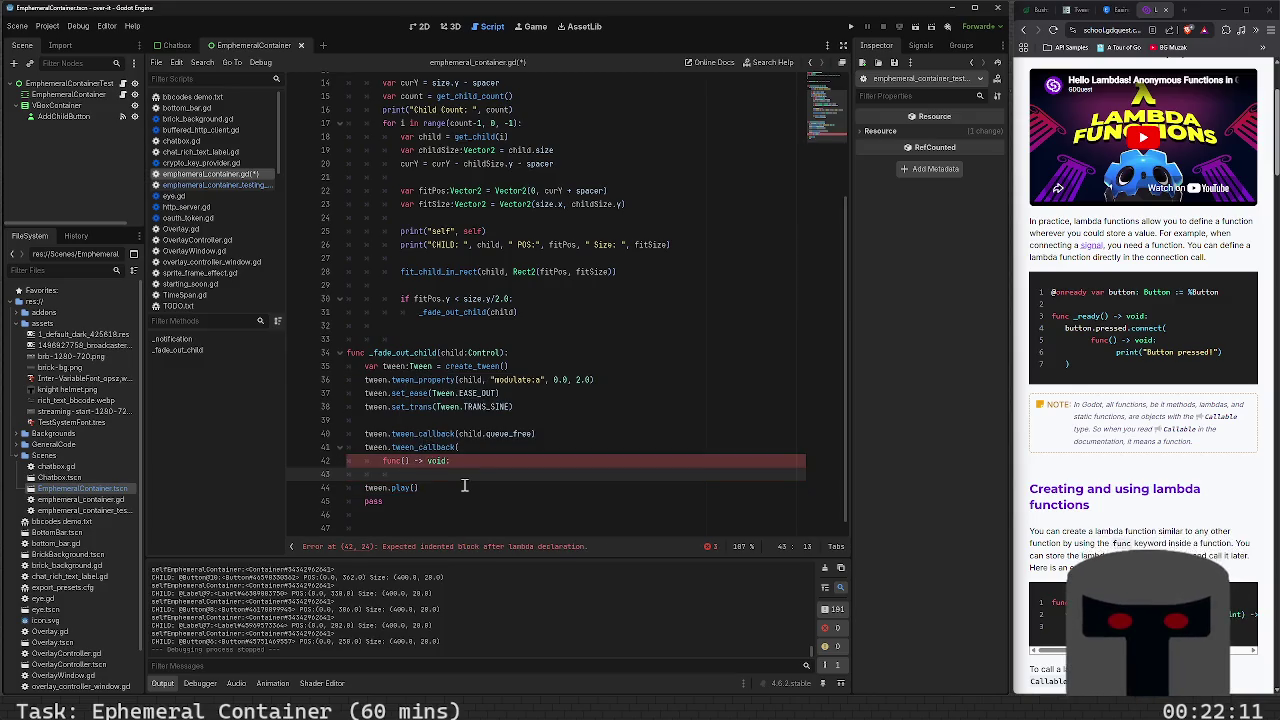
type("delay")
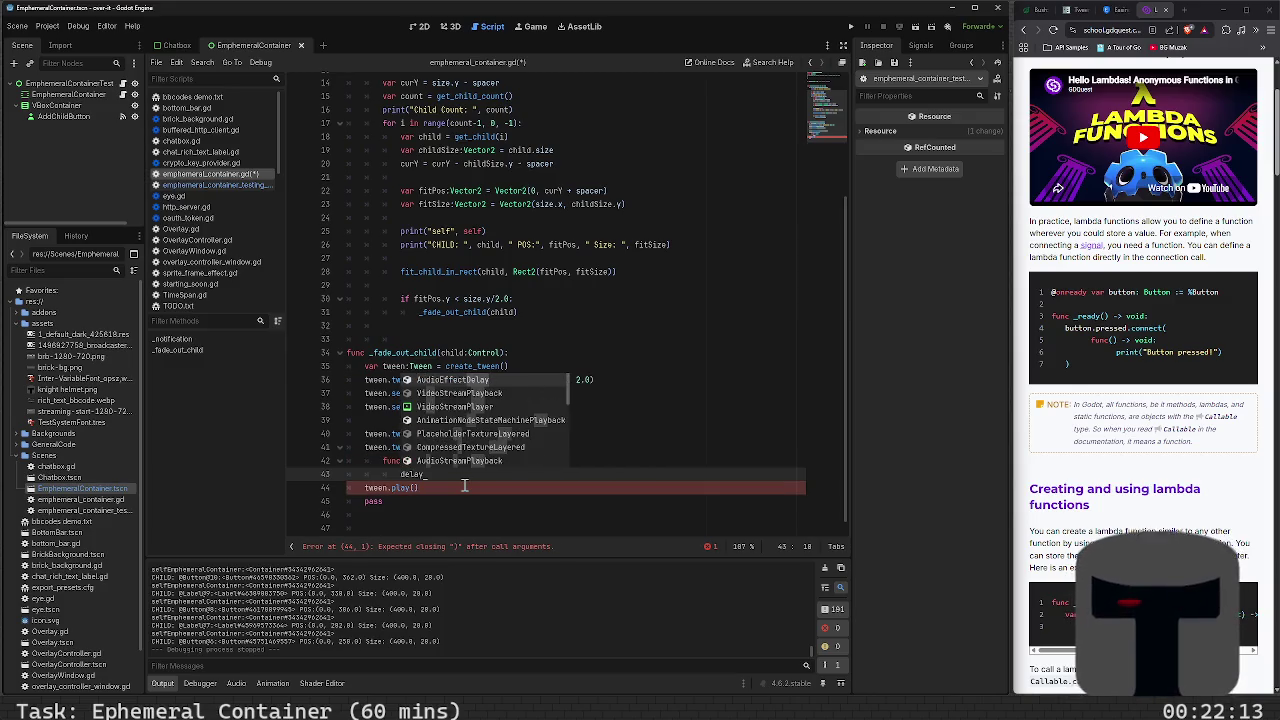
key("BackSpace")
key("BackSpace")
key("BackSpace")
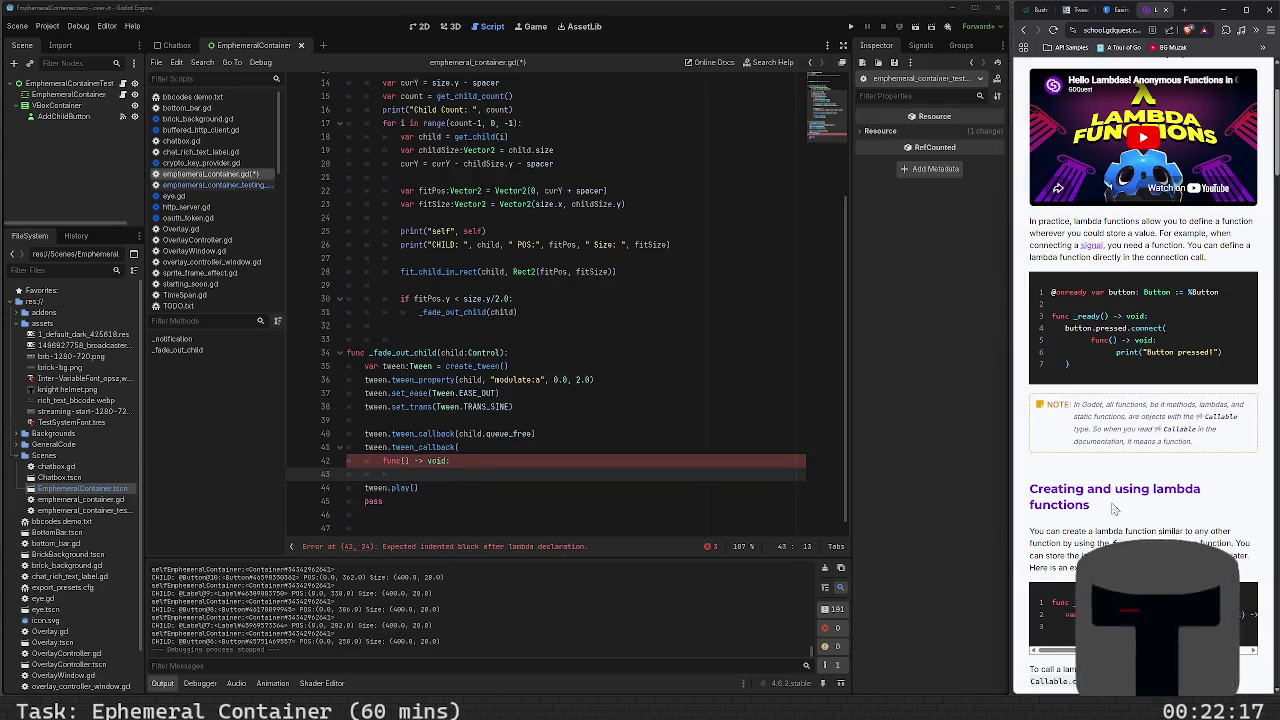
Search 'call delay godot', read the Medium article on delayed method calls, then return to results
left_click(1186, 10)
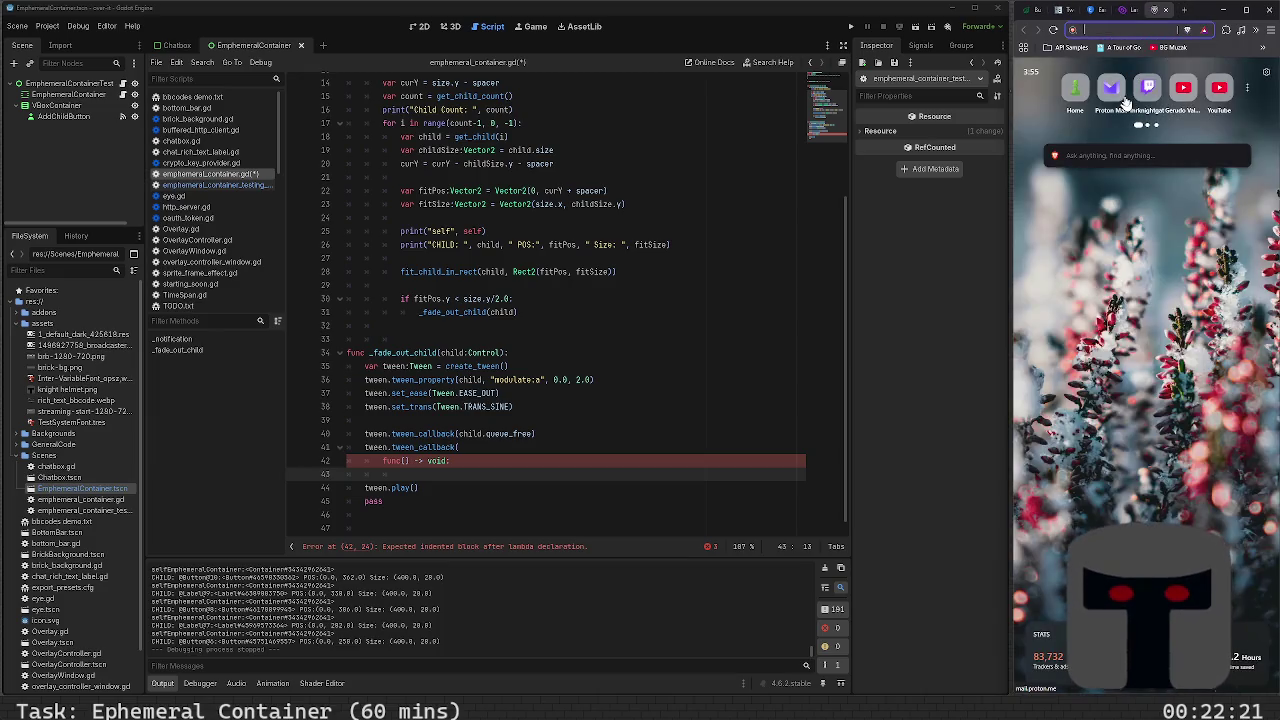
type("call delay")
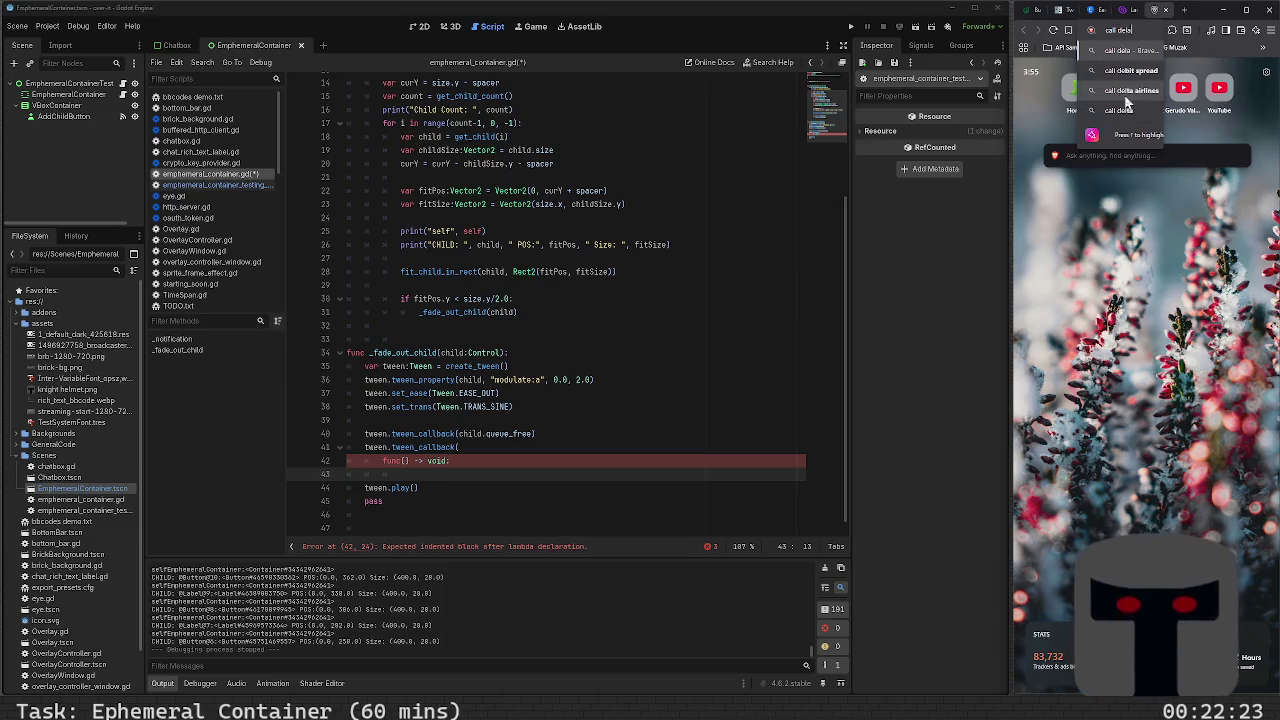
type(" godot")
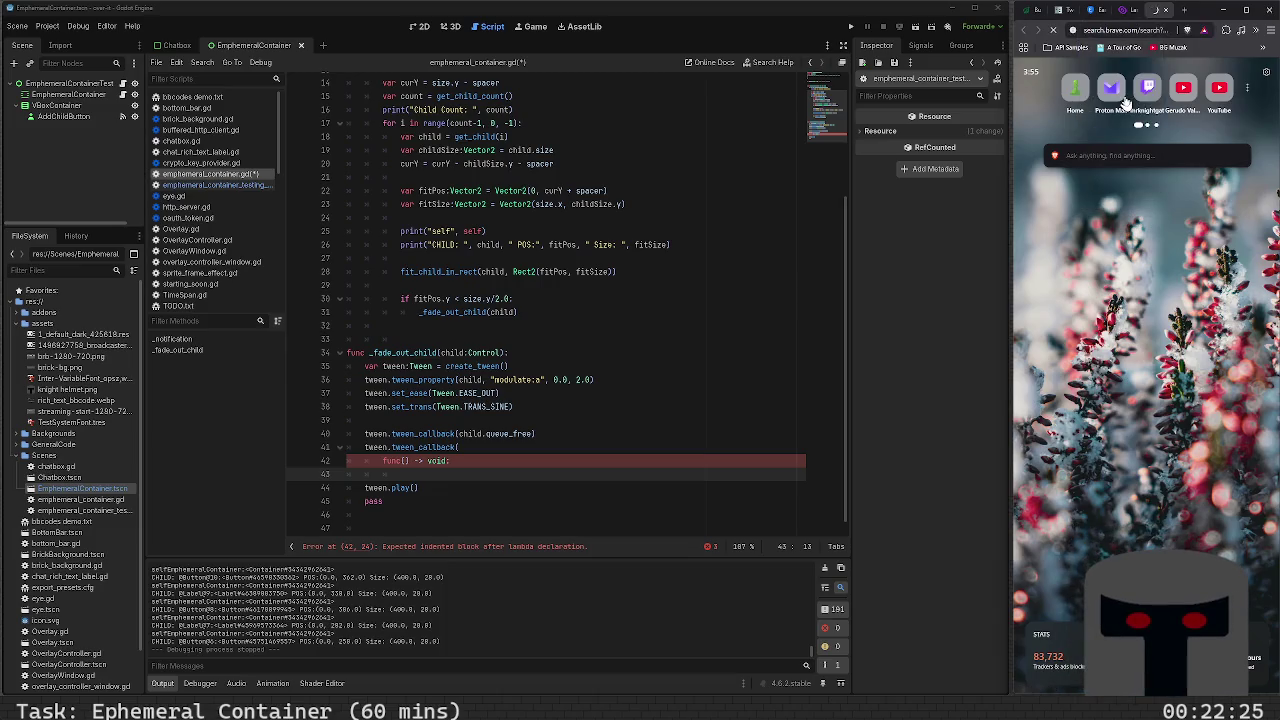
key("Return")
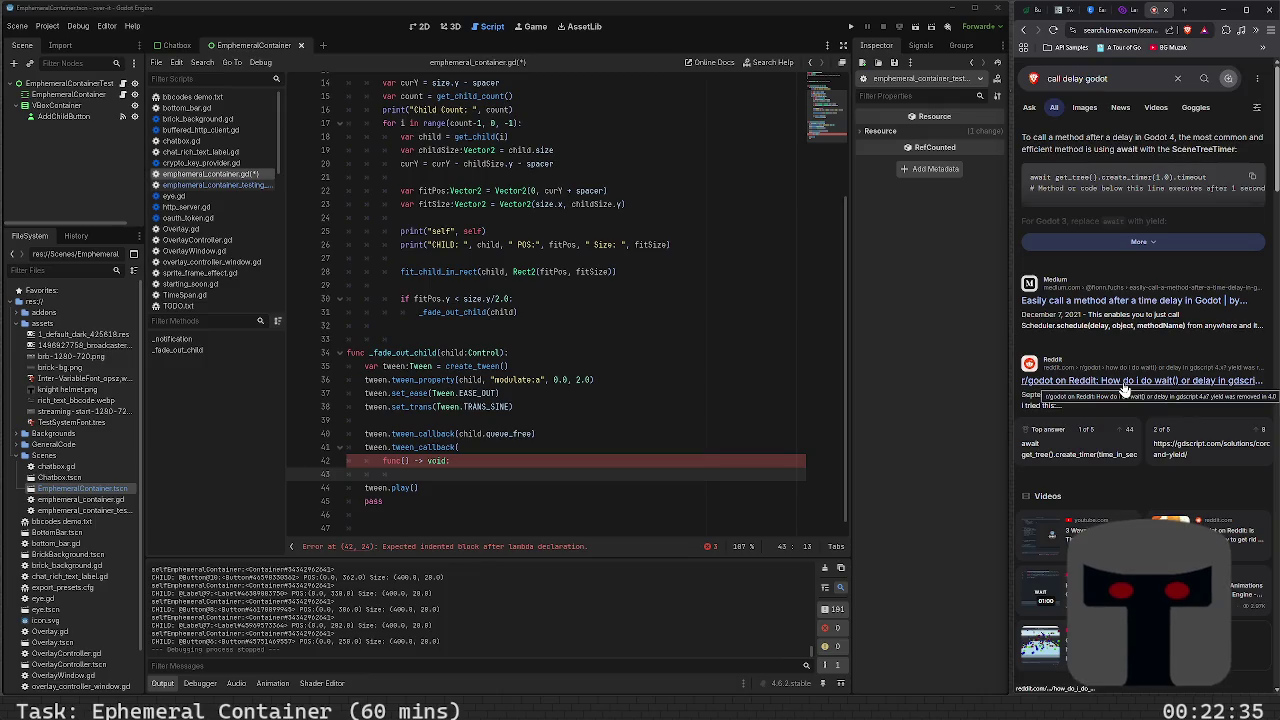
left_click(1128, 305)
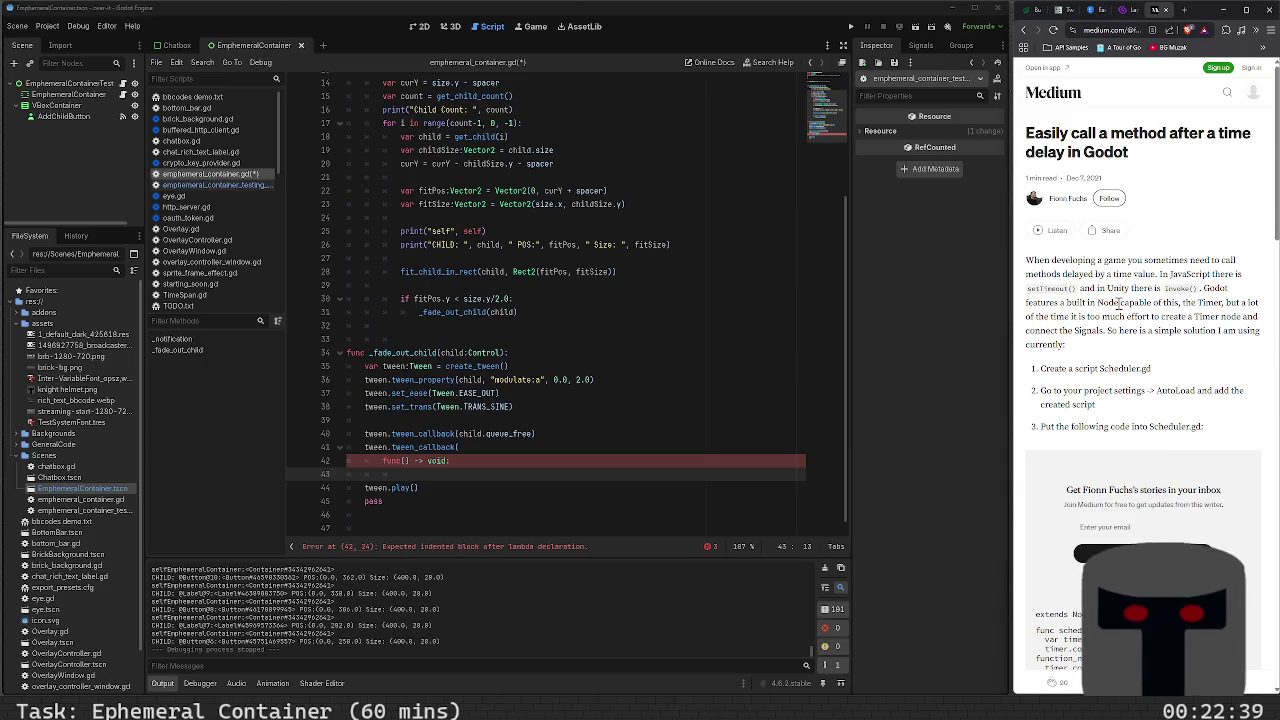
scroll(1118, 302, "down", 2)
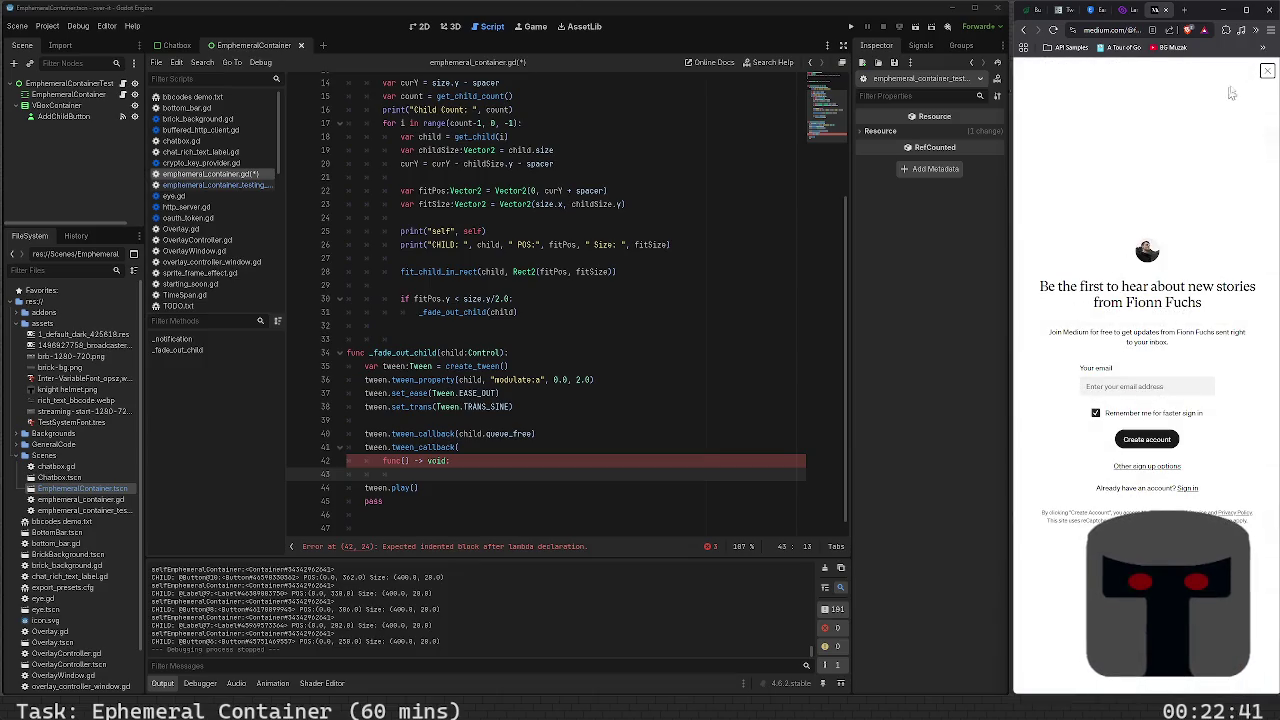
left_click(1267, 71)
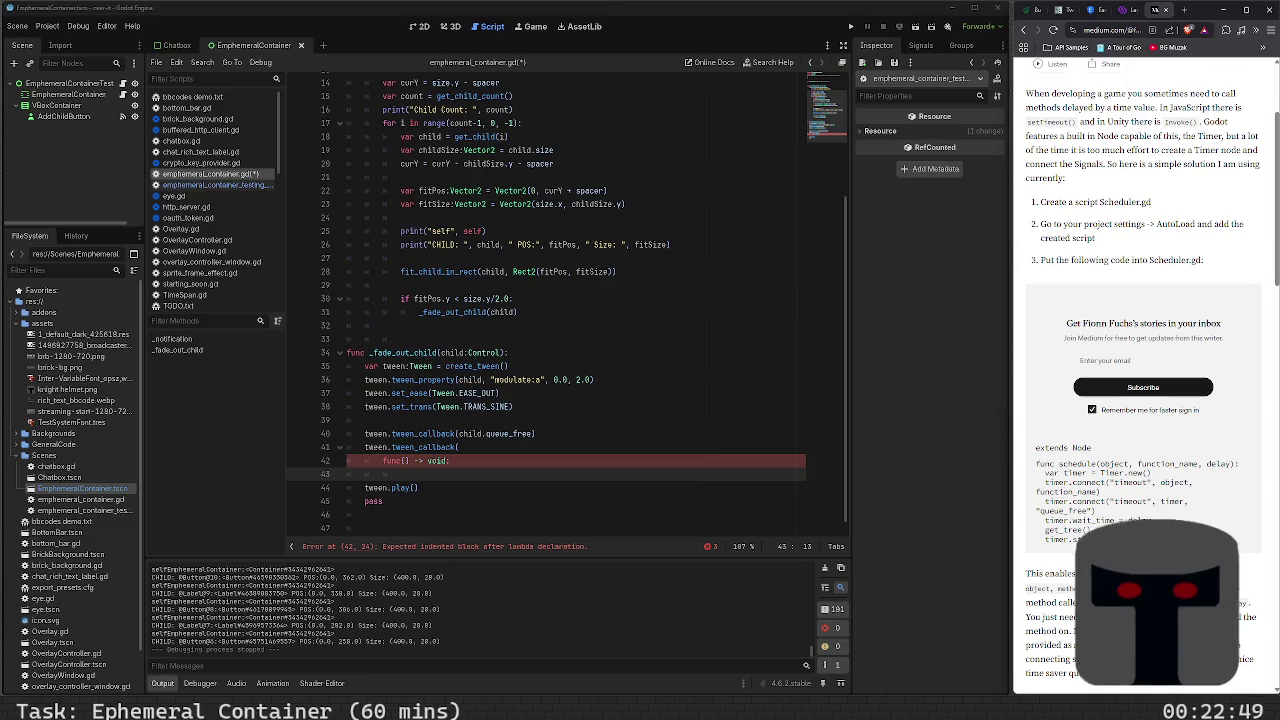
left_click(1023, 30)
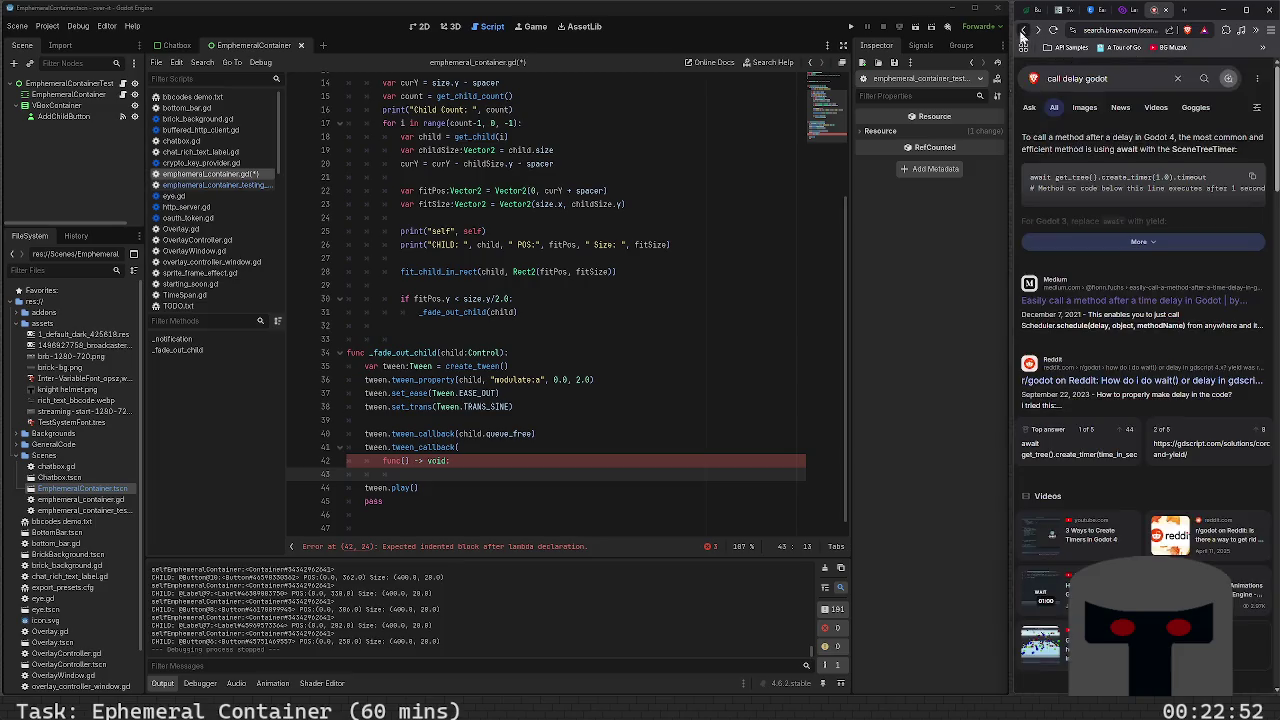
Read the Reddit thread 'How do I do wait() or delay in gdscript 4.x?' and its code examples
left_click(1112, 386)
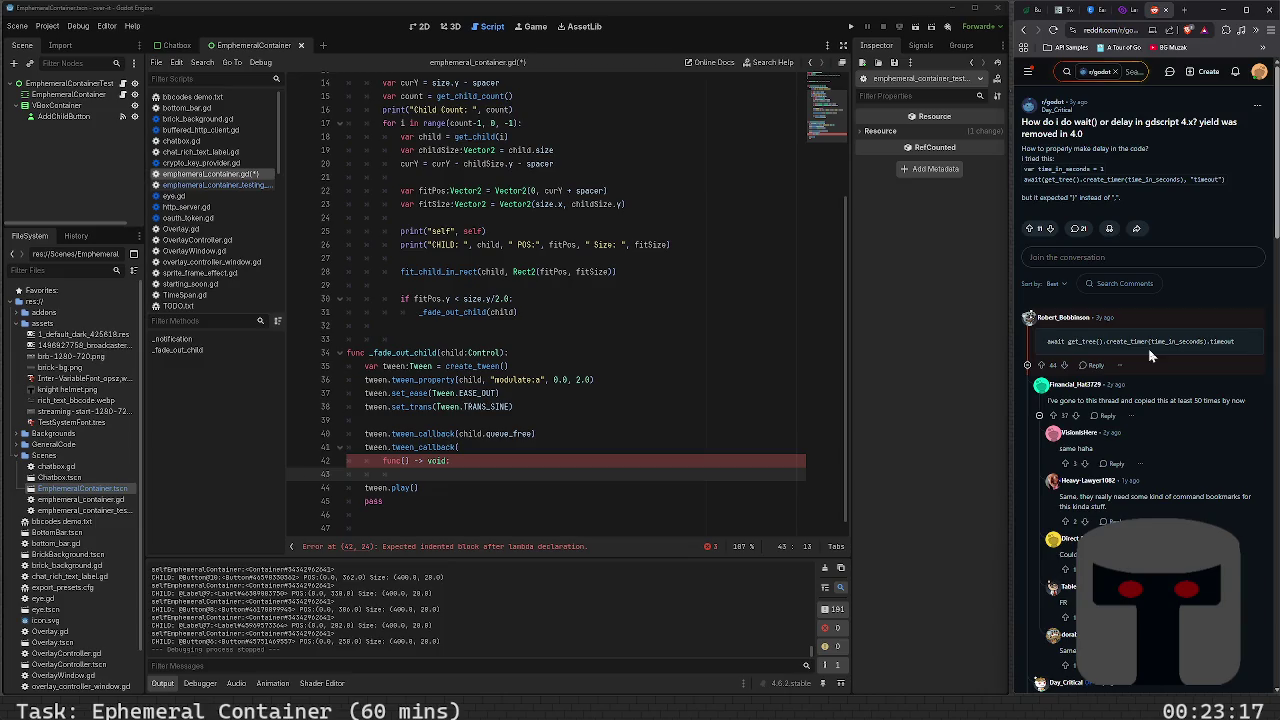
scroll(1157, 398, "down", 2)
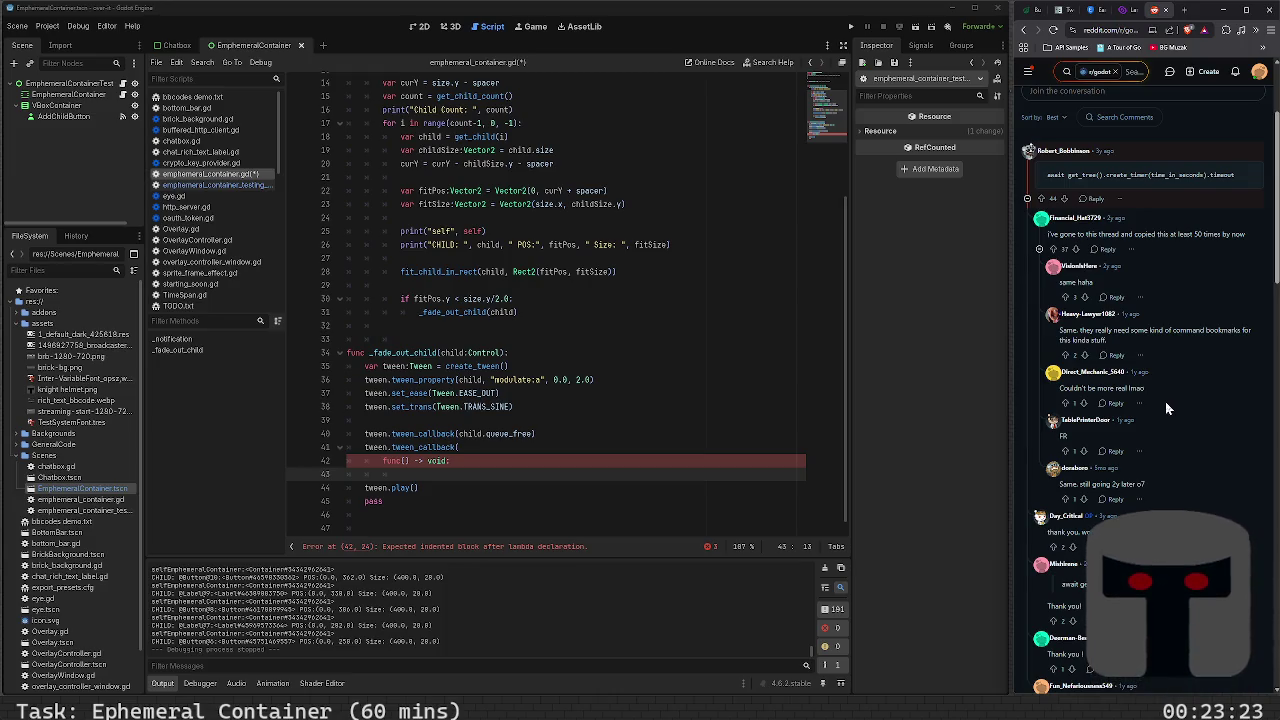
scroll(1165, 401, "down", 2)
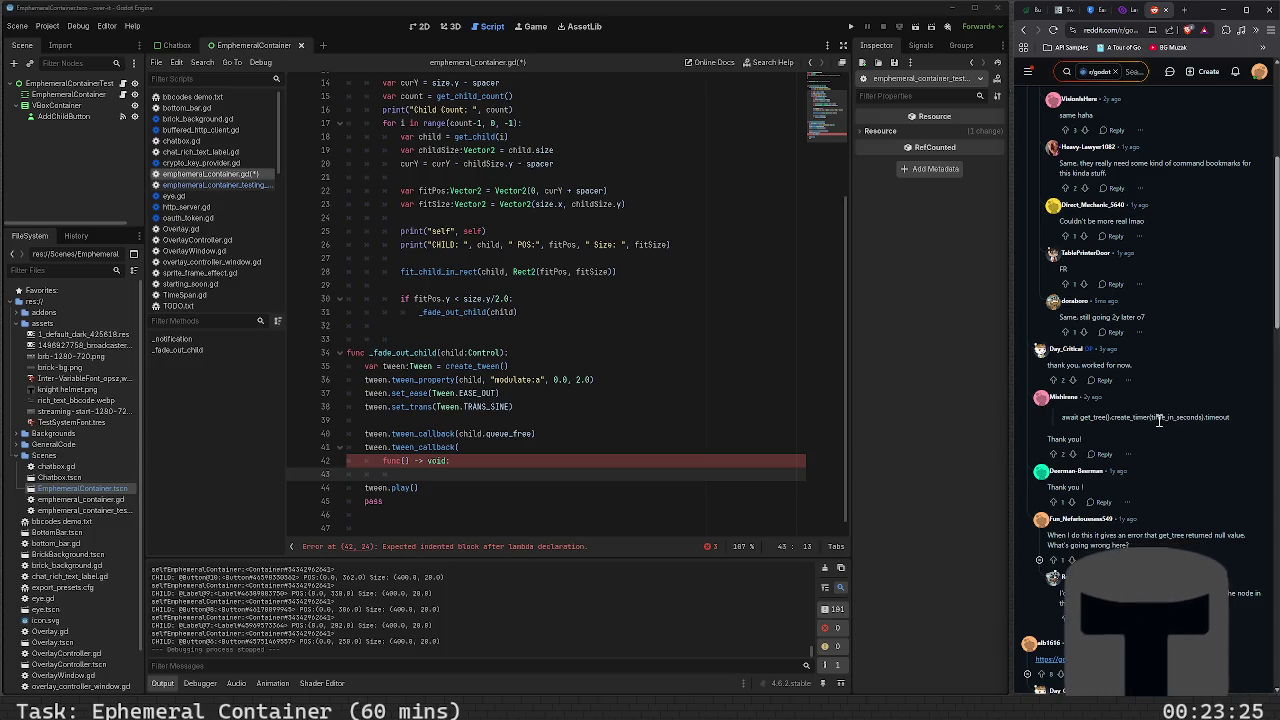
scroll(1153, 421, "down", 2)
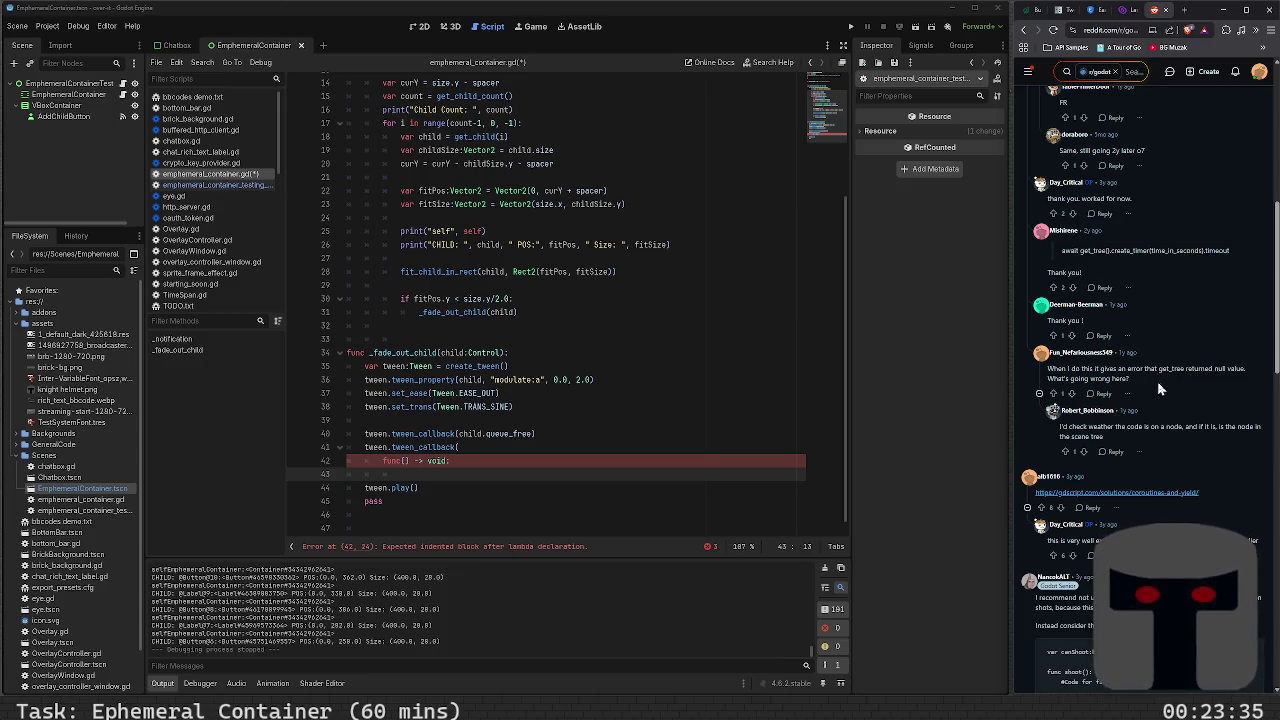
scroll(1160, 388, "down", 3)
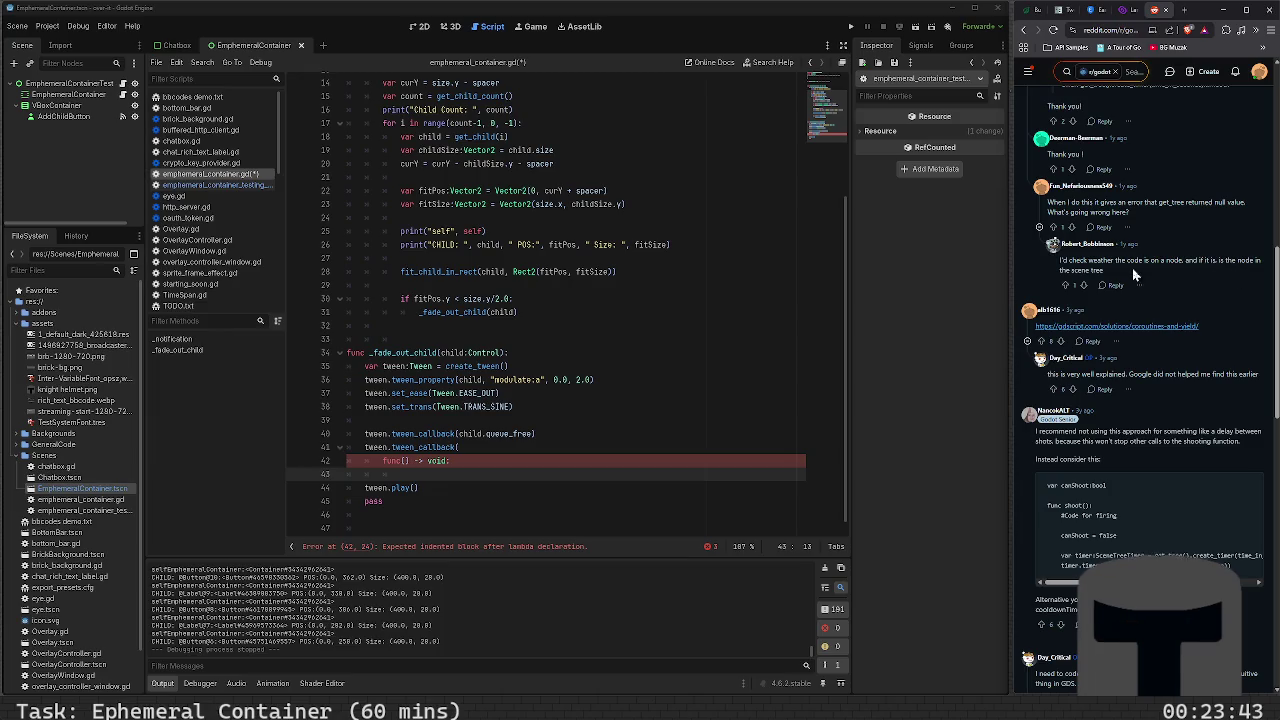
scroll(1155, 285, "down", 3)
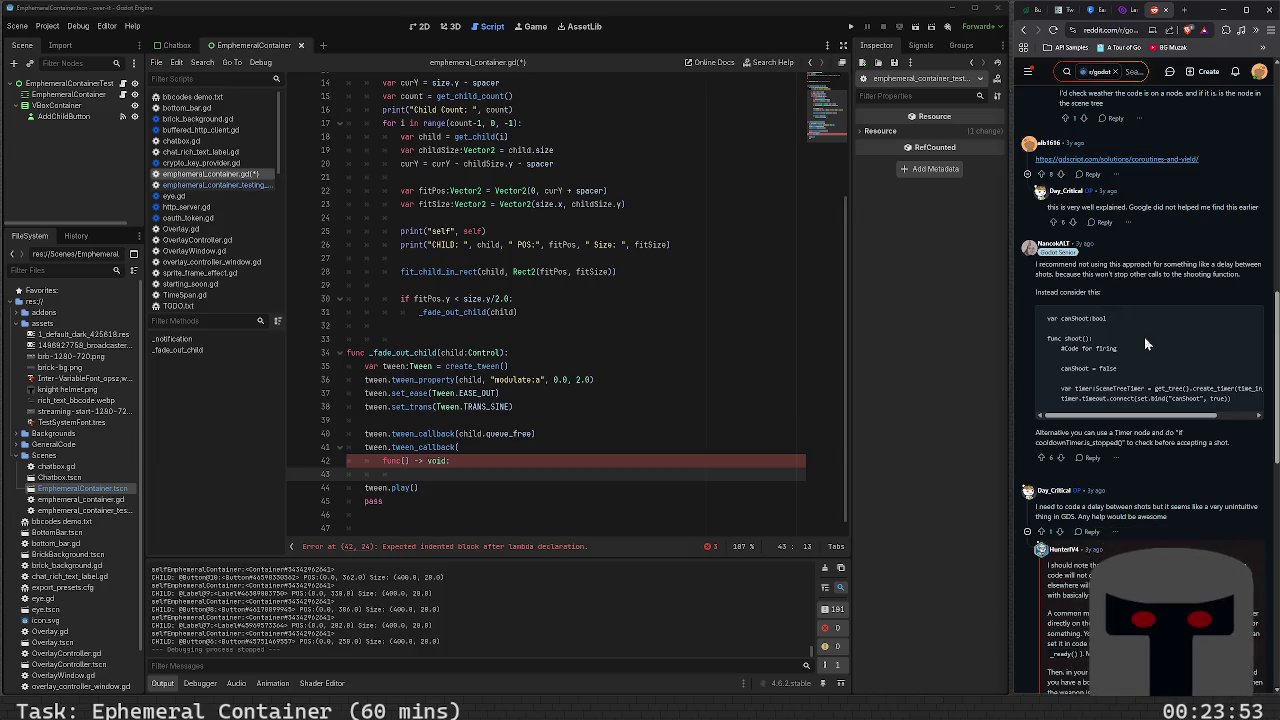
scroll(1144, 337, "down", 2)
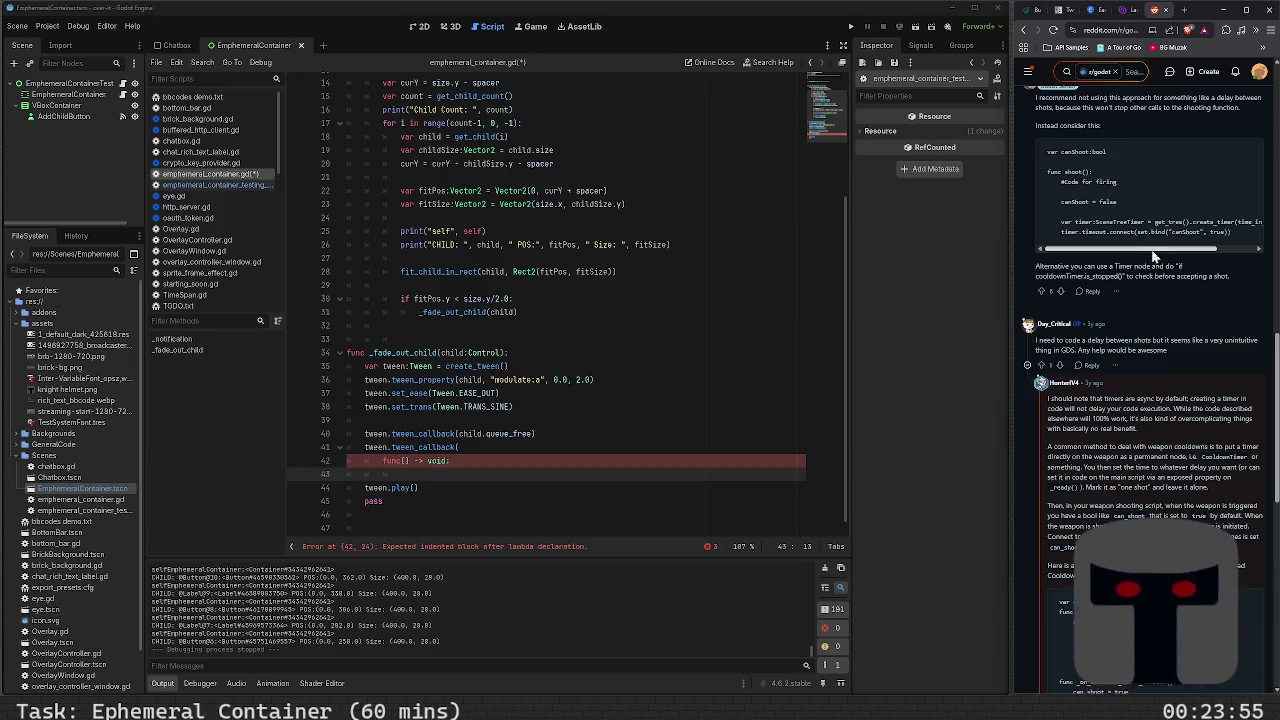
mouse_move(1155, 256)
left_mouse_down()
mouse_move(1215, 258)
mouse_move(1135, 260)
mouse_move(1222, 260)
left_mouse_up()
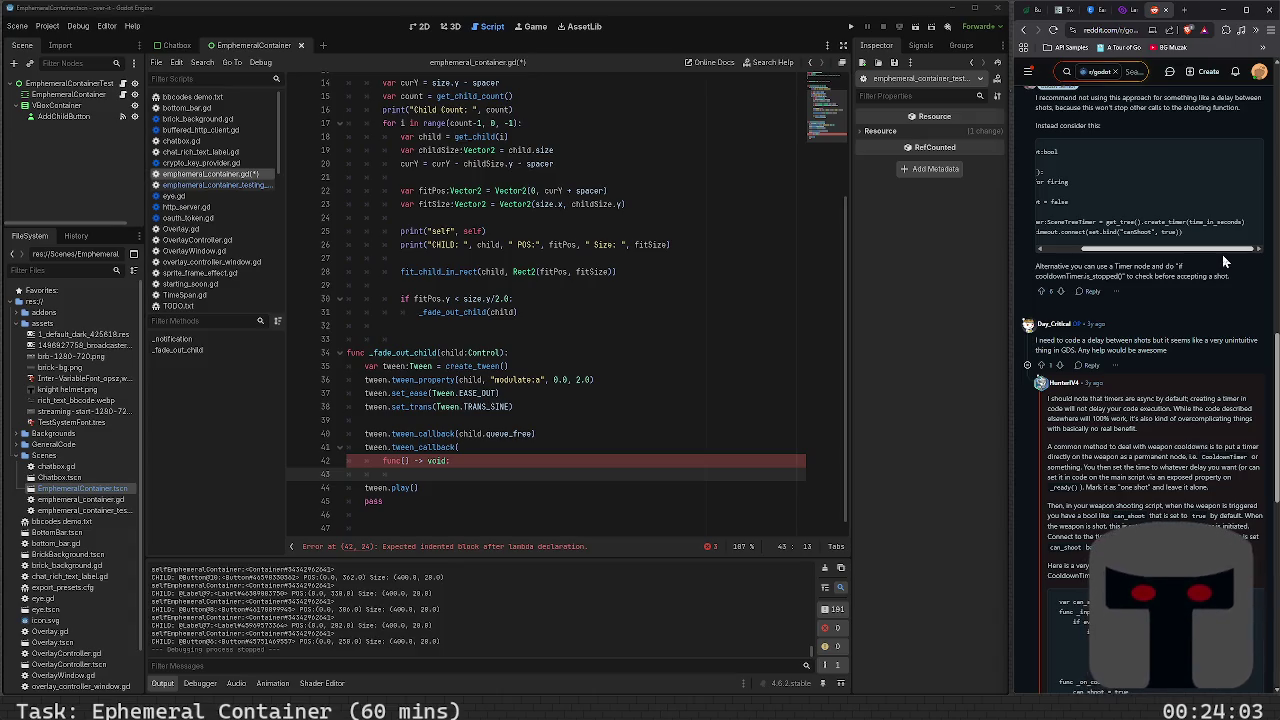
left_click_drag(1222, 260, 1135, 255)
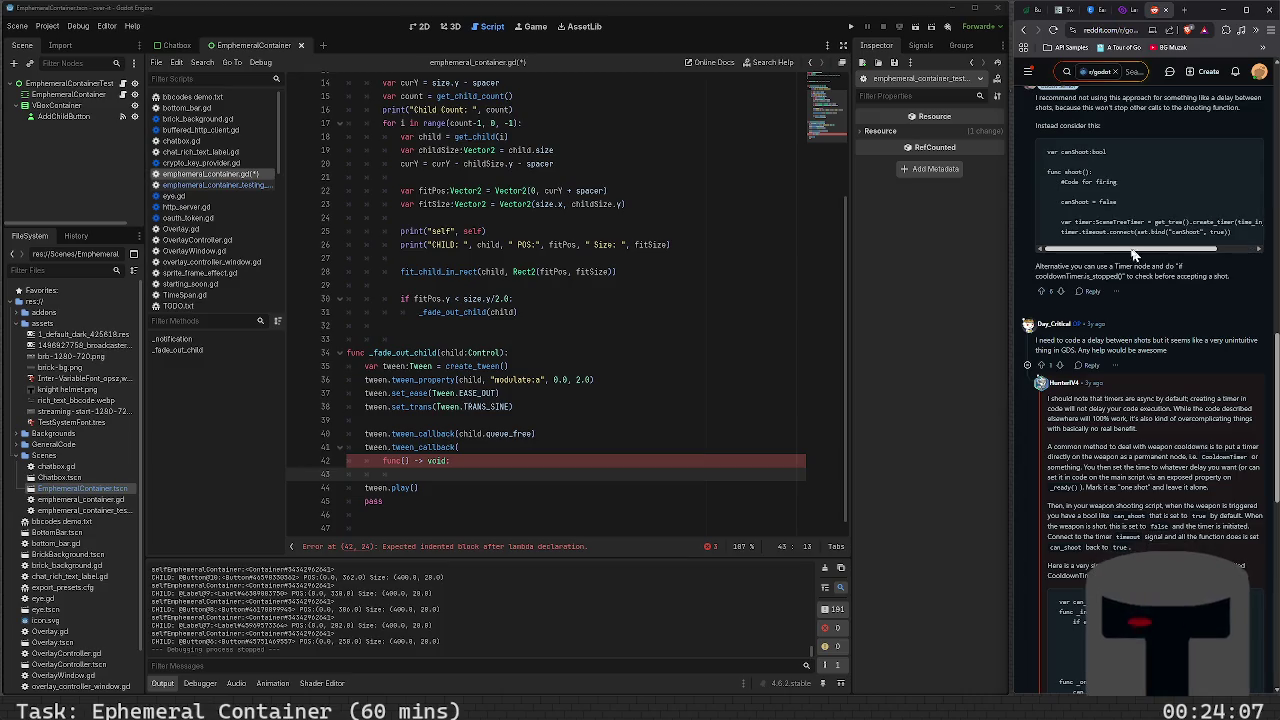
scroll(1175, 298, "down", 3)
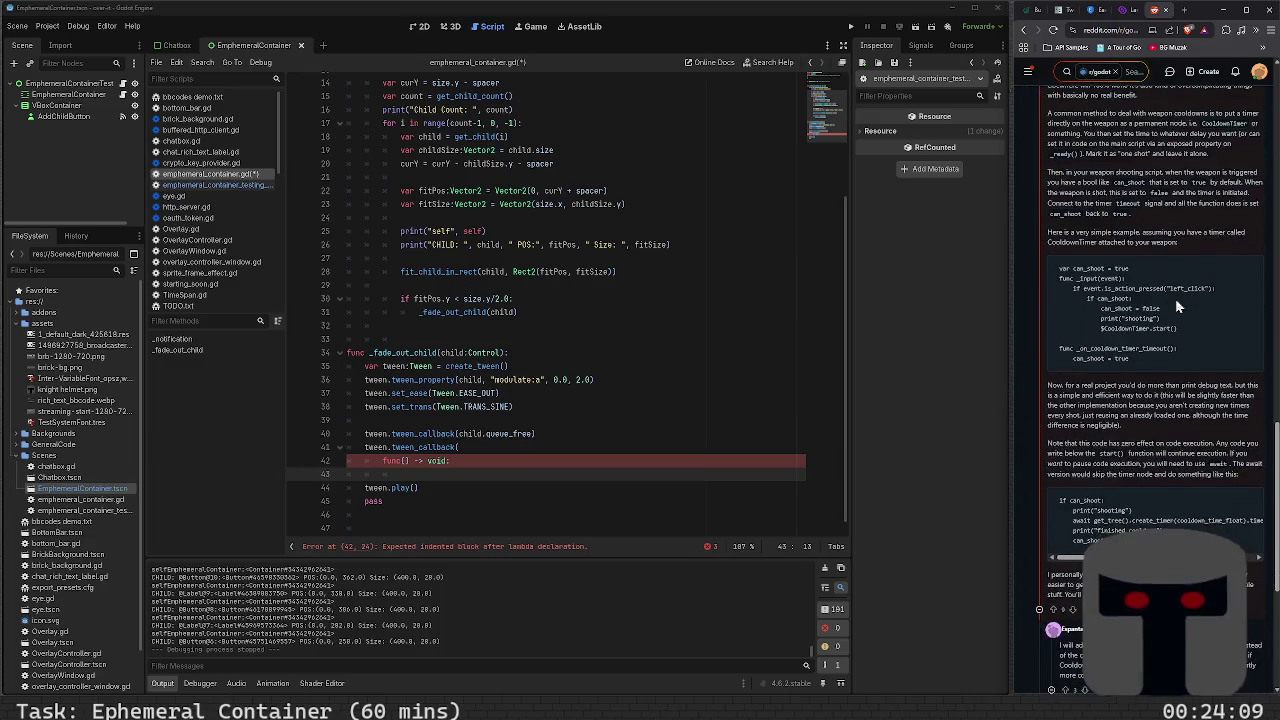
scroll(1176, 305, "down", 2)
scroll(1177, 298, "down", 2)
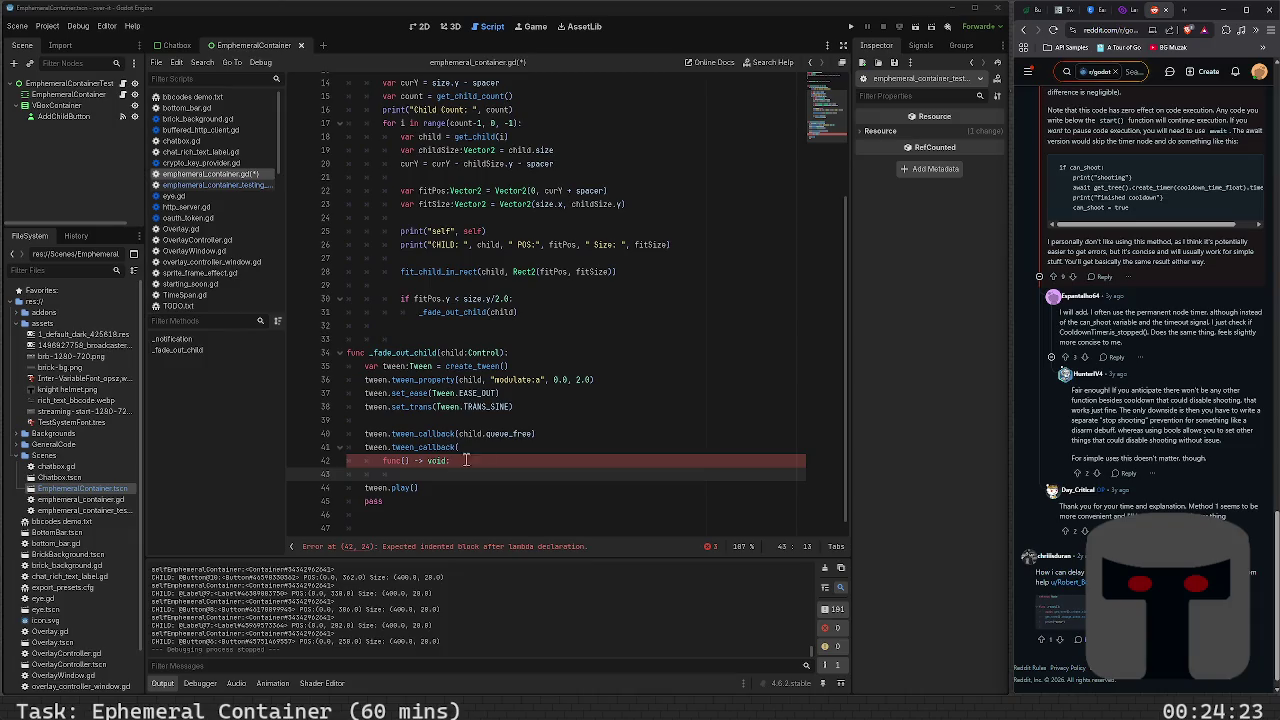
left_click(1127, 31)
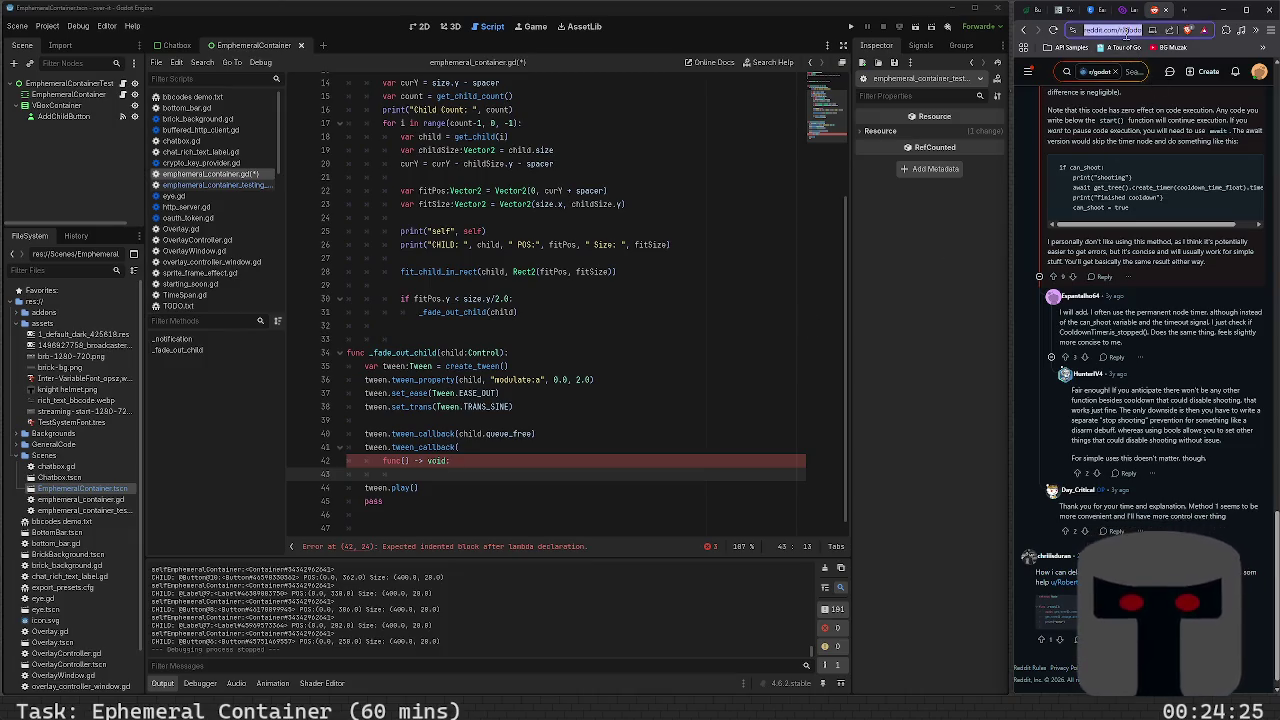
Search 'call_deferred godot' and expand the full AI explanation of call_deferred
type("call_def")
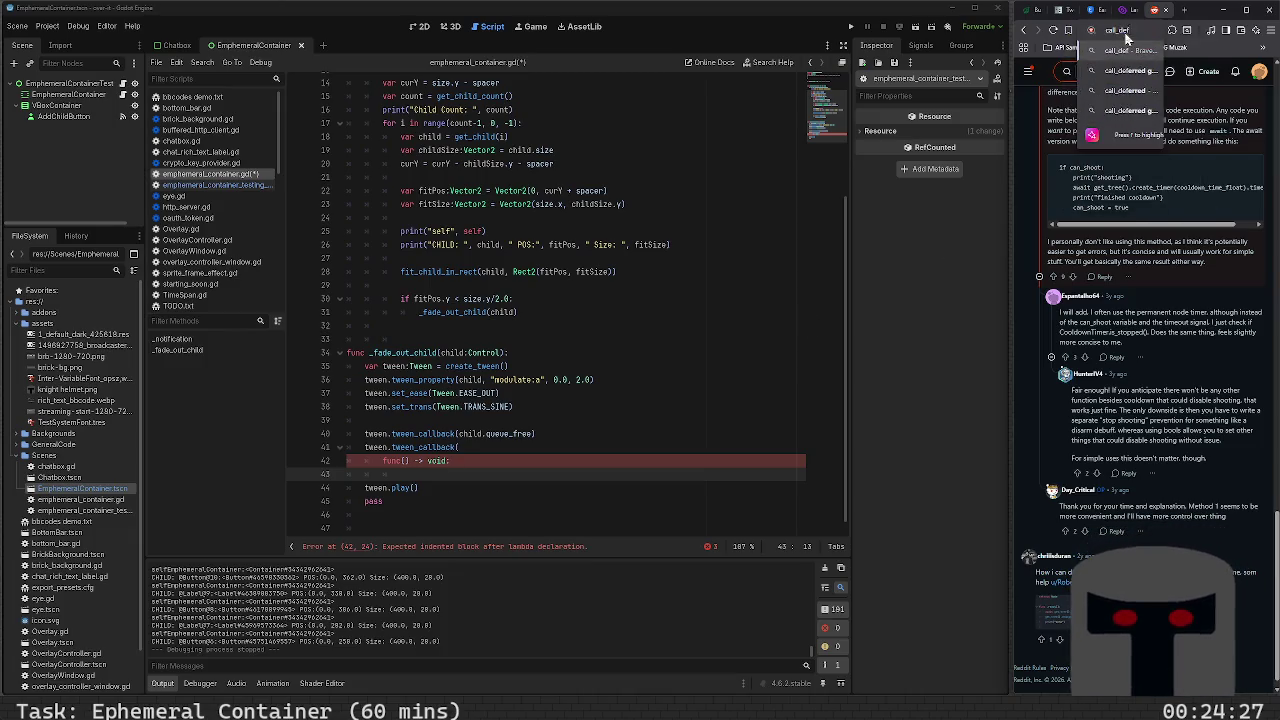
left_click(1128, 70)
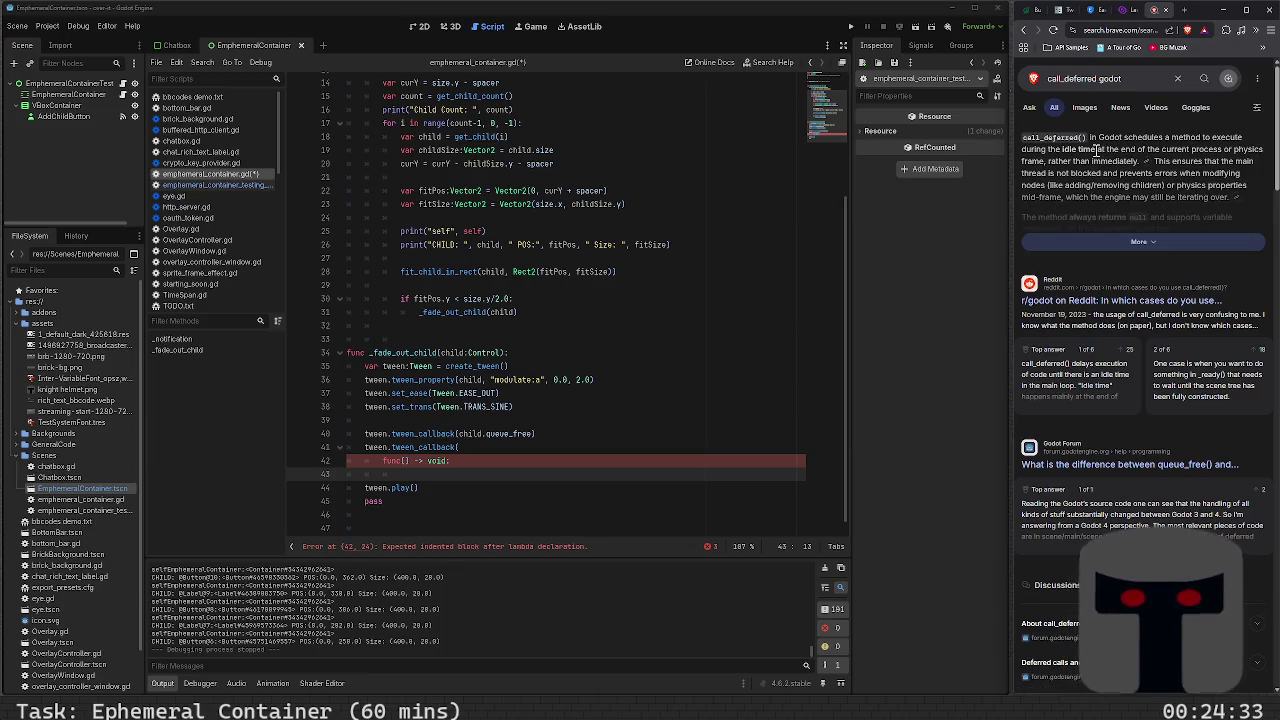
left_click(1148, 242)
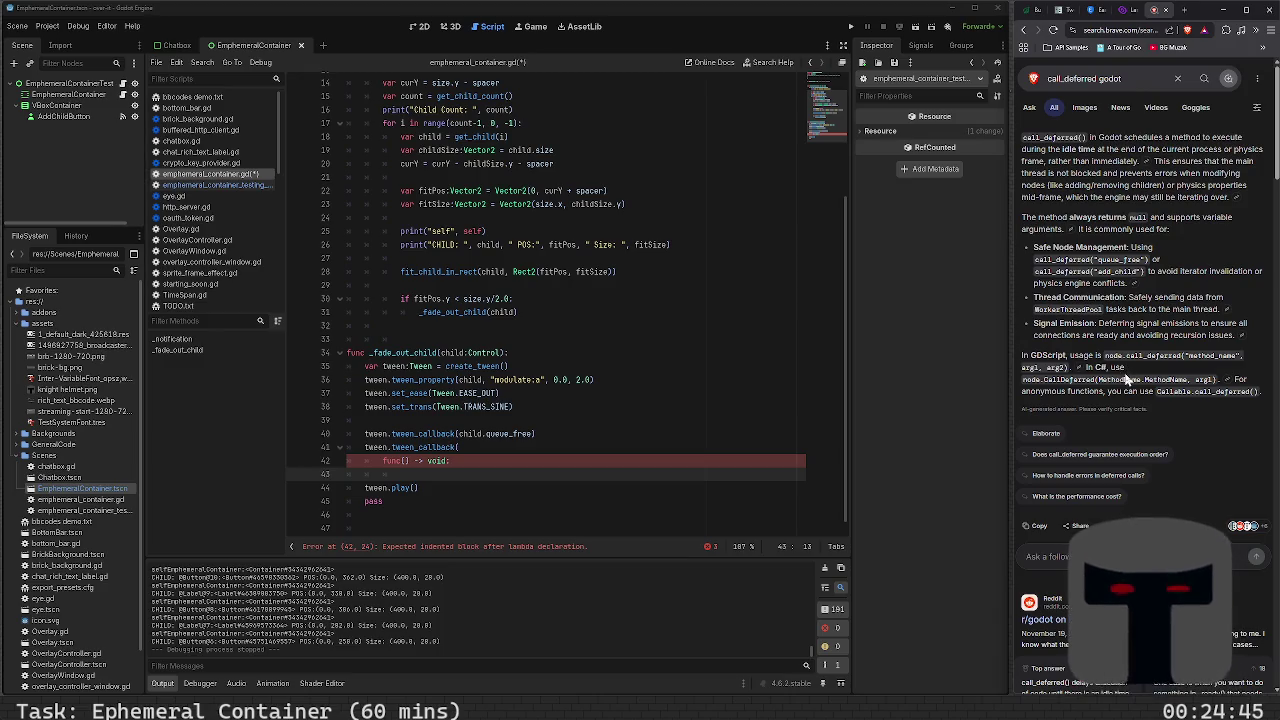
left_click(462, 474)
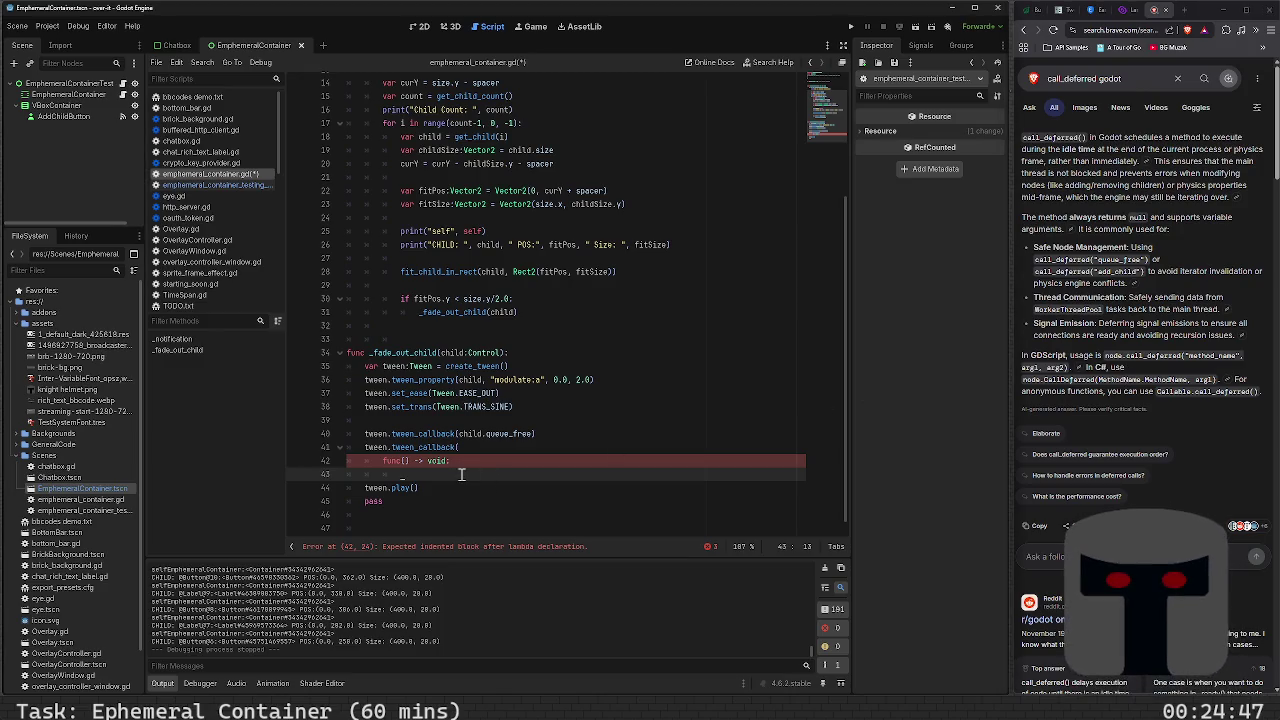
Write call_deferred(child.queue_free()) in the lambda body and outdent the closing parenthesis
type("call")
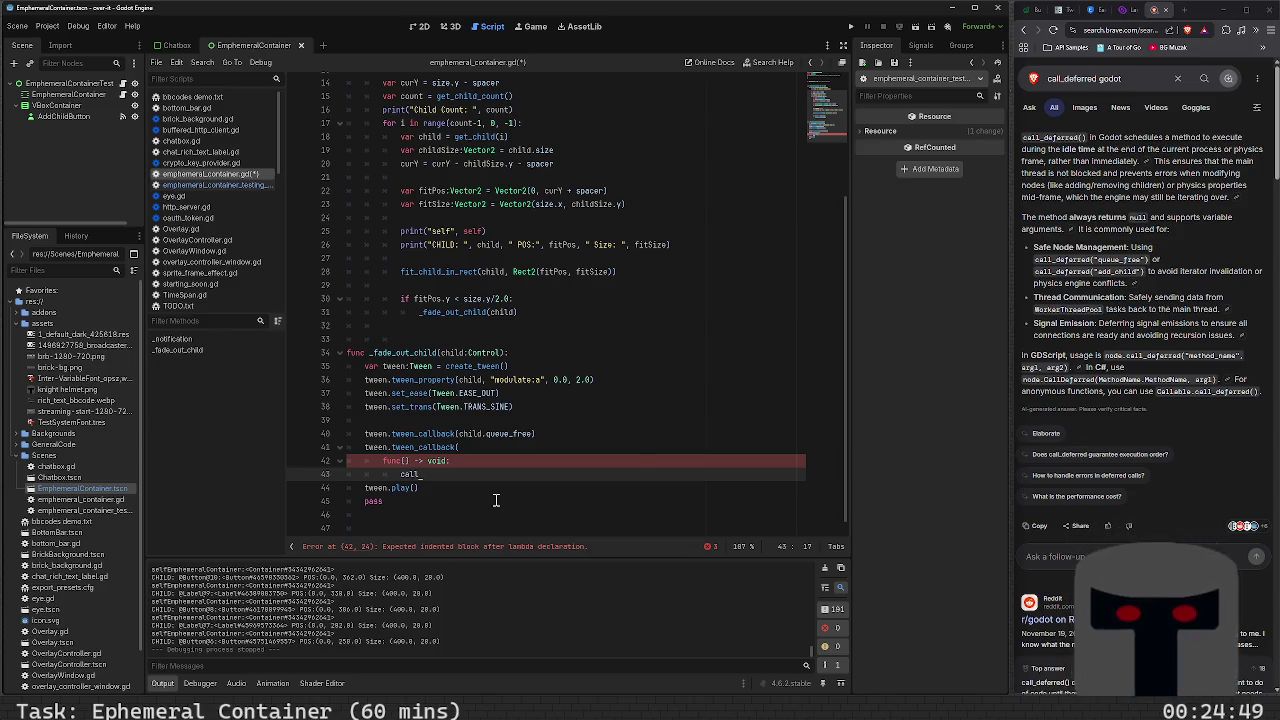
type("_def")
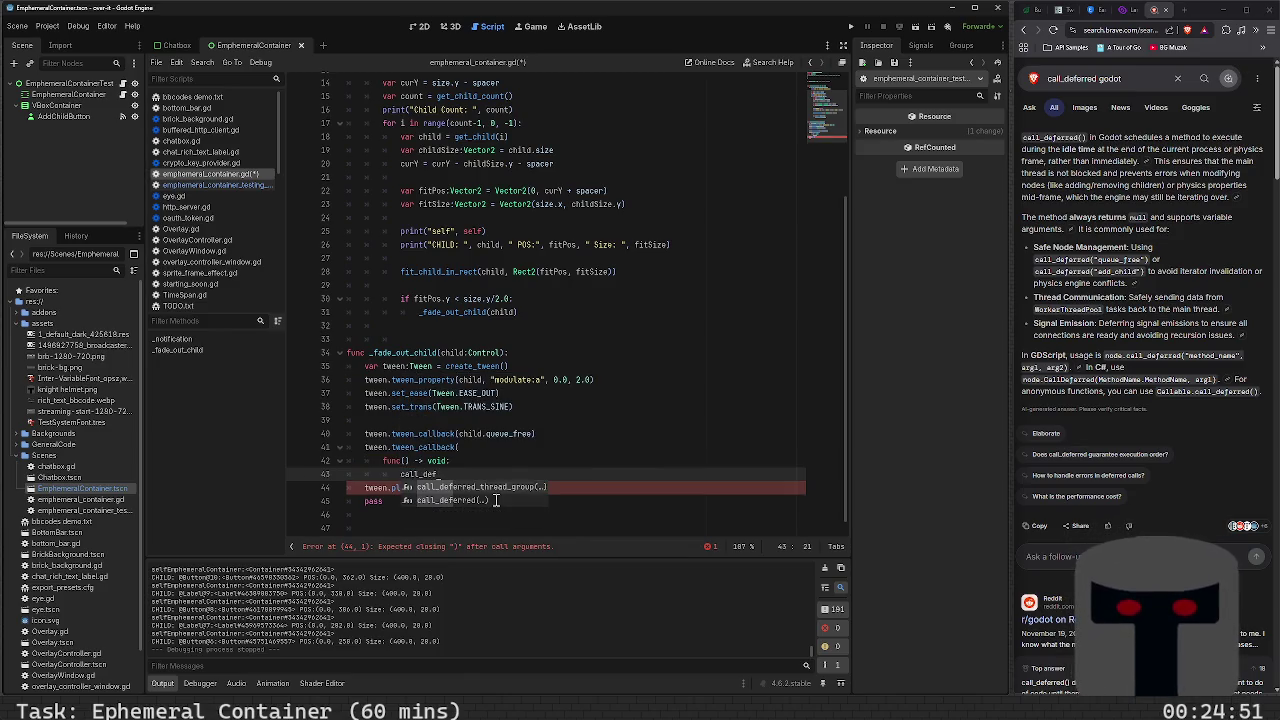
left_click(495, 500)
type("child")
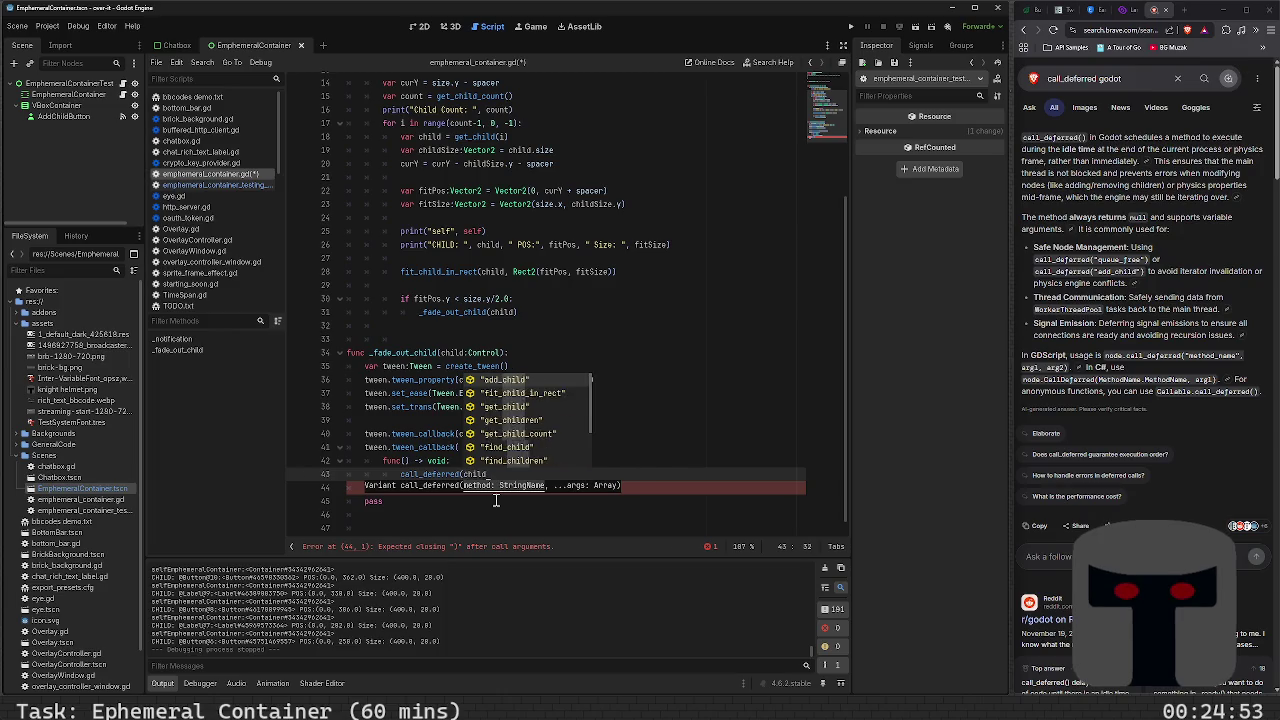
type(".que")
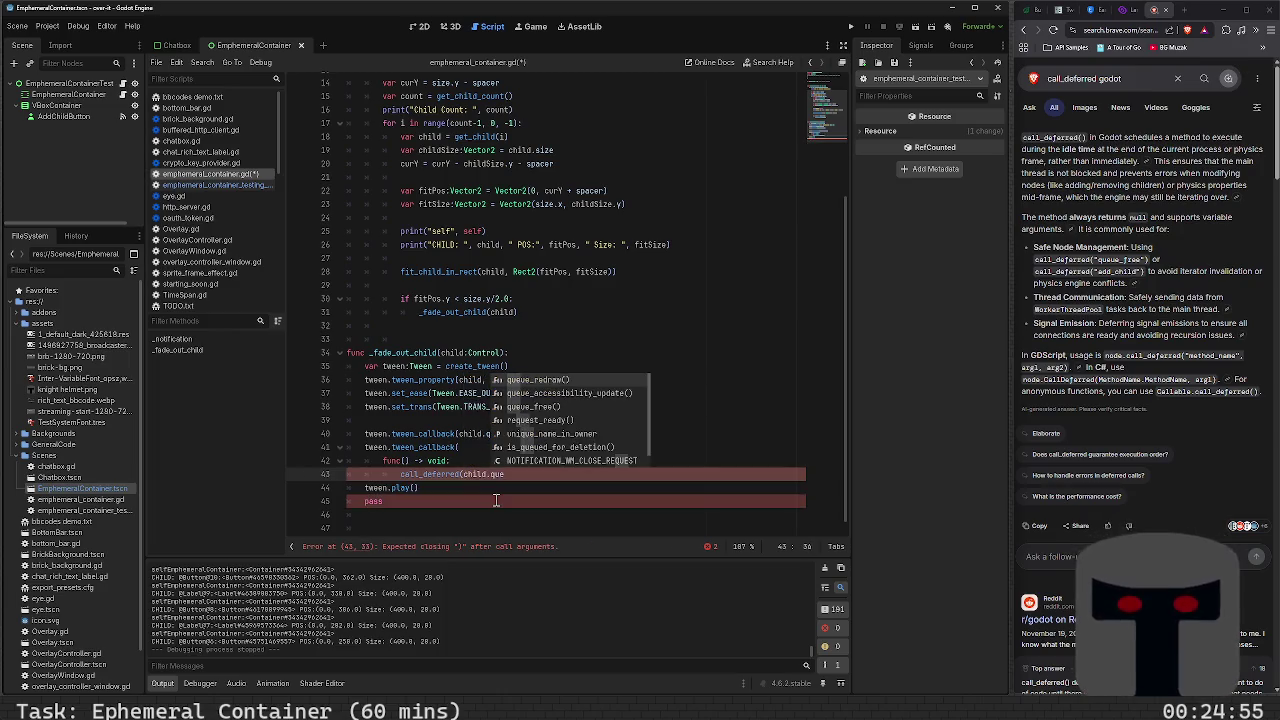
type("ue_fr")
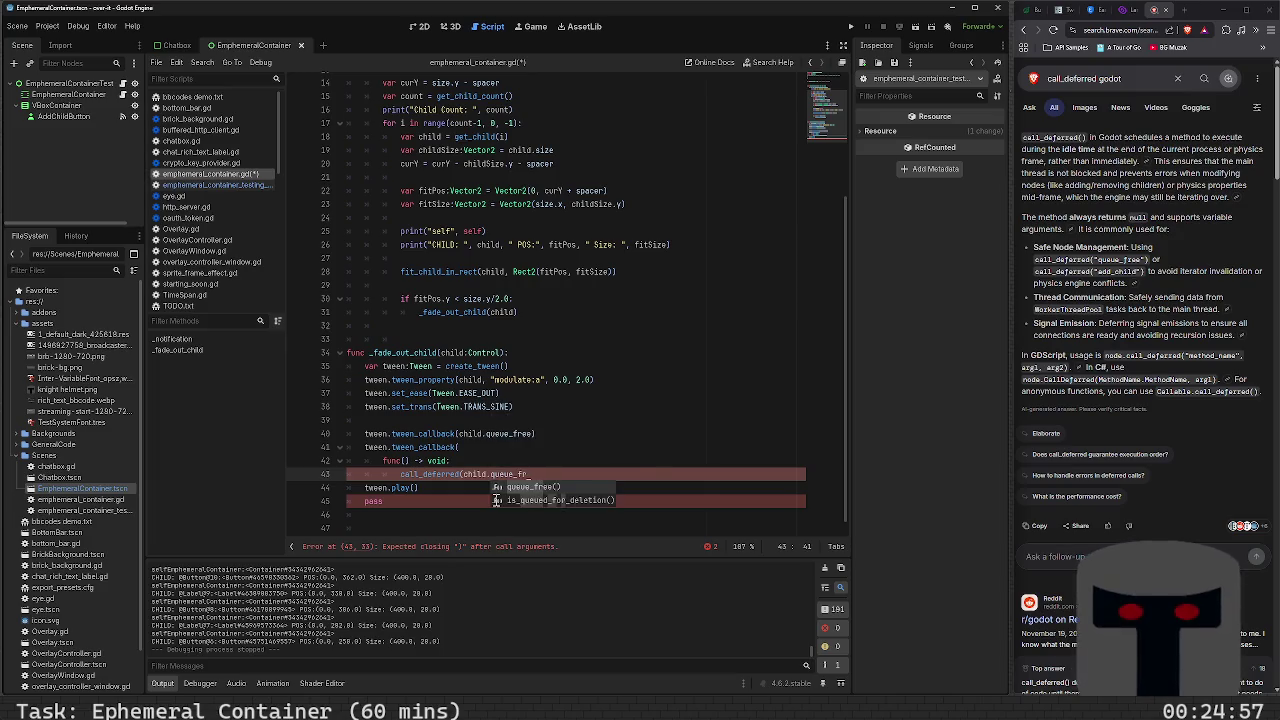
type("ee())")
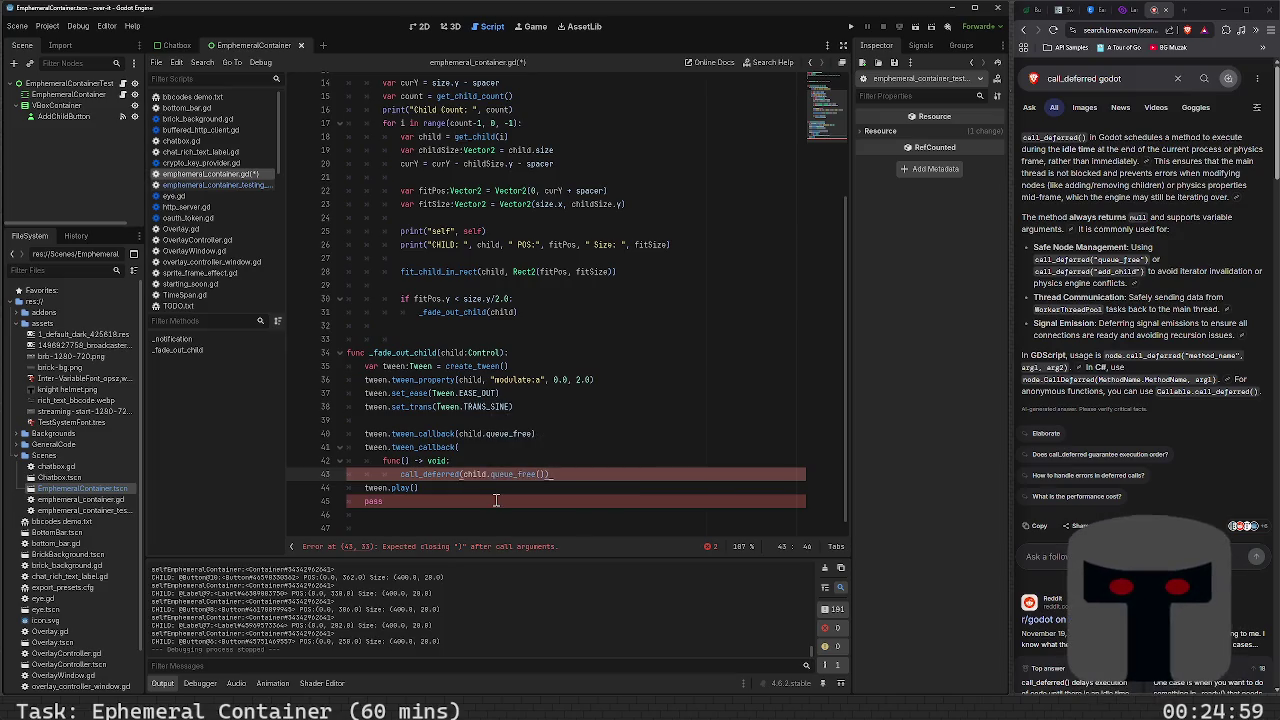
key("Return")
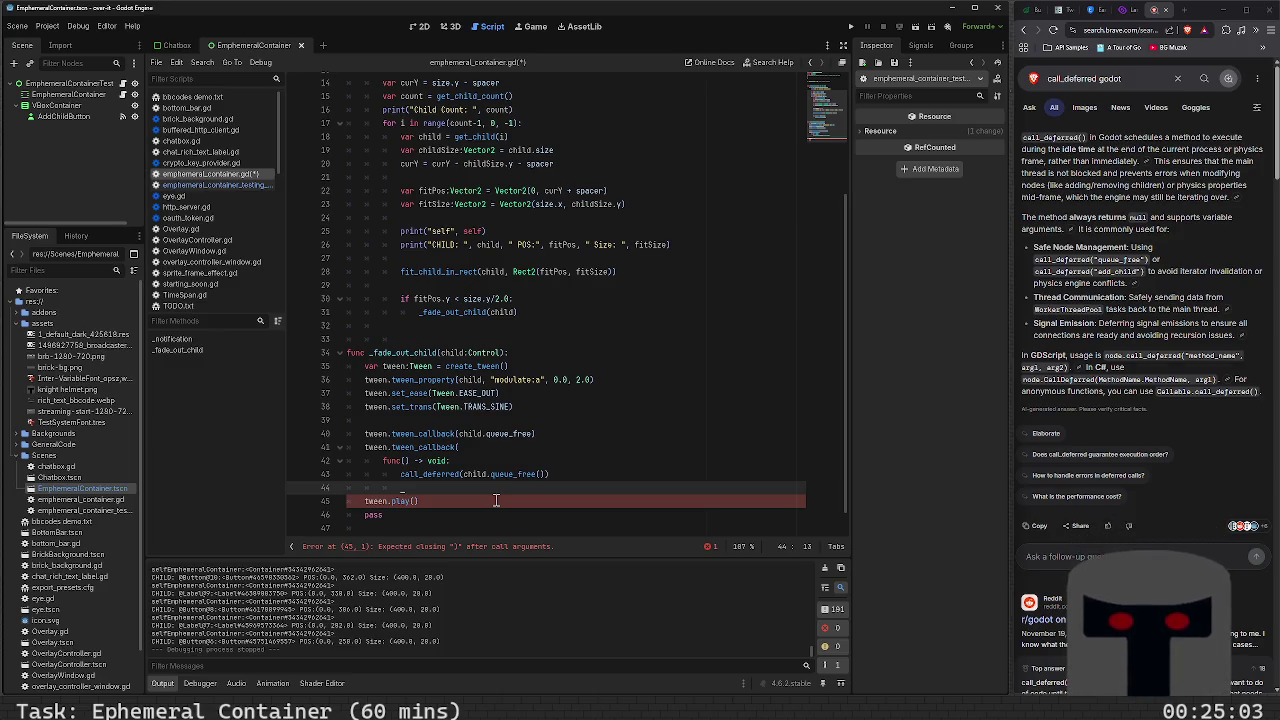
type(")")
scroll(495, 500, "up", 1)
key("BackSpace")
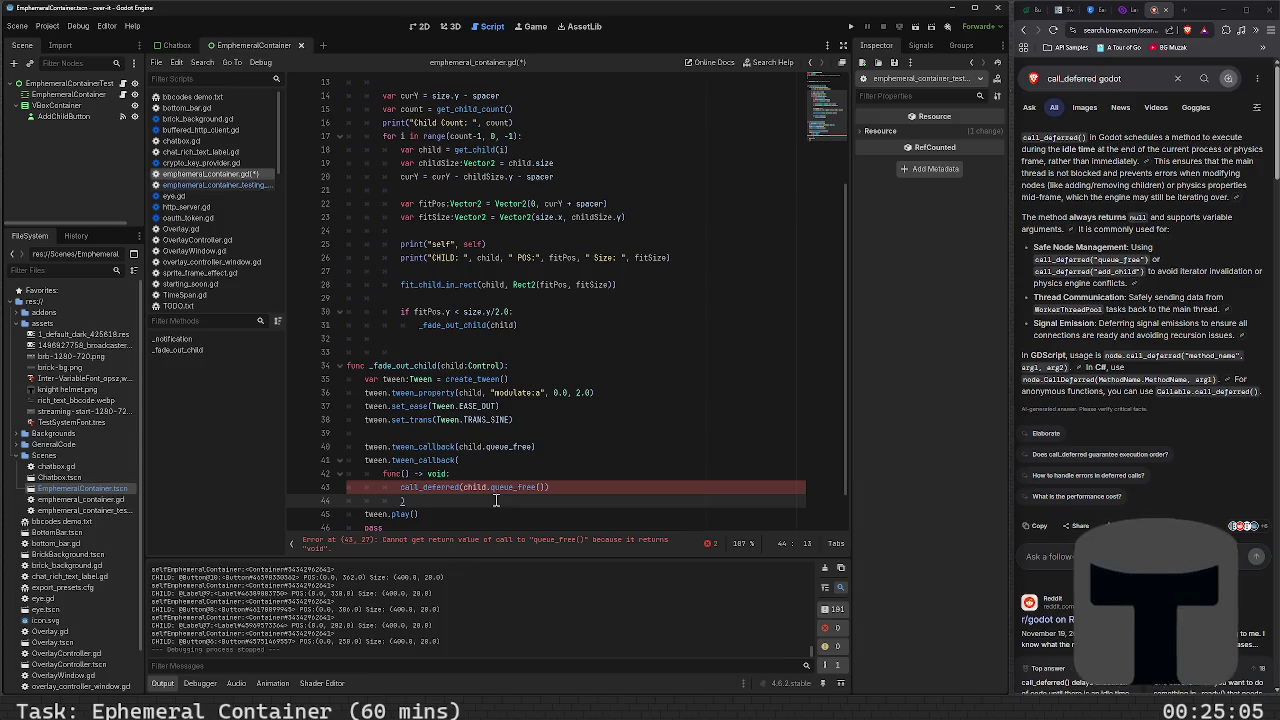
key("BackSpace")
key("BackSpace")
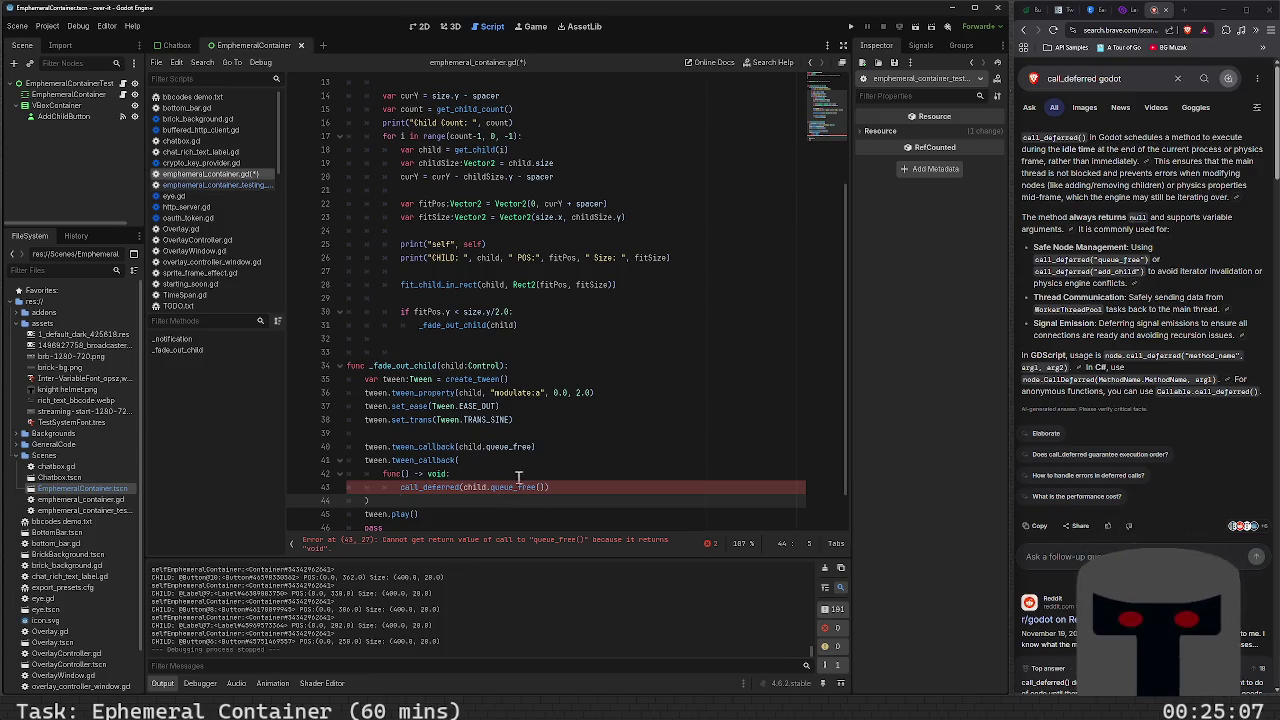
left_click(1128, 10)
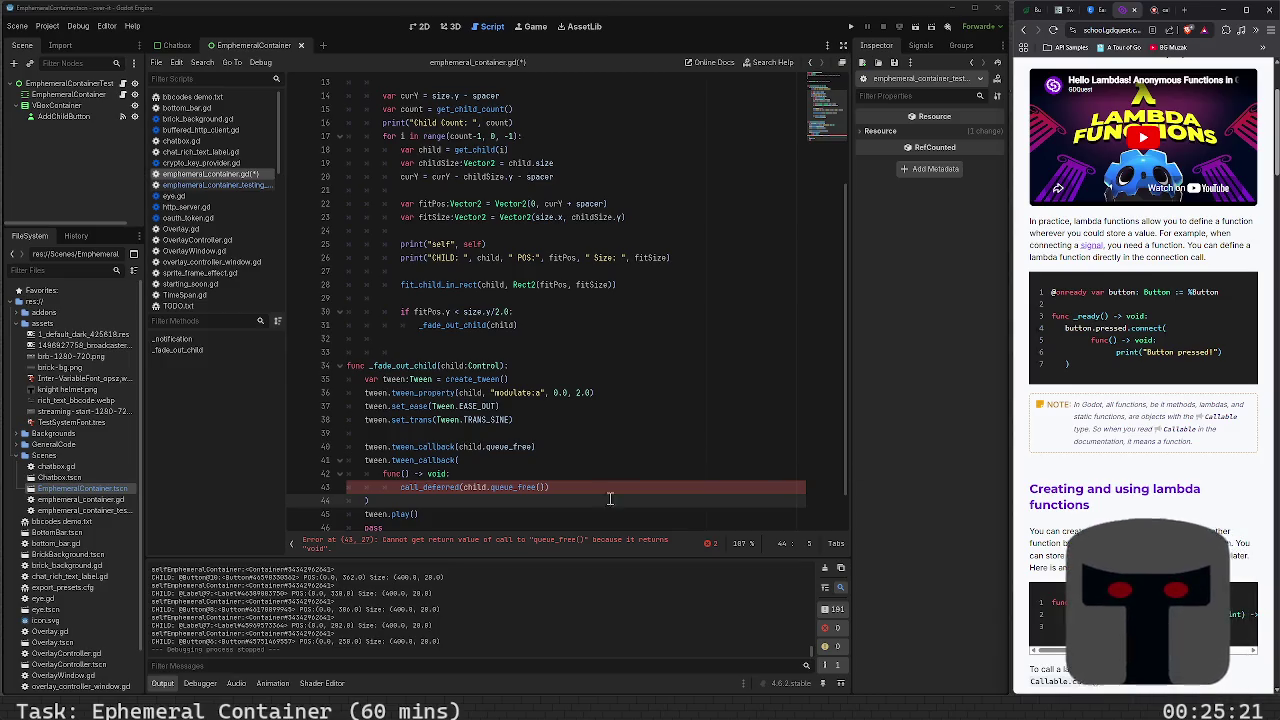
Save the script and inspect the Output panel's parse errors about the call_deferred argument
scroll(1128, 352, "down", 5)
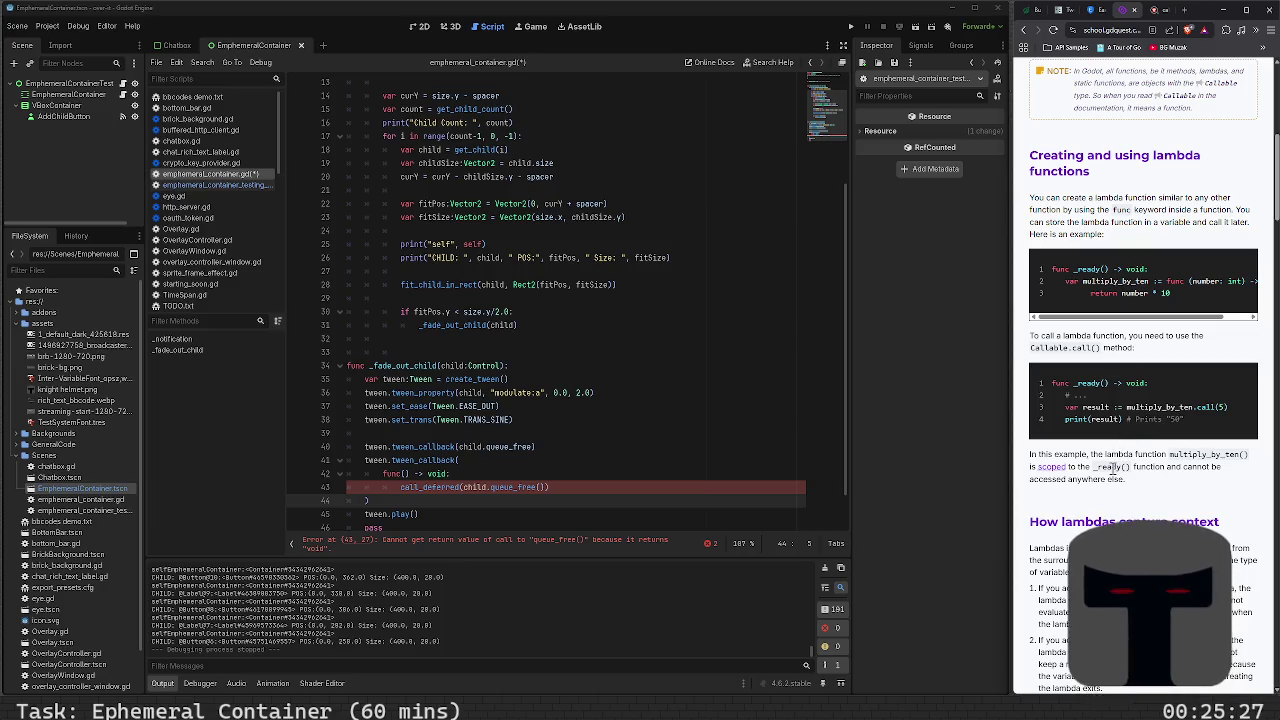
left_click(578, 473)
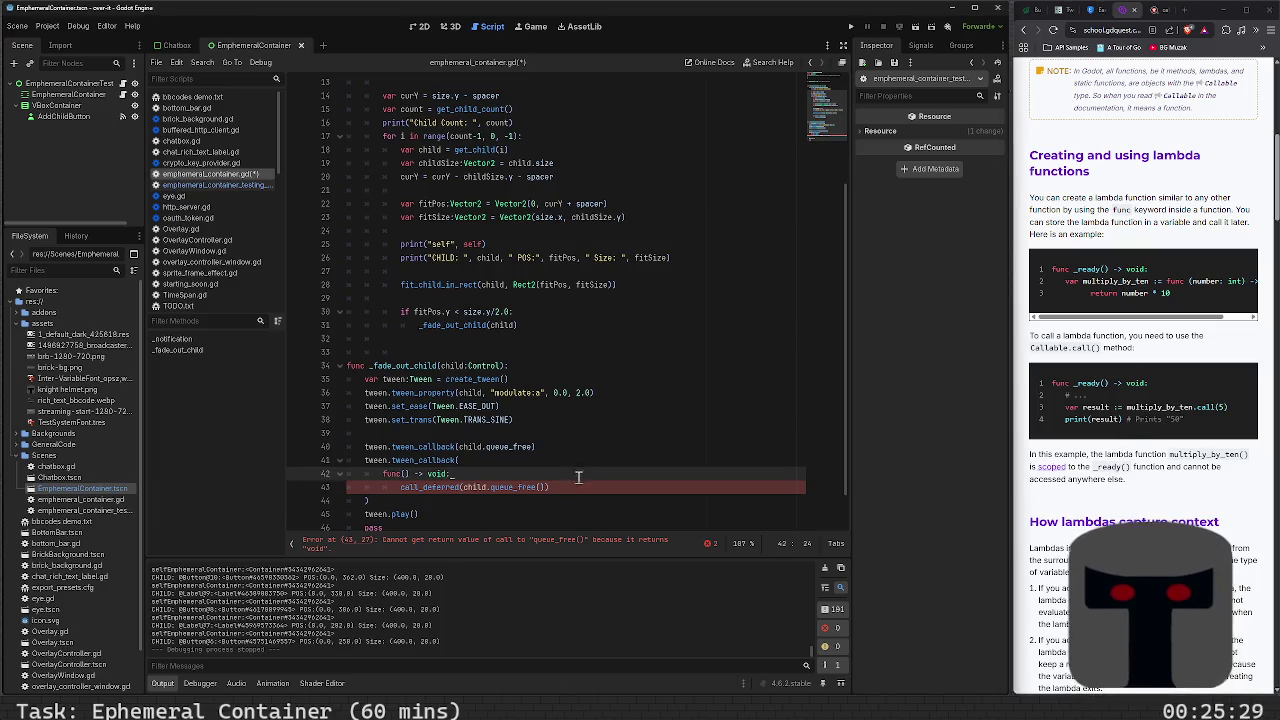
key("ctrl+s")
mouse_move(507, 487)
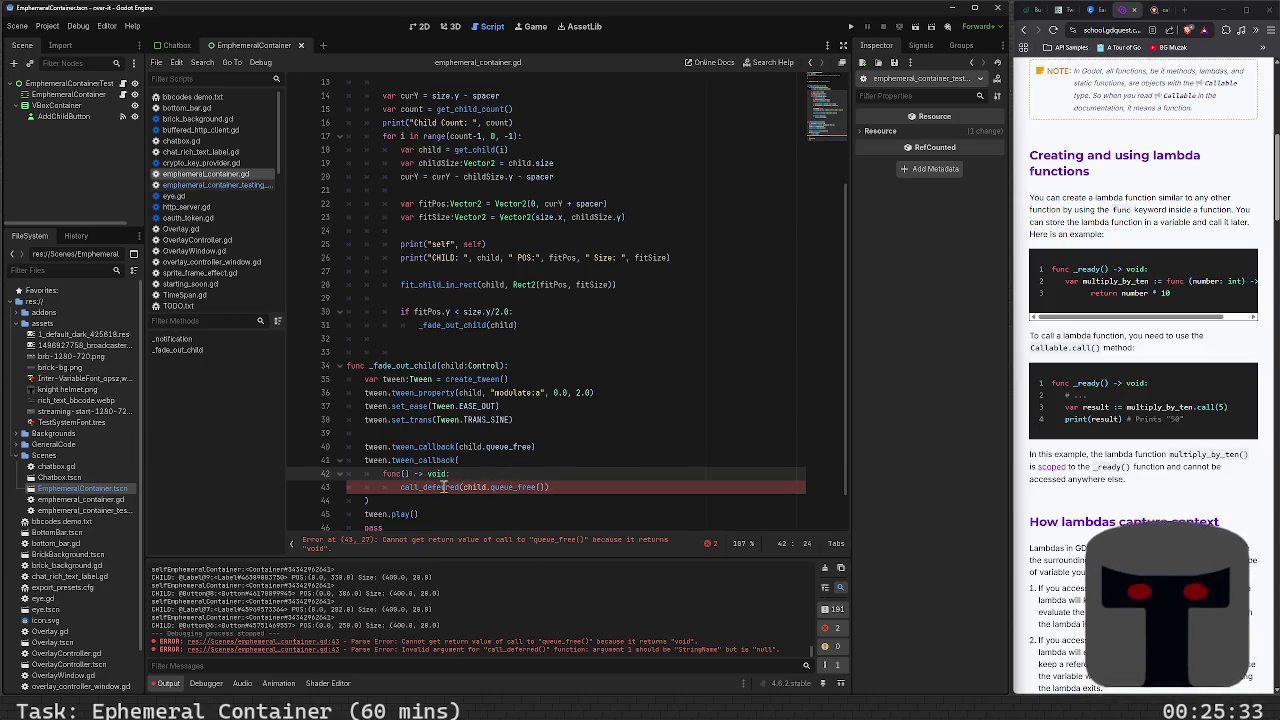
mouse_move(440, 487)
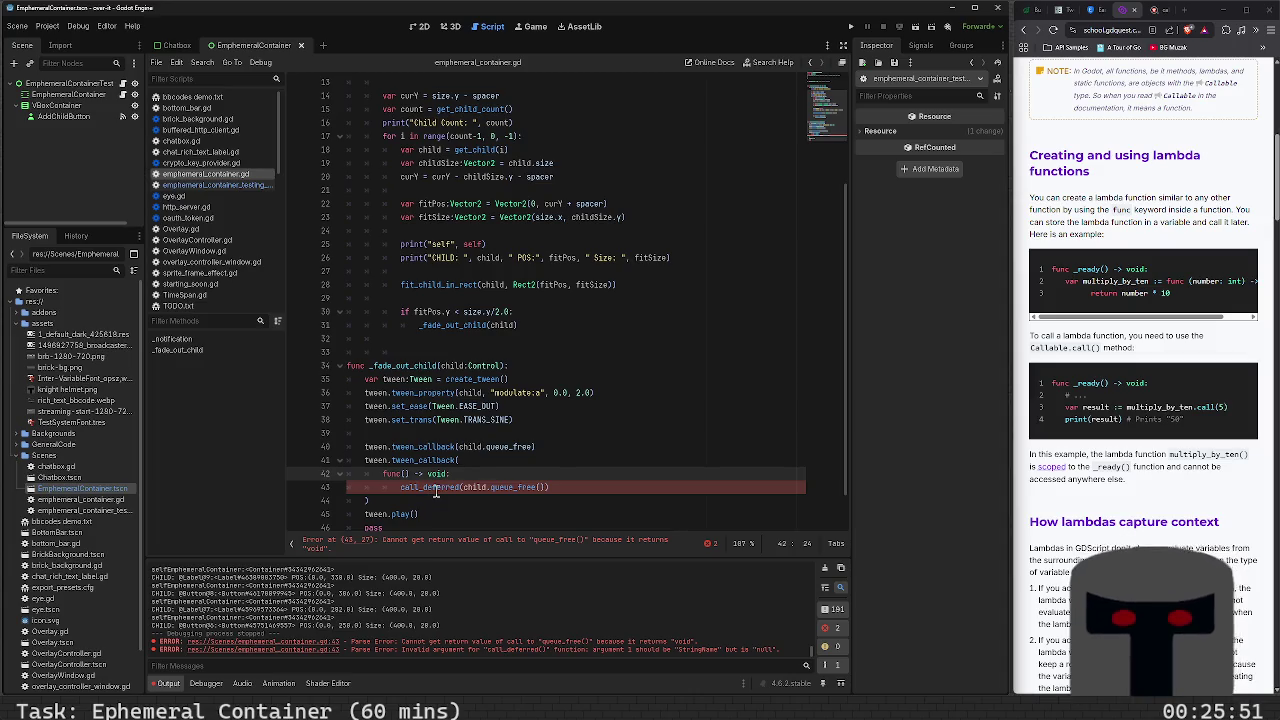
left_click(408, 490)
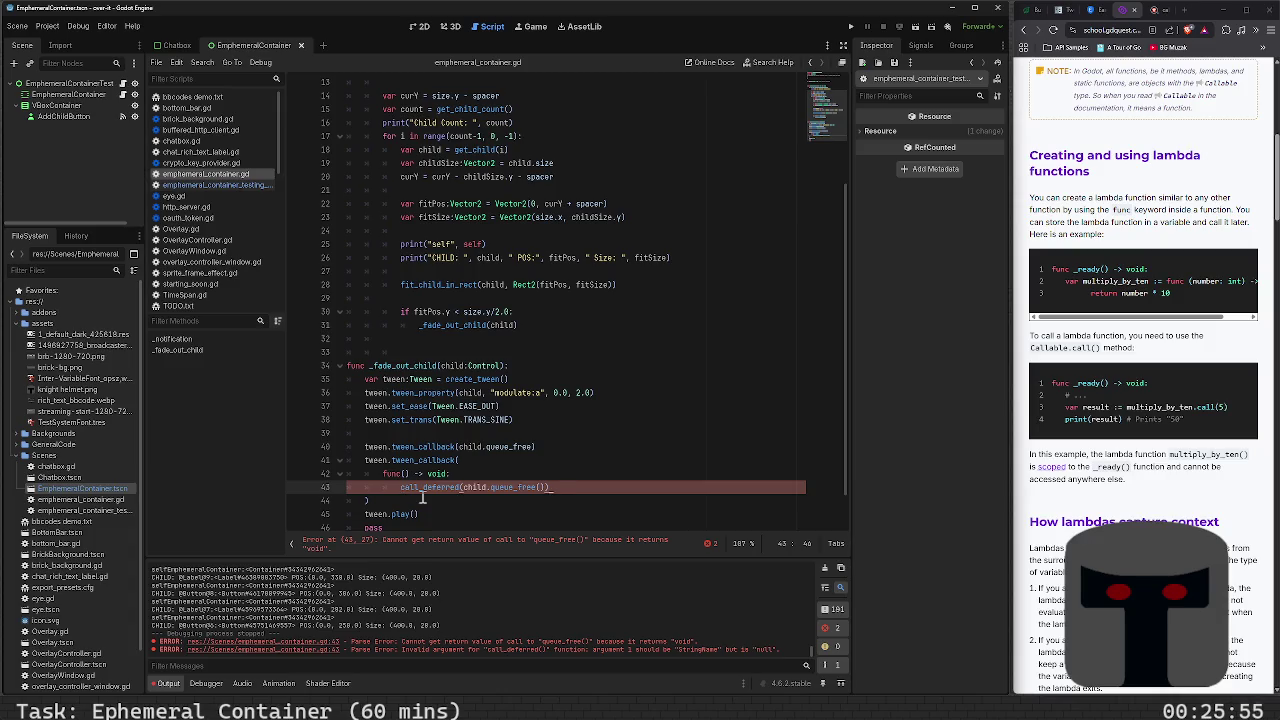
Change line 43 to call_deferred(child.queue_free) and save to recheck the errors
key("BackSpace")
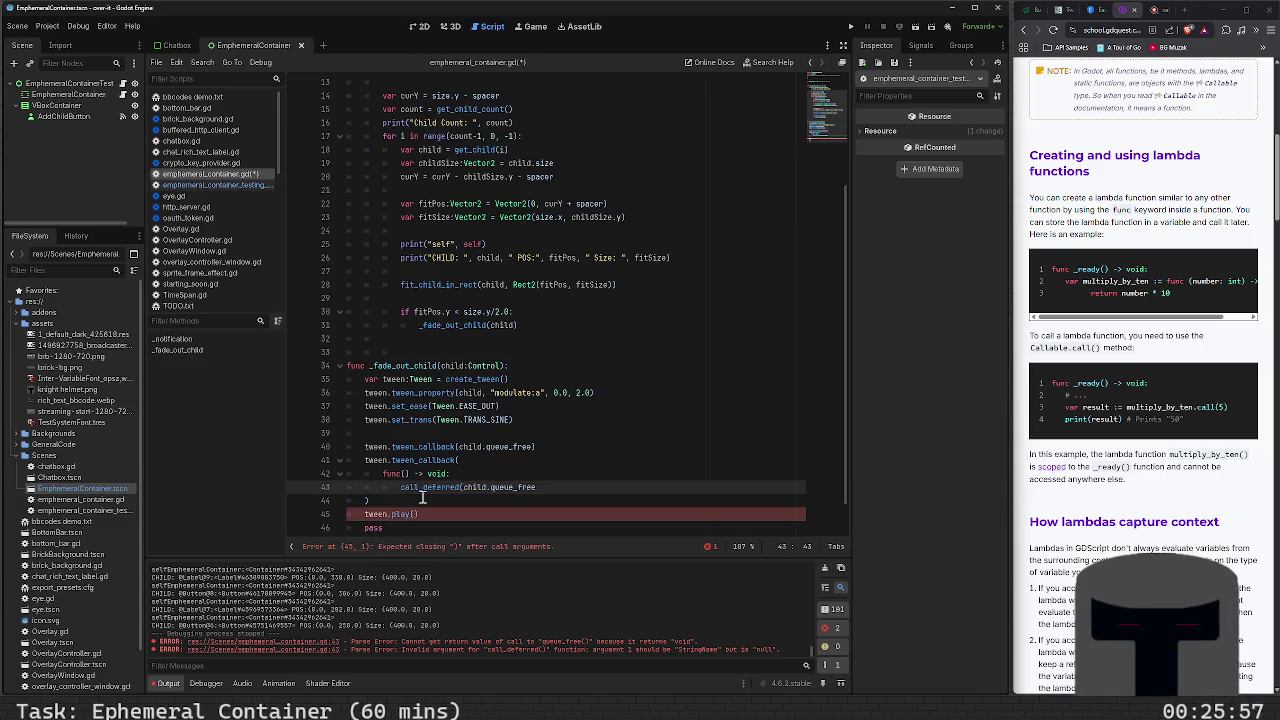
type(")")
key("ctrl+s")
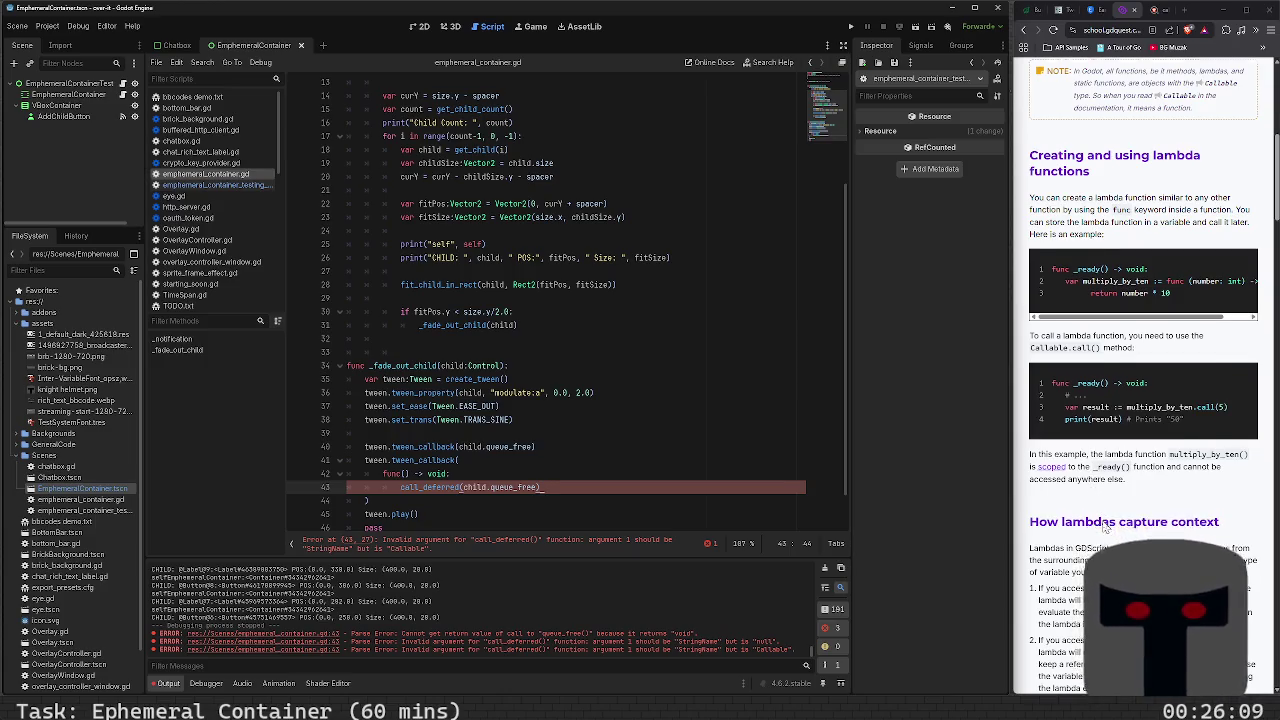
scroll(1105, 527, "up", 3)
scroll(1105, 527, "down", 10)
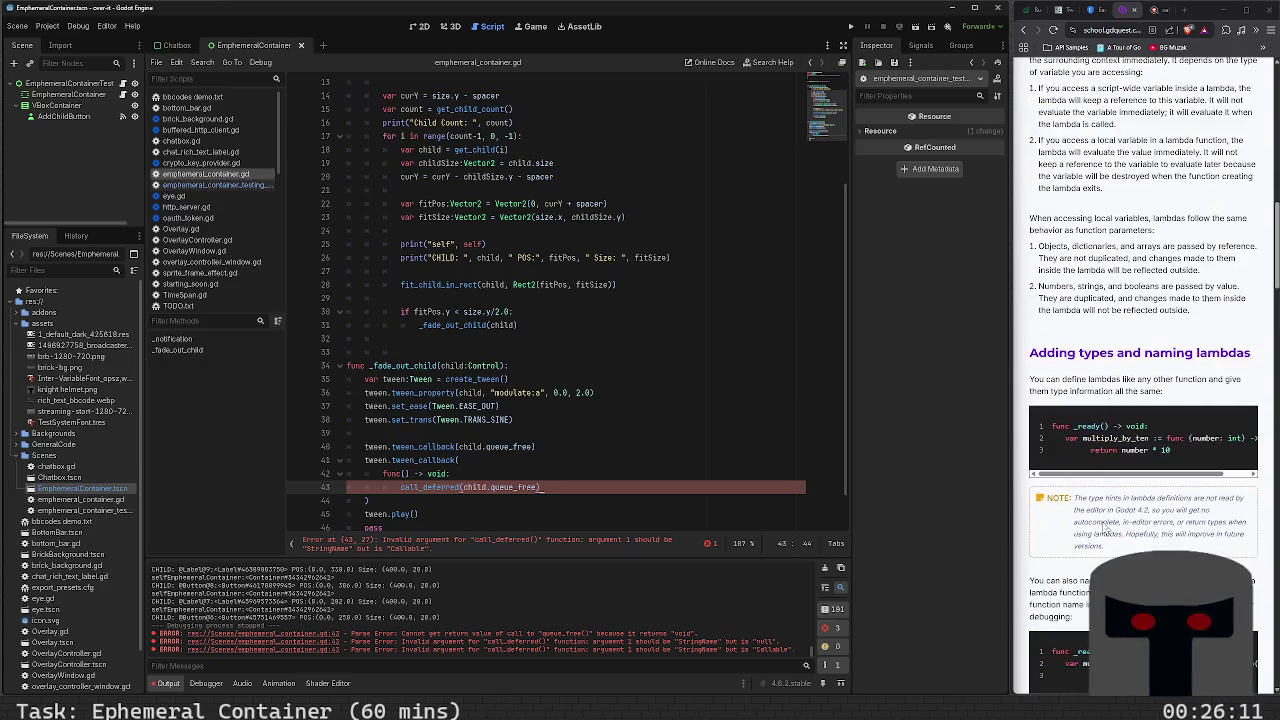
scroll(1103, 527, "down", 5)
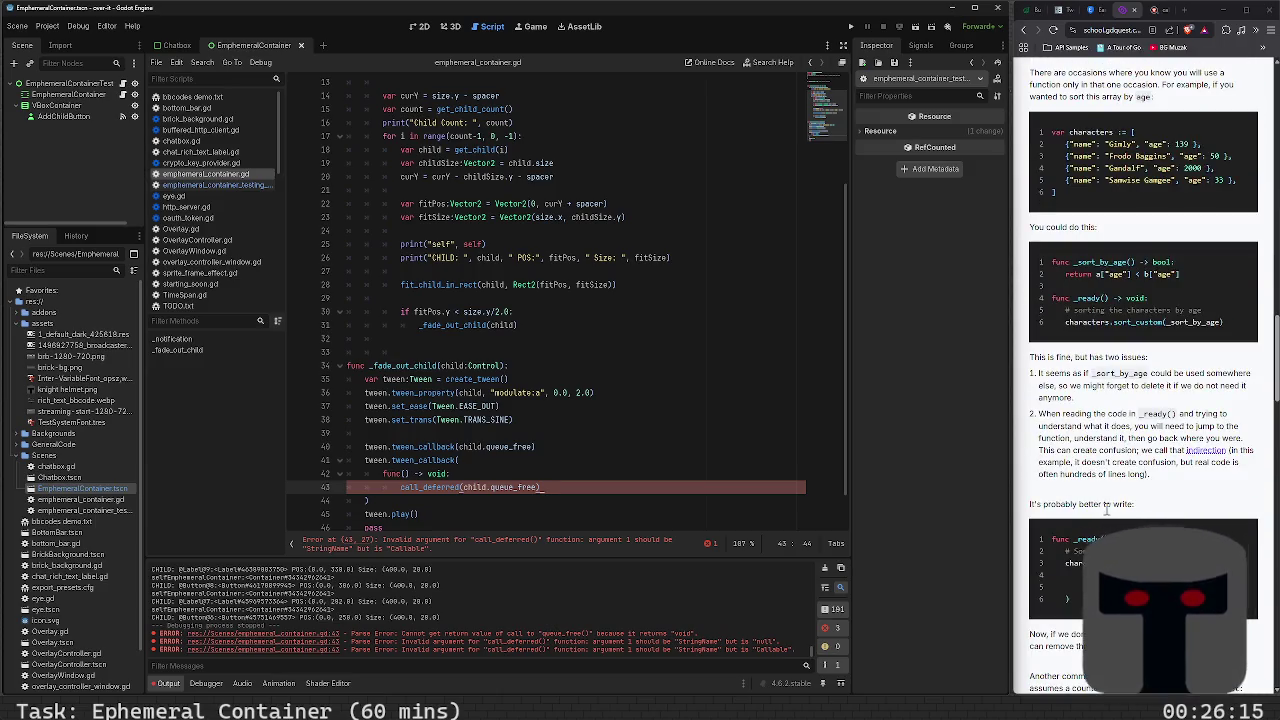
scroll(1107, 510, "down", 5)
scroll(1107, 510, "up", 15)
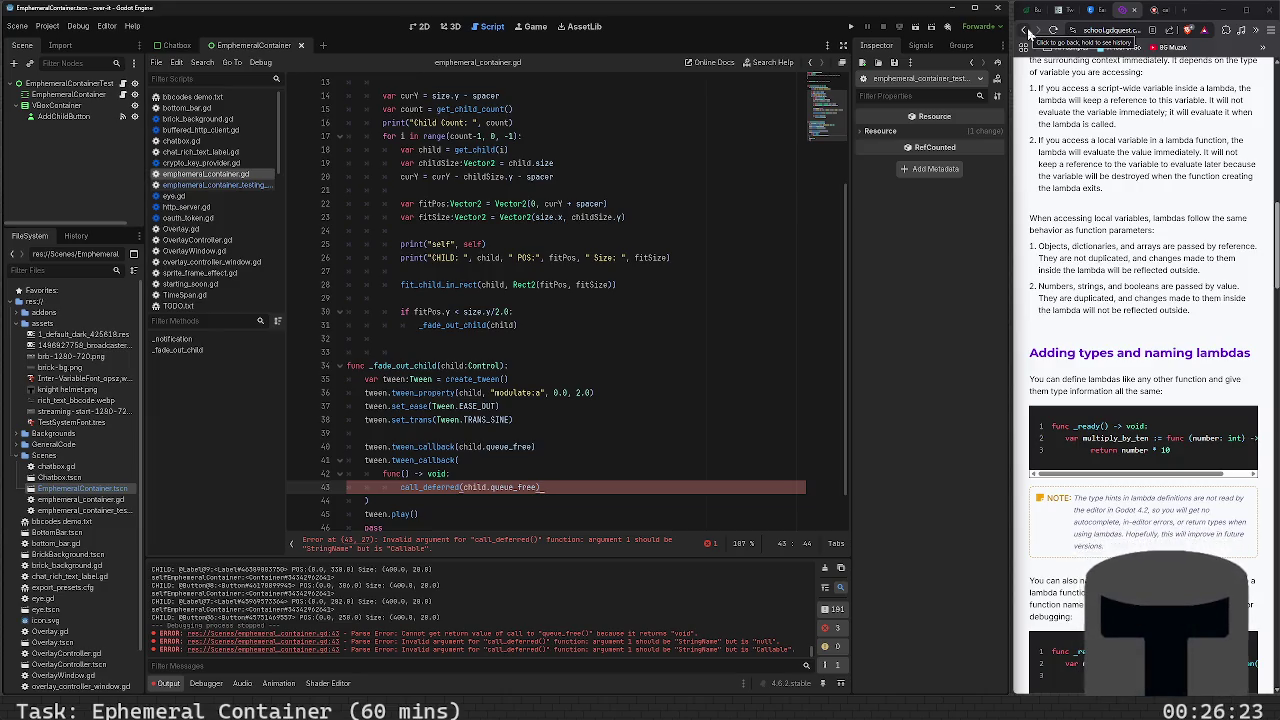
Review the script around line 40, then go to the call_deferred godot search results
left_click(629, 446)
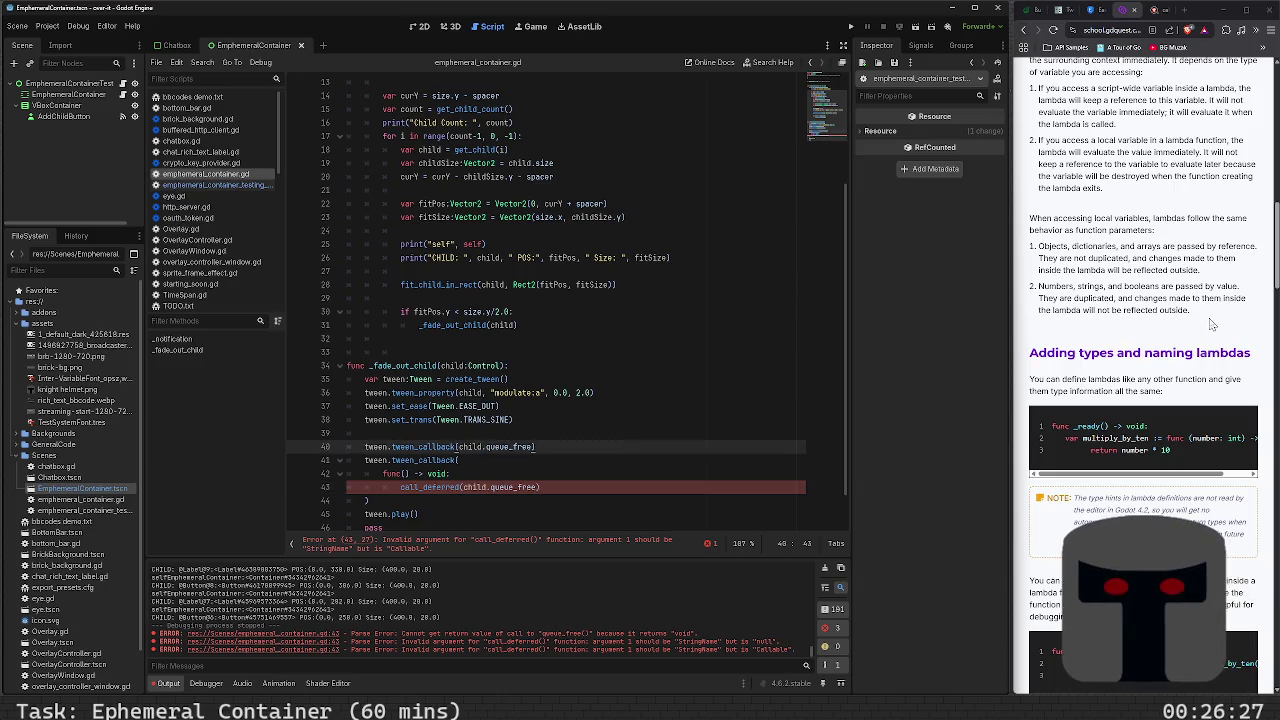
scroll(1125, 340, "up", 5)
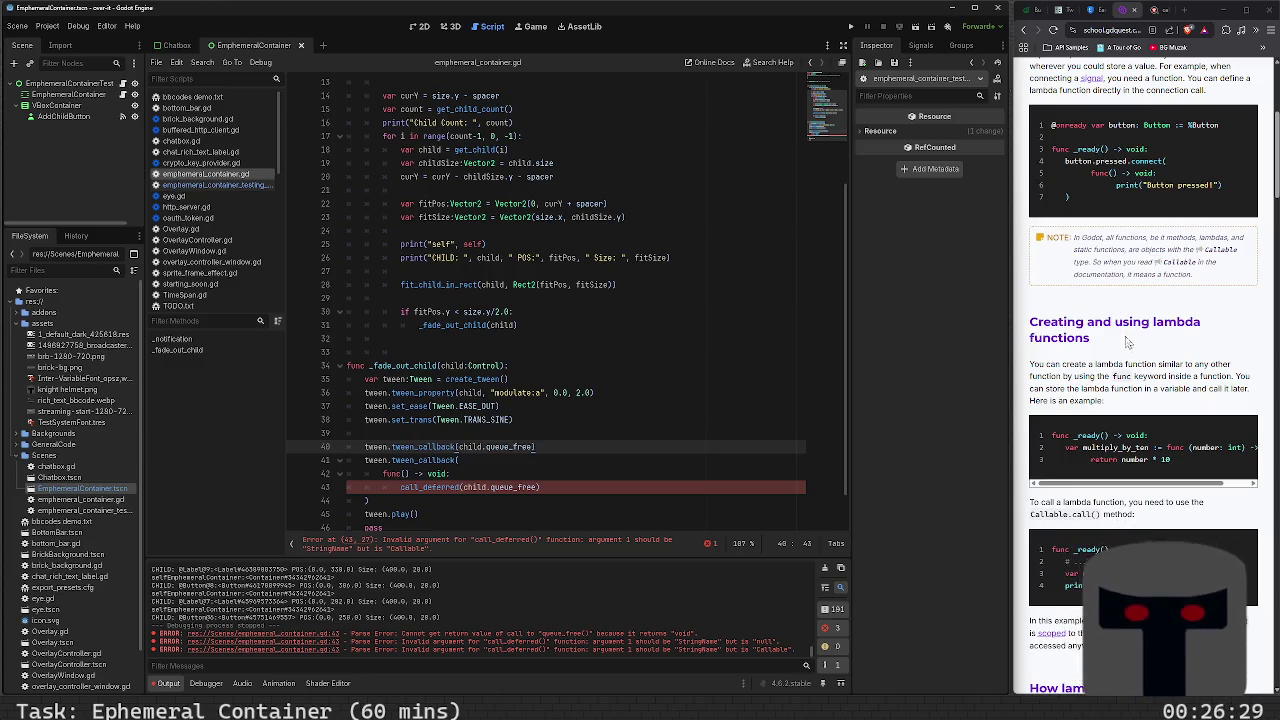
scroll(1128, 345, "up", 3)
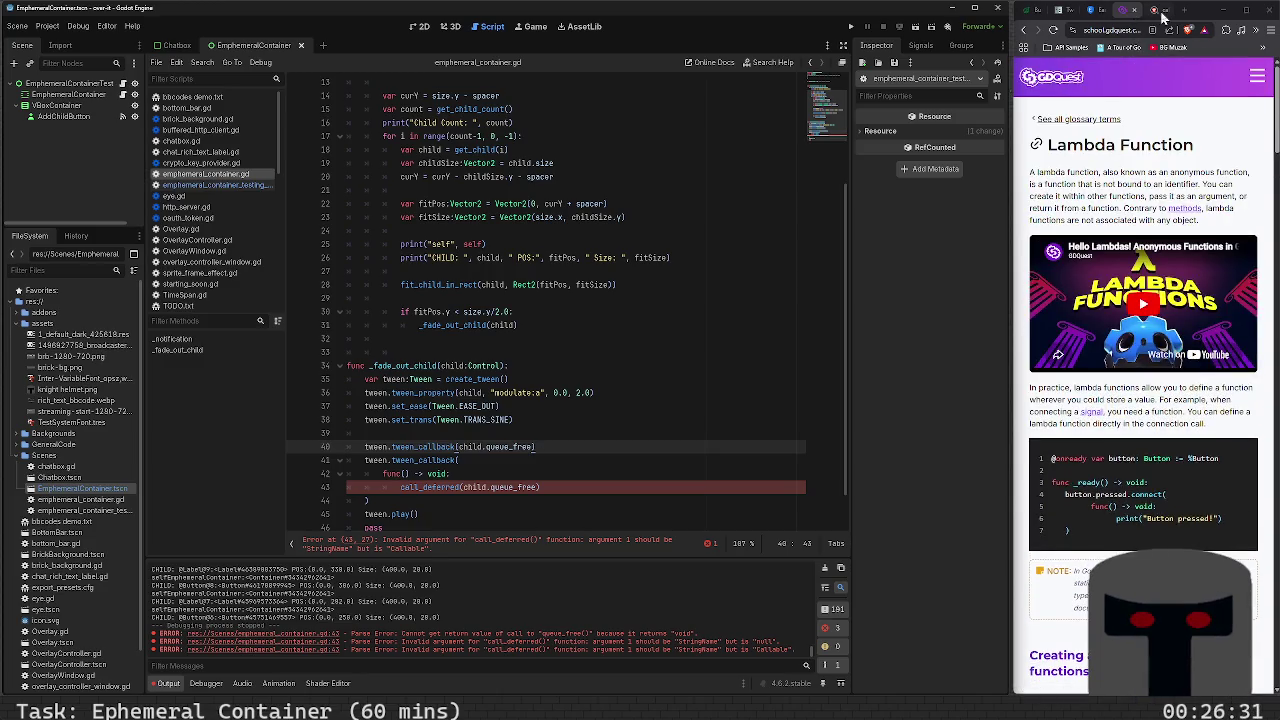
left_click(1160, 12)
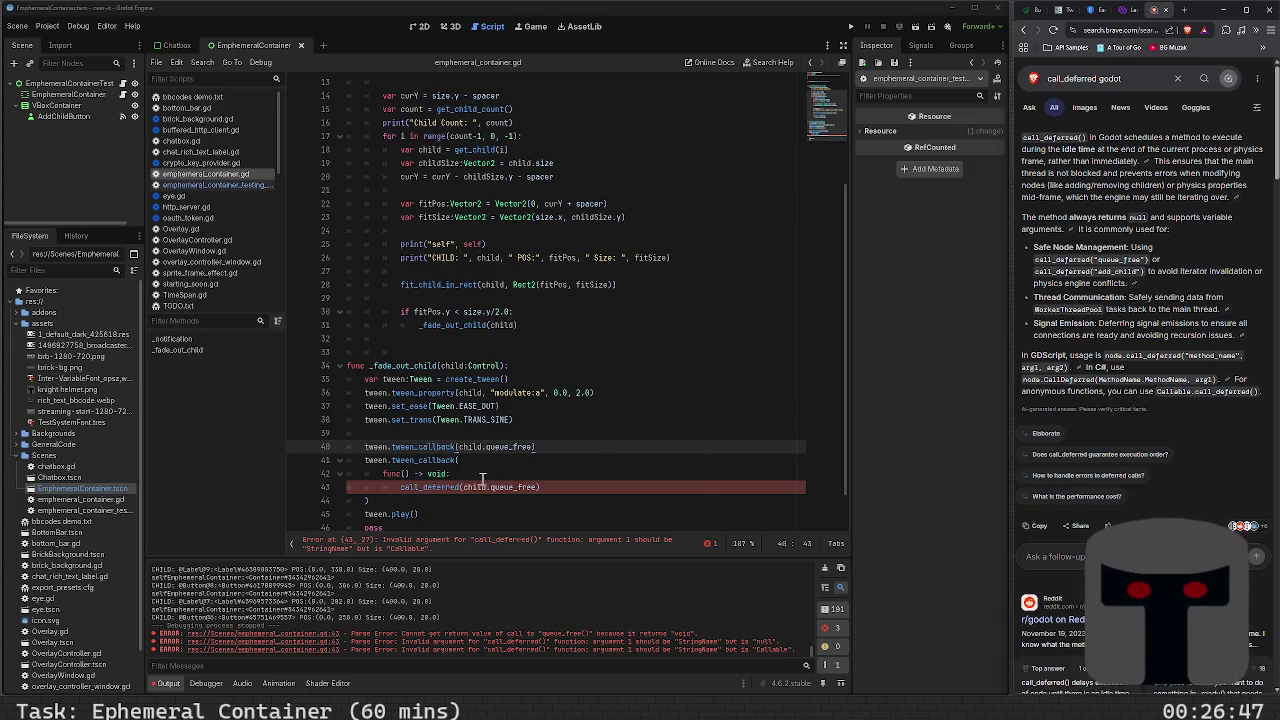
Rewrite line 43 as child.call_deferred("queue_free") and save the script
mouse_move(479, 485)
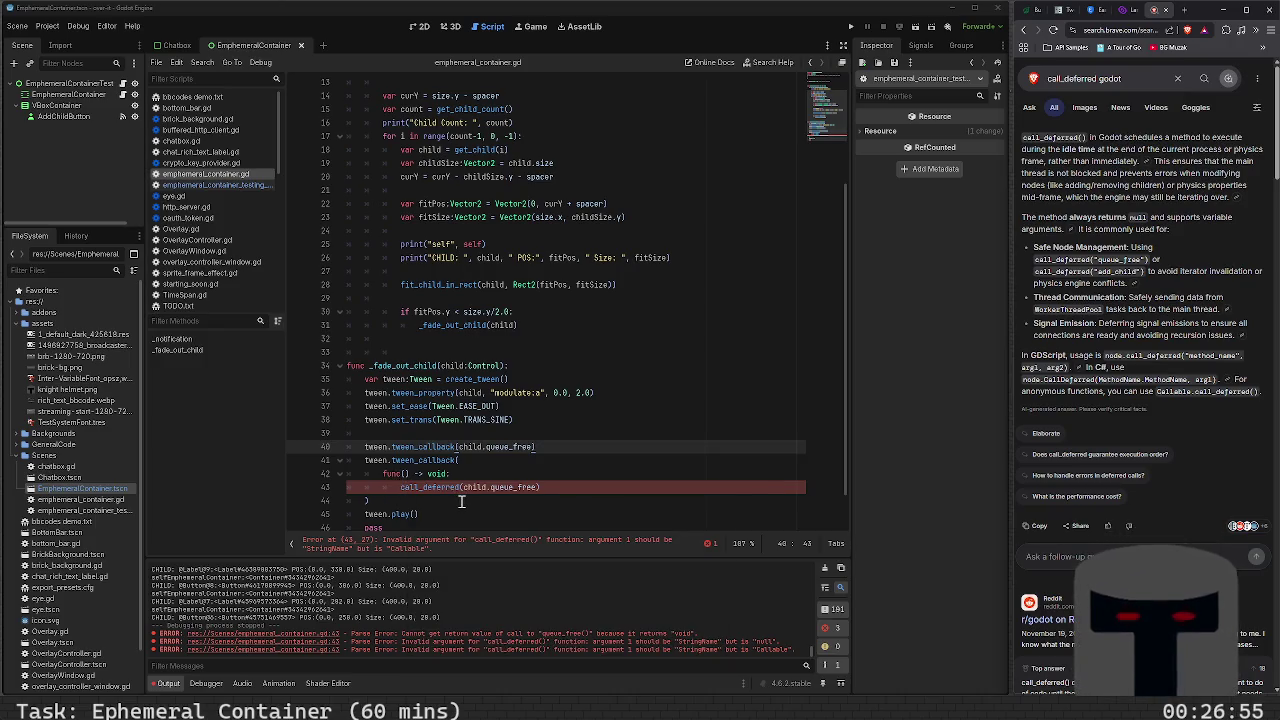
double_click(475, 487)
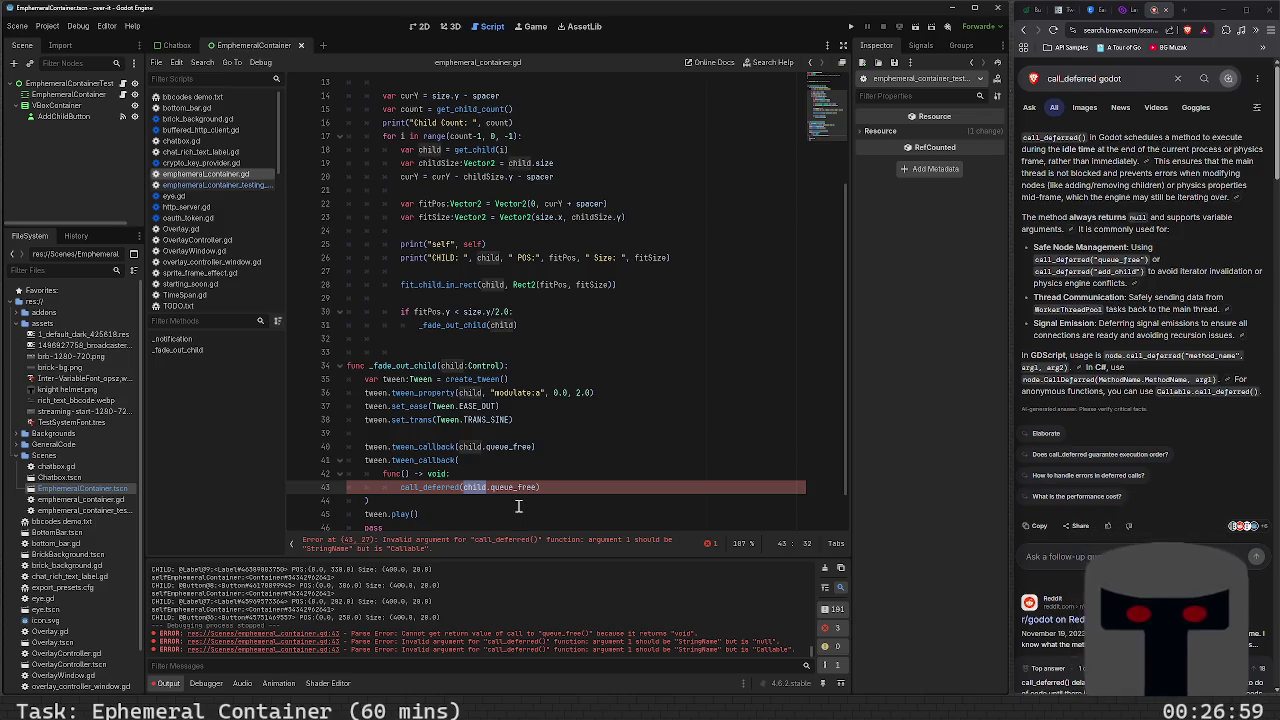
key("BackSpace")
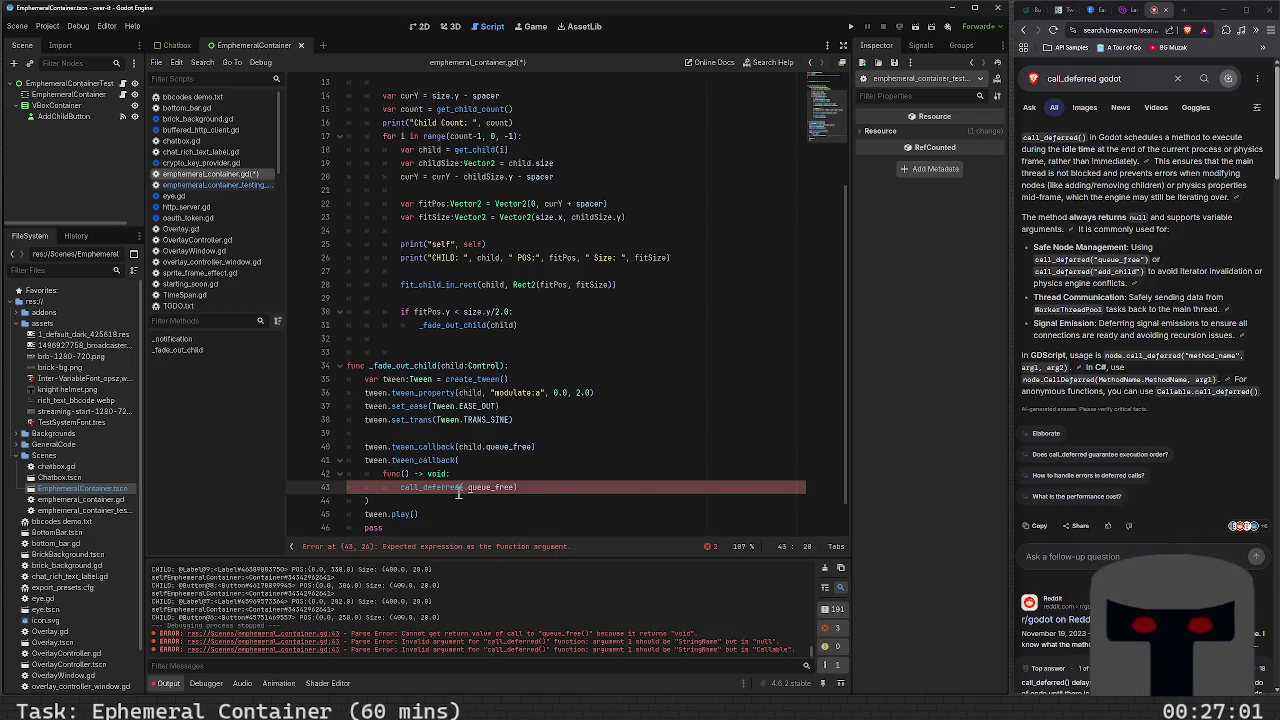
key("Delete")
key("Home")
type("child.")
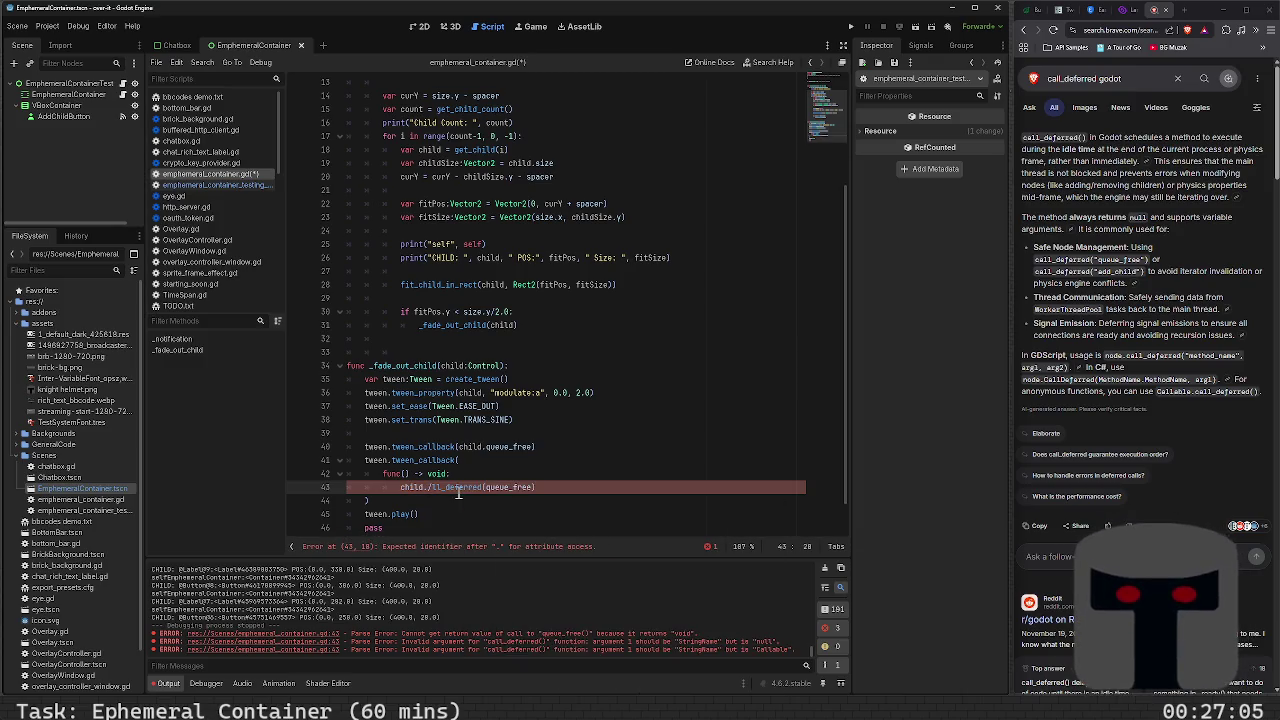
type("ca")
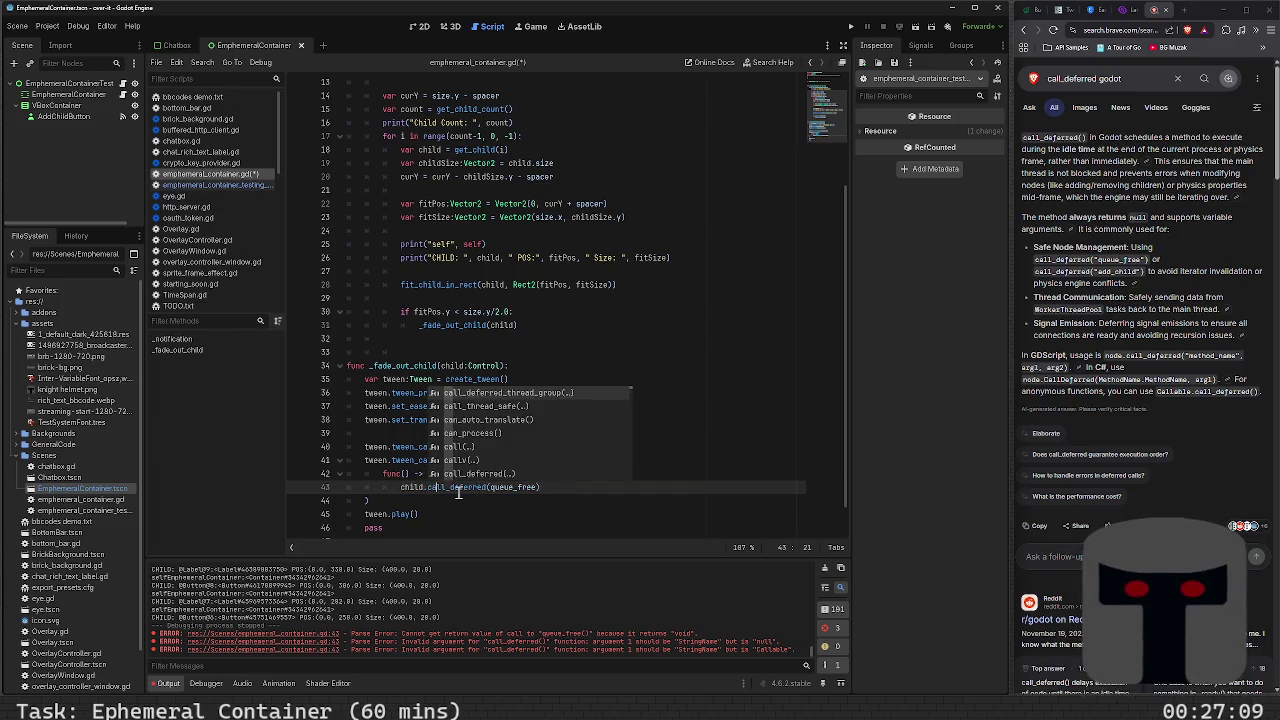
key("Right")
key("Right")
key("Right")
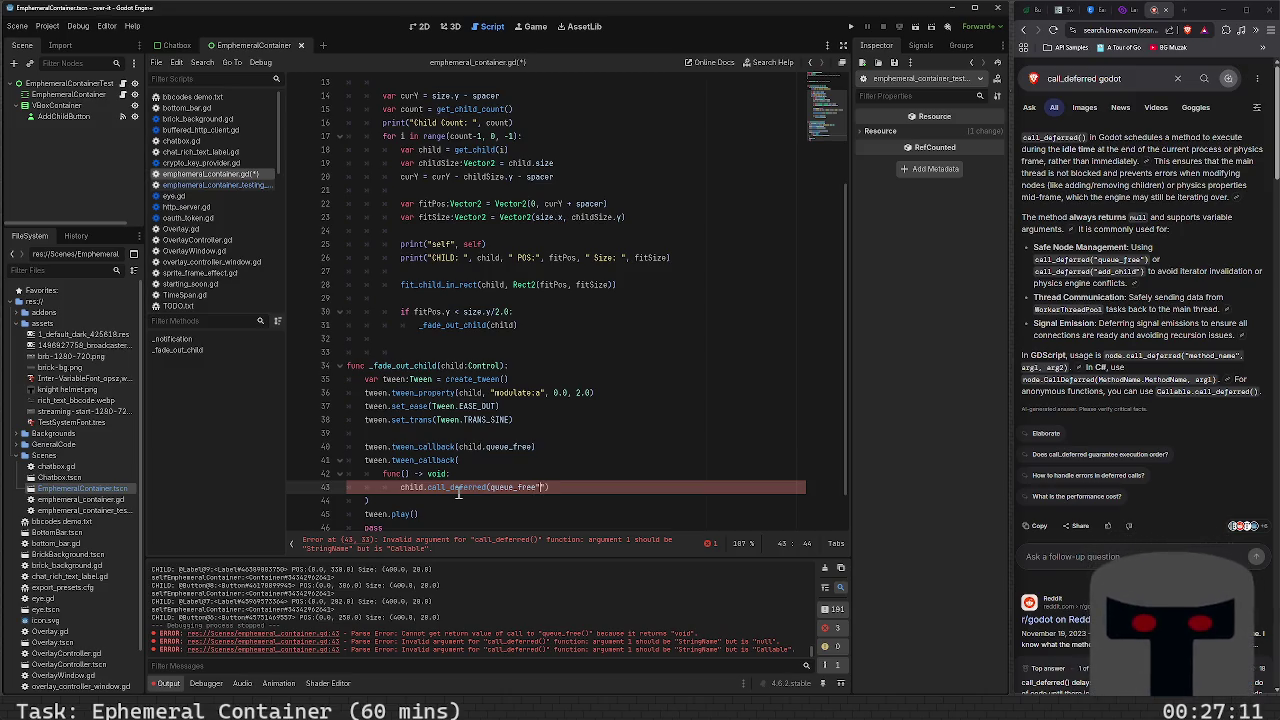
type("\"")
key("Left")
key("Left")
key("Left")
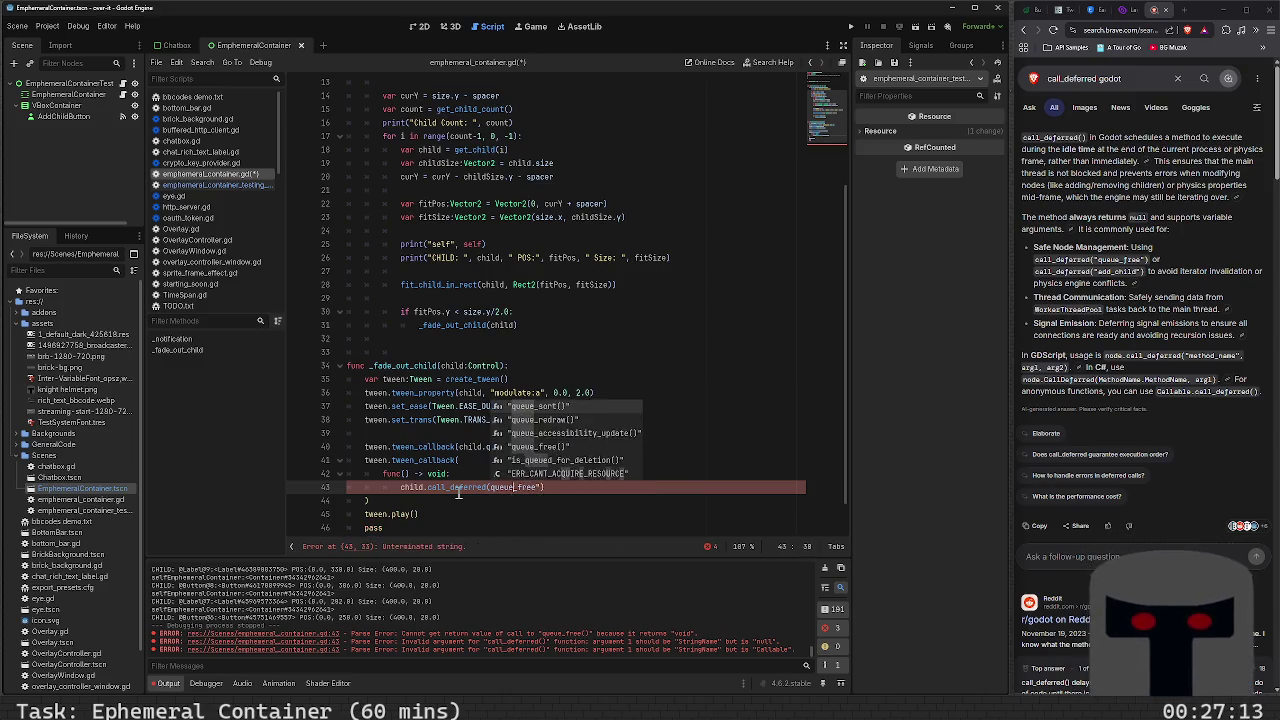
type("\"")
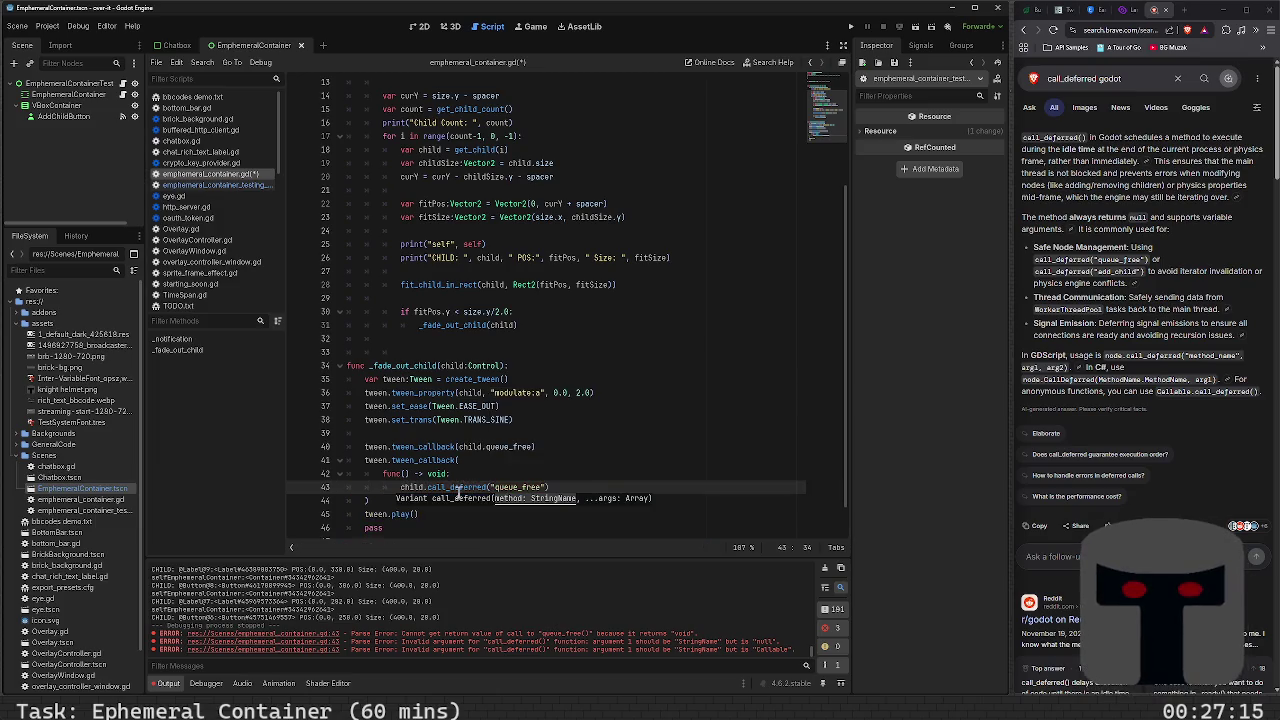
key("ctrl+s")
Delete the redundant tween_callback(child.queue_free) line 40 and run the project
left_click(650, 461)
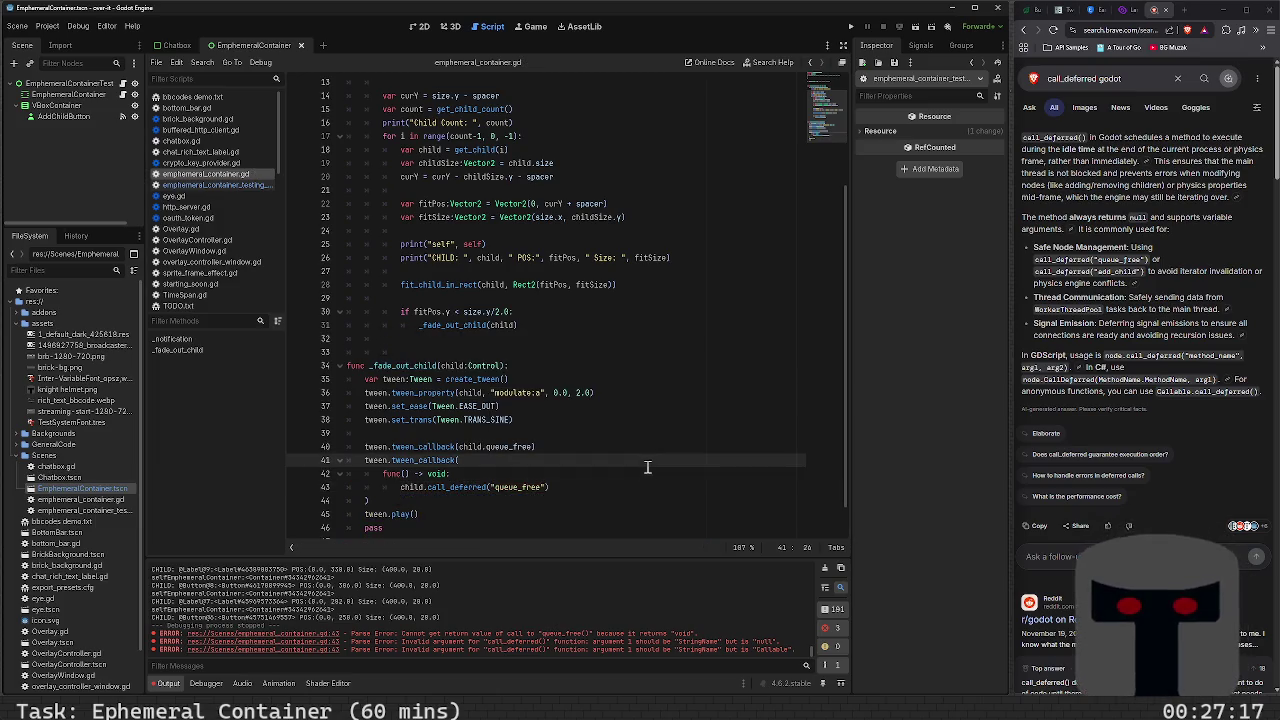
left_click(644, 447)
key("shift+Home")
key("BackSpace")
key("BackSpace")
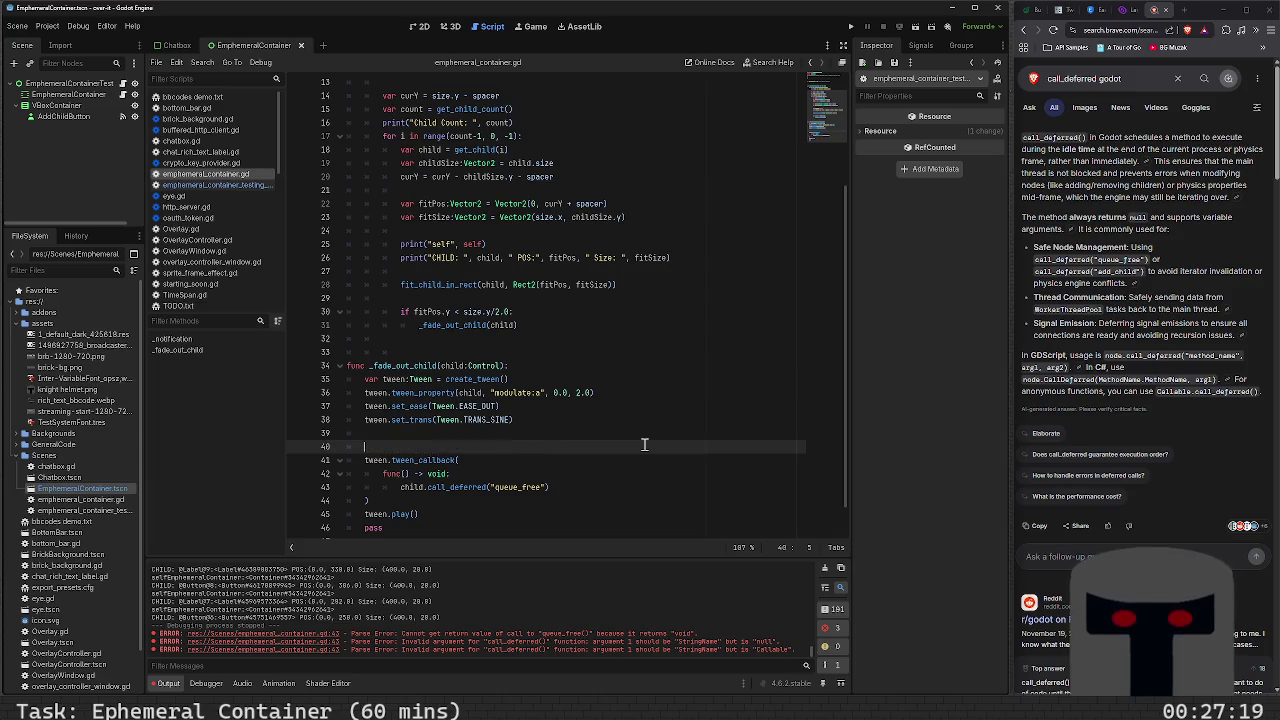
key("F6")
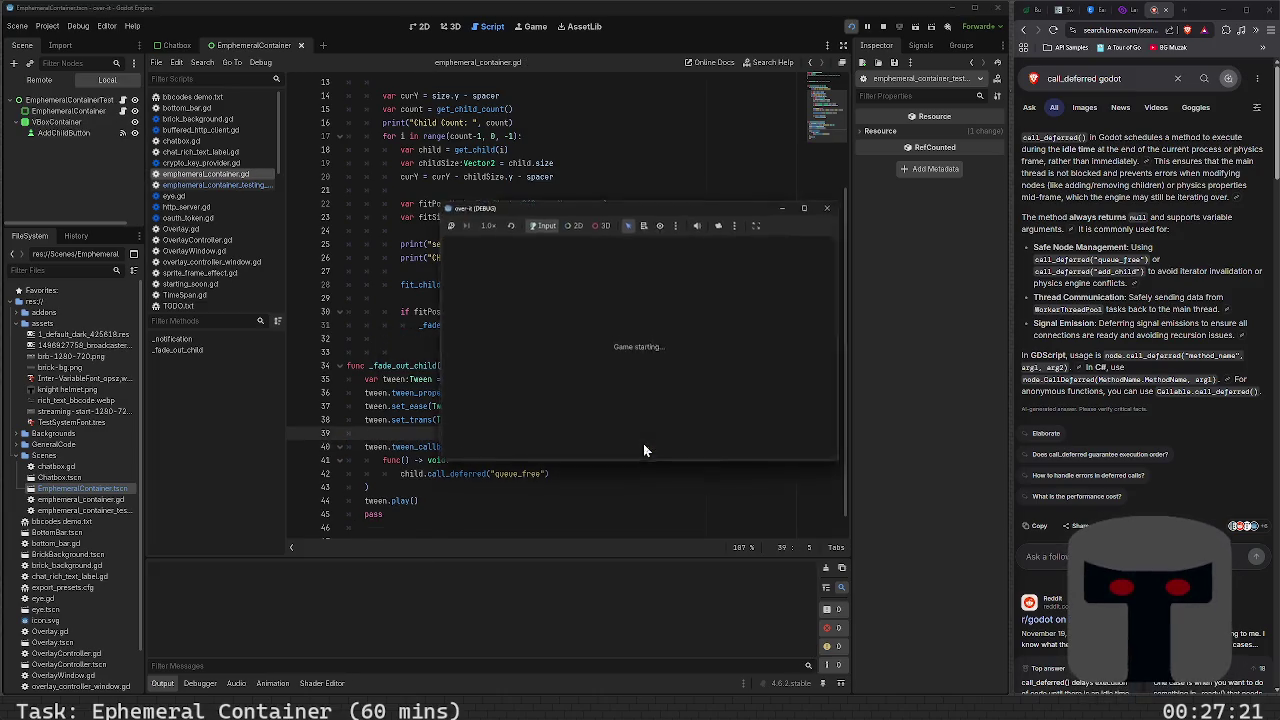
Add four children in the running game and inspect the null child at the debugger break
left_click(736, 248)
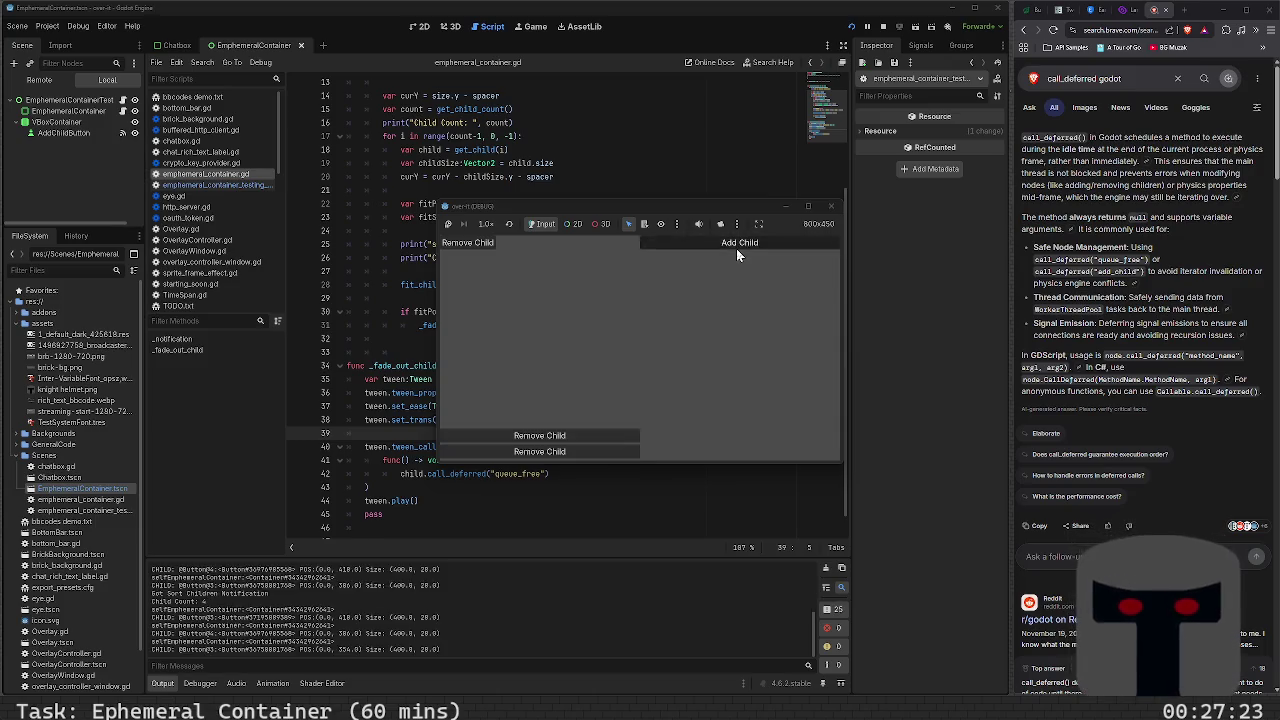
left_click(736, 248)
left_click(736, 248)
left_click(736, 248)
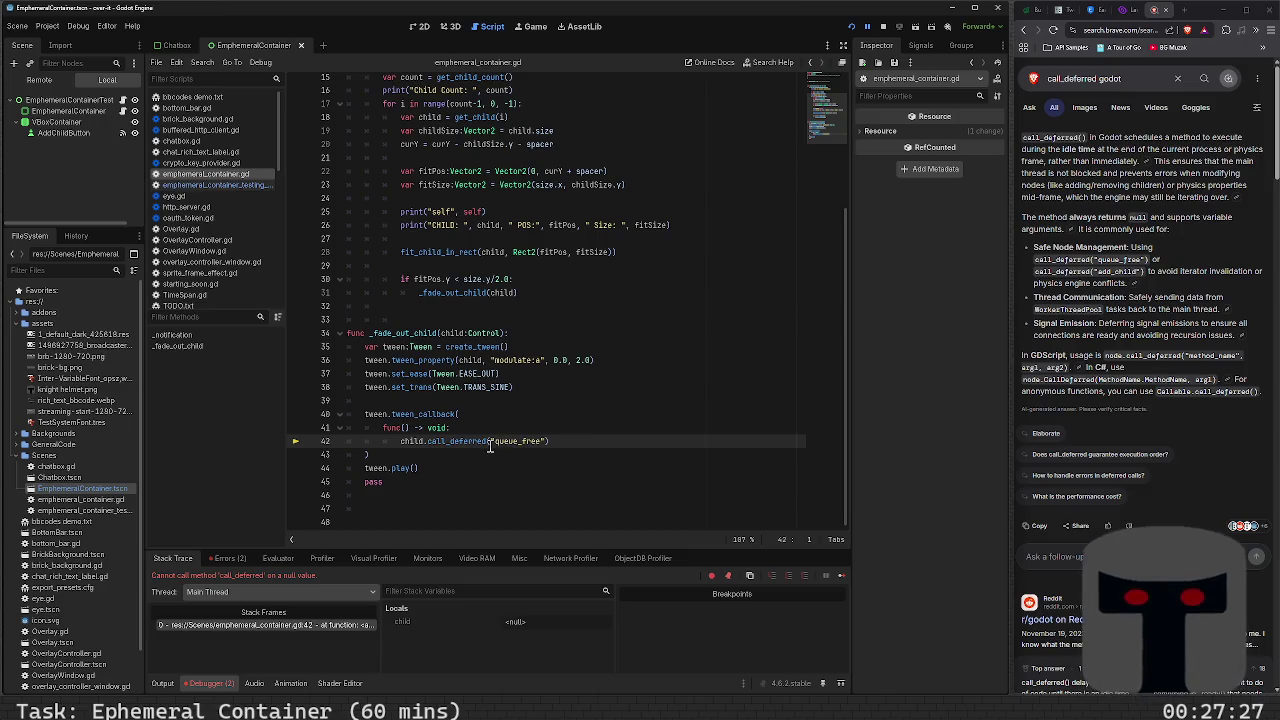
mouse_move(424, 437)
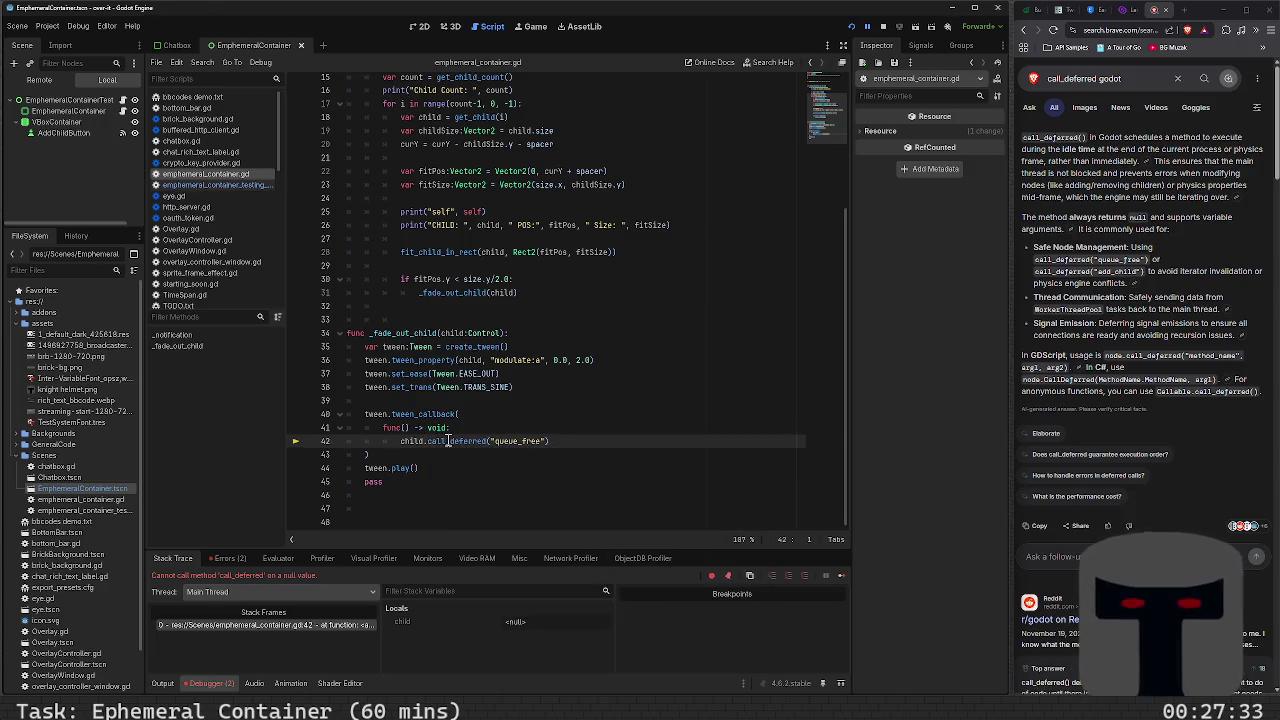
double_click(410, 442)
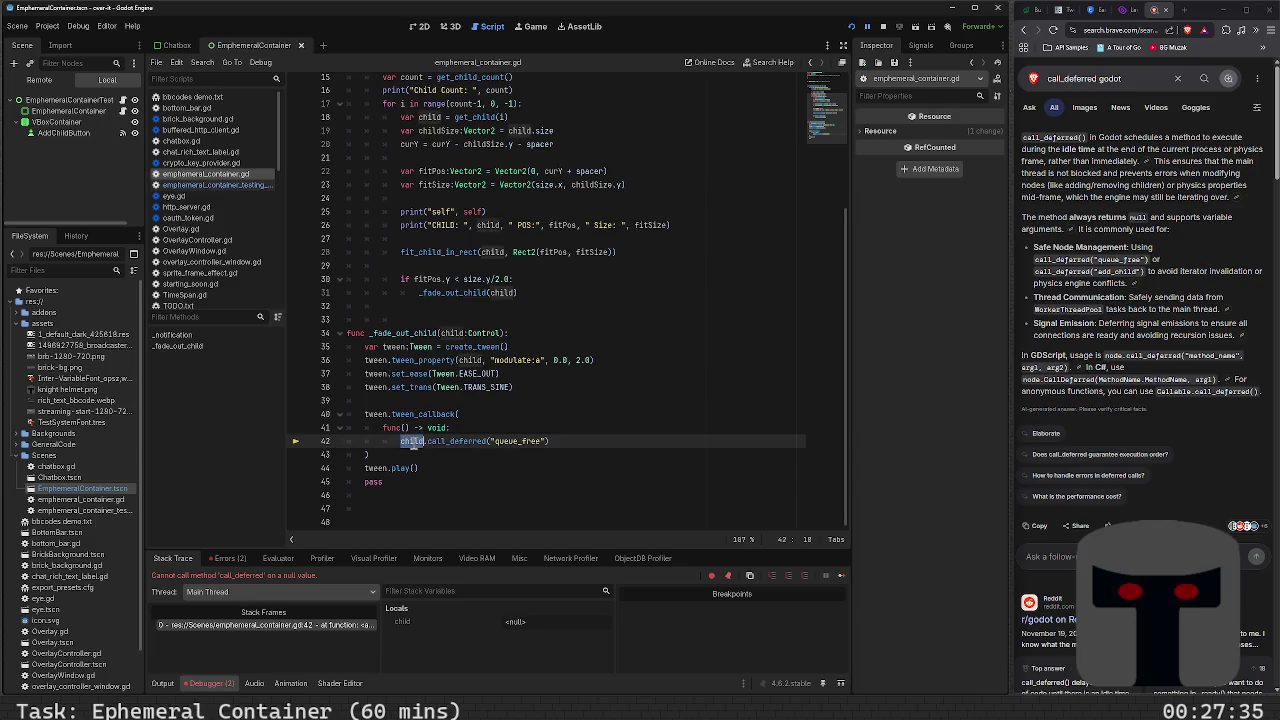
mouse_move(413, 444)
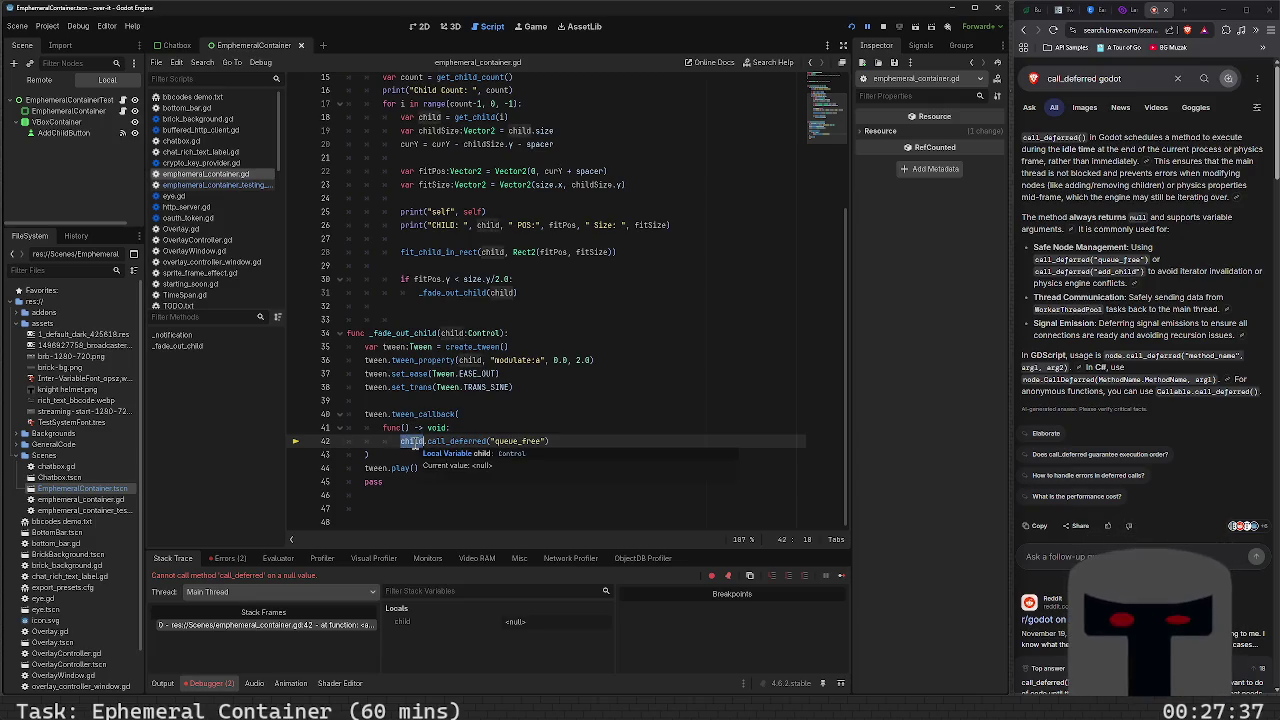
mouse_move(455, 335)
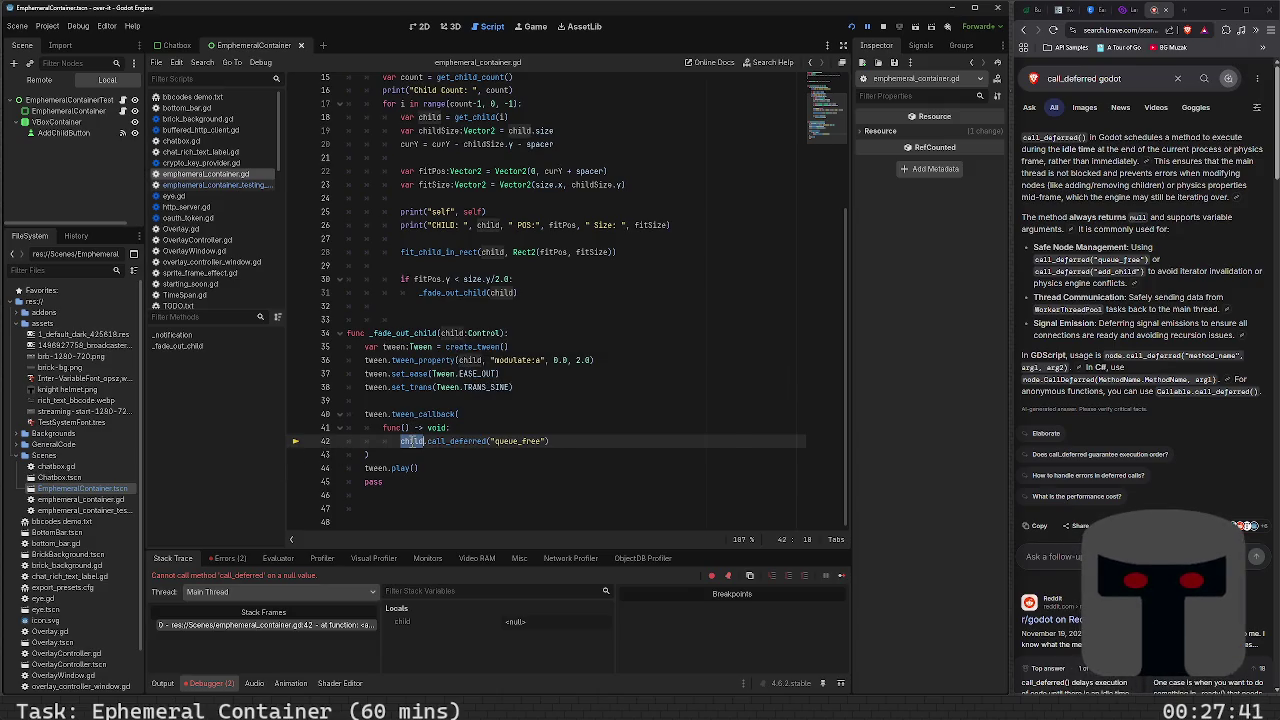
Insert a new line starting with await right after the lambda's func() -> void:
left_click(401, 455)
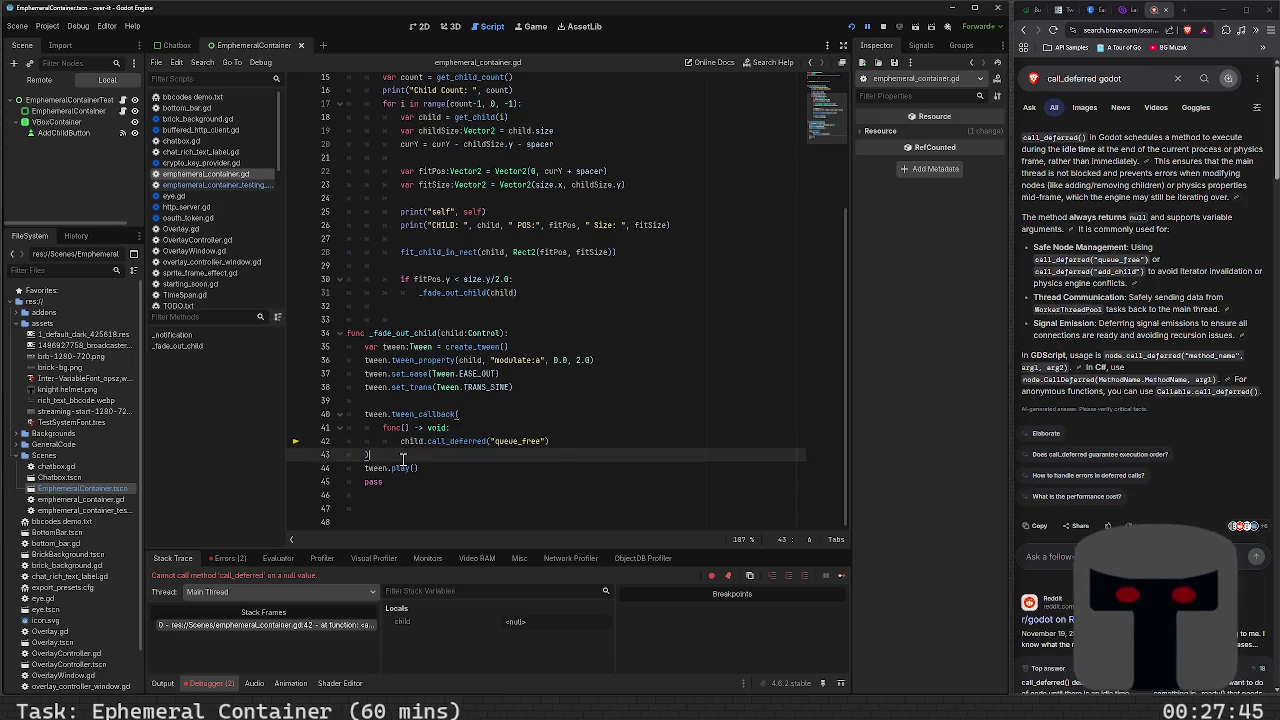
key("shift+Up")
key("shift+Up")
key("shift+Up")
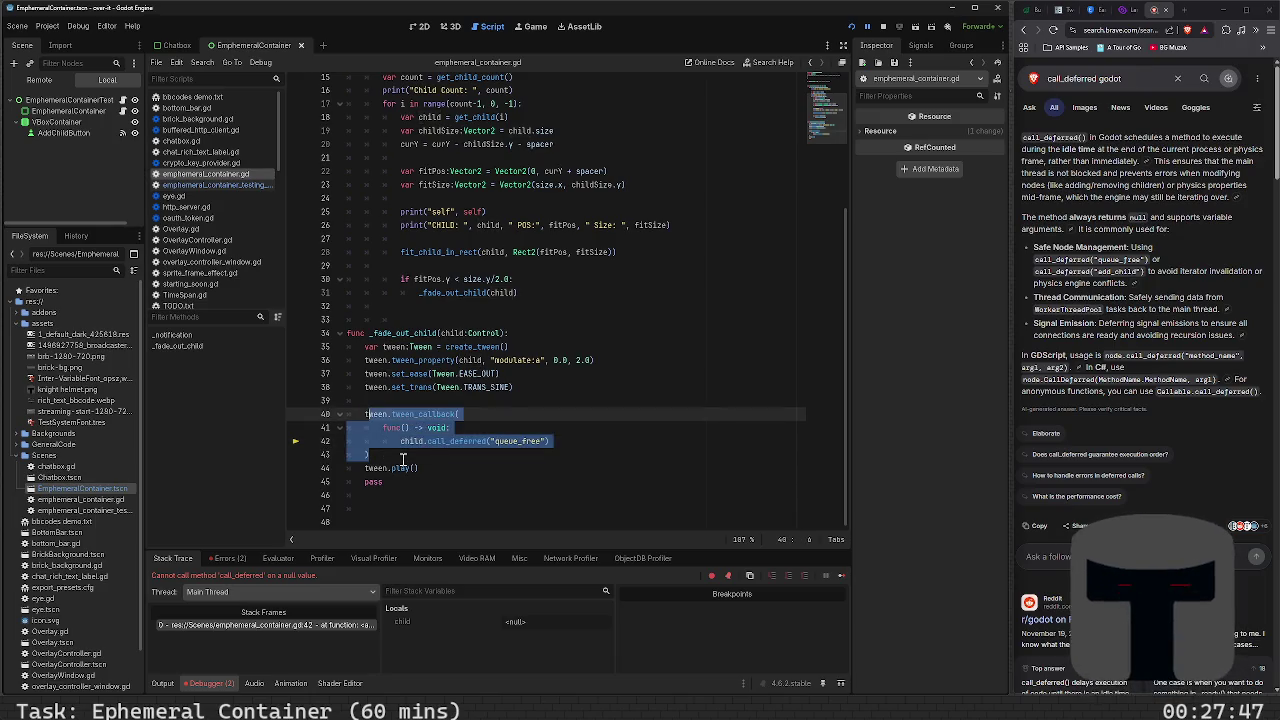
key("Left")
key("Down")
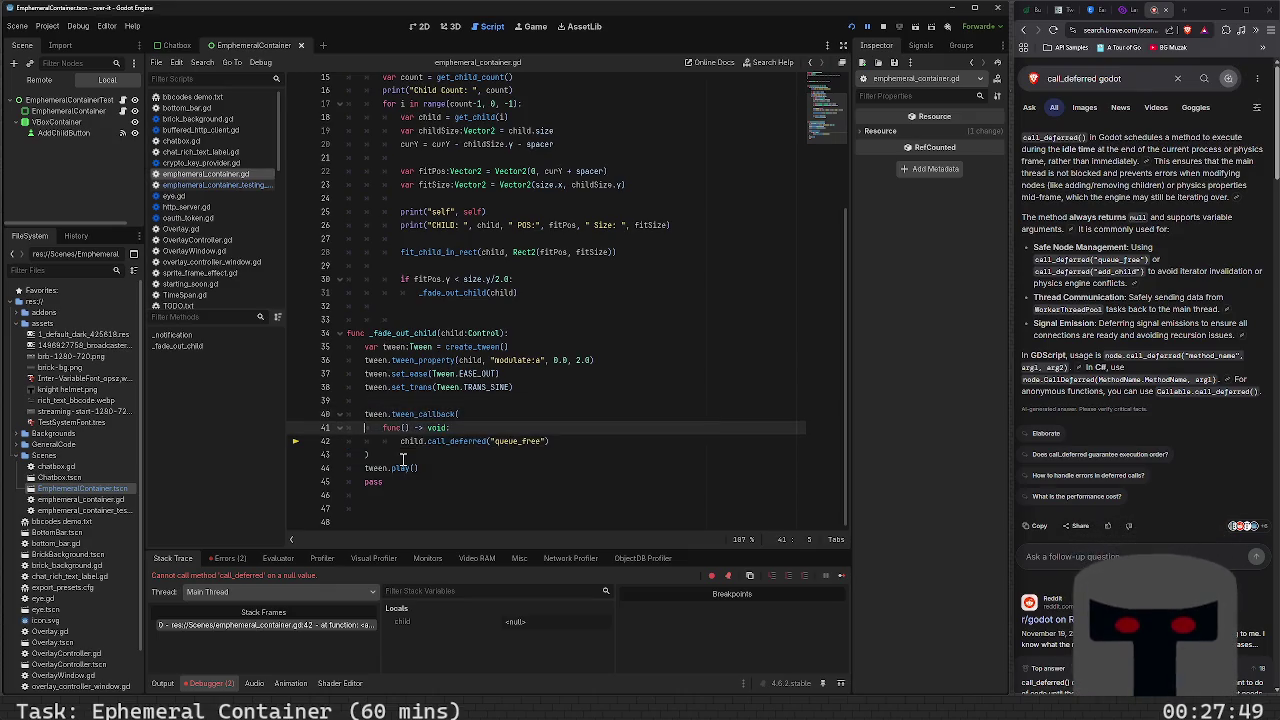
key("Return")
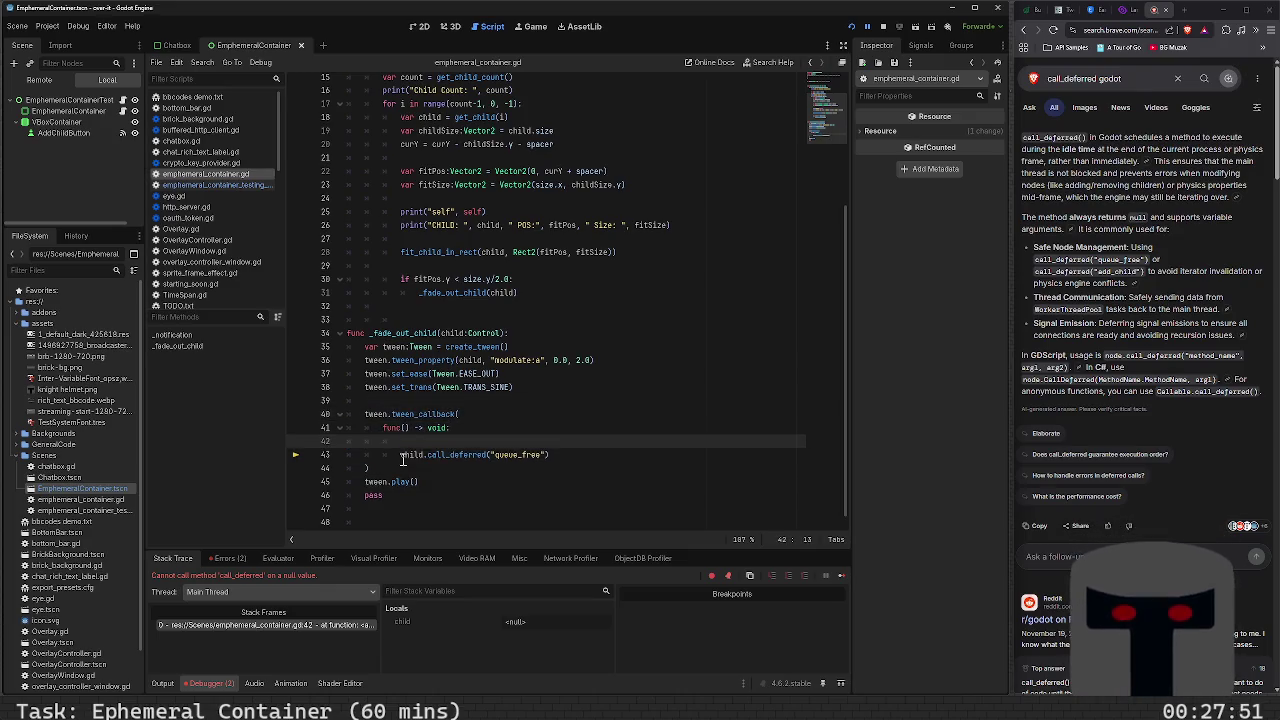
type("await")
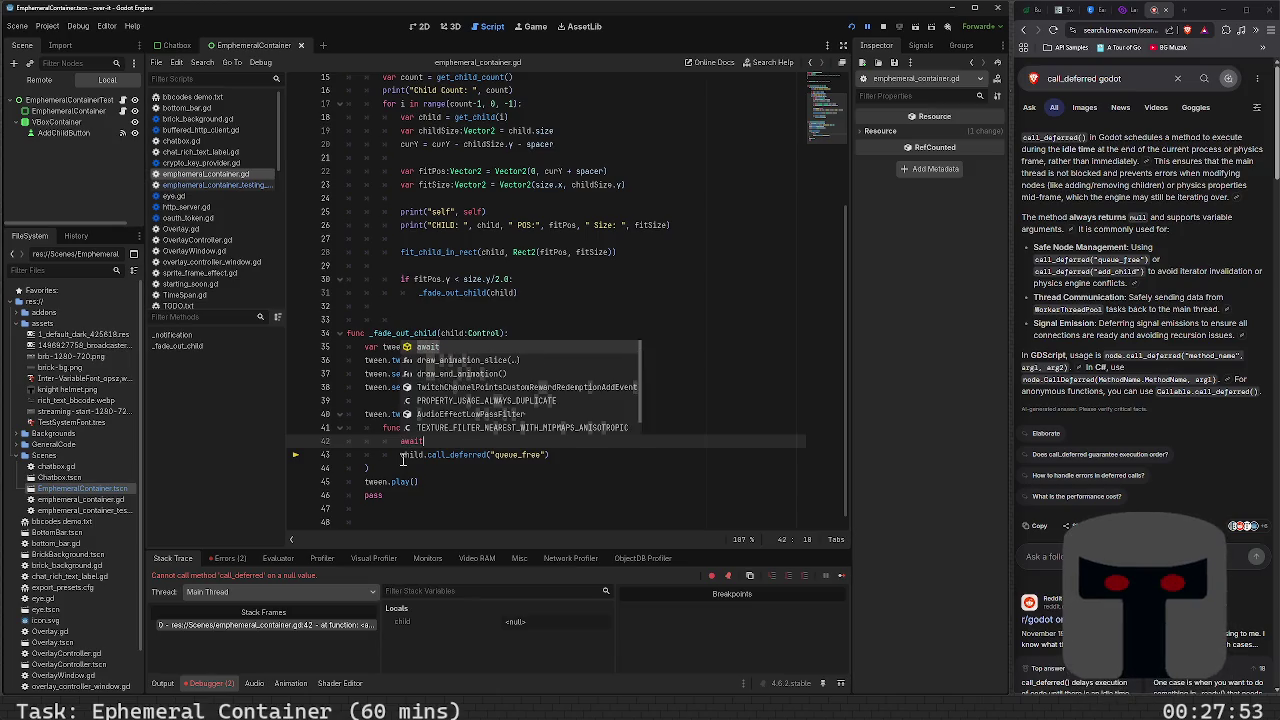
Paste the Reddit create_timer snippet onto line 42 with a 0.5 second time and save
left_click(1023, 32)
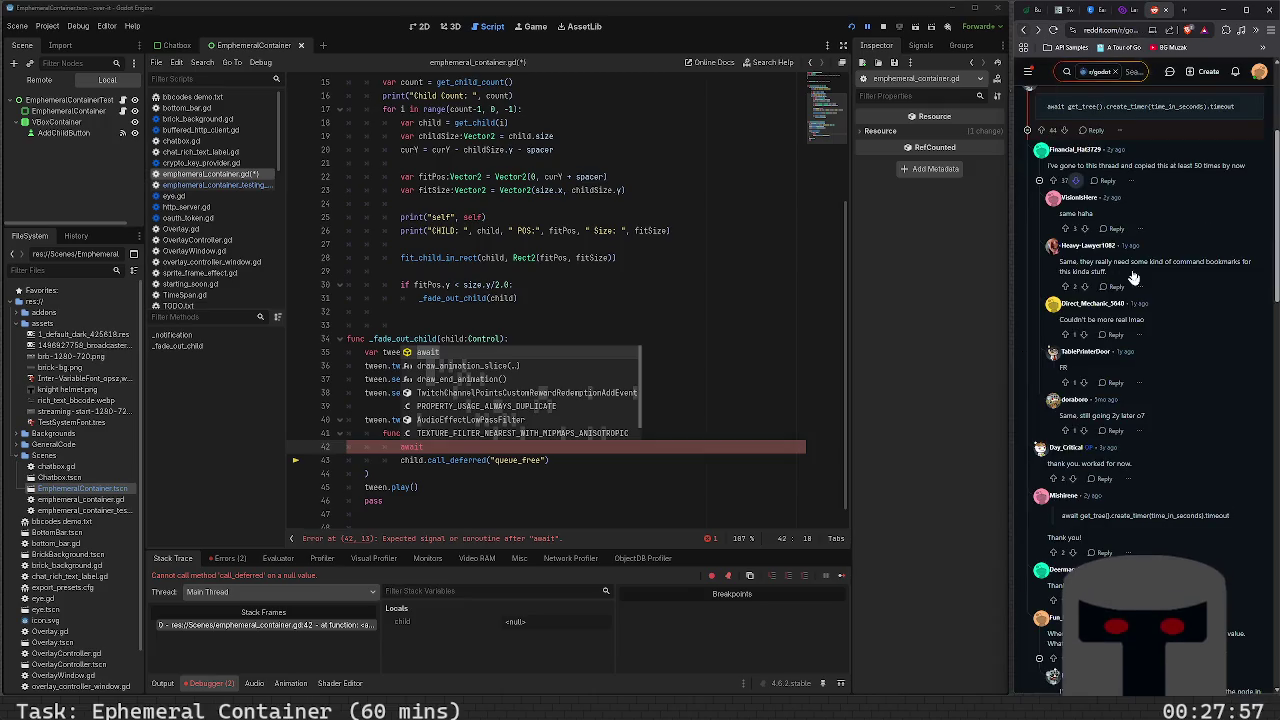
left_click_drag(1246, 116, 1042, 108)
key("ctrl+c")
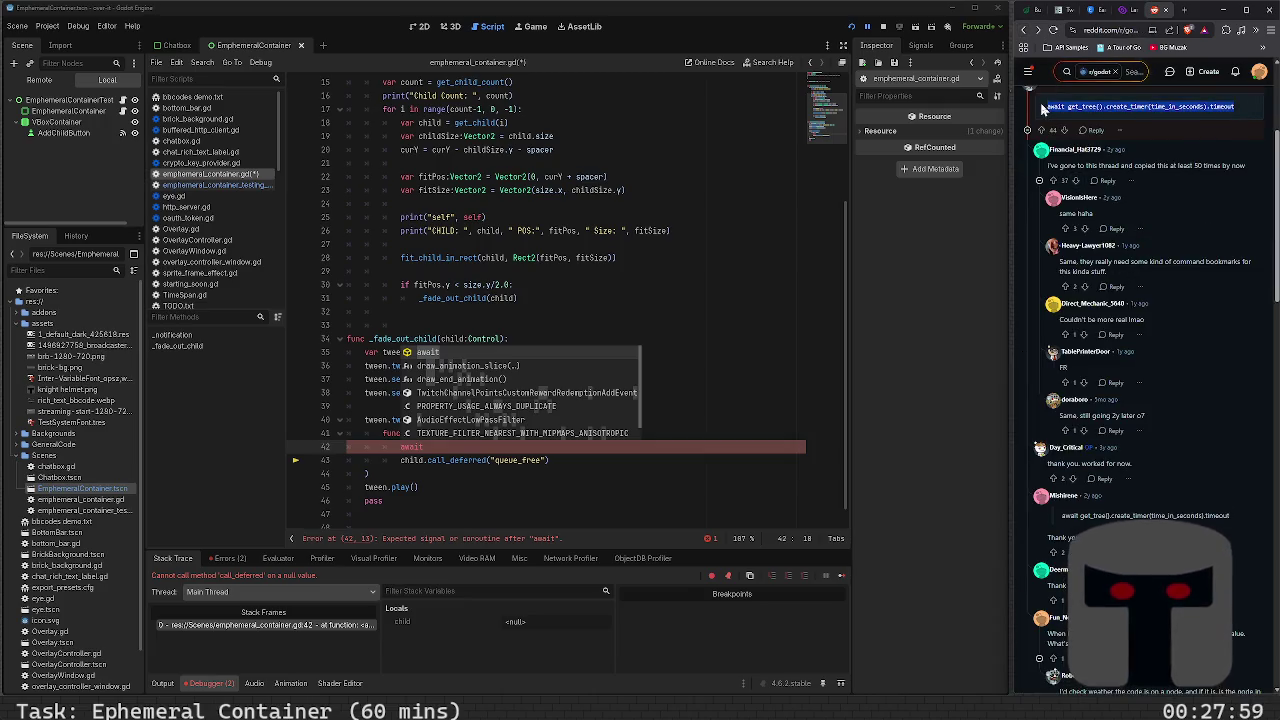
left_click(487, 478)
left_click(461, 443)
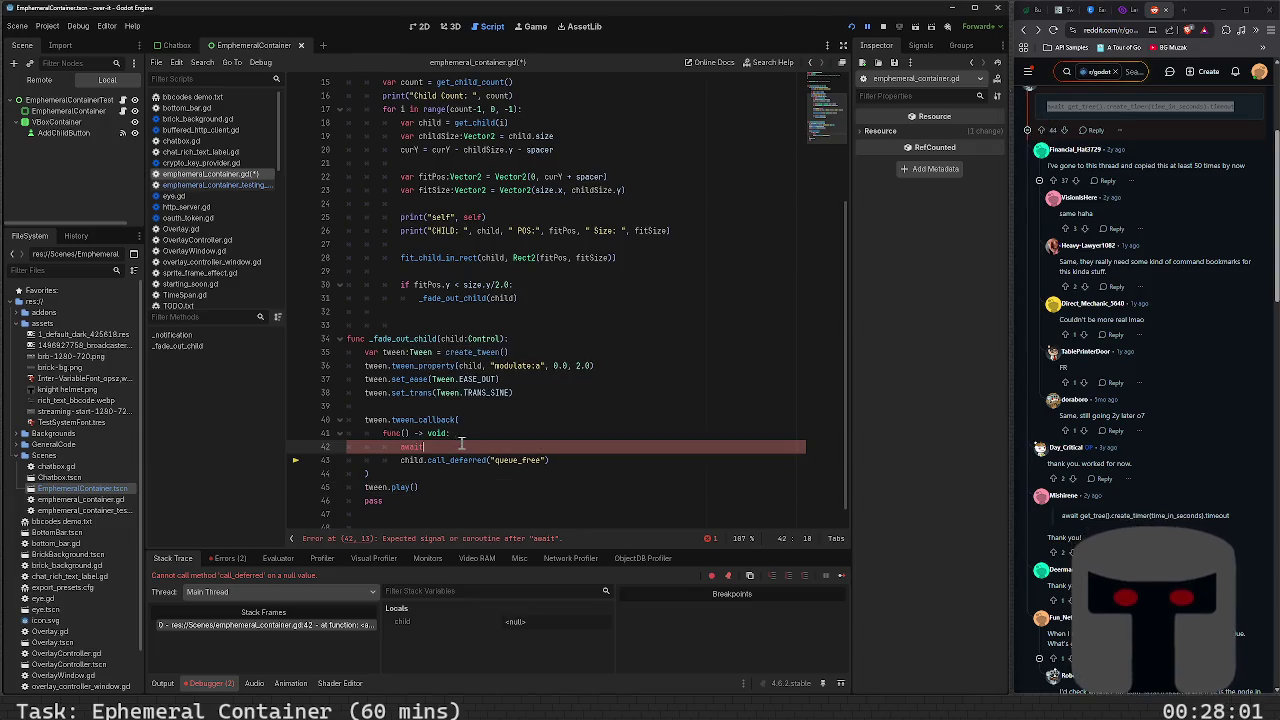
type("h")
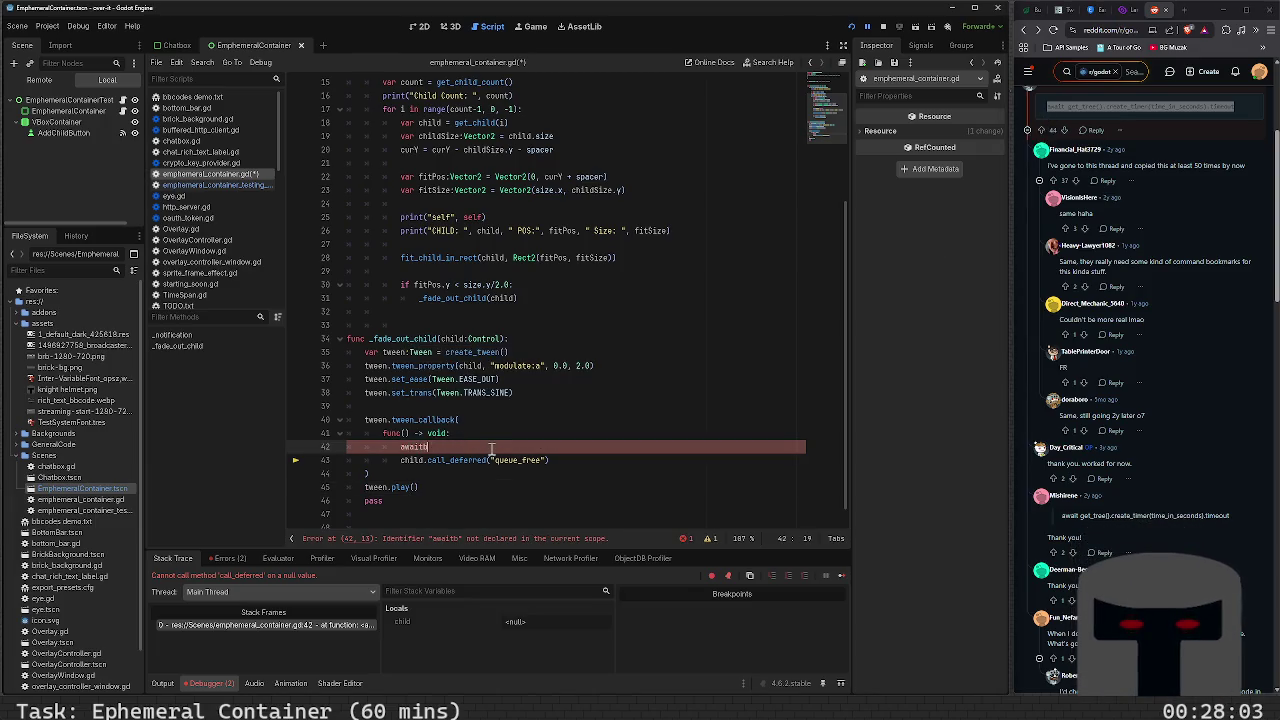
key("BackSpace")
key("ctrl+v")
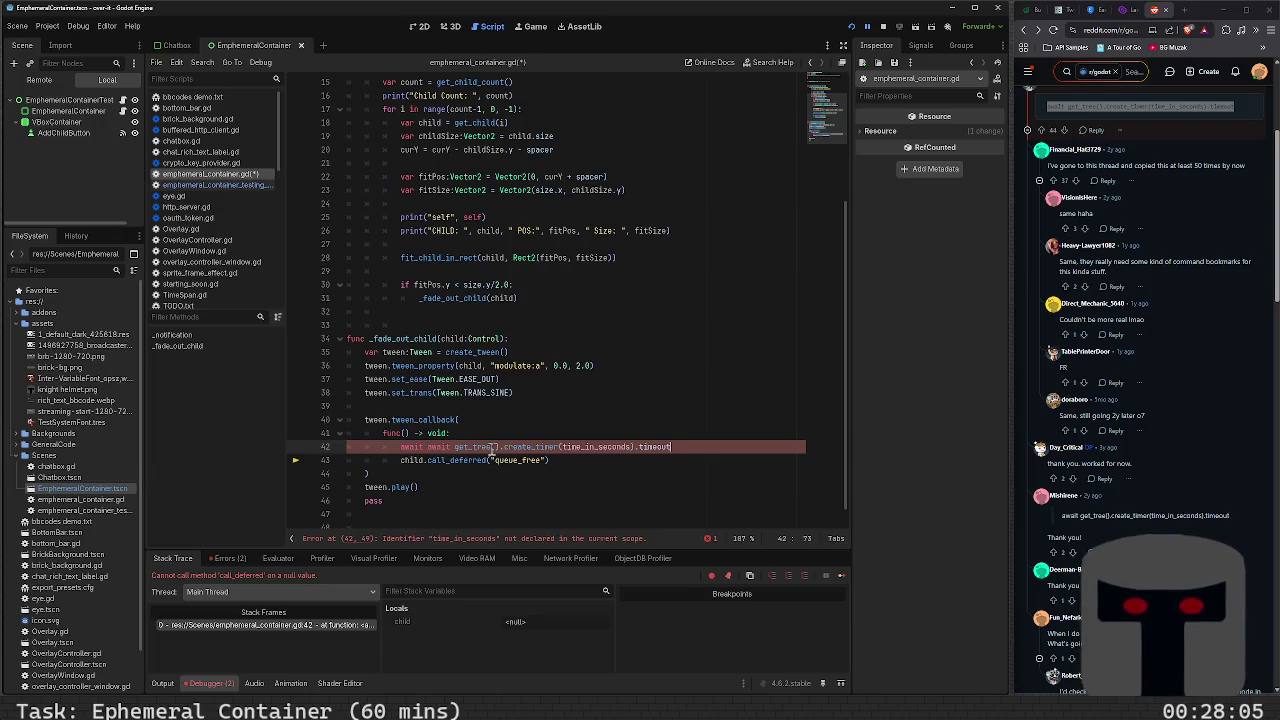
left_click(426, 447)
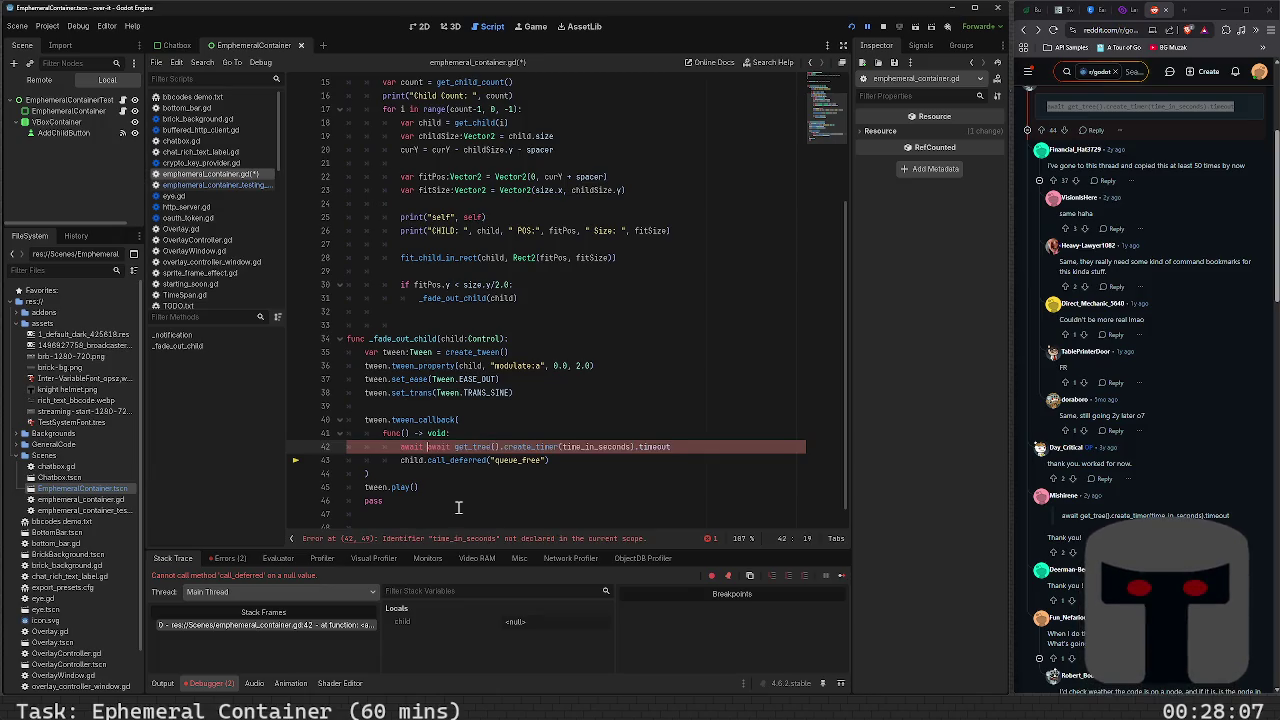
key("BackSpace")
key("BackSpace")
key("BackSpace")
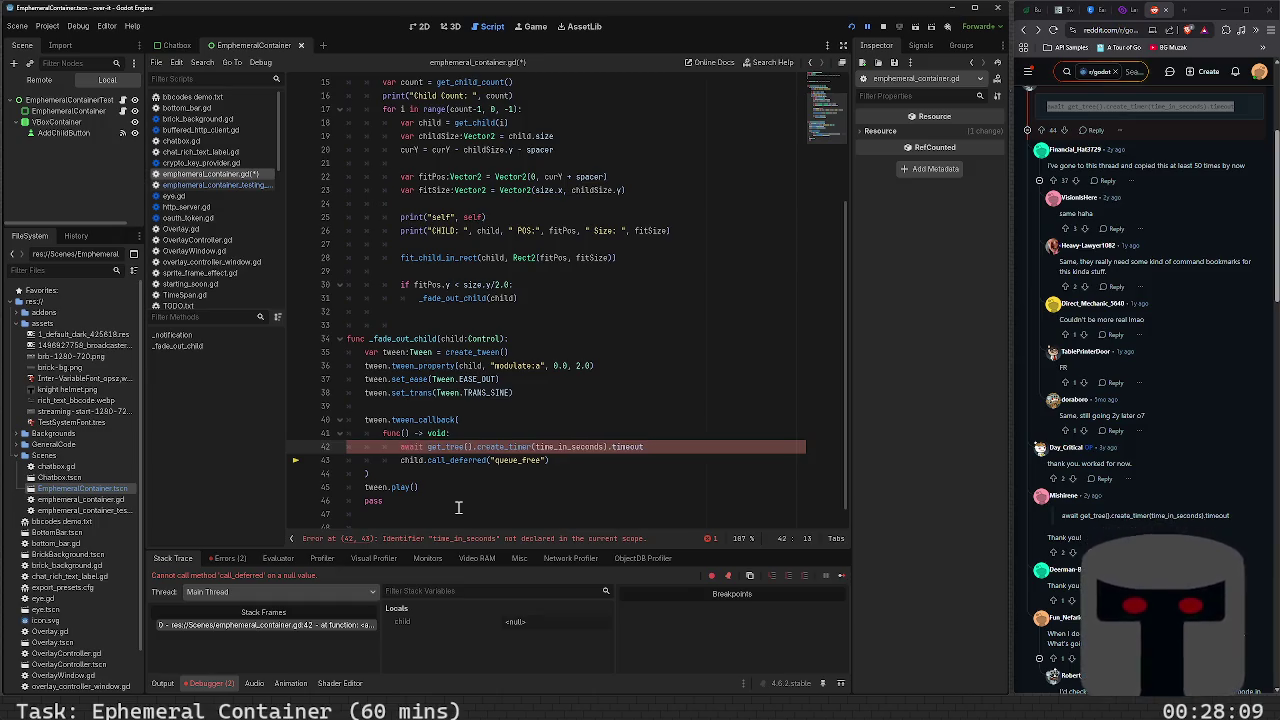
key("Left")
key("Left")
key("Left")
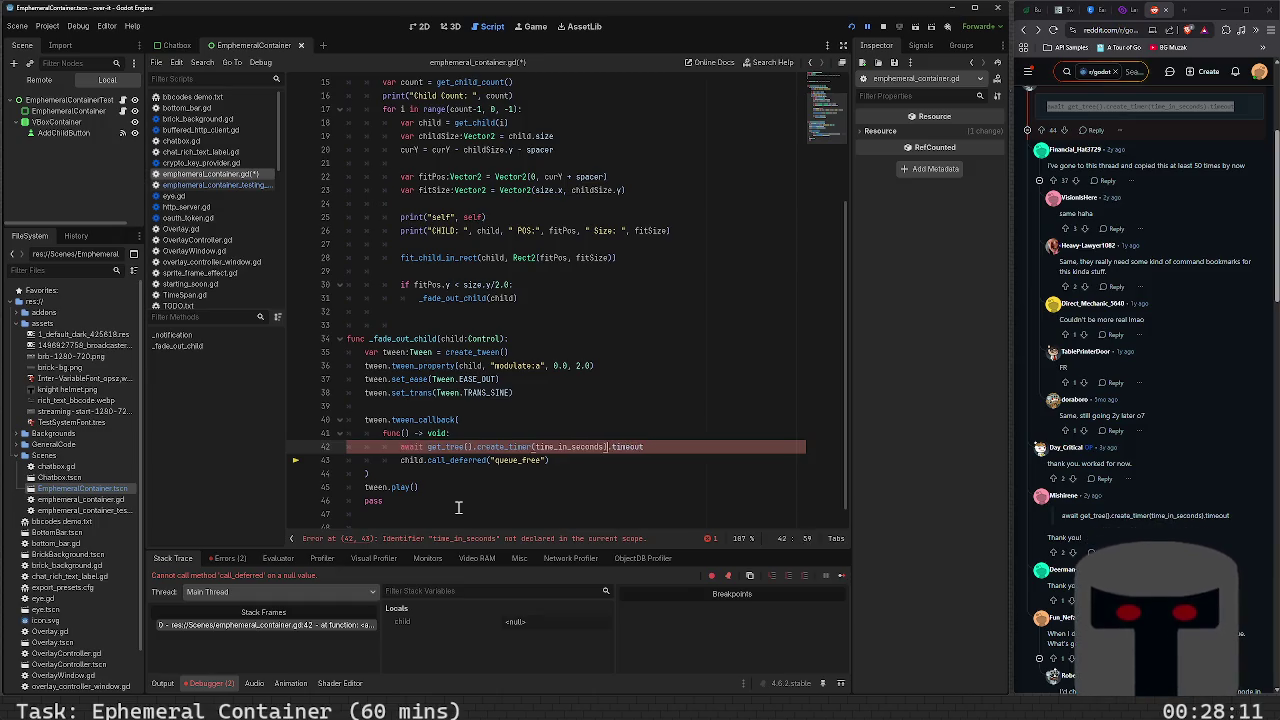
key("shift+Left")
key("shift+Left")
key("shift+Left")
key("shift+Left")
key("shift+Left")
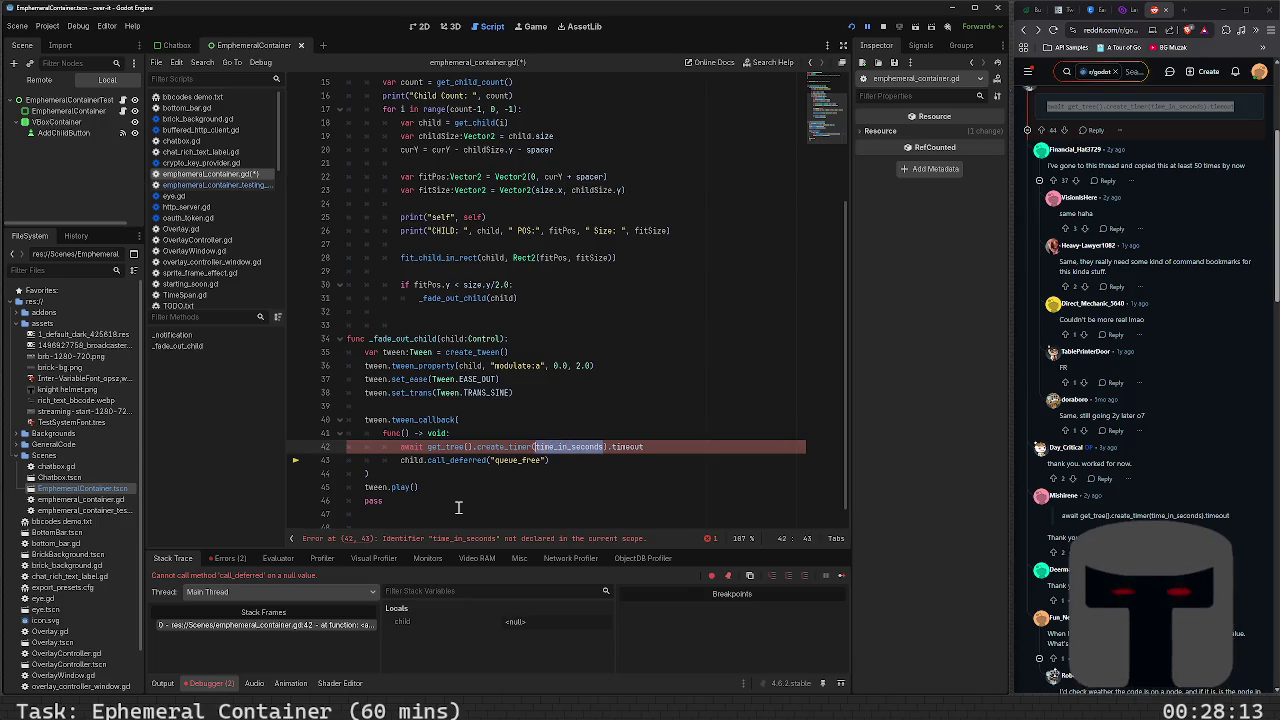
type("0.5")
key("ctrl+s")
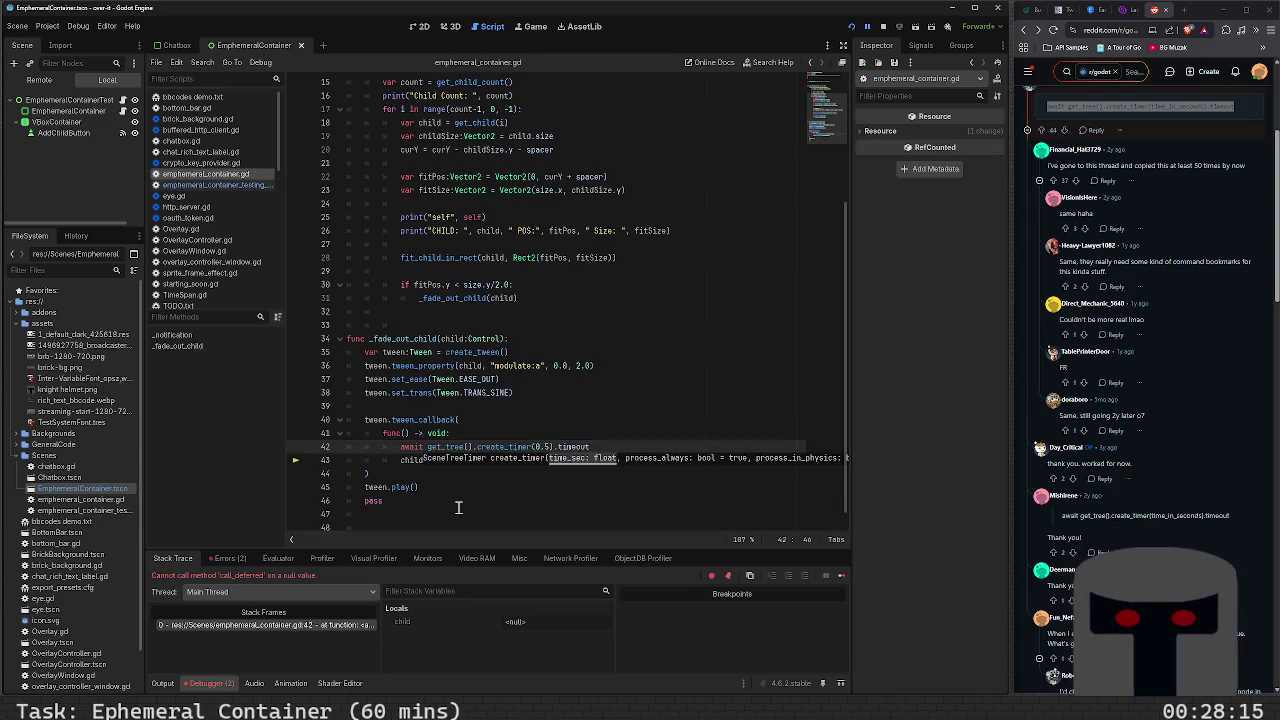
Rewrite line 43 as child.queue_free() and relaunch the game
key("Down")
key("shift+Home")
key("BackSpace")
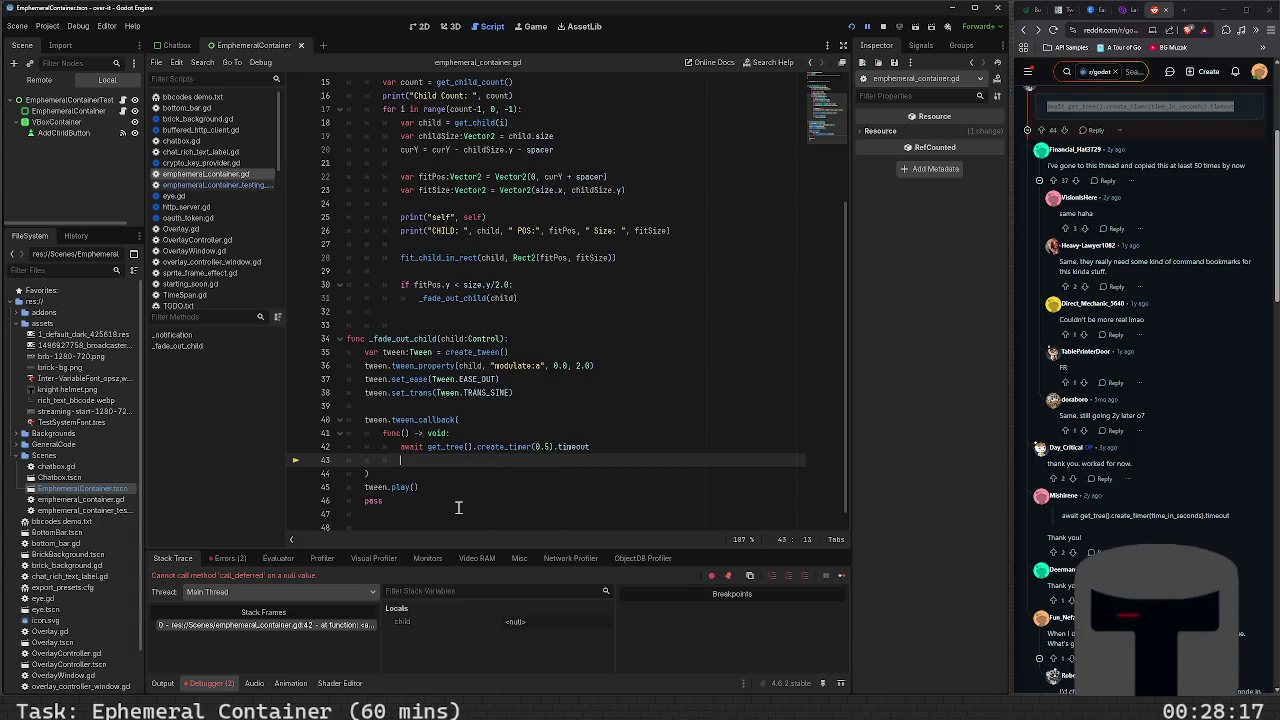
type("child.qu")
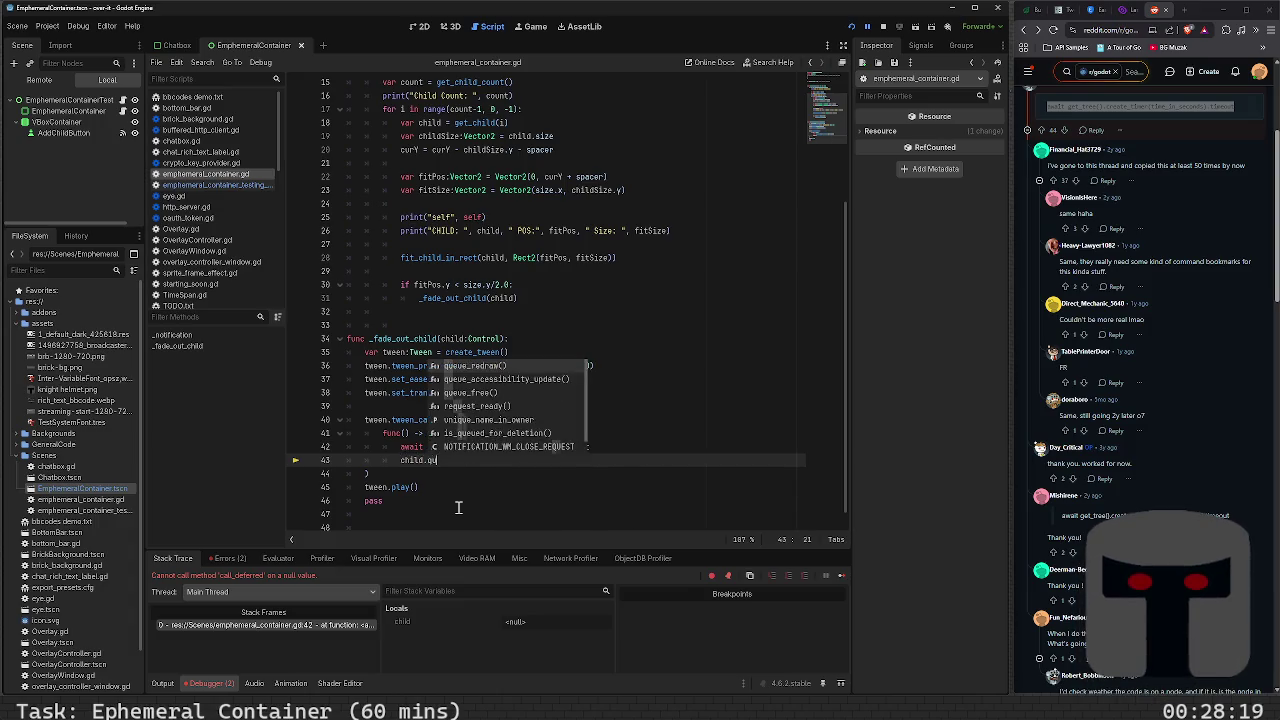
key("Escape")
type("qu")
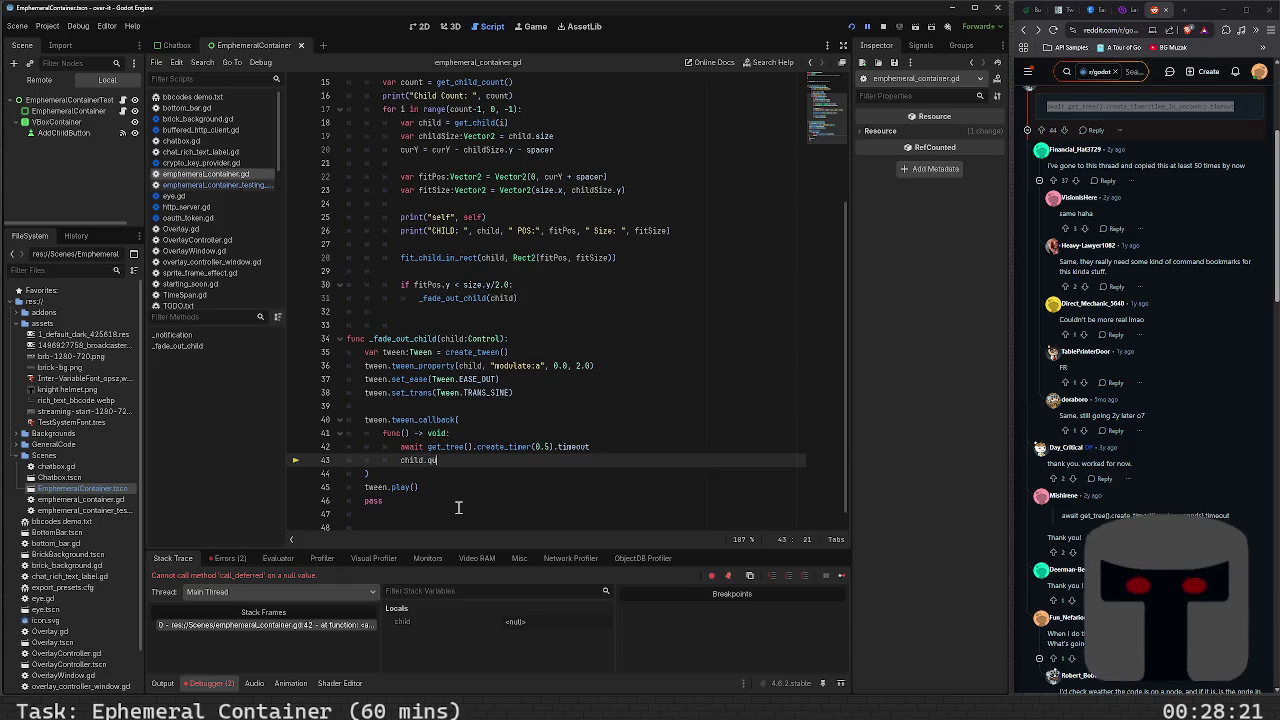
key("Down")
key("Down")
key("Return")
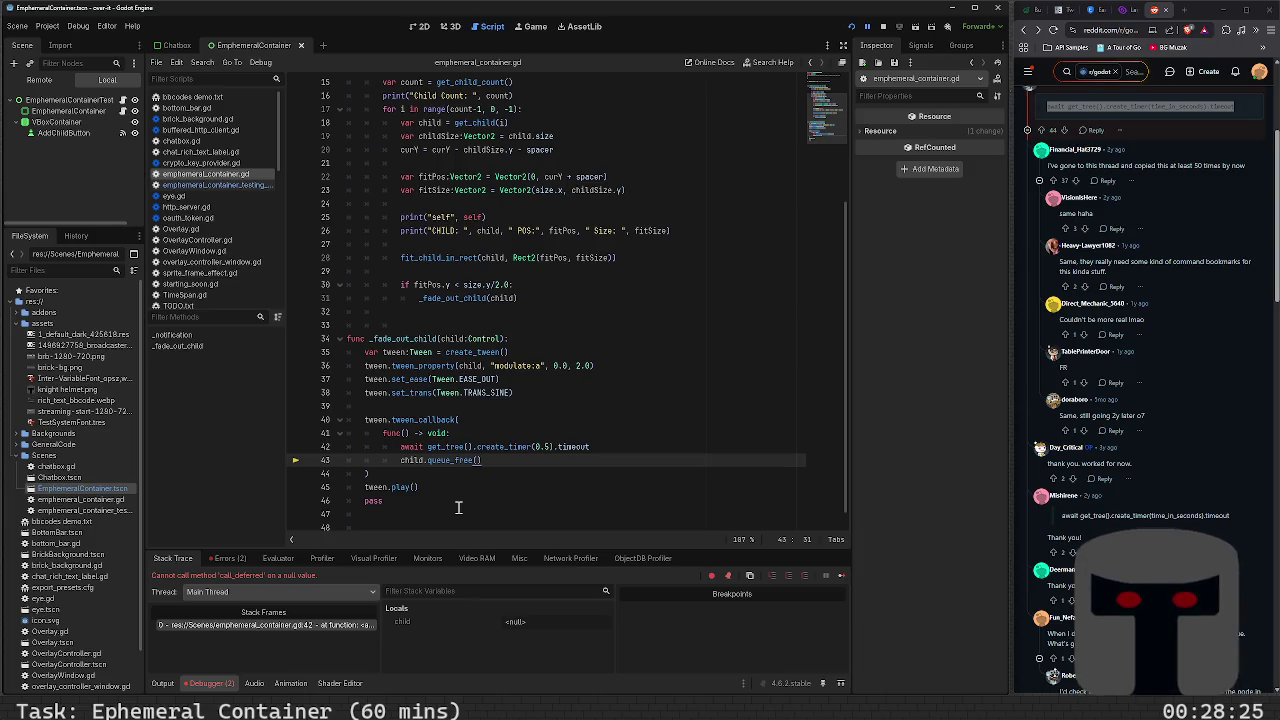
key("F6")
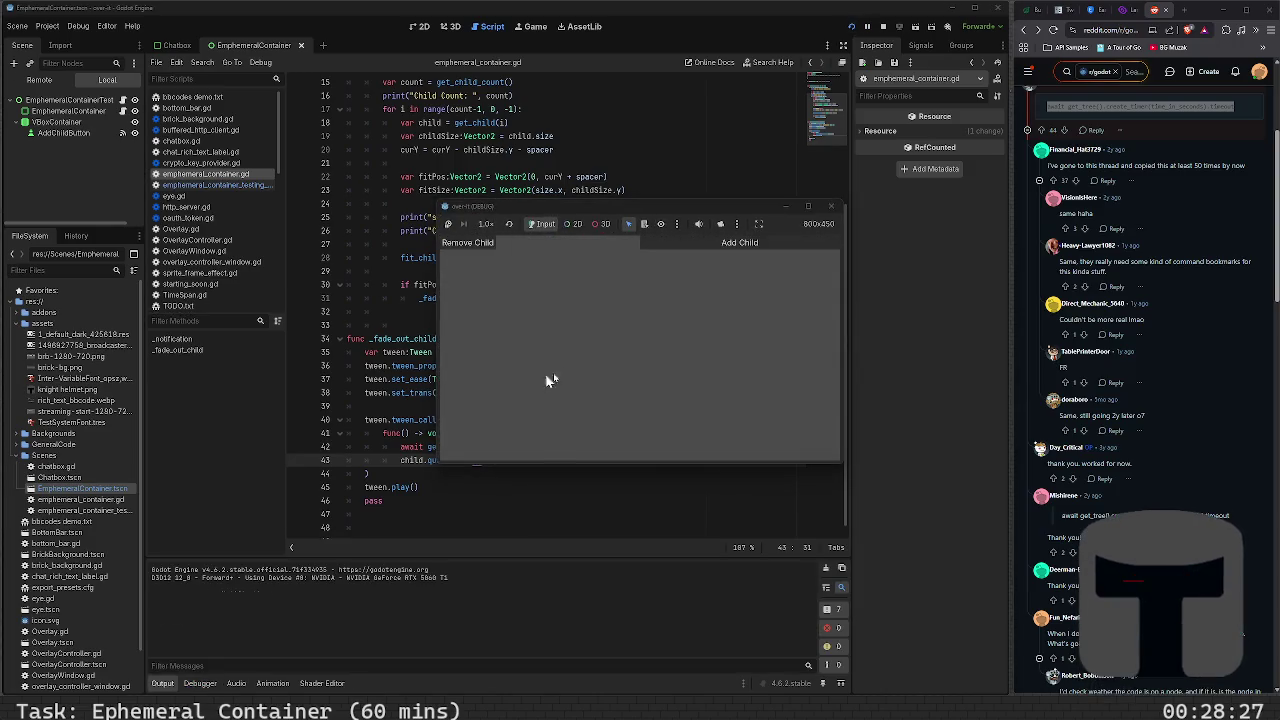
Add three children until the debugger breaks at child.queue_free(), then check errors and stack trace
left_click(673, 244)
left_click(673, 244)
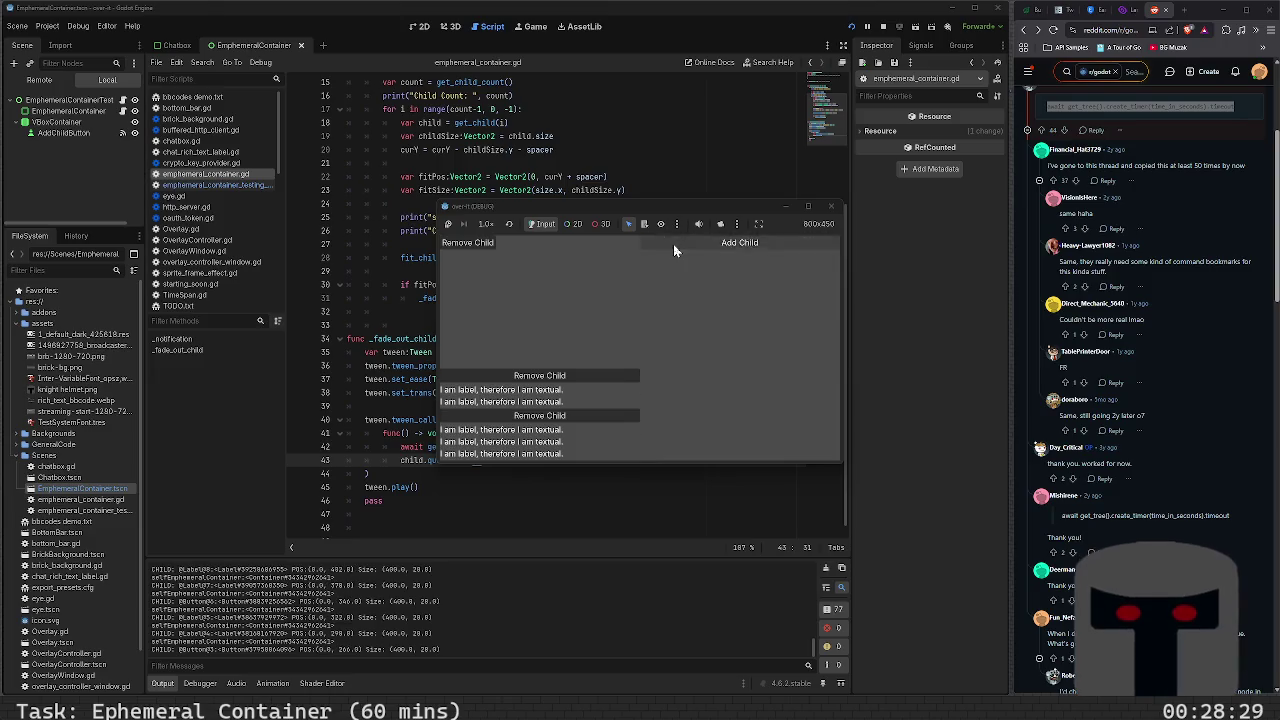
left_click(673, 244)
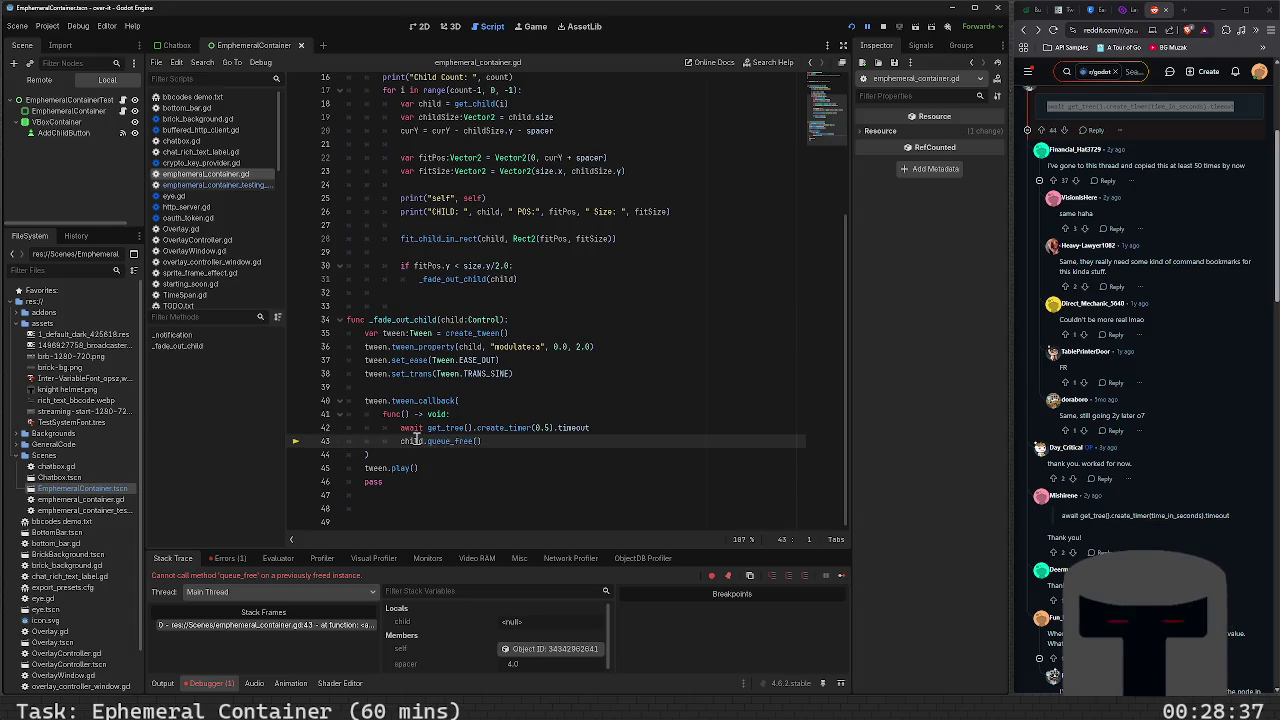
mouse_move(412, 440)
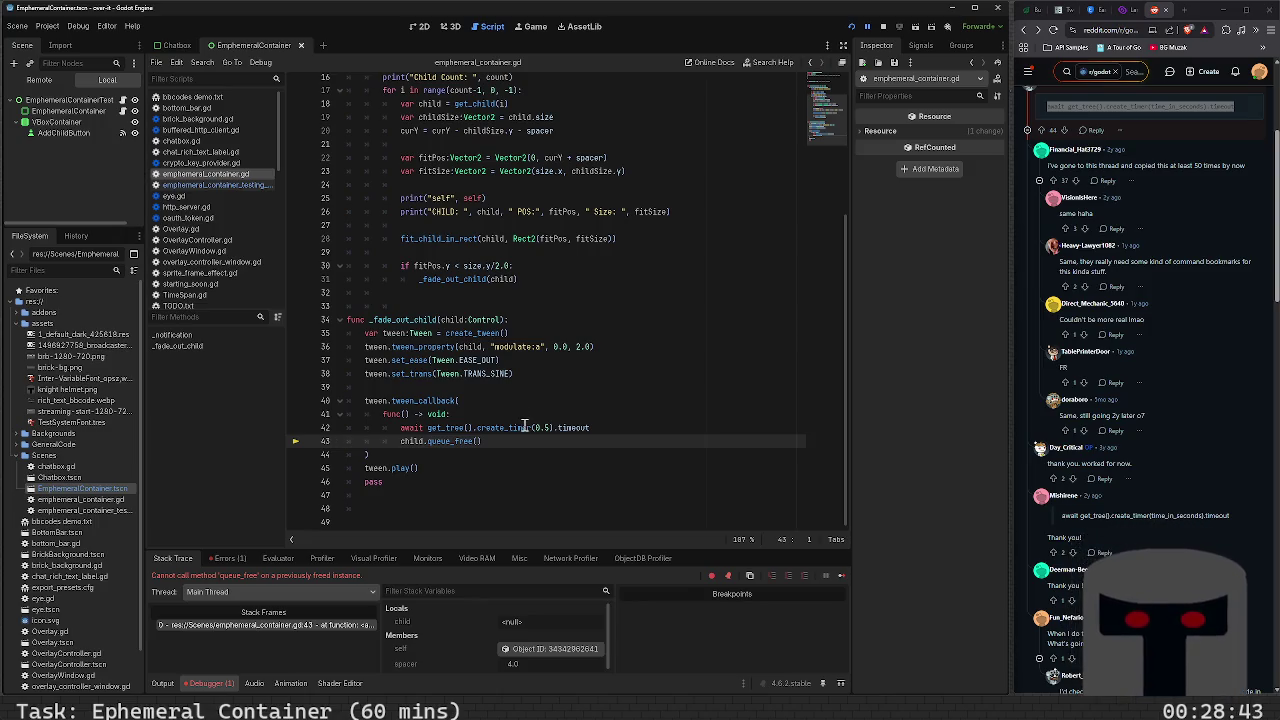
left_click(241, 559)
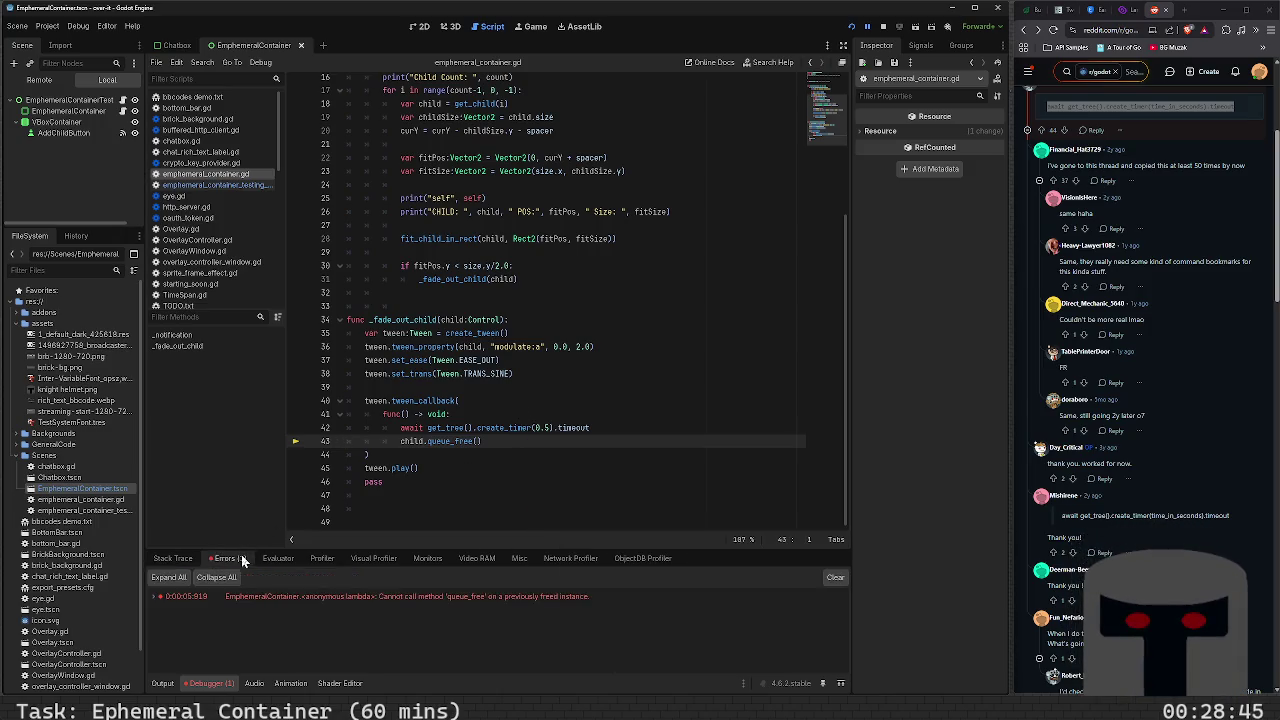
left_click(172, 558)
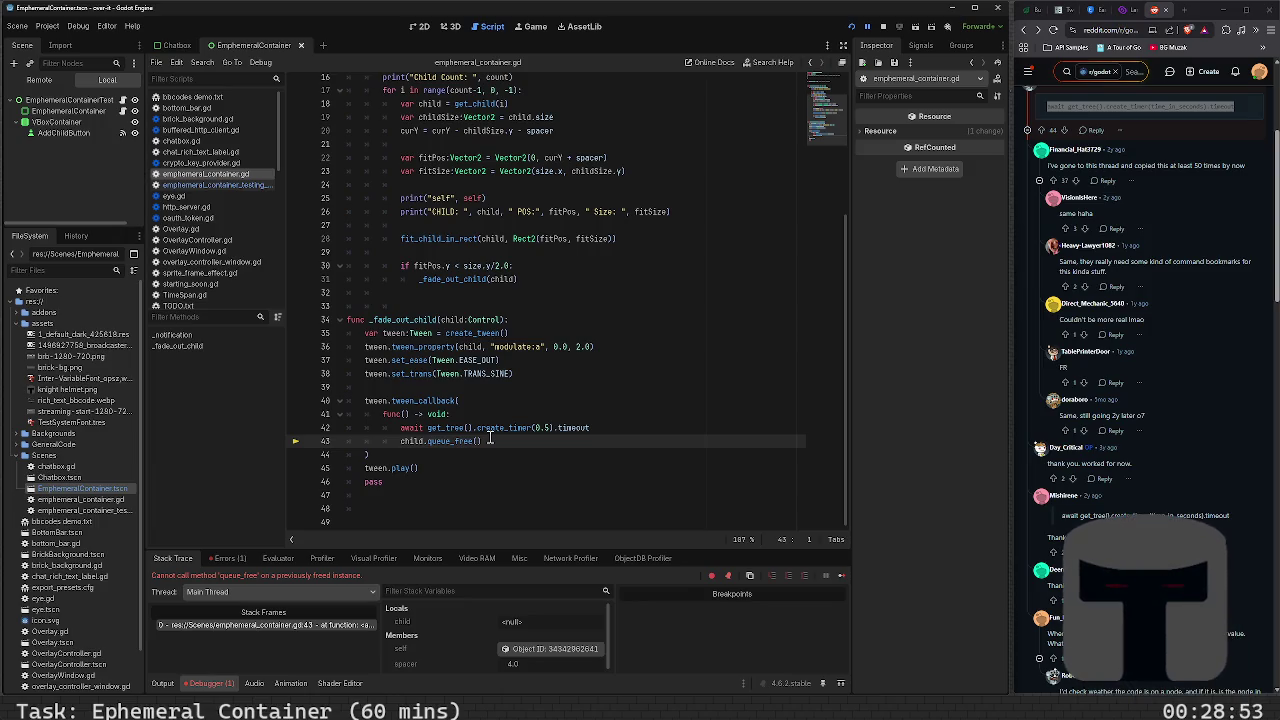
Change the fade's final alpha on line 36 from 0.0 to 0.1 and test with Add Child
left_click(558, 347)
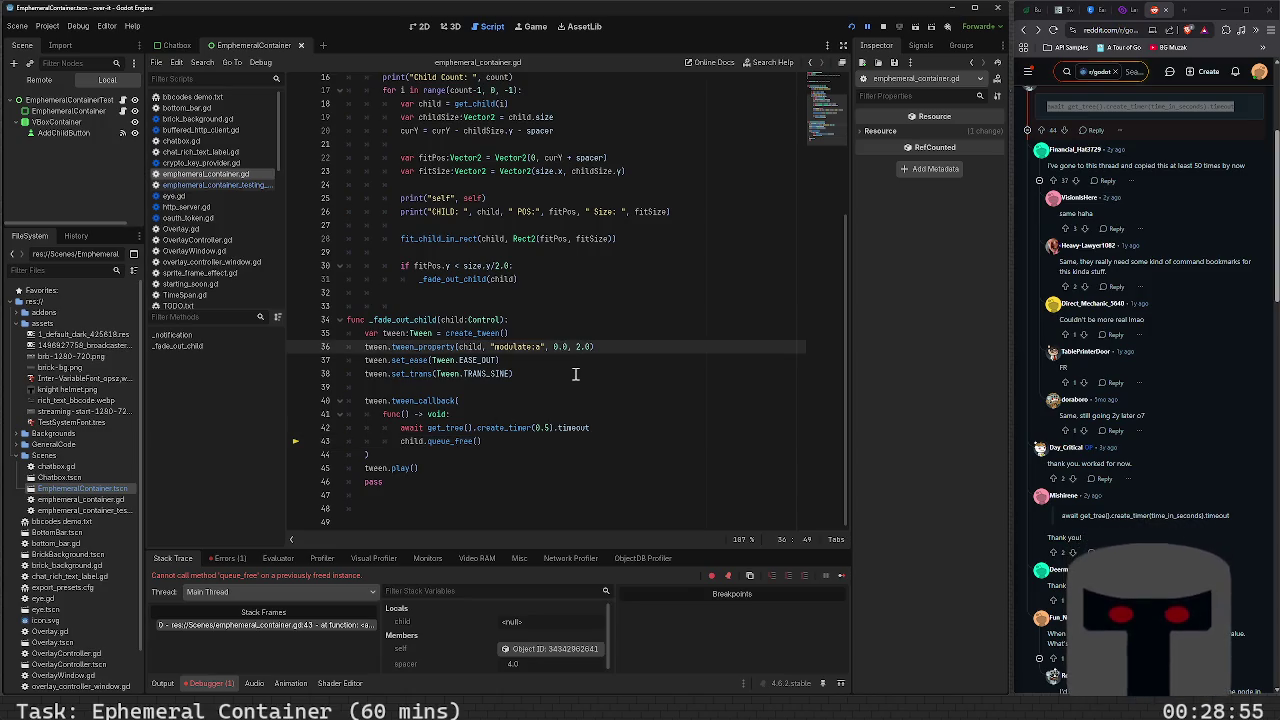
key("Right")
key("Right")
key("Right")
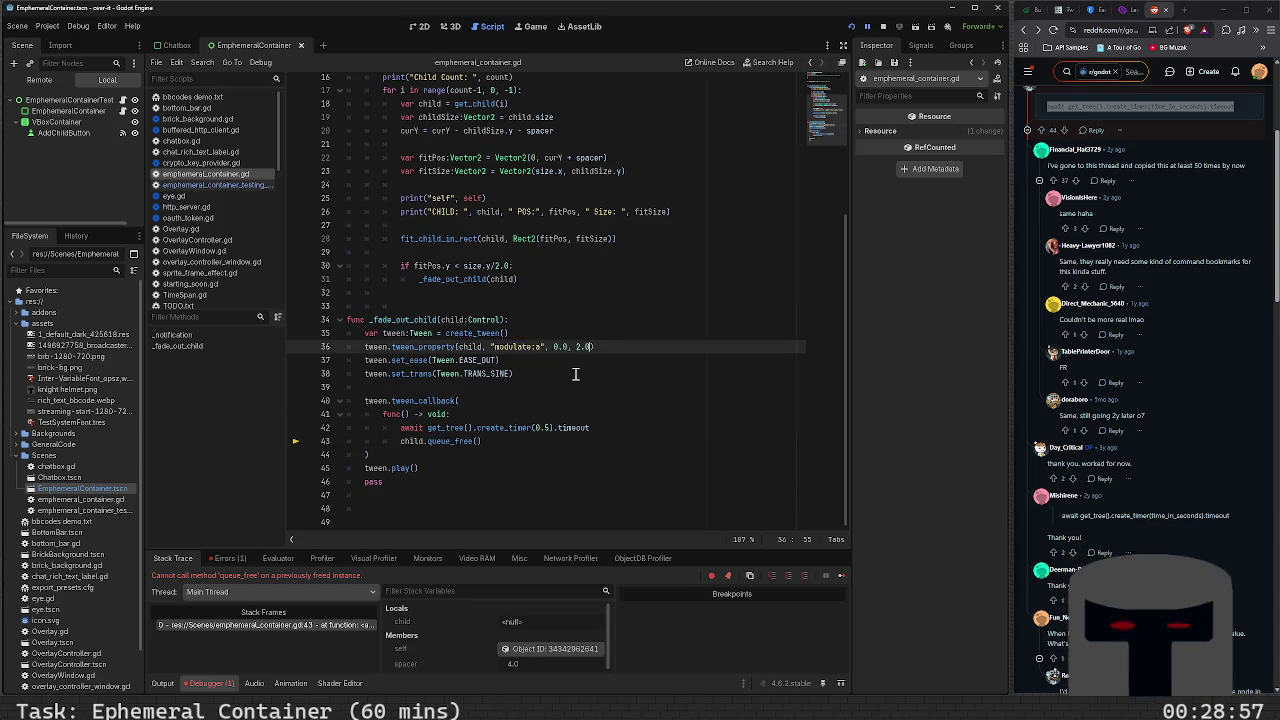
key("BackSpace")
type("1")
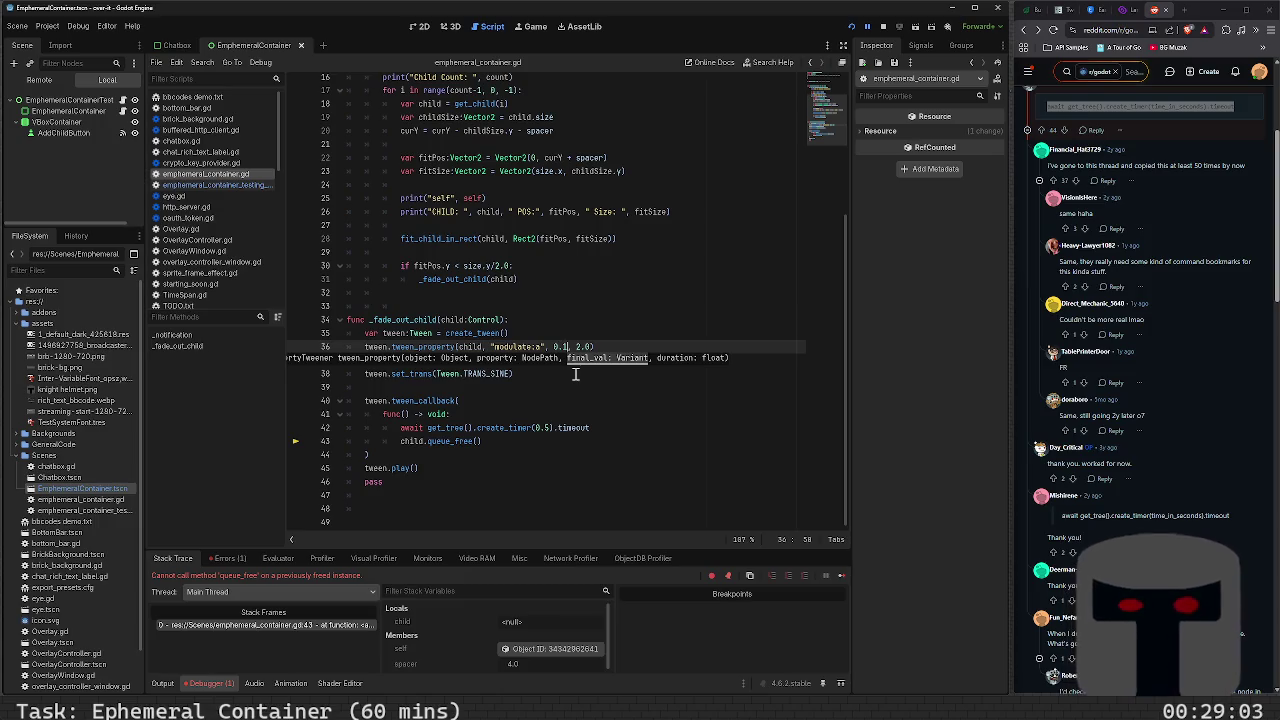
key("F5")
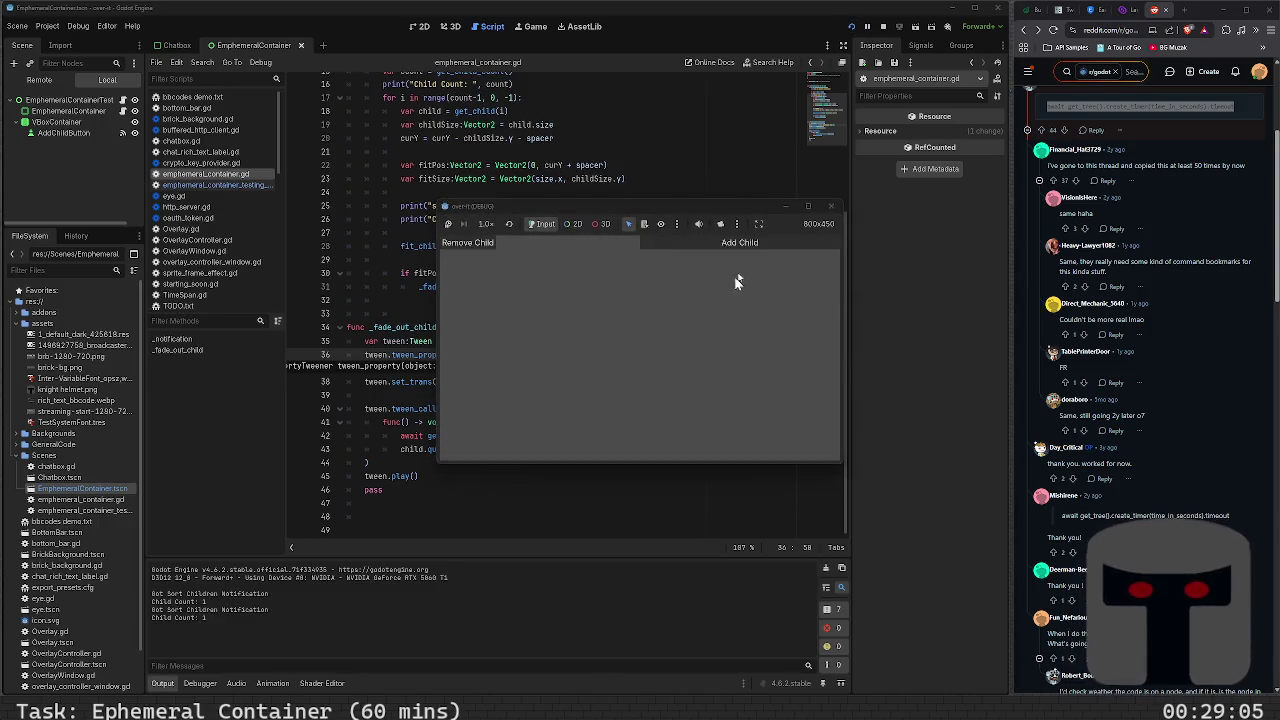
left_click(757, 244)
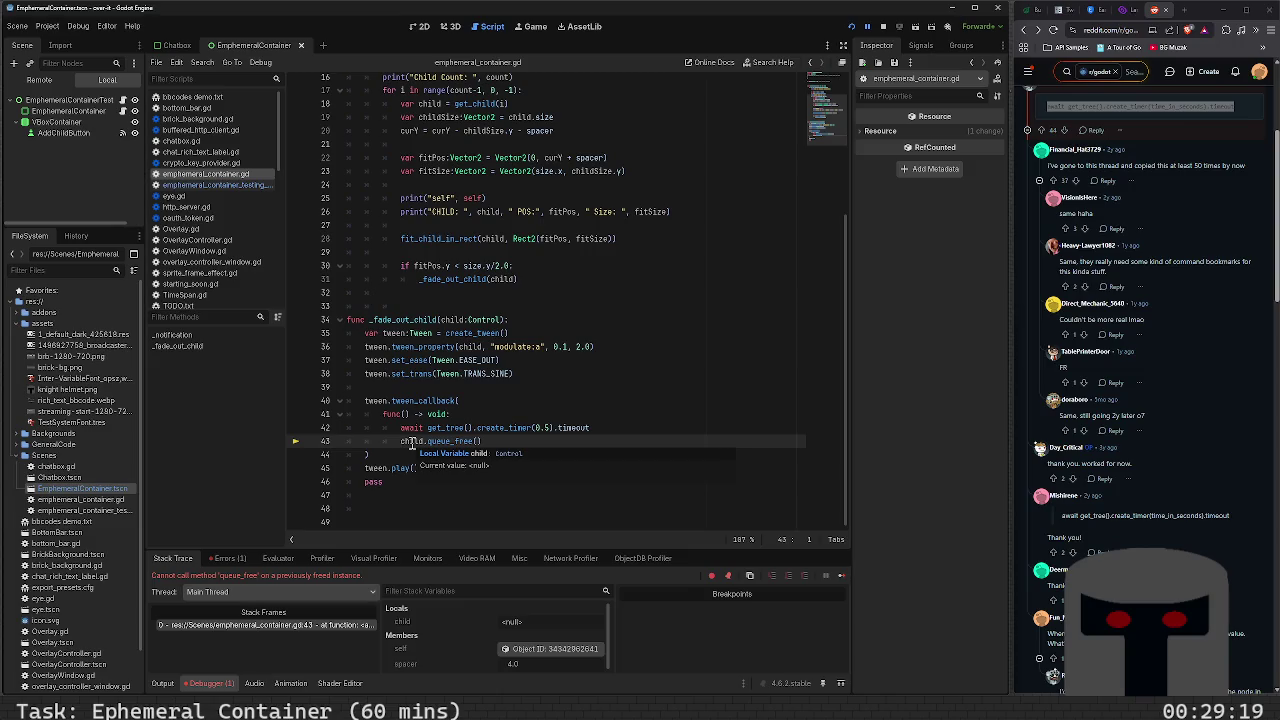
Start a new line 40 typing var innerChild:Control = chi above the tween callback
left_click(483, 390)
key("Return")
type("var ")
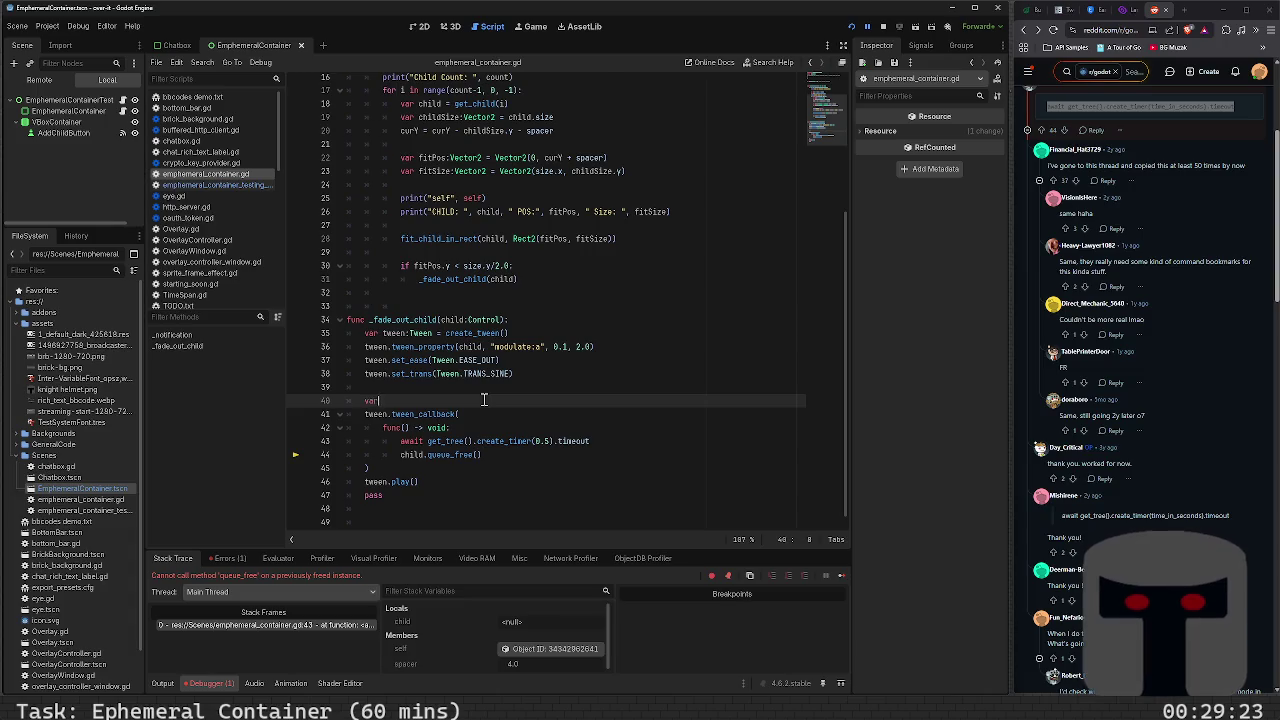
type("i")
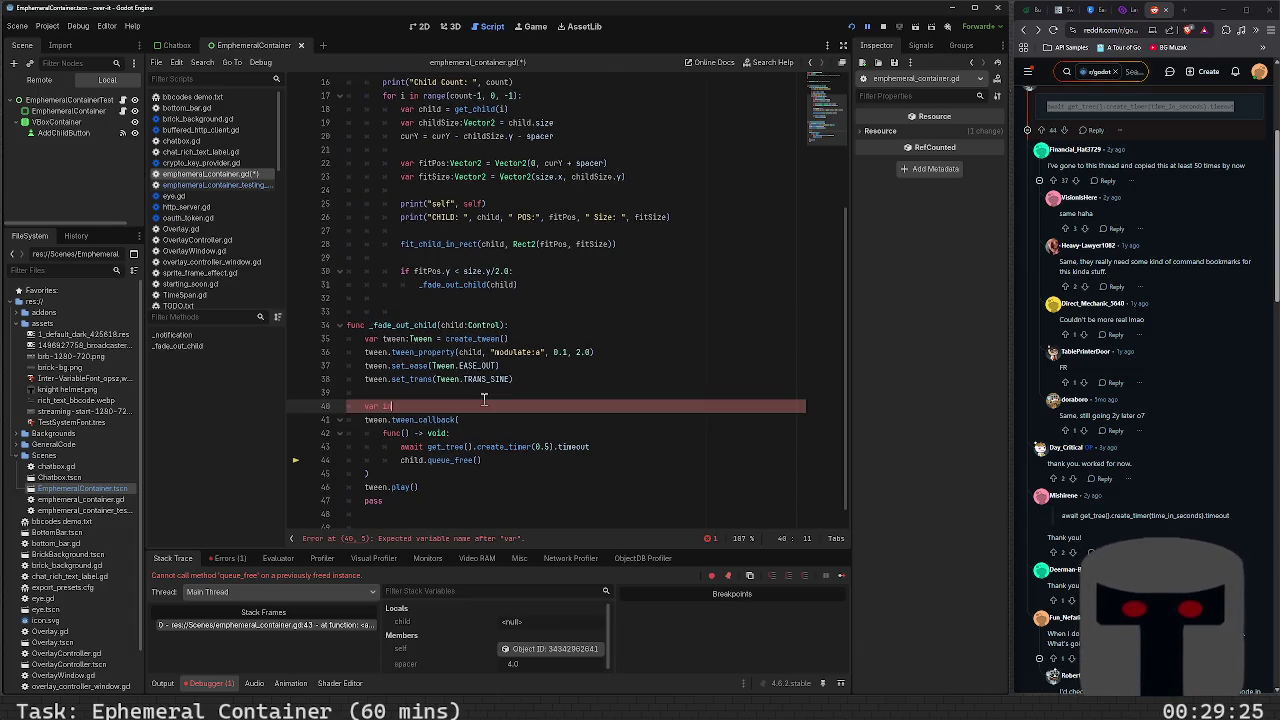
type("nnerChild:")
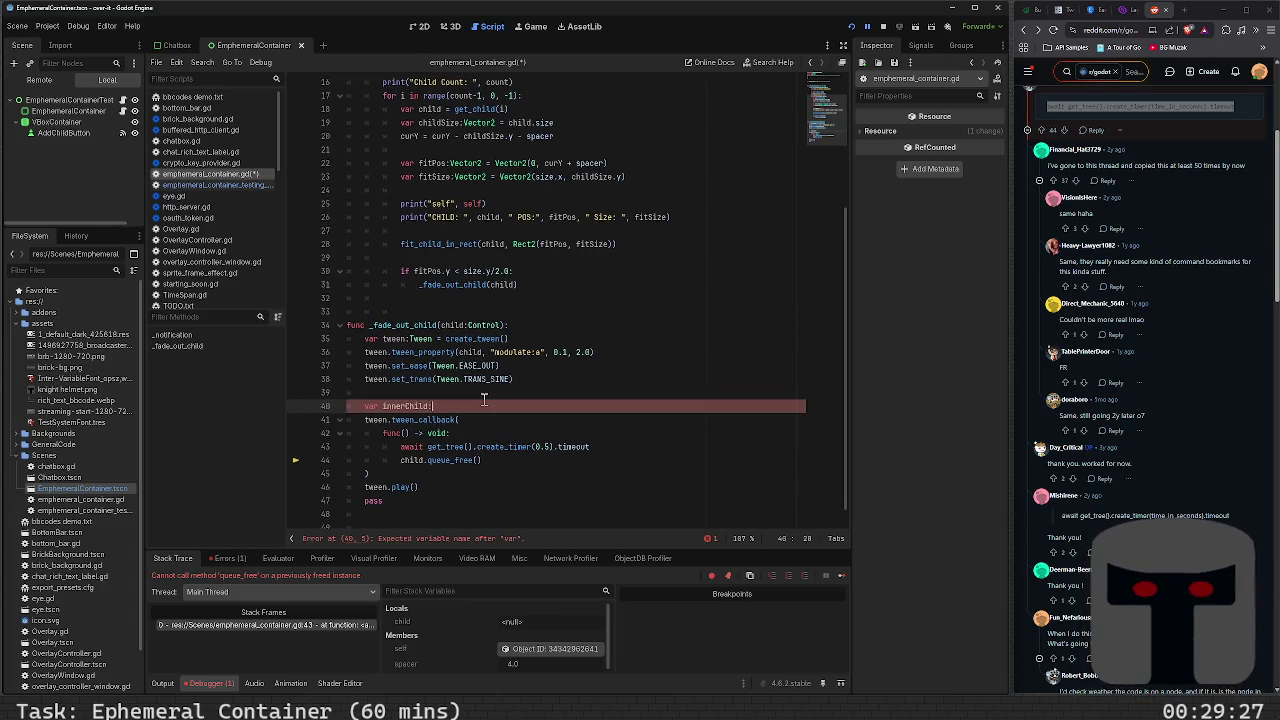
type("Control = ")
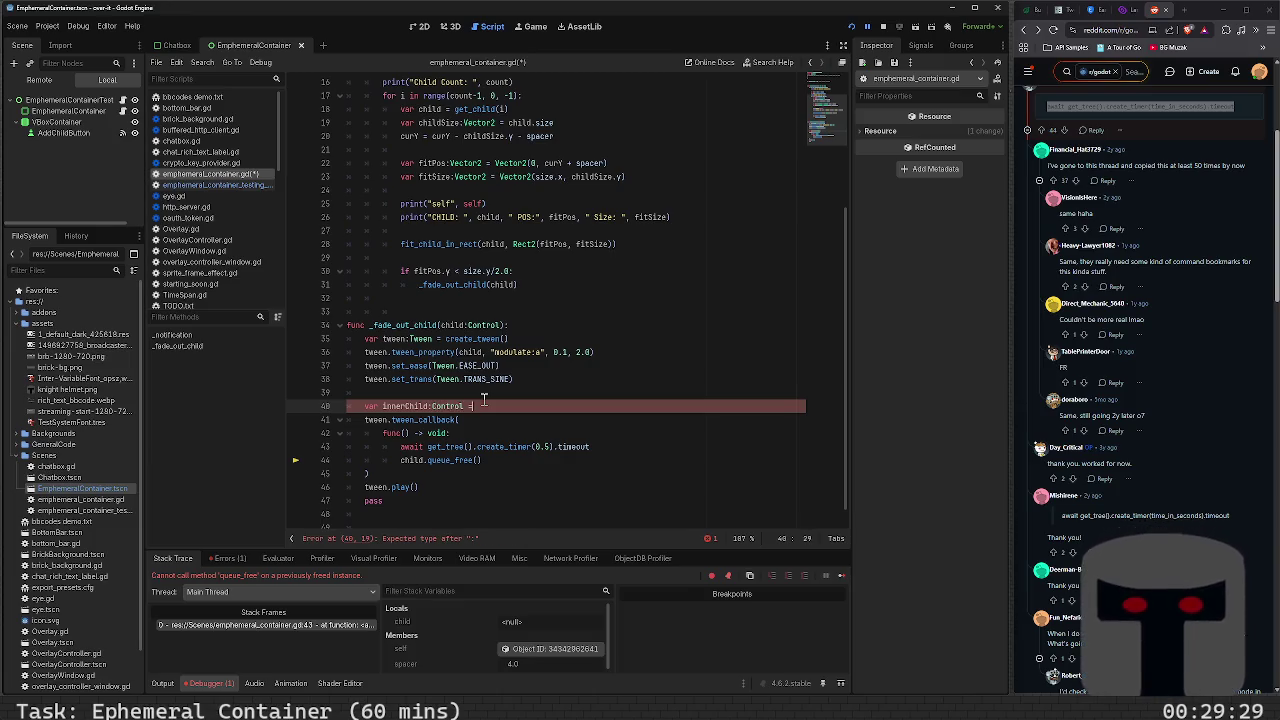
type("child")
Complete var innerChild:Control = child, call innerChild.queue_free() on line 44, and run the game
key("Return")
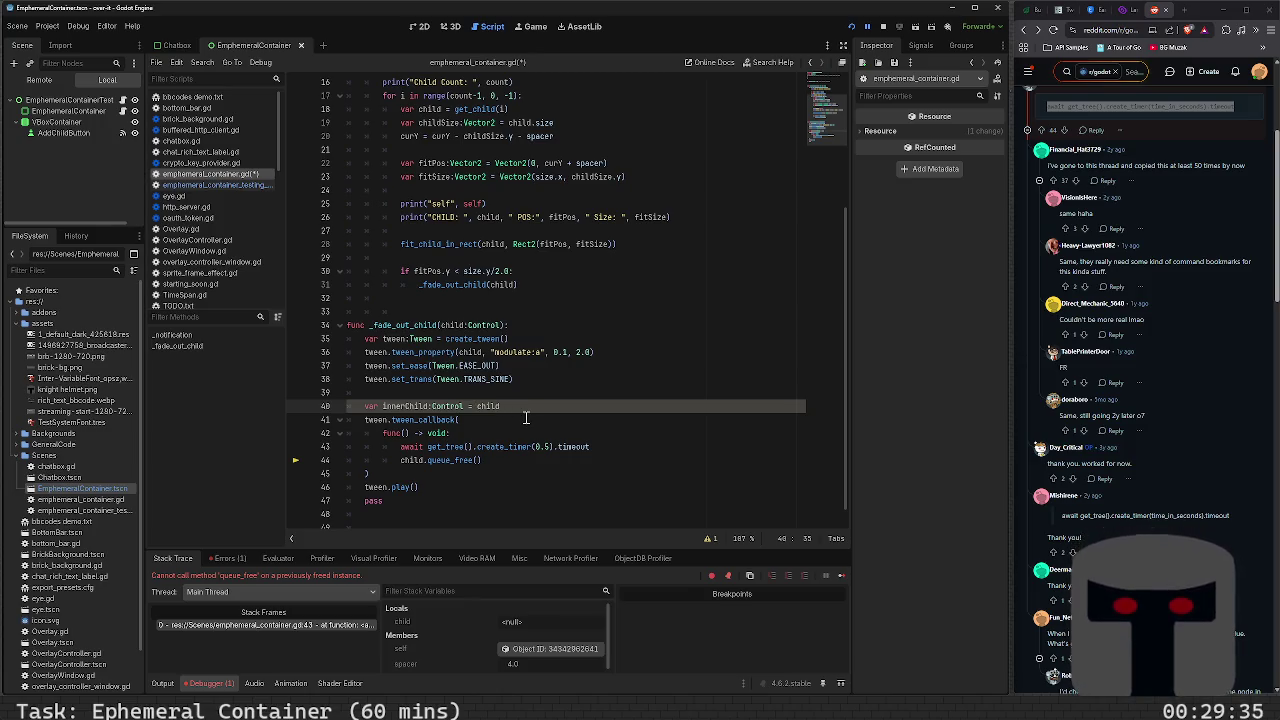
key("Left")
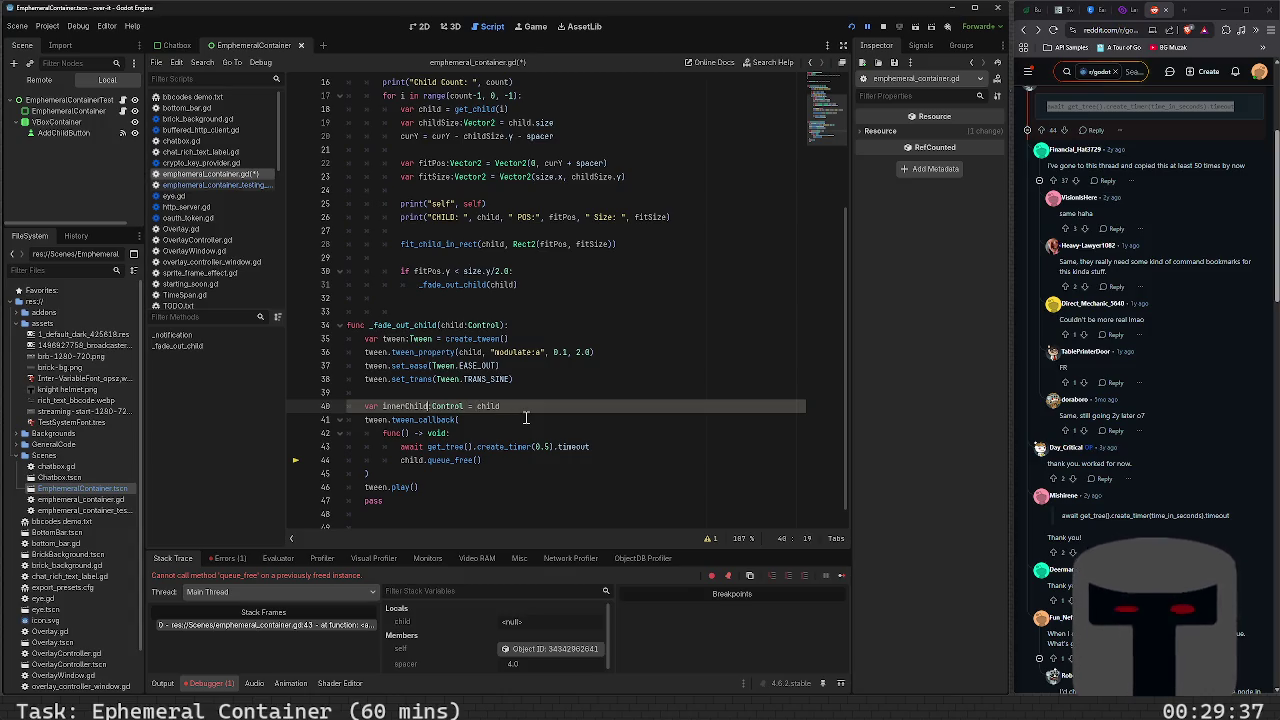
key("ctrl+Left")
key("ctrl+Left")
key("ctrl+Left")
key("shift+Left")
key("shift+Left")
key("shift+Left")
key("shift+Left")
key("shift+Left")
key("shift+Left")
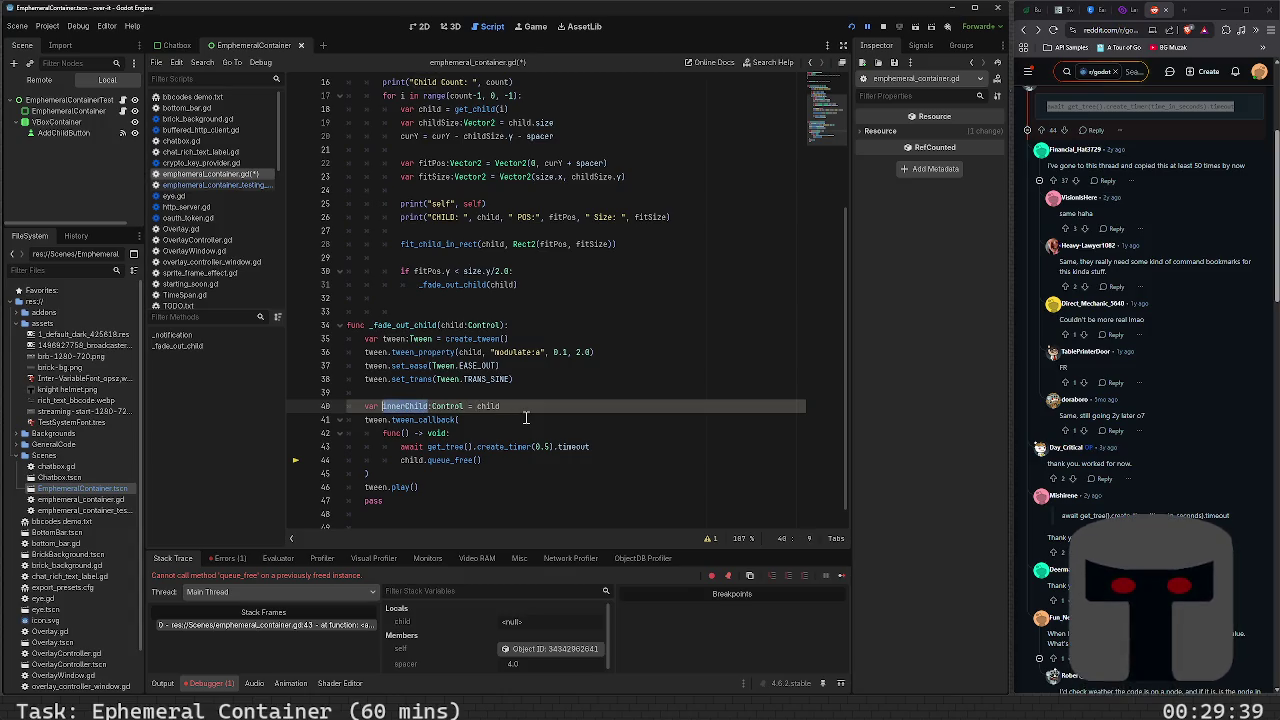
key("Down")
key("Down")
key("Down")
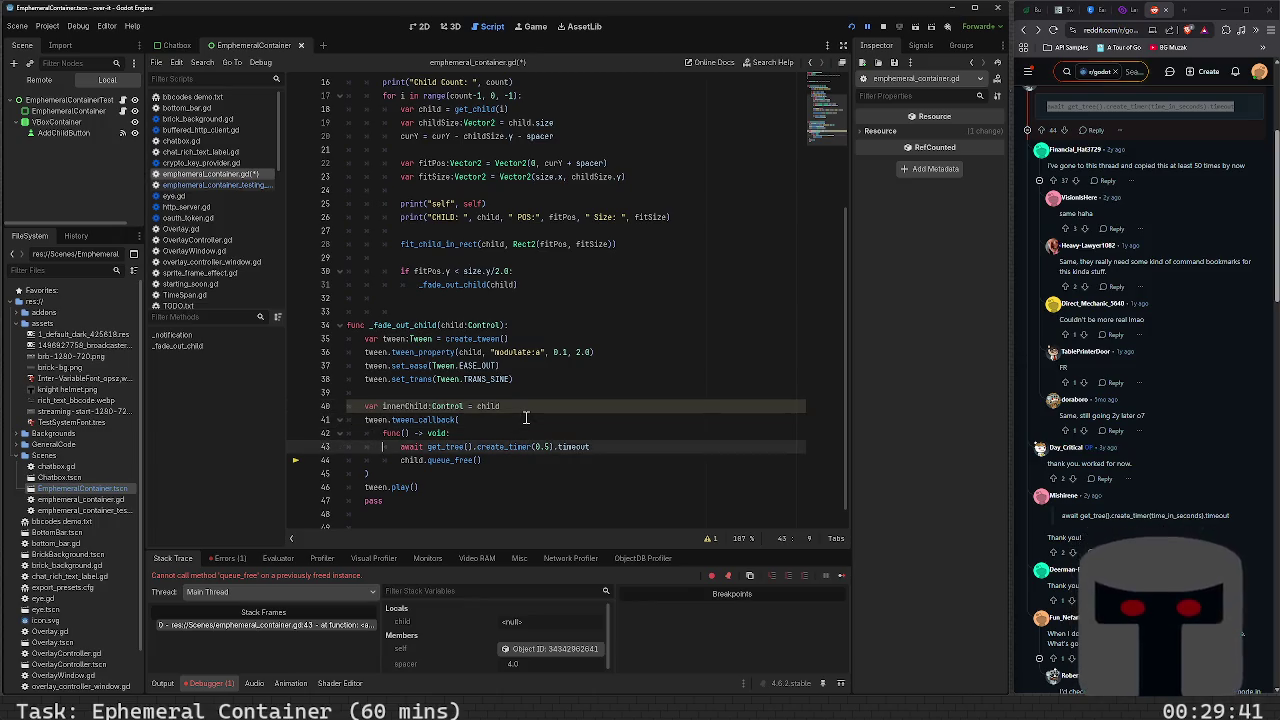
key("Up")
key("Up")
key("Up")
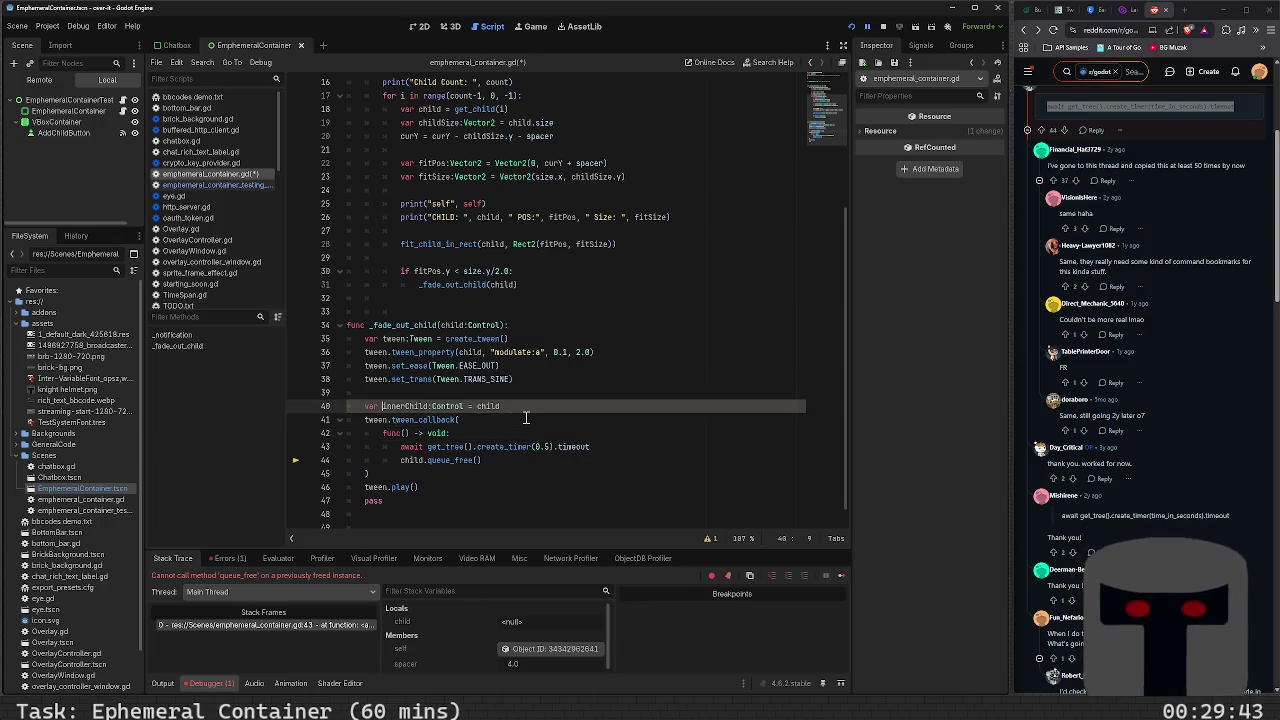
key("Down")
key("Down")
key("Down")
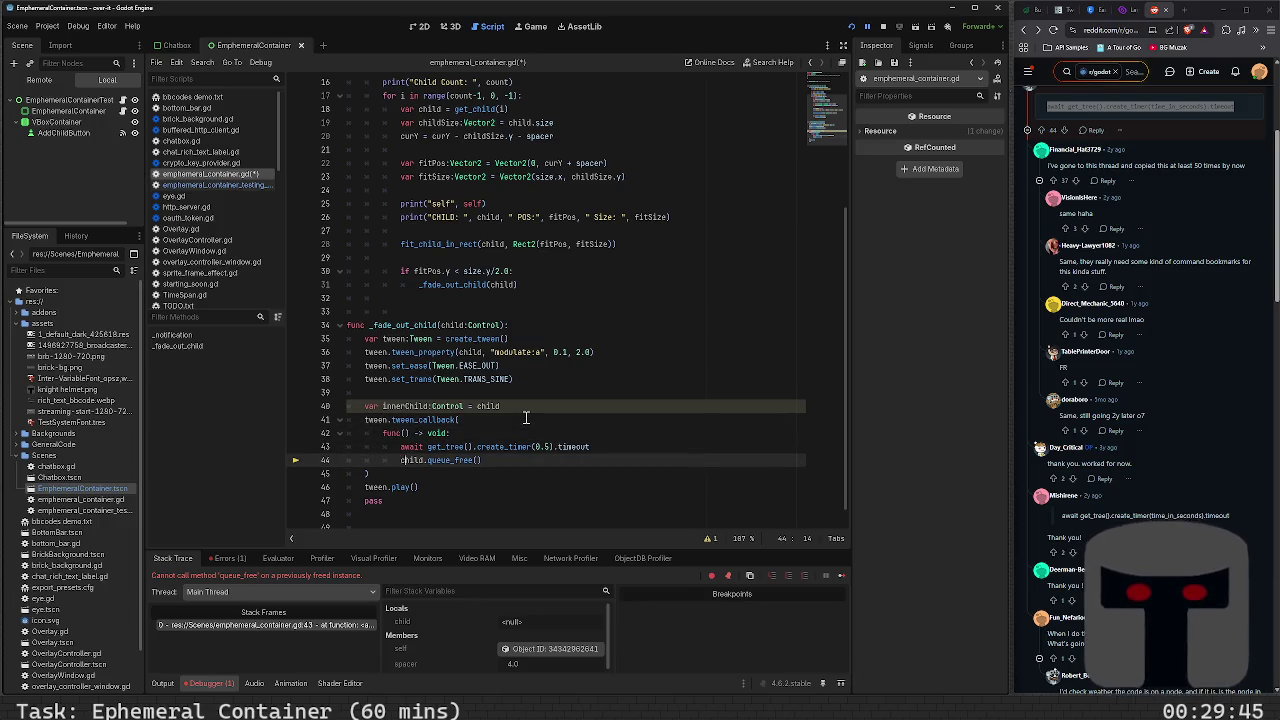
key("ctrl+Delete")
type("innerChild")
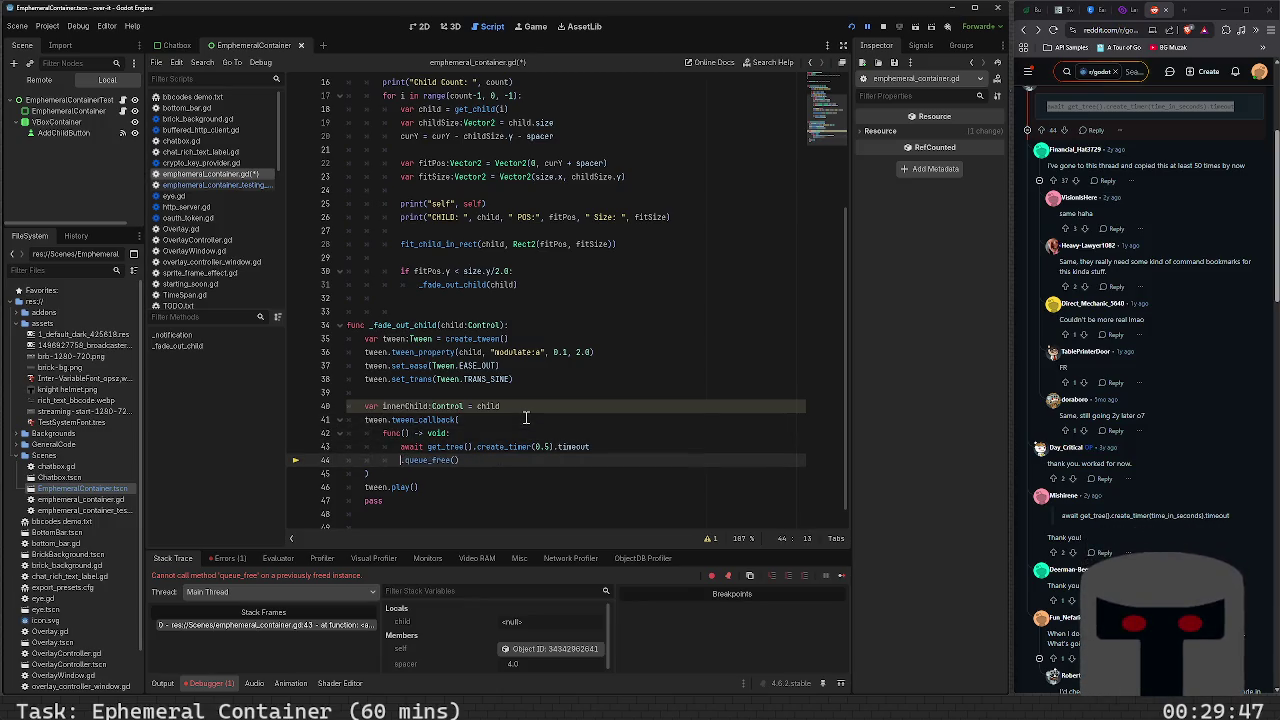
key("F5")
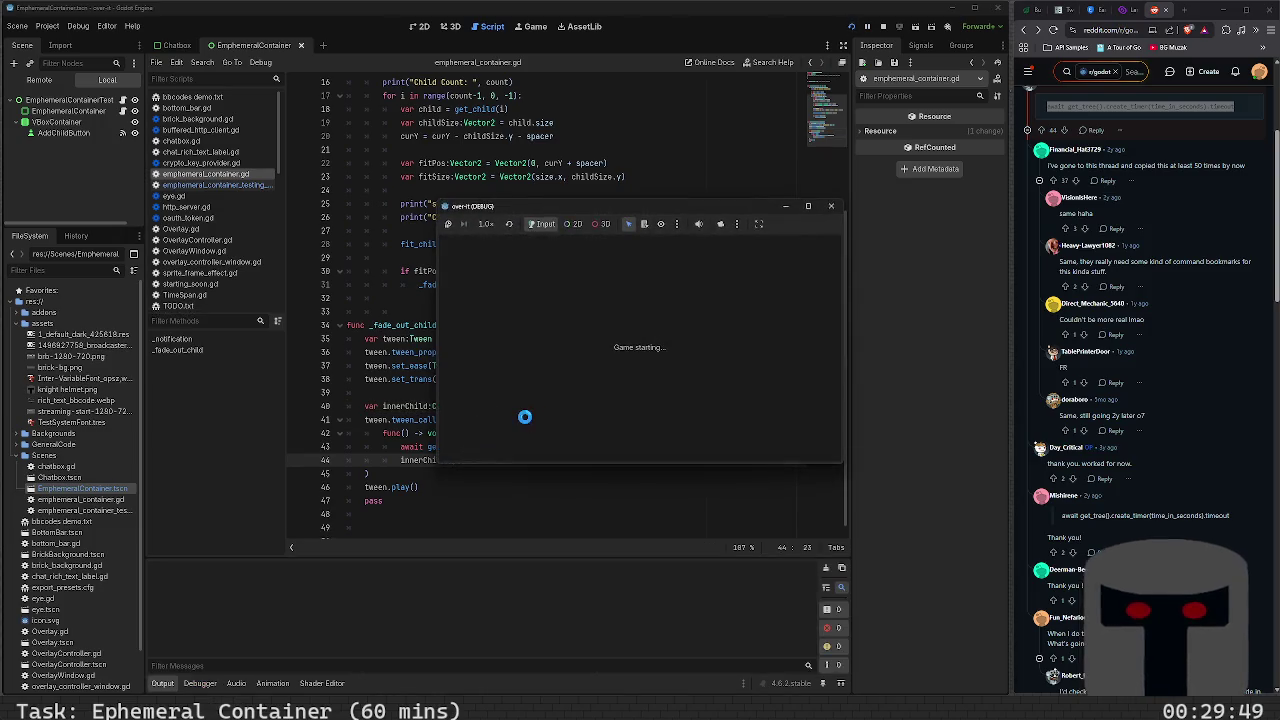
Add three children in the running game so they overflow
left_click(733, 244)
left_click(733, 244)
left_click(733, 244)
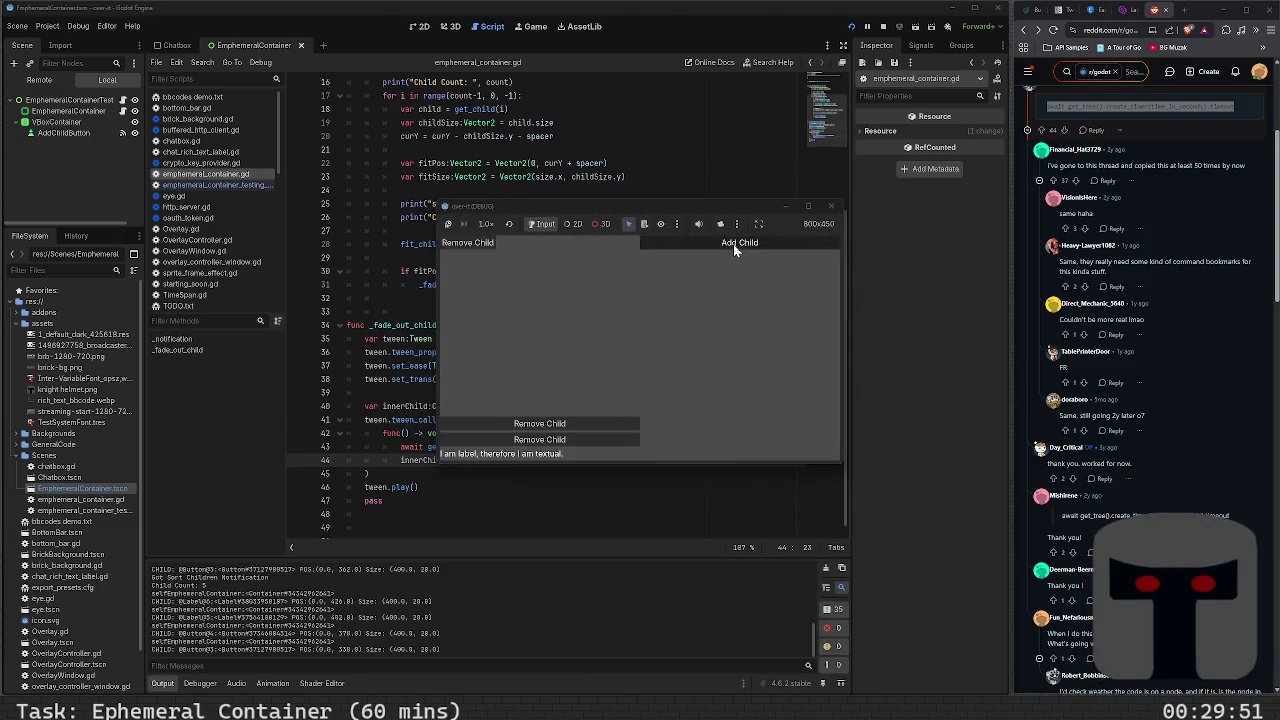
left_click(733, 244)
left_click(733, 244)
left_click(733, 244)
left_click(733, 244)
left_click(733, 244)
left_click(733, 244)
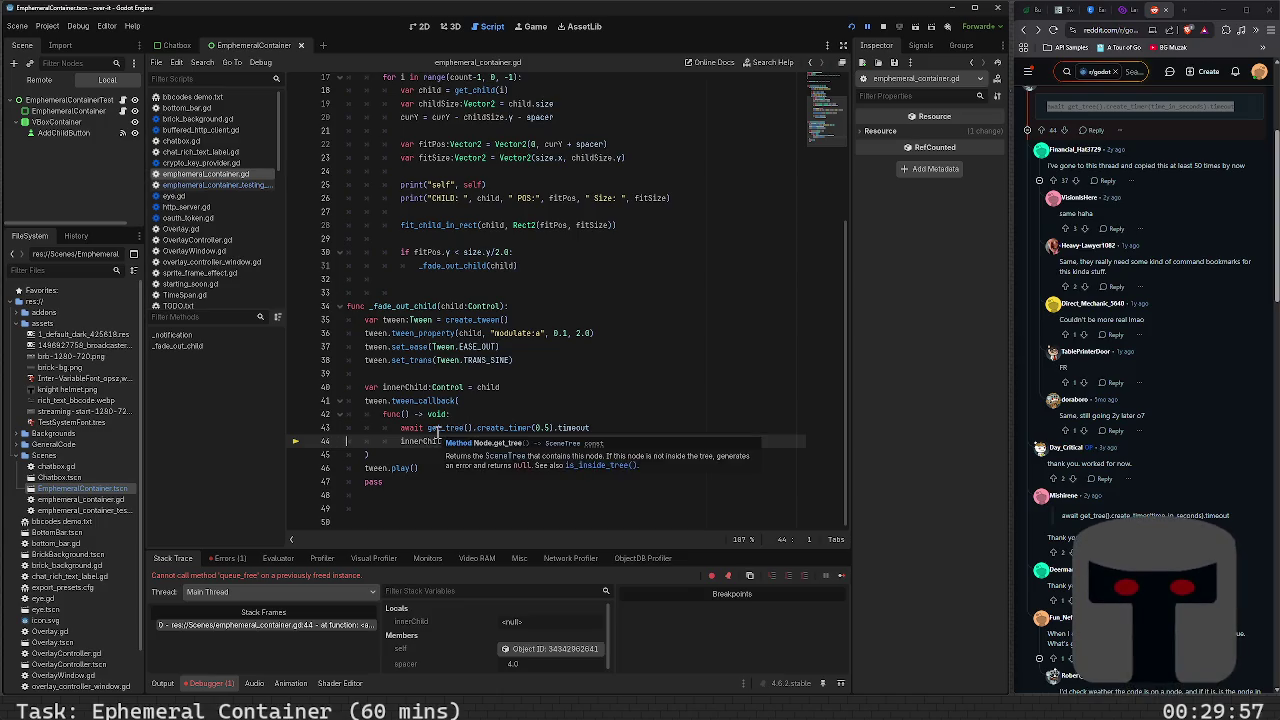
Move the innerChild declaration into the lambda above the await, save, and rerun
left_click(543, 384)
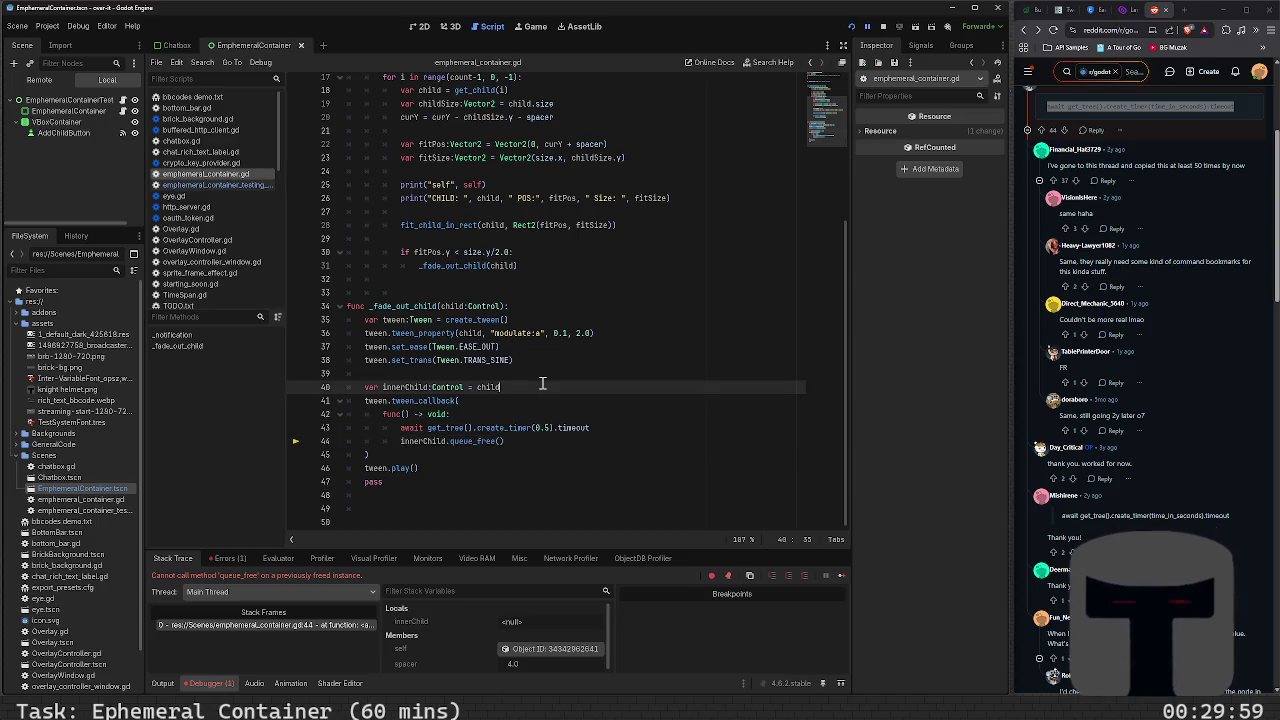
key("shift+Home")
key("ctrl+x")
key("Down")
key("Down")
key("Down")
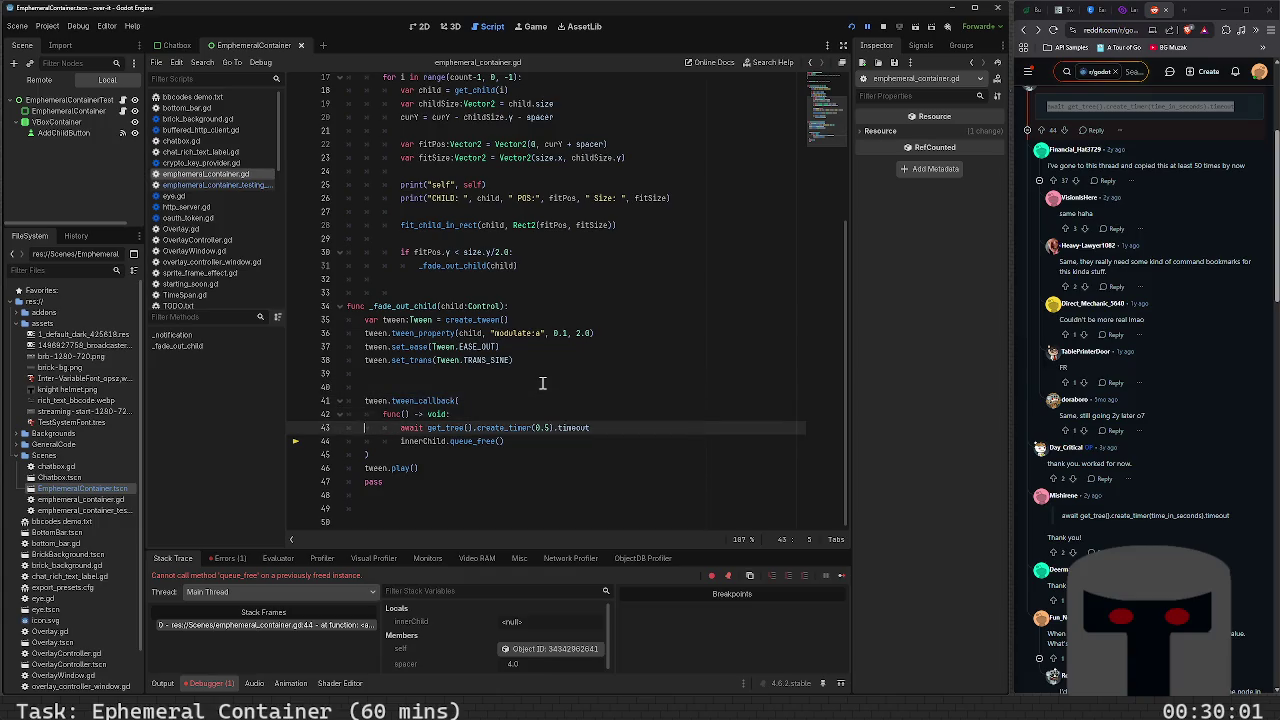
key("Return")
key("Up")
key("ctrl+v")
key("ctrl+s")
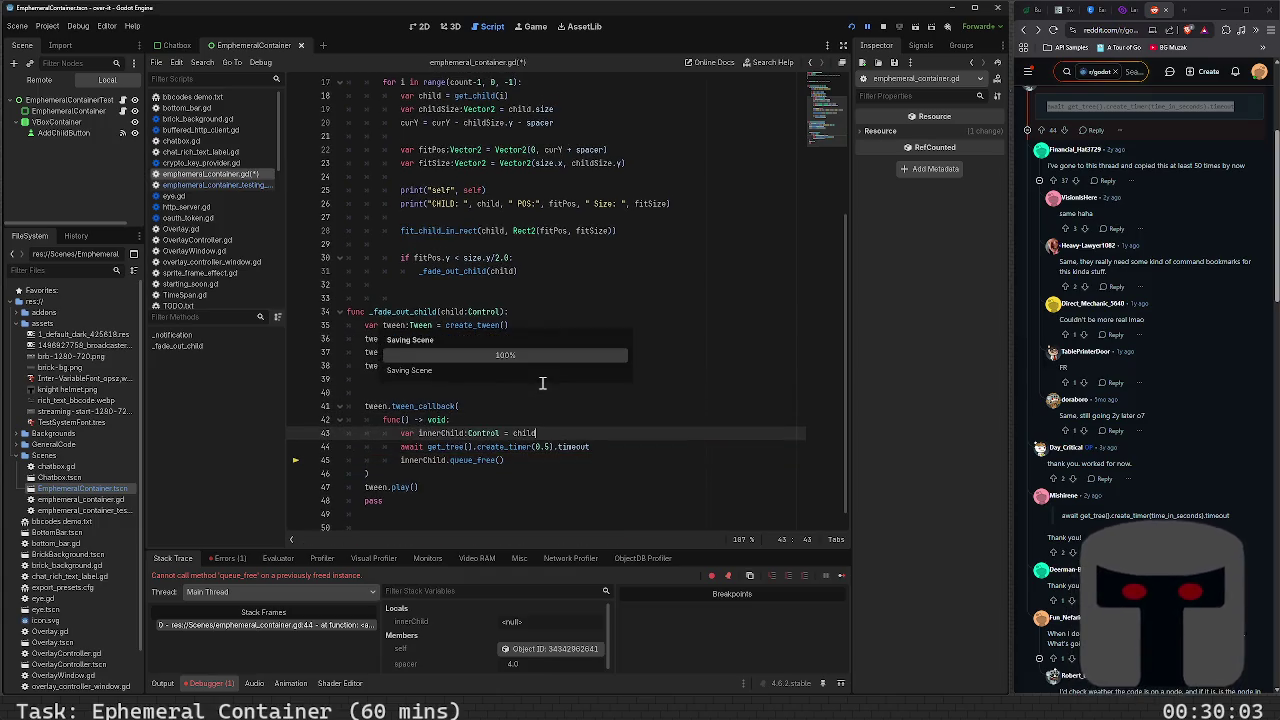
key("F6")
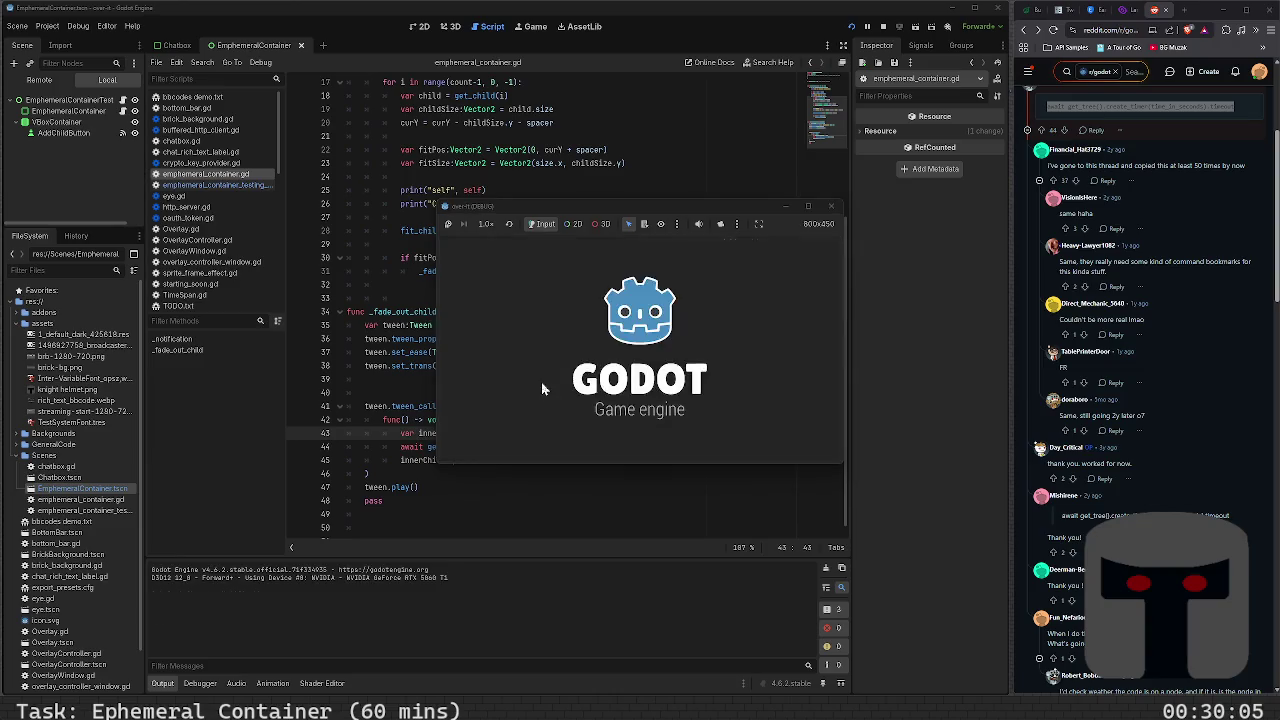
Add a child and inspect innerChild and child where the debugger breaks on line 45
left_click(689, 246)
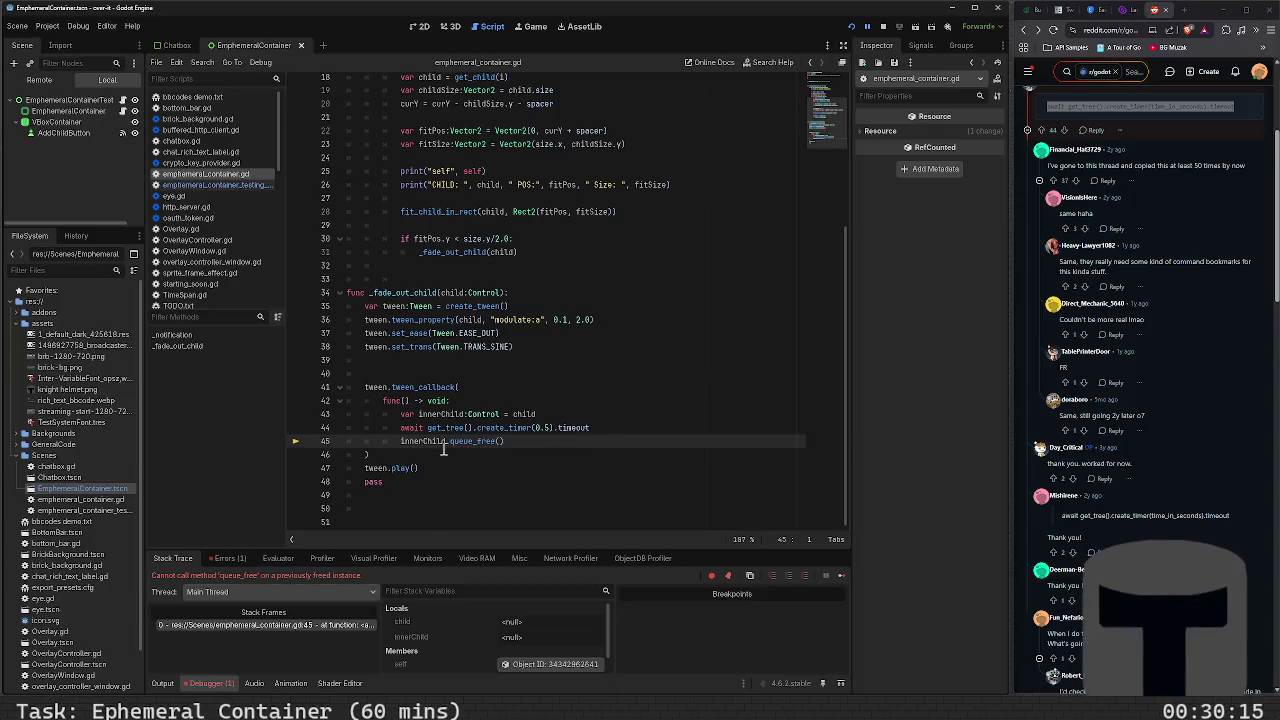
mouse_move(438, 444)
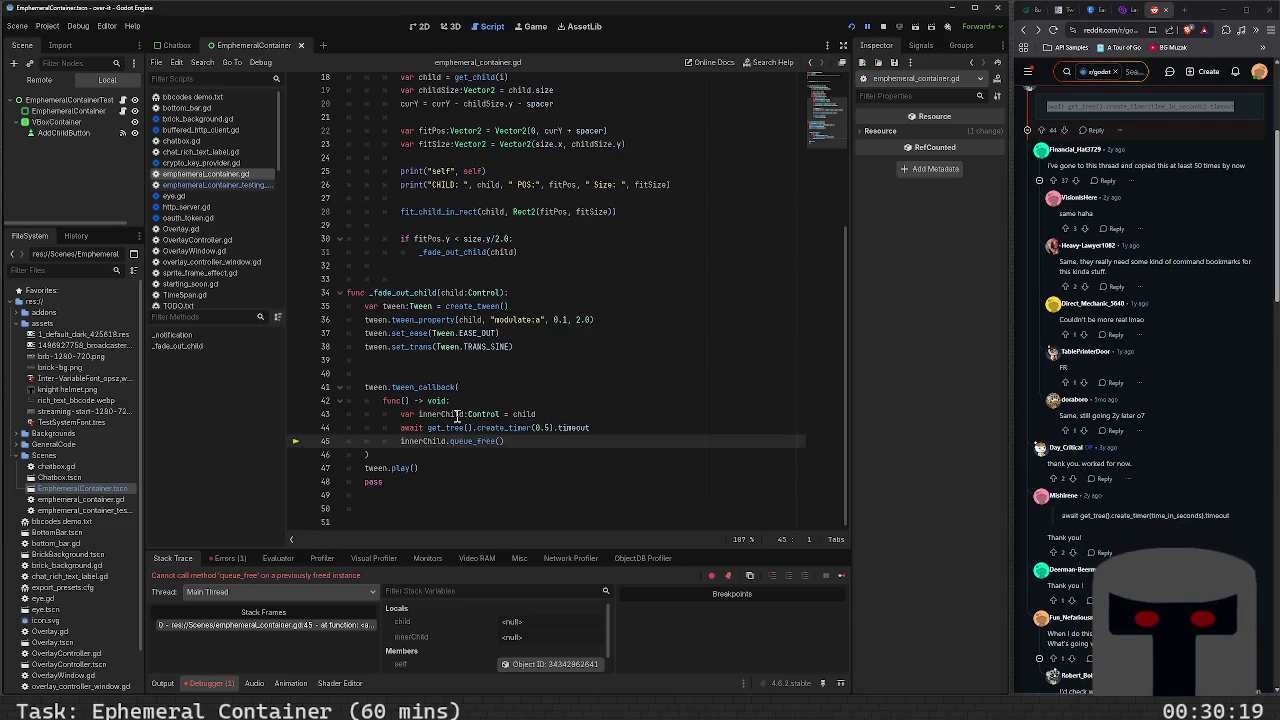
mouse_move(527, 411)
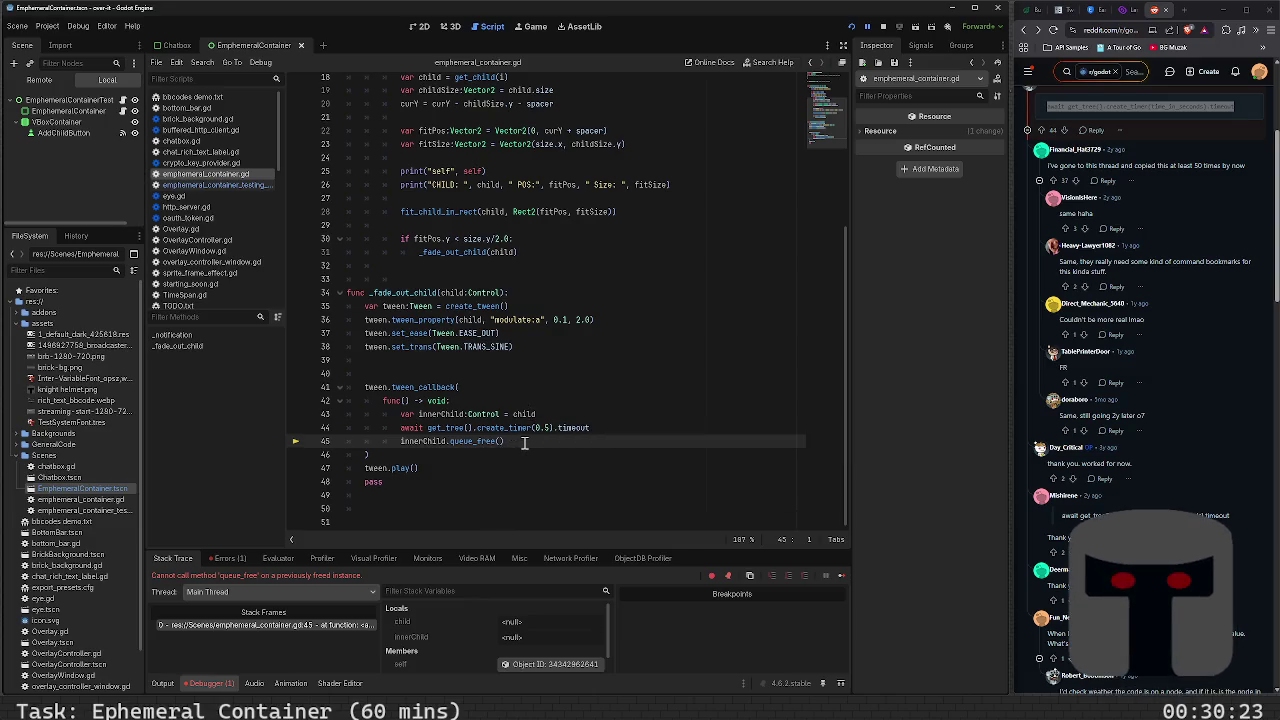
left_click(524, 443)
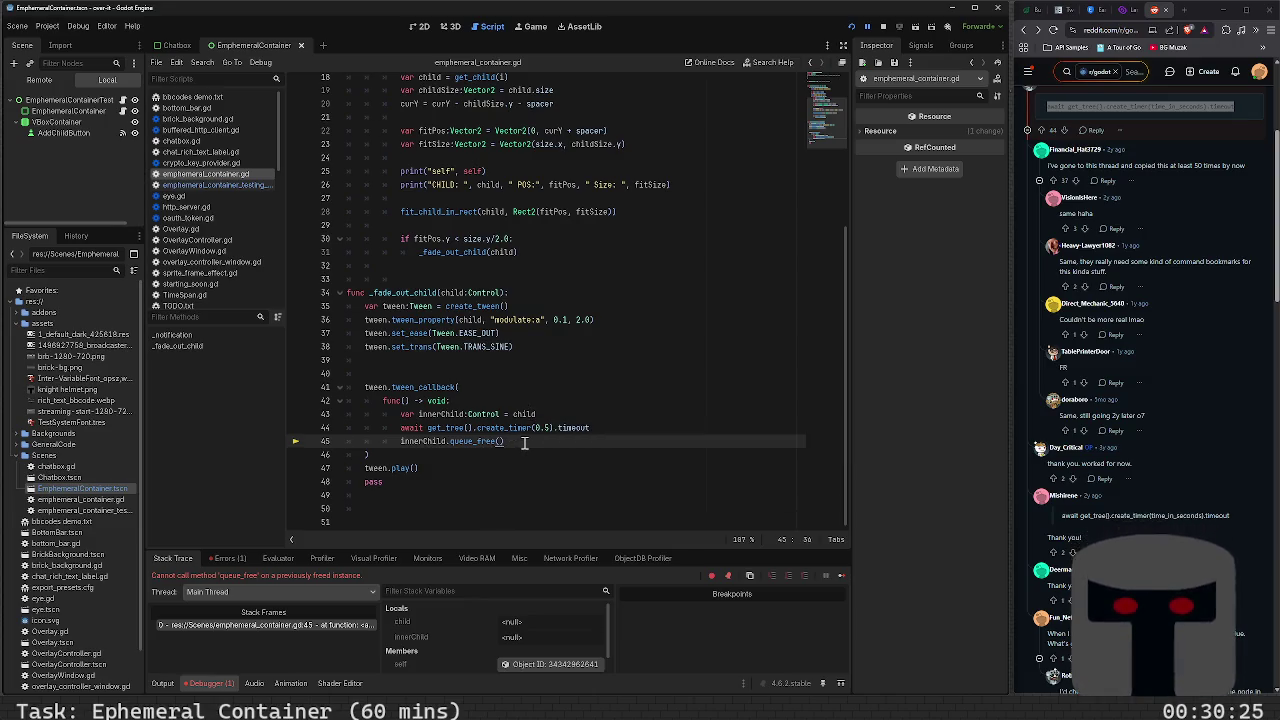
Delete the innerChild.queue_free() and innerChild declaration lines from the callback
key("shift+Home")
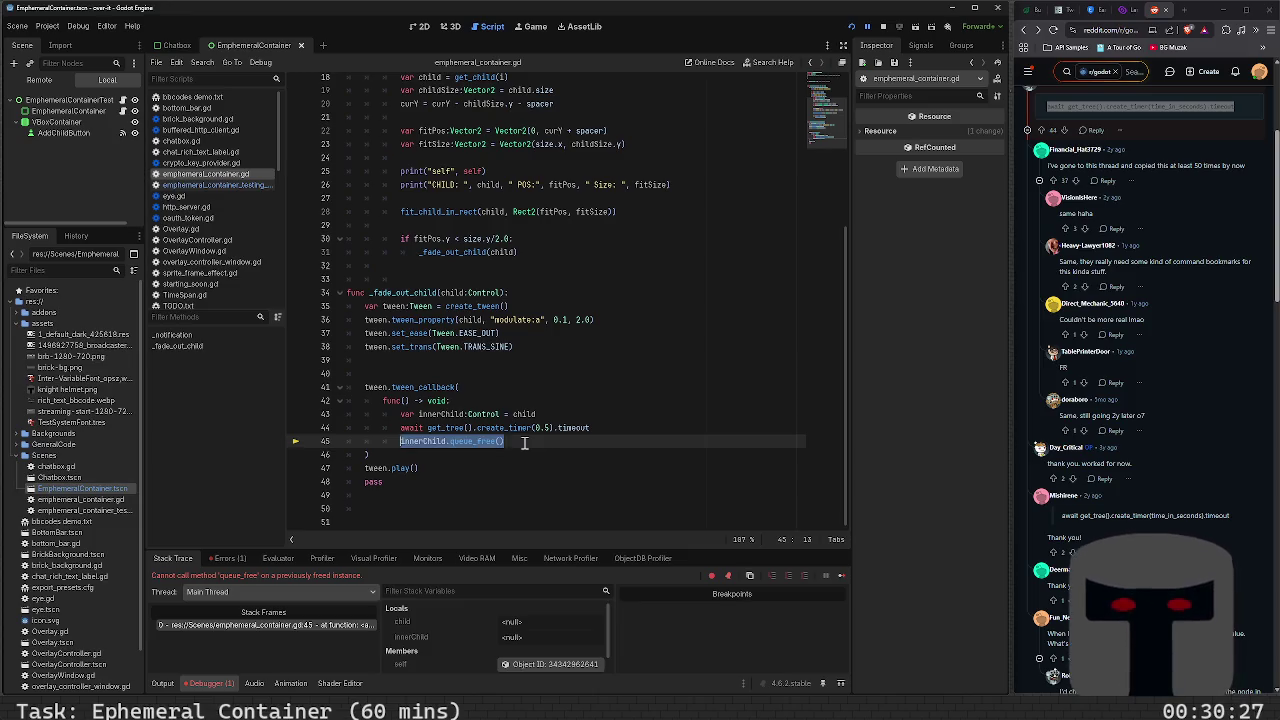
key("BackSpace")
key("shift+Home")
key("BackSpace")
key("BackSpace")
key("Up")
key("shift+Home")
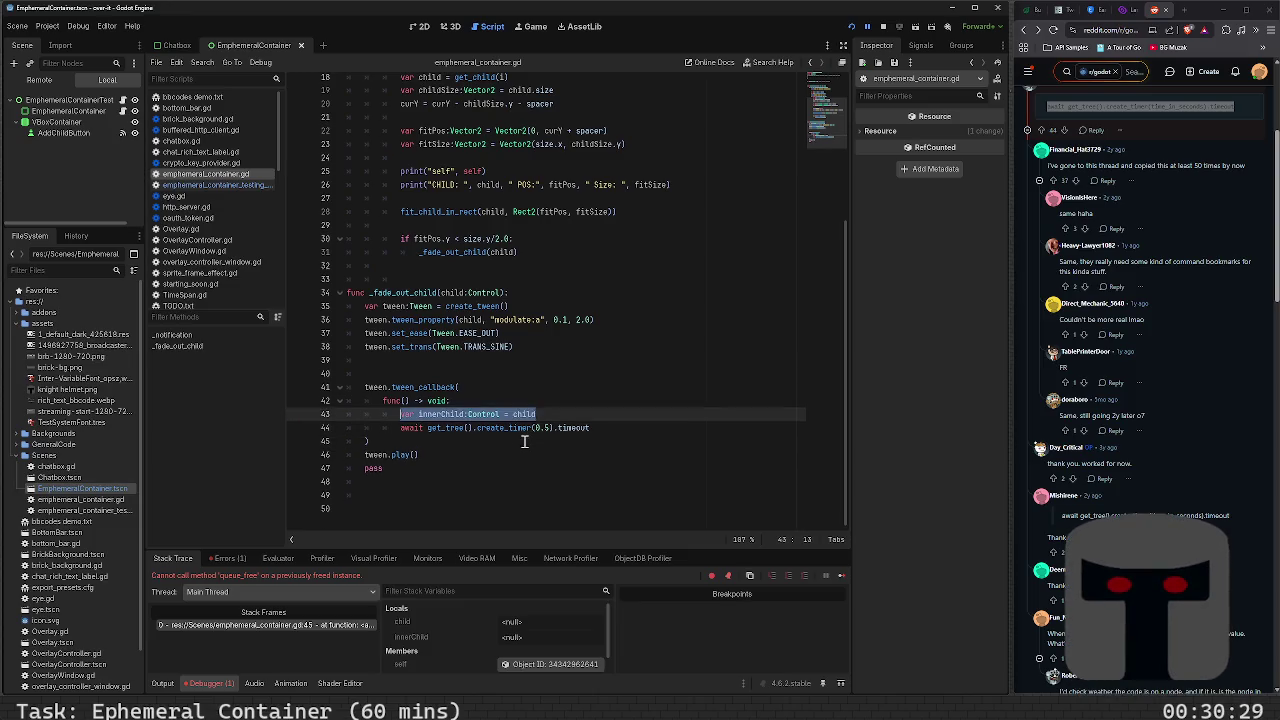
key("BackSpace")
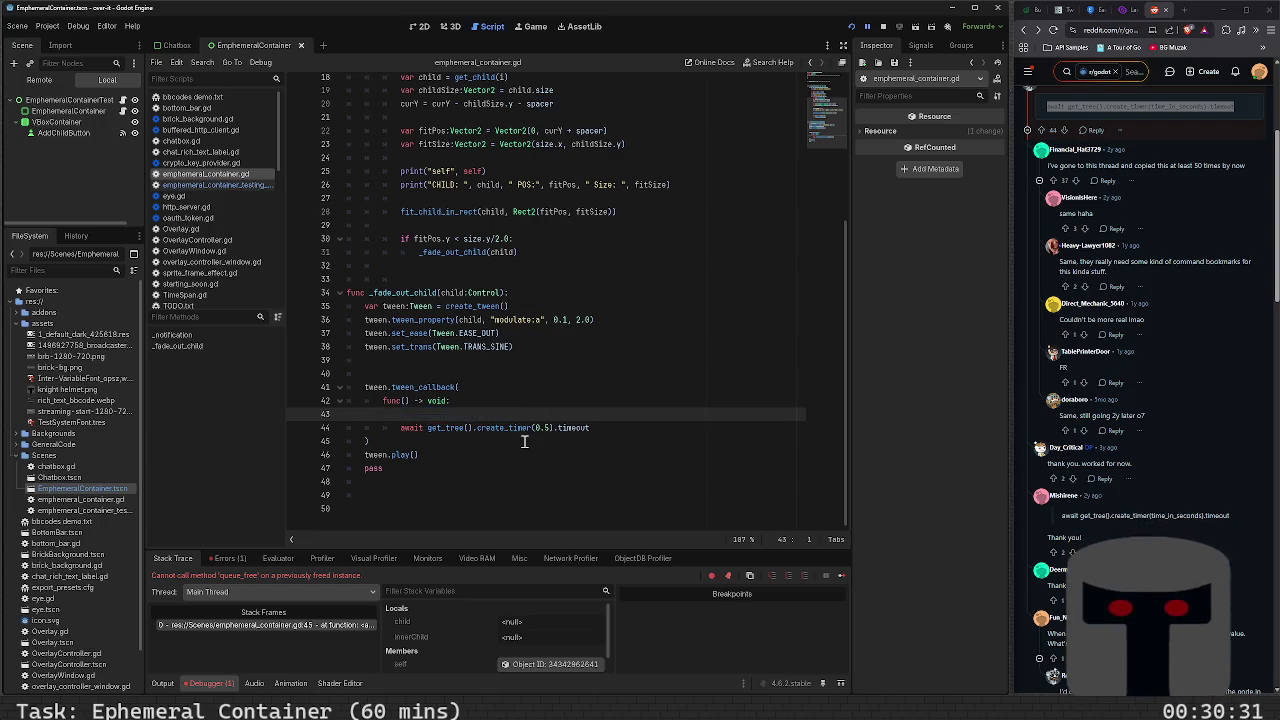
Delete the tween_callback lambda block, move tween.play() under the setup, and start a tween. line
key("Down")
key("Down")
key("End")
key("shift+Up")
key("shift+Up")
key("shift+Up")
key("shift+Up")
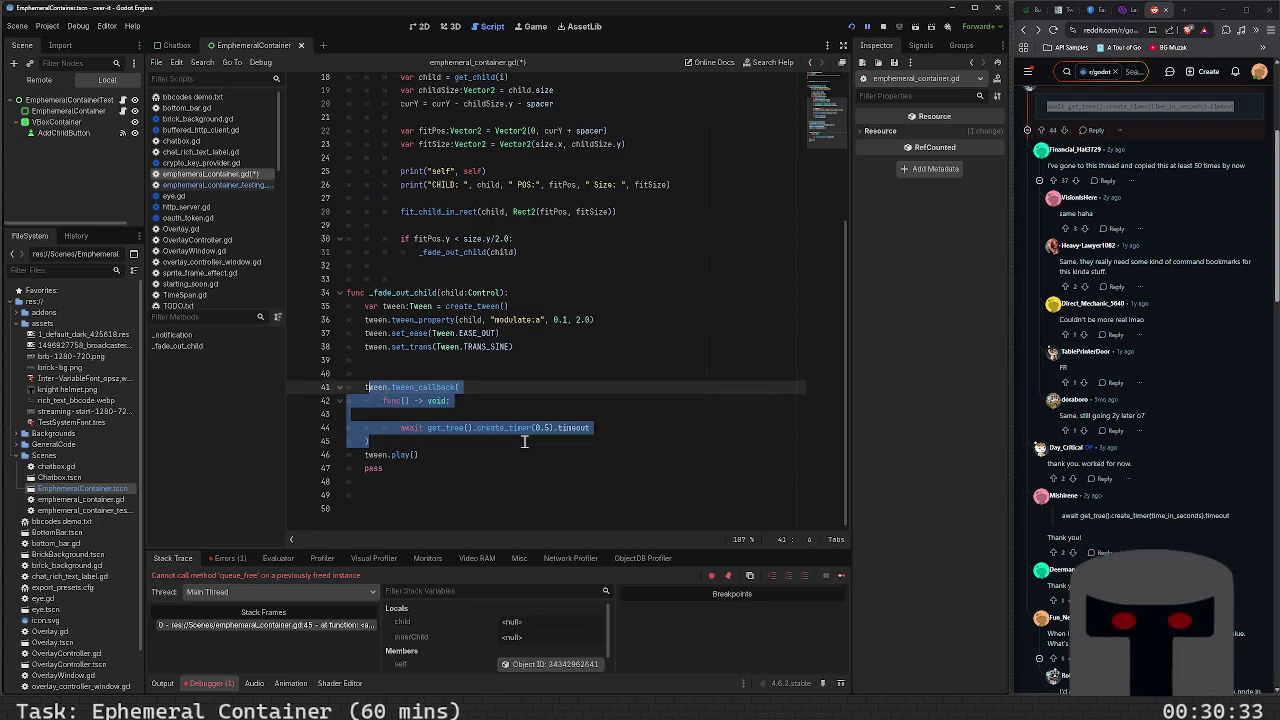
key("BackSpace")
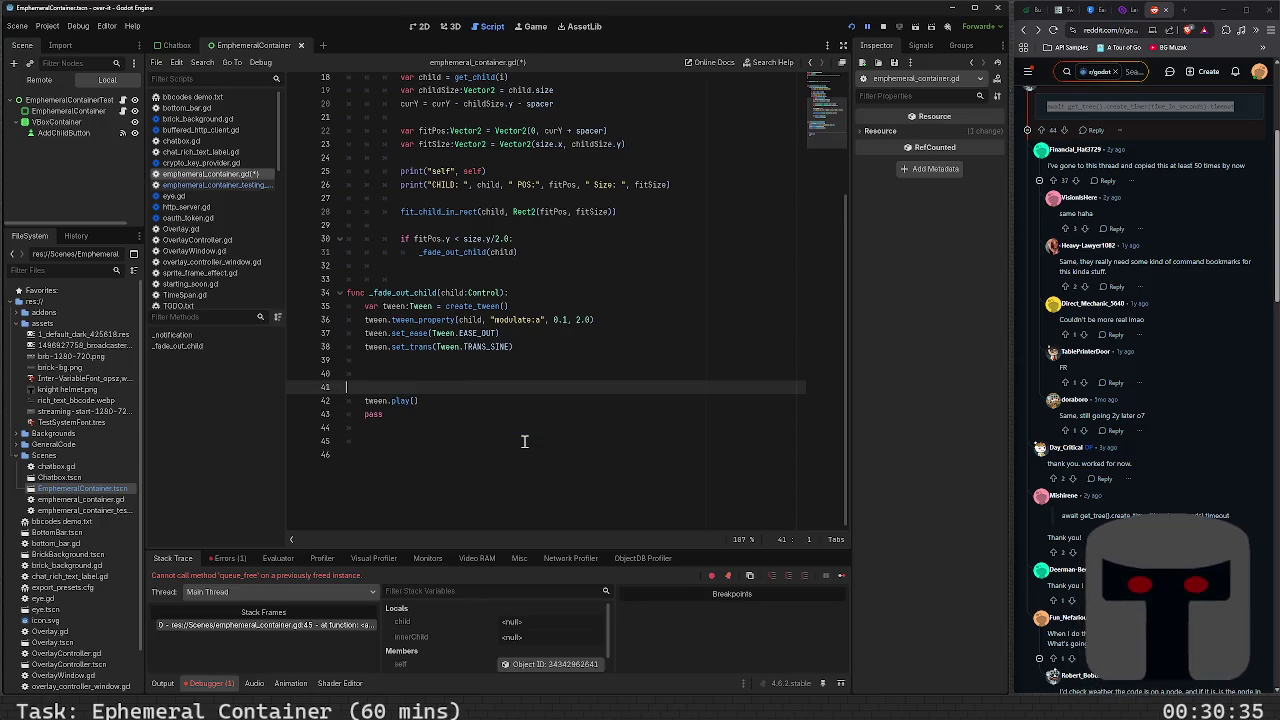
key("BackSpace")
key("BackSpace")
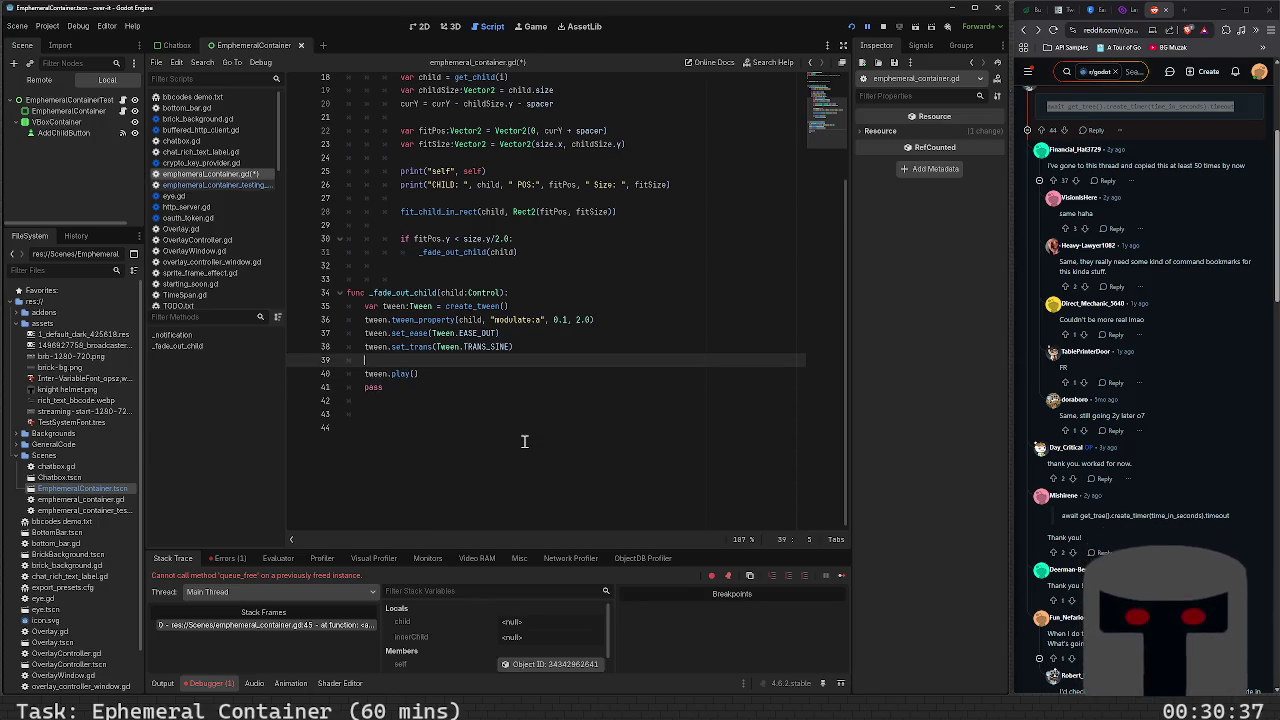
key("alt+Down")
type("tween")
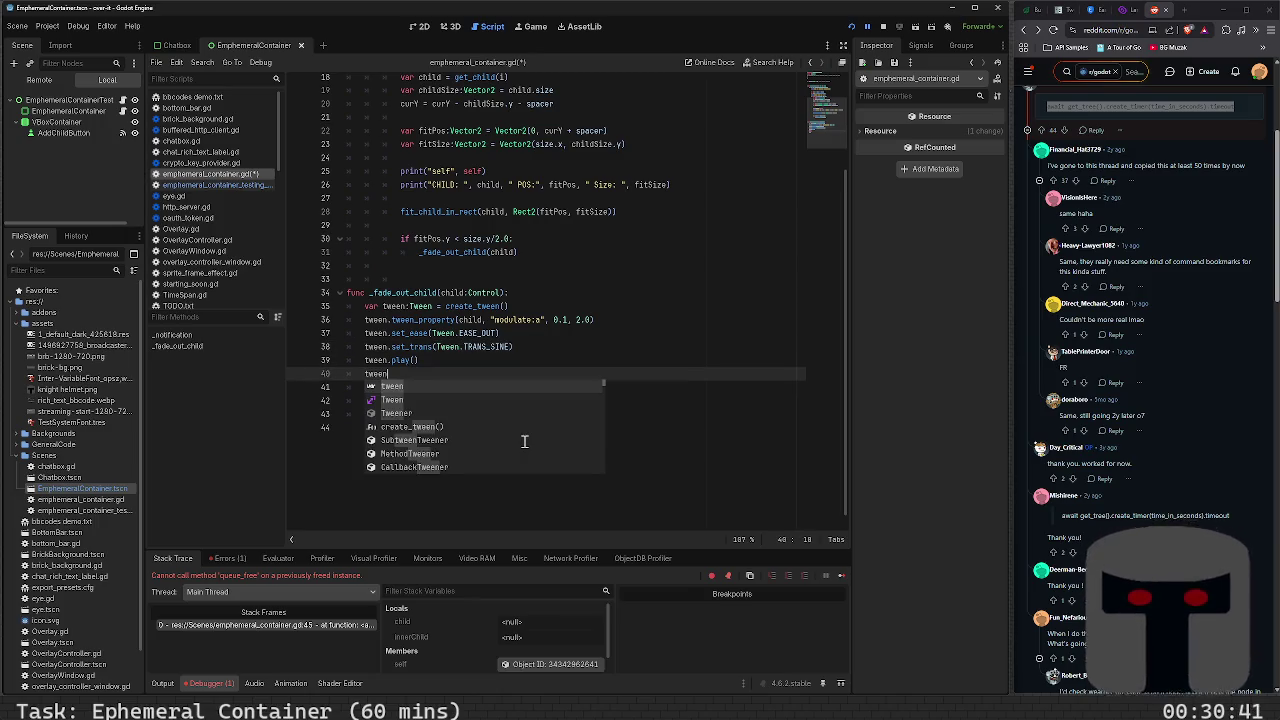
type(".")
Change the tween_property final alpha from 0.1 to 0
scroll(524, 441, "up", 2)
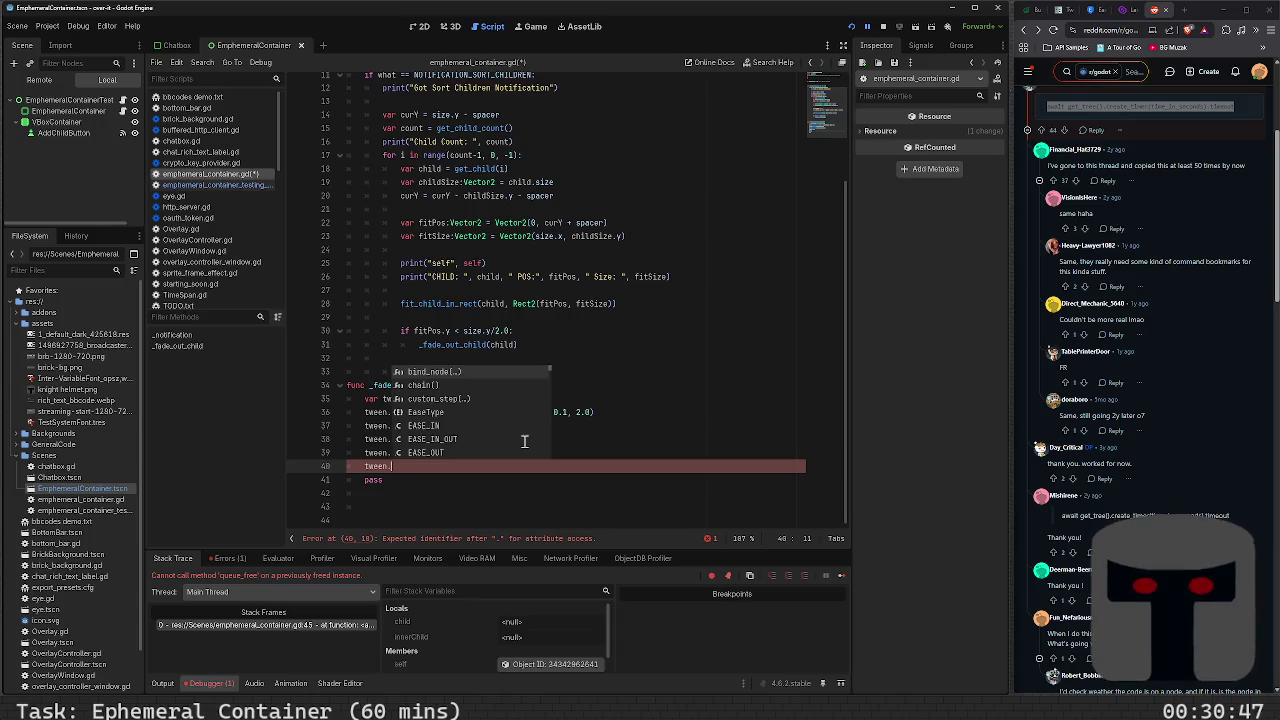
key("Escape")
left_click(567, 412)
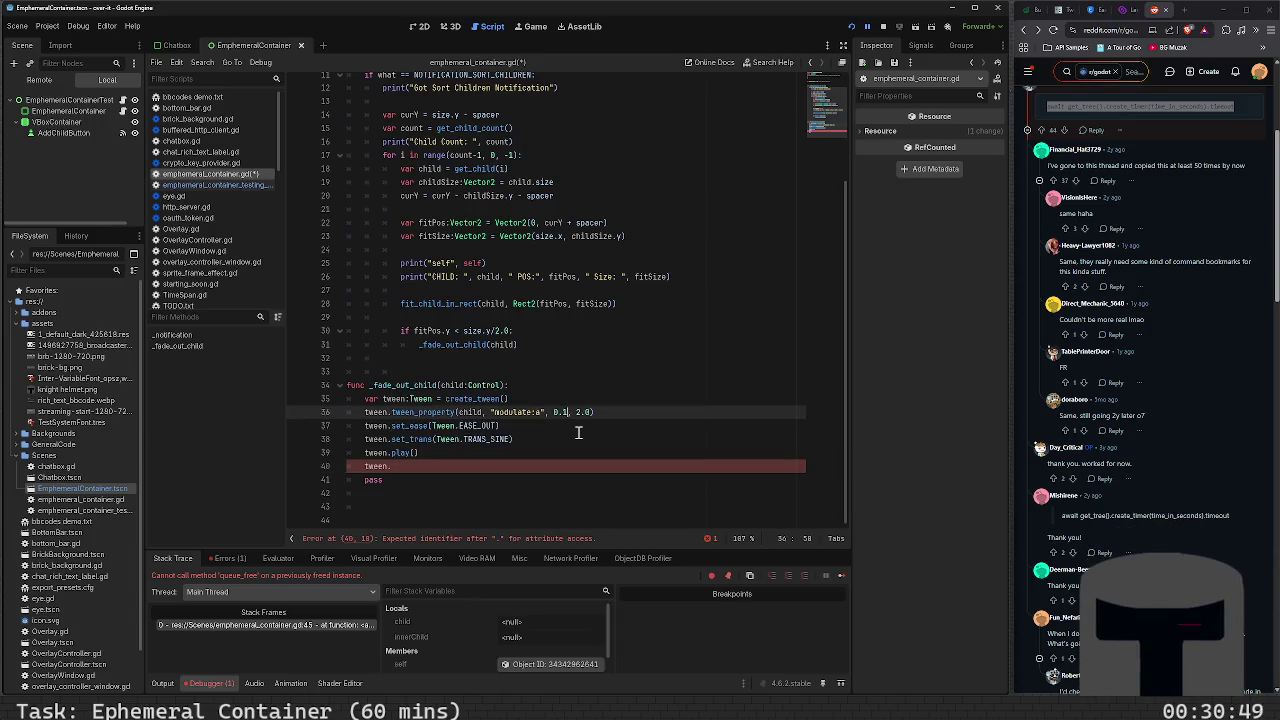
key("BackSpace")
key("BackSpace")
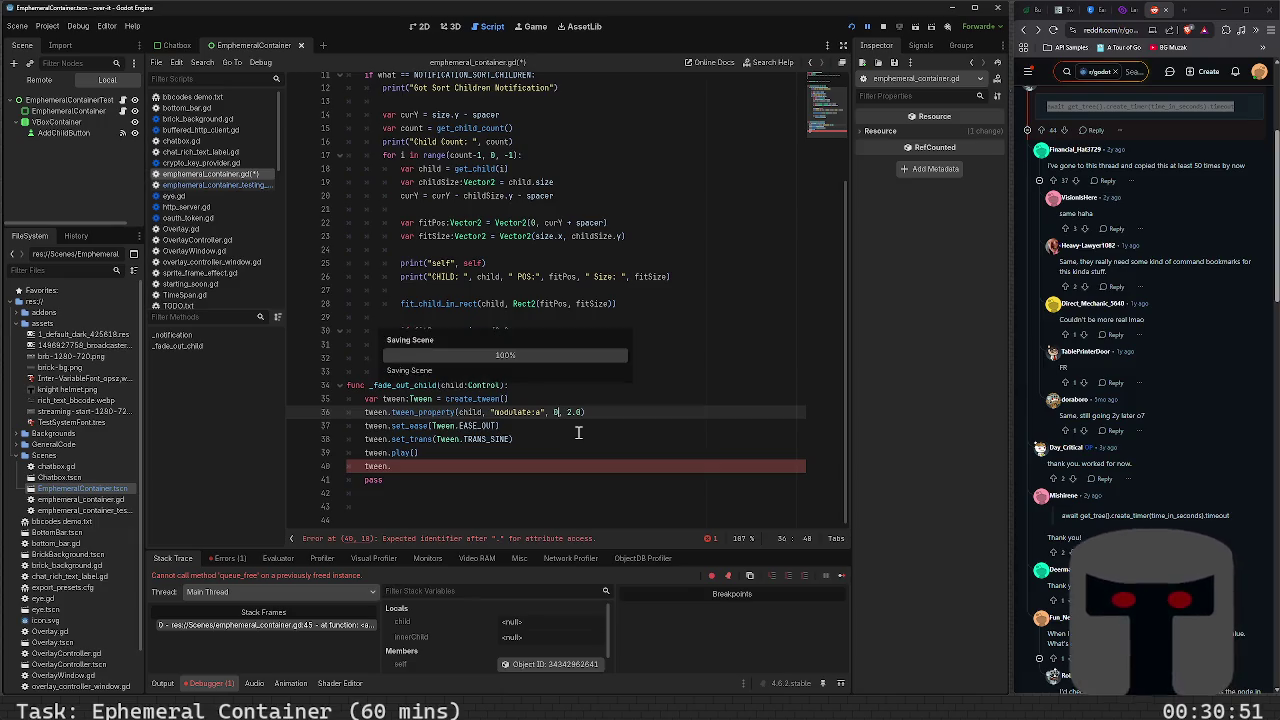
Add tween.tween_callback(_did_fade_child) on line 40 after tween.play()
key("Down")
key("Down")
key("Down")
type("a")
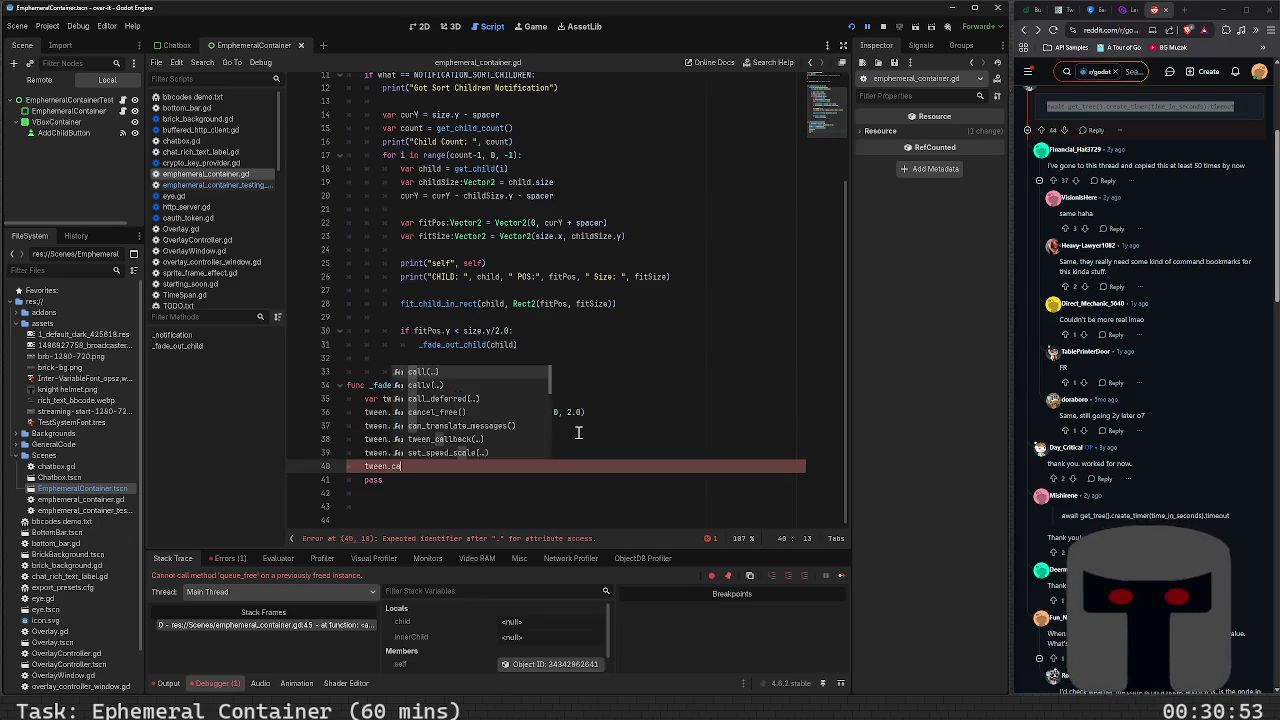
key("Down")
key("Down")
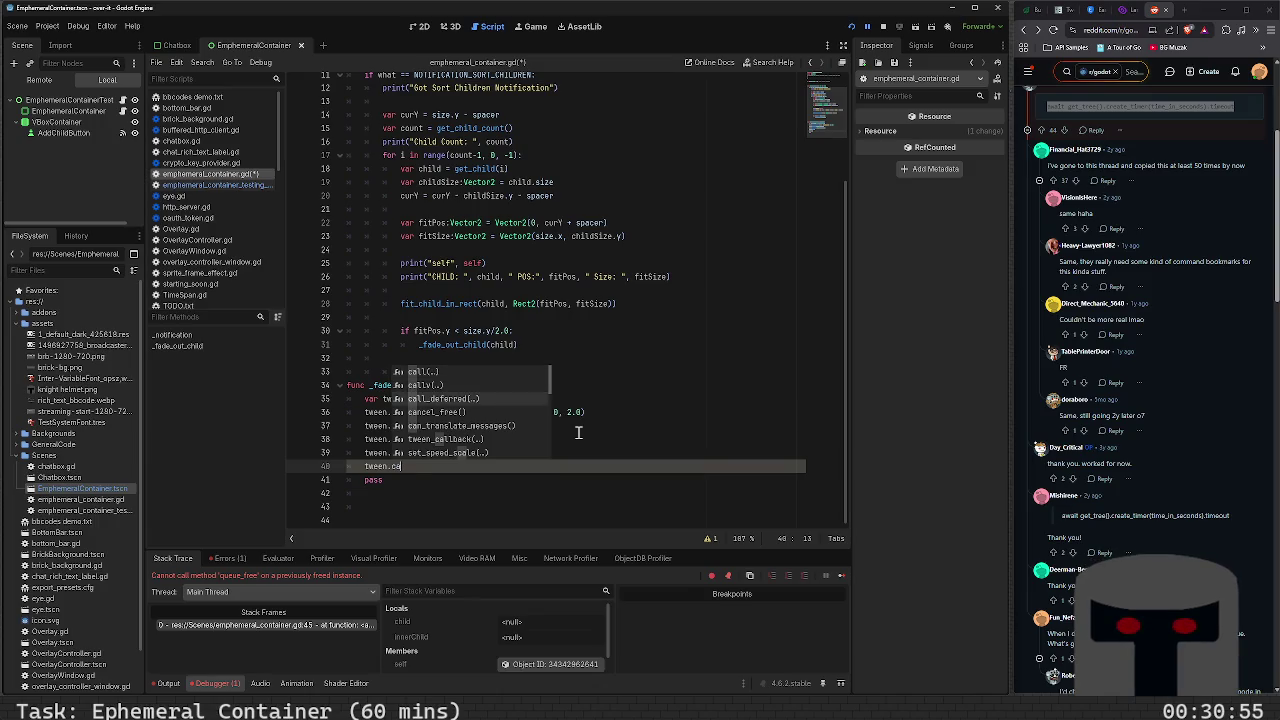
type("llbac")
key("Return")
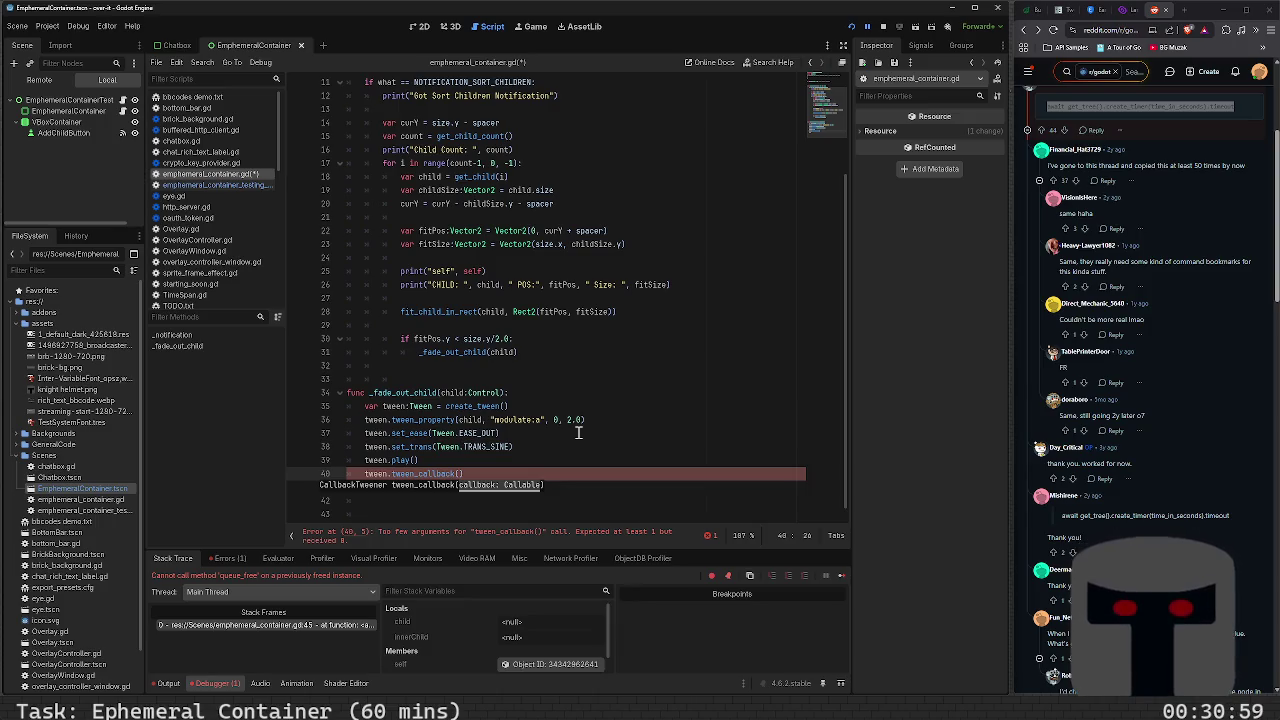
type("_faded")
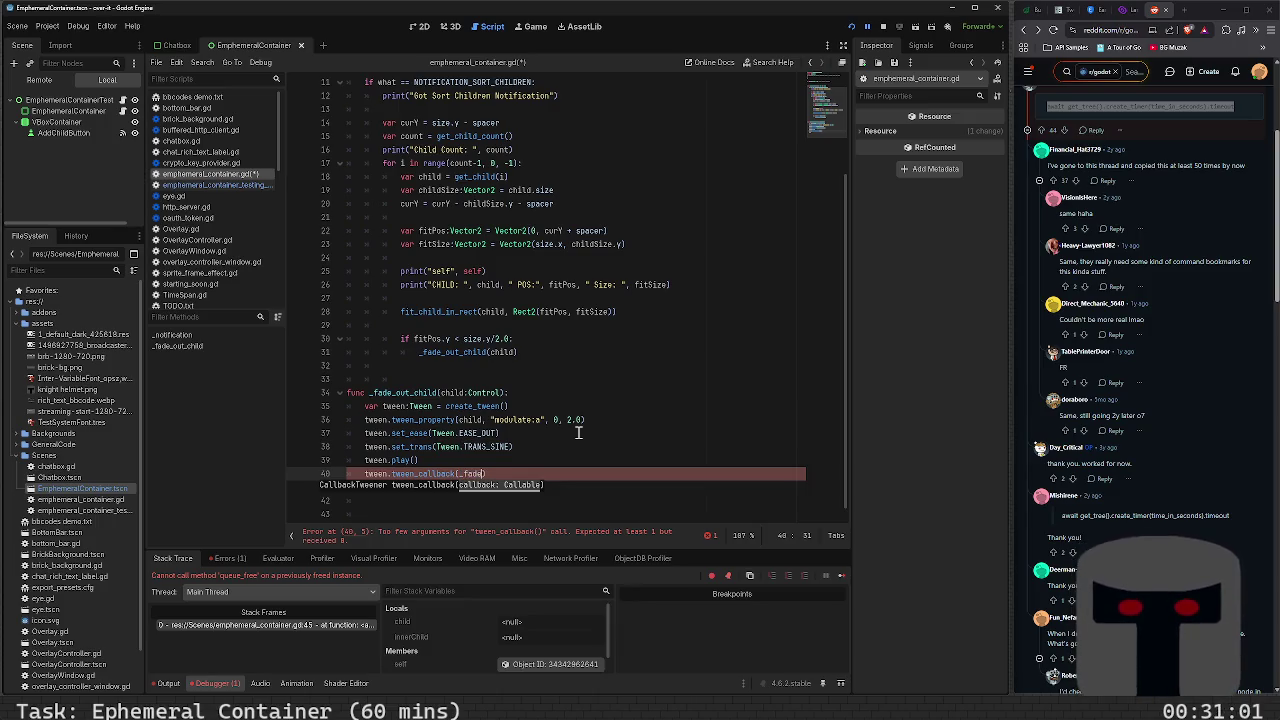
type("_child")
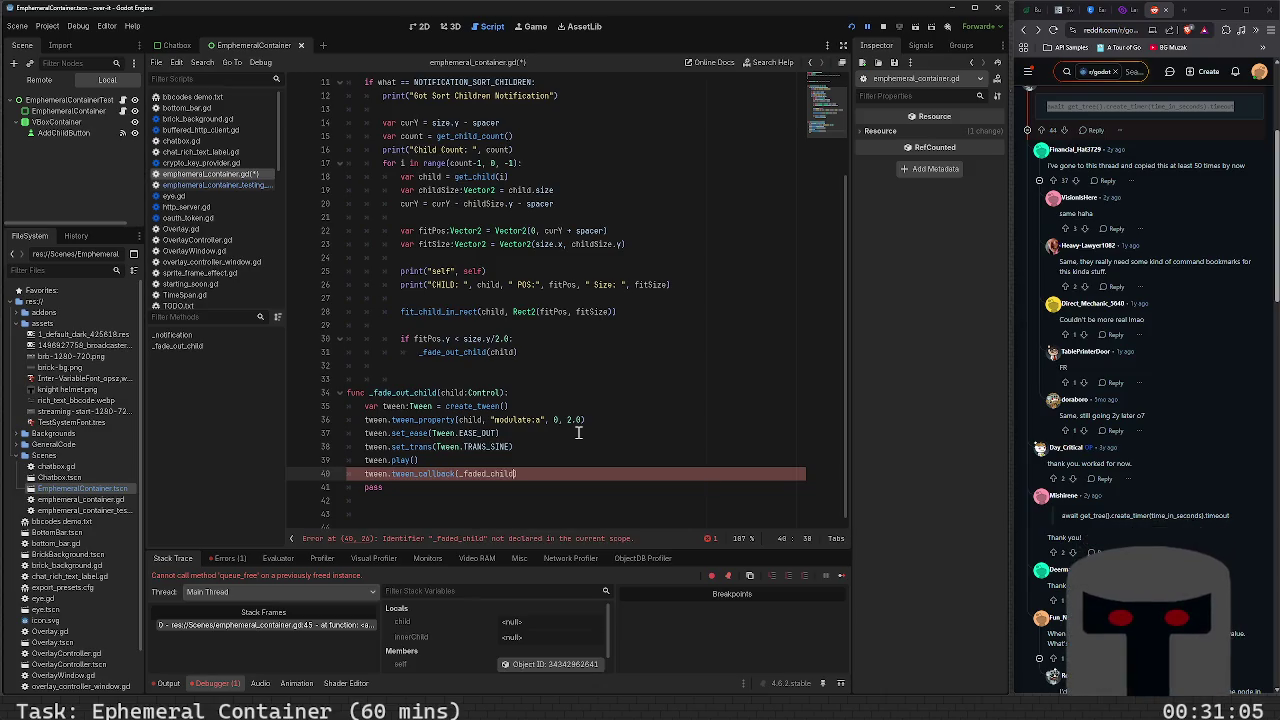
key("BackSpace")
key("BackSpace")
key("BackSpace")
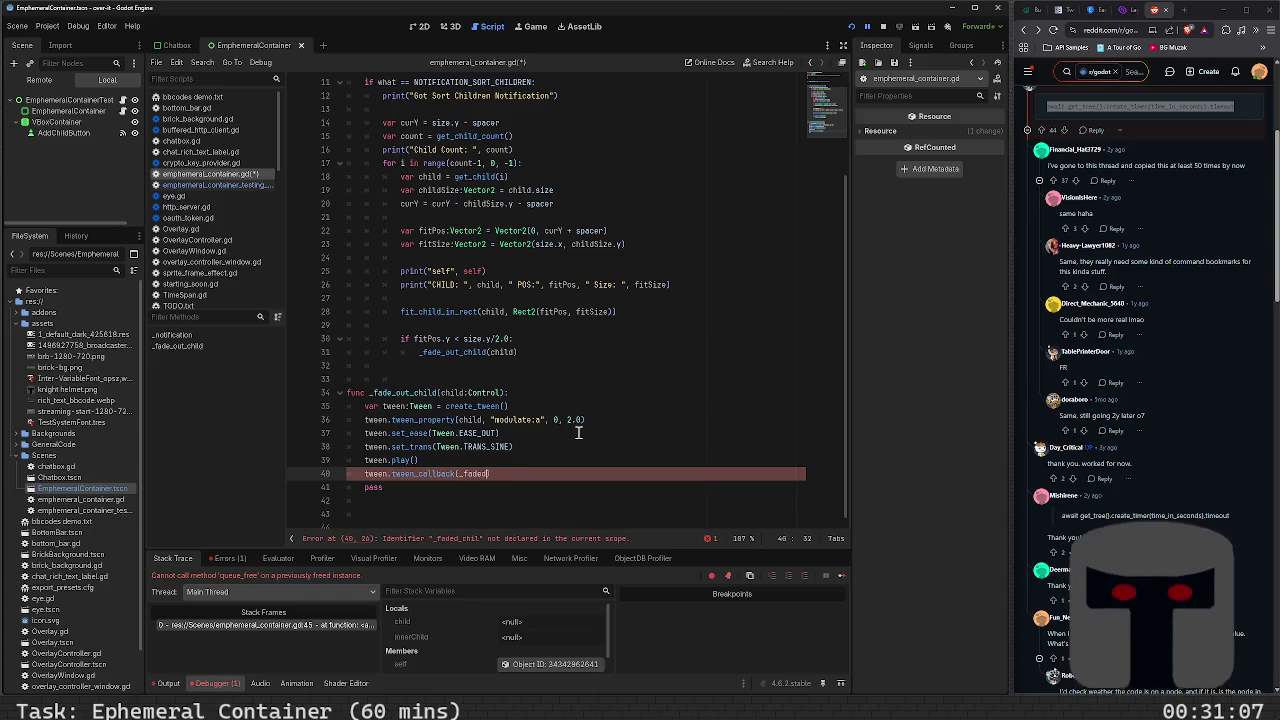
type("fad")
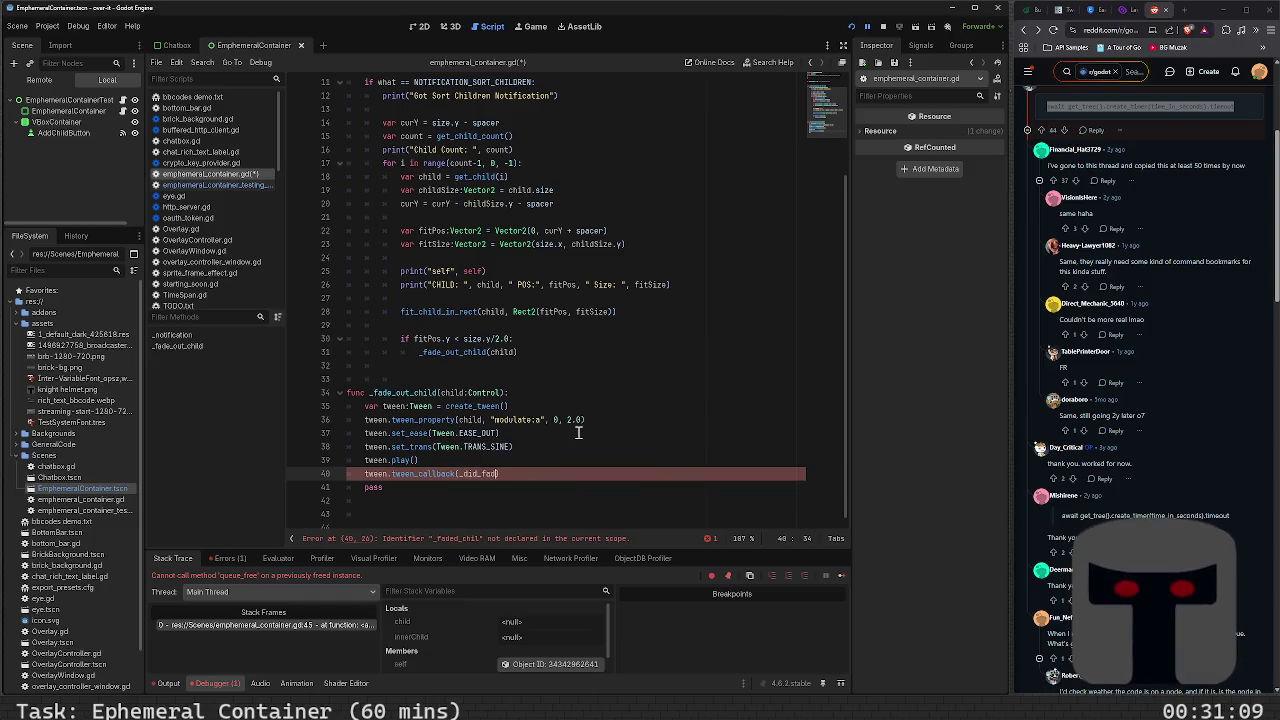
type("_fade_child")
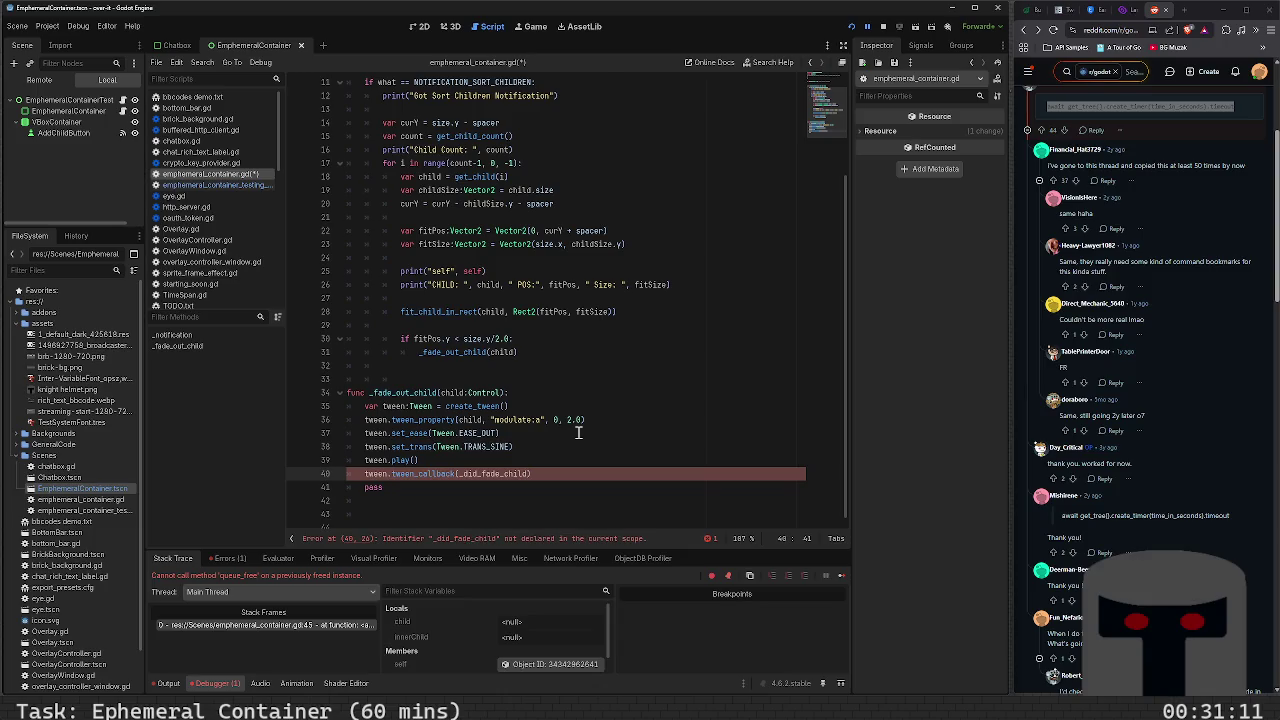
key("Down")
key("Down")
key("Down")
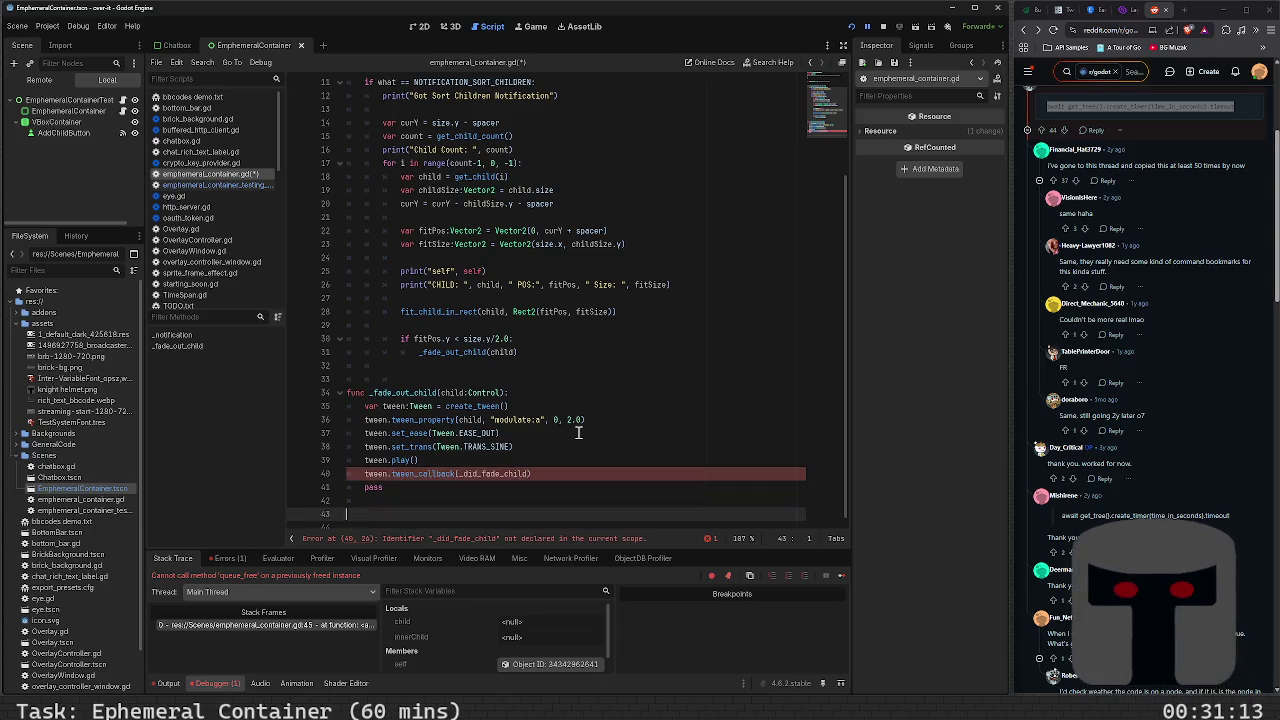
Declare func _did_fade_child(): with a get_children() call in its body
type("func ")
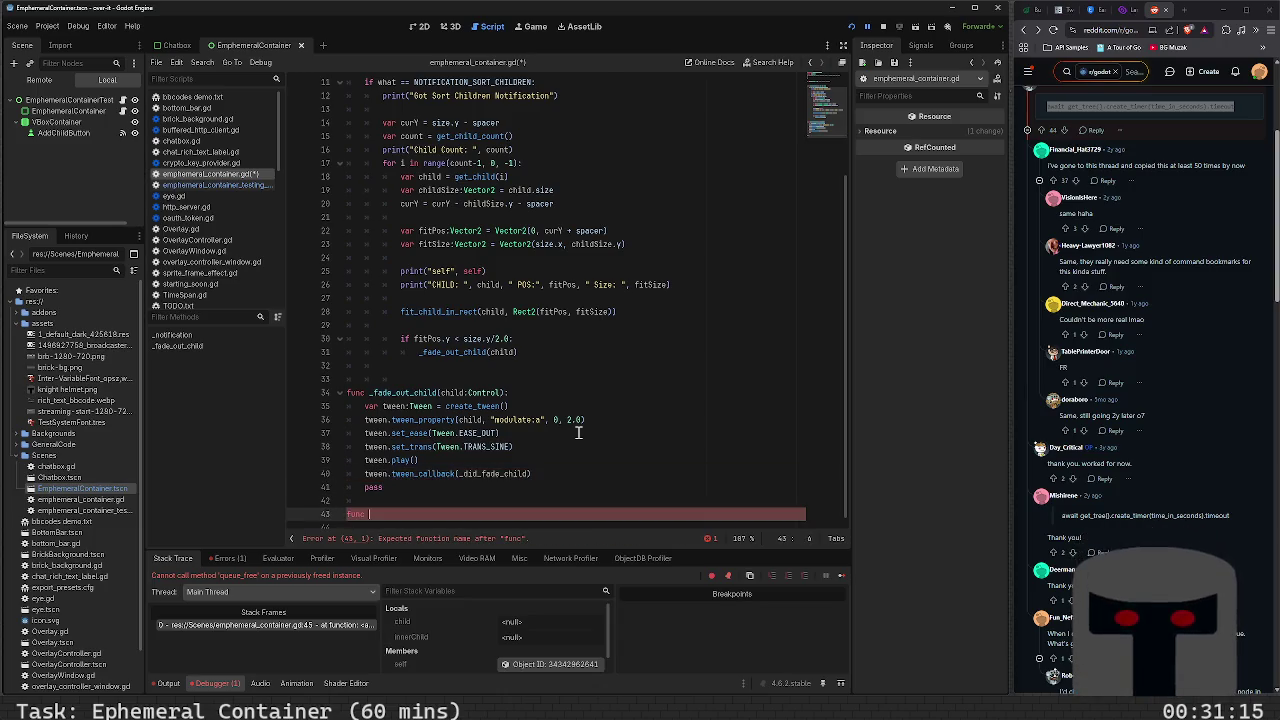
type("_did")
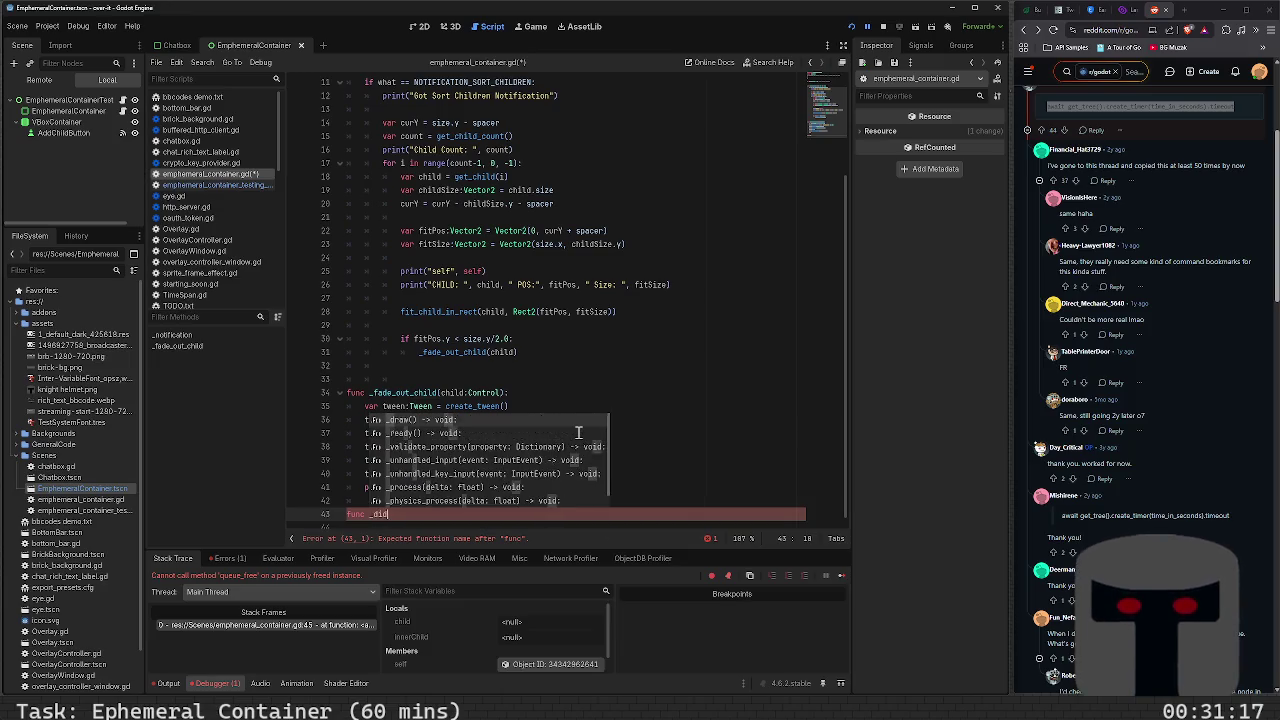
type("_fade")
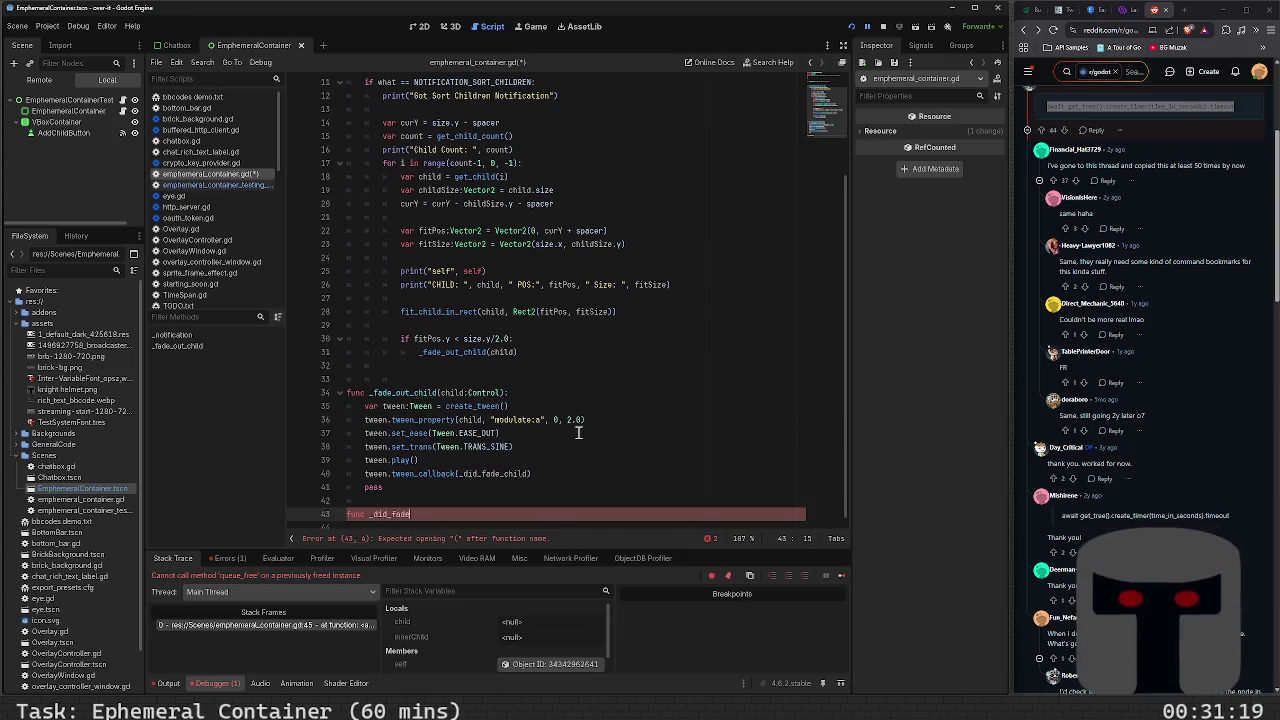
type("_child()")
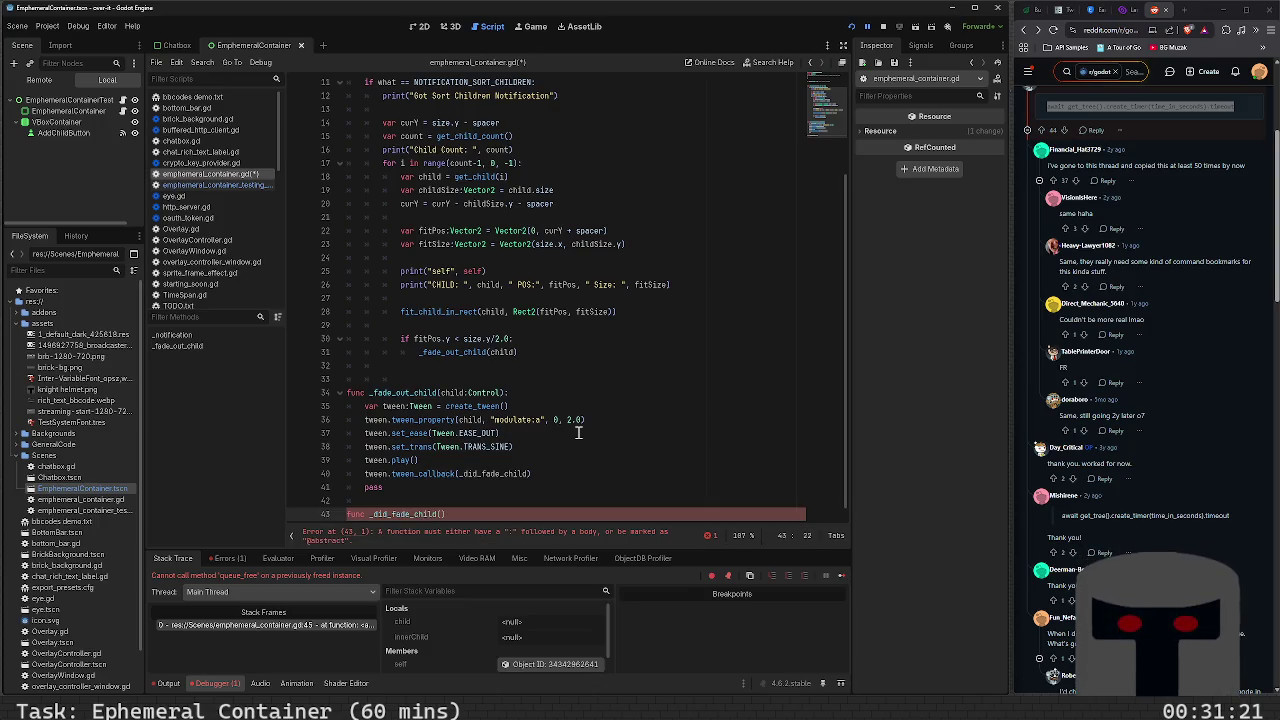
type(":")
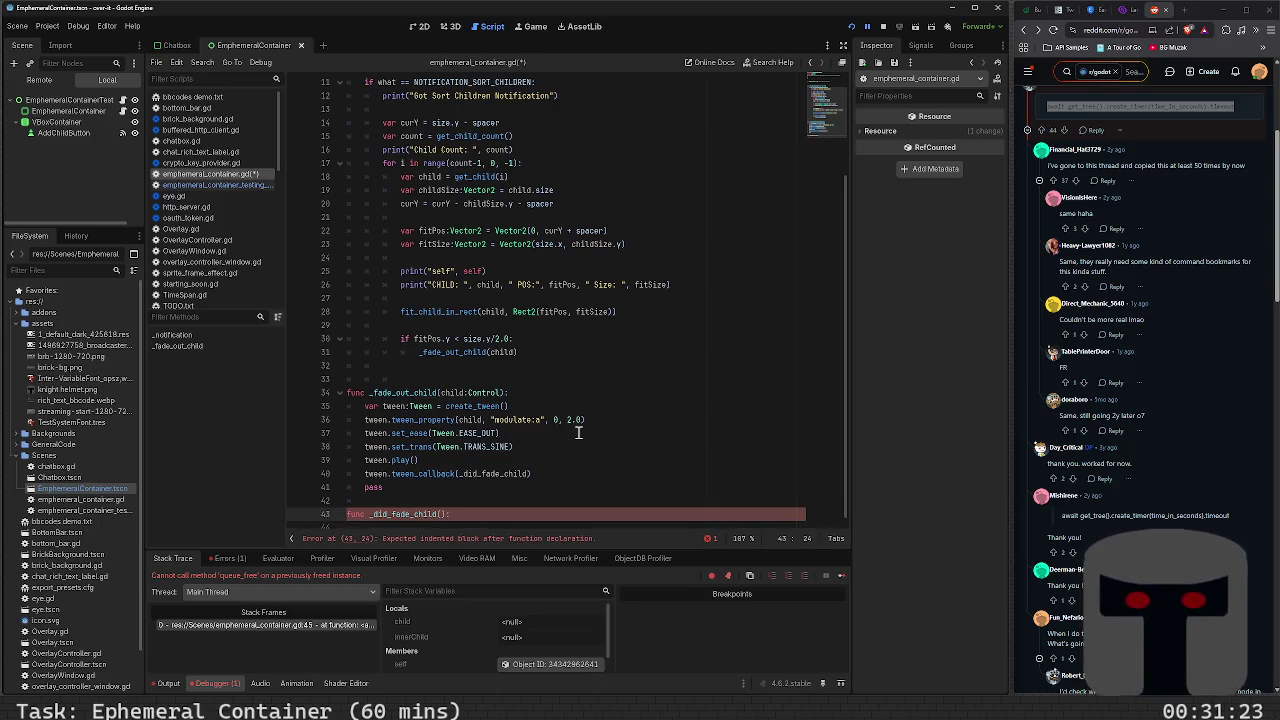
key("Return")
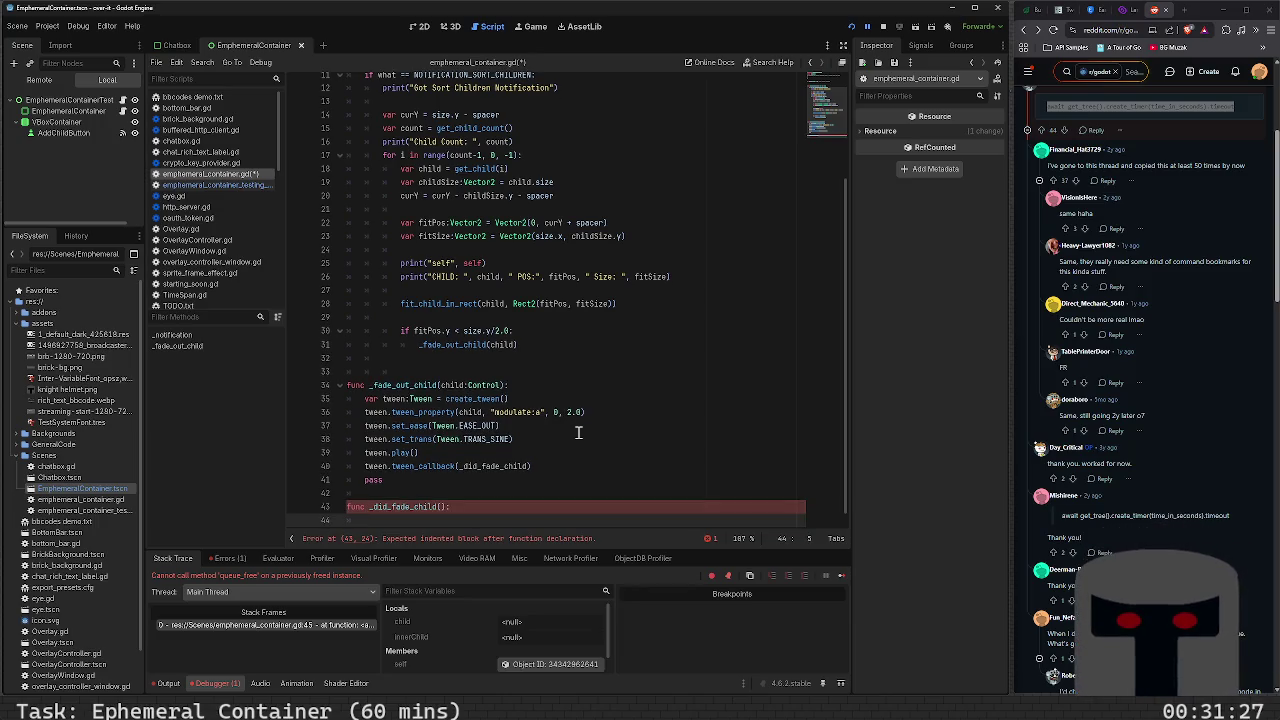
type("get_child")
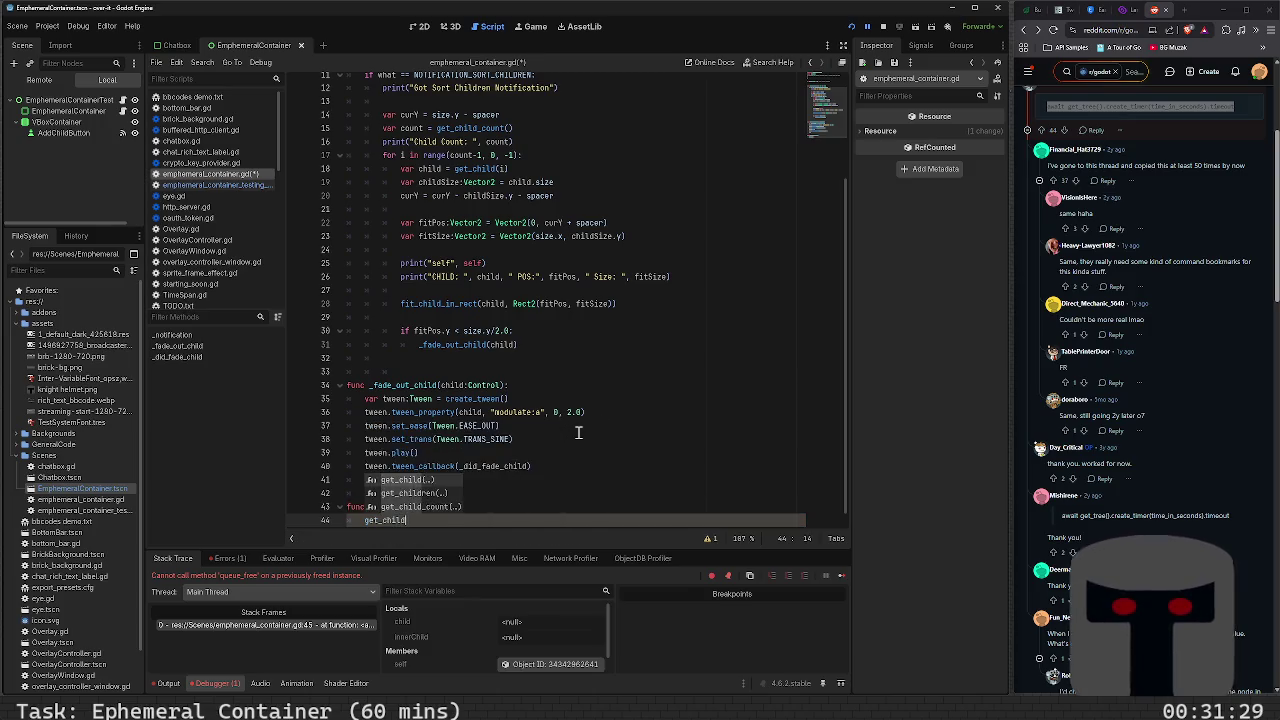
key("Down")
key("Return")
key("Home")
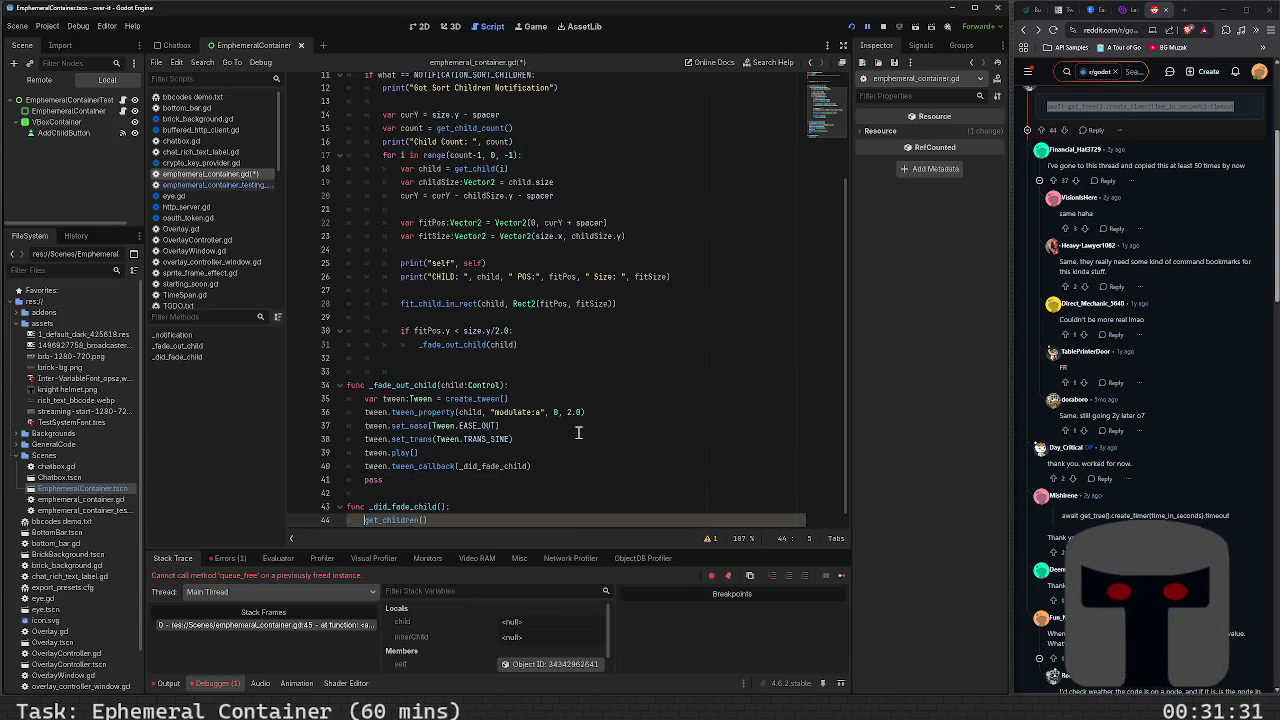
Make it a for c in get_children(): loop that prints c, then run the scene
type("for c in")
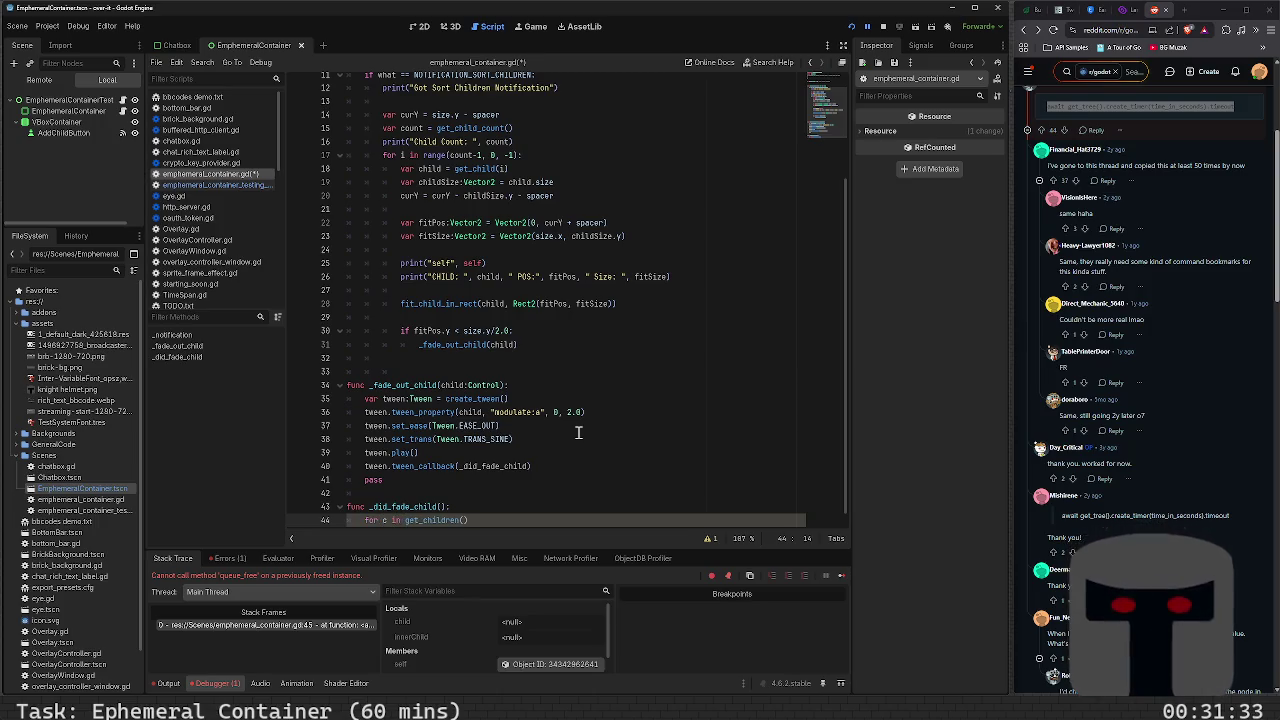
scroll(578, 432, "down", 1)
key("Left")
key("Left")
key("Left")
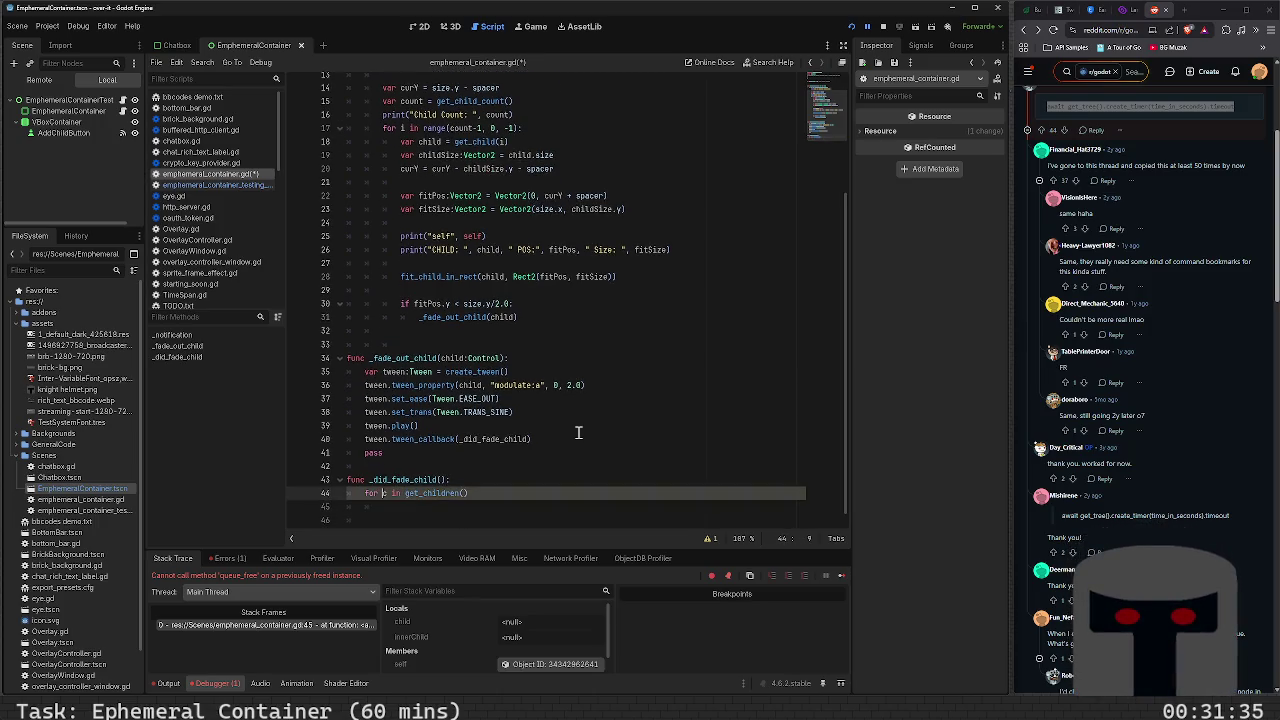
key("End")
type(":")
key("Return")
type("pr")
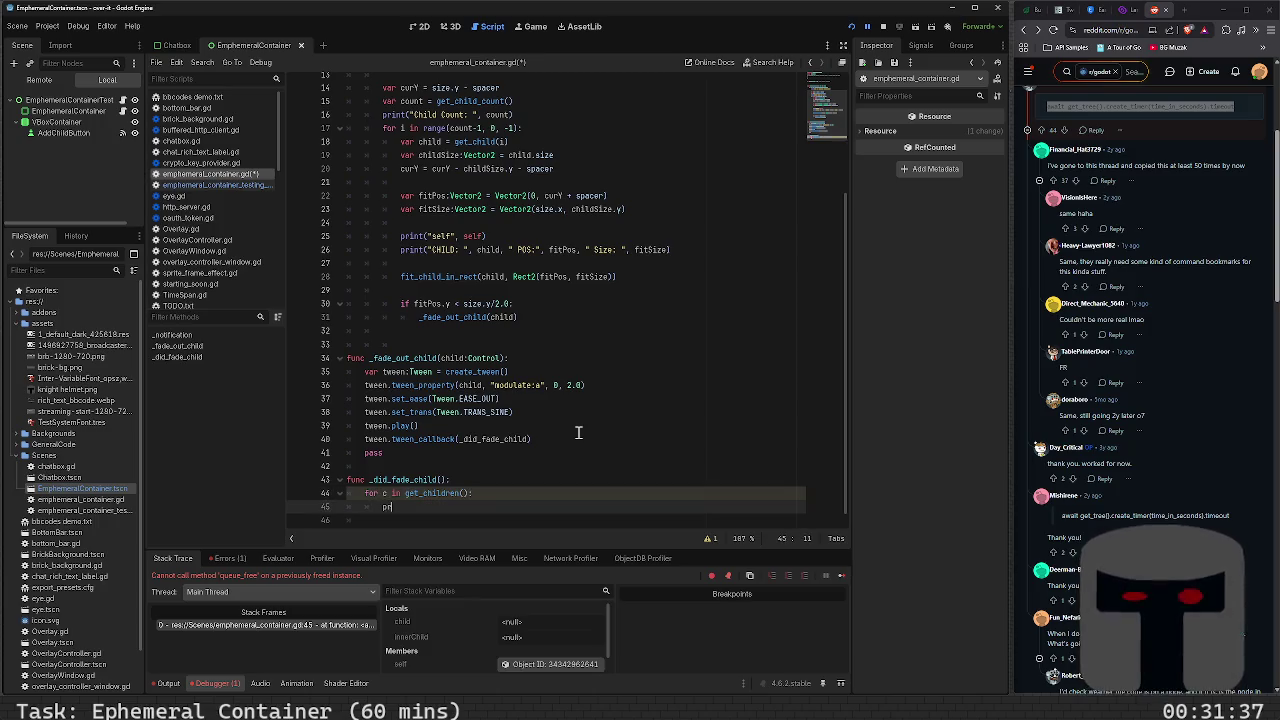
type("int(c)")
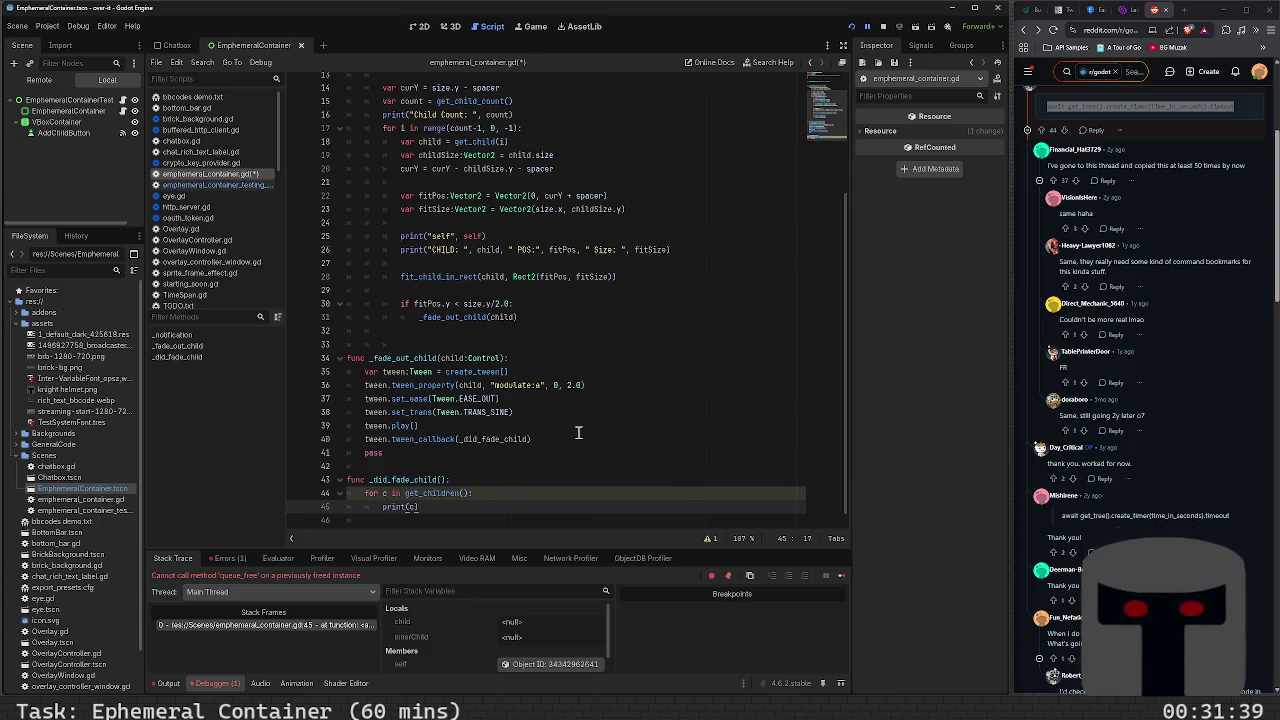
scroll(578, 432, "up", 1)
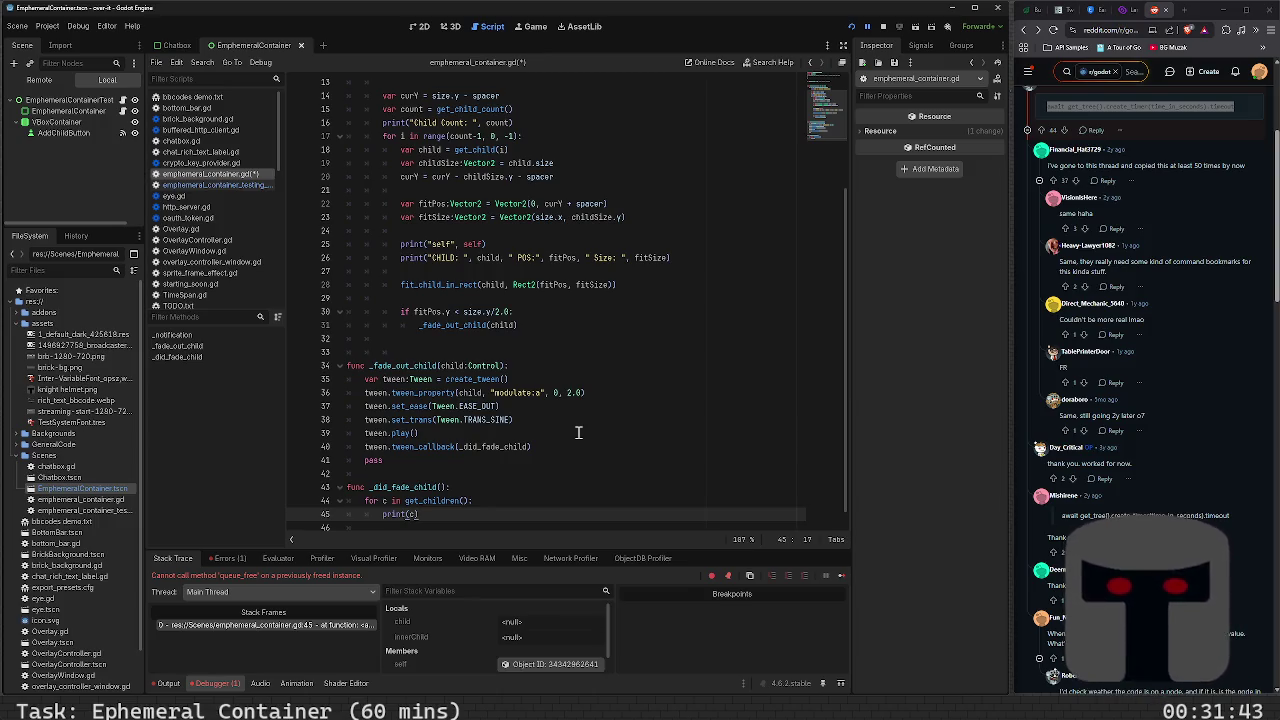
key("F6")
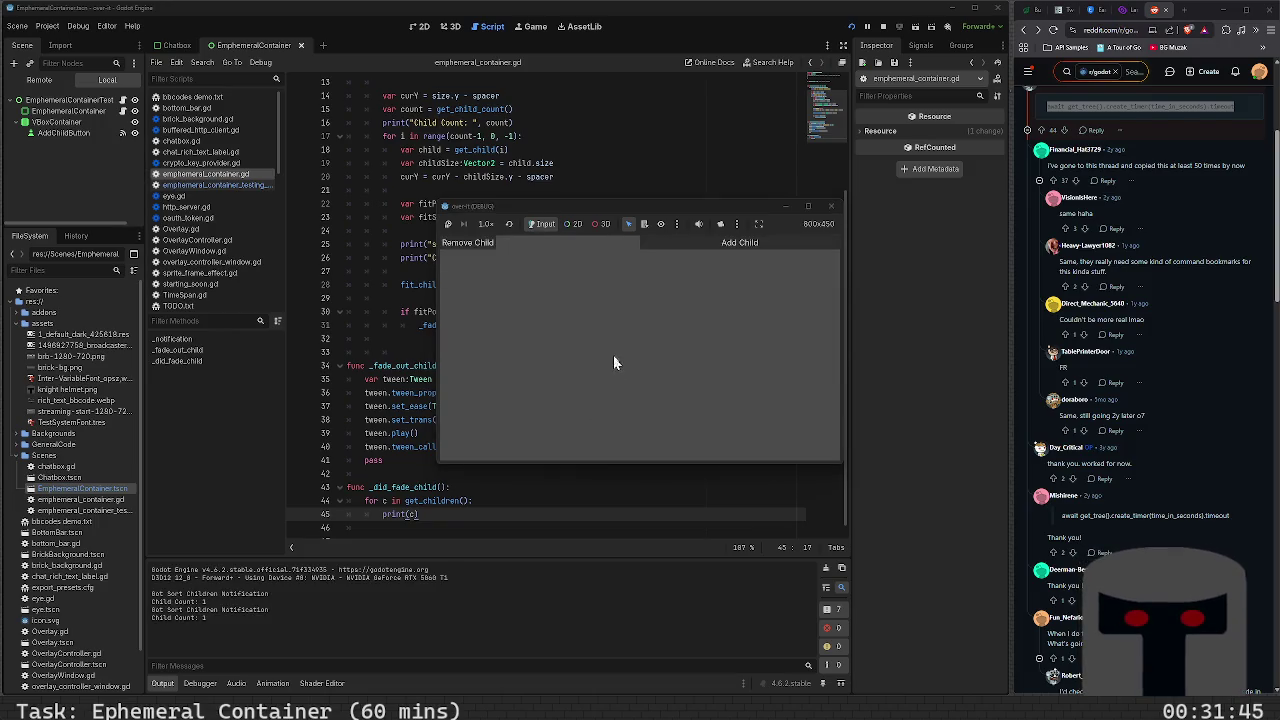
Add children until the container overflows and the top ones fade out, then close the game
left_click(688, 245)
left_click(688, 245)
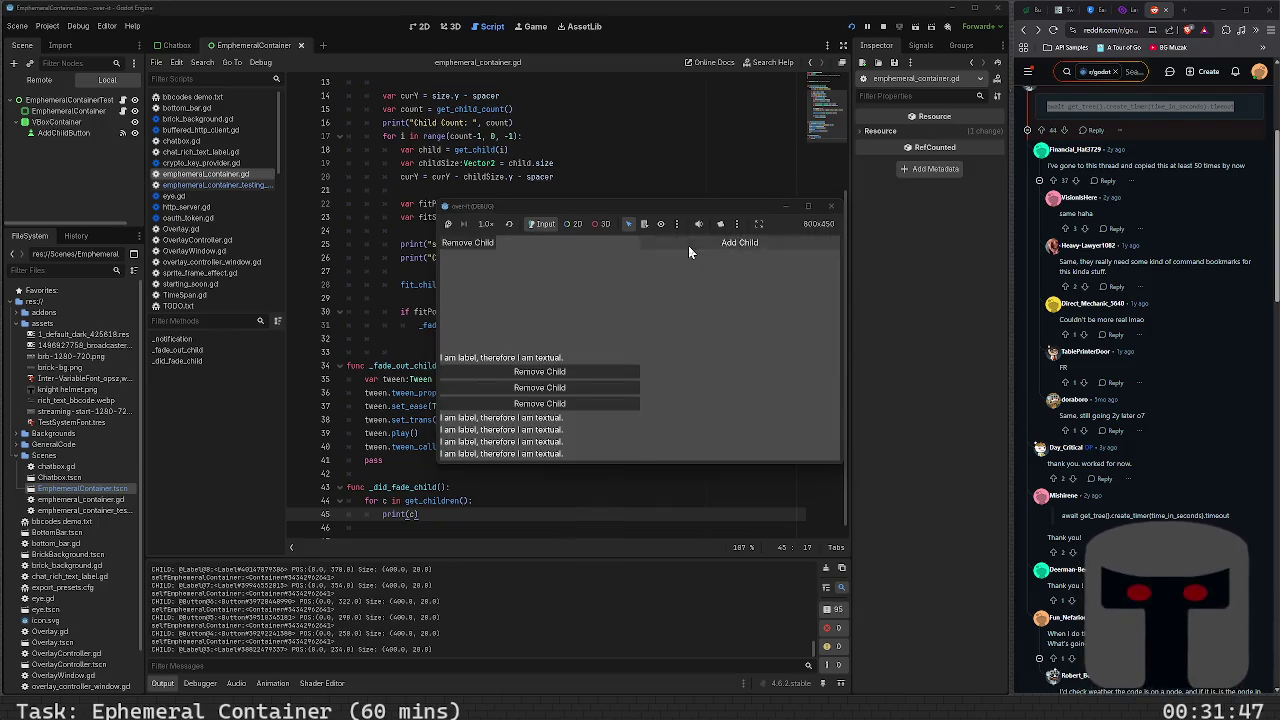
double_click(688, 245)
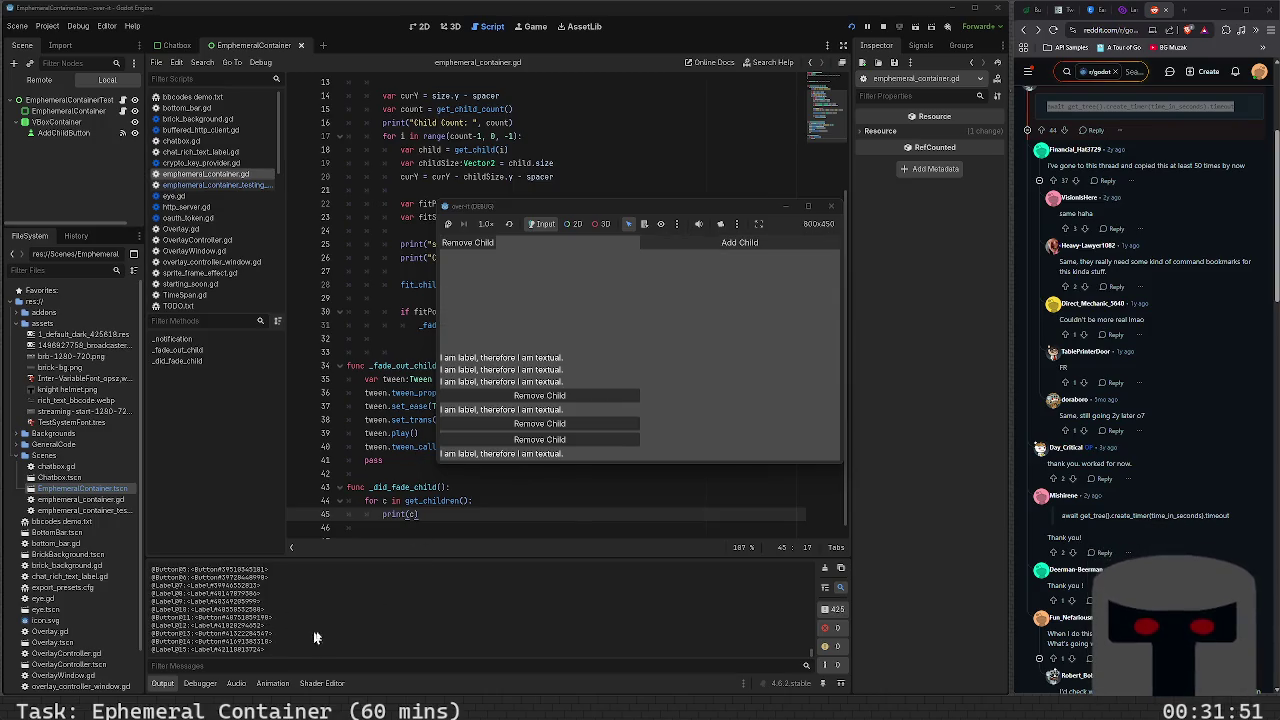
left_click(831, 206)
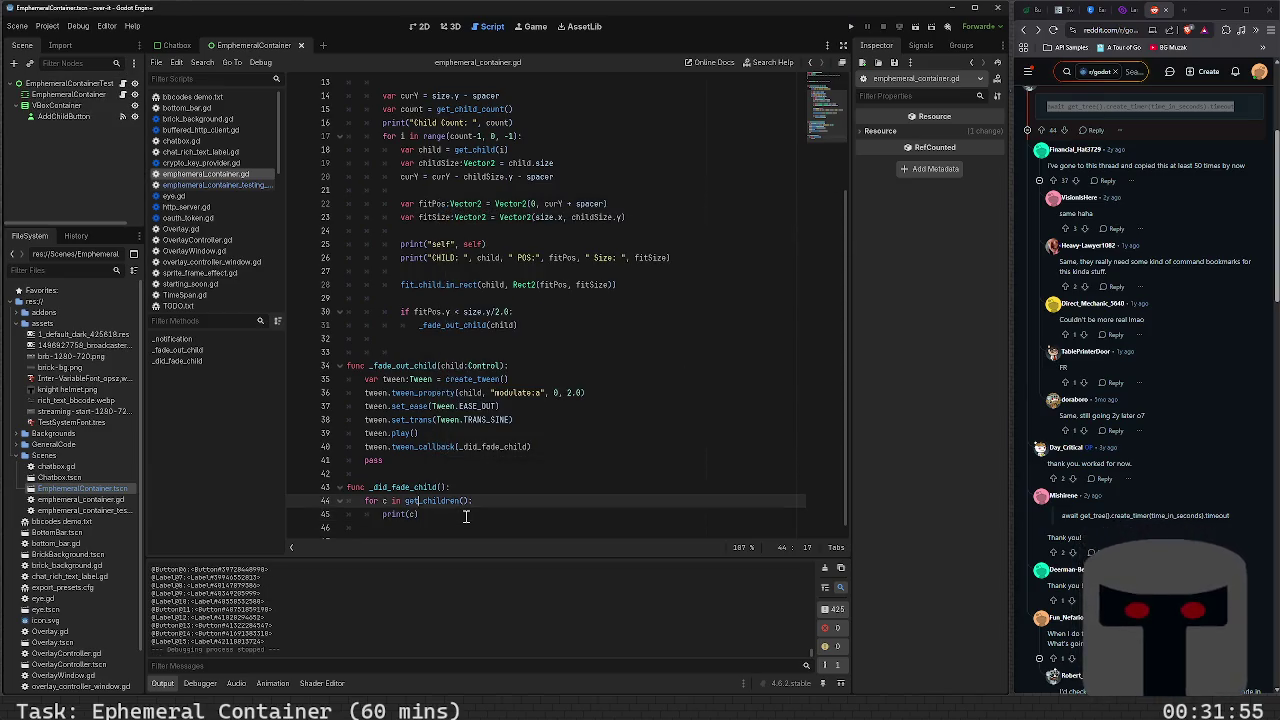
Try c.module and c.alpha above print(c), then clear them, leaving an indented blank line
key("ctrl+shift+Return")
type("c.")
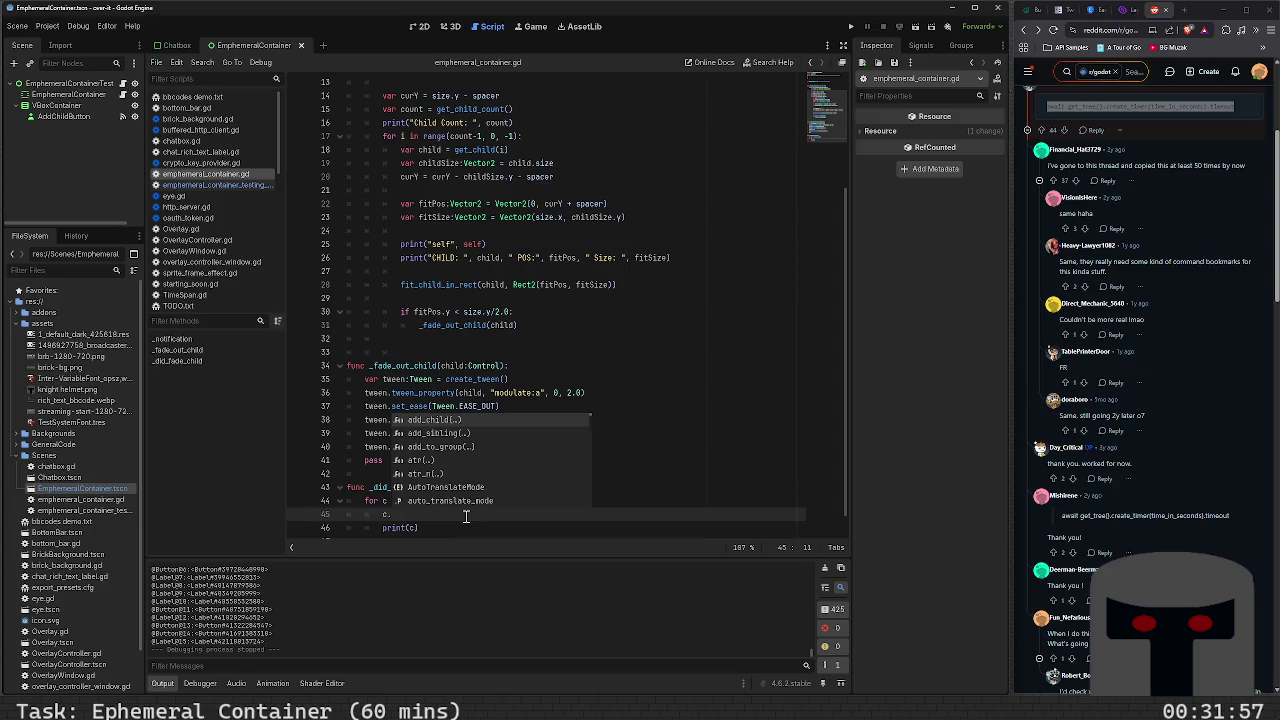
type("module")
key("BackSpace")
key("BackSpace")
key("BackSpace")
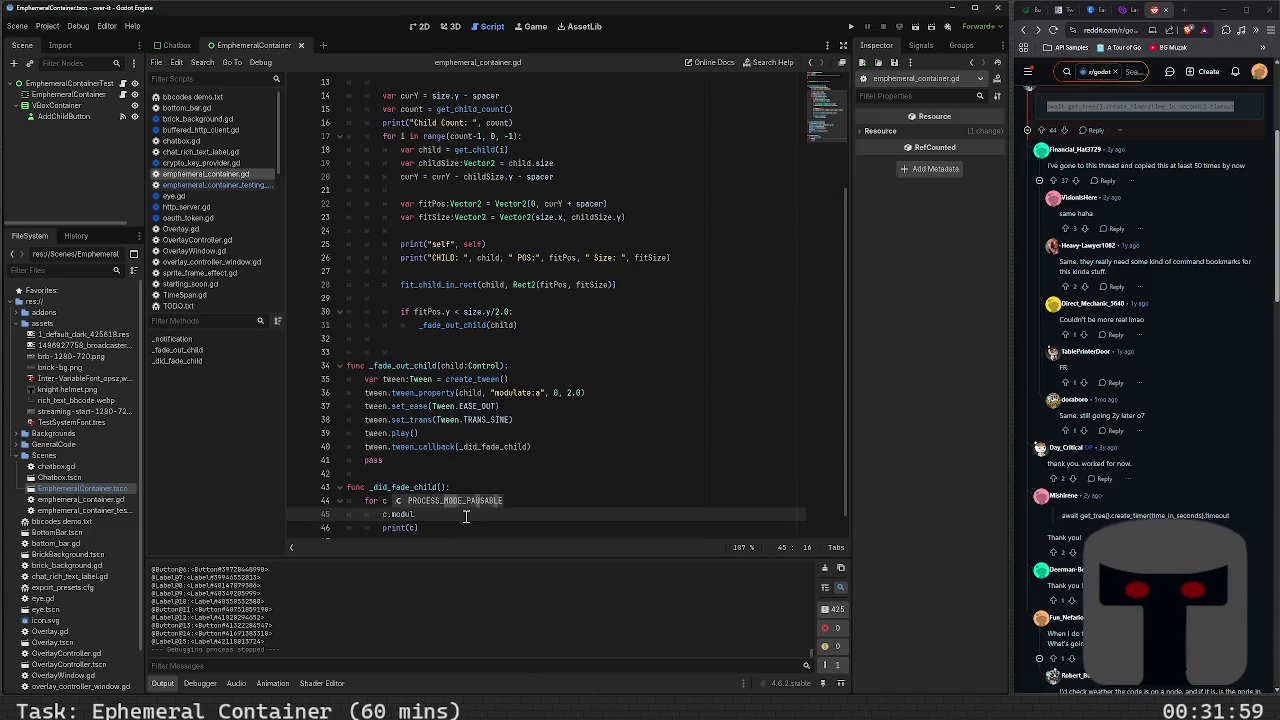
type("a")
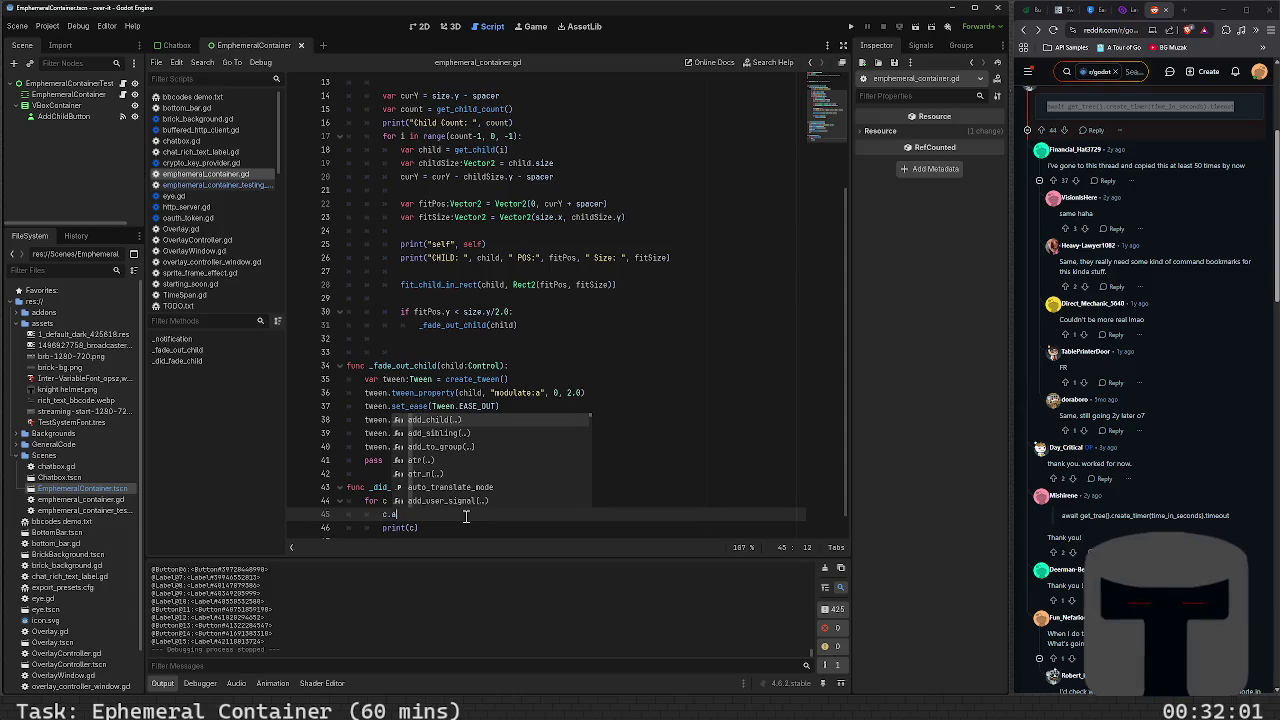
type("lpha")
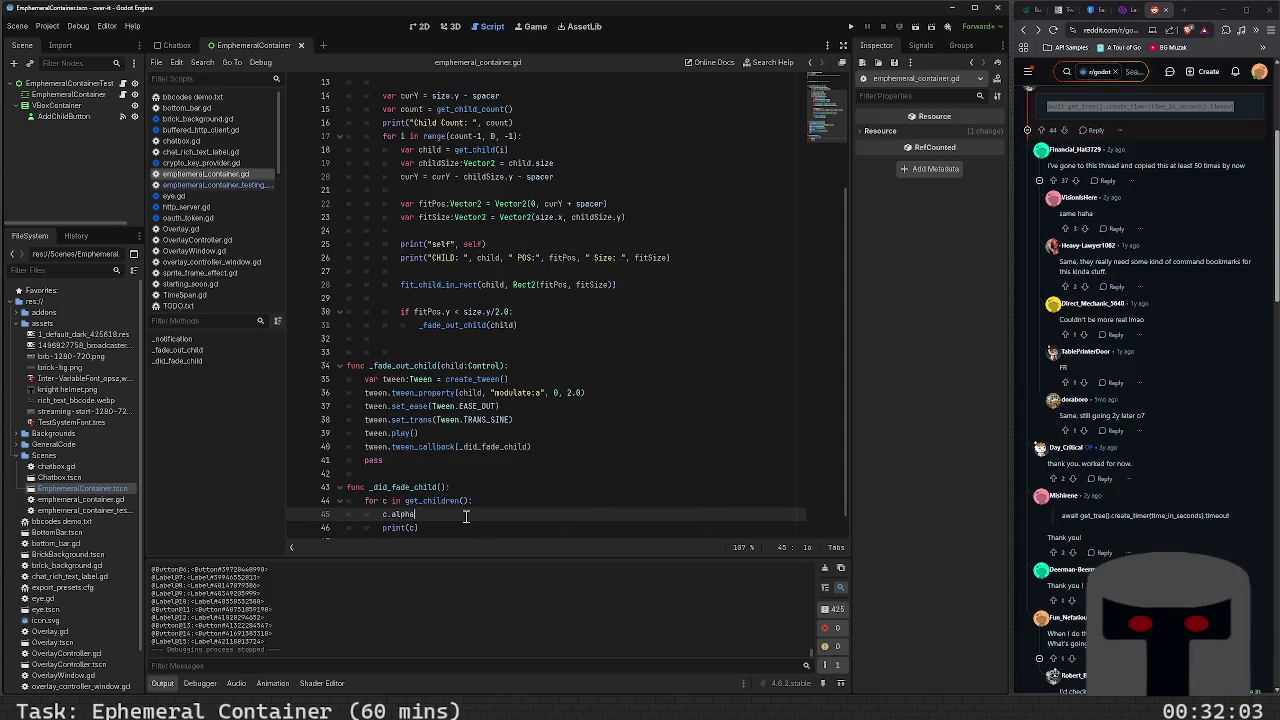
key("BackSpace")
key("BackSpace")
key("BackSpace")
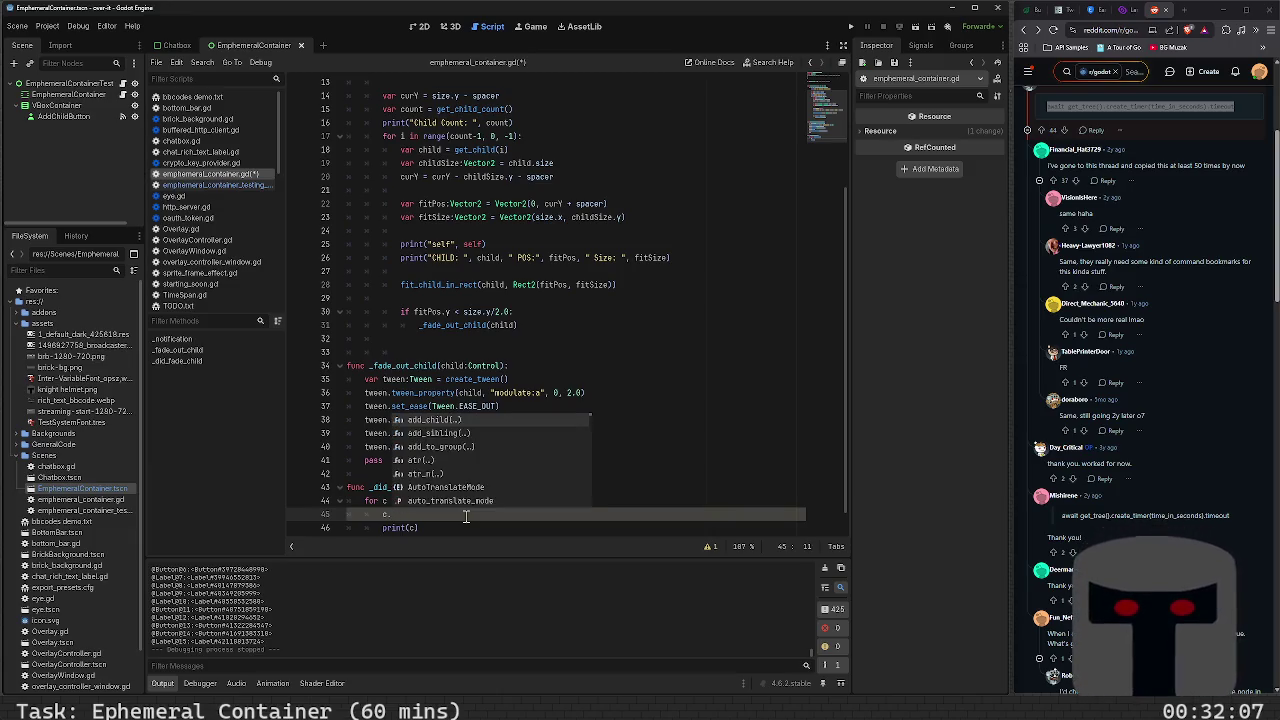
key("ctrl+space")
type("lpha")
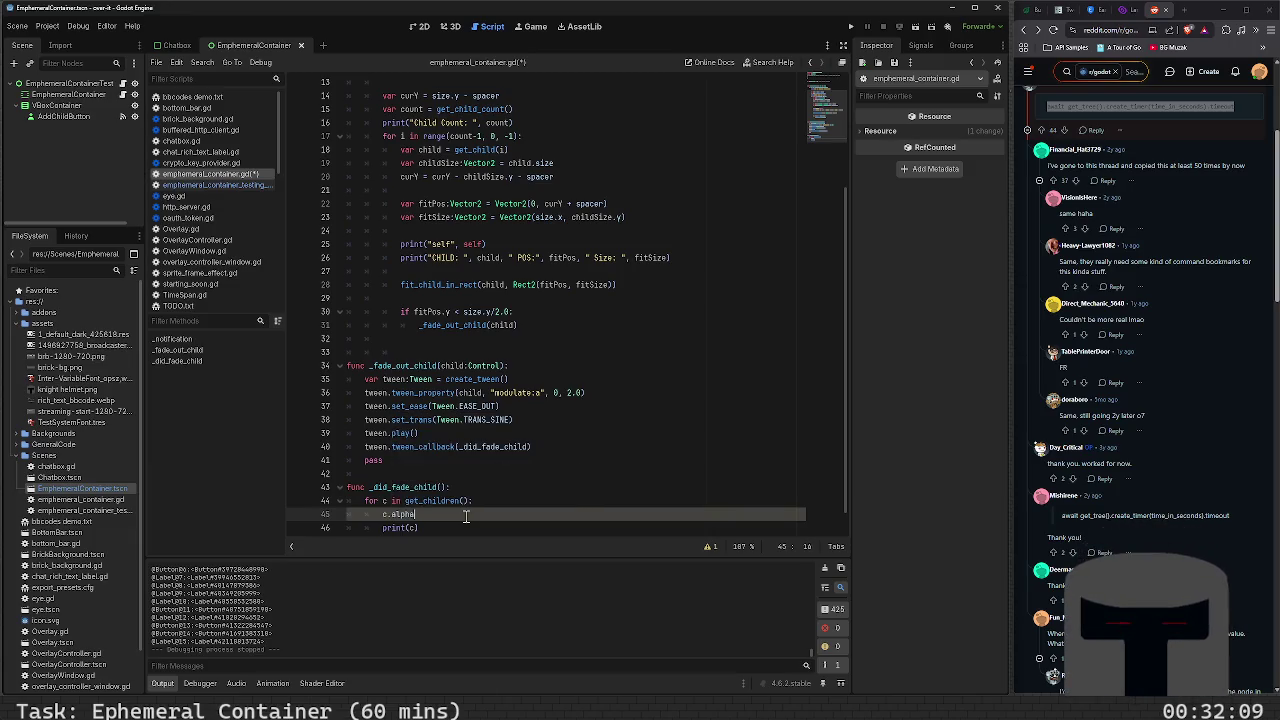
key("BackSpace")
key("BackSpace")
key("BackSpace")
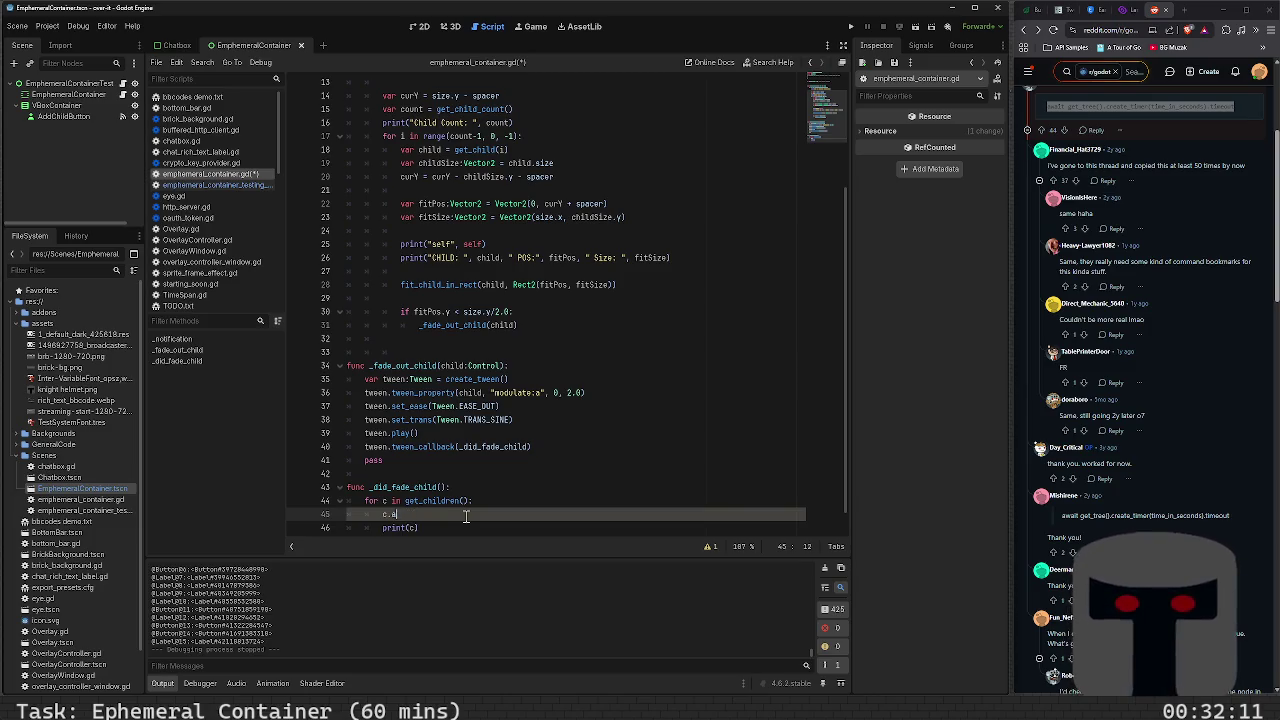
key("Tab")
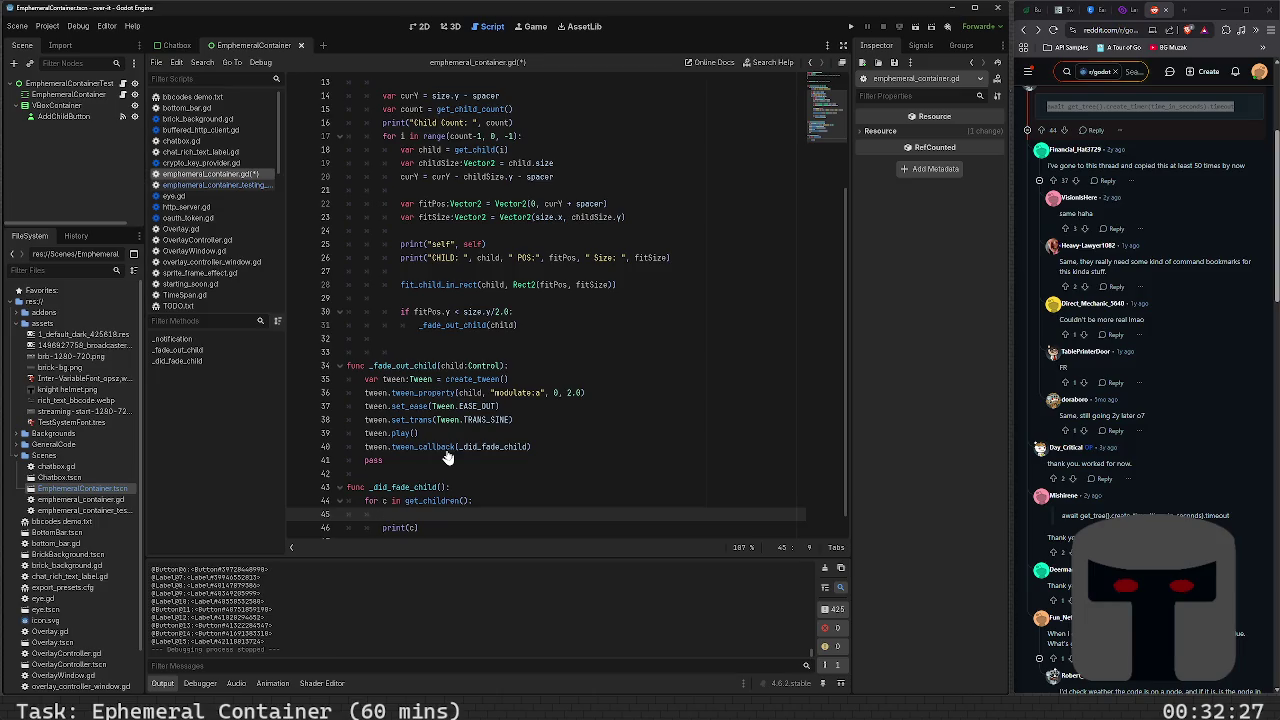
mouse_move(446, 450)
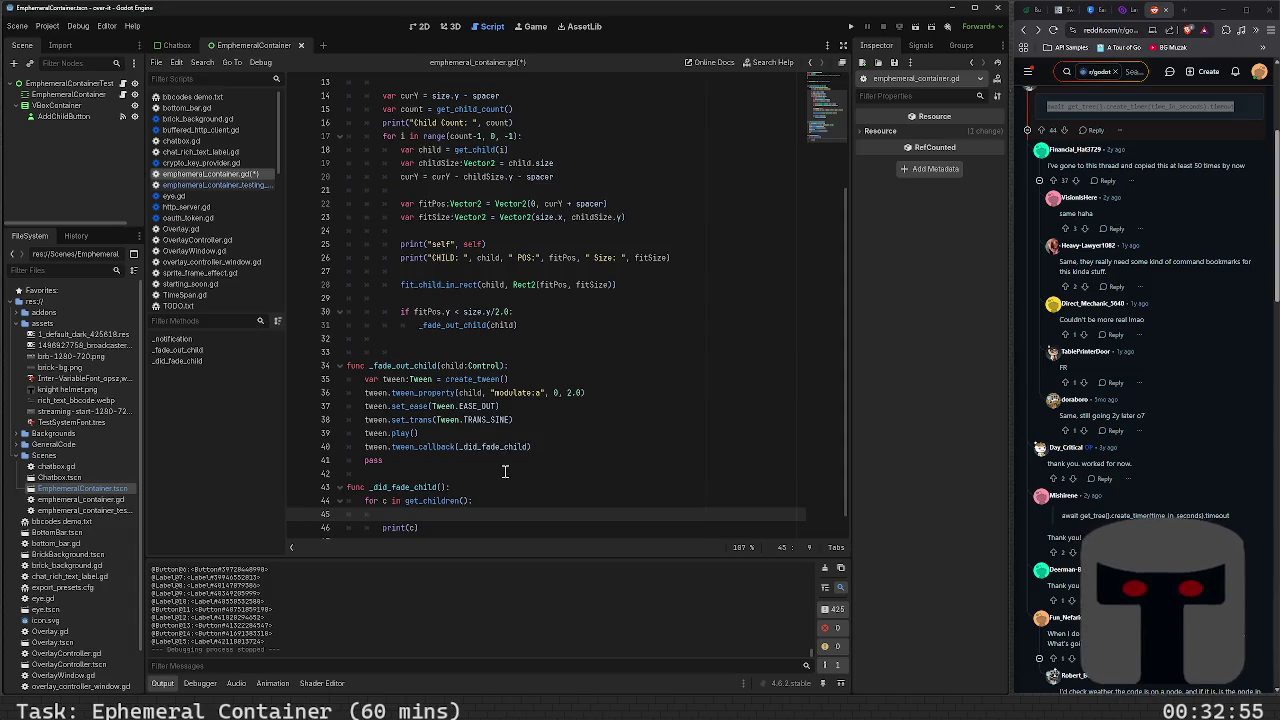
Select and delete the whole _did_fade_child function
key("Down")
key("End")
key("shift+Up")
key("shift+Up")
key("shift+Up")
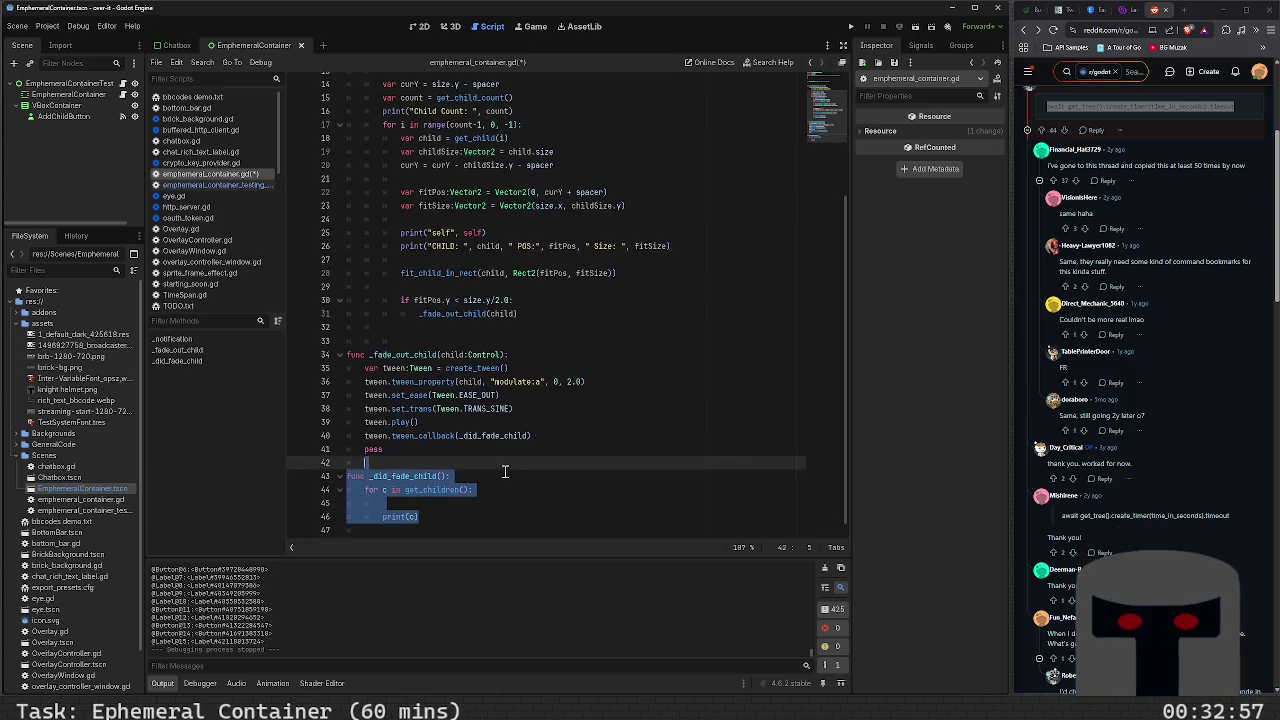
key("shift+Up")
key("BackSpace")
key("Up")
Place the caret just after fitSize on the fit_child_in_rect line
key("Up")
key("Up")
key("Up")
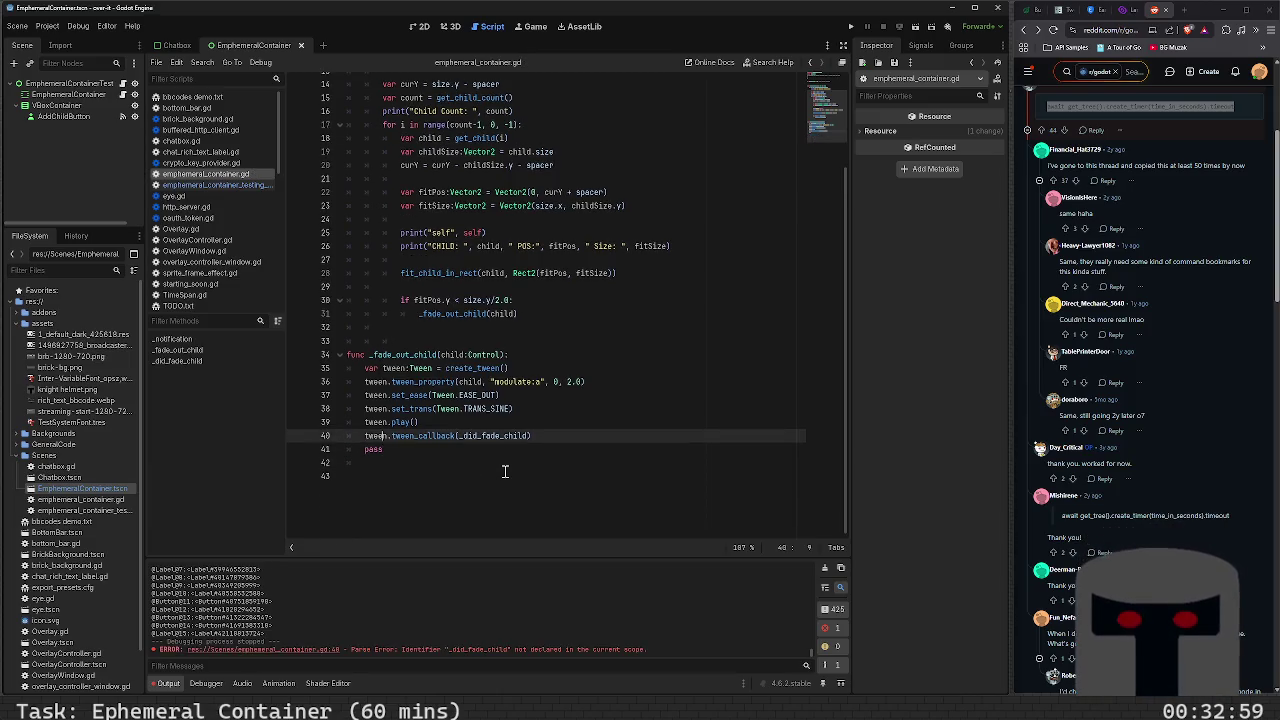
key("Up")
key("Up")
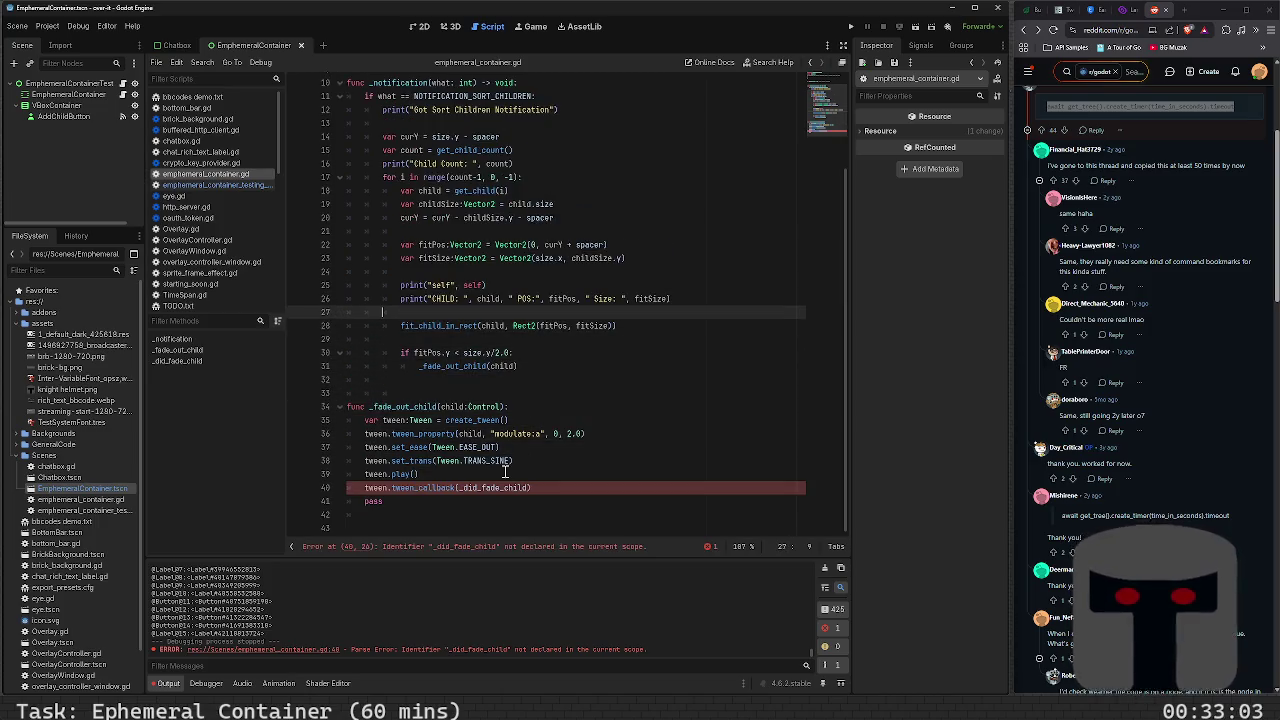
key("Down")
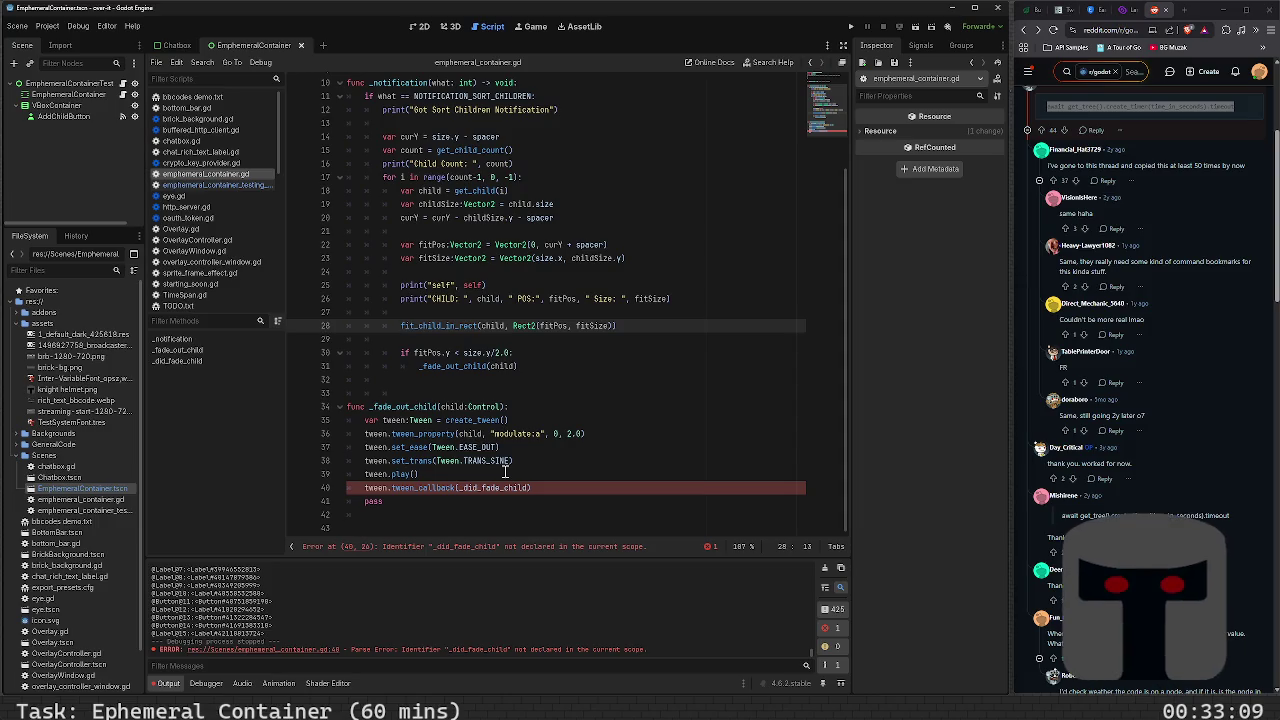
key("End")
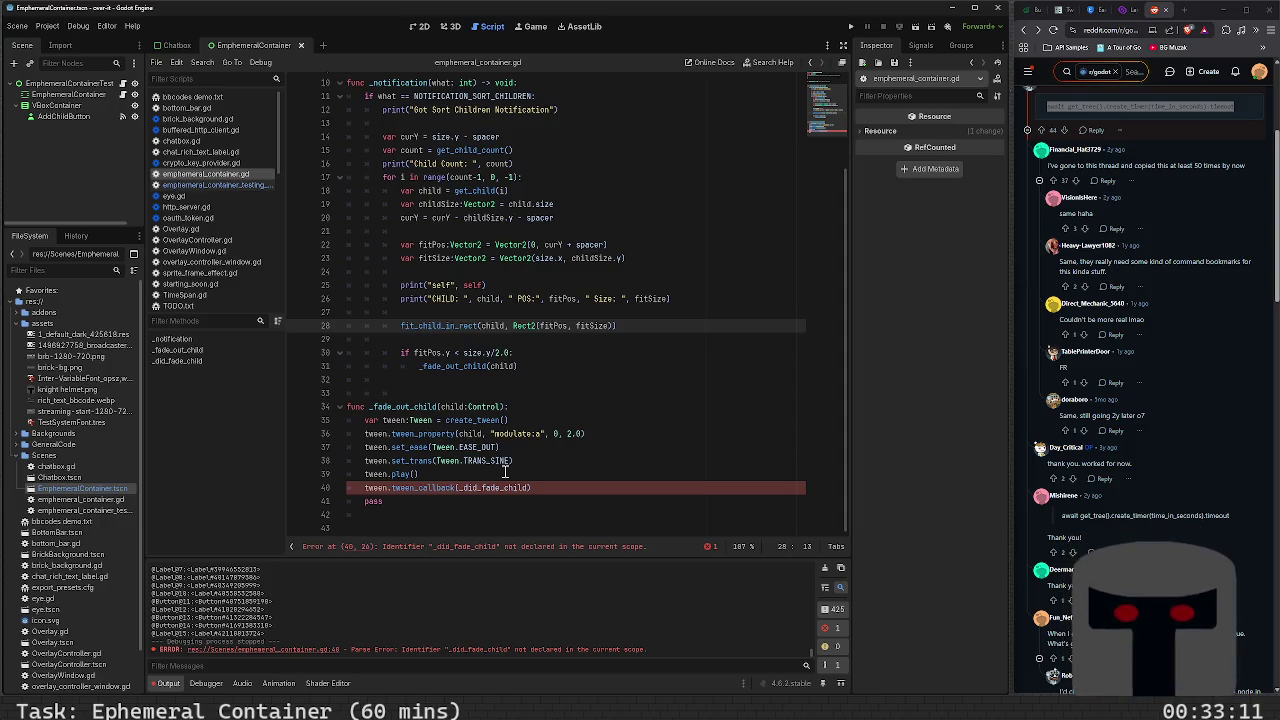
key("Left")
key("Left")
key("Left")
key("Right")
key("Right")
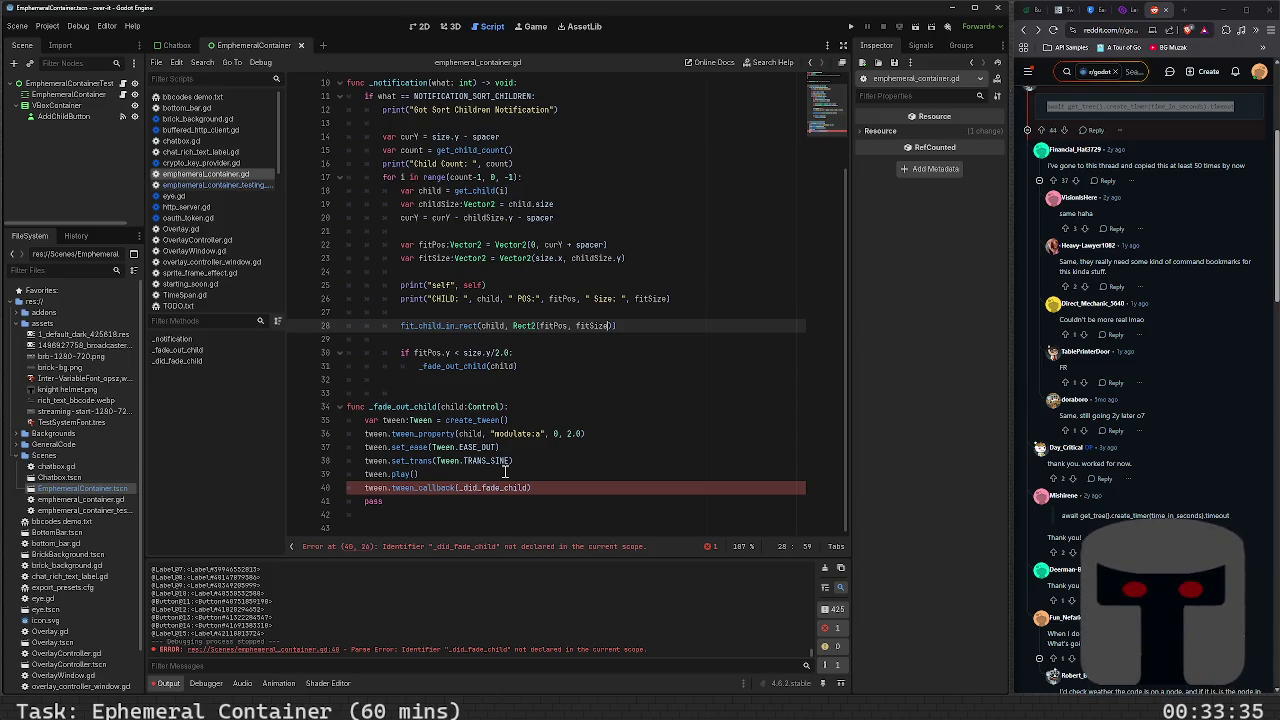
Replace _did_fade_child with child.queue_free in the tween_callback on line 40
left_click(576, 484)
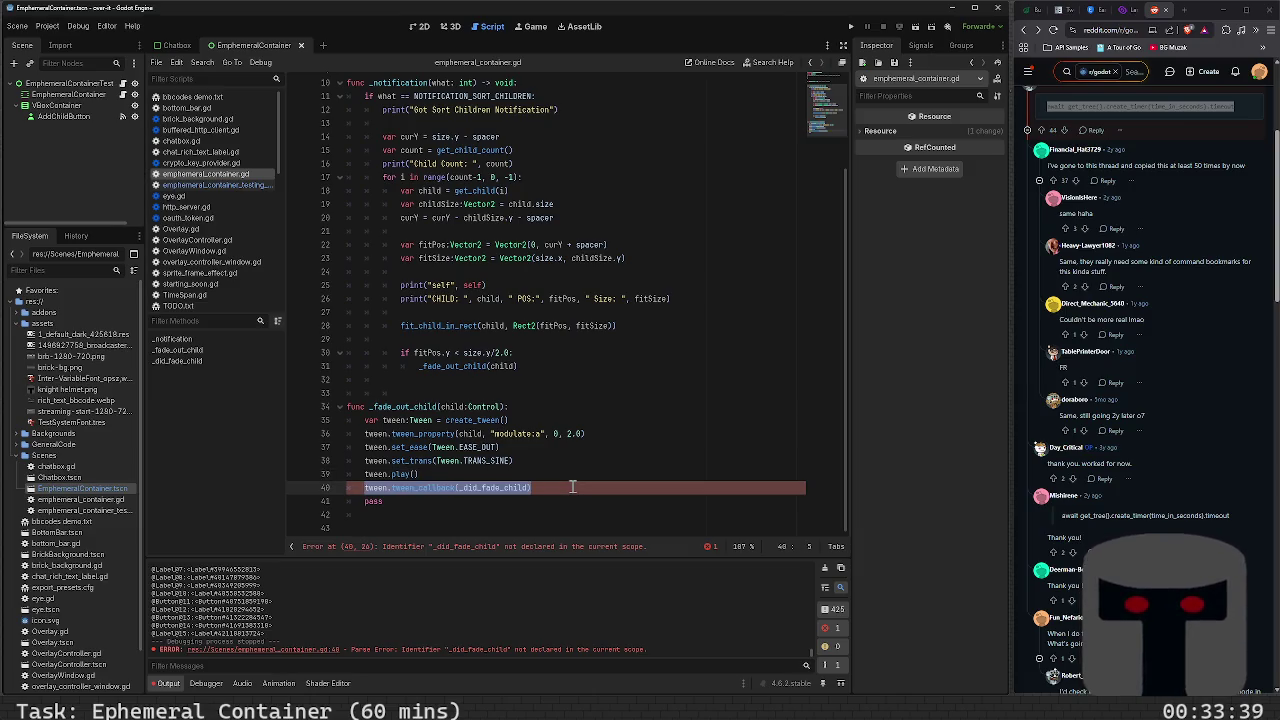
key("Down")
key("Up")
key("shift+Left")
key("shift+Left")
key("shift+Left")
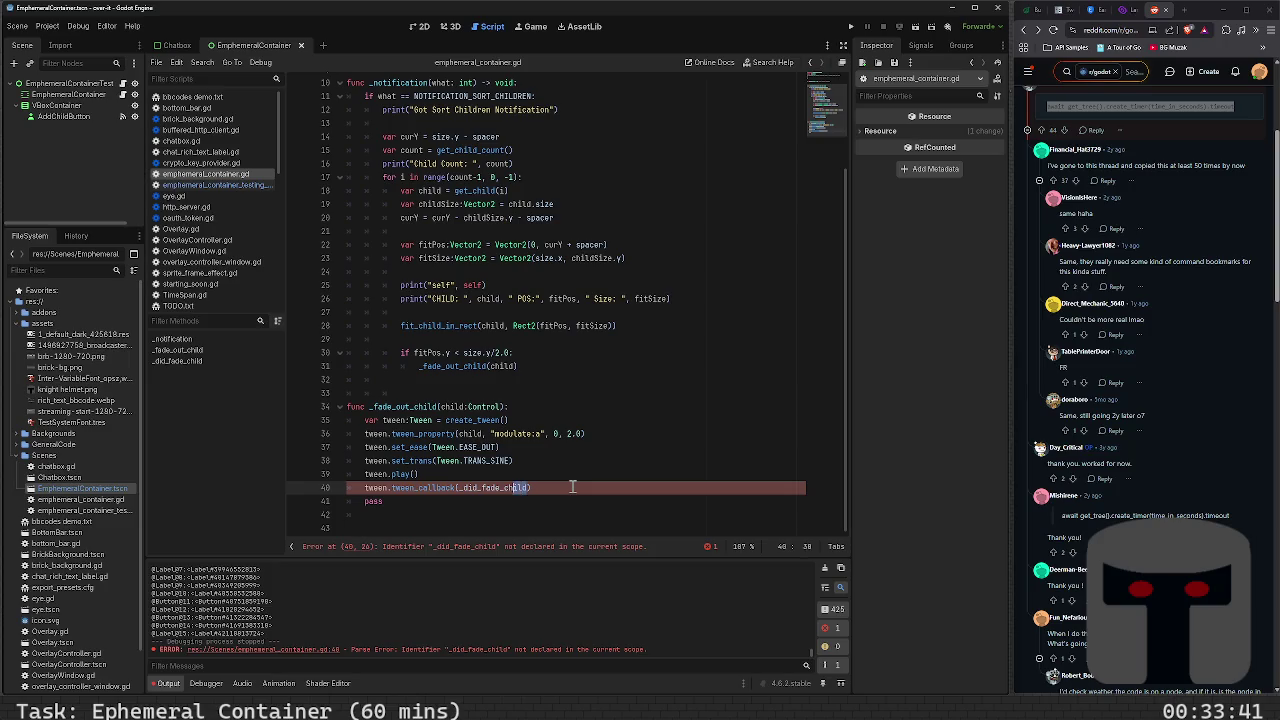
key("shift+Left")
type("child.que")
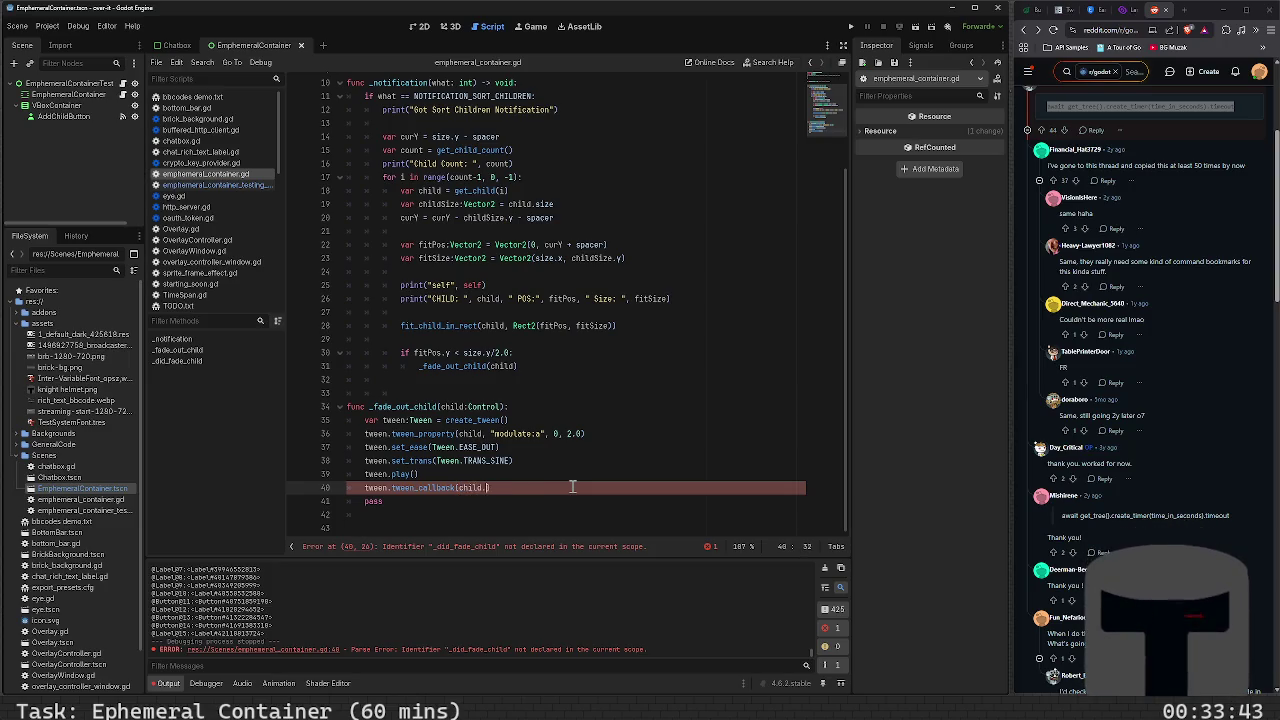
type("ue_free")
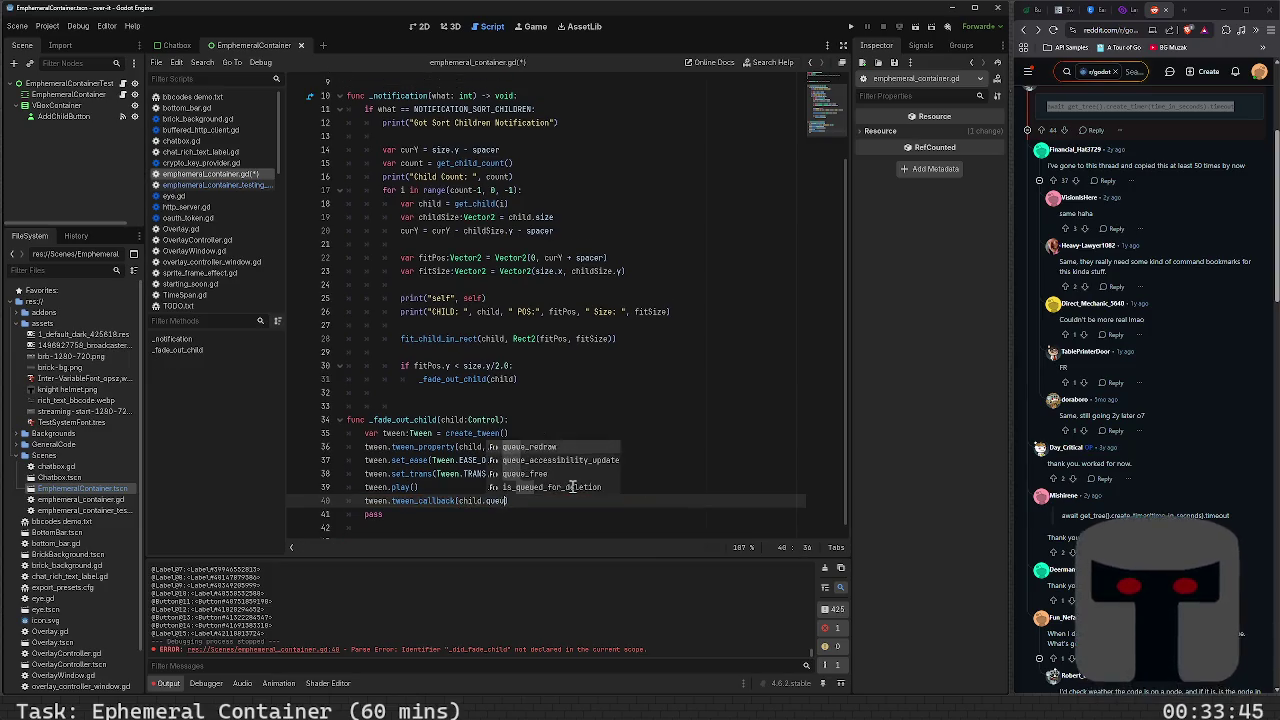
Save the script with Ctrl+S
key("ctrl+s")
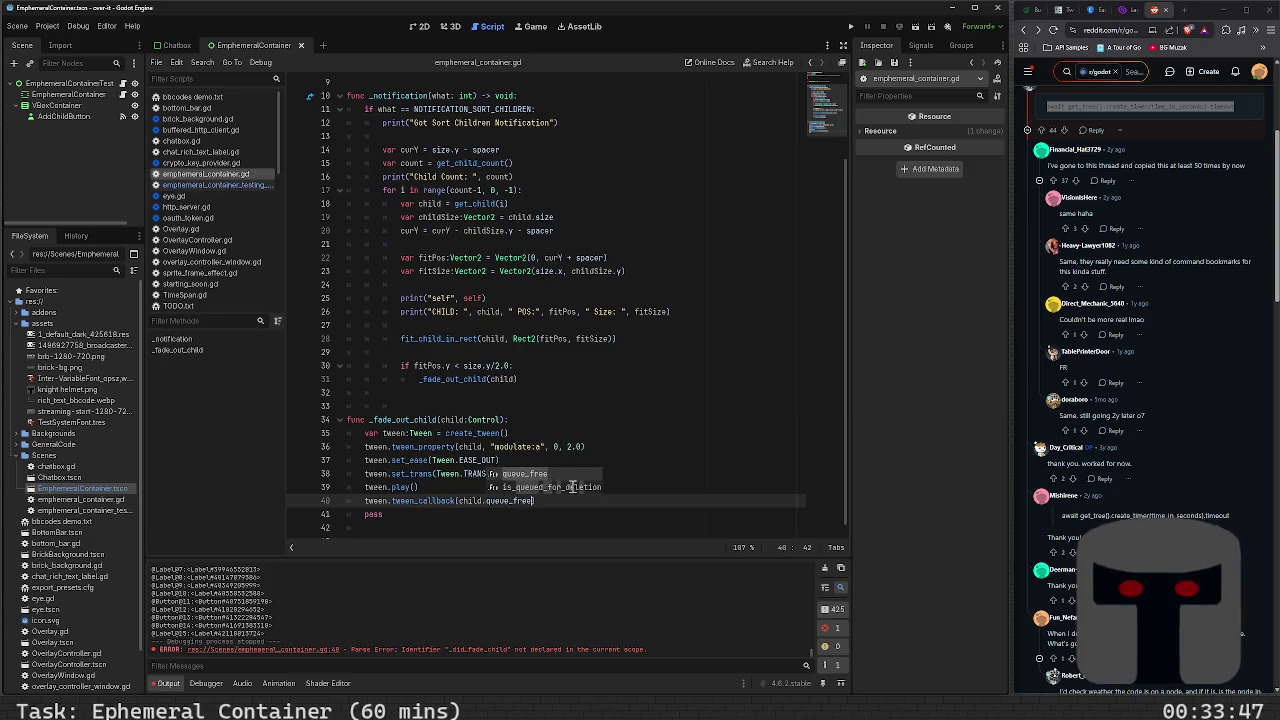
key("Escape")
key("Up")
key("Up")
key("Up")
key("Up")
key("Up")
key("Up")
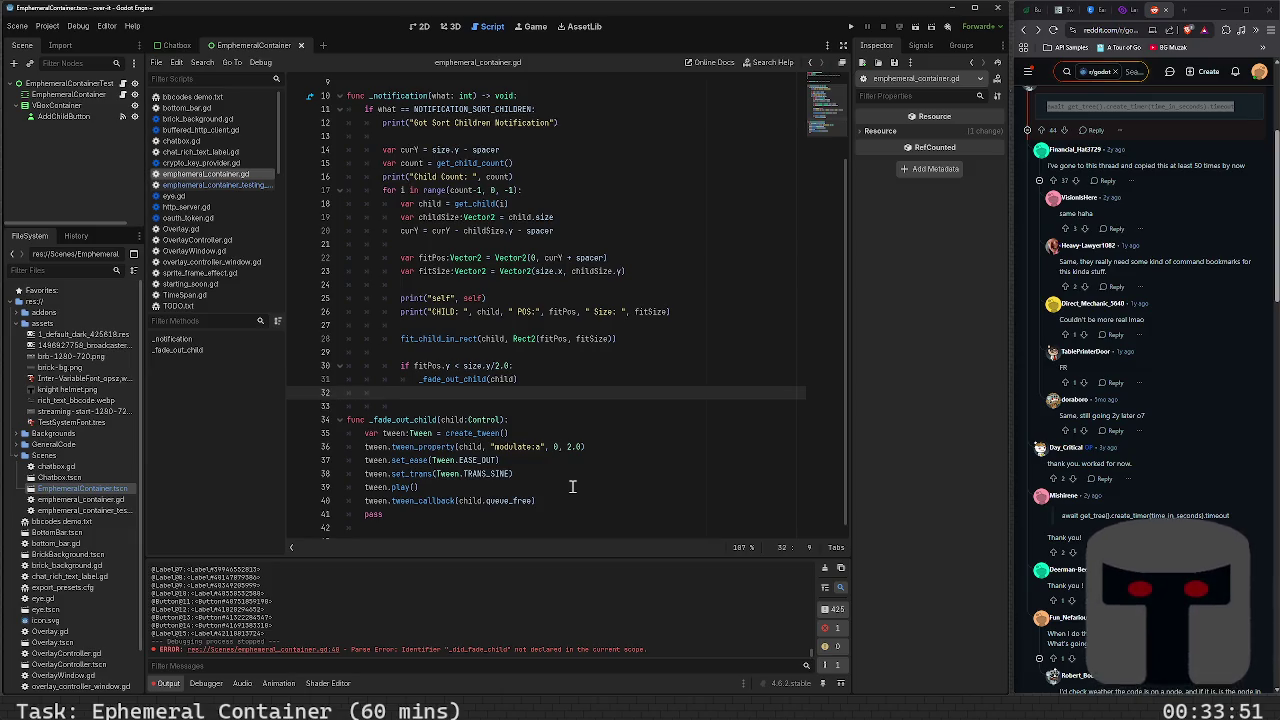
key("Down")
key("Down")
key("Down")
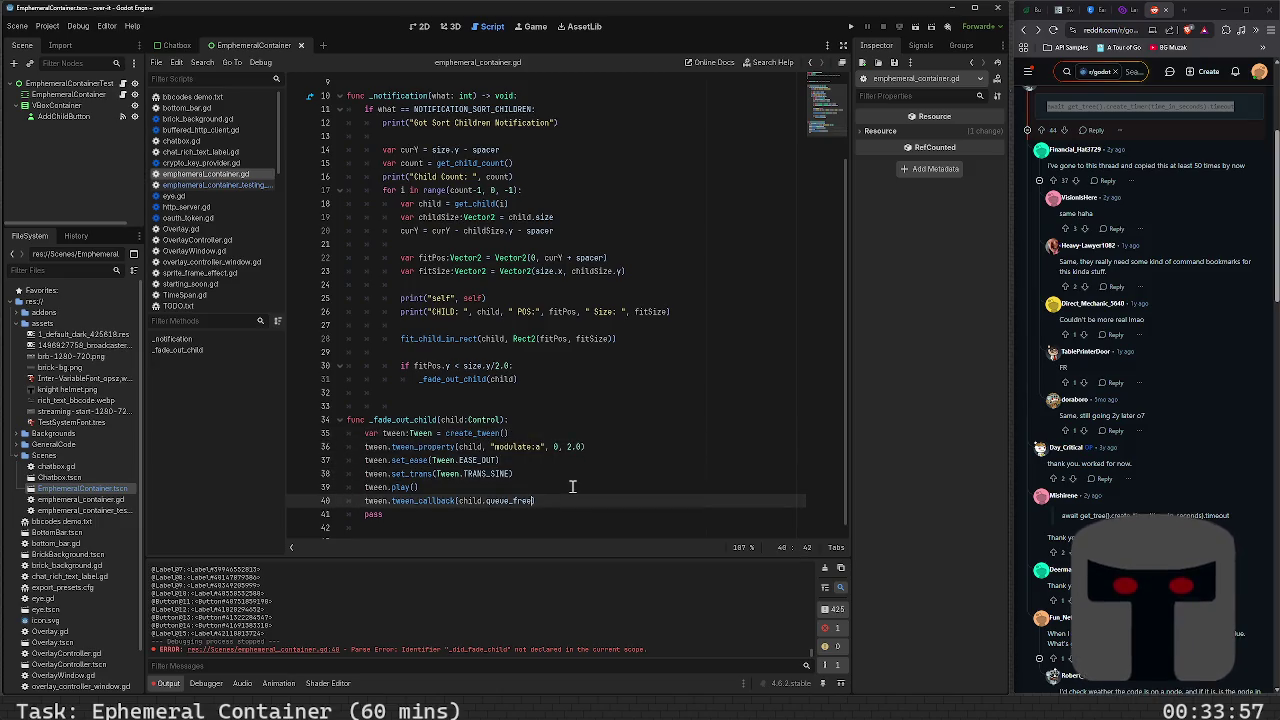
key("Up")
key("Up")
key("Up")
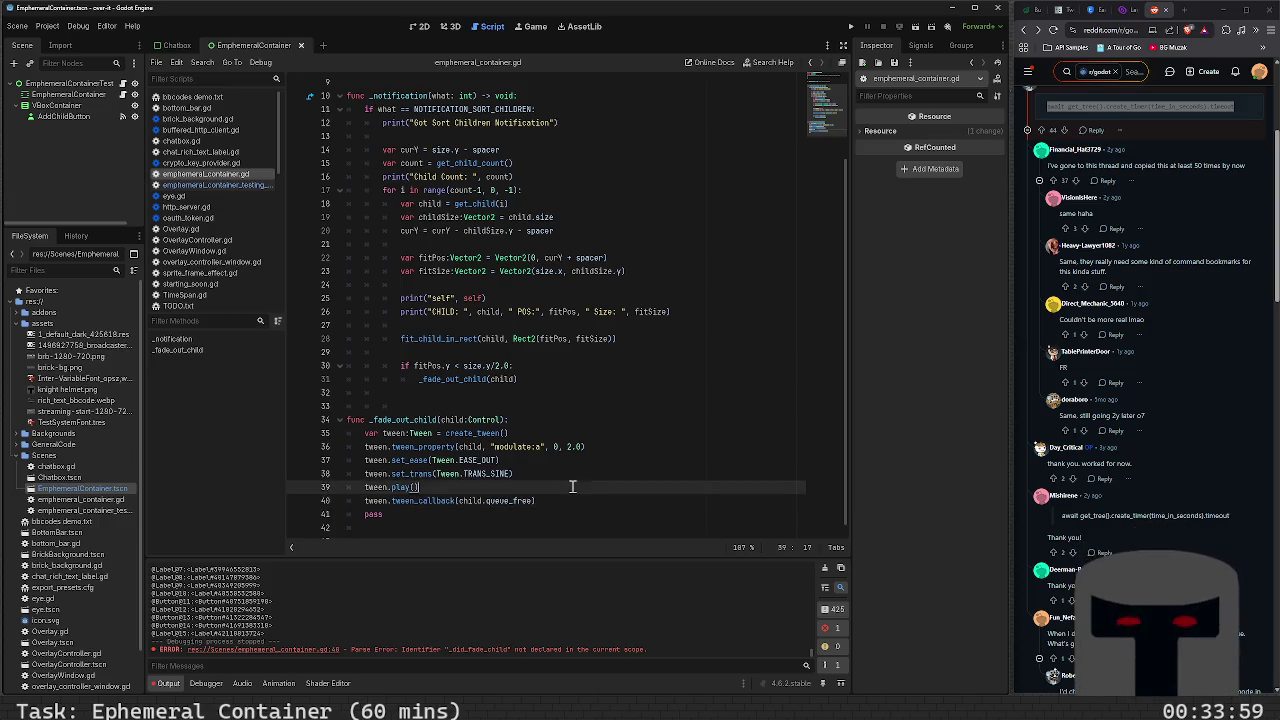
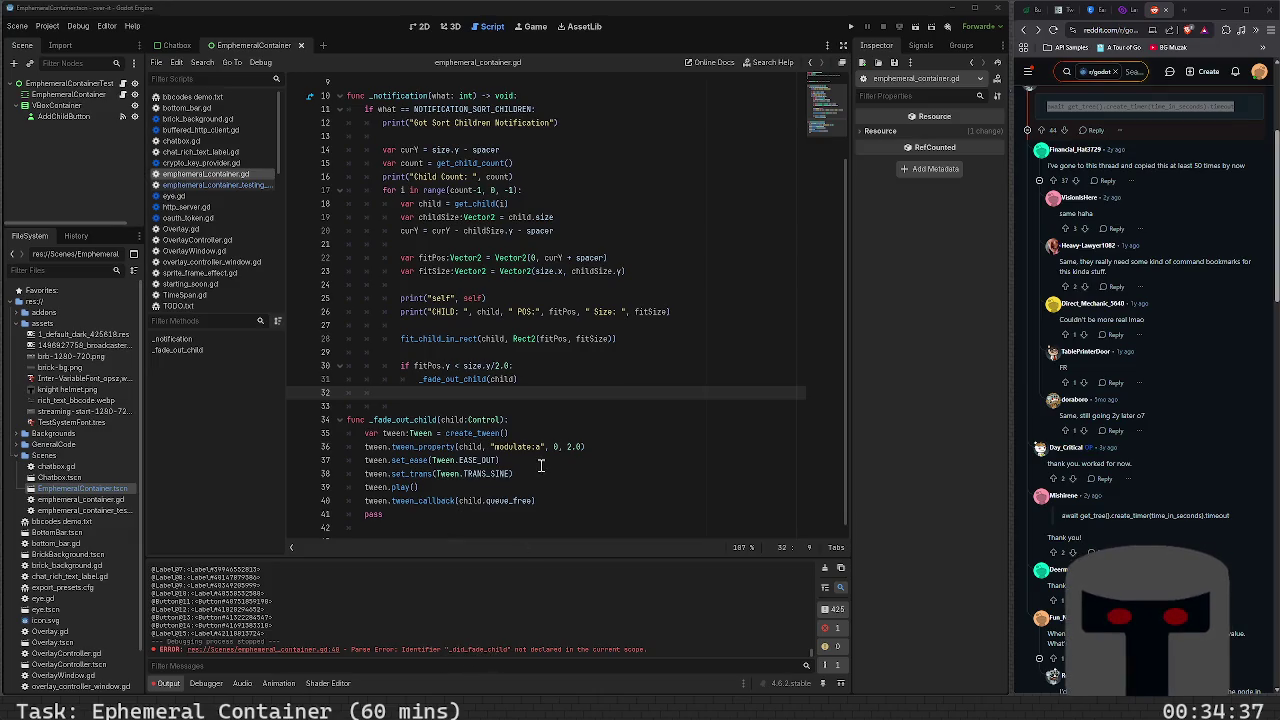
Delete the leftover pass from _fade_out_child, plus the empty line and stray indentation on line 29
scroll(540, 465, "down", 1)
left_click(430, 491)
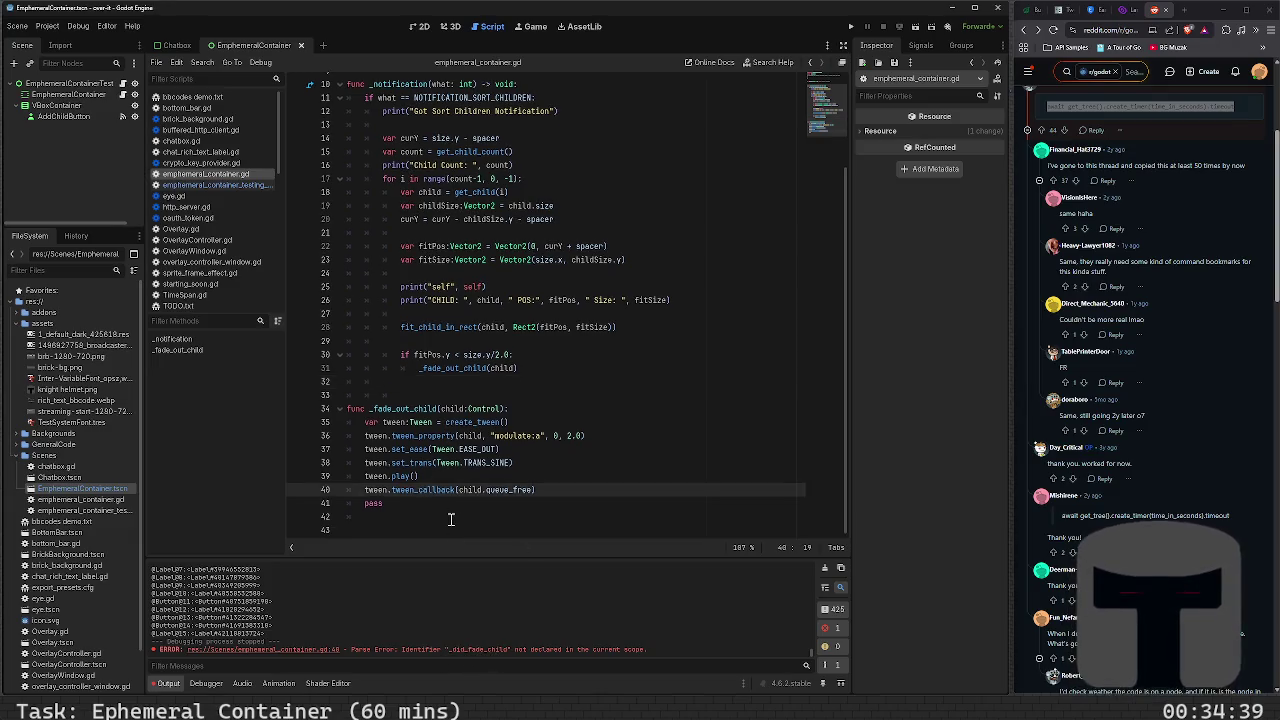
key("Down")
key("End")
key("BackSpace")
key("BackSpace")
key("BackSpace")
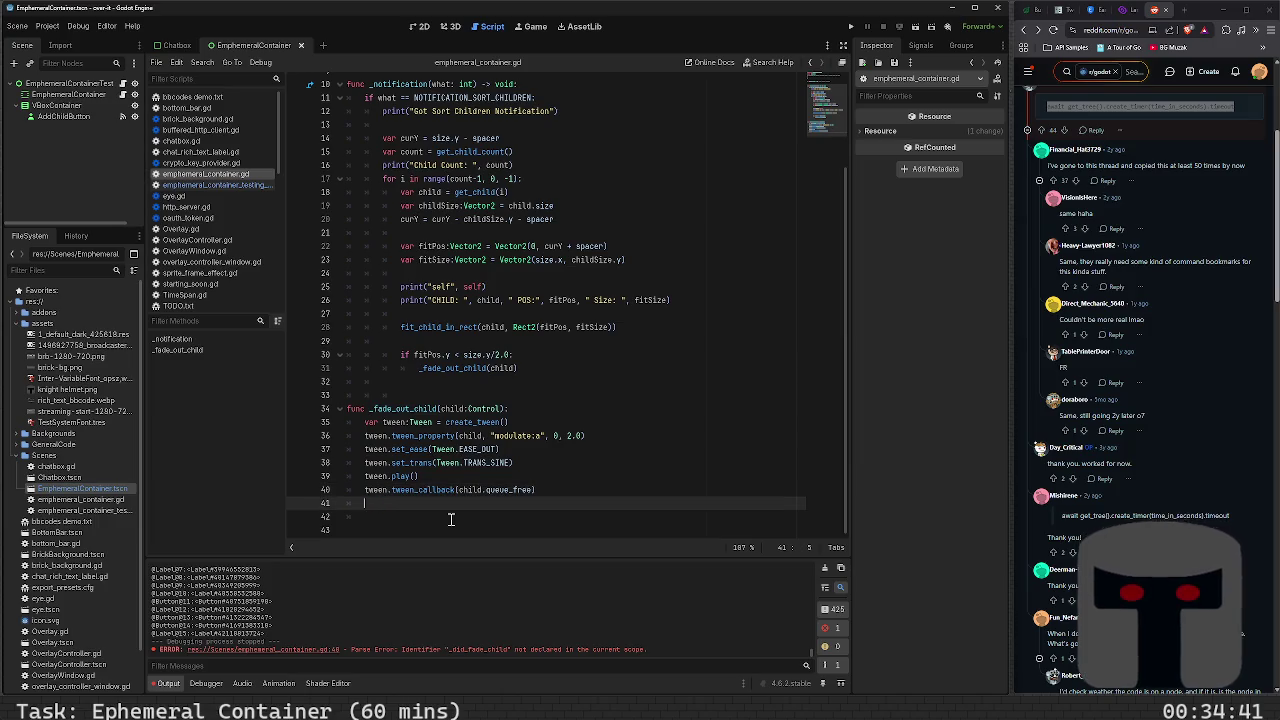
key("BackSpace")
key("Up")
key("Up")
key("Up")
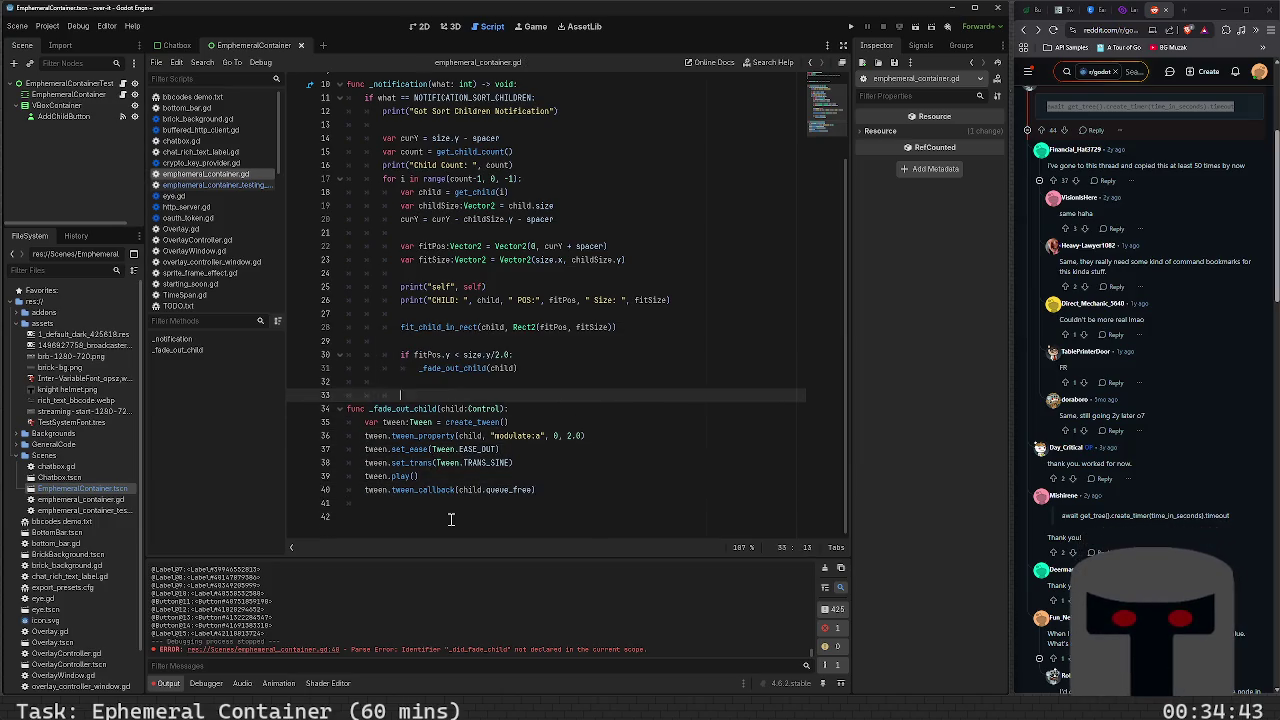
key("Down")
key("Down")
key("Up")
key("Up")
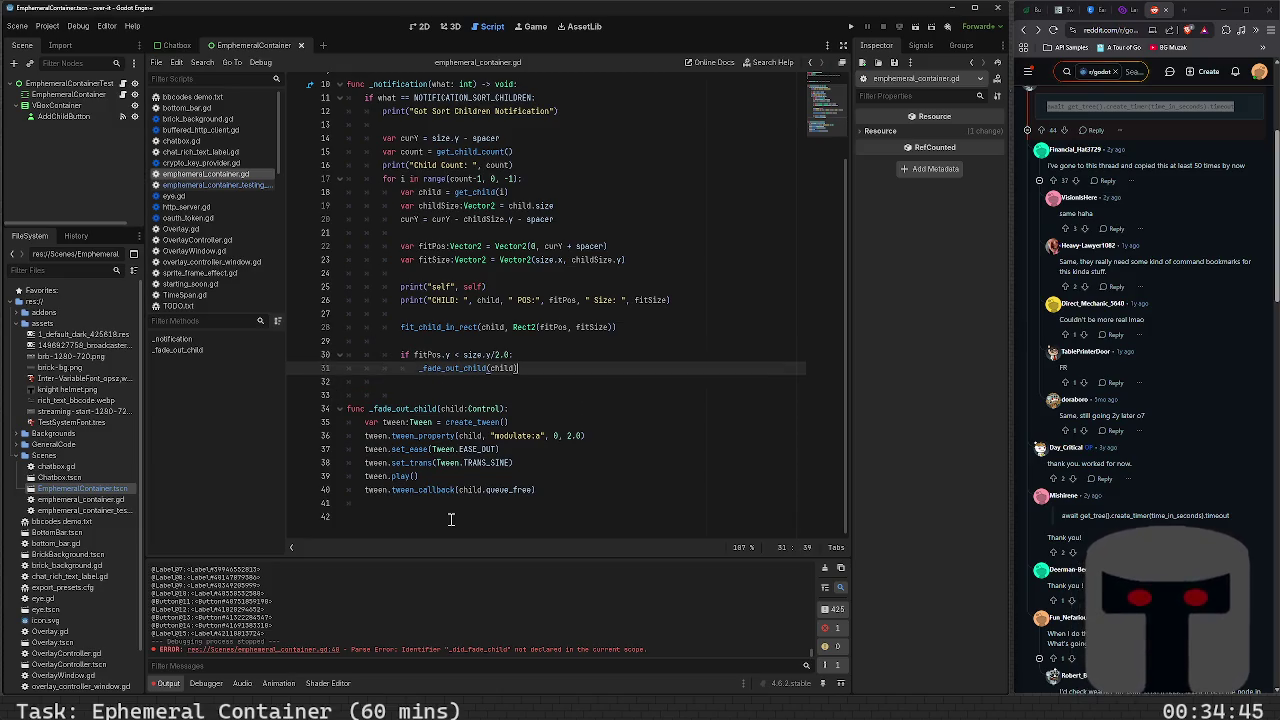
key("shift+Home")
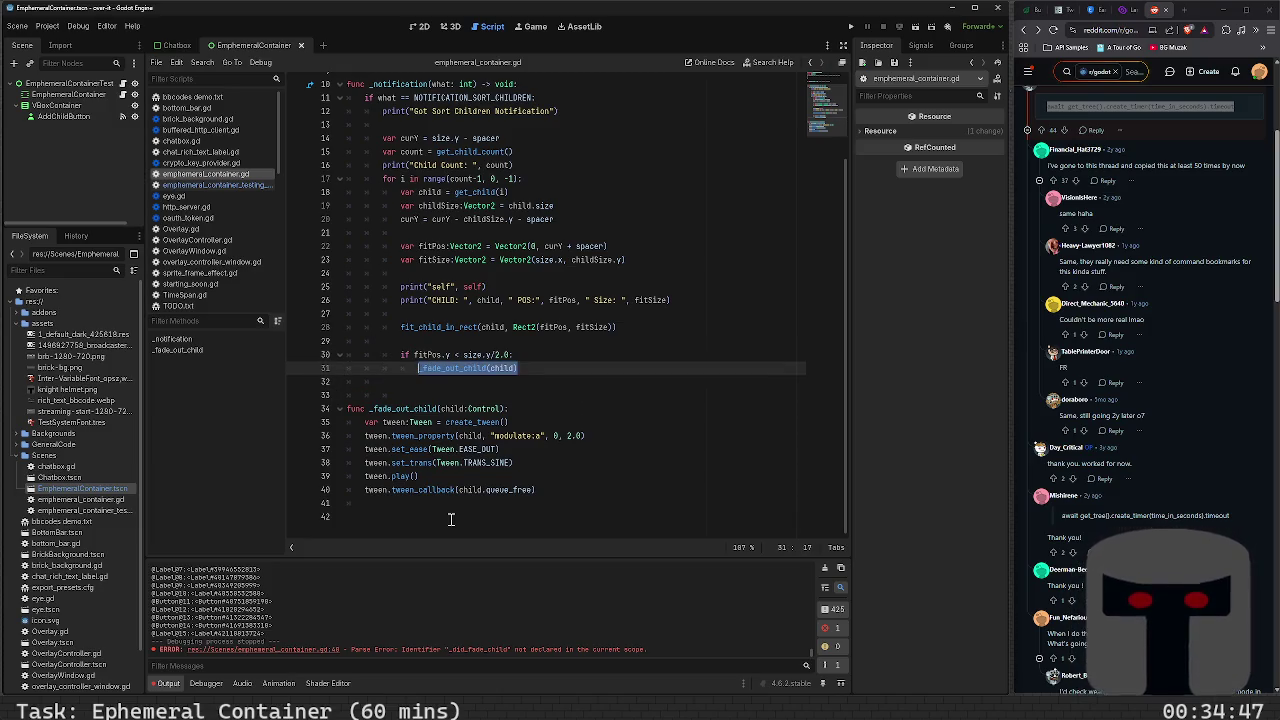
key("Up")
key("Up")
key("shift+Home")
key("BackSpace")
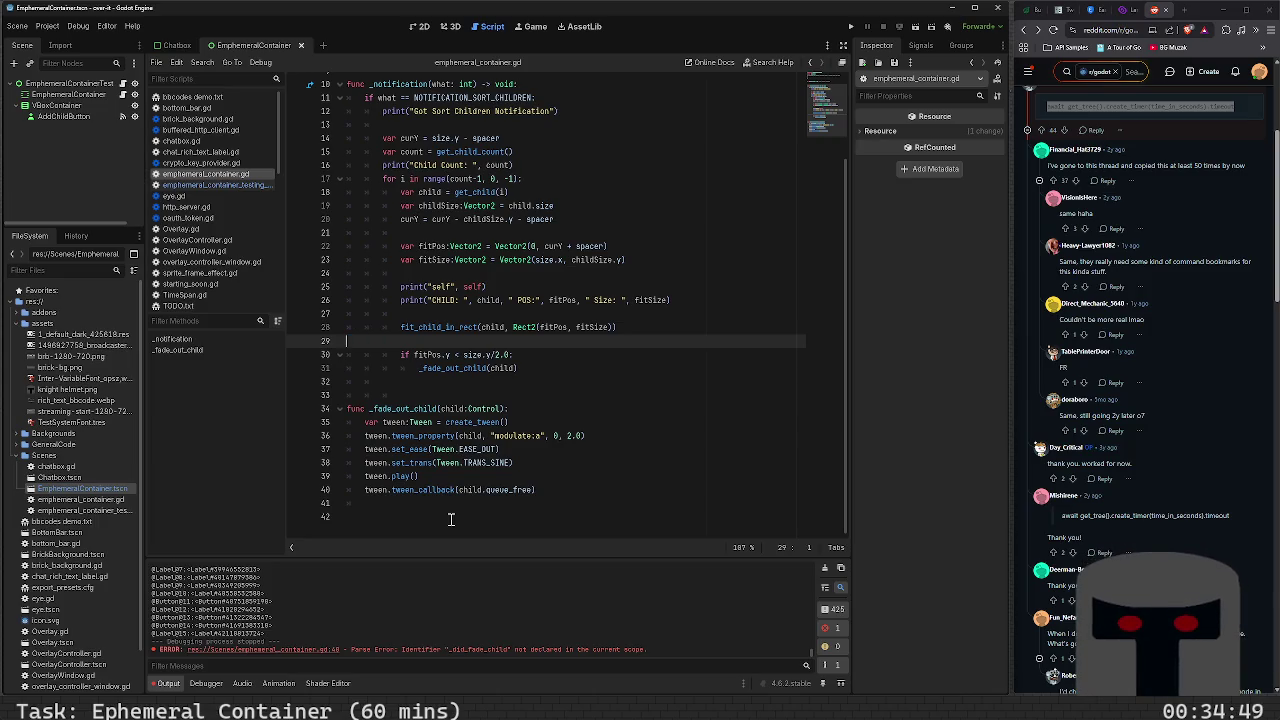
Run the project, add four children to watch older ones fade out, then stop the game
key("Up")
key("Up")
key("Up")
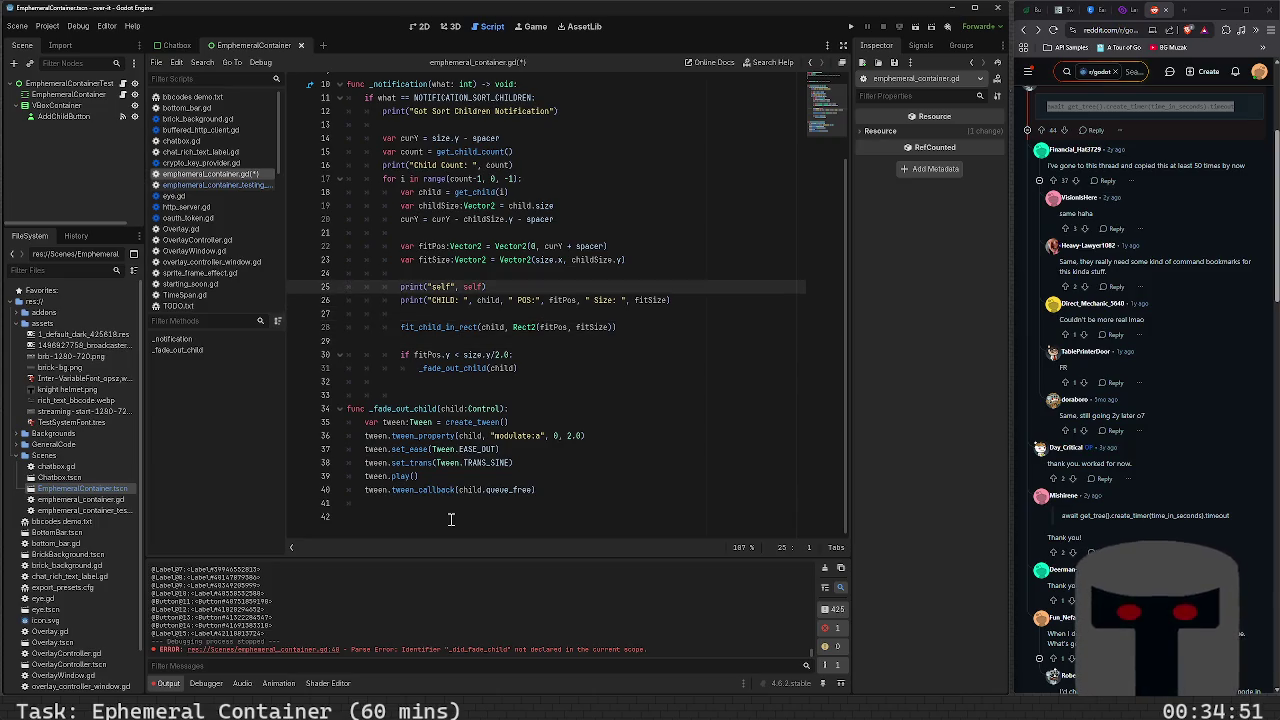
key("F5")
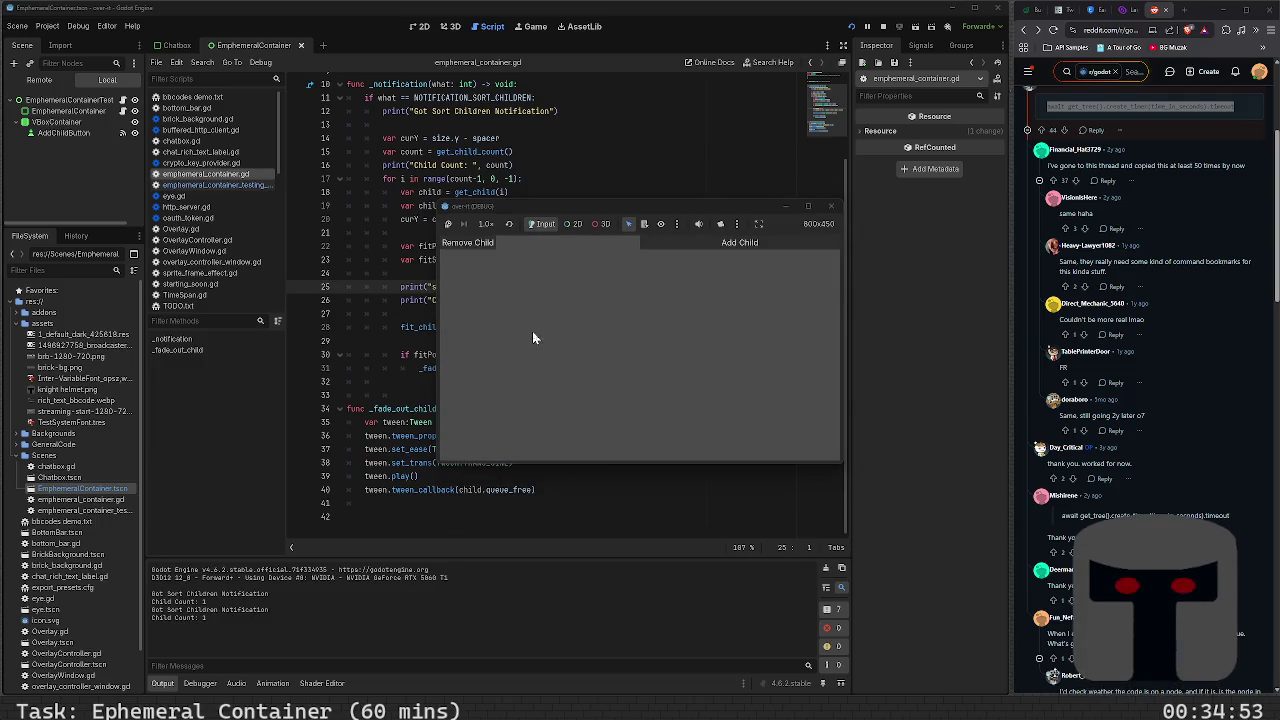
left_click(686, 248)
left_click(686, 248)
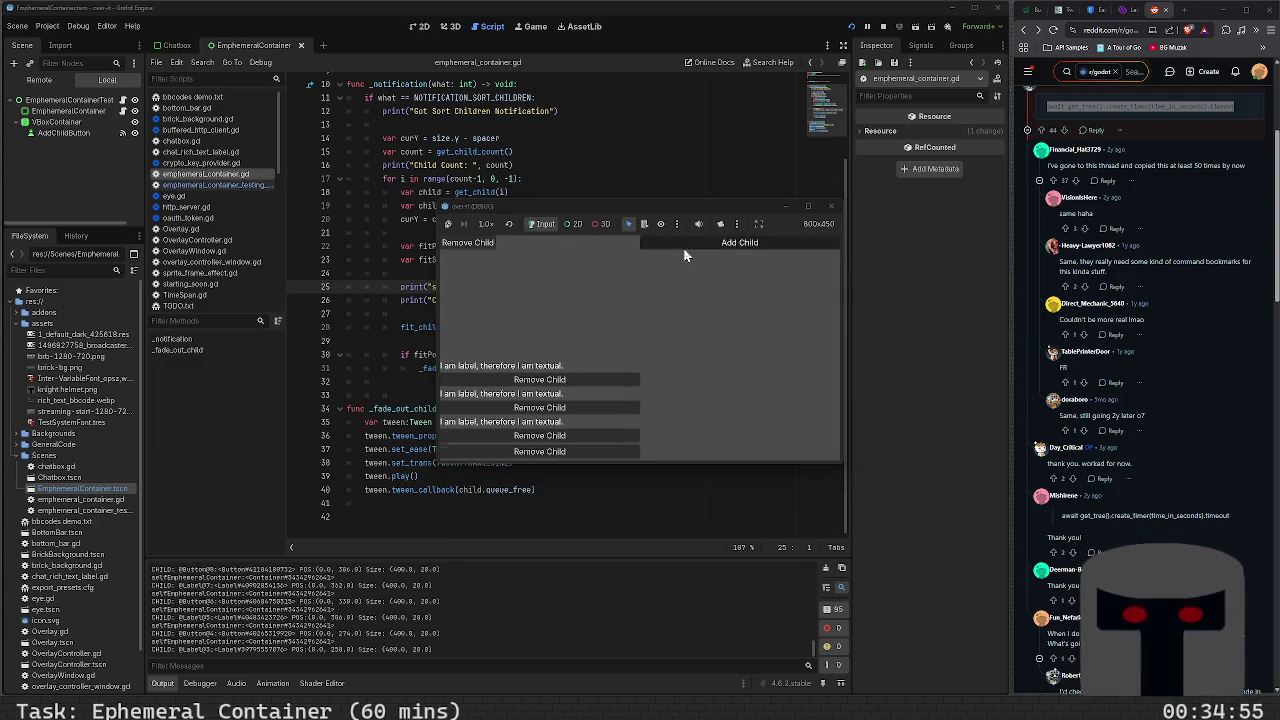
left_click(686, 248)
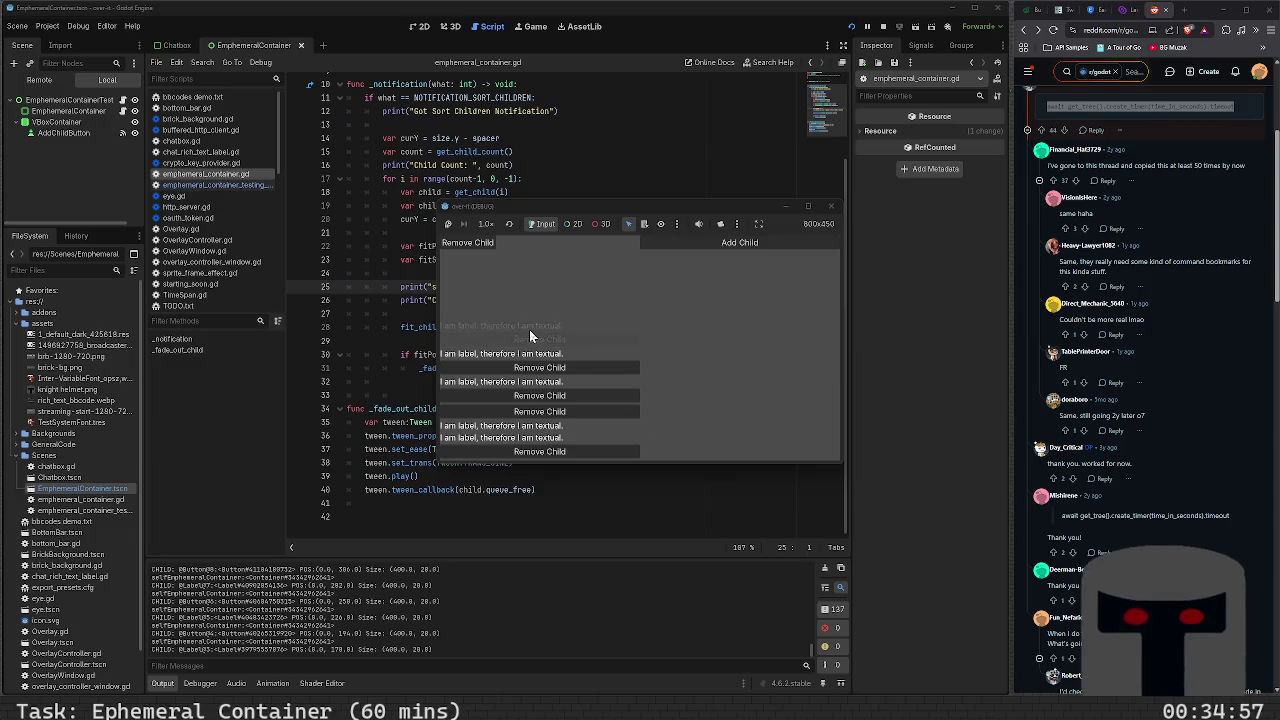
left_click(686, 240)
left_click(686, 240)
left_click(686, 240)
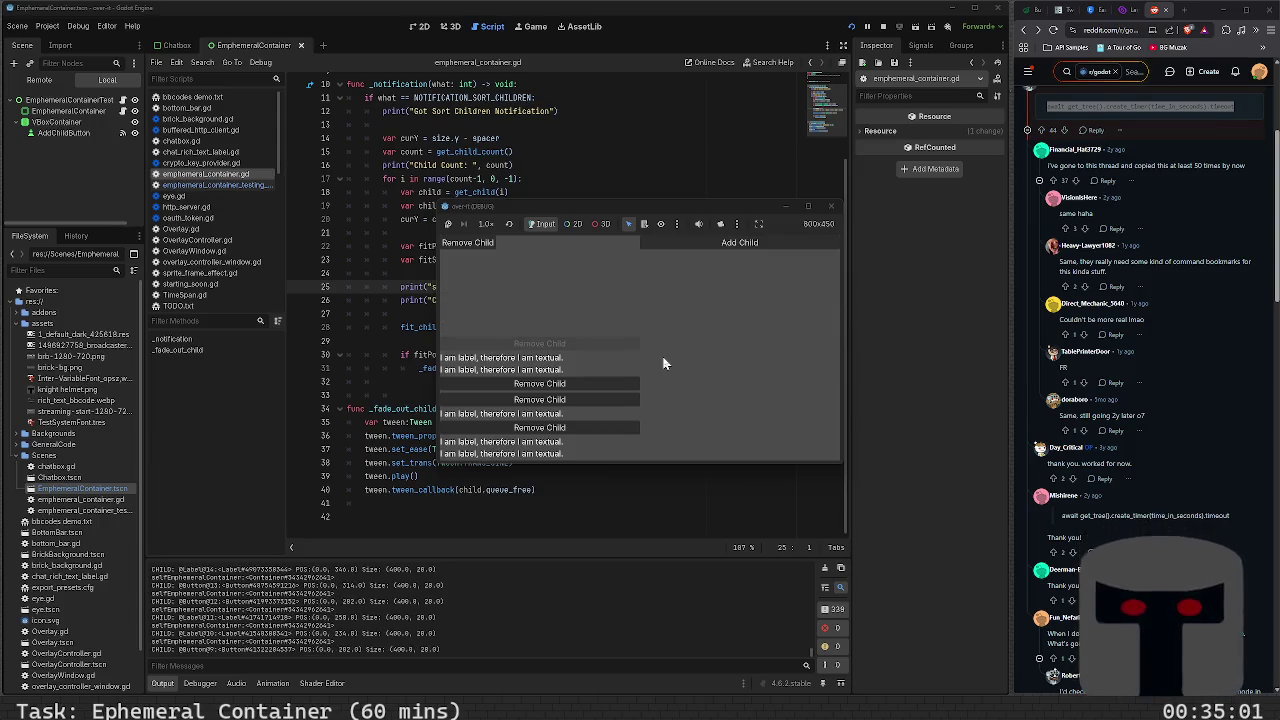
left_click(833, 208)
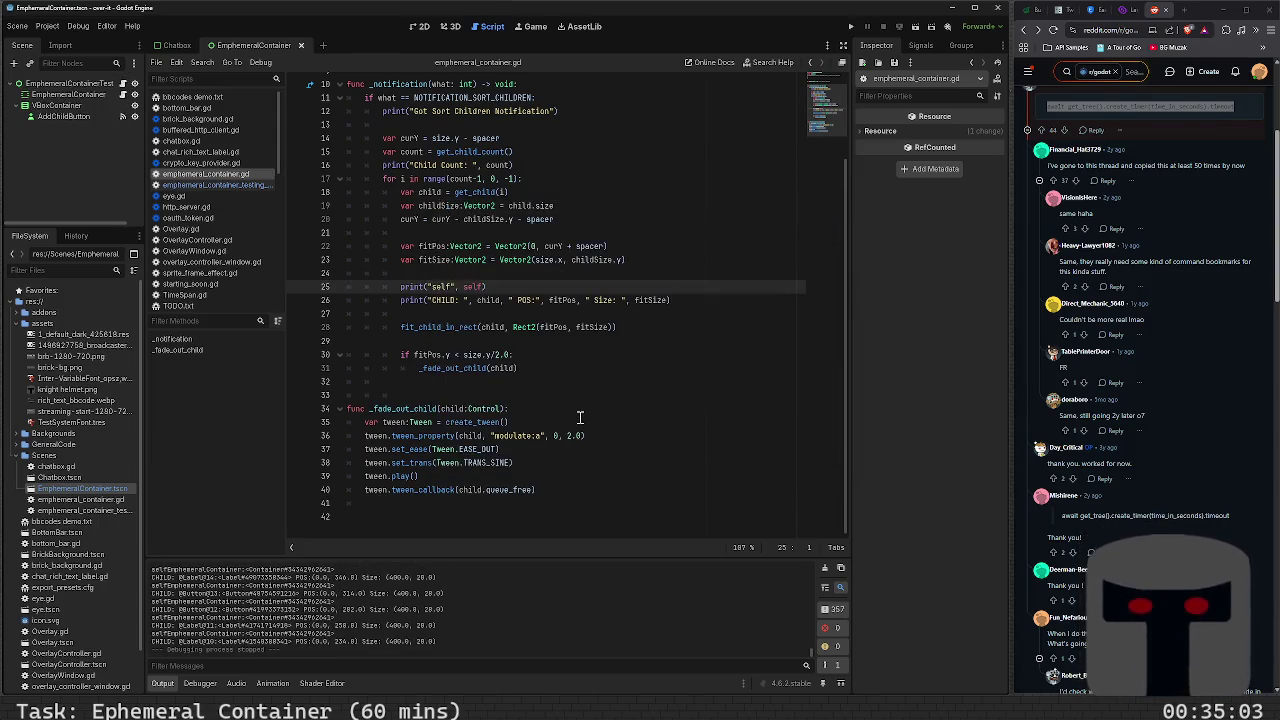
Replace TRANS_SINE with TRANS_LINEAR in the fade-out tween
left_click(595, 385)
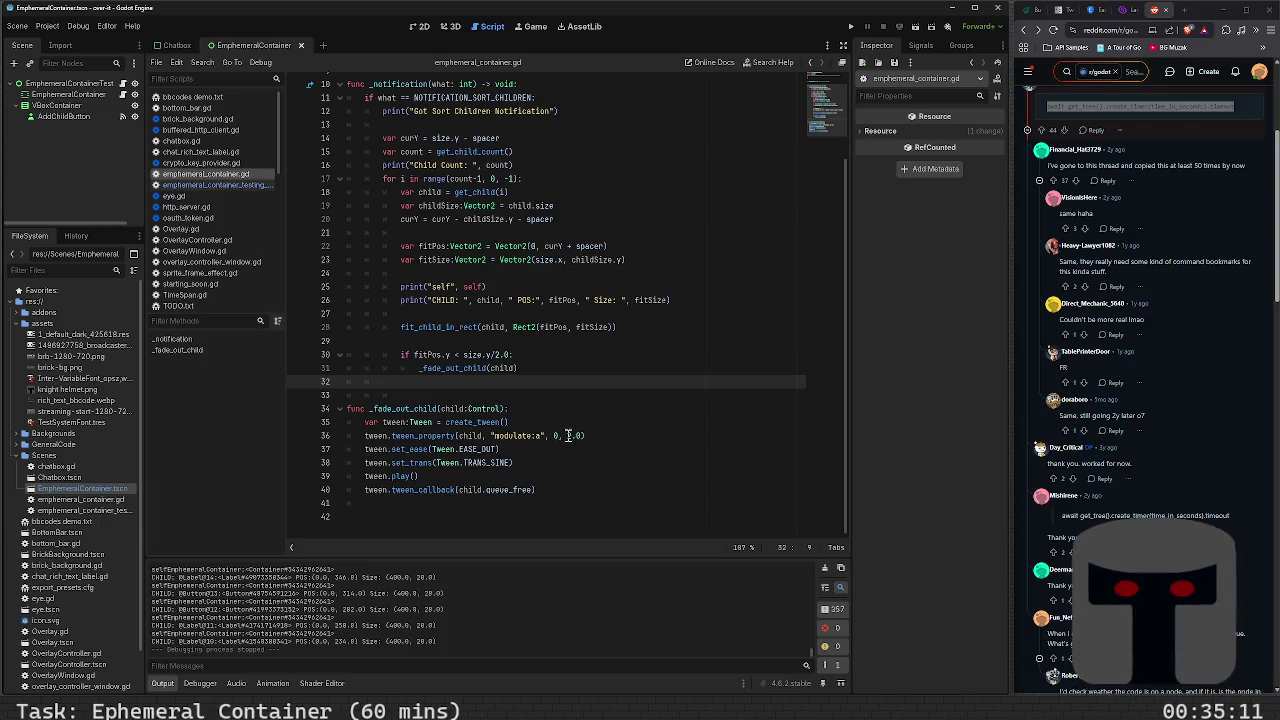
left_click(578, 449)
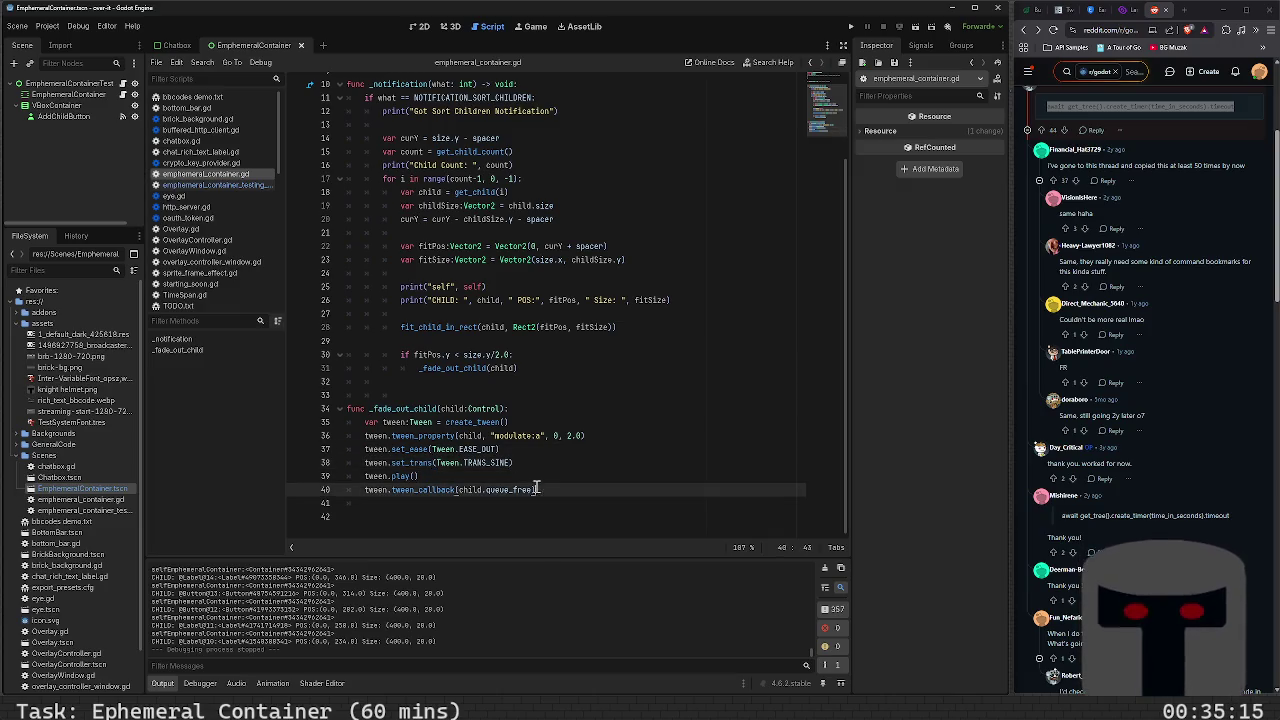
left_click(559, 475)
double_click(503, 463)
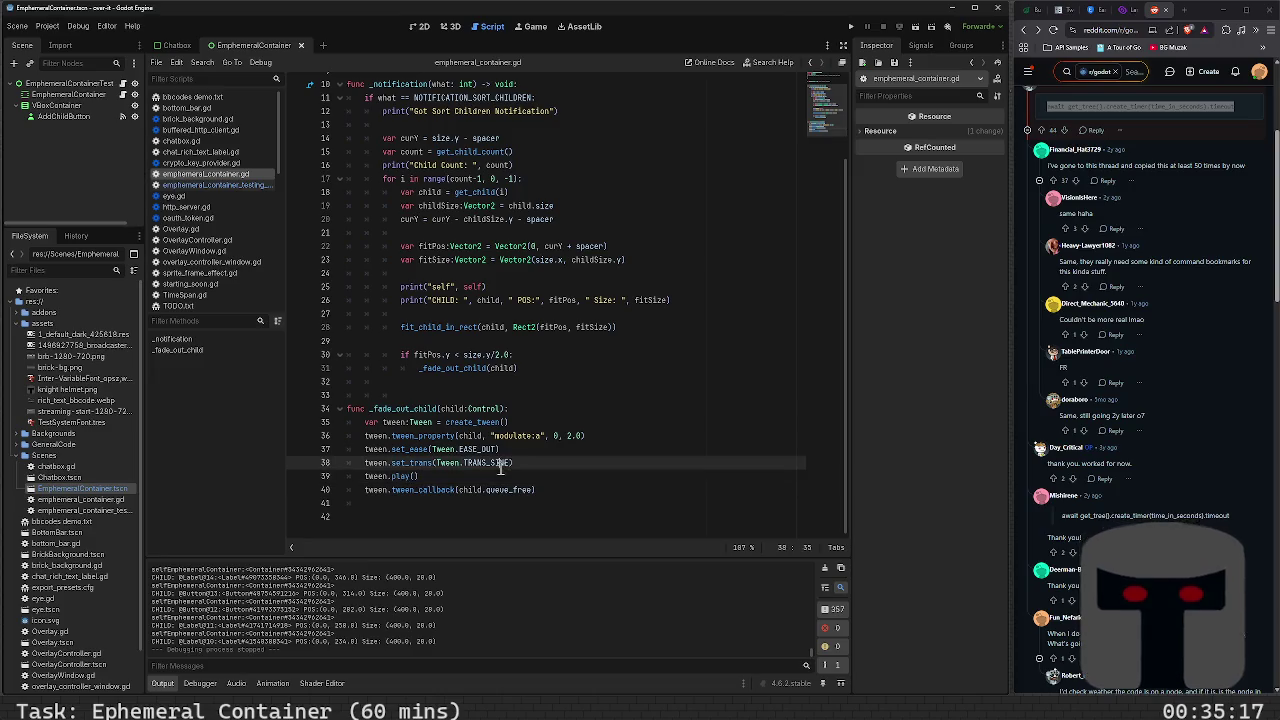
type("Lin")
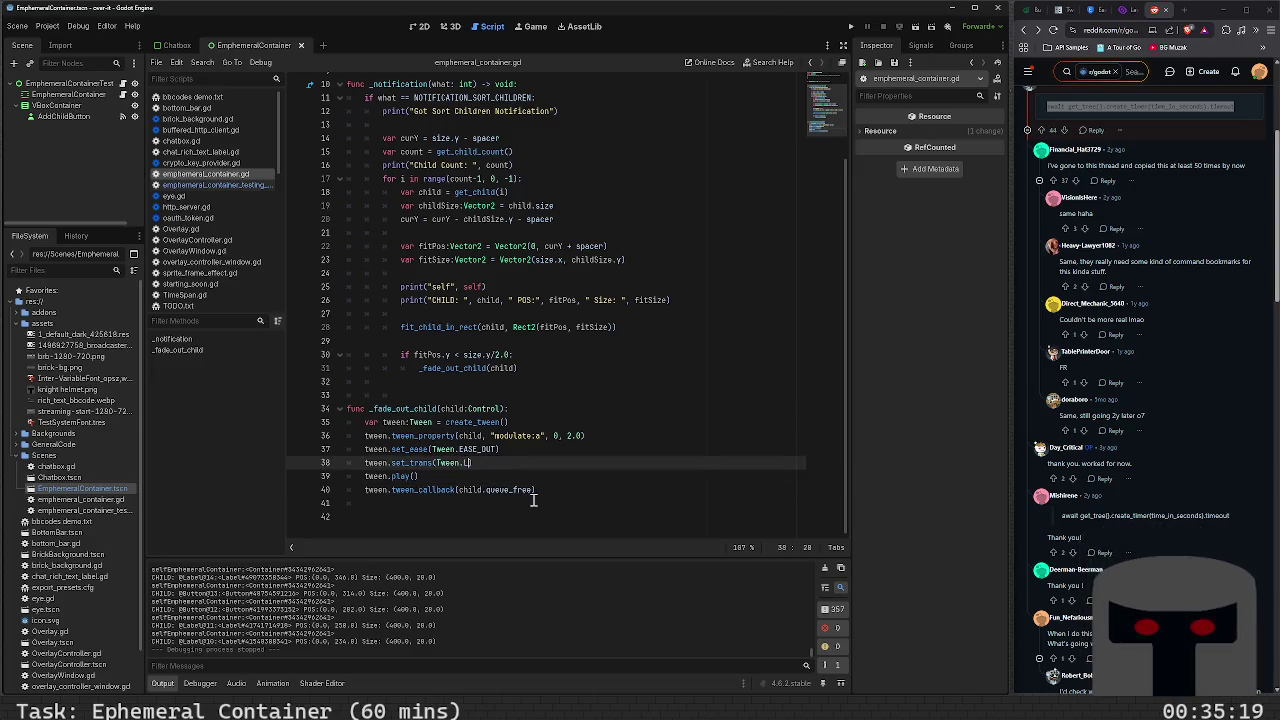
scroll(533, 500, "up", 1)
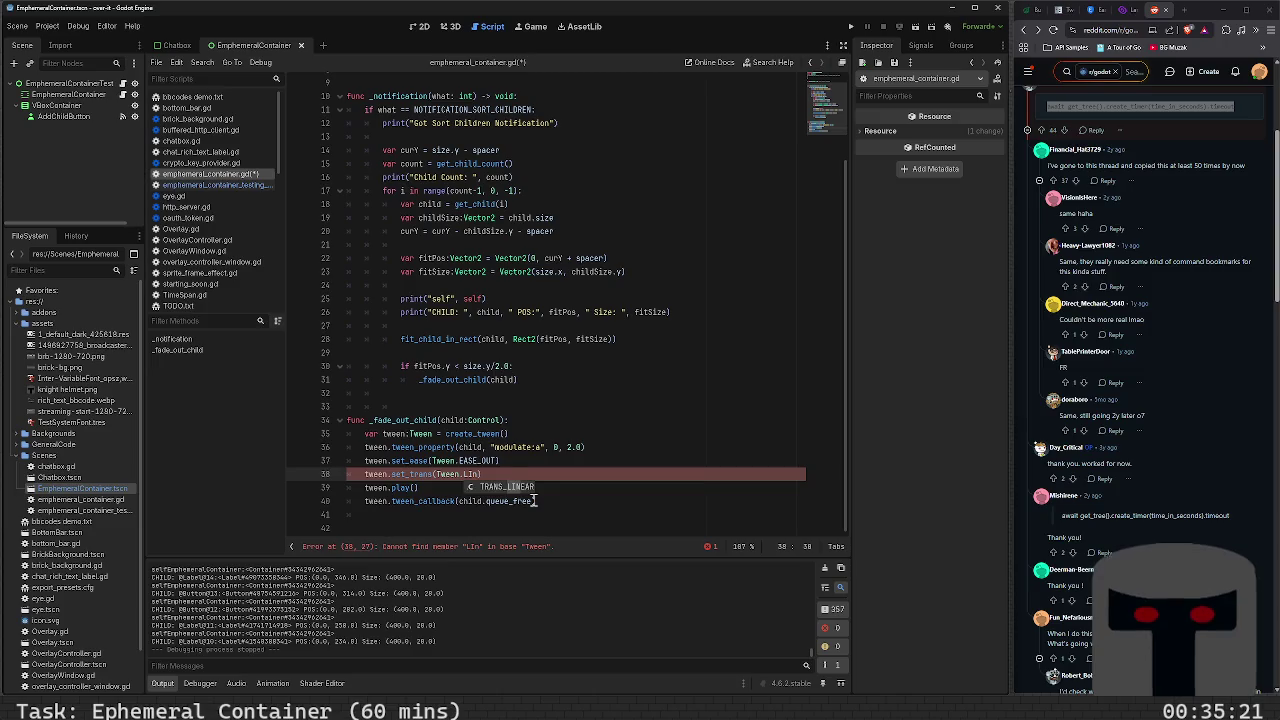
key("Return")
Run the project with the linear fade, add nine children, then stop the game
key("F5")
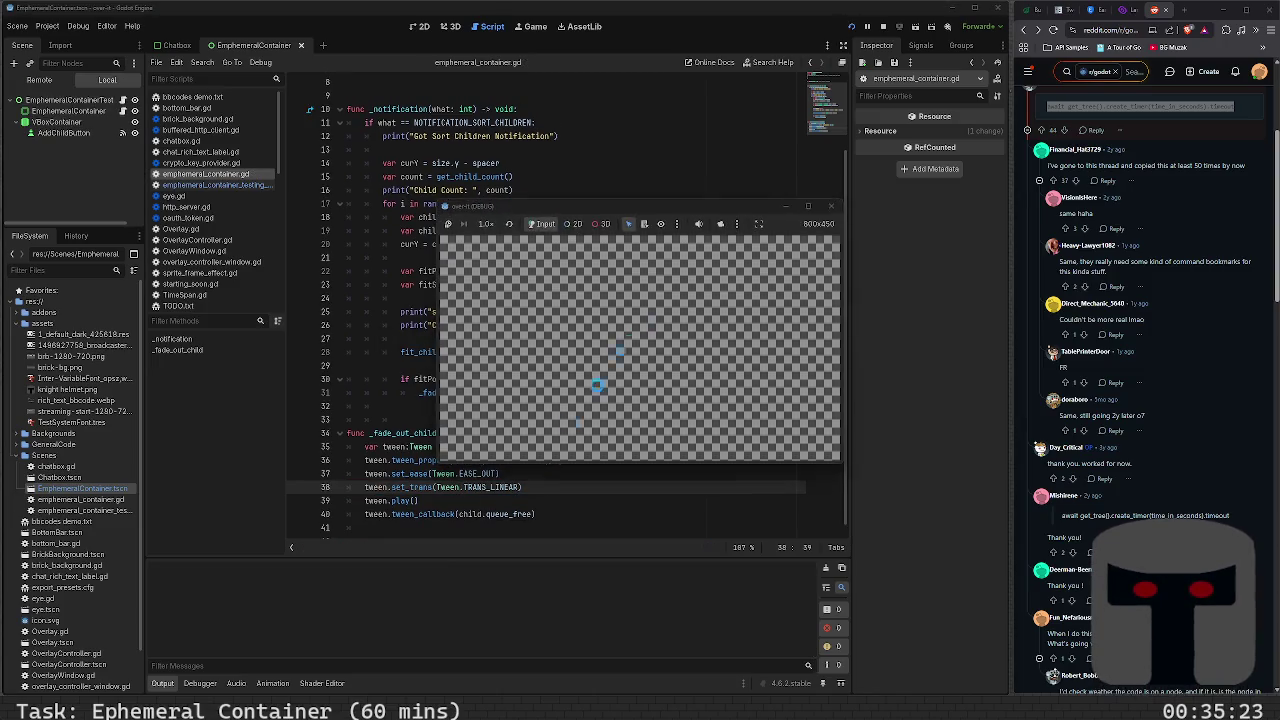
left_click(784, 241)
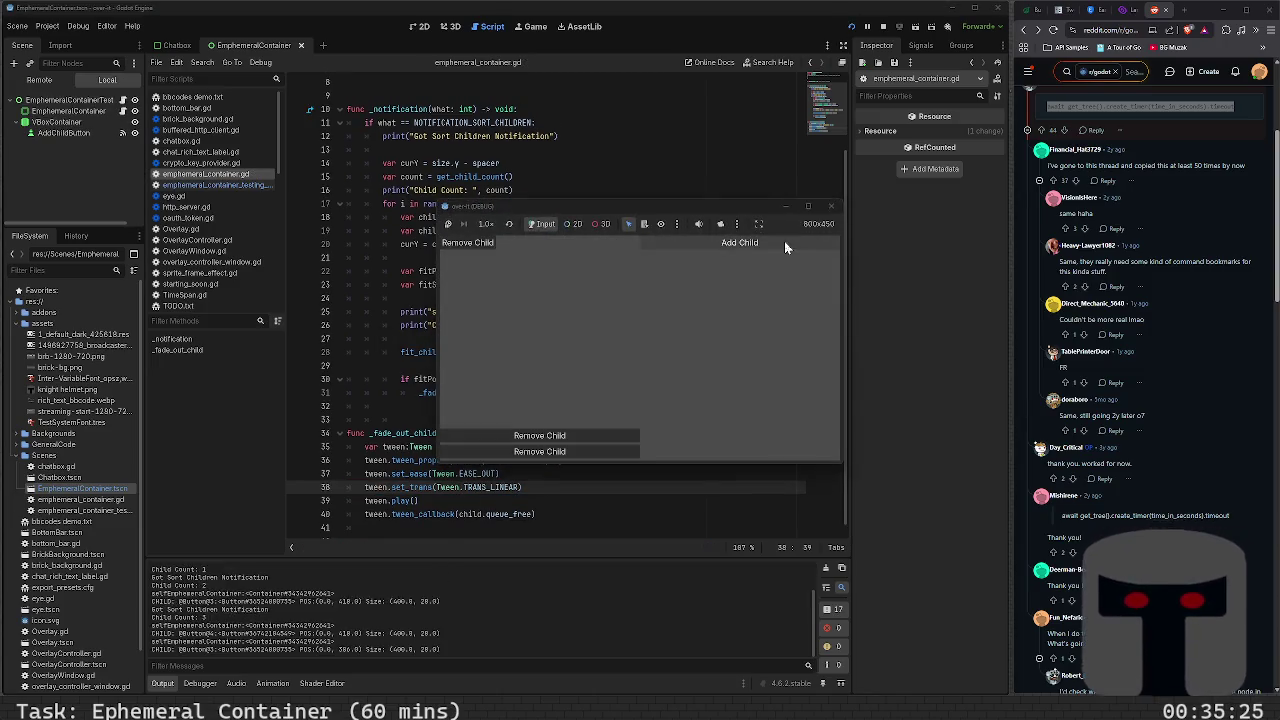
left_click(784, 241)
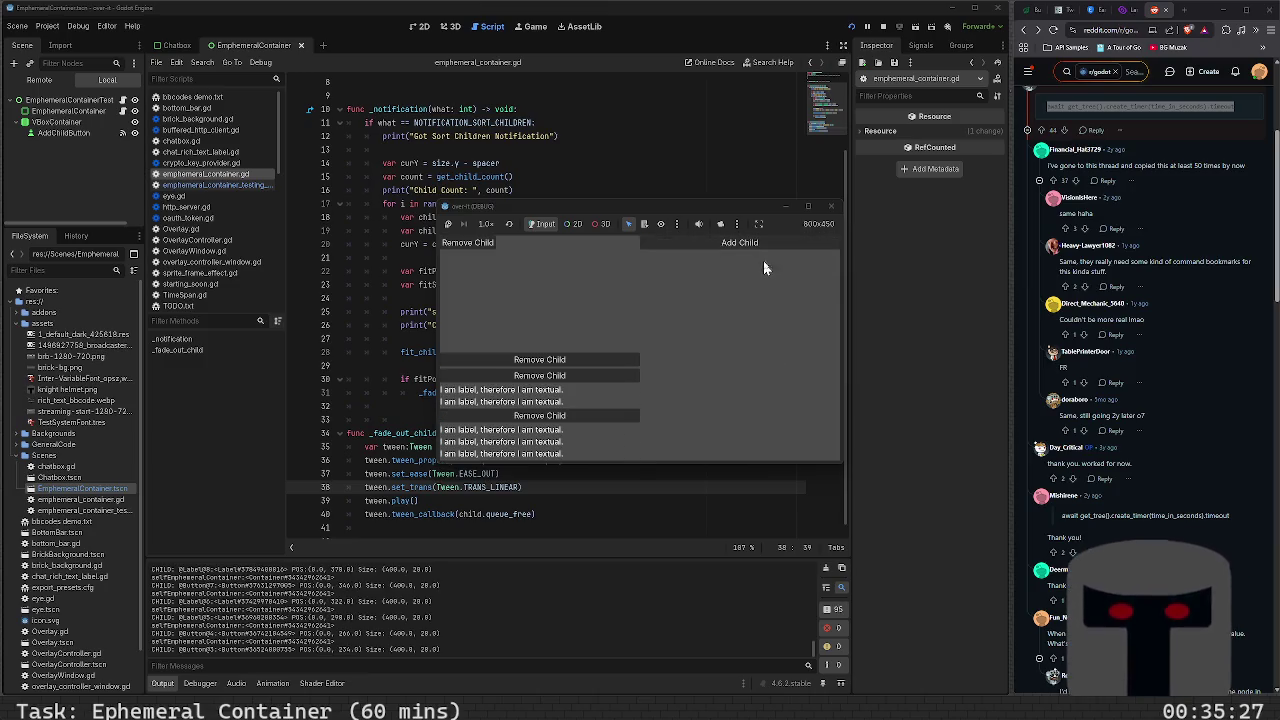
left_click(763, 241)
left_click(763, 241)
left_click(763, 241)
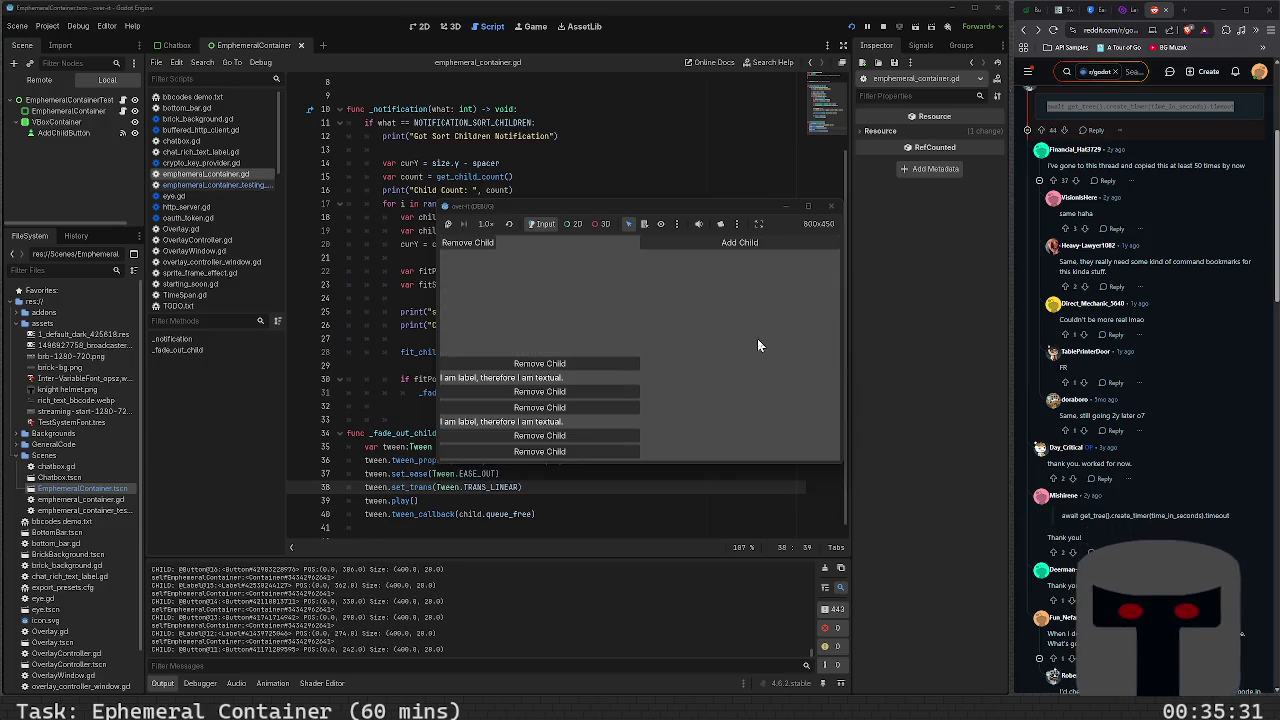
left_click(782, 238)
left_click(782, 238)
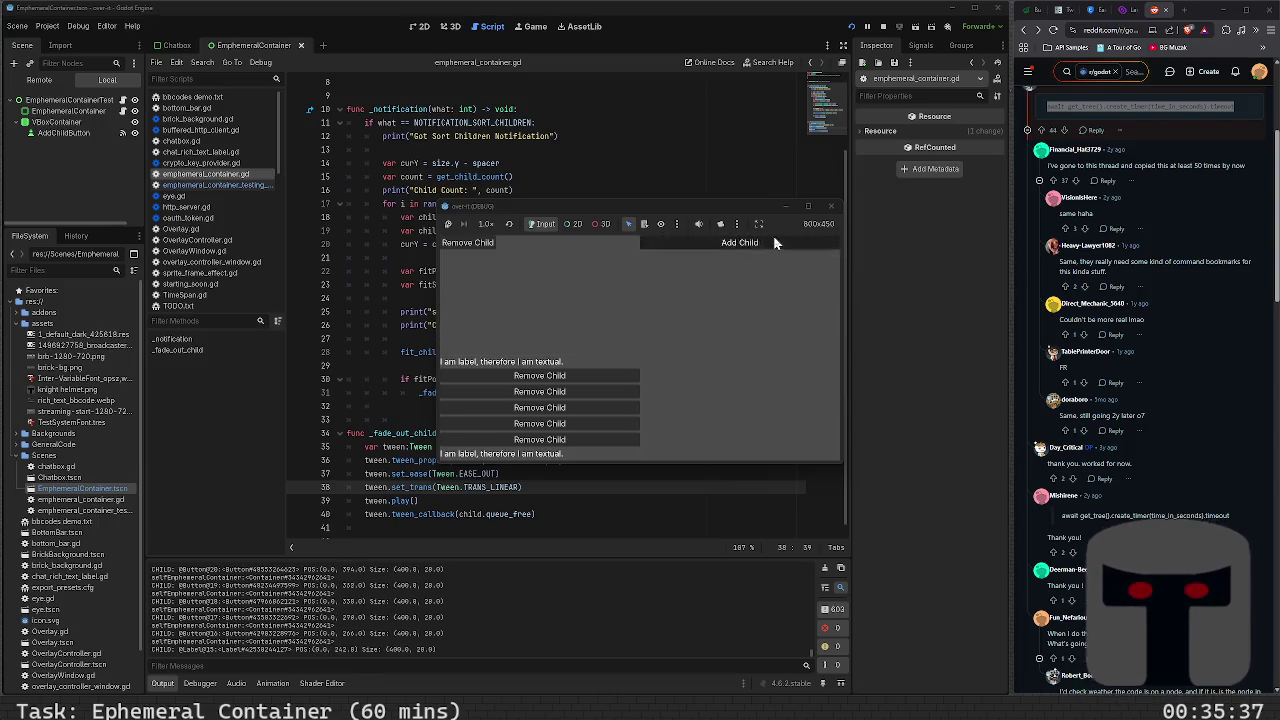
left_click(773, 240)
left_click(772, 241)
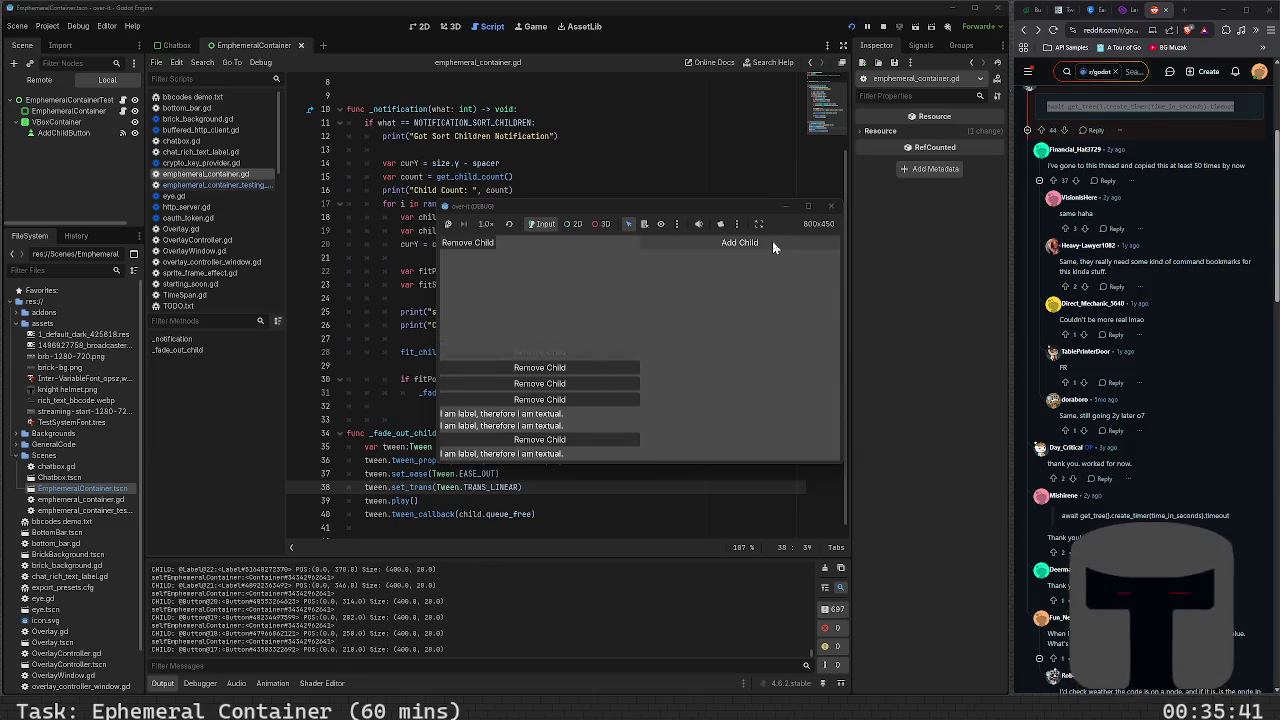
left_click(831, 207)
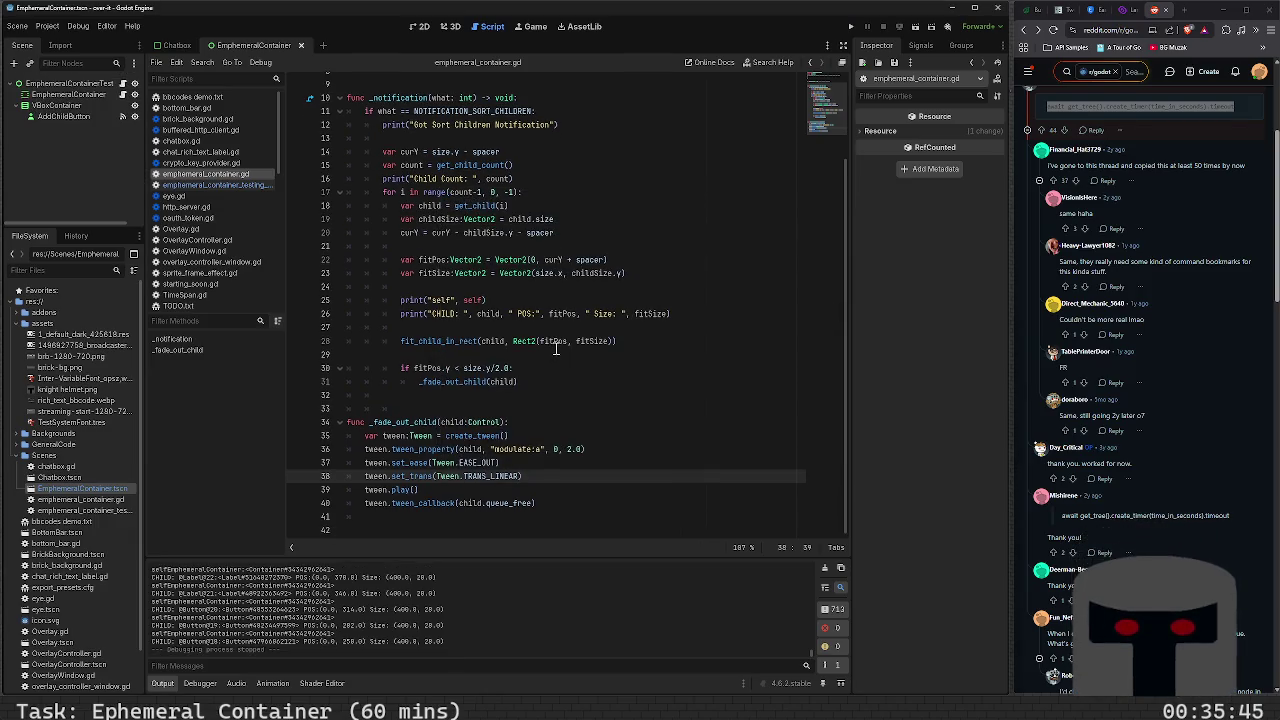
Delete the child debug print lines and the leftover blank line
scroll(485, 640, "up", 1)
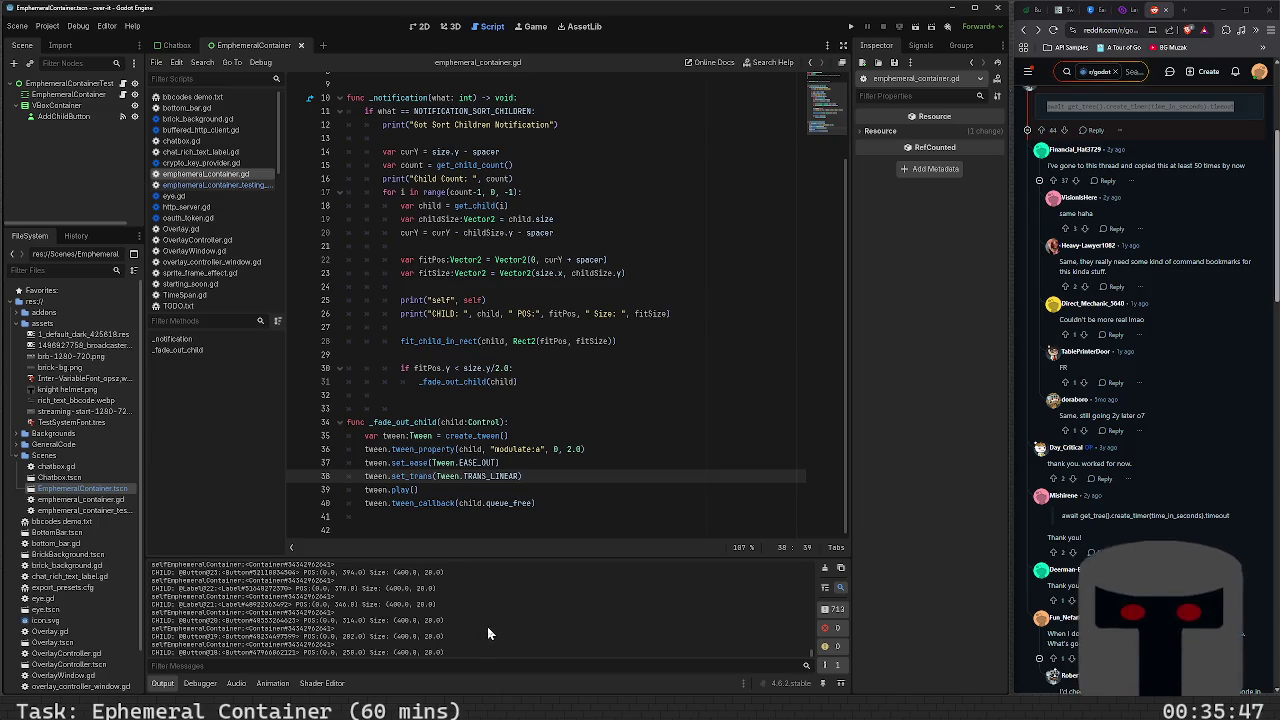
scroll(487, 626, "down", 1)
left_click(716, 311)
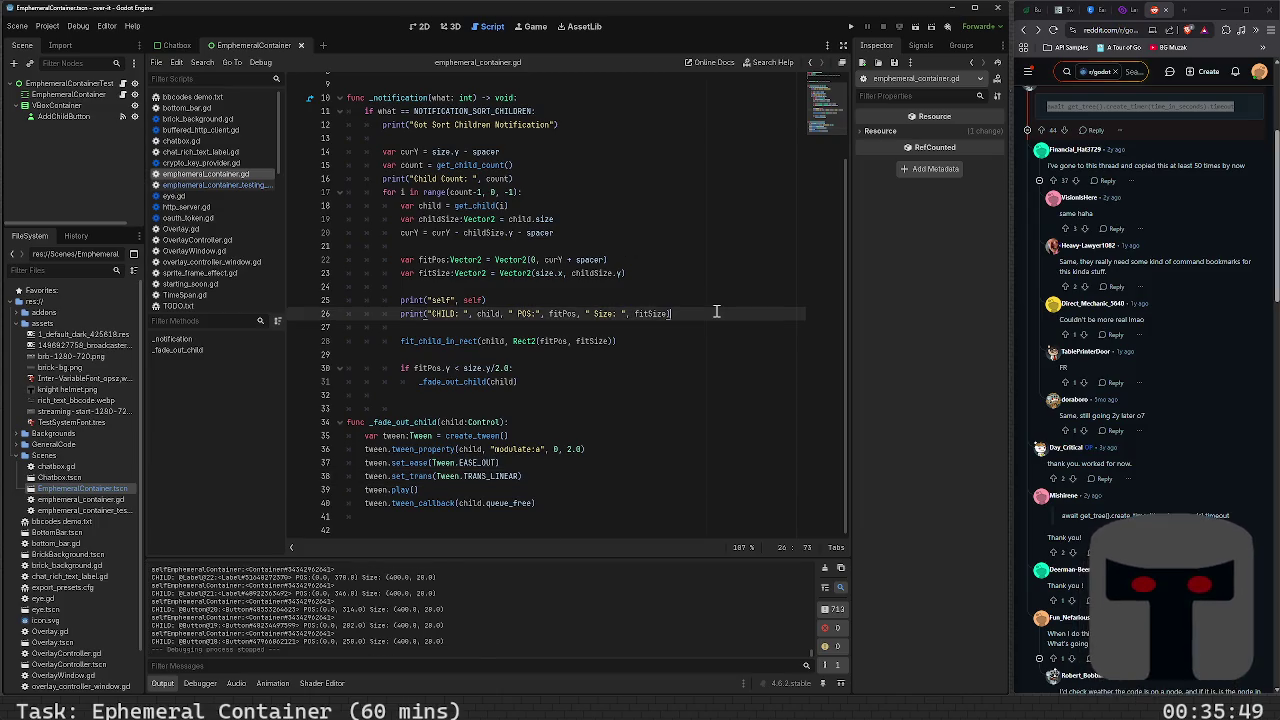
key("shift+Up")
key("shift+Up")
key("BackSpace")
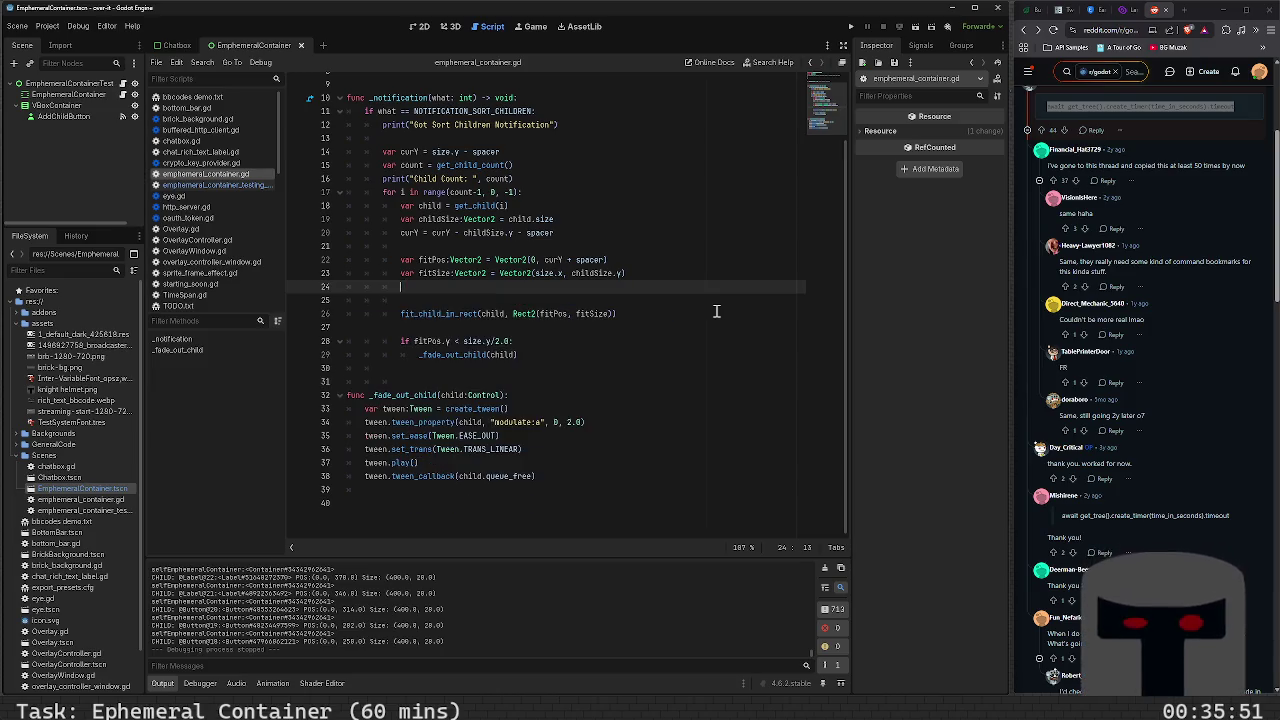
key("shift+Home")
key("BackSpace")
key("BackSpace")
Run the project with F6, add six children to watch the fade-out, then stop the game
key("F6")
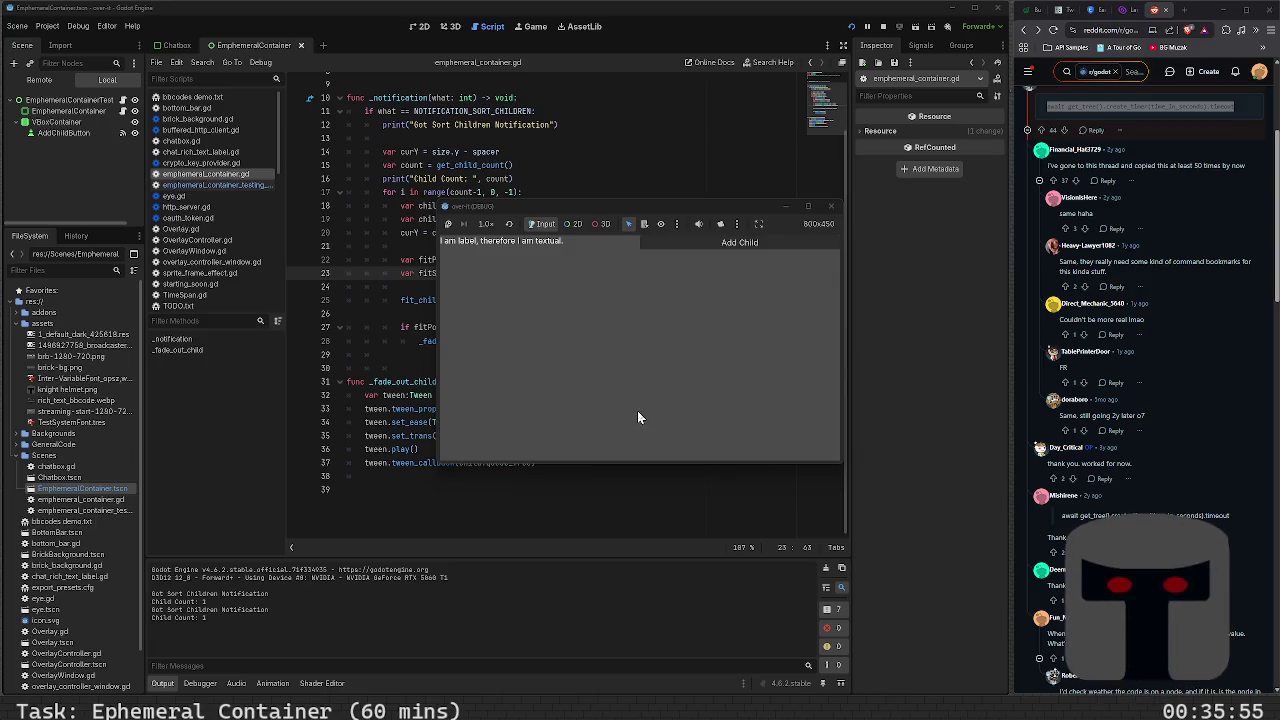
left_click(715, 243)
left_click(715, 243)
left_click(715, 243)
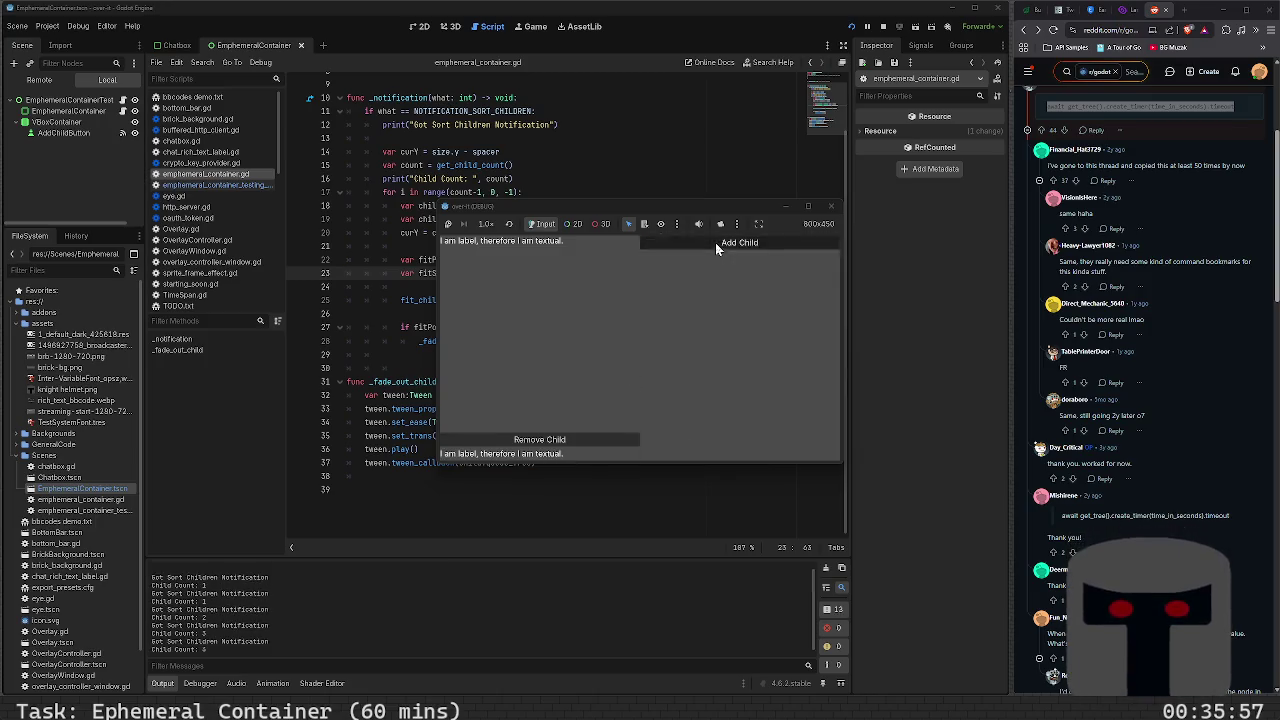
left_click(715, 243)
left_click(715, 243)
left_click(715, 243)
left_click(715, 242)
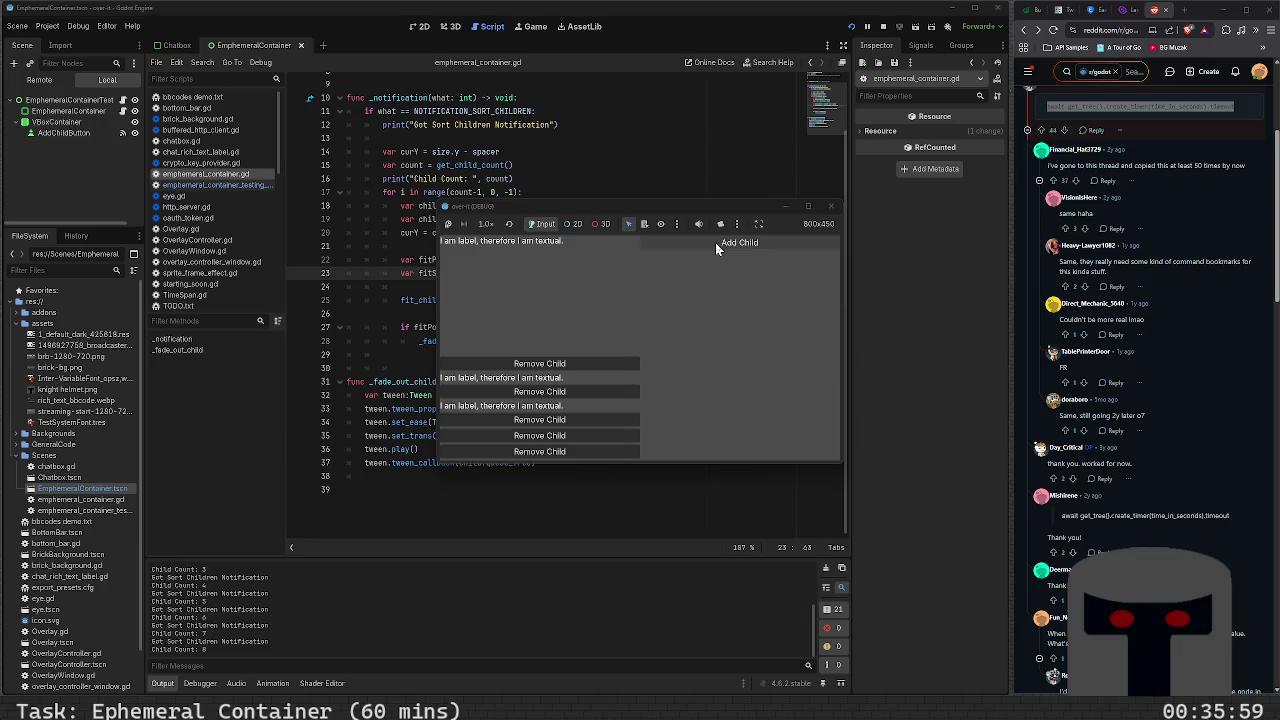
left_click(715, 242)
left_click(715, 242)
left_click(715, 242)
left_click(715, 242)
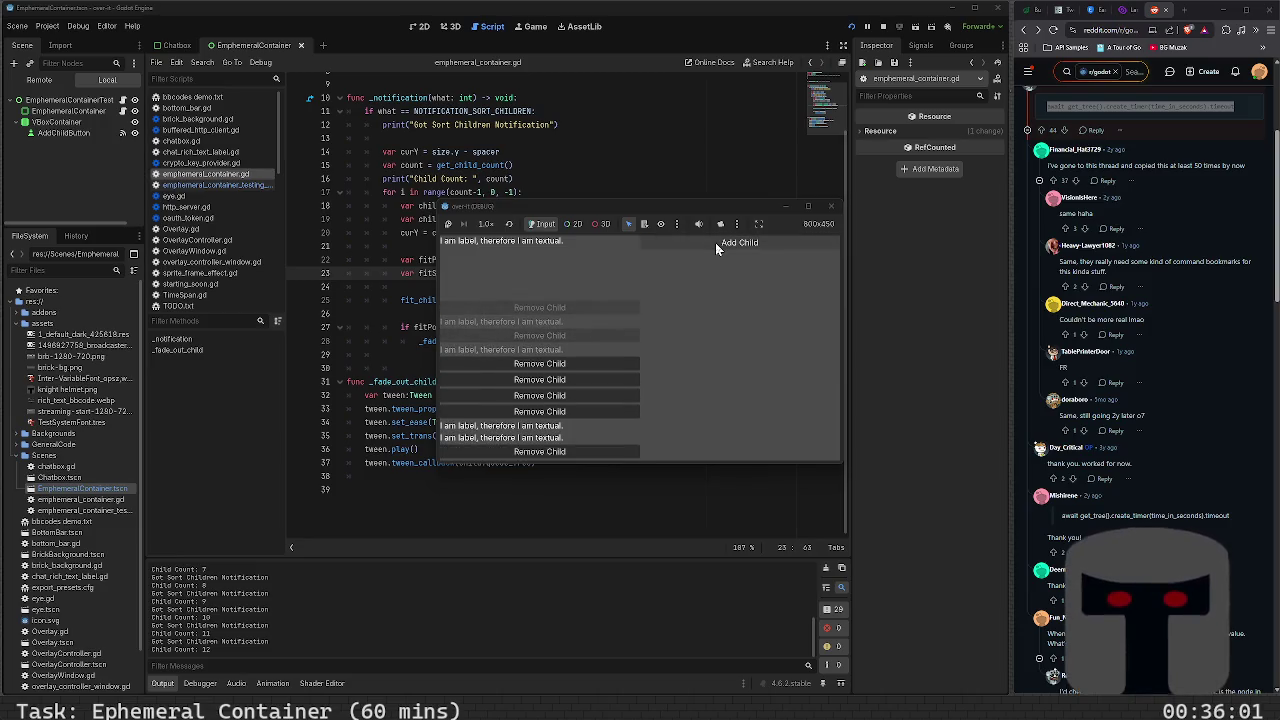
left_click(830, 207)
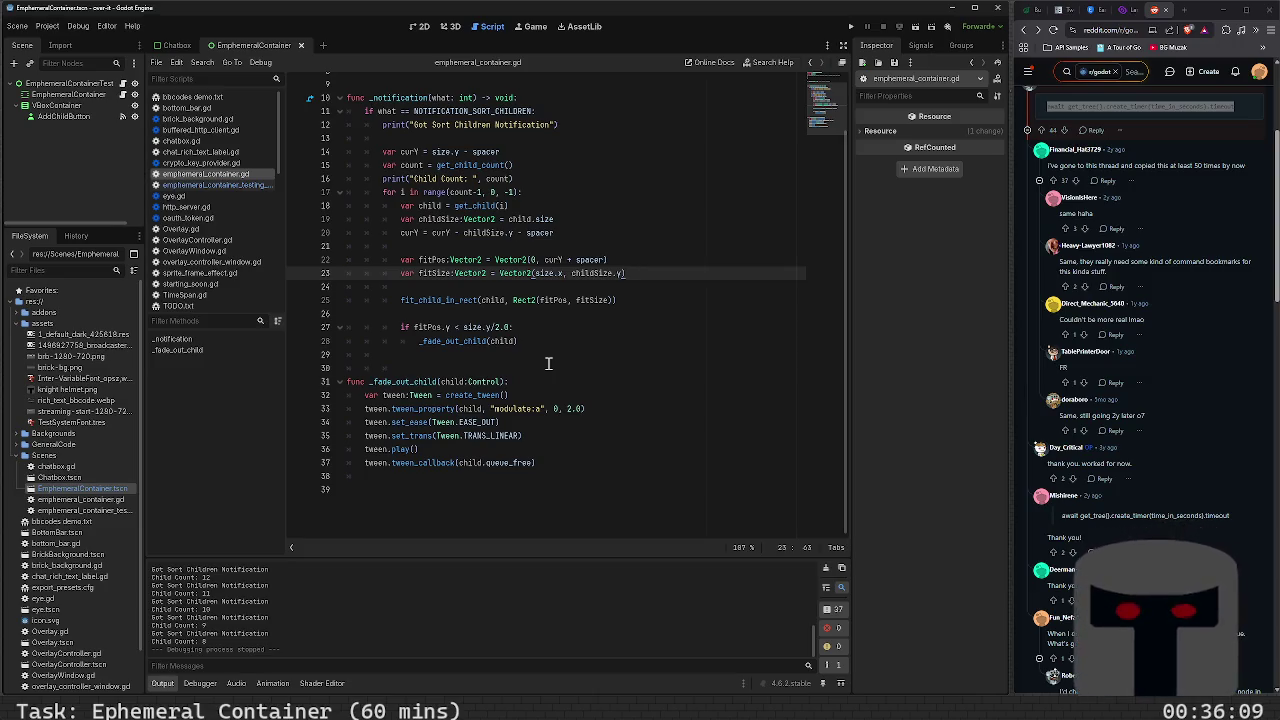
left_click(575, 313)
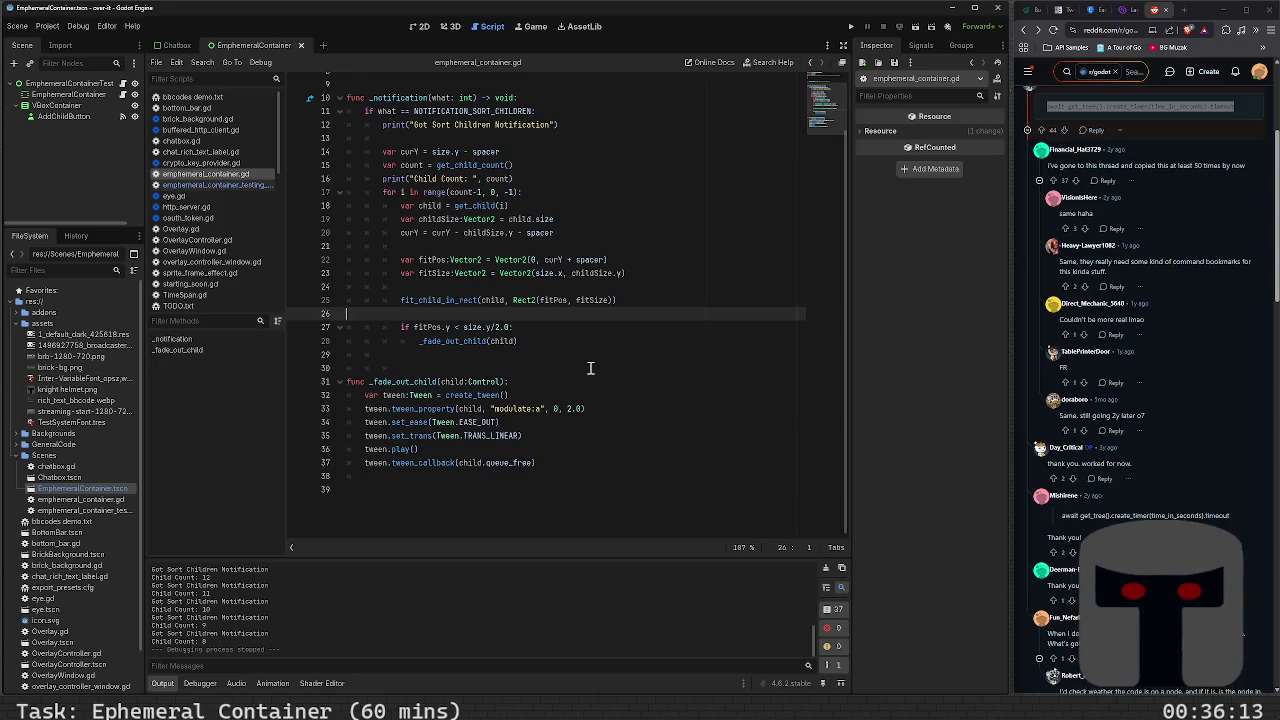
key("Up")
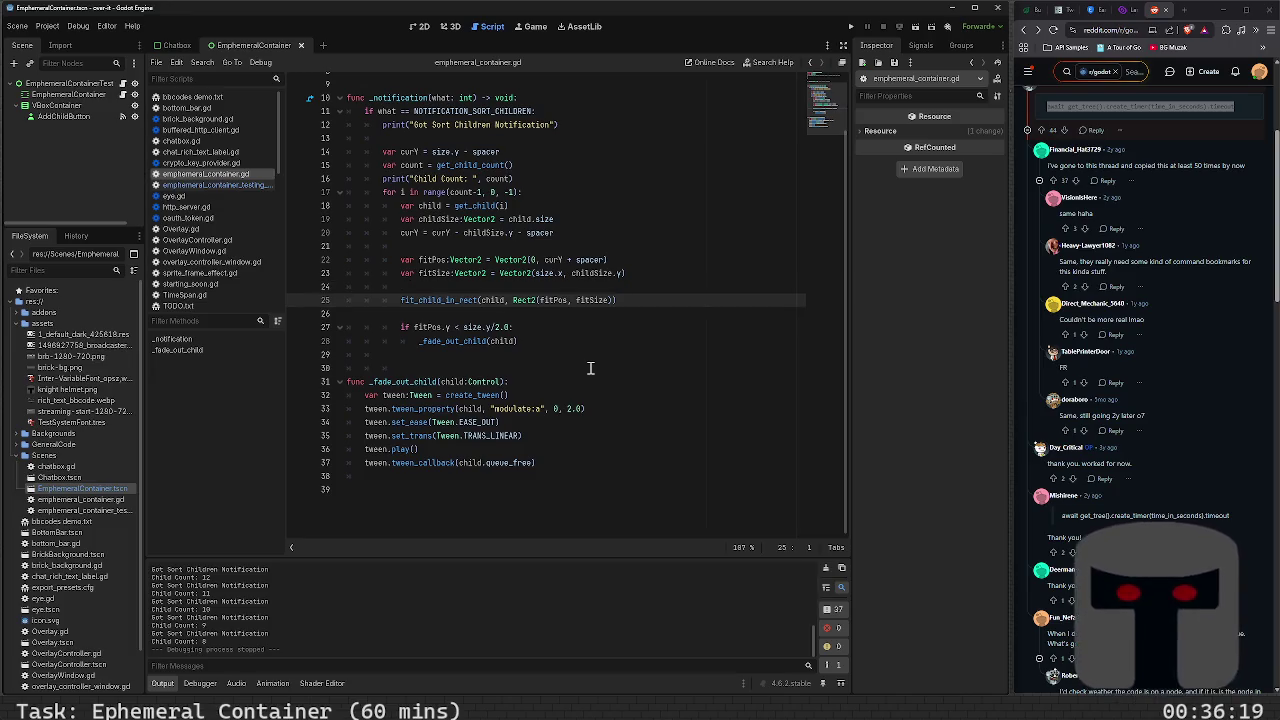
key("Up")
key("Up")
key("Up")
key("End")
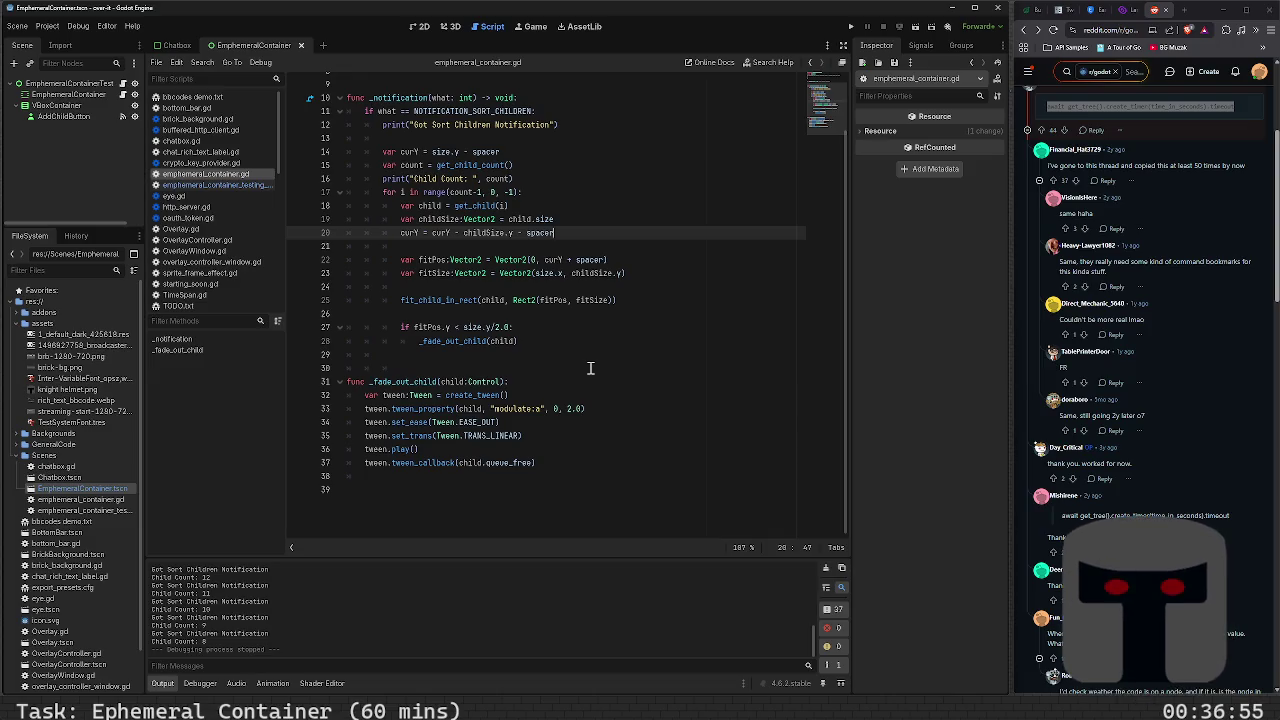
key("Up")
key("Up")
key("Up")
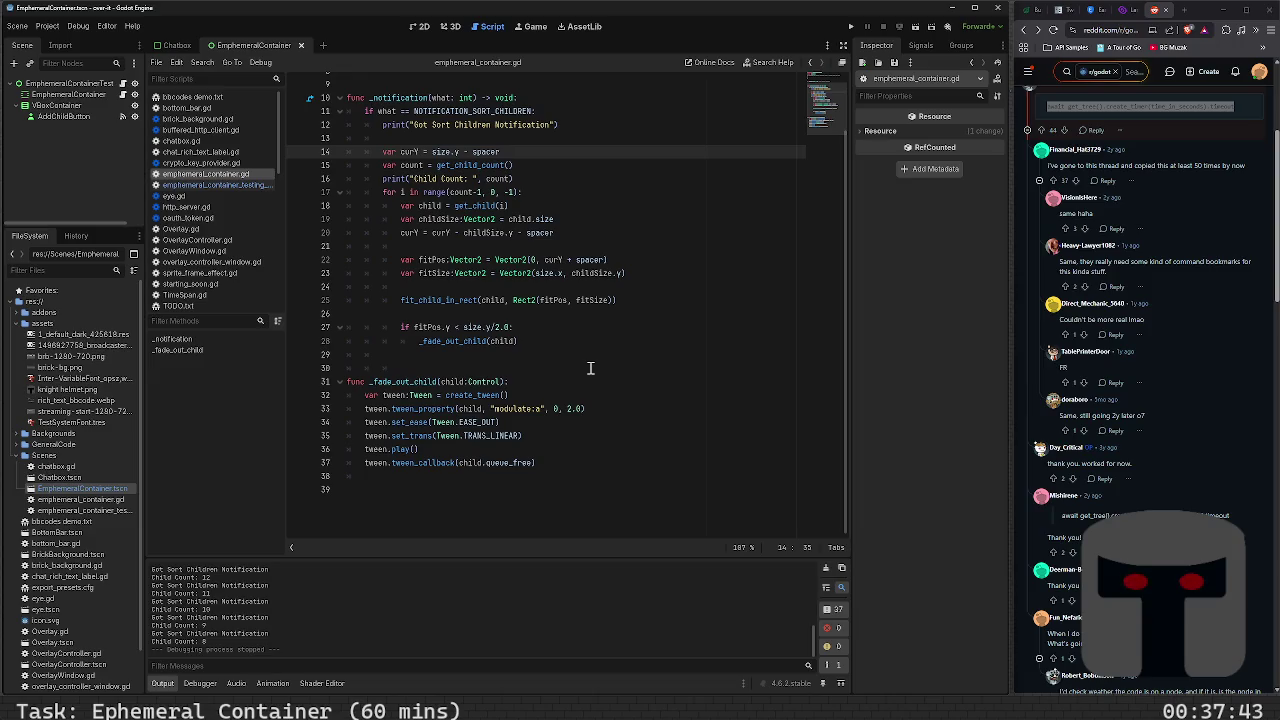
key("Up")
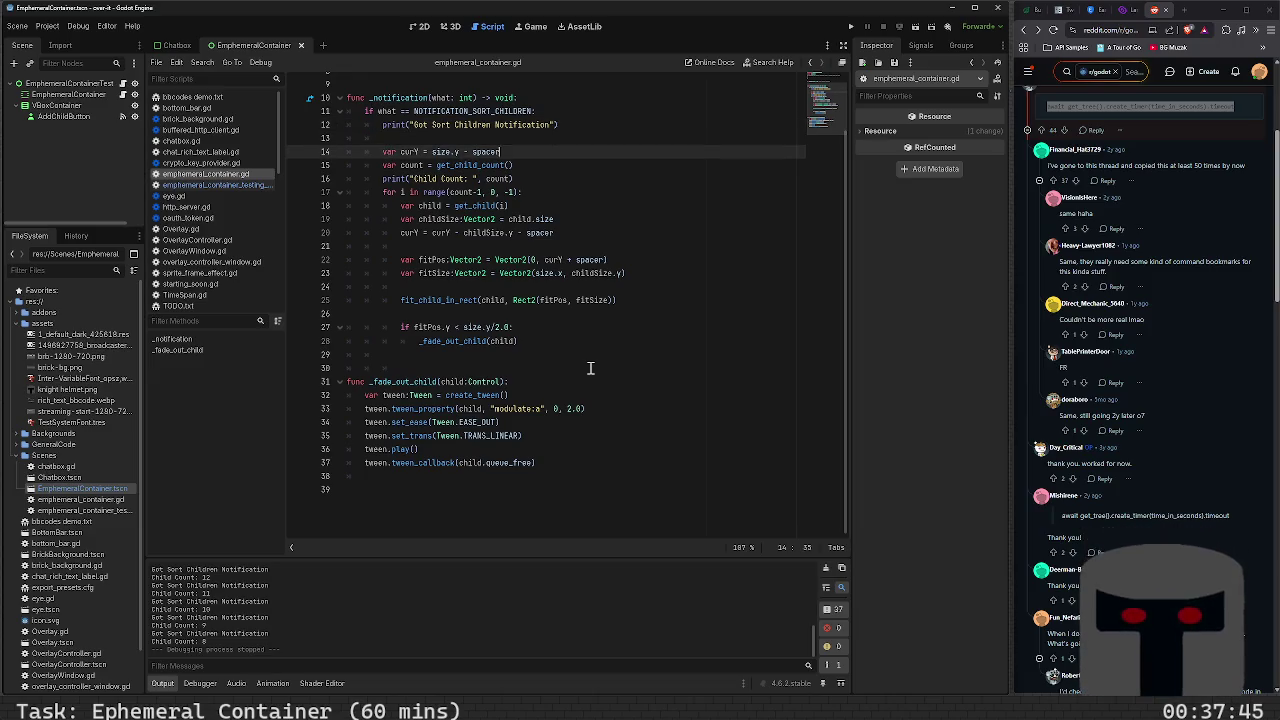
Insert blank lines above the curY declaration and after the get_child_count() line
key("Return")
key("Return")
key("Up")
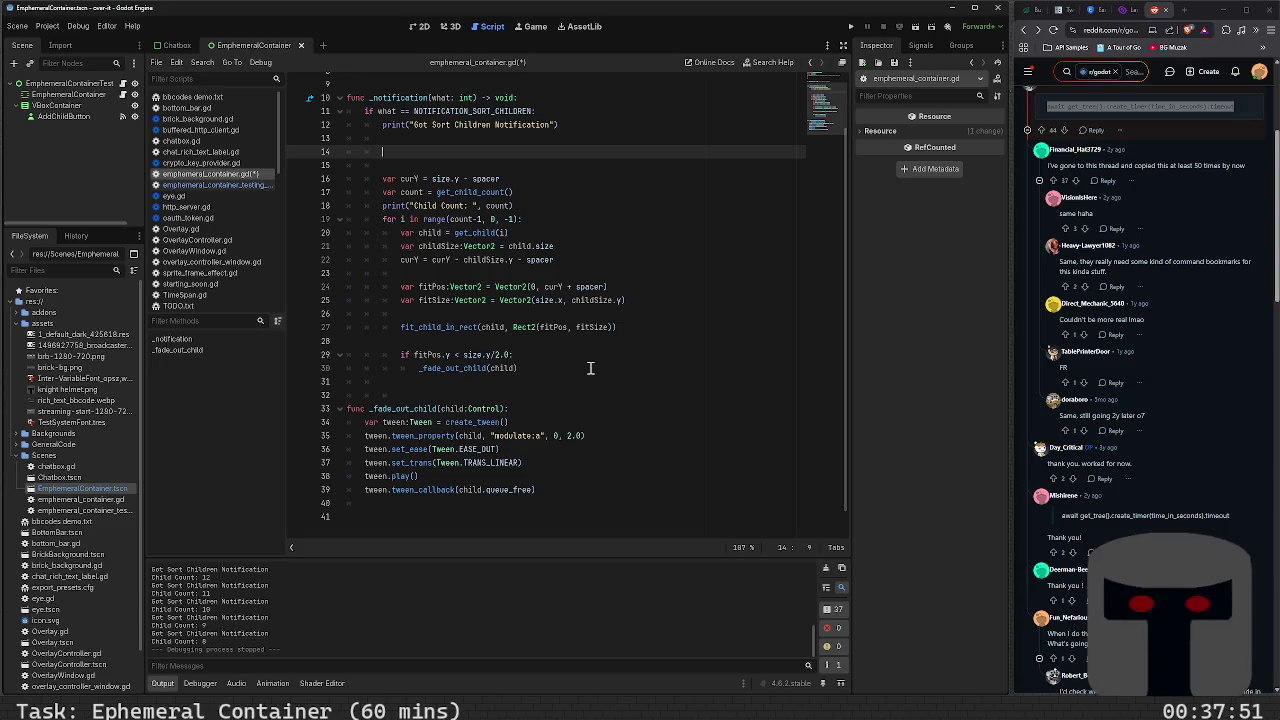
key("Down")
key("Down")
key("Down")
key("Down")
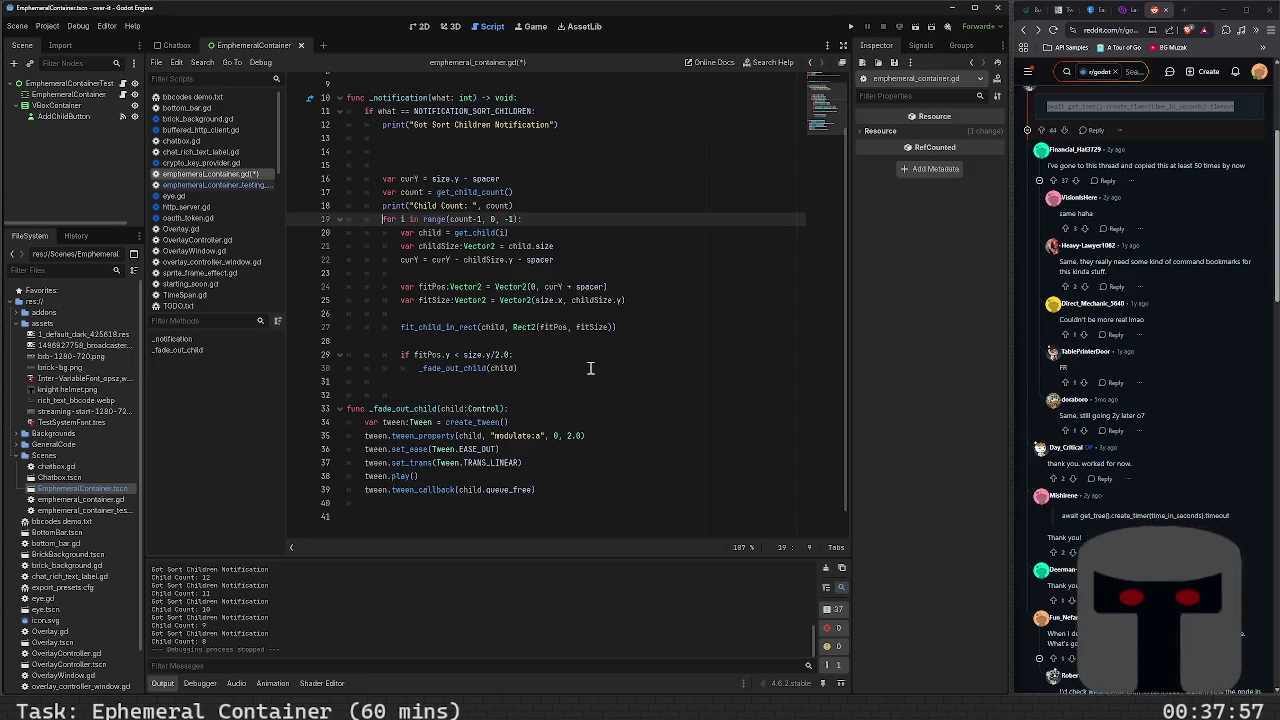
key("Up")
key("Up")
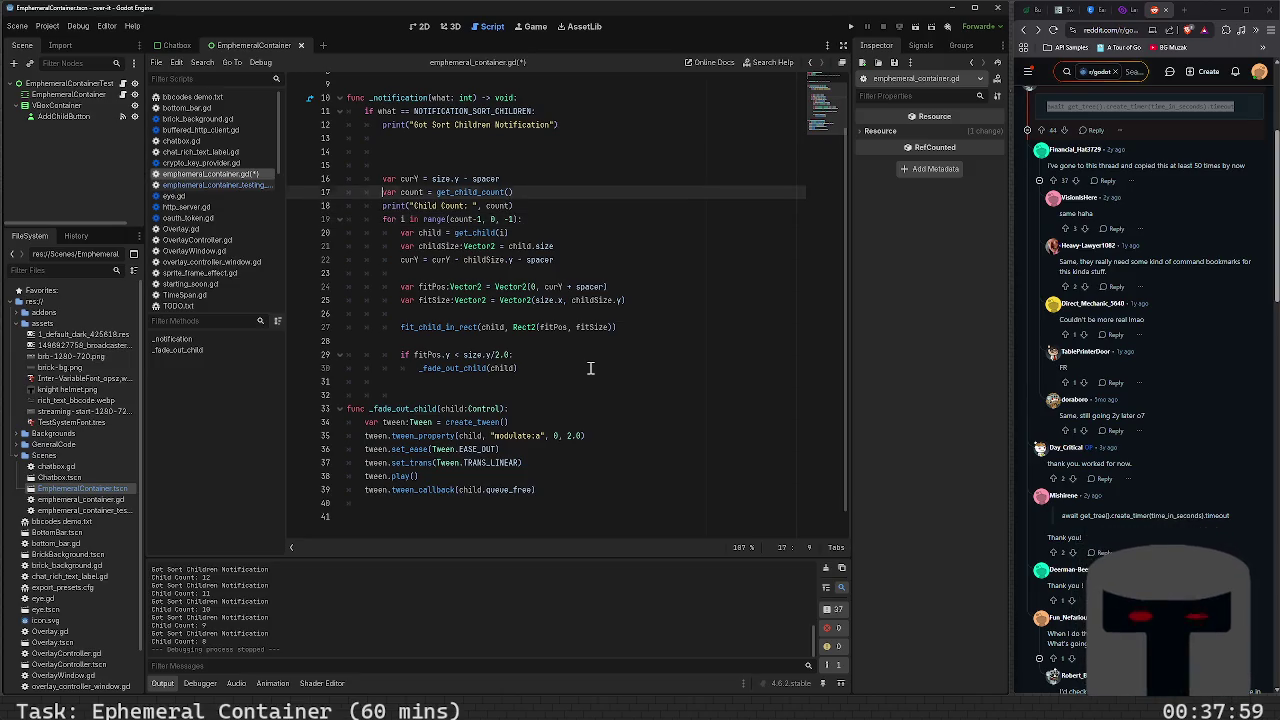
key("Up")
key("Down")
key("End")
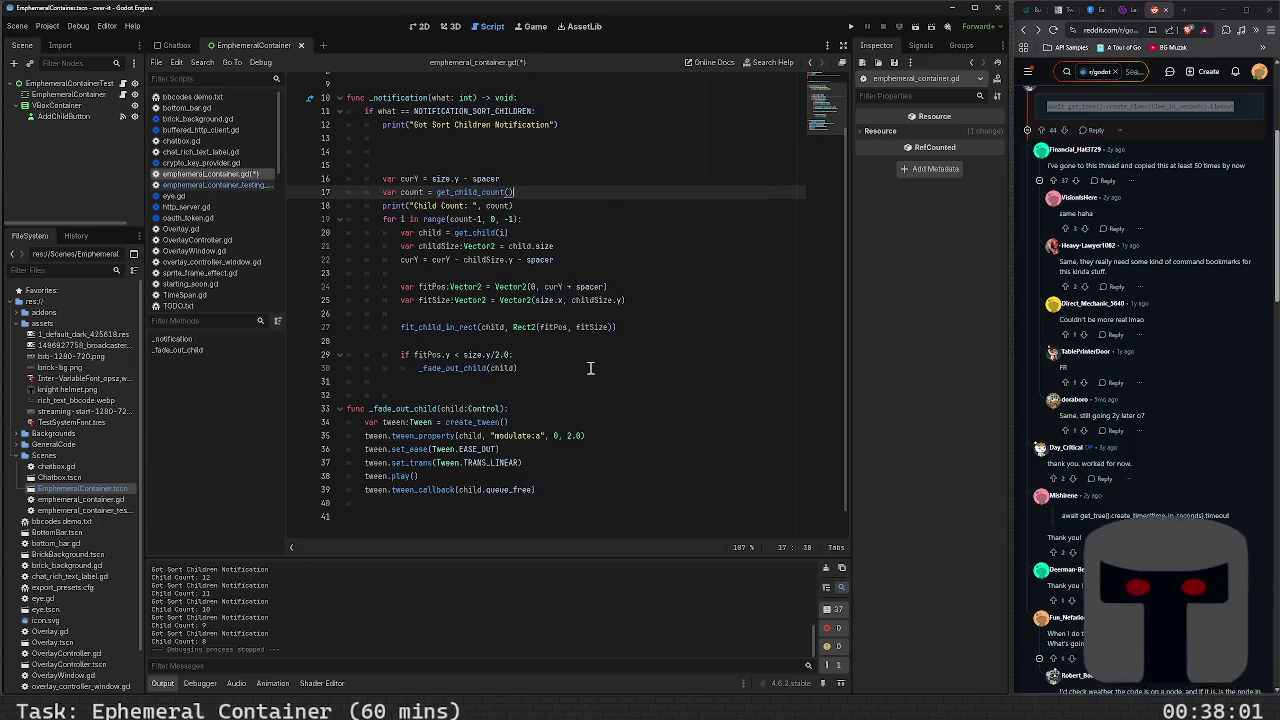
key("Return")
key("Return")
key("Return")
key("Up")
Type and delete 'count-1' on line 19, then begin an add_child( call
type("ount-1")
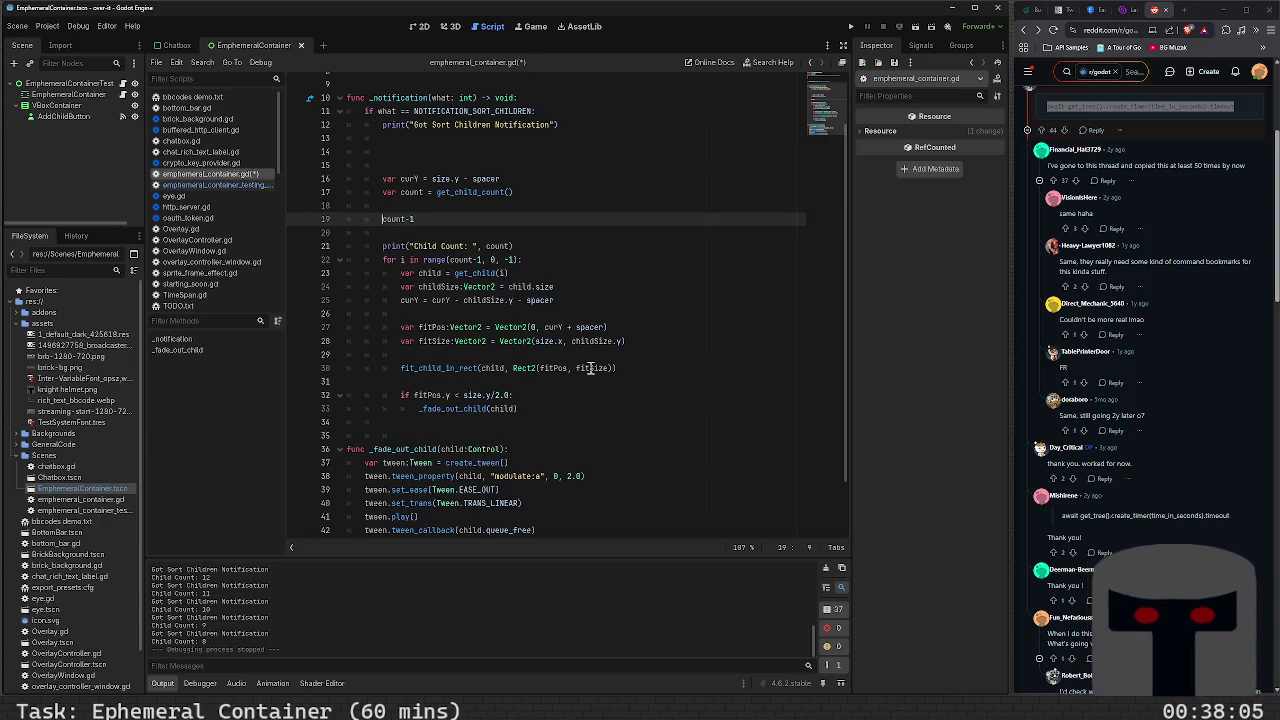
key("shift+Home")
key("BackSpace")
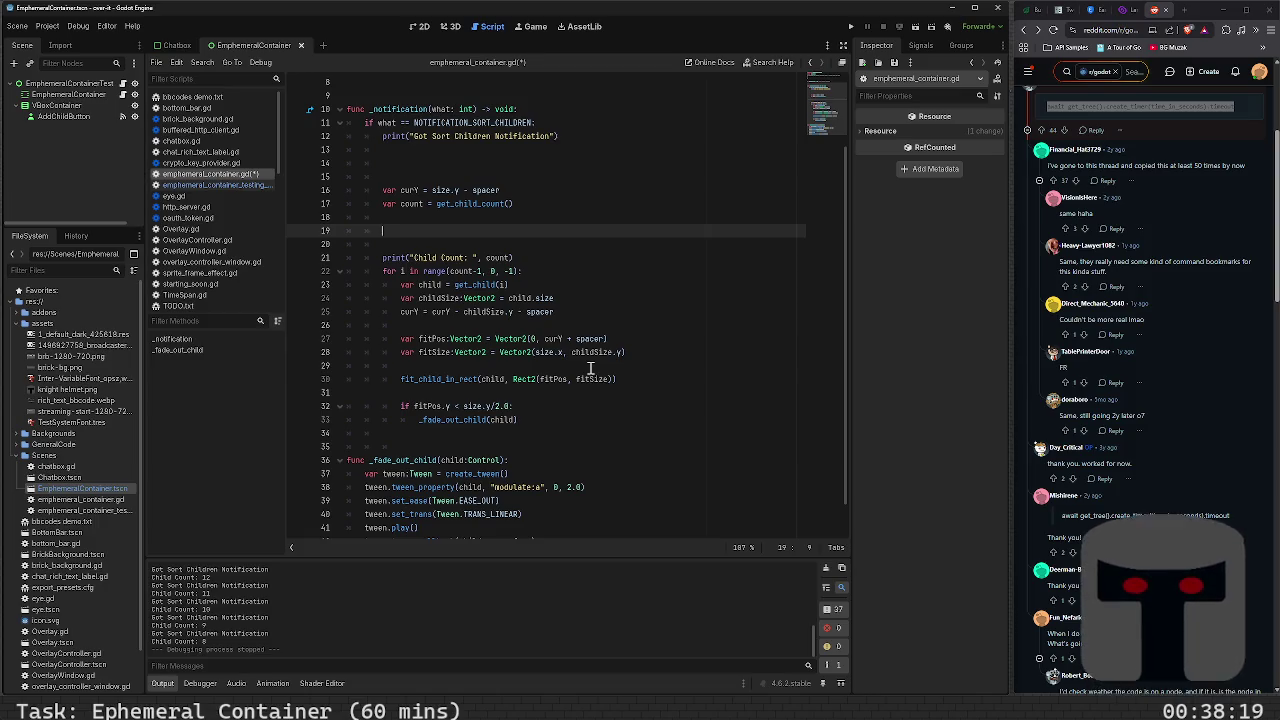
type("a")
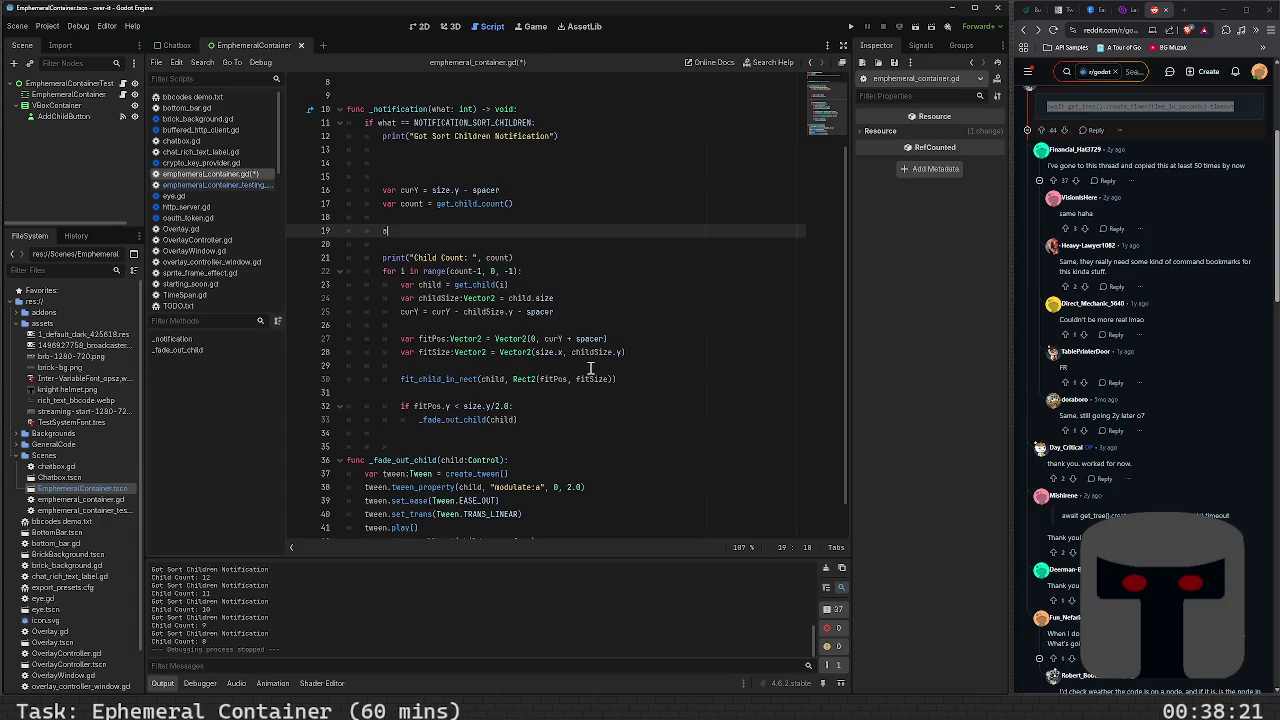
type("dd_child(")
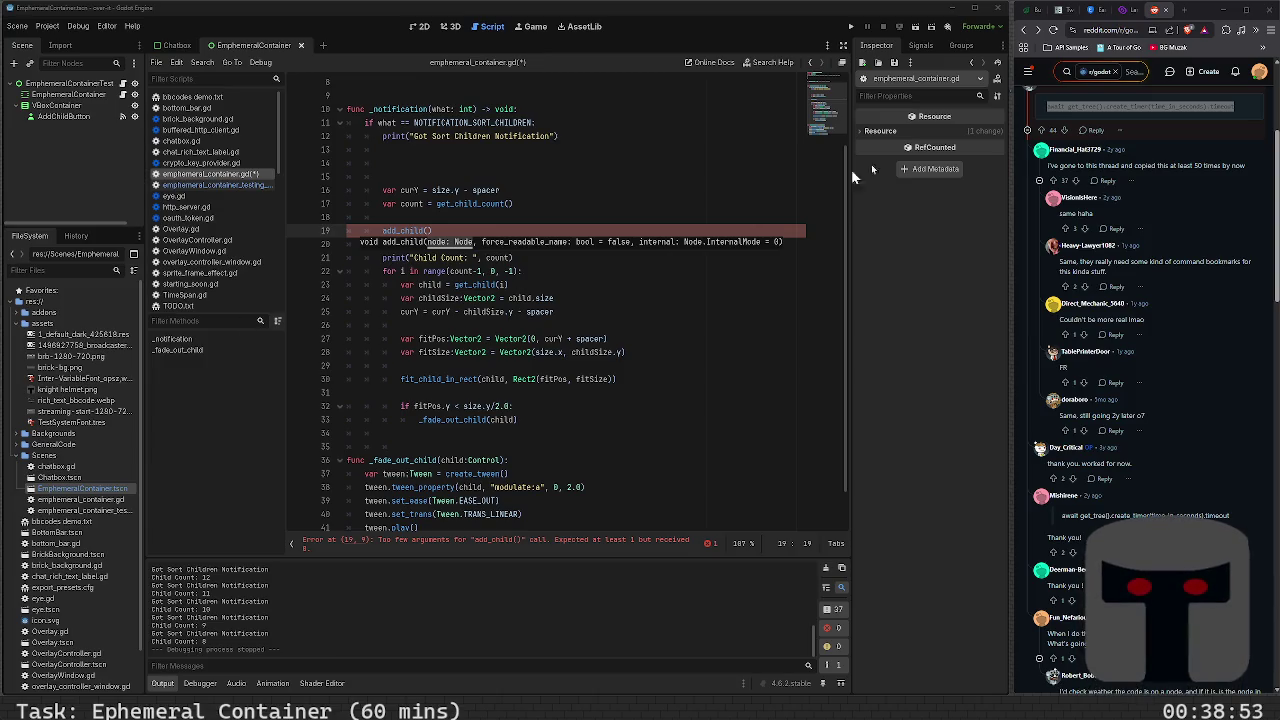
Close the Reddit thread, GDQuest Lambda Function, easing-curve and Godot Tween docs tabs
left_click(1160, 10)
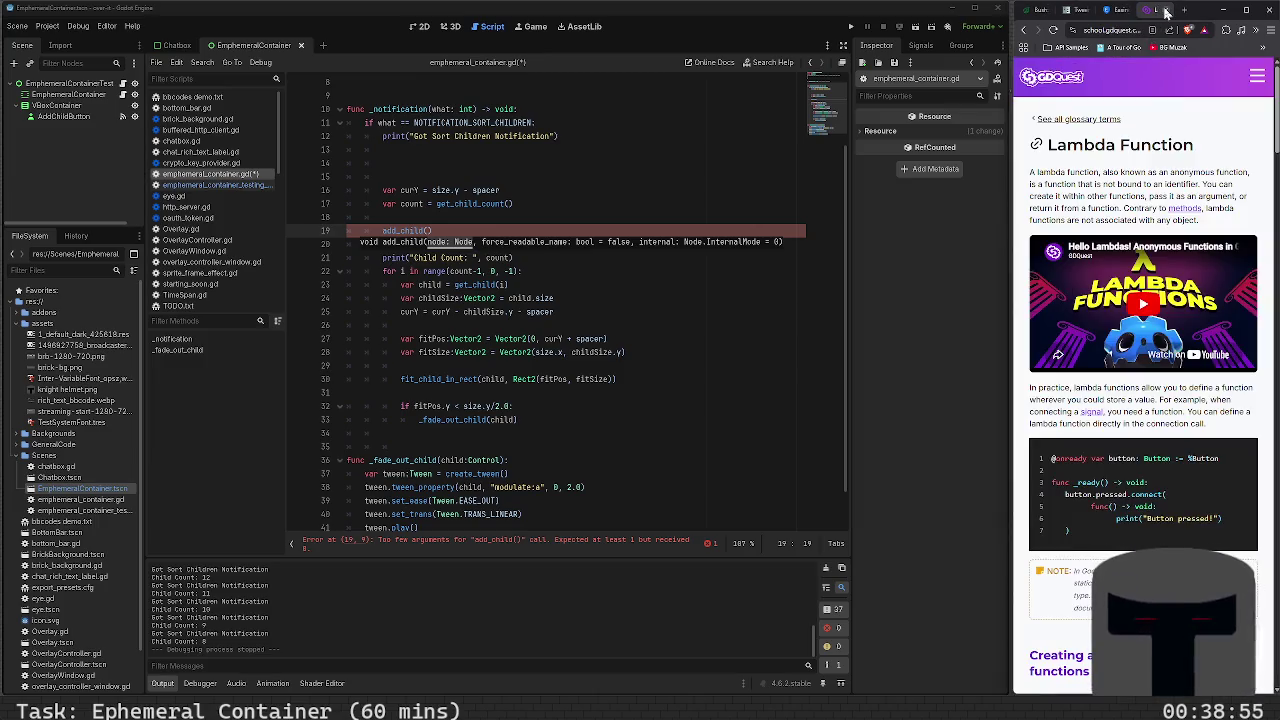
left_click(1162, 10)
left_click(1165, 10)
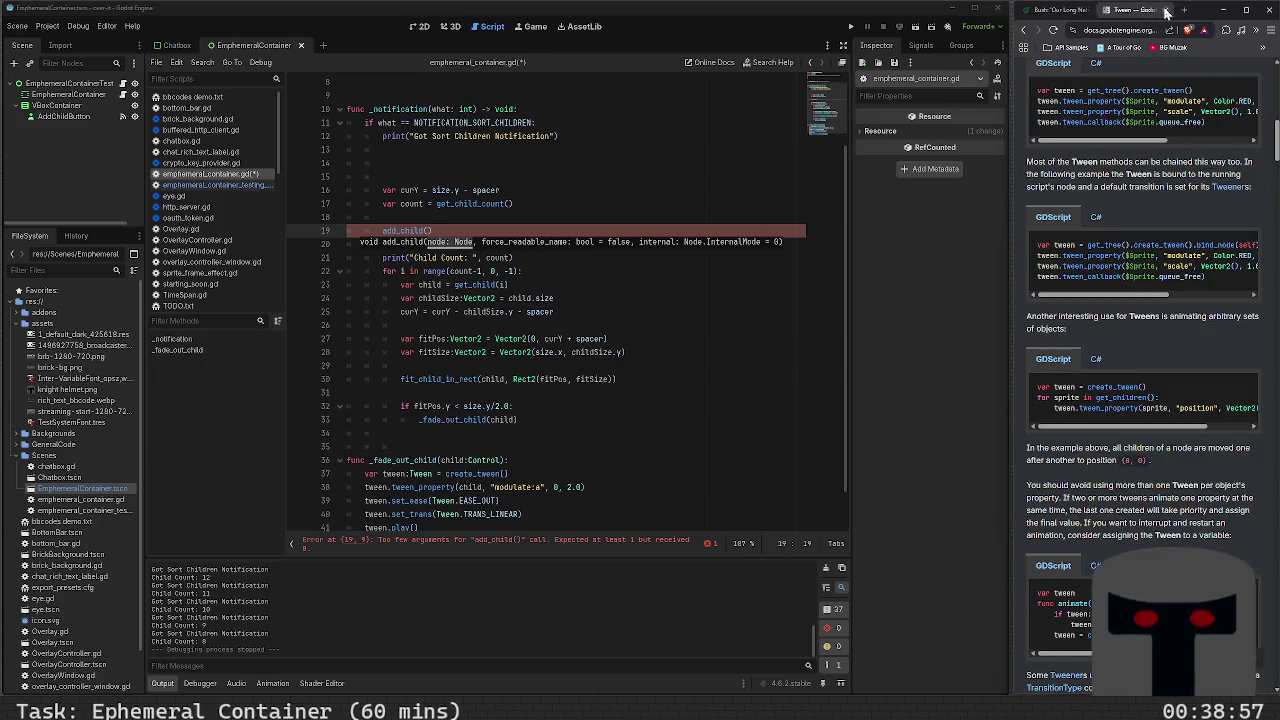
left_click(1165, 10)
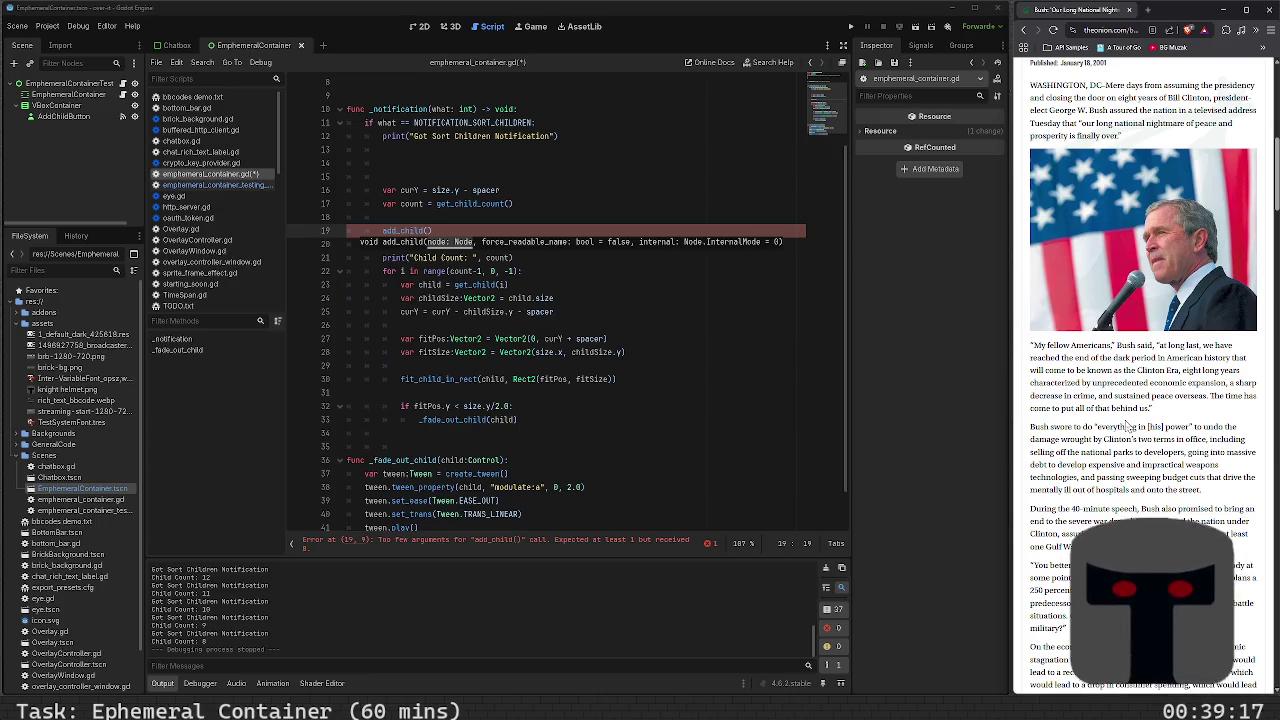
scroll(1127, 427, "down", 3)
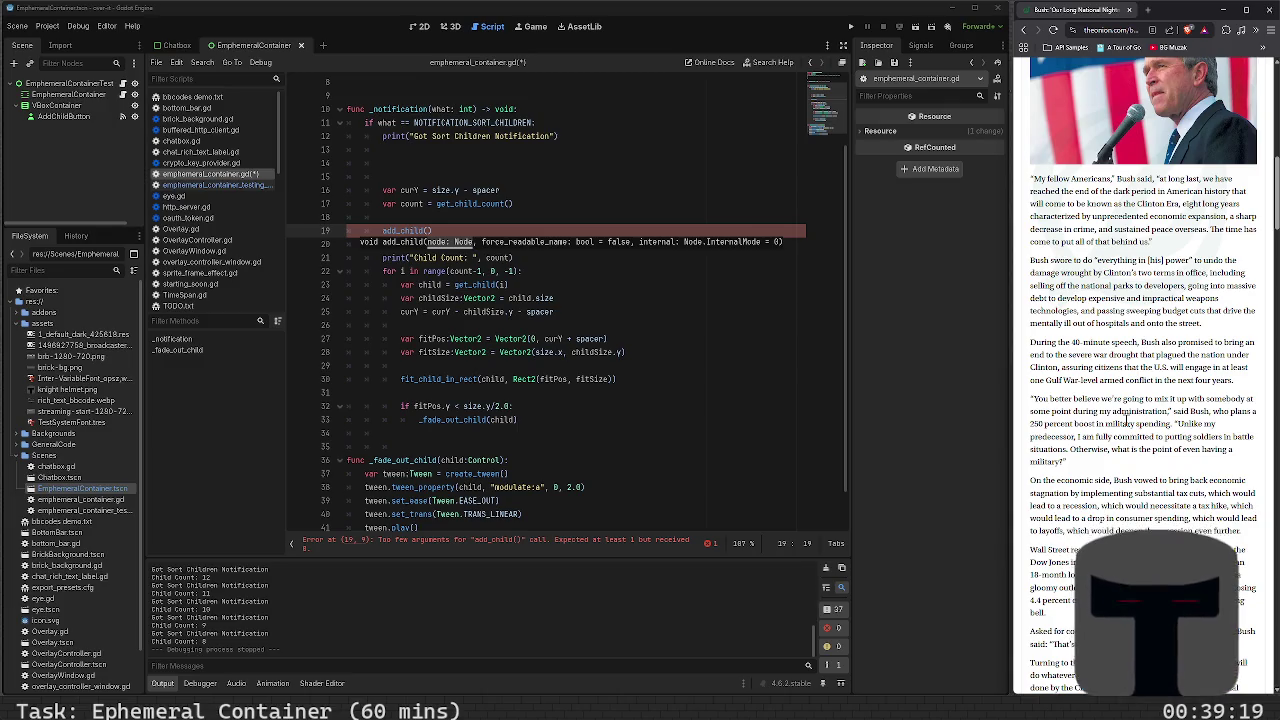
scroll(1127, 421, "down", 3)
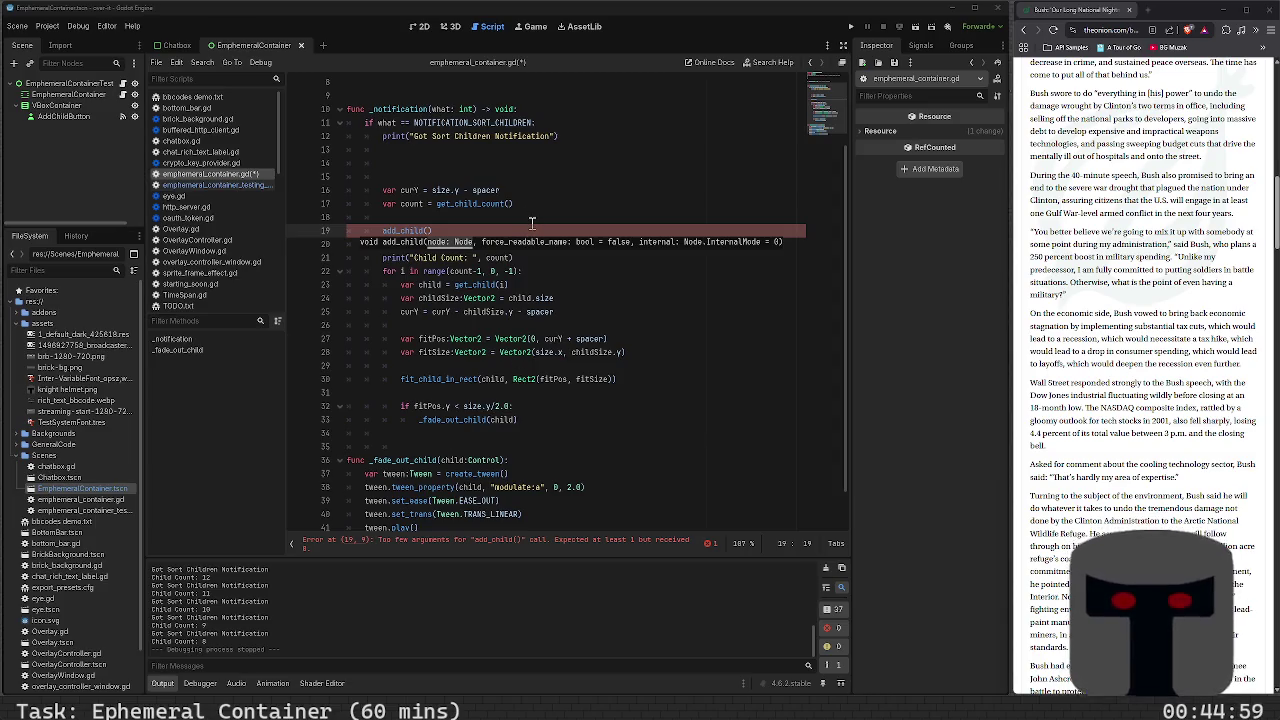
Delete the unfinished add_child() line with its blank line and save the script
key("End")
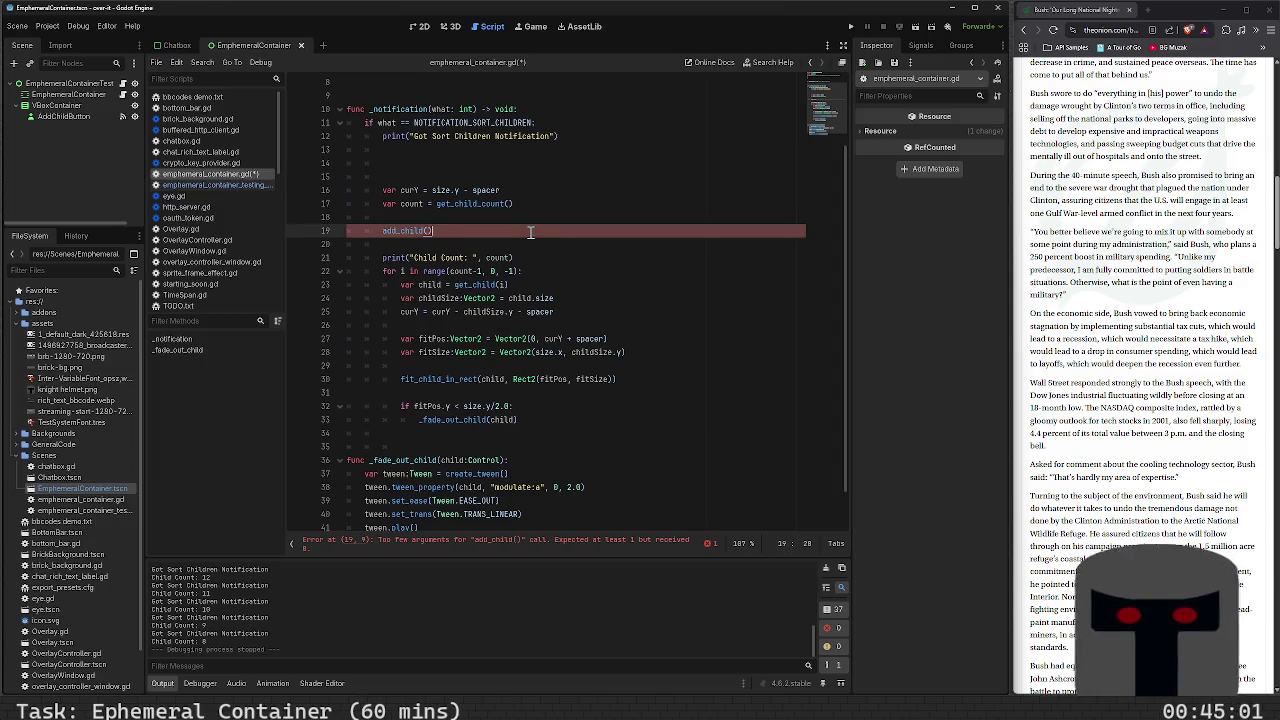
key("shift+Up")
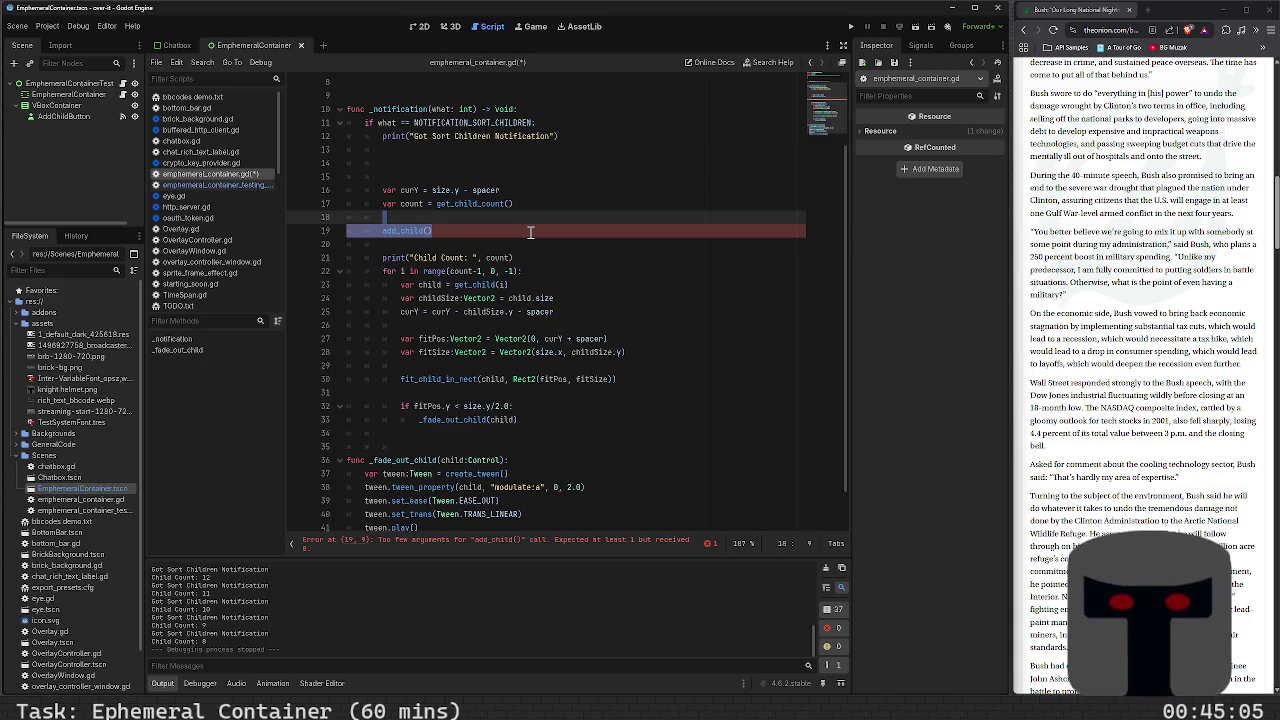
left_click(473, 241)
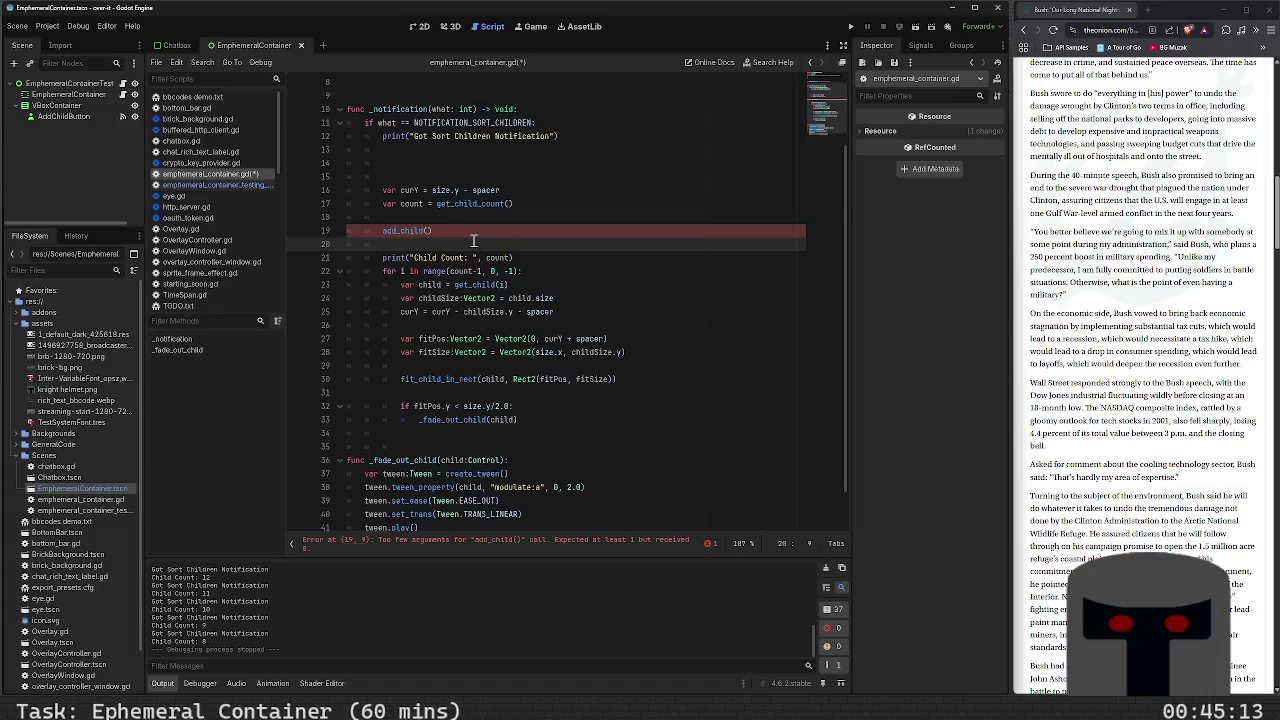
key("shift+Up")
key("shift+Up")
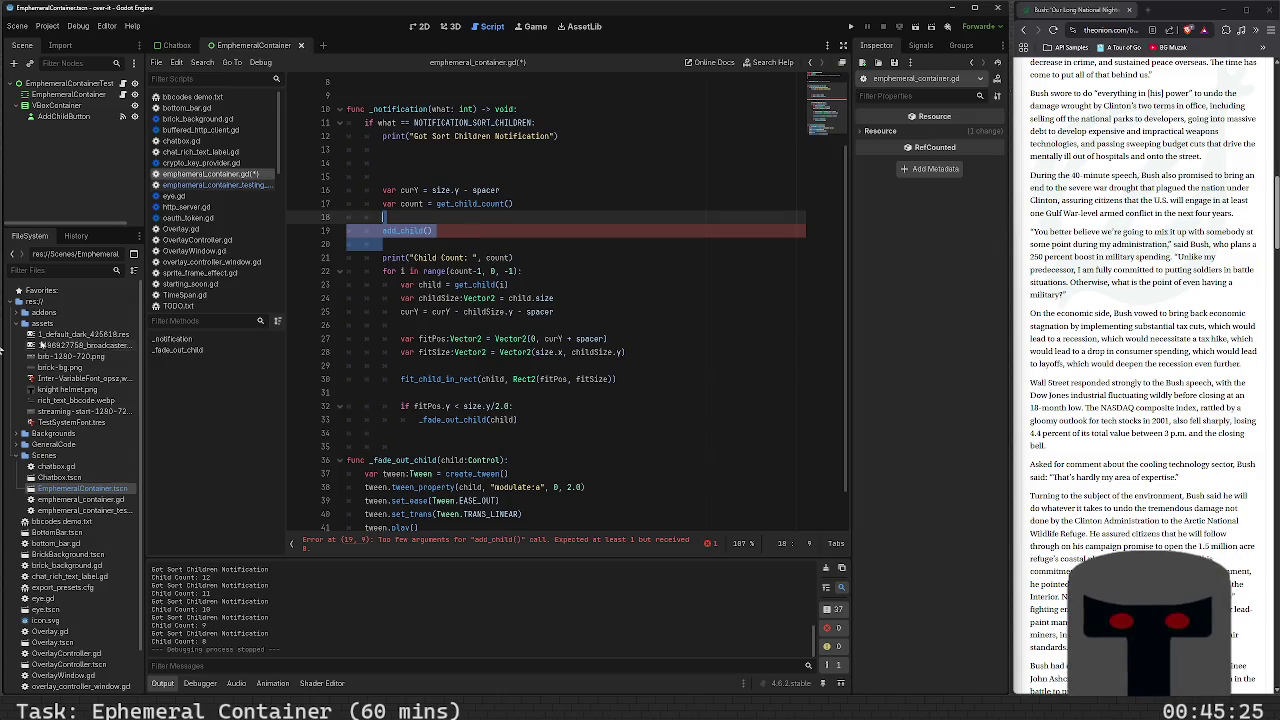
left_click(455, 245)
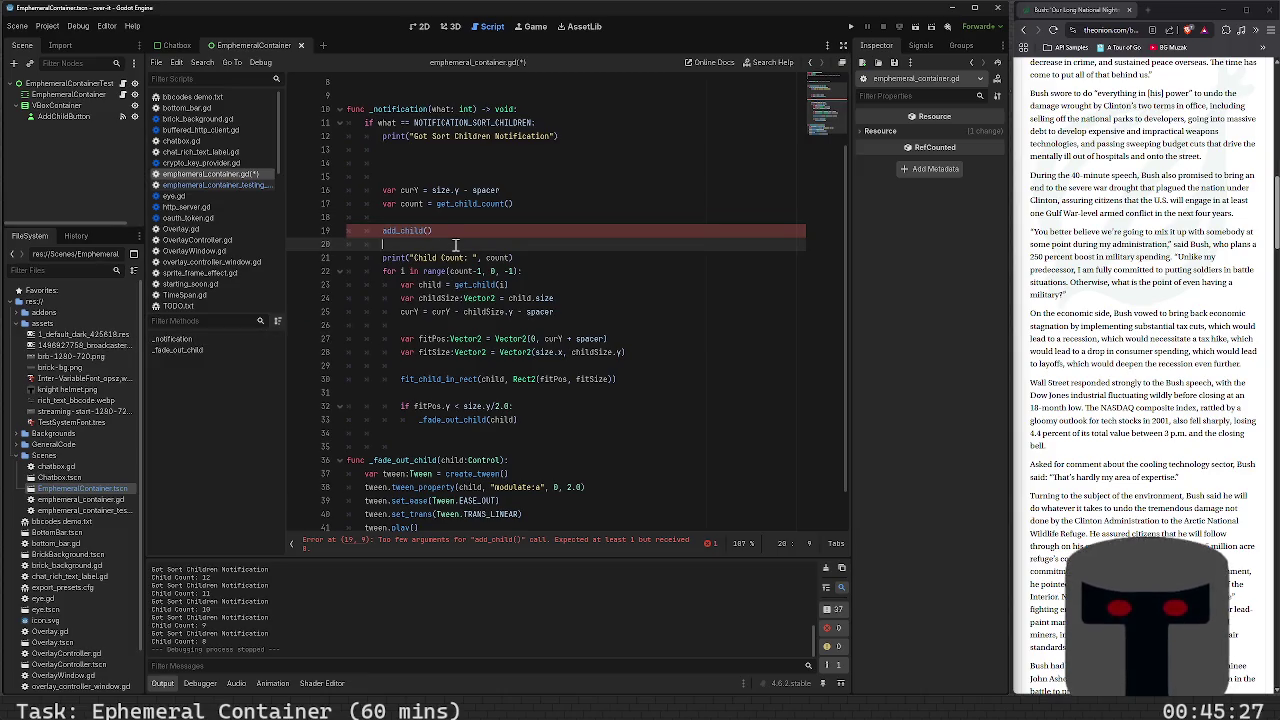
key("shift+Up")
key("shift+Up")
key("BackSpace")
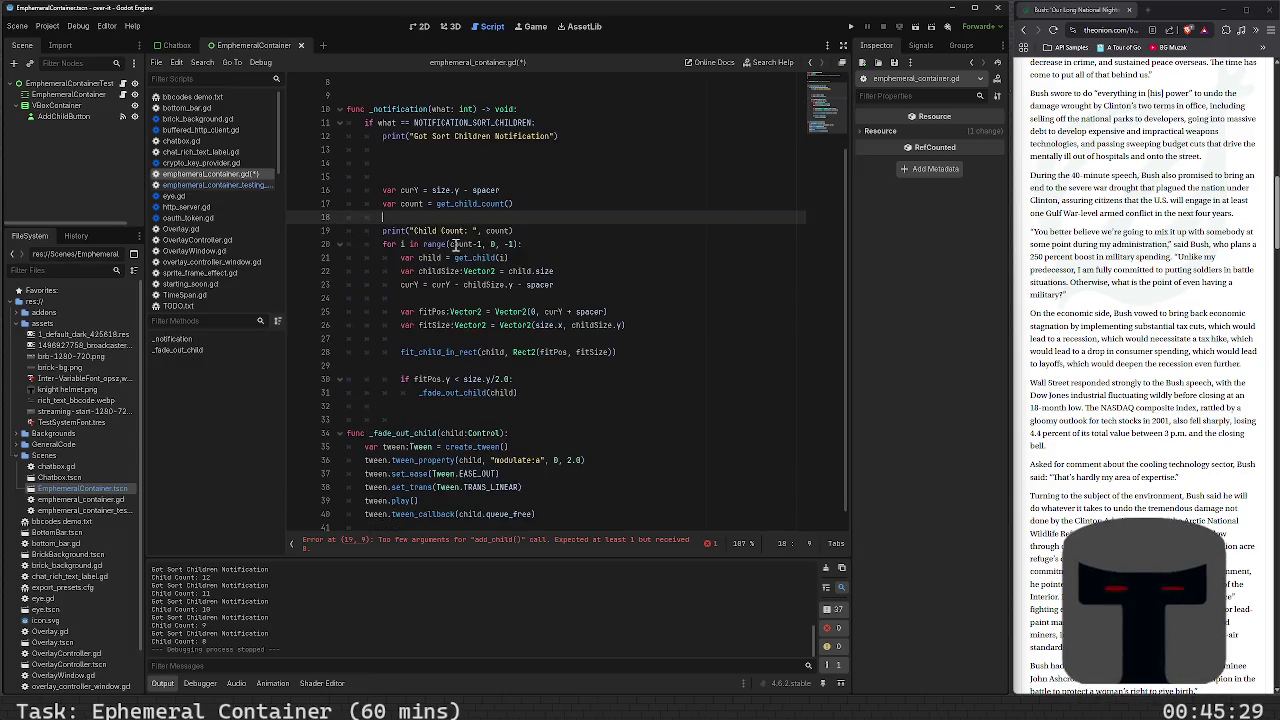
key("Down")
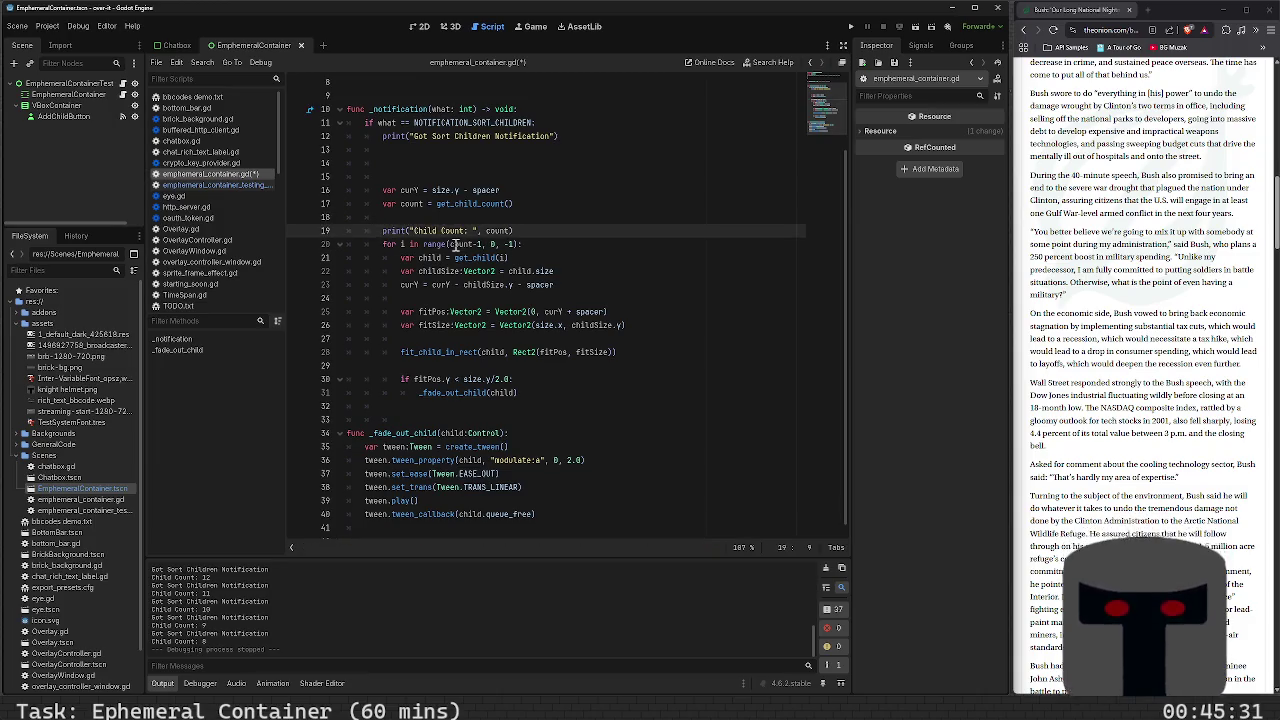
key("Down")
key("Down")
key("Down")
key("Up")
key("Up")
key("Up")
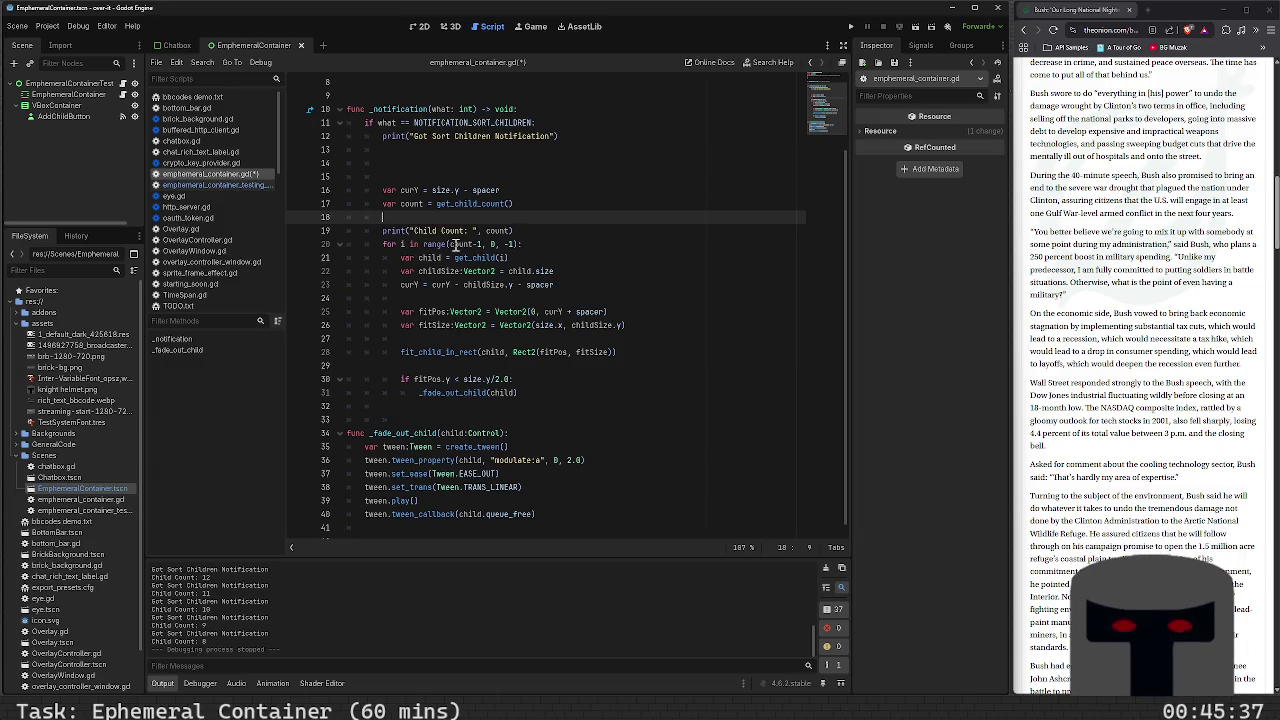
key("ctrl+s")
Try typing add_child_at( on line 18, then clear the line and save again
type("a")
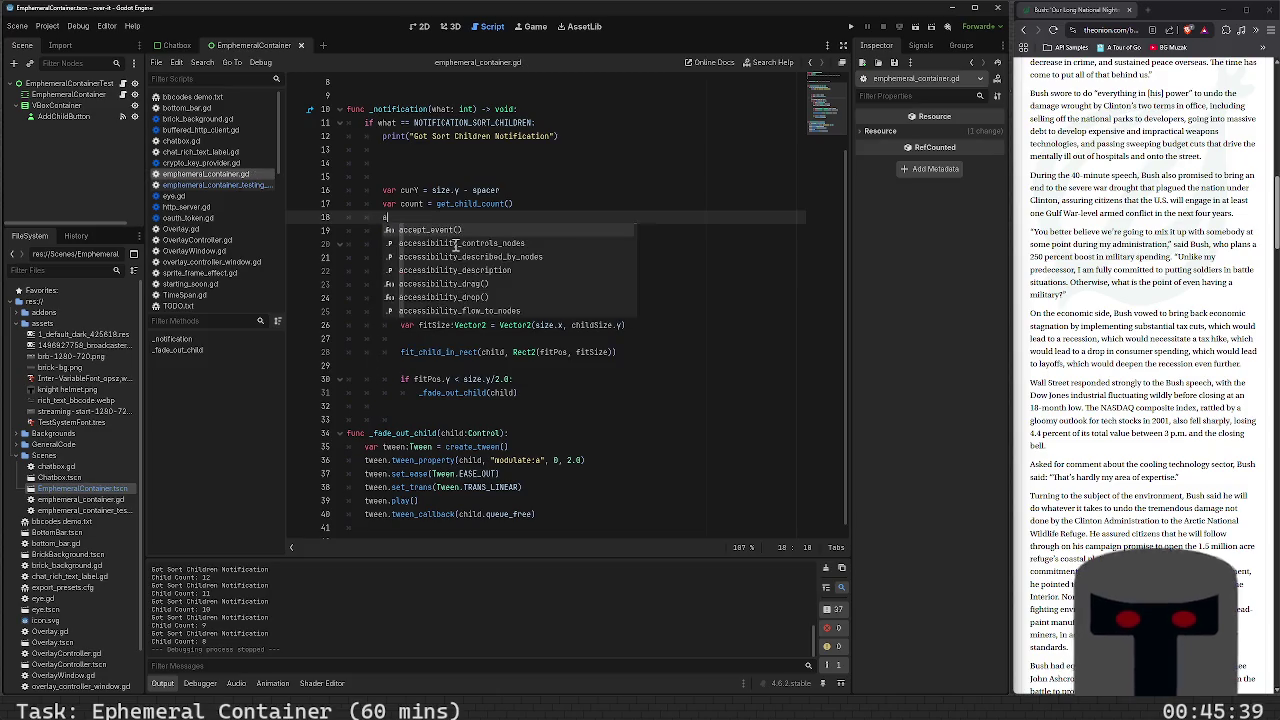
type("dd_child")
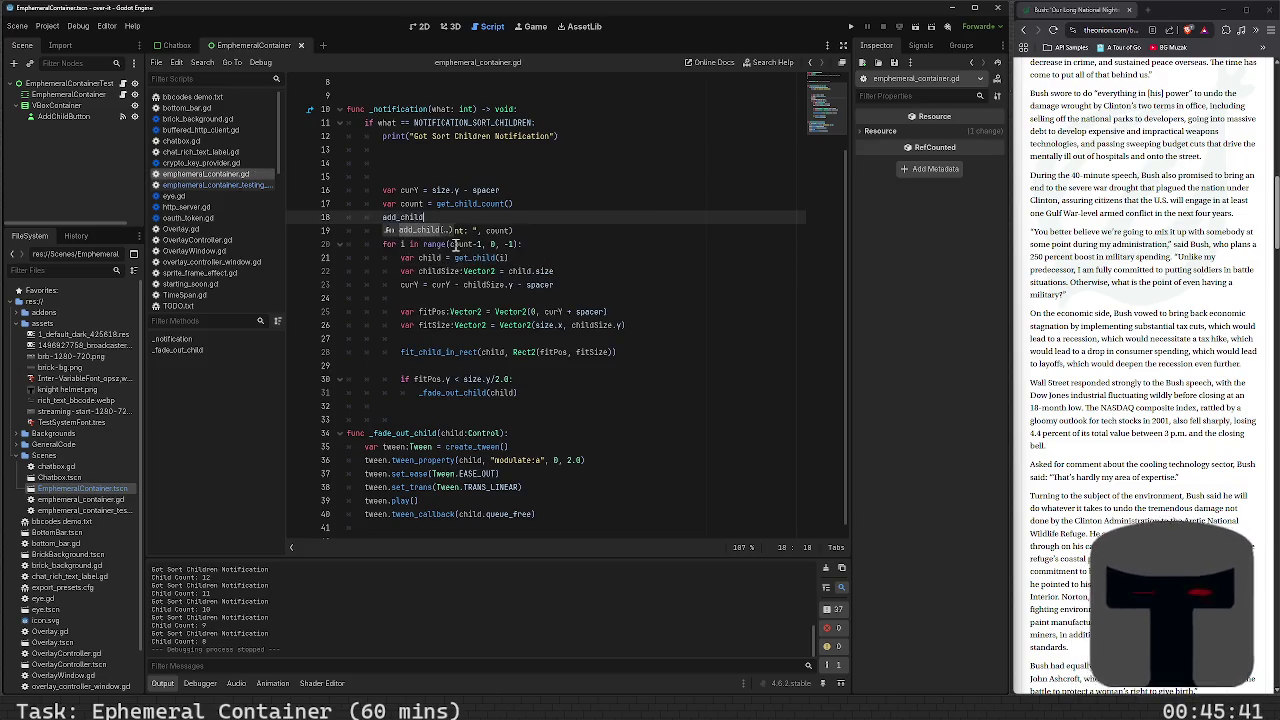
type("_at")
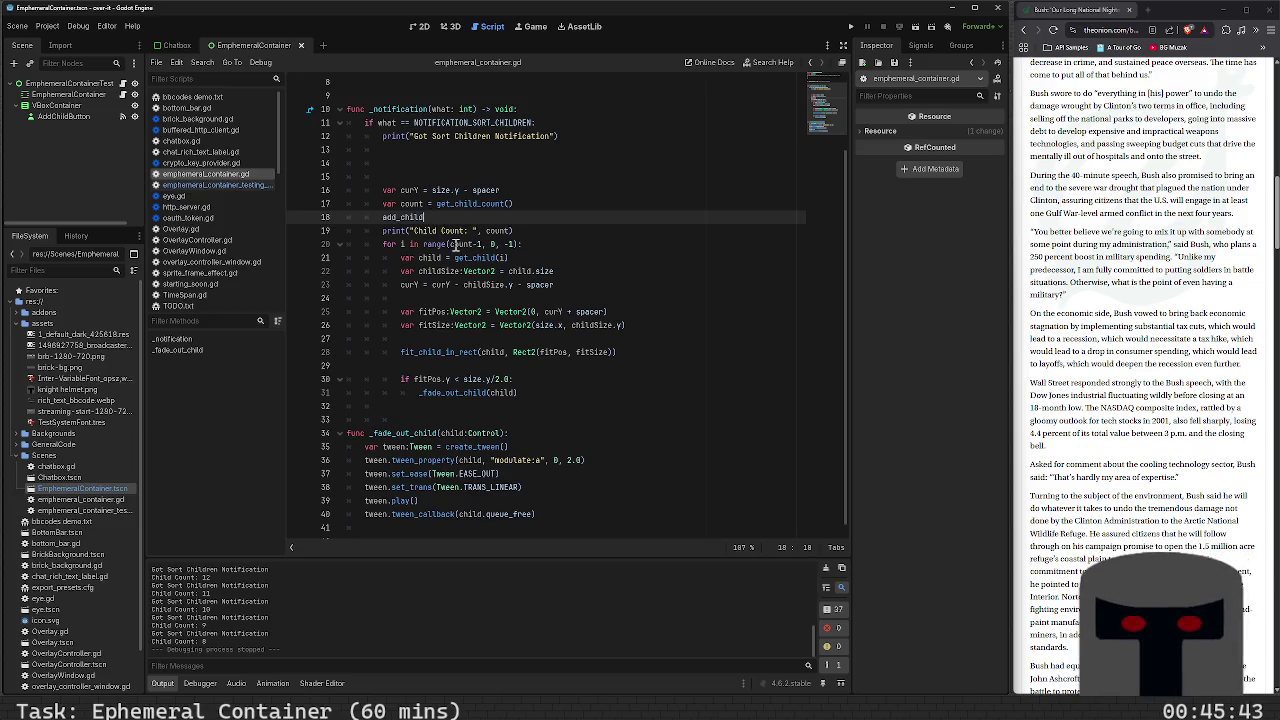
type("(")
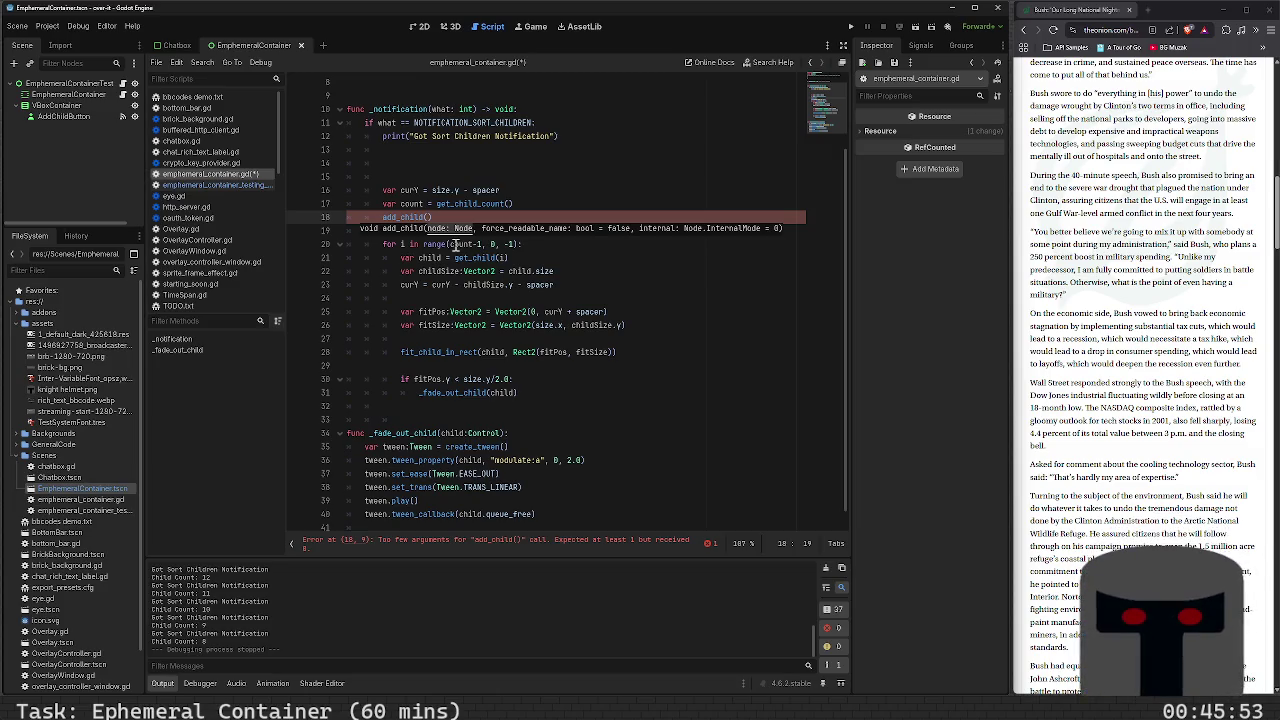
key("shift+Home")
key("BackSpace")
key("ctrl+s")
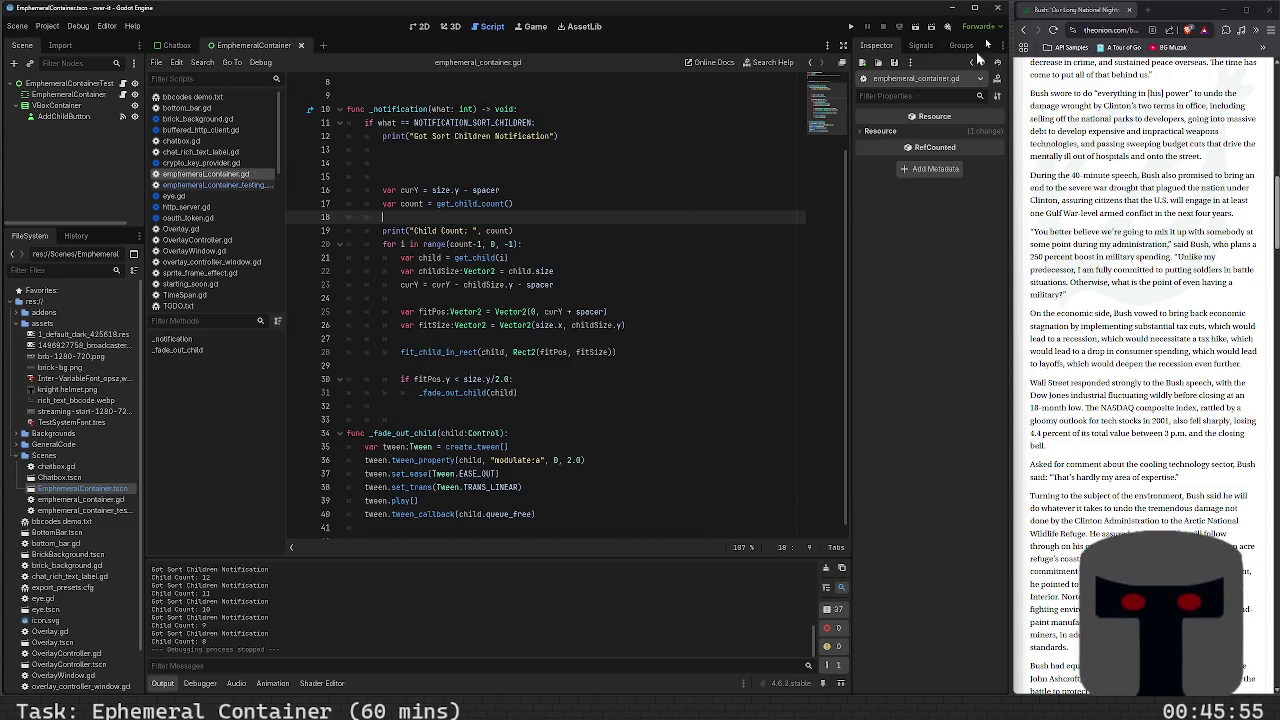
left_click(1147, 10)
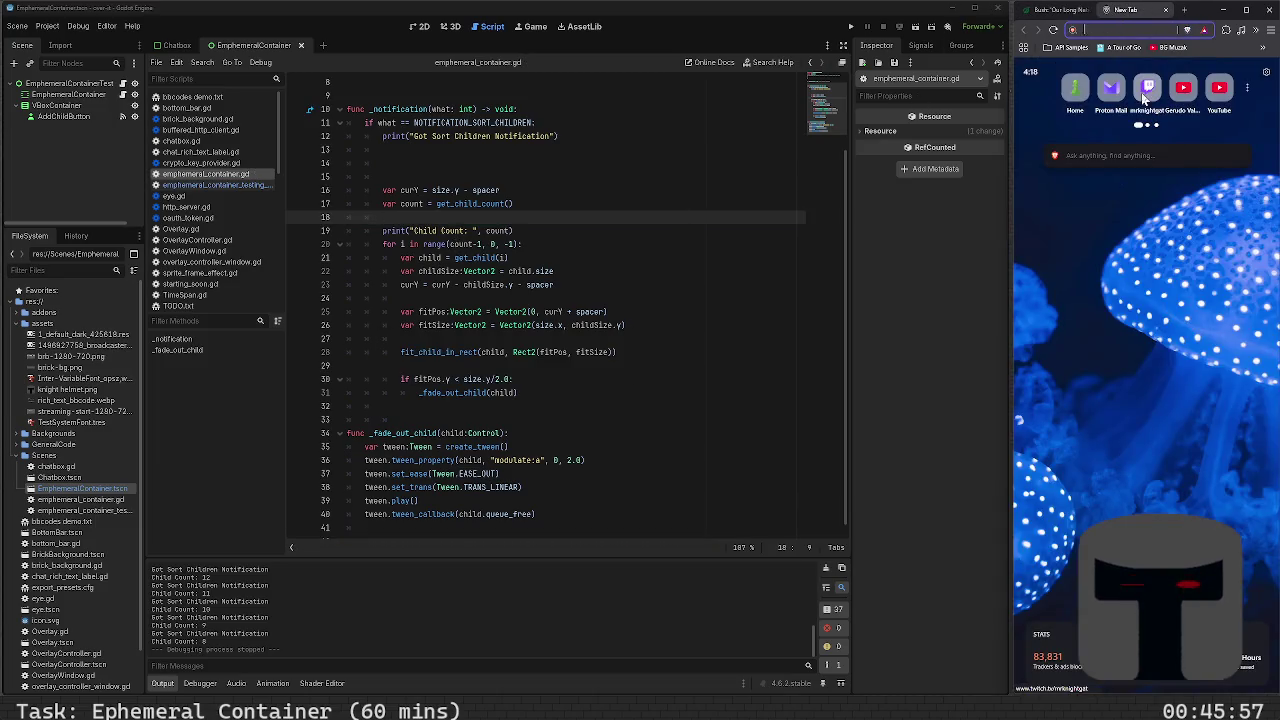
Search Brave for 'godot can I add child at' and expand the AI answer on move_child()
type("can I add a")
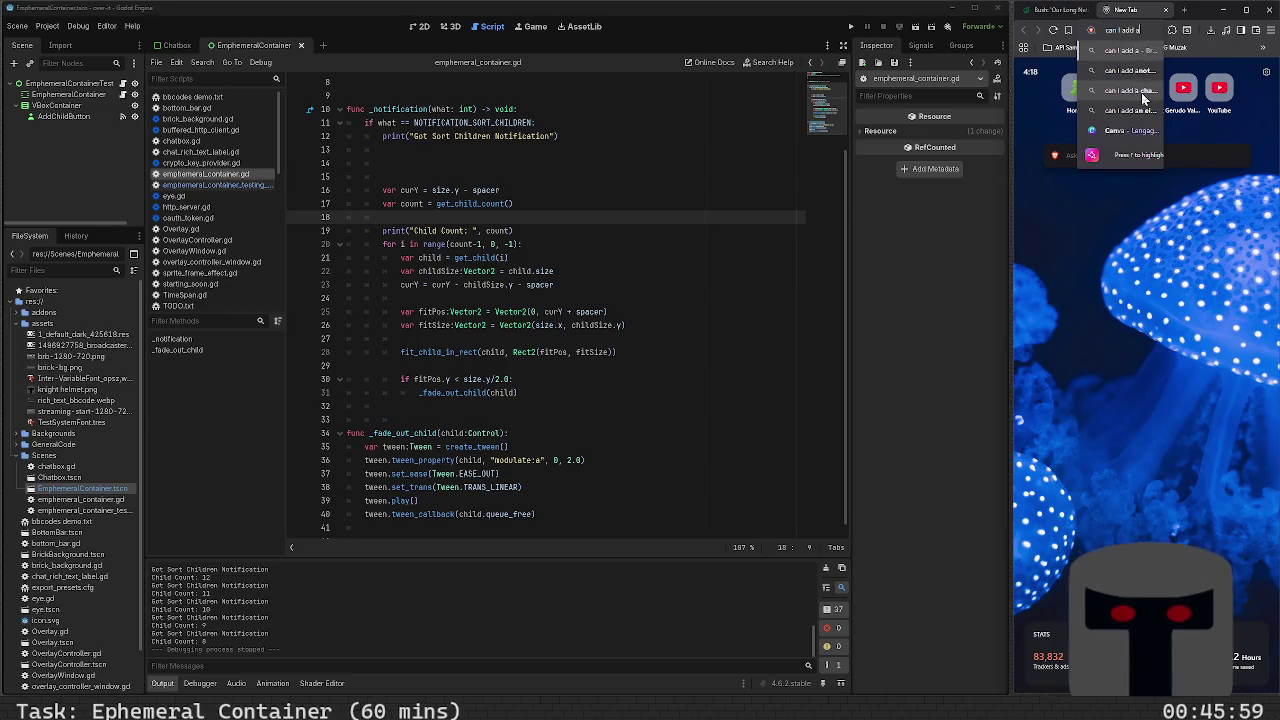
key("Escape")
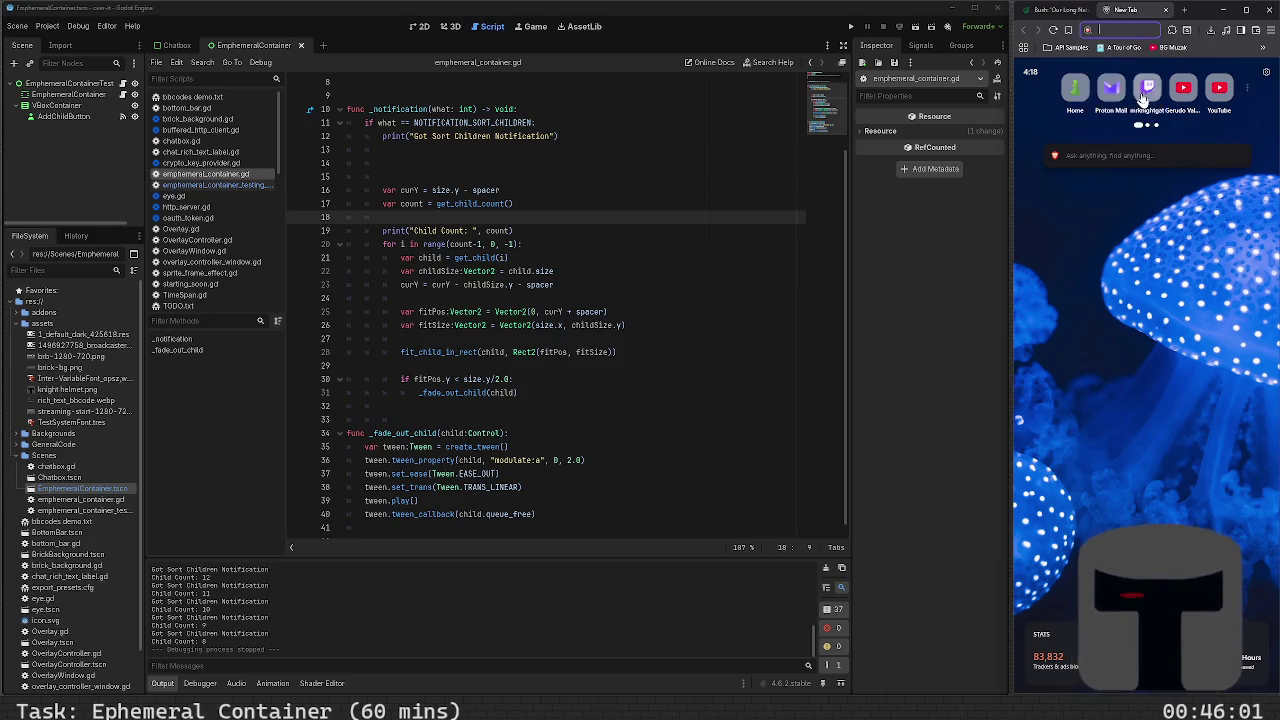
type("godot can I")
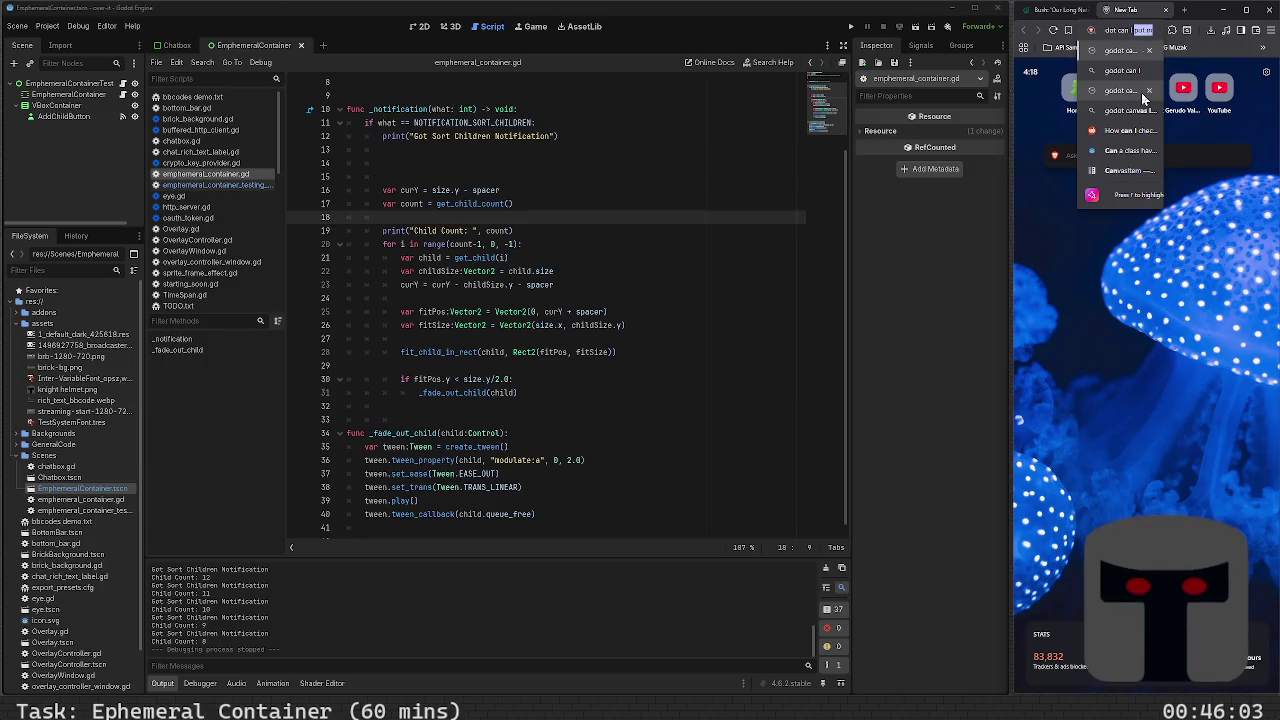
type(" add child a")
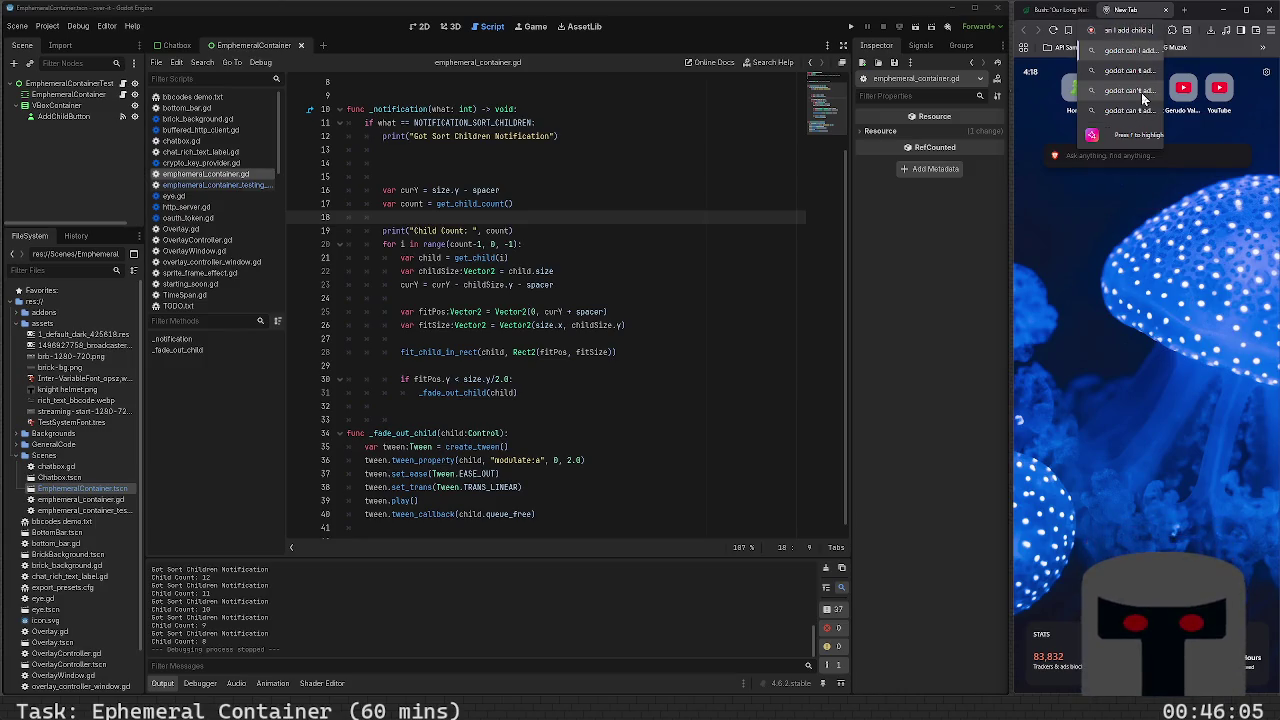
type("t an index")
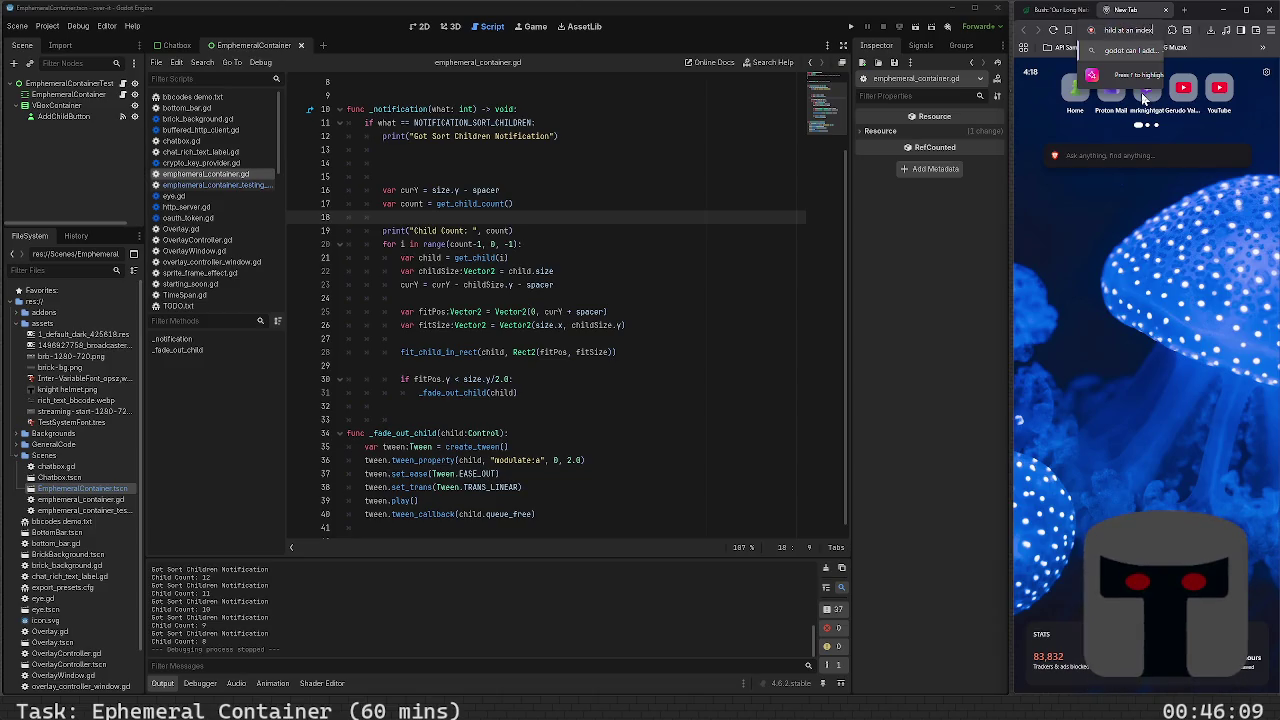
key("Return")
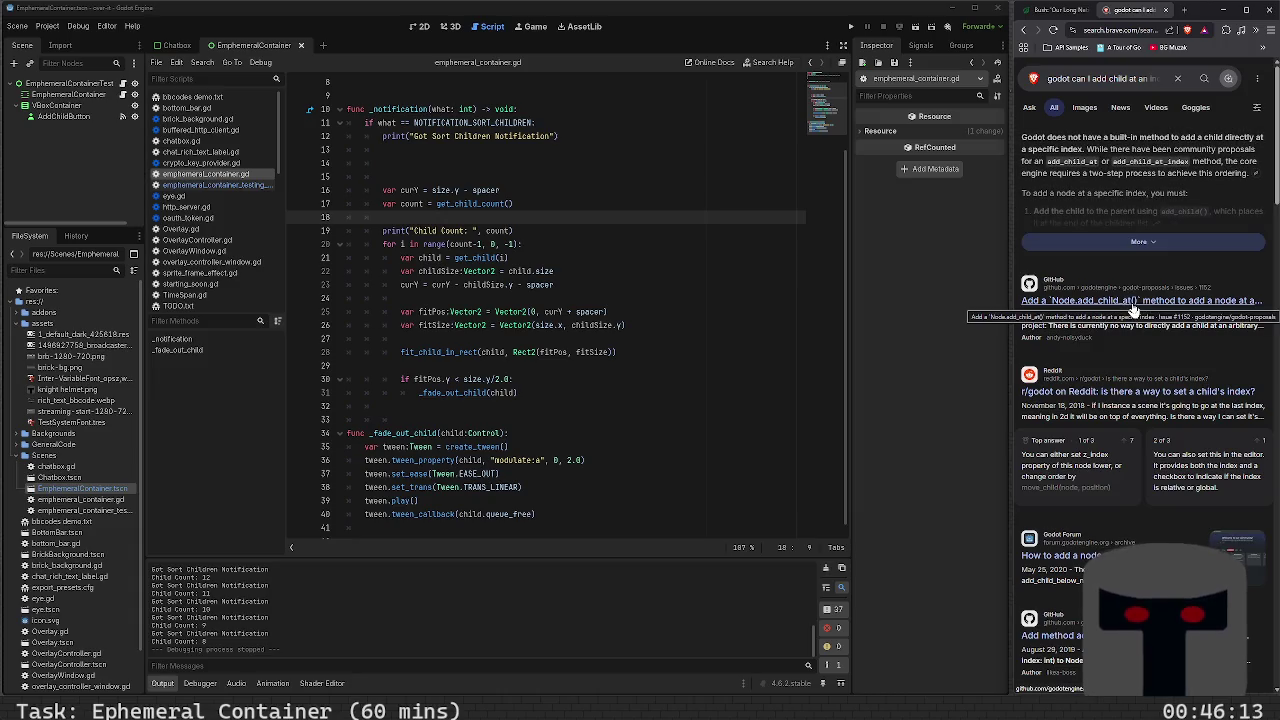
left_click(1126, 252)
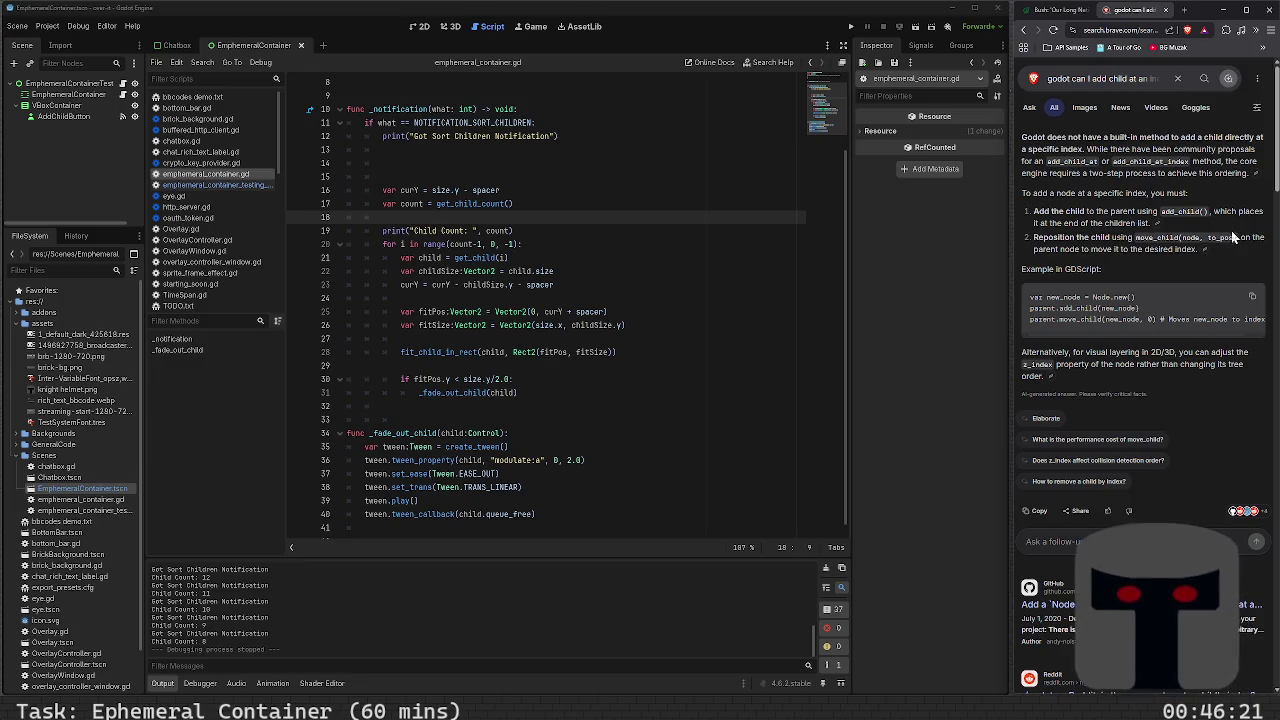
scroll(1147, 233, "down", 3)
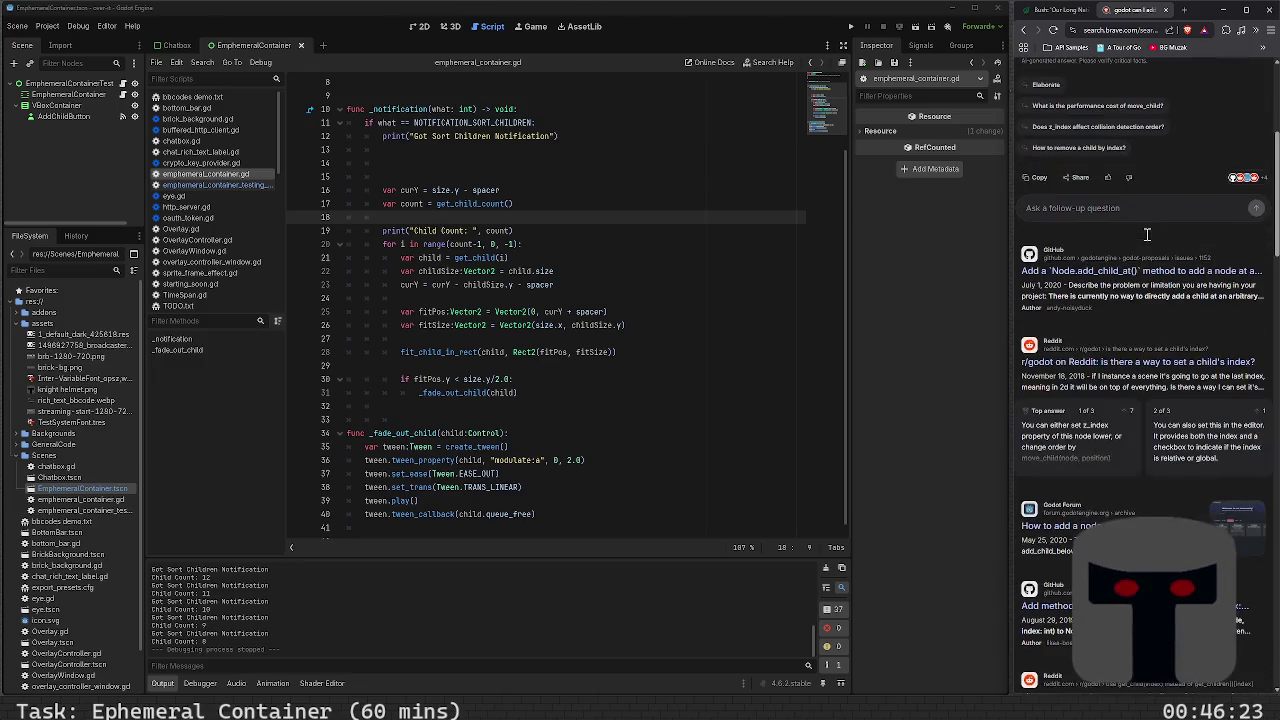
scroll(1110, 210, "up", 1)
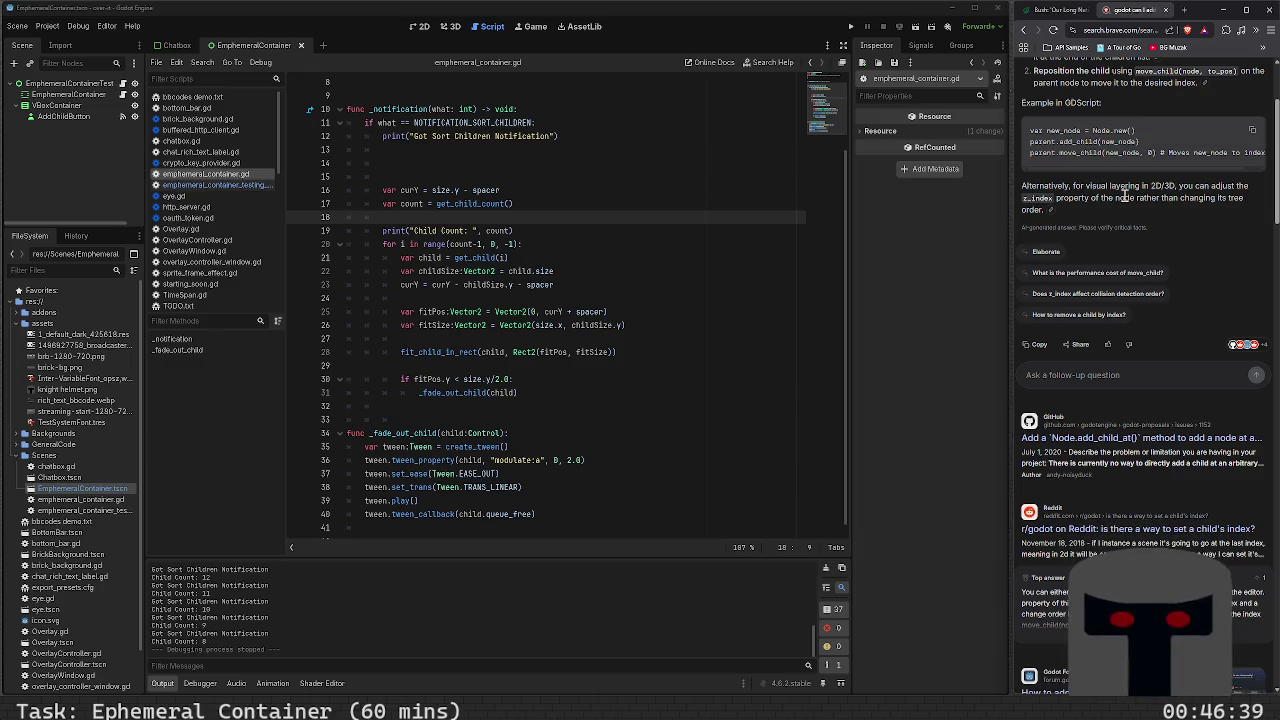
scroll(1124, 196, "down", 2)
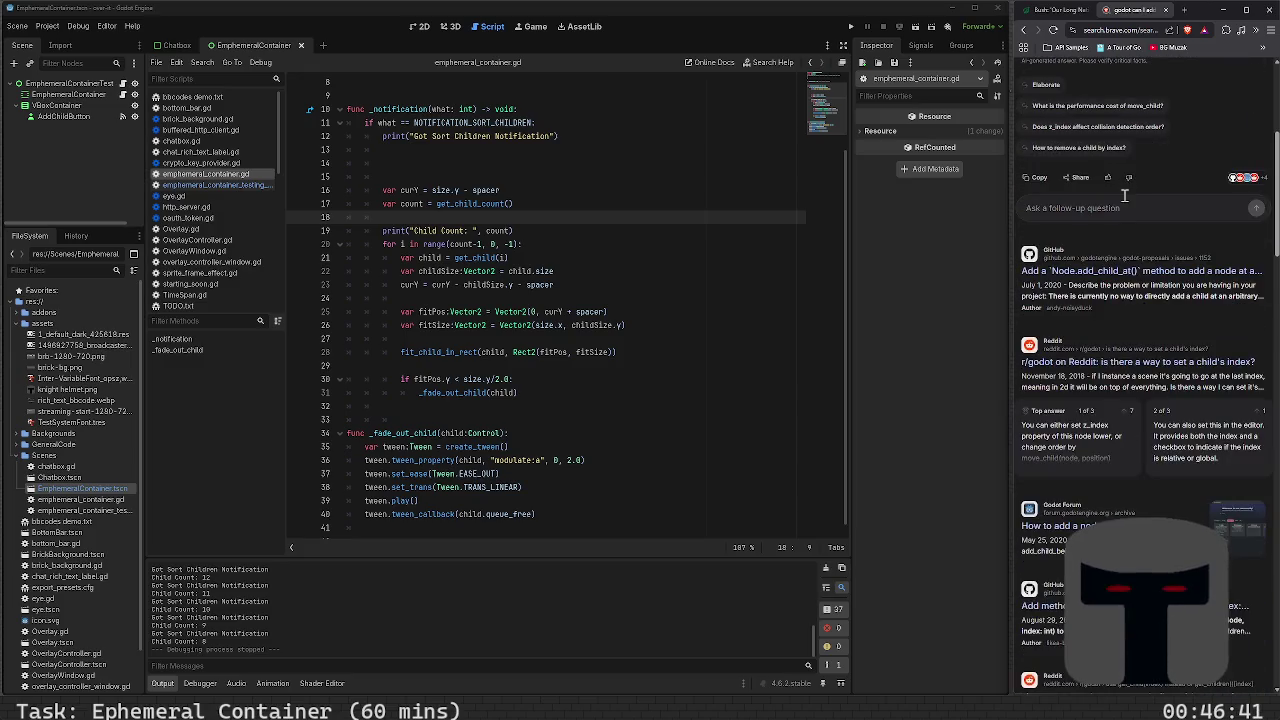
Open godot-proposals issue #1152 on Node.add_child_at() and scroll through its comments
left_click(1146, 280)
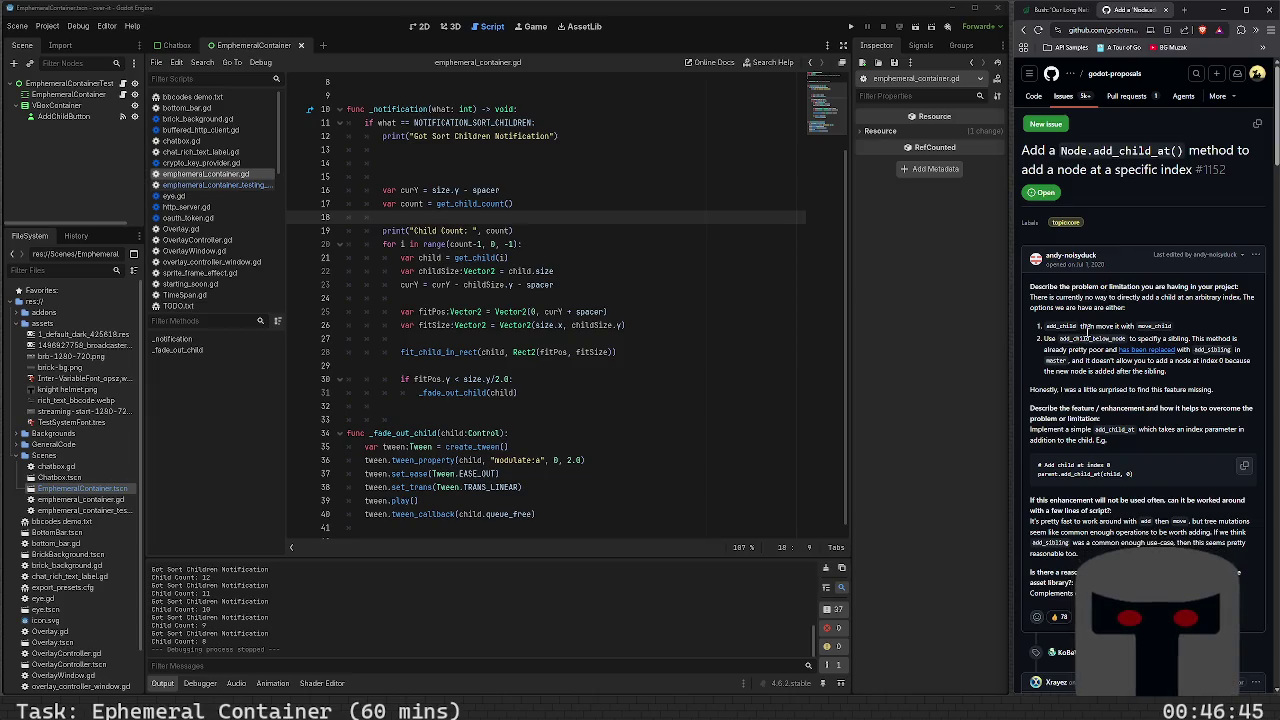
scroll(1086, 330, "down", 2)
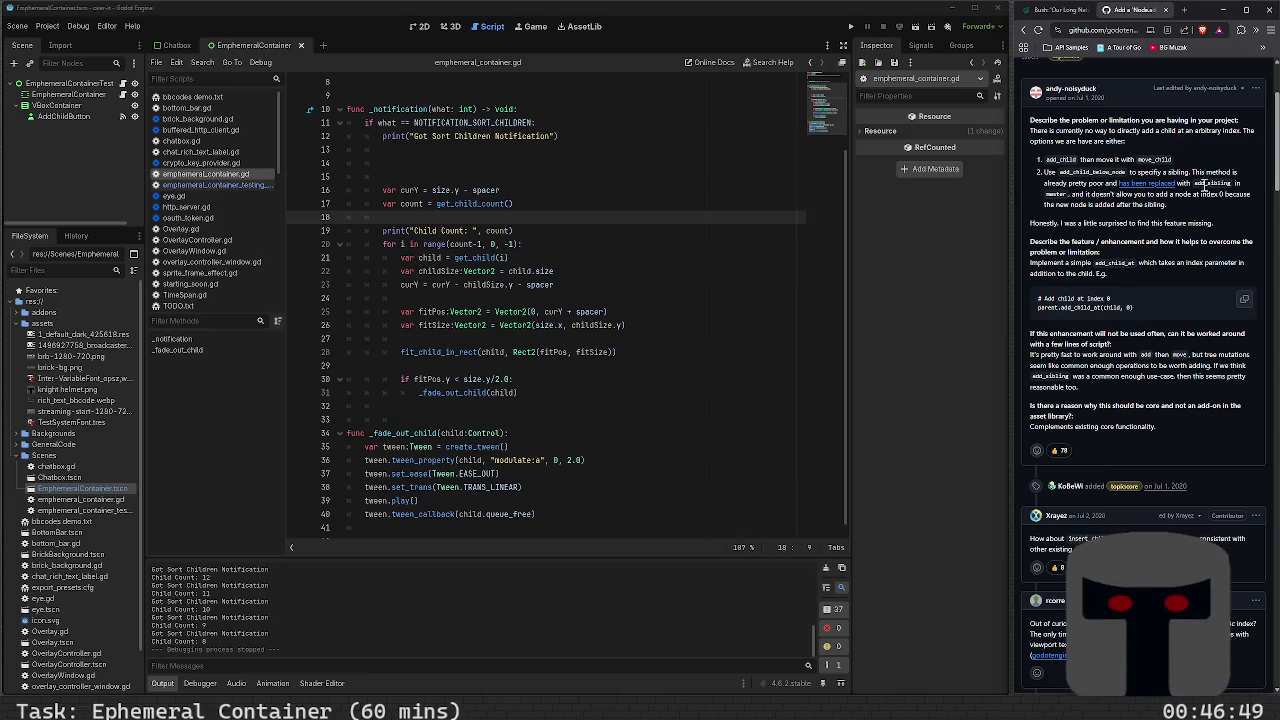
mouse_move(1133, 192)
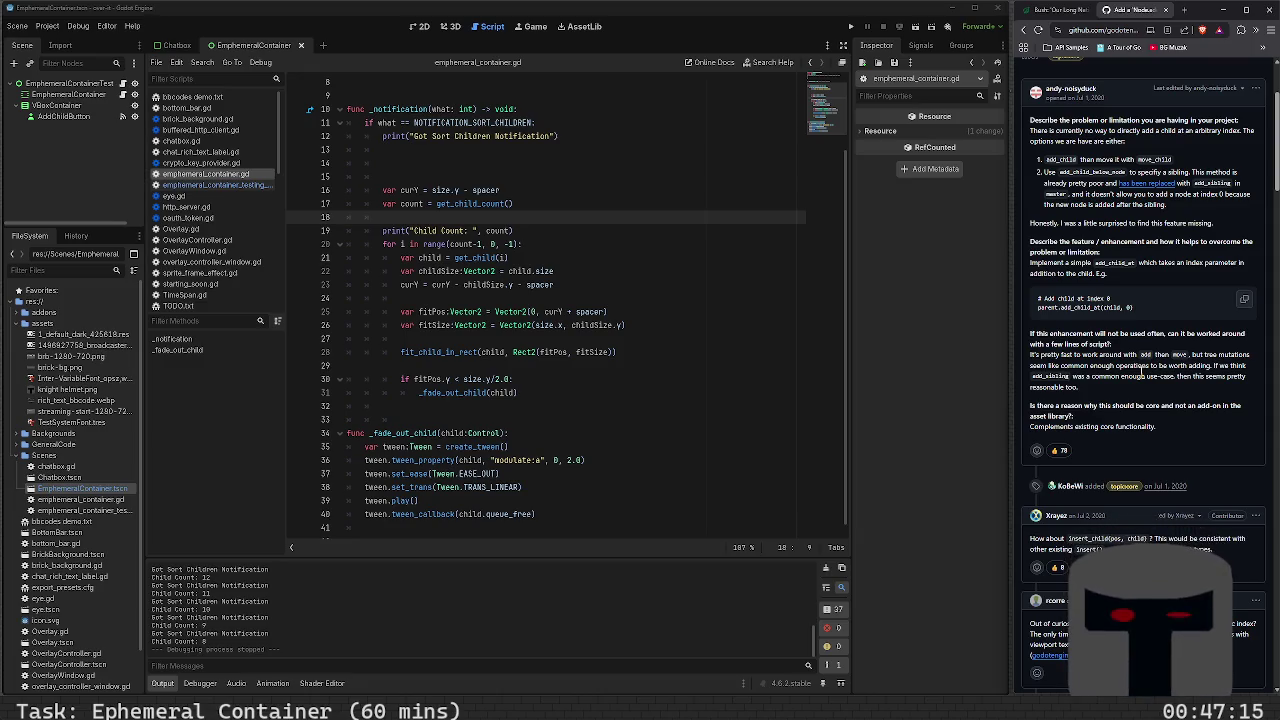
scroll(1140, 370, "down", 3)
scroll(1140, 372, "down", 3)
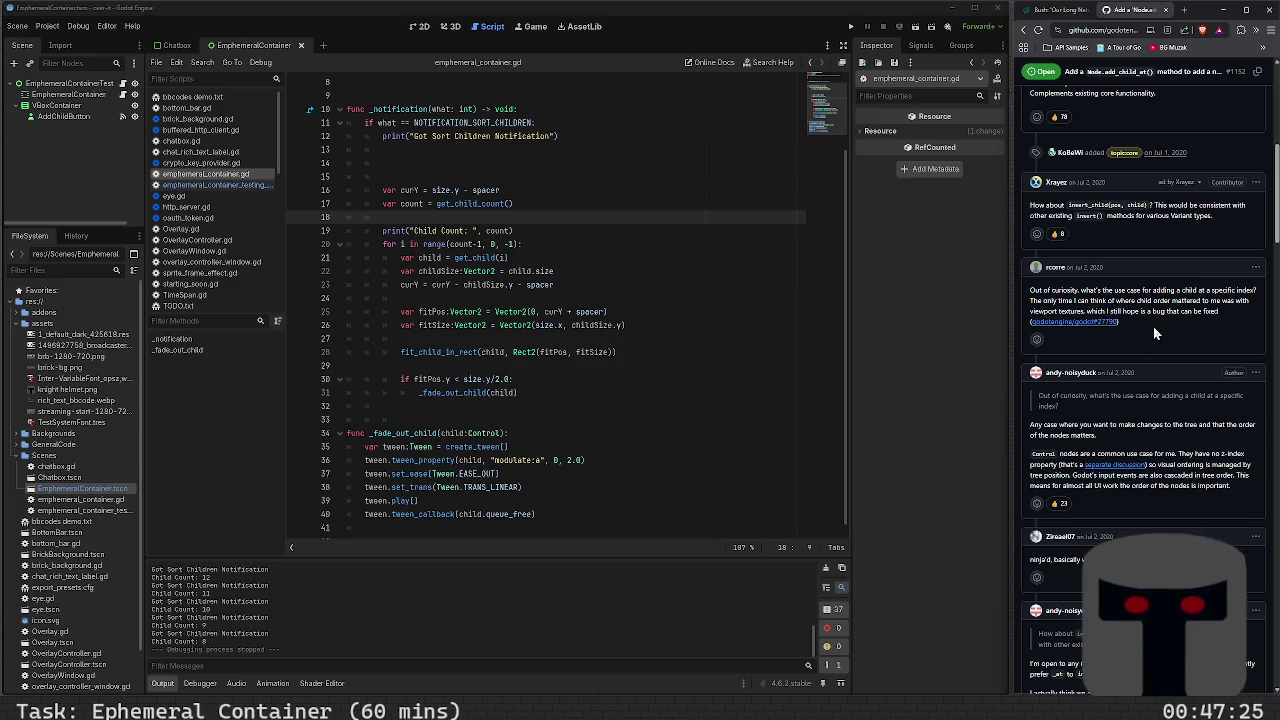
scroll(1153, 326, "down", 3)
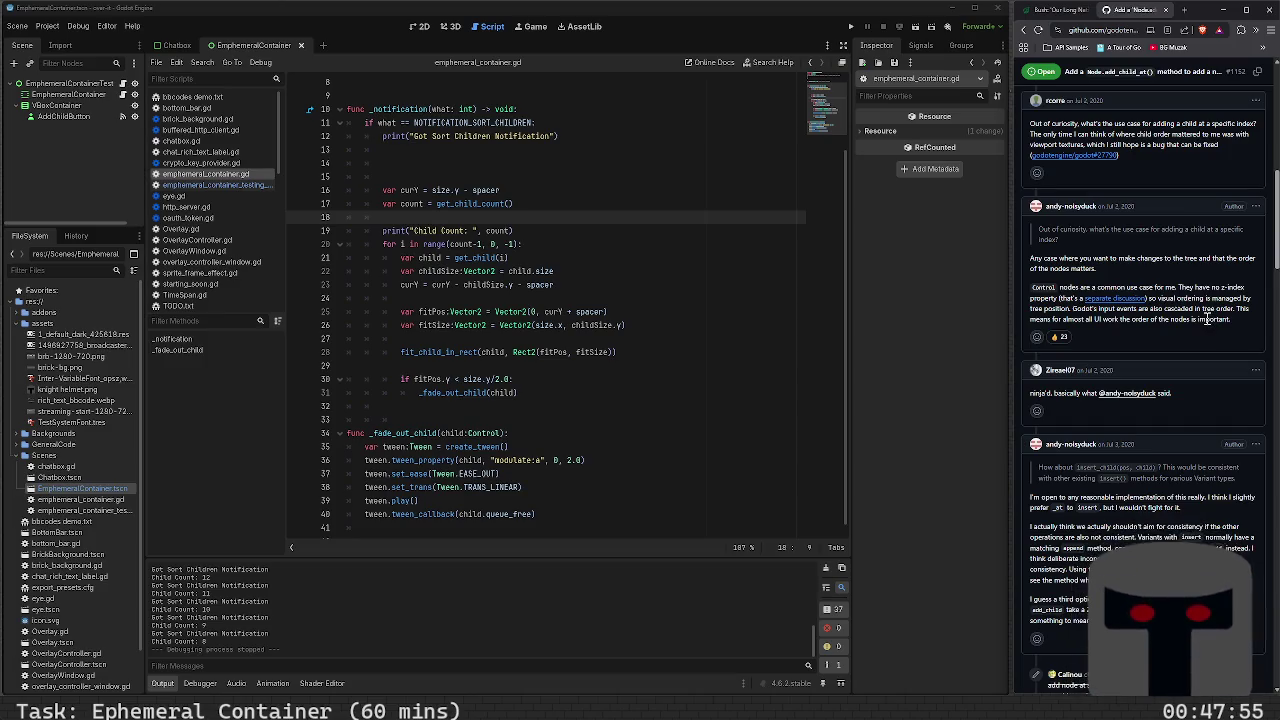
scroll(1207, 319, "down", 3)
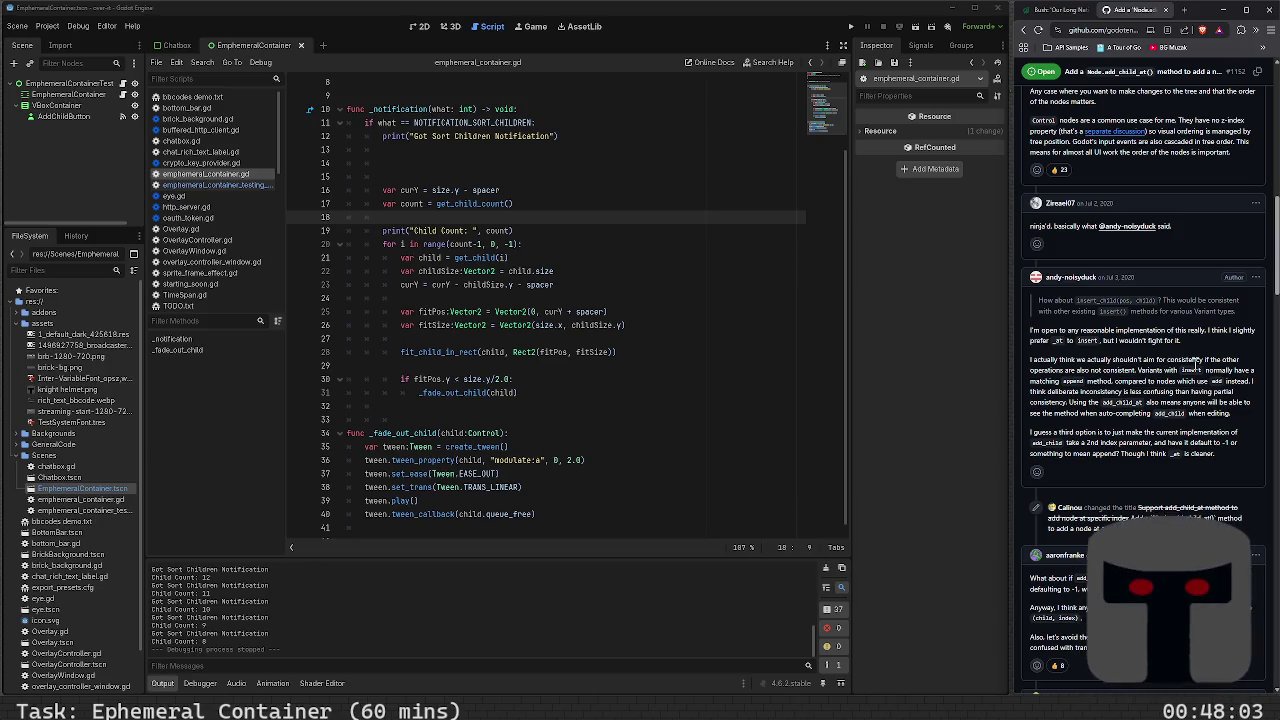
scroll(1195, 365, "down", 5)
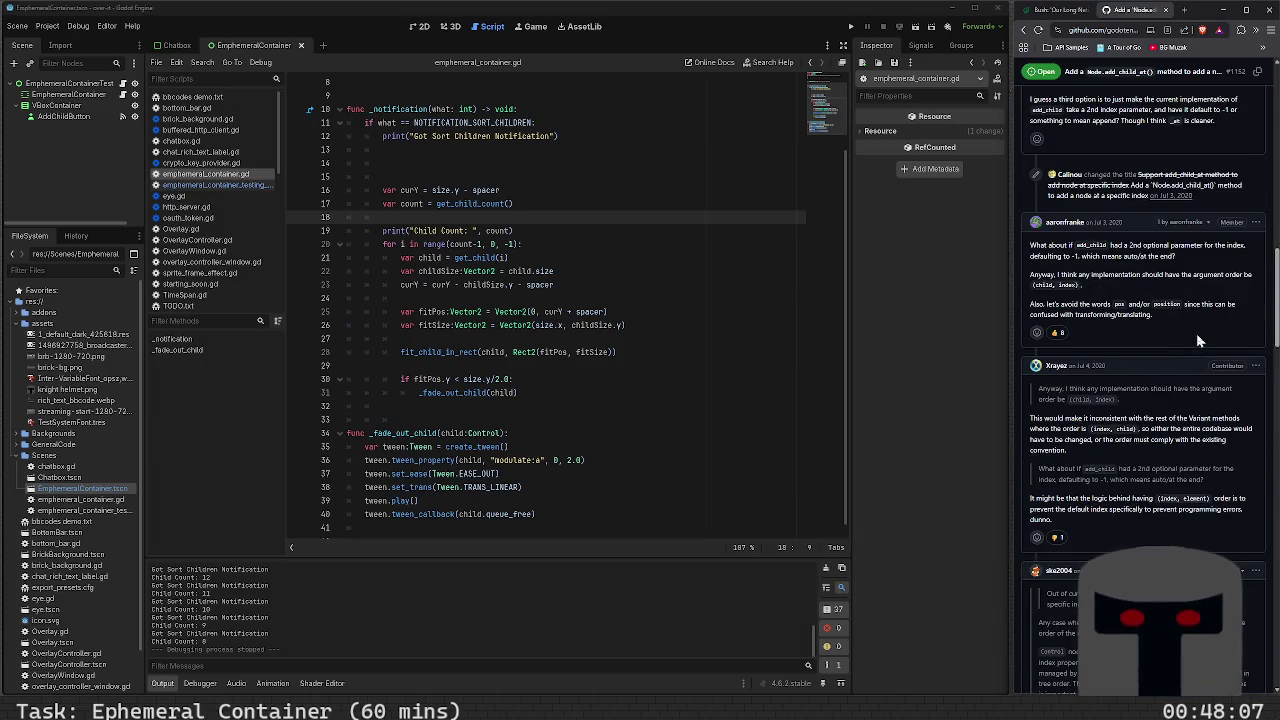
scroll(1196, 333, "down", 3)
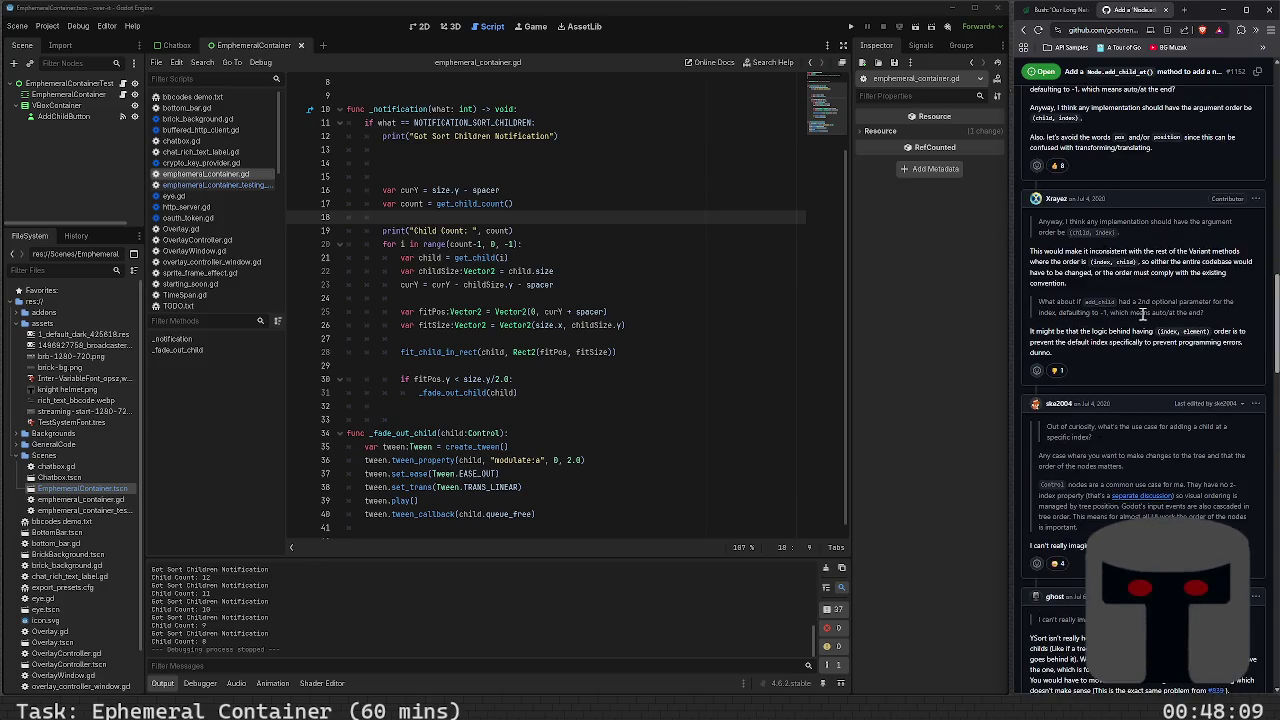
scroll(1147, 317, "down", 8)
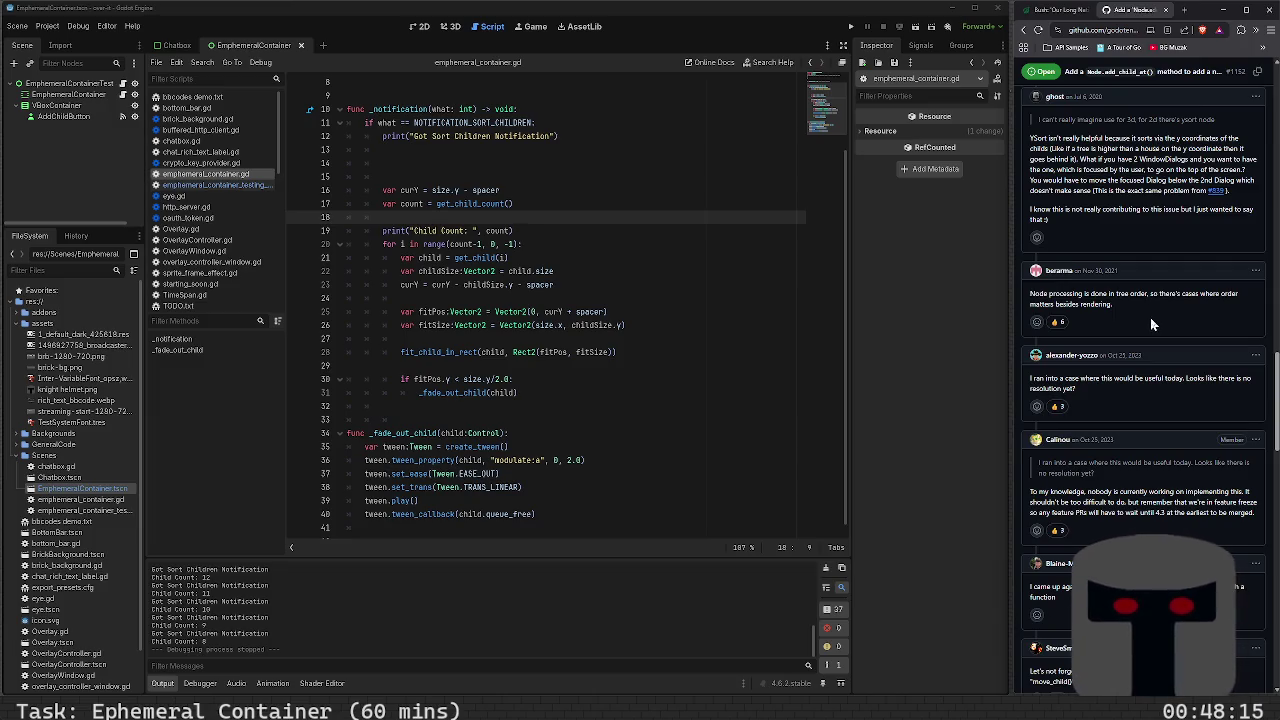
scroll(1150, 320, "down", 3)
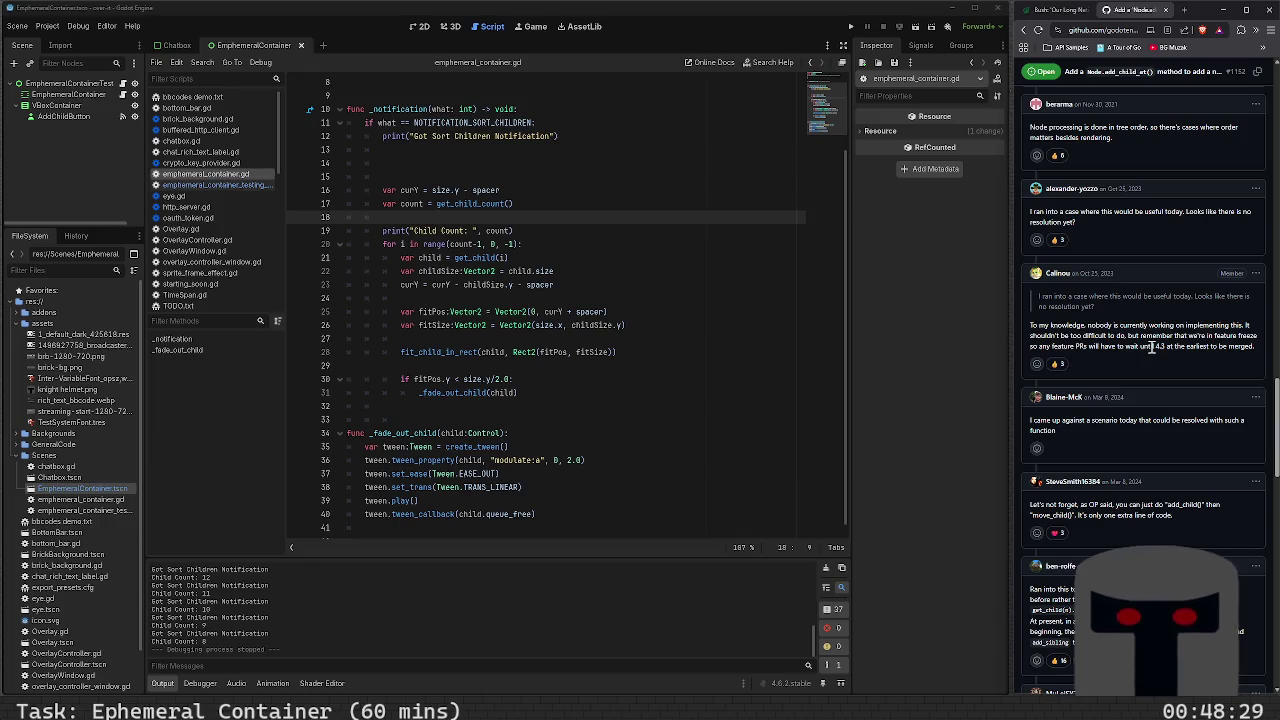
scroll(1151, 354, "up", 10)
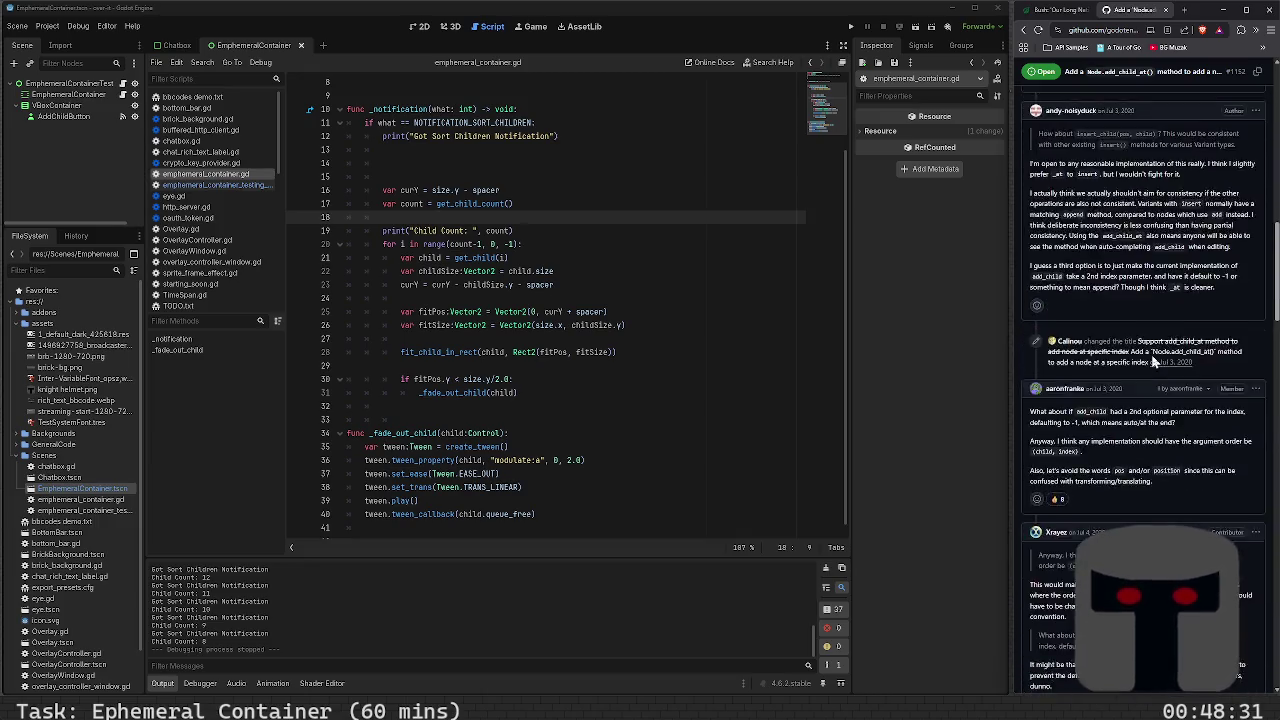
scroll(1151, 354, "up", 3)
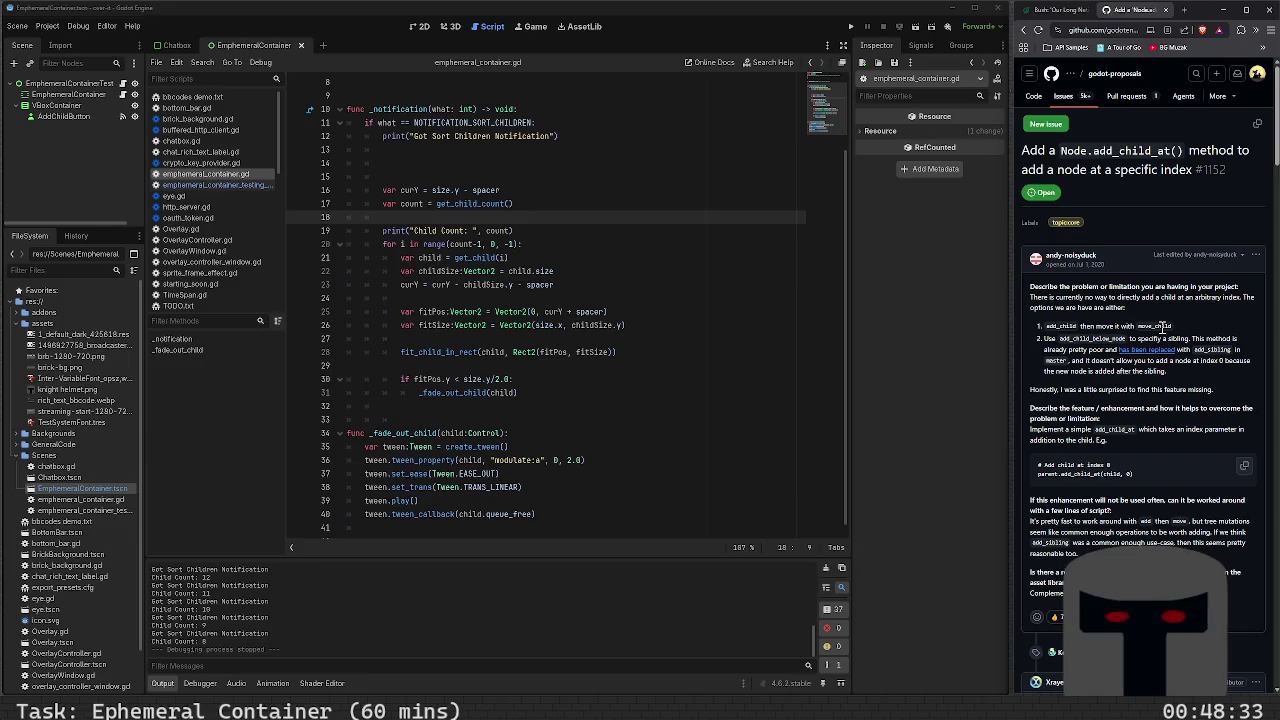
scroll(1148, 323, "down", 15)
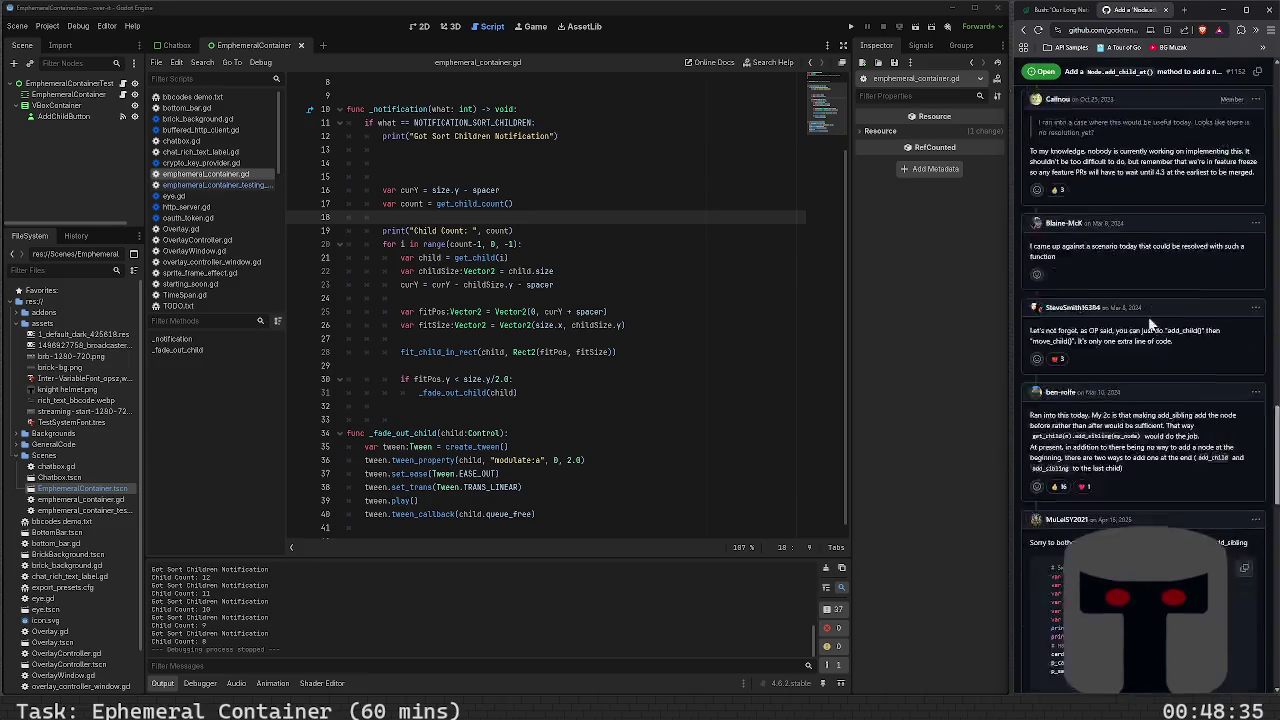
scroll(1148, 316, "up", 5)
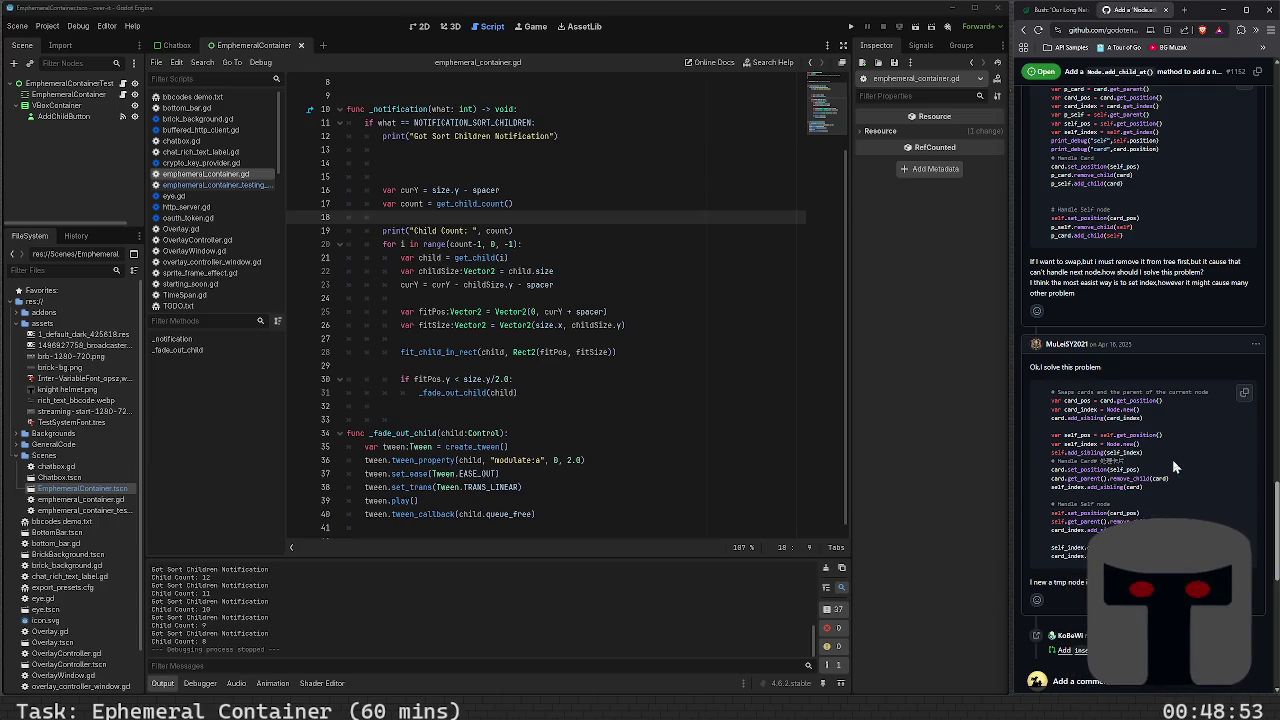
scroll(1175, 467, "up", 3)
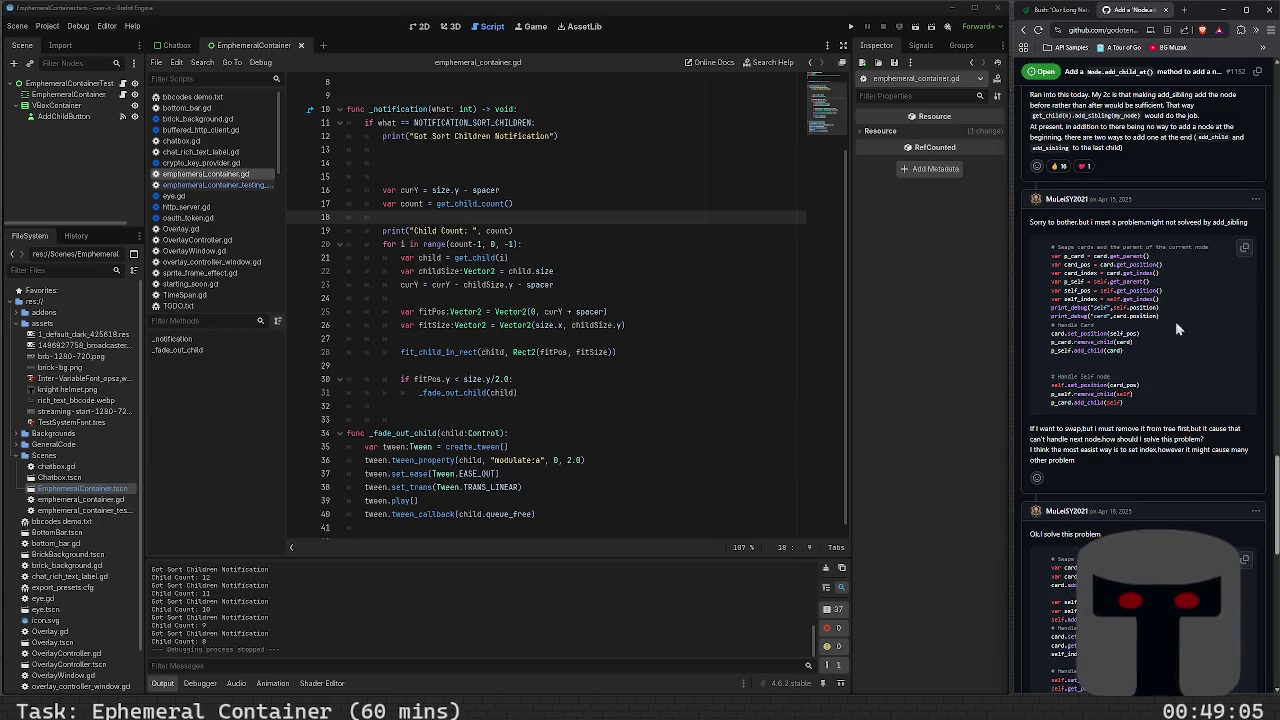
scroll(1178, 330, "up", 2)
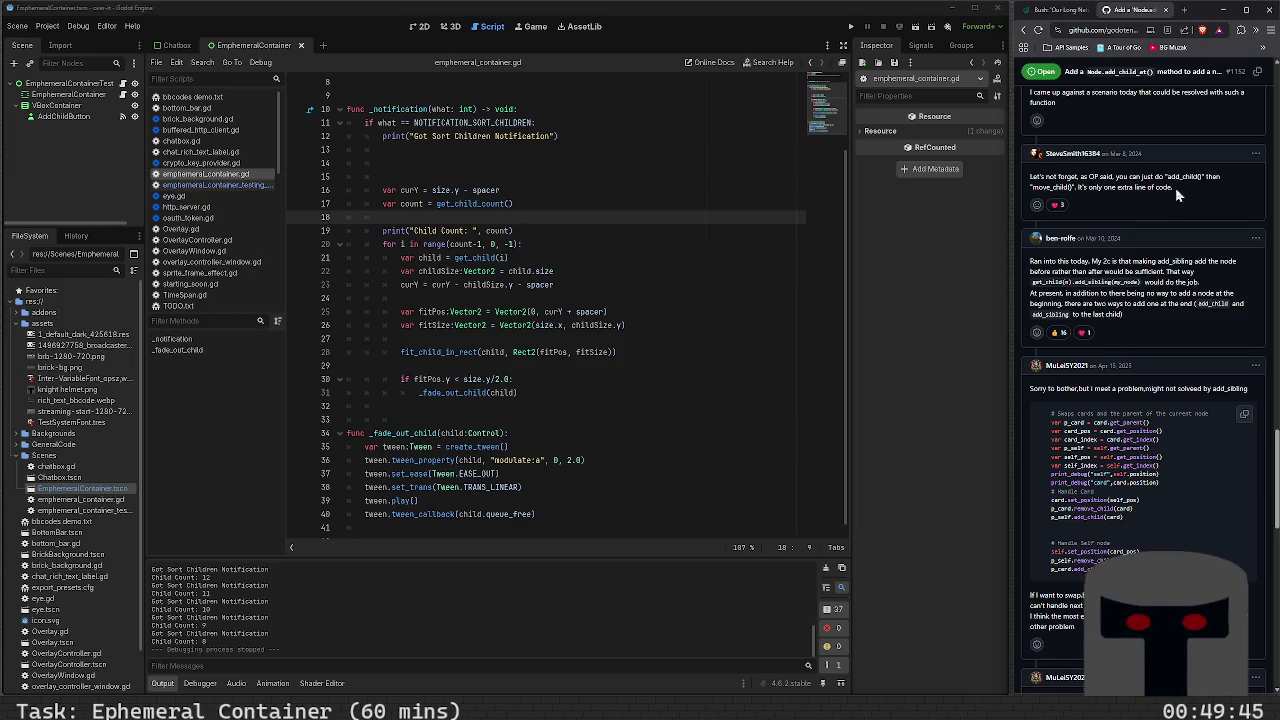
scroll(1189, 259, "up", 2)
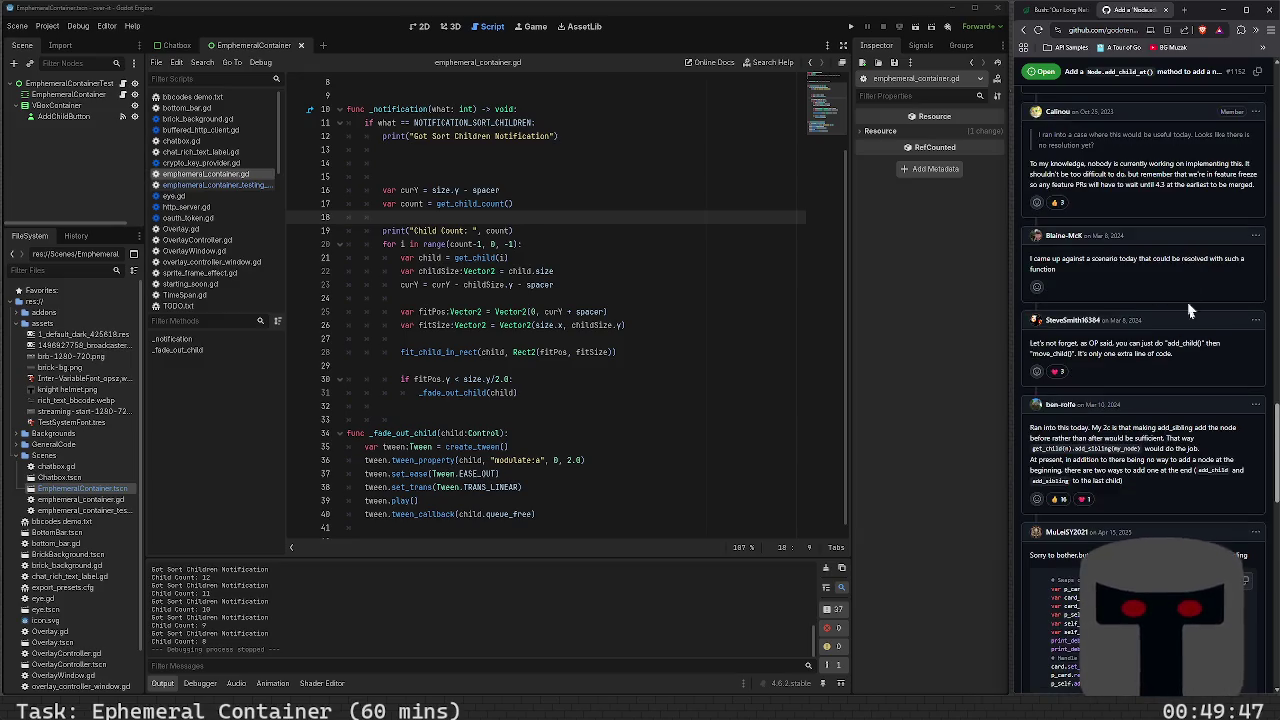
mouse_move(1055, 380)
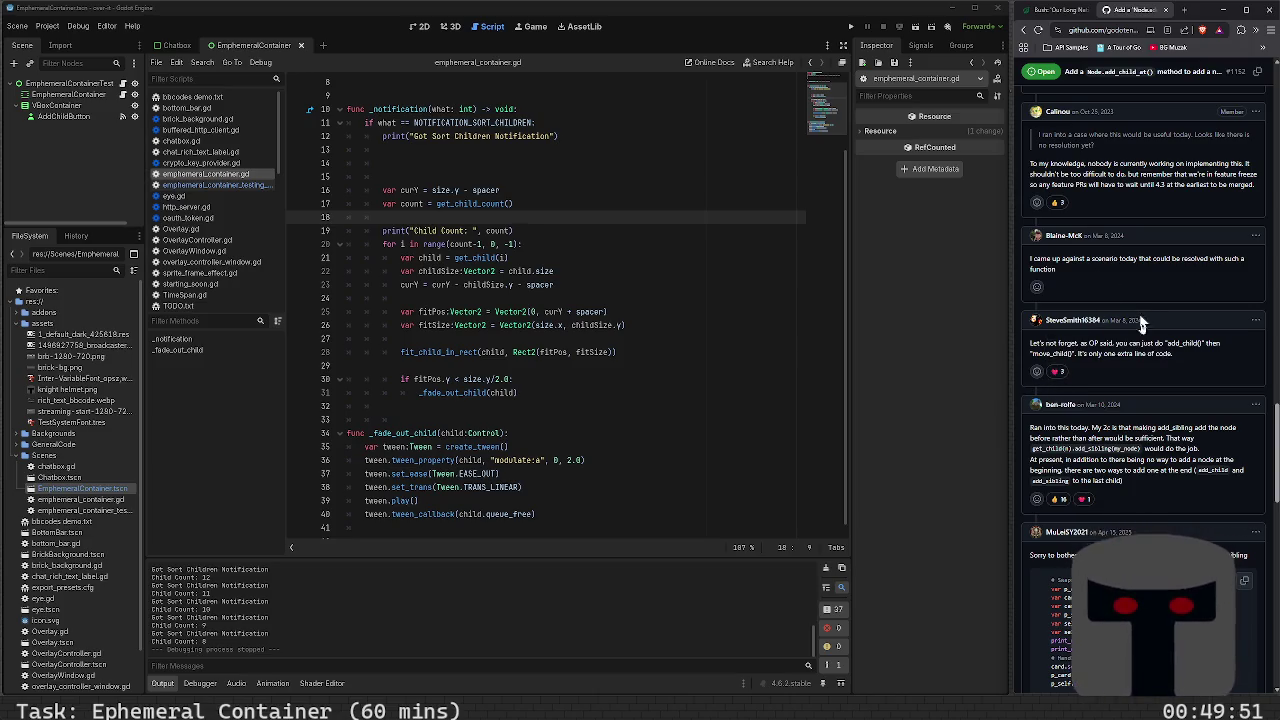
scroll(1138, 365, "up", 2)
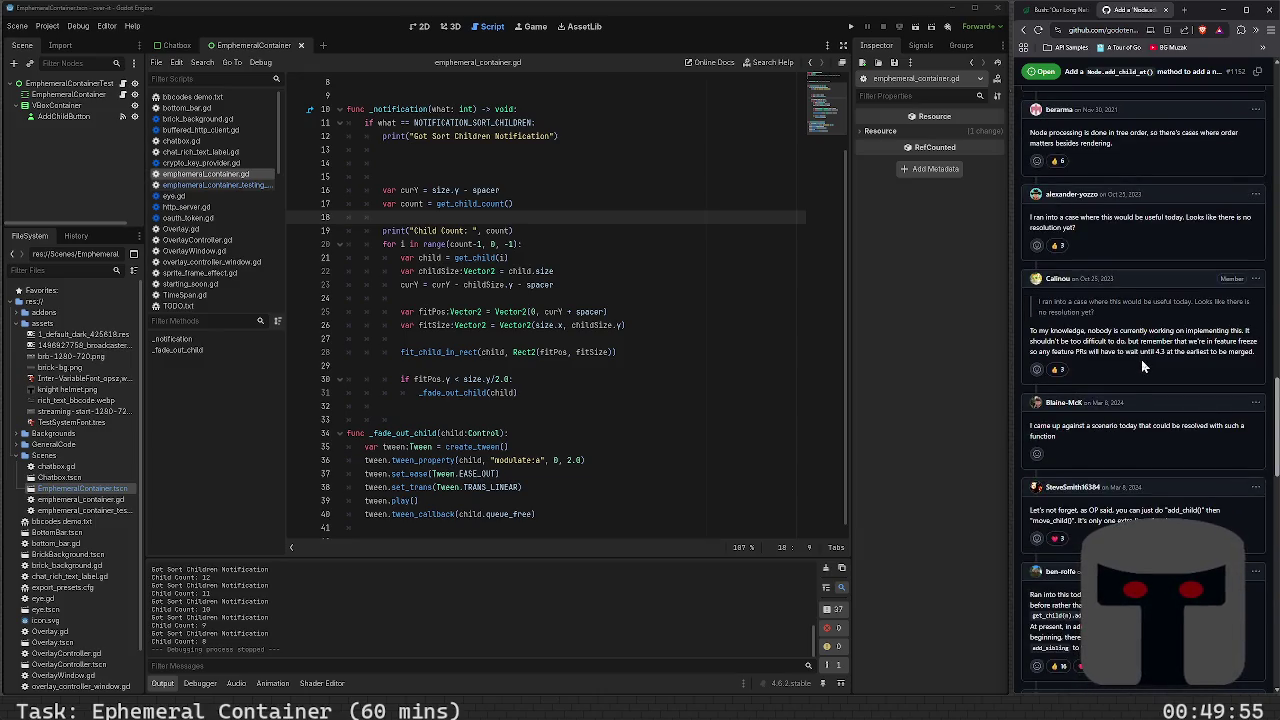
scroll(550, 220, "up", 2)
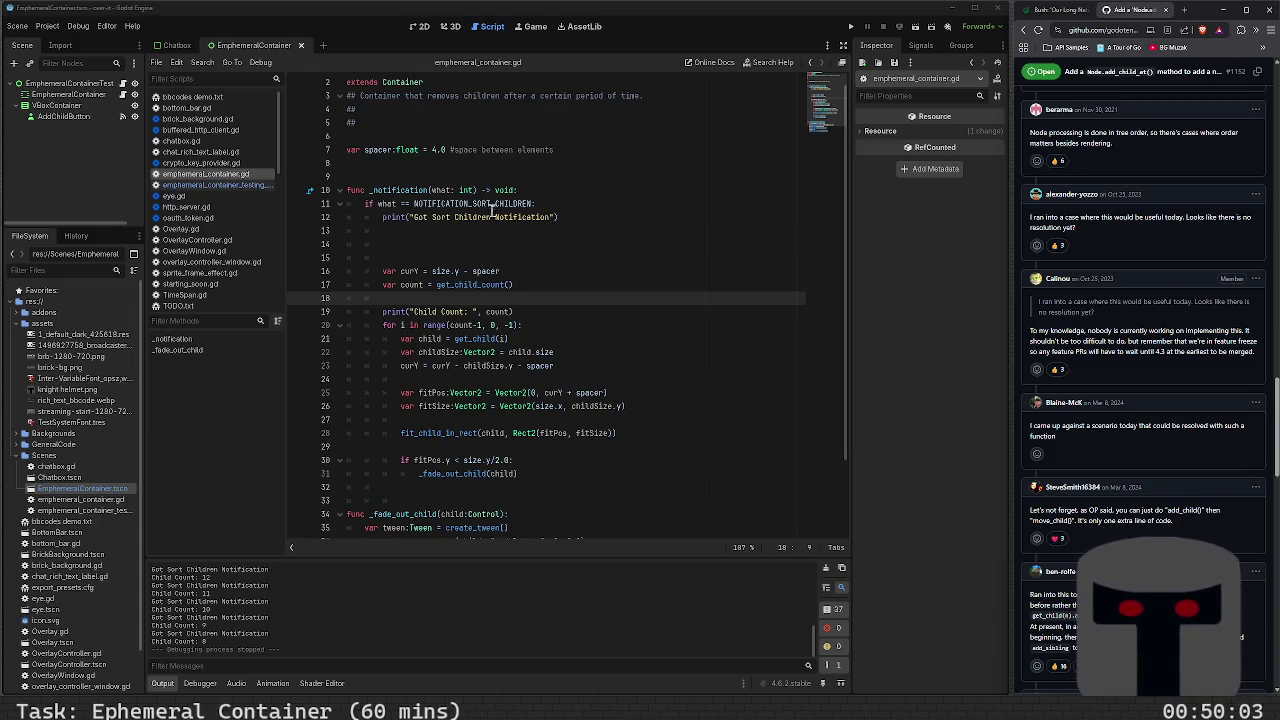
left_click(516, 182)
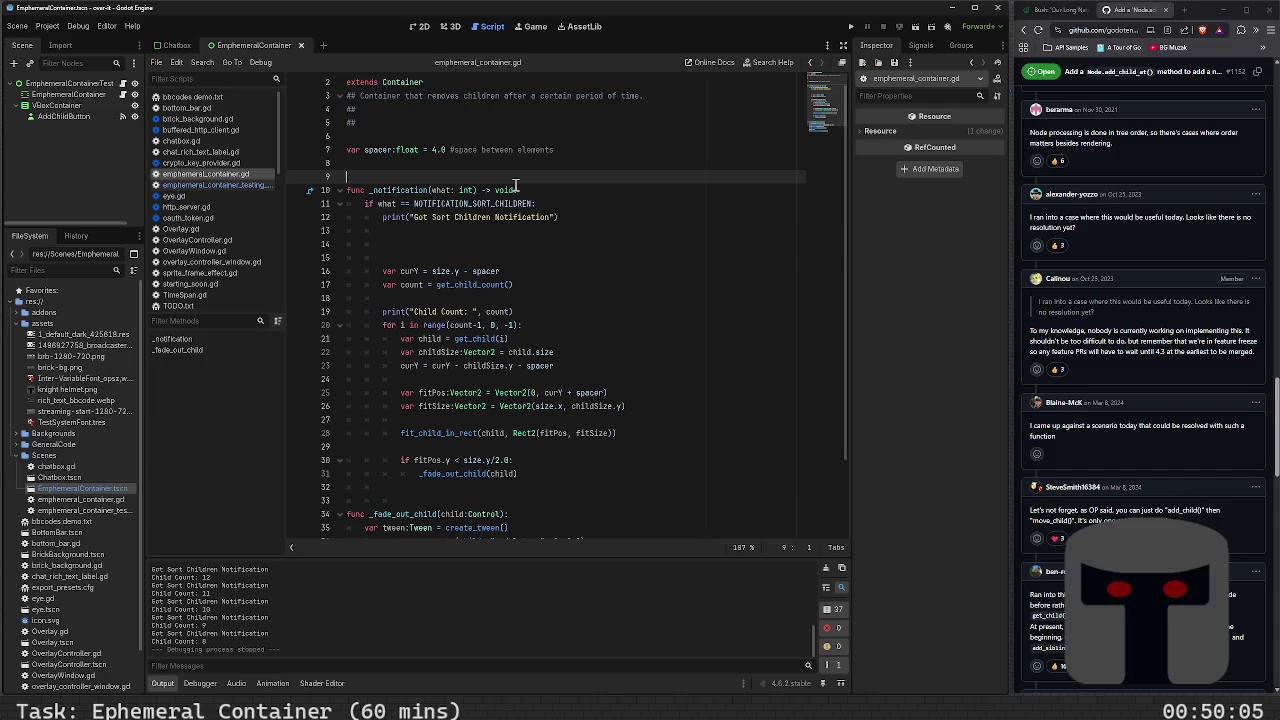
Add 'var cur_child:Array[Control] = []' on line 9 and save the script
key("Return")
key("Up")
type("ar ")
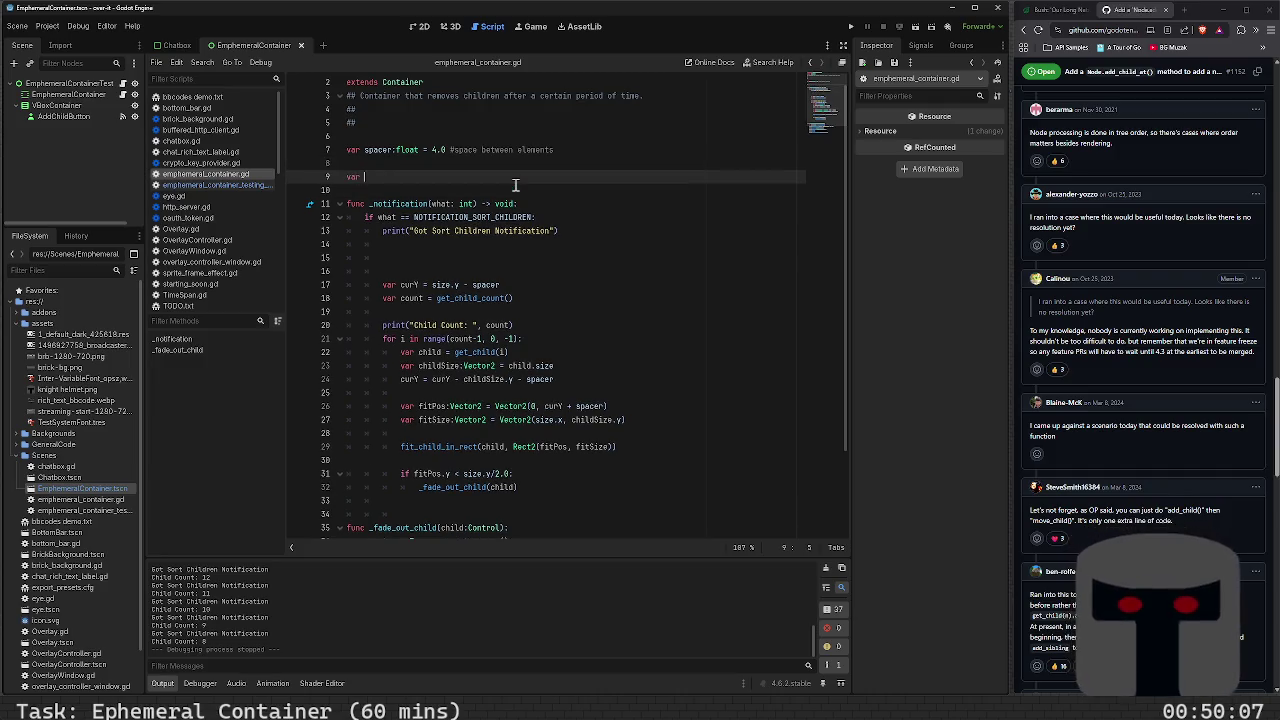
type("curr_child")
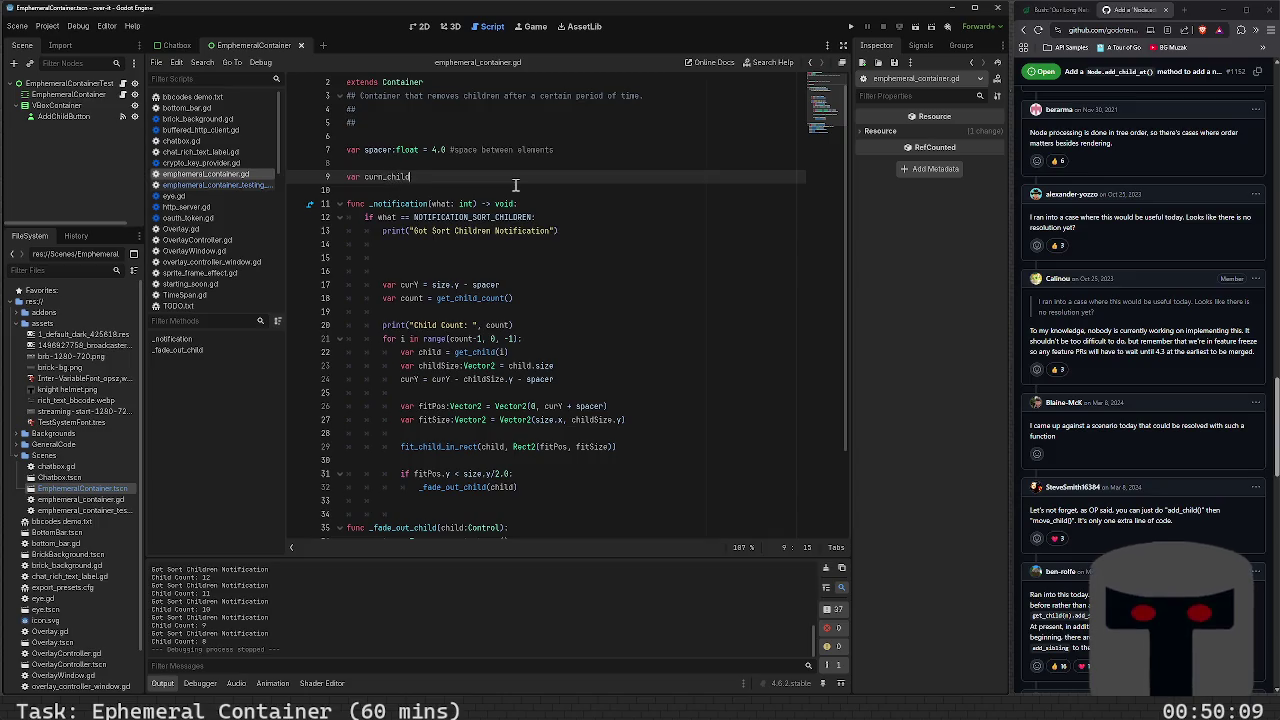
type("ren()")
key("BackSpace")
key("BackSpace")
key("BackSpace")
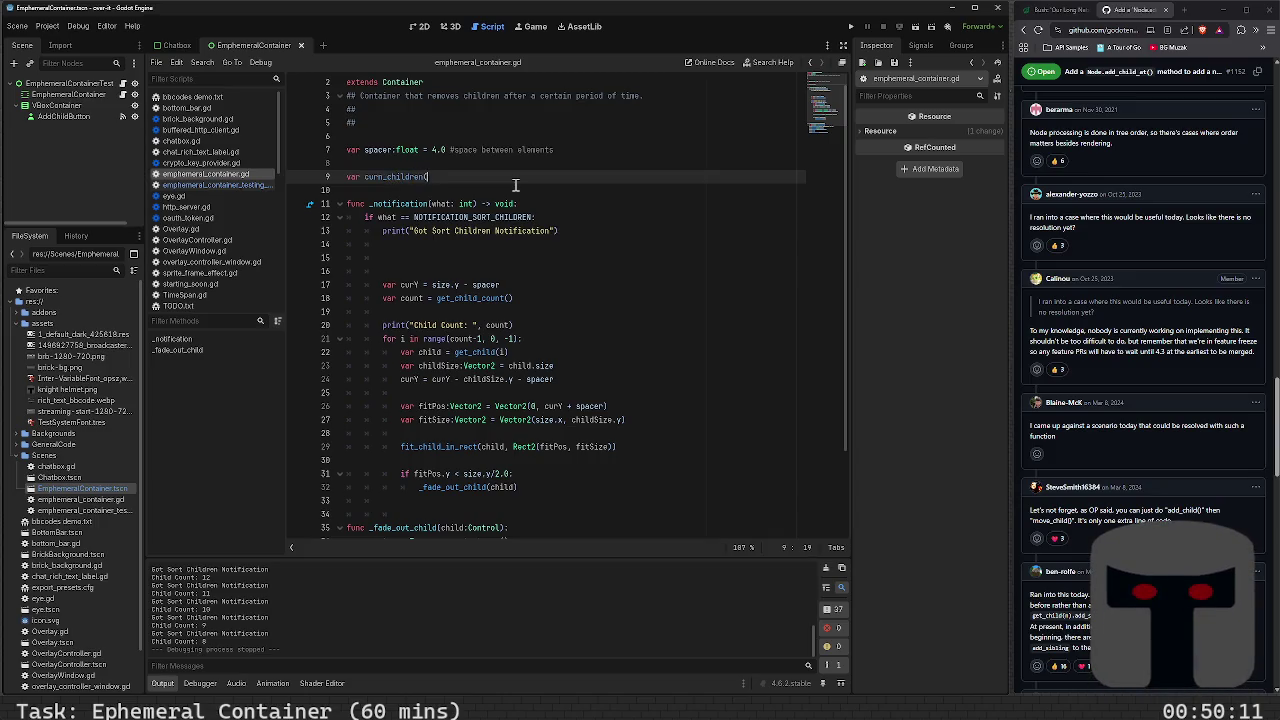
type("_")
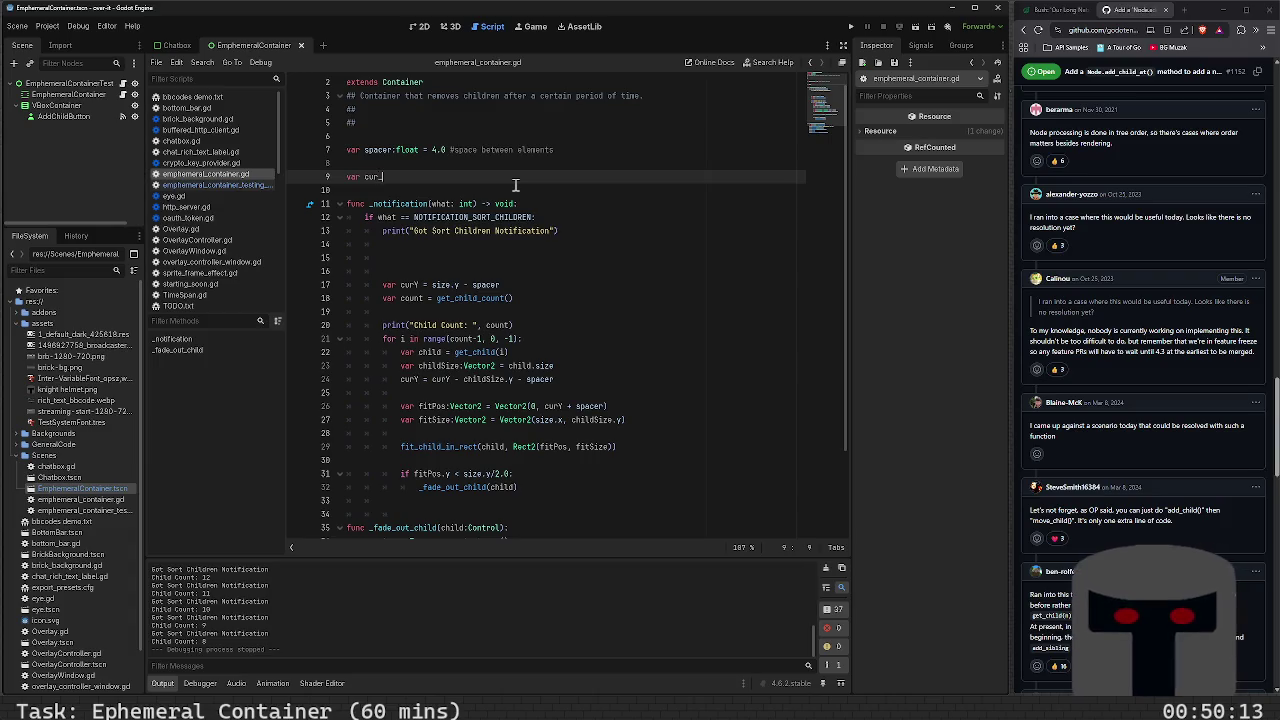
type("child")
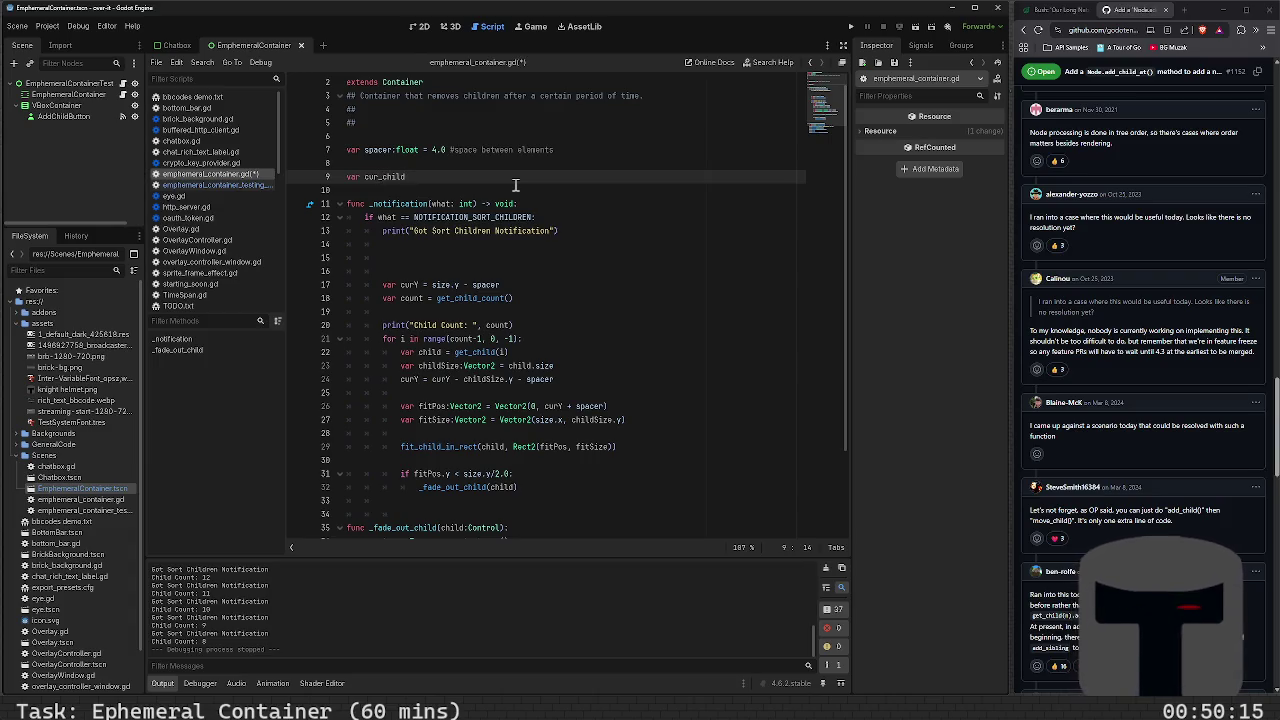
type(":Array[Control]")
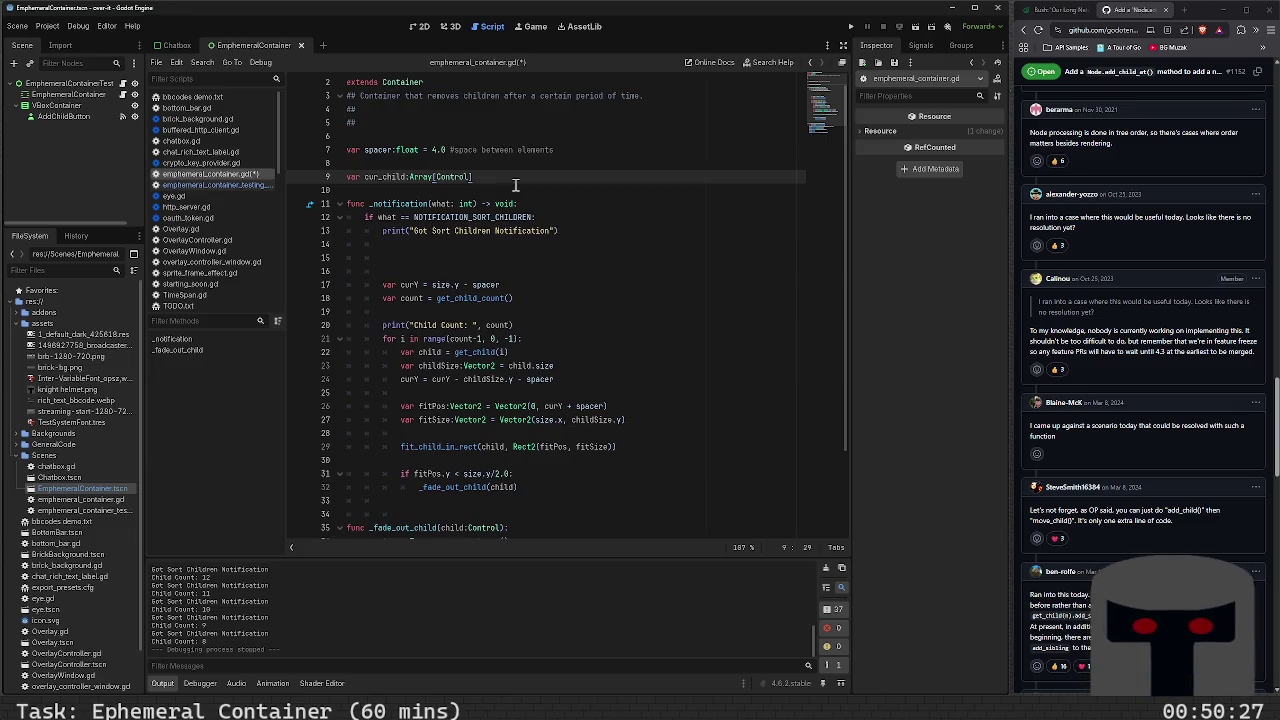
type(" = new")
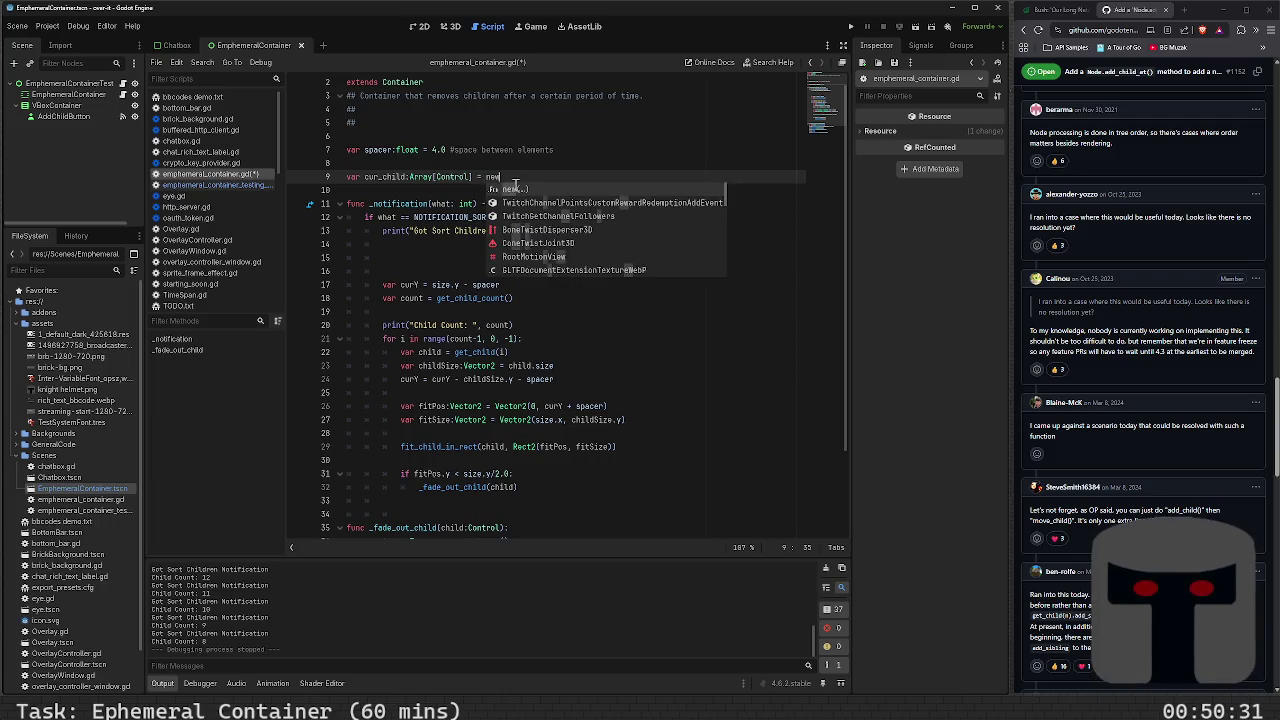
key("BackSpace")
key("BackSpace")
key("BackSpace")
type("[]")
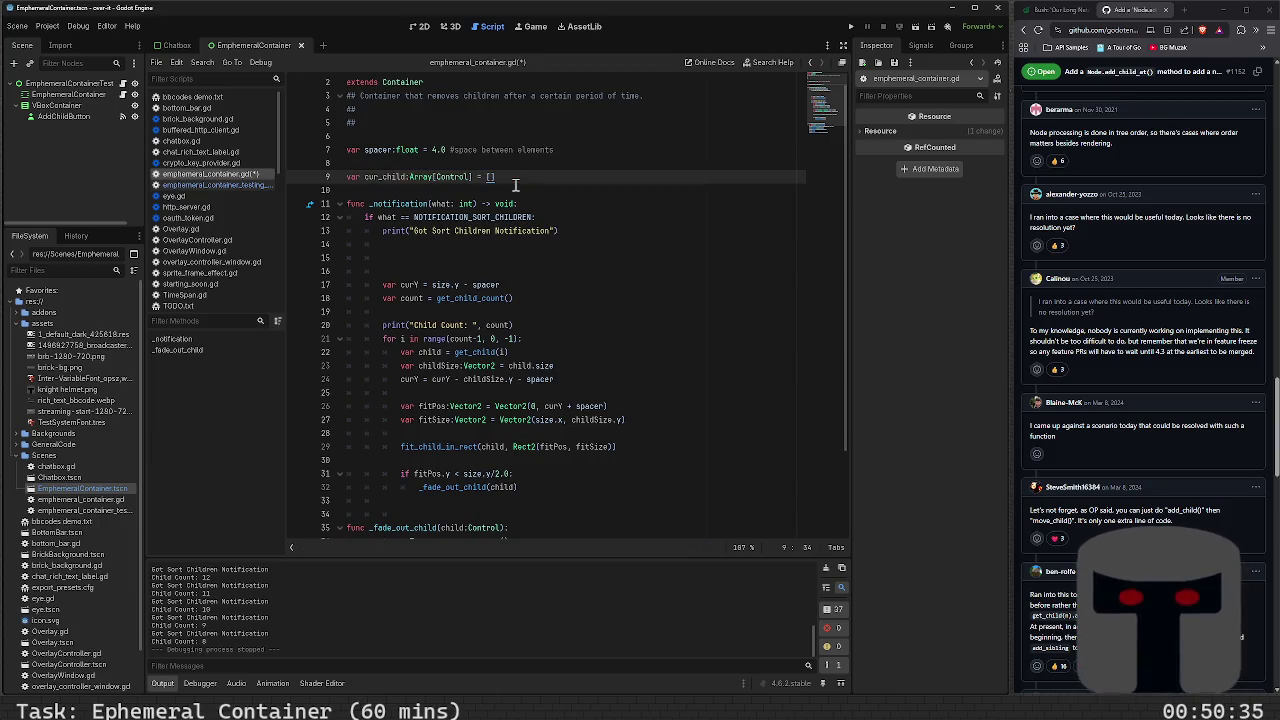
key("ctrl+s")
Start removing the blank lines below the first print in _notification
key("Down")
key("Down")
key("Down")
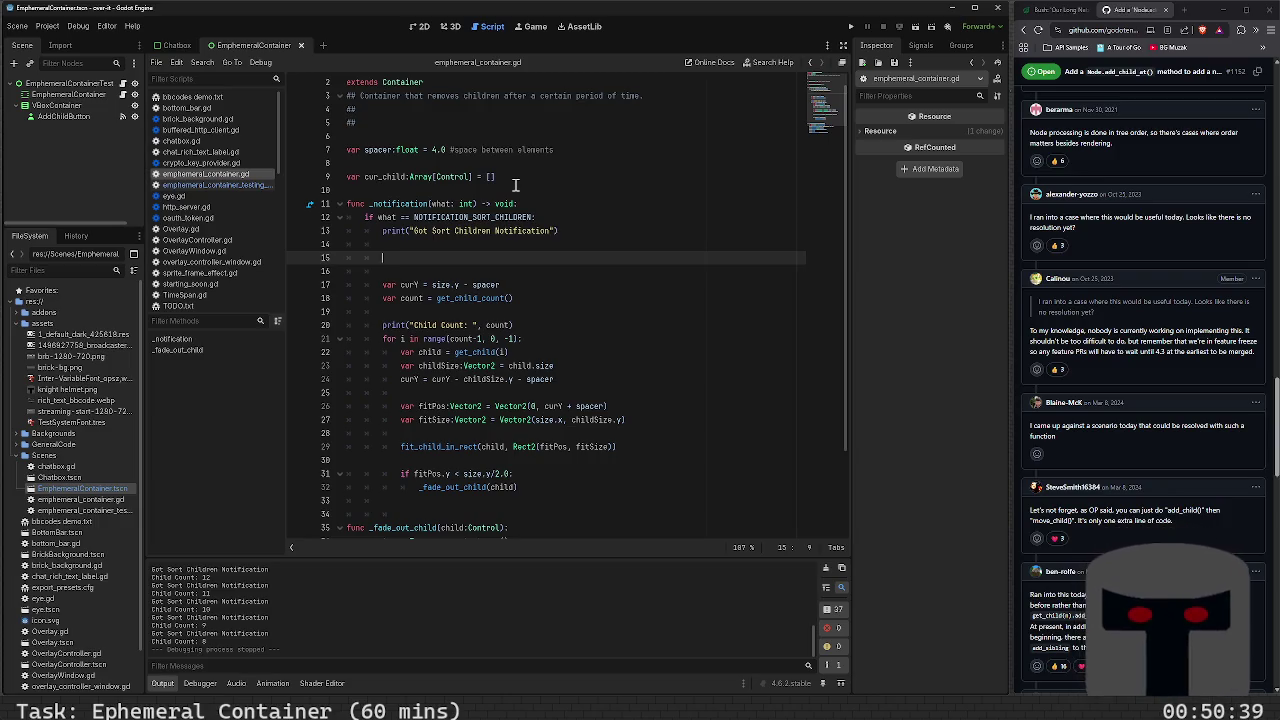
key("Up")
key("Up")
key("Down")
key("Down")
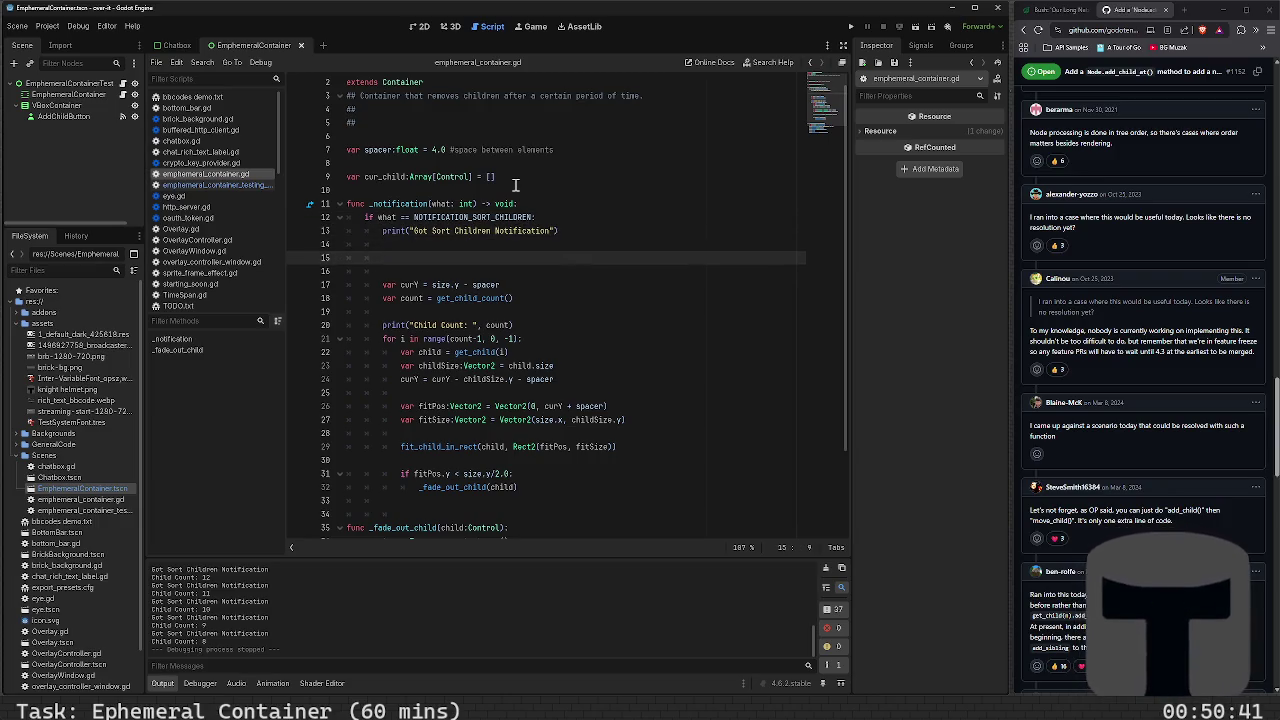
key("BackSpace")
key("BackSpace")
key("BackSpace")
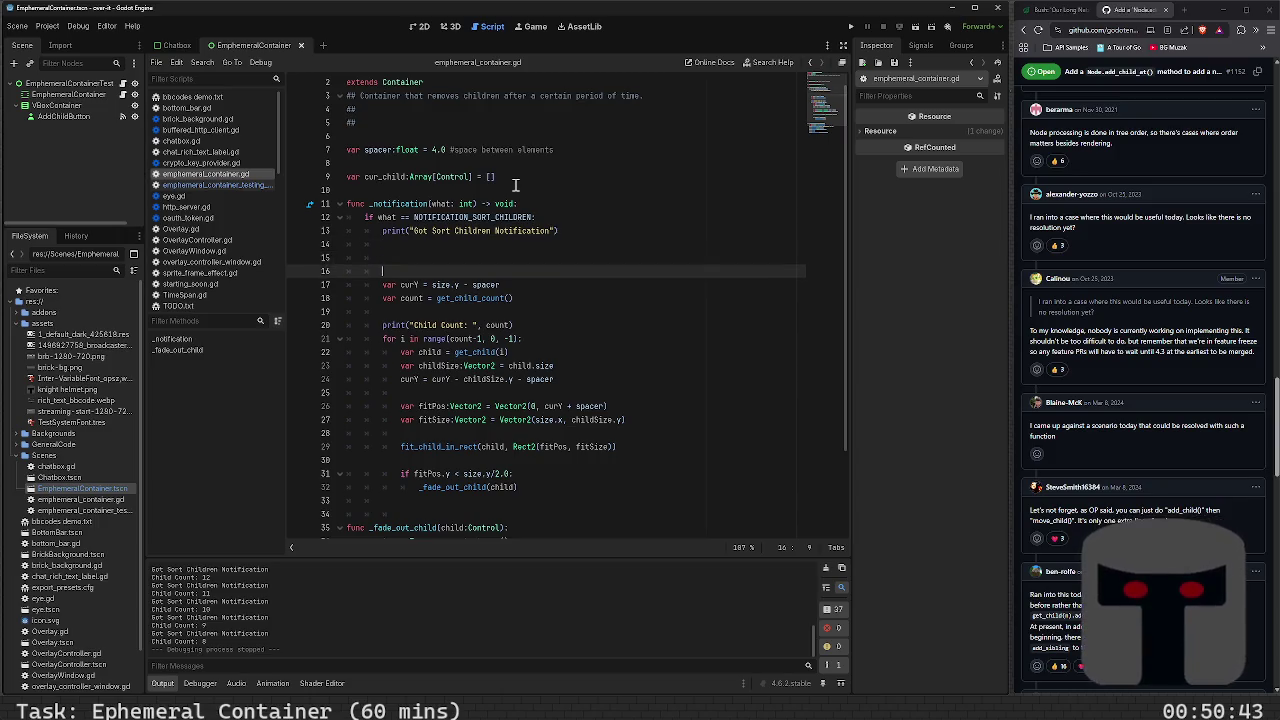
Pull the Child Count print up under get_child_count, then add blank lines atop the for loop
key("BackSpace")
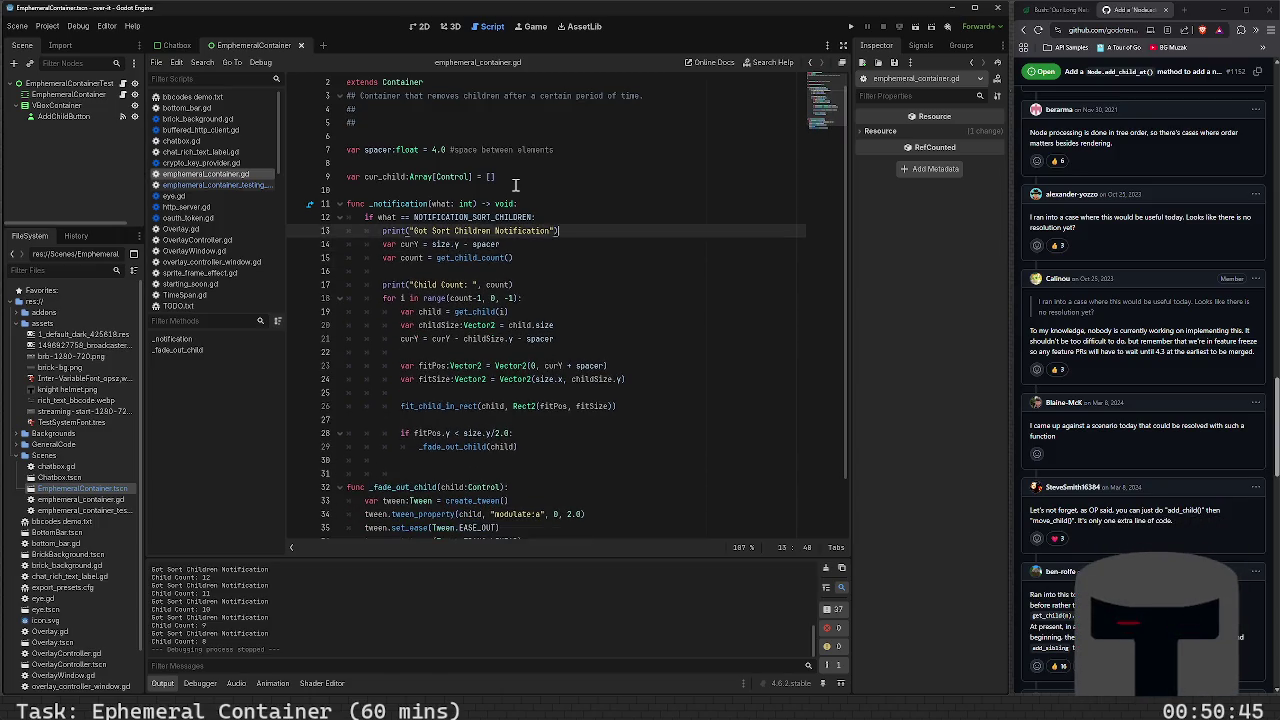
key("Down")
key("Down")
key("Down")
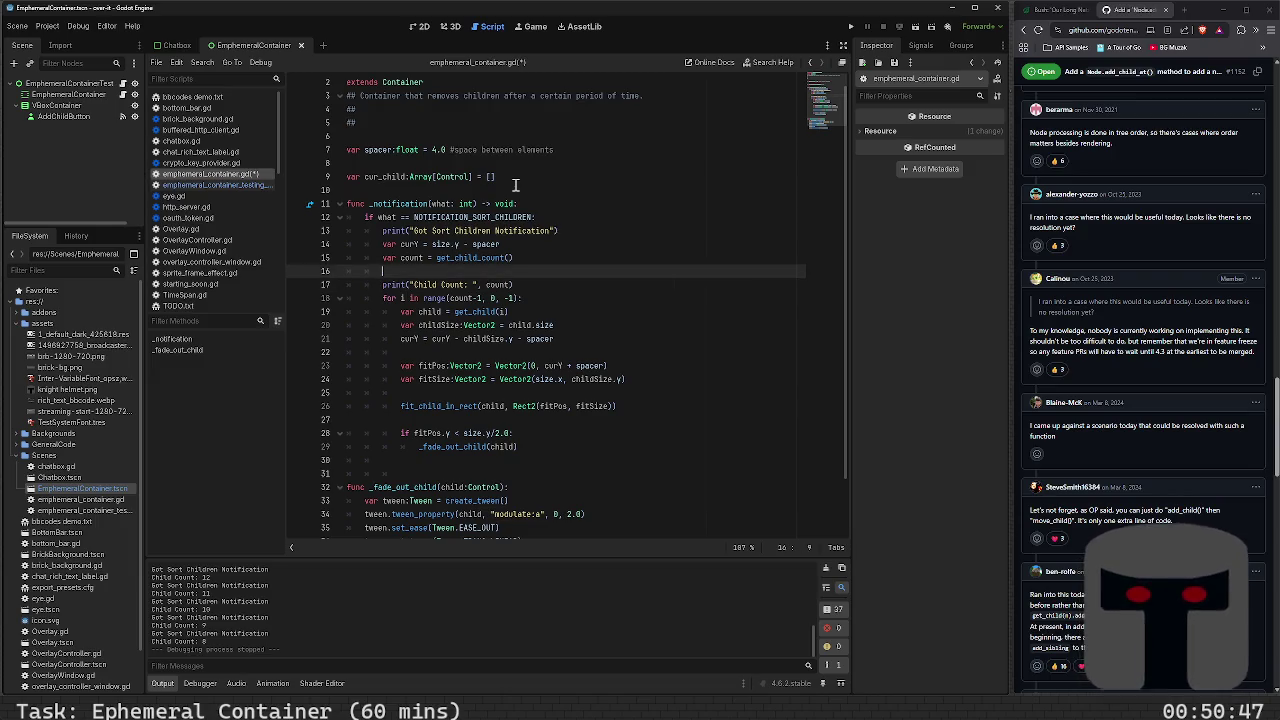
key("Delete")
key("End")
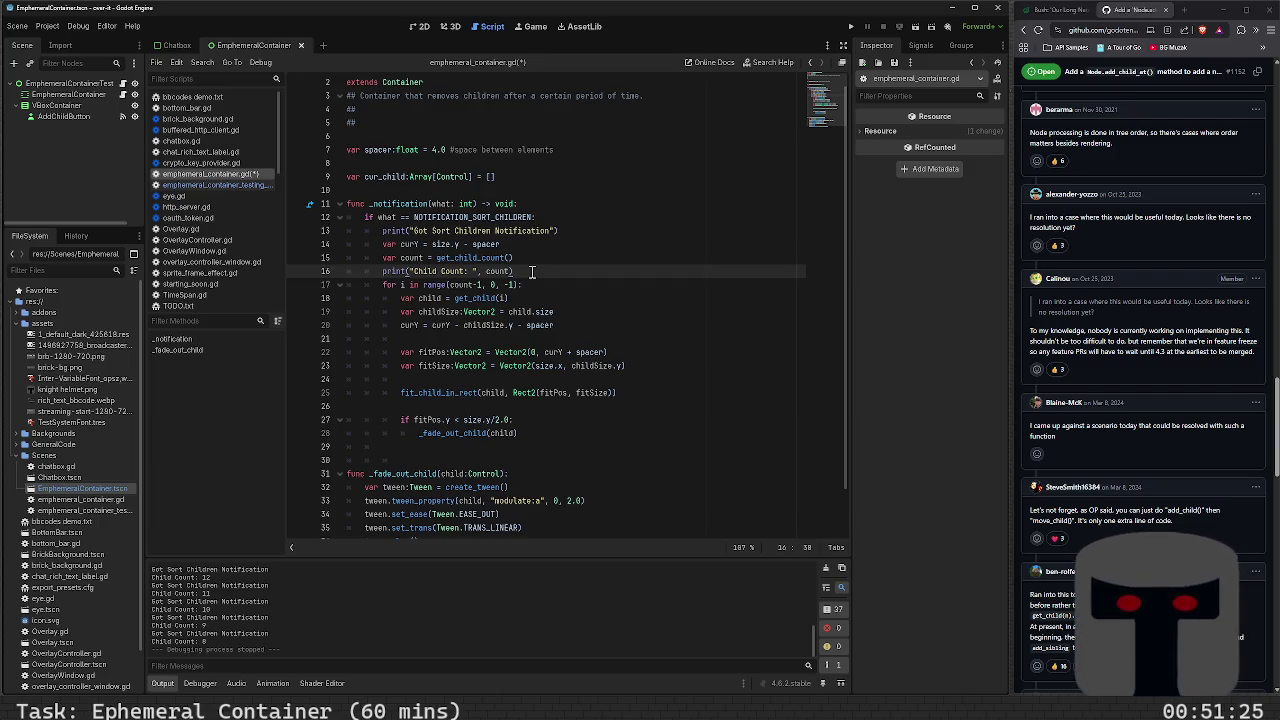
key("Down")
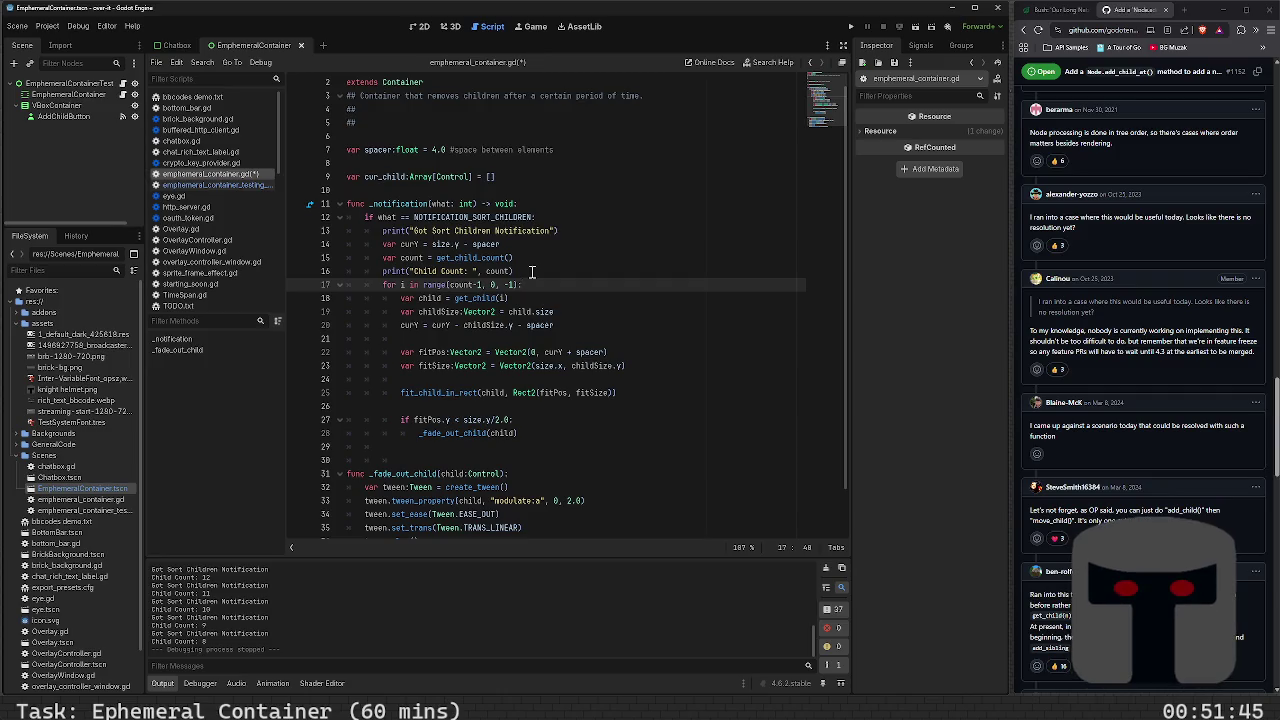
key("Return")
key("Return")
key("Return")
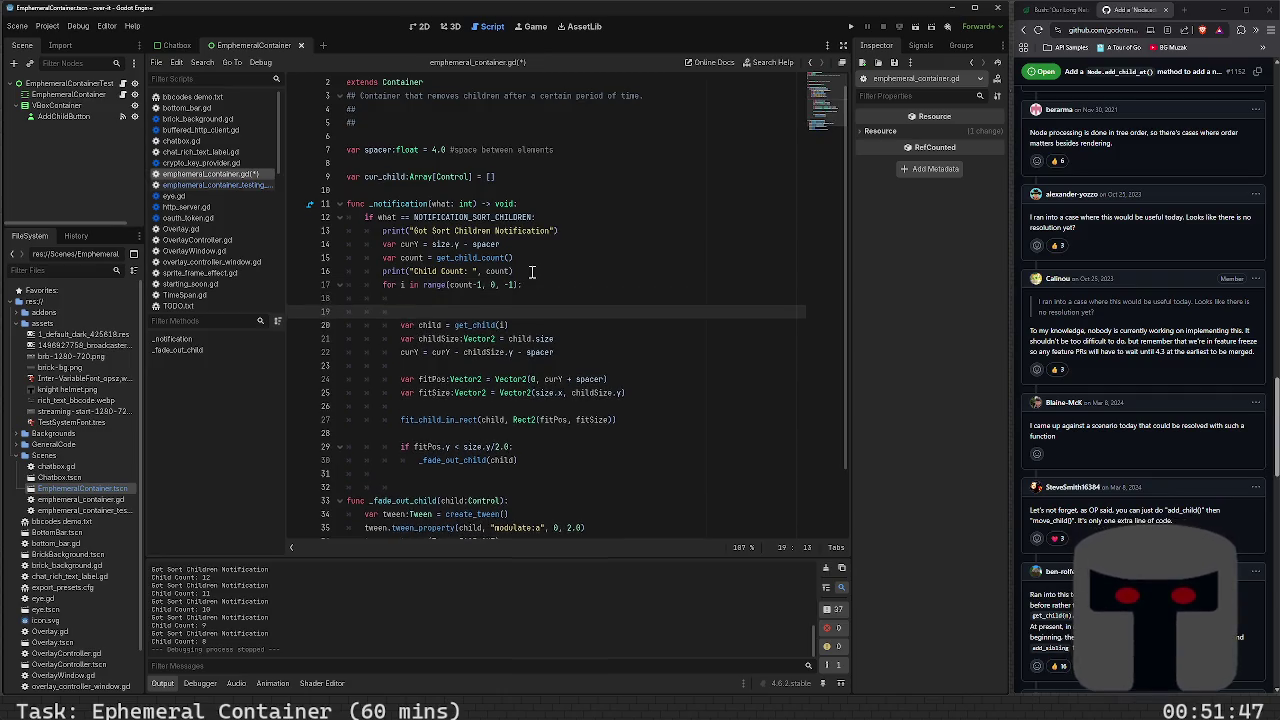
Move the existing for loop down so line 18 is free for a new loop header
key("Up")
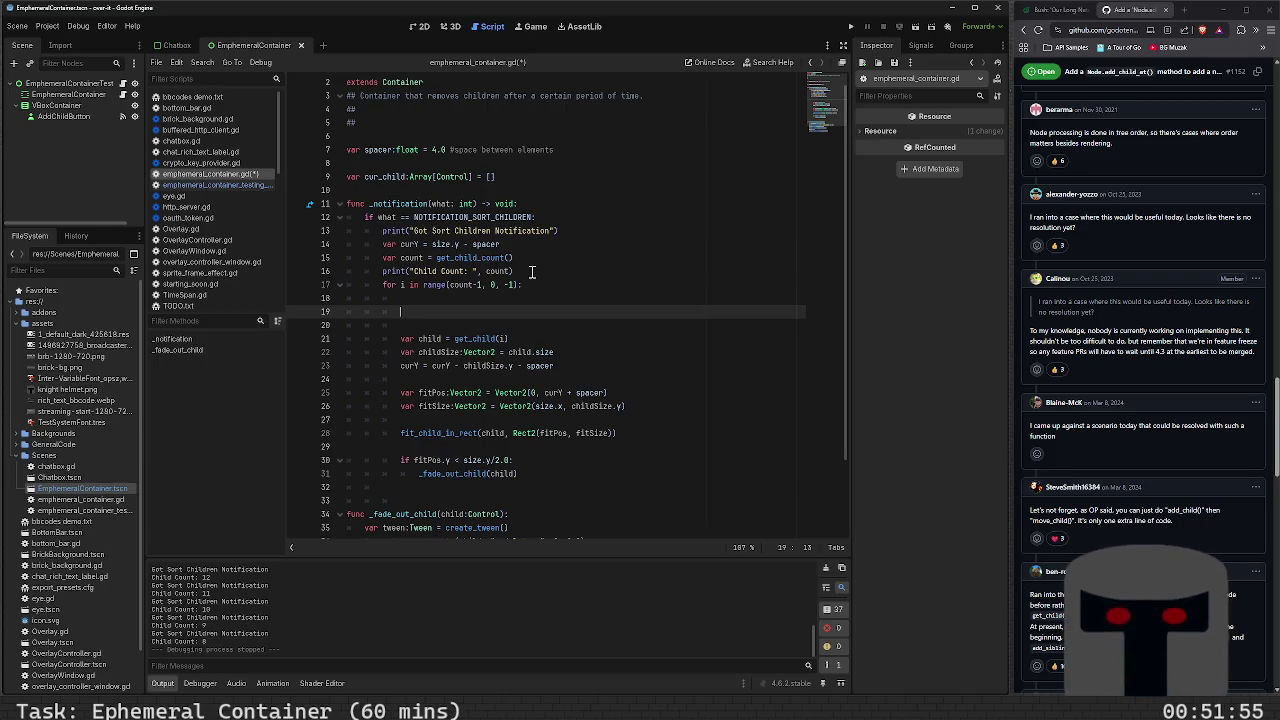
type("if")
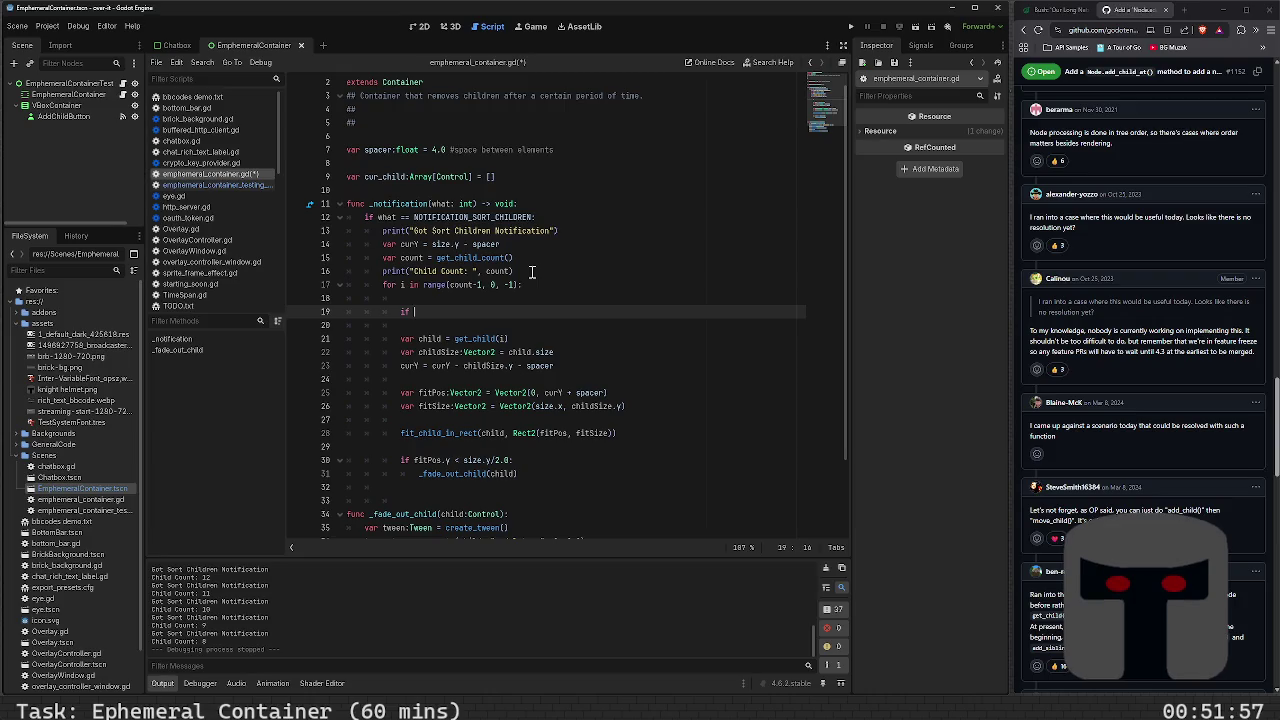
key("BackSpace")
key("BackSpace")
key("BackSpace")
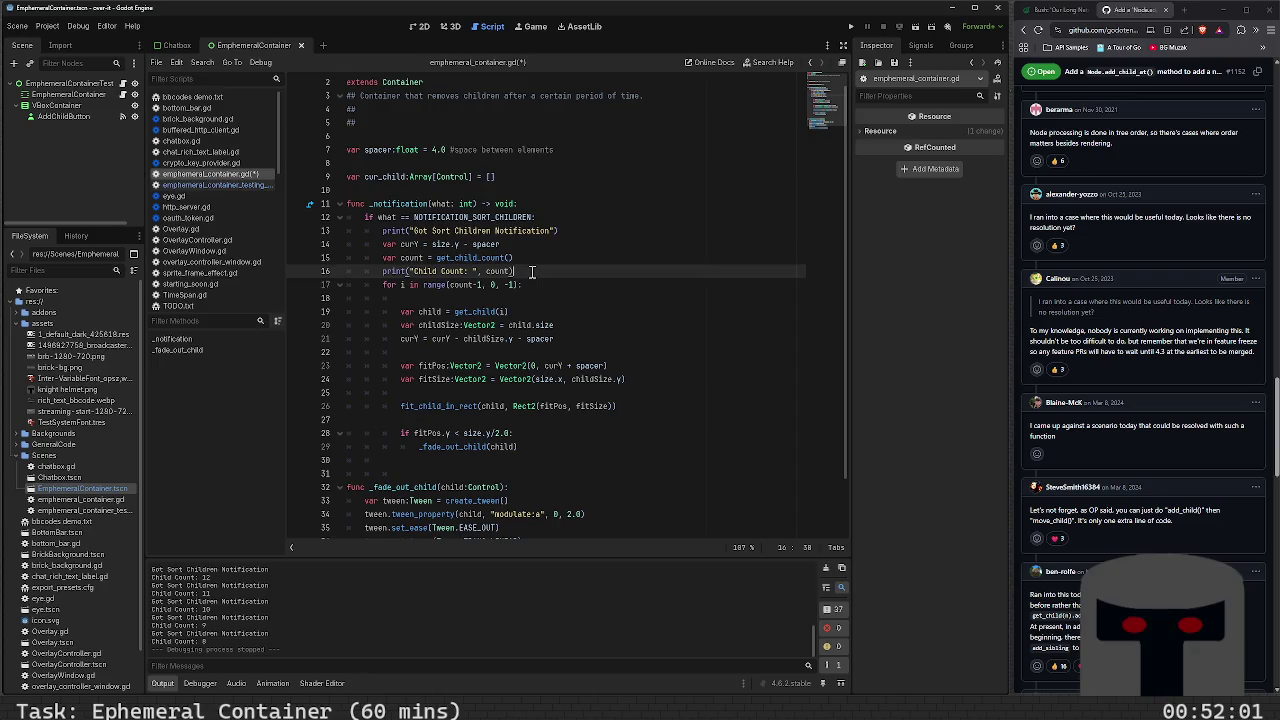
key("alt+Up")
key("Return")
Replace the partial 'for i in range(count' header on line 18 with 'for child'
type("f")
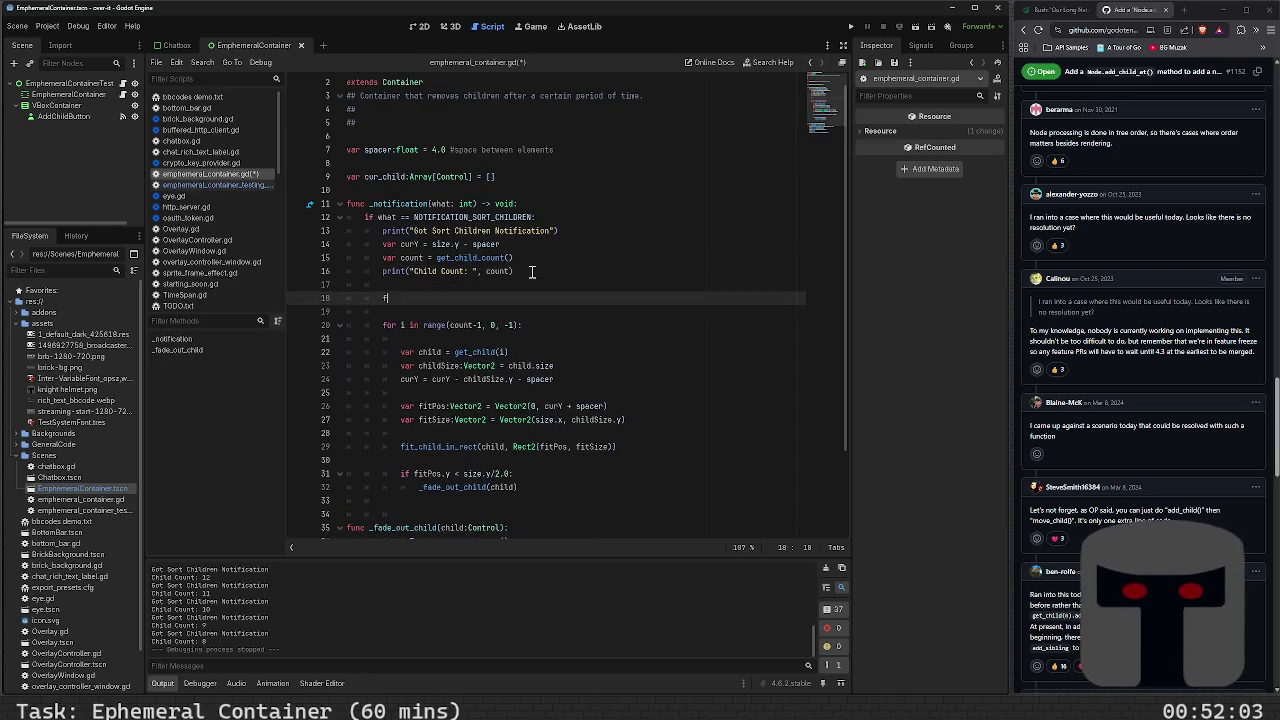
type("or i in rnag")
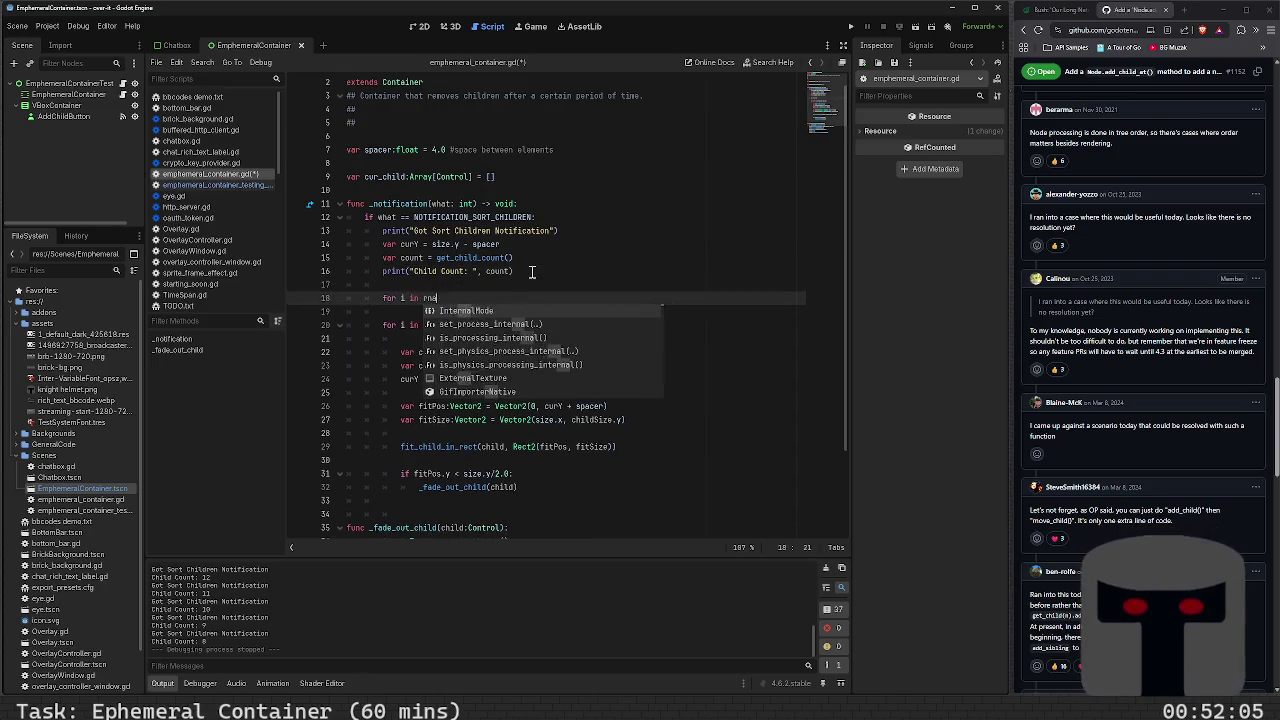
key("BackSpace")
key("BackSpace")
key("BackSpace")
type("ange")
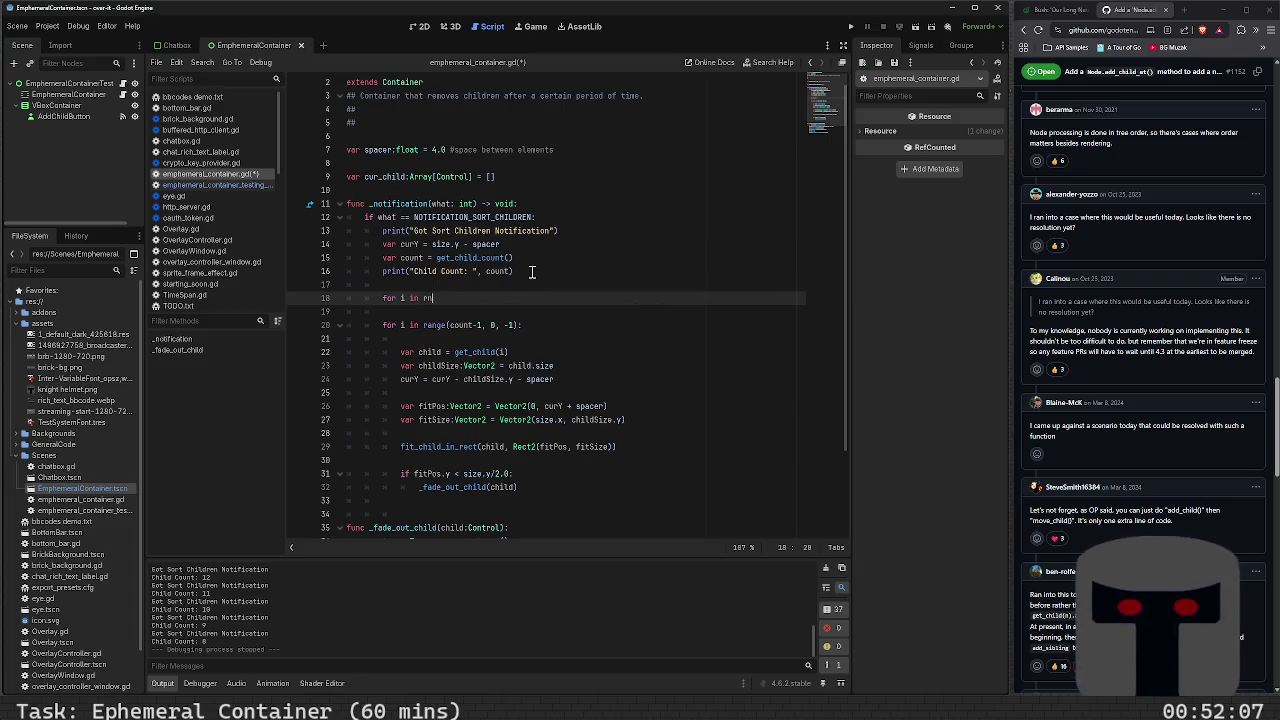
type("(count")
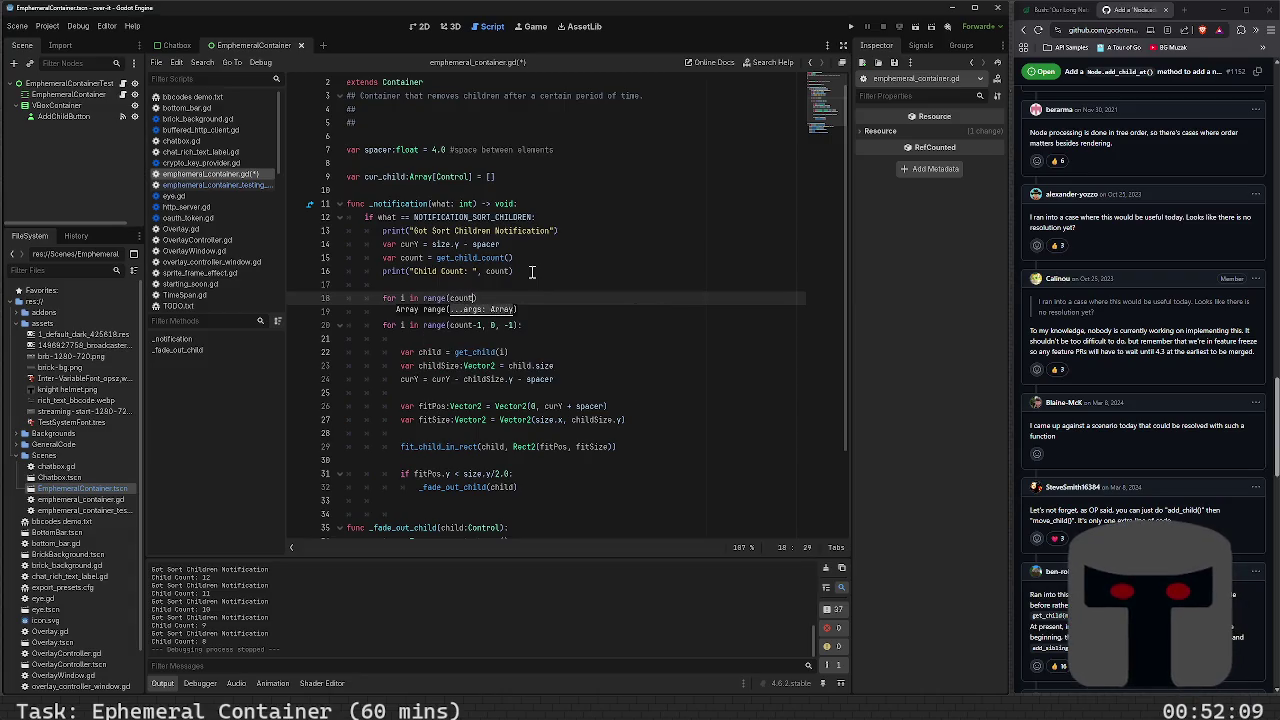
key("BackSpace")
key("BackSpace")
key("BackSpace")
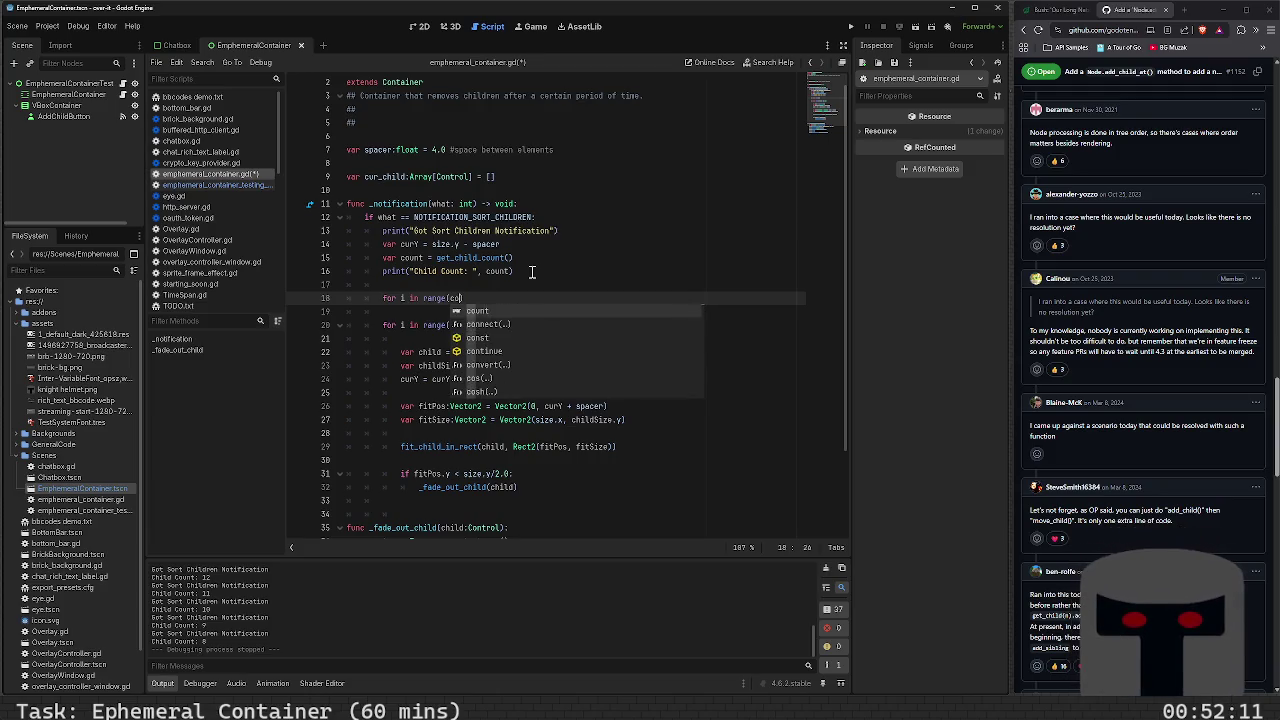
key("BackSpace")
key("BackSpace")
key("BackSpace")
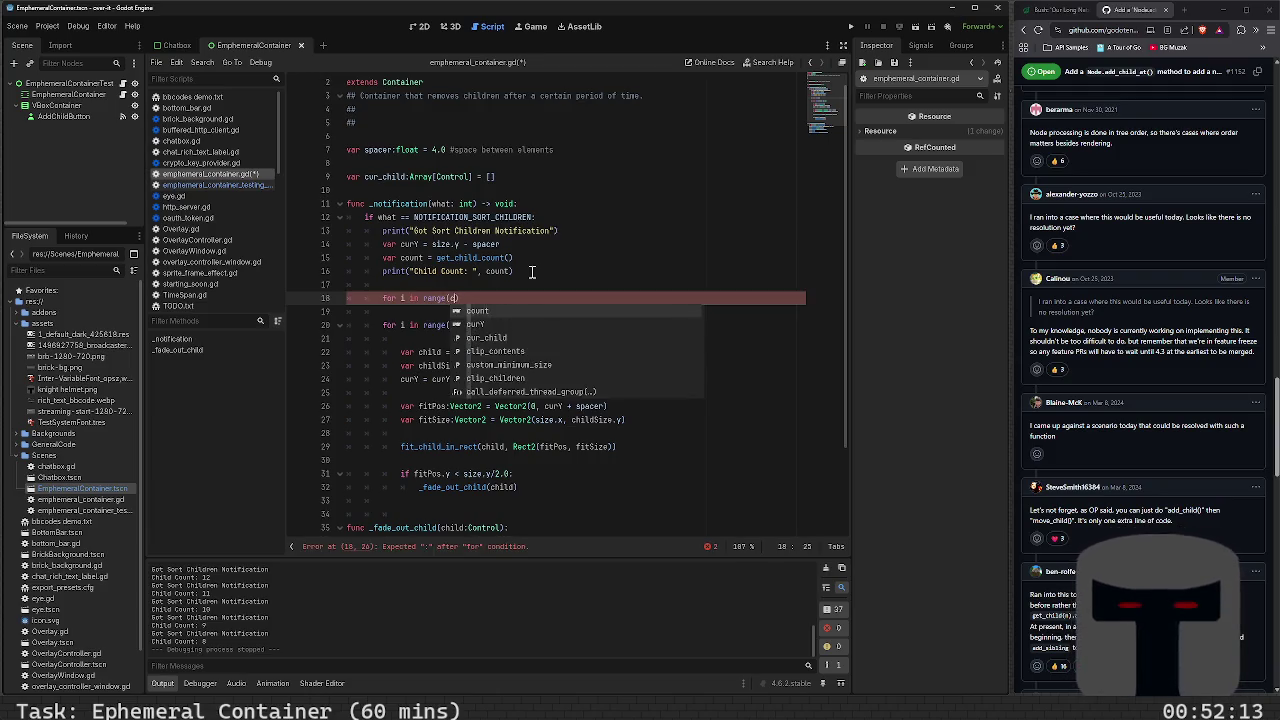
key("BackSpace")
key("BackSpace")
type("f")
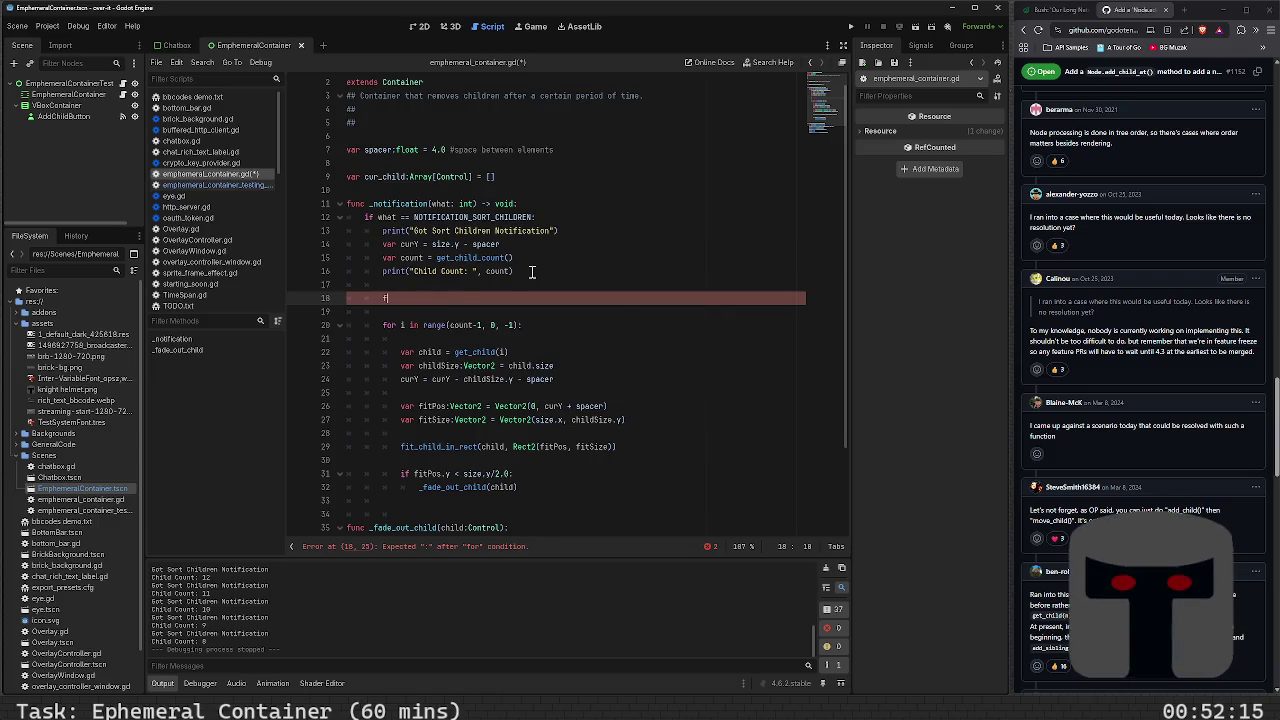
key("BackSpace")
key("BackSpace")
type("f")
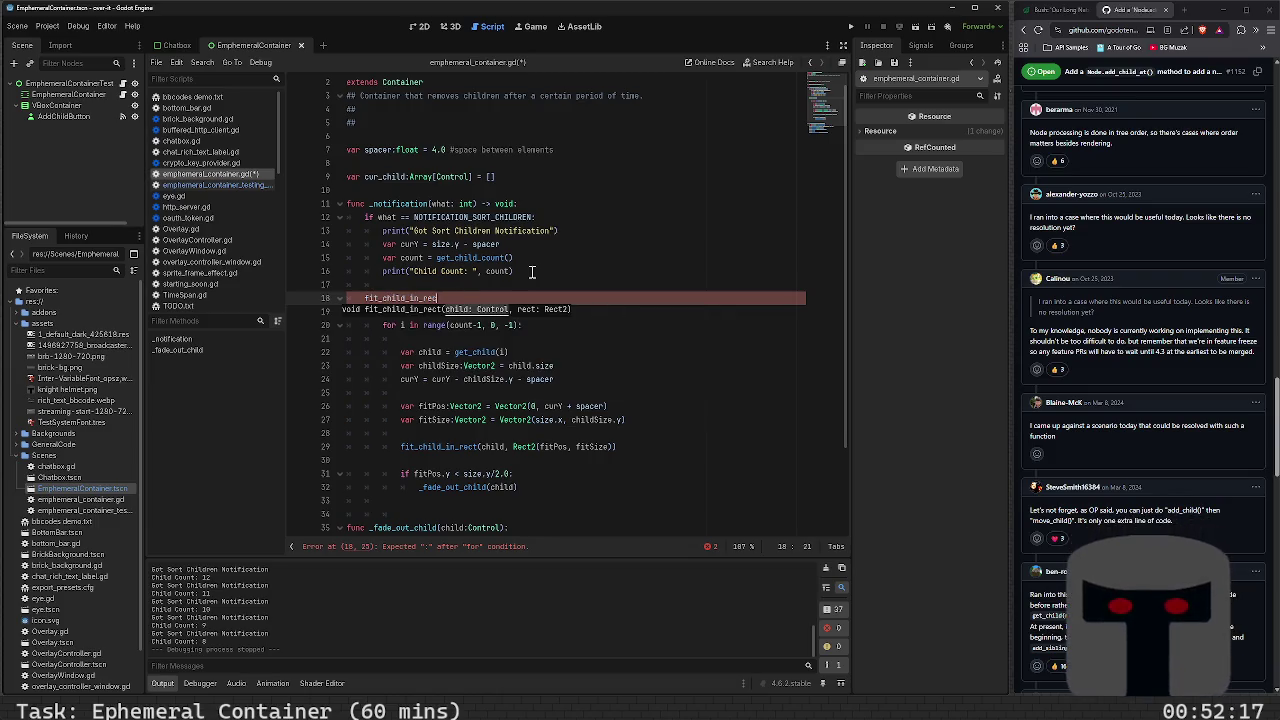
key("BackSpace")
type("for child")
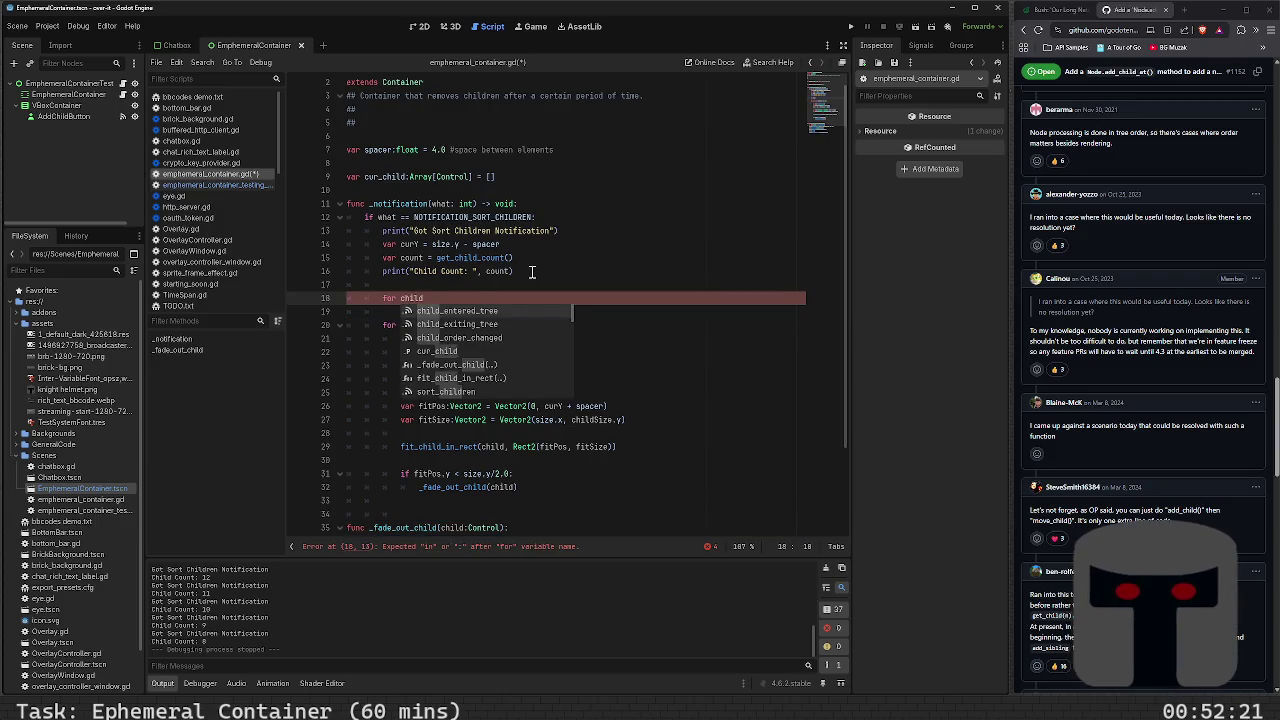
Write 'for c in get_children():' on line 18 and begin 'if cur_children.' in its body
key("BackSpace")
key("BackSpace")
key("BackSpace")
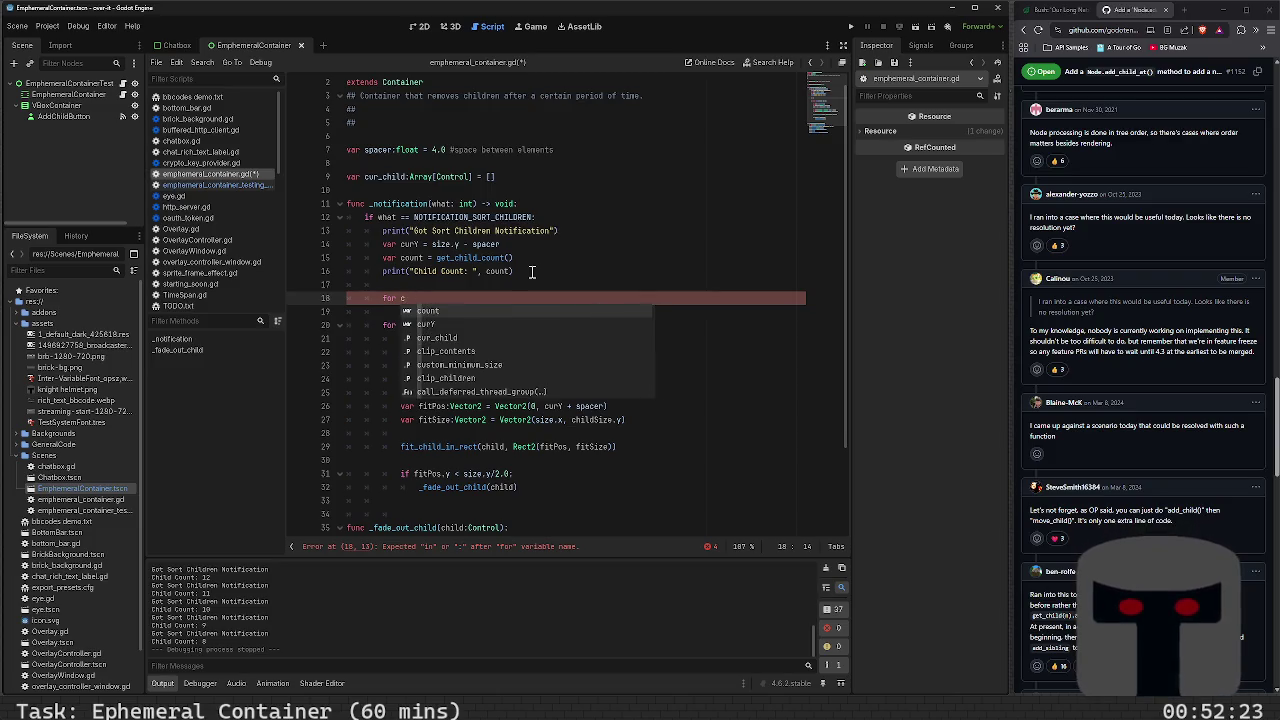
type(" in ")
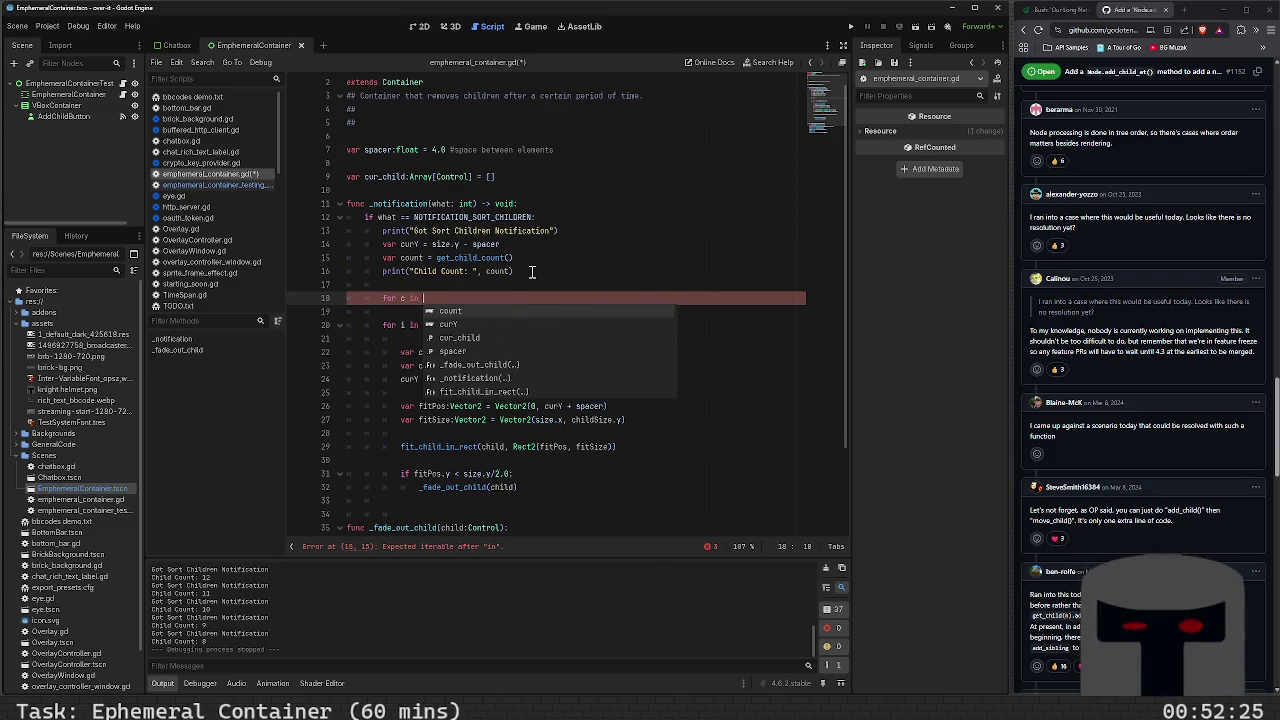
type("get_child")
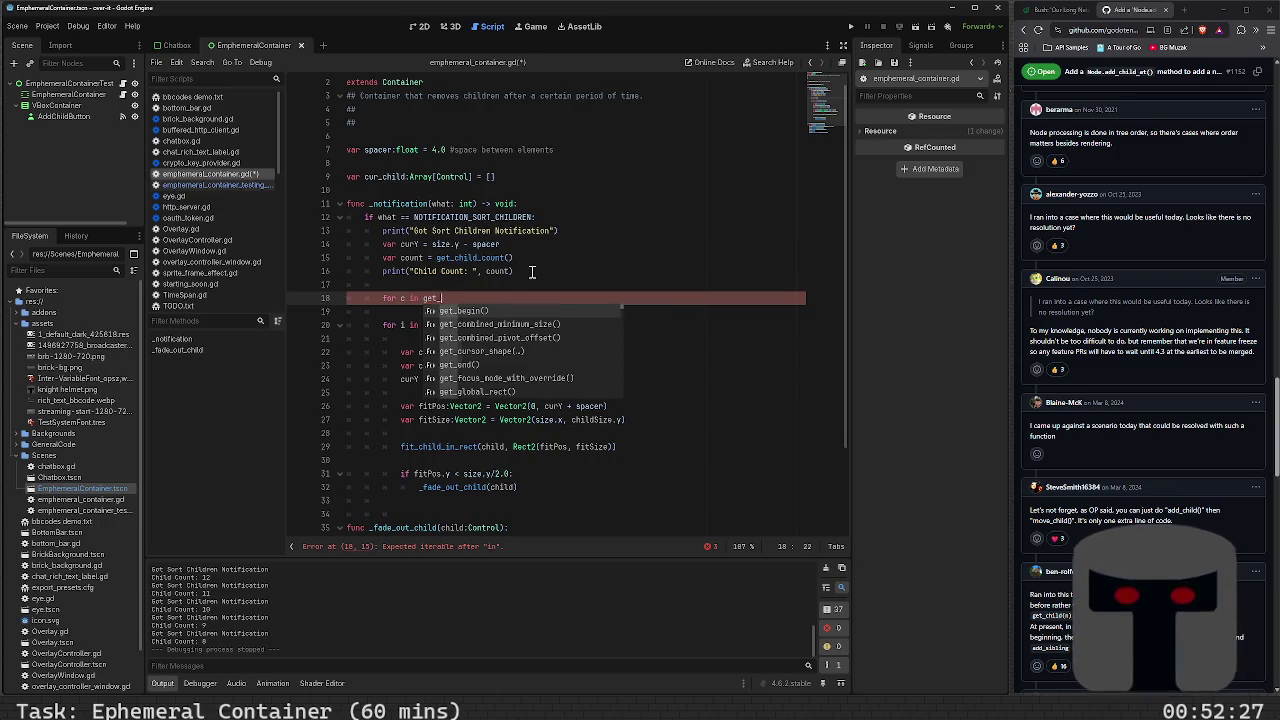
key("Down")
key("Return")
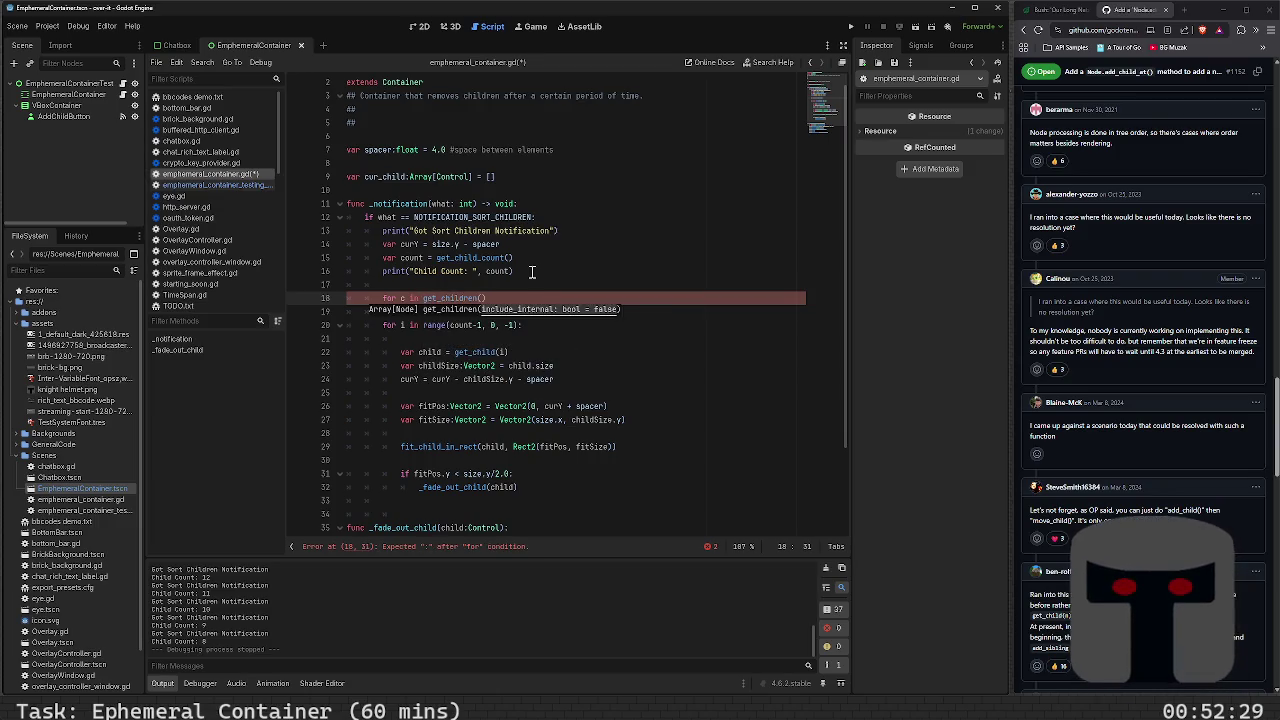
key("End")
type(":")
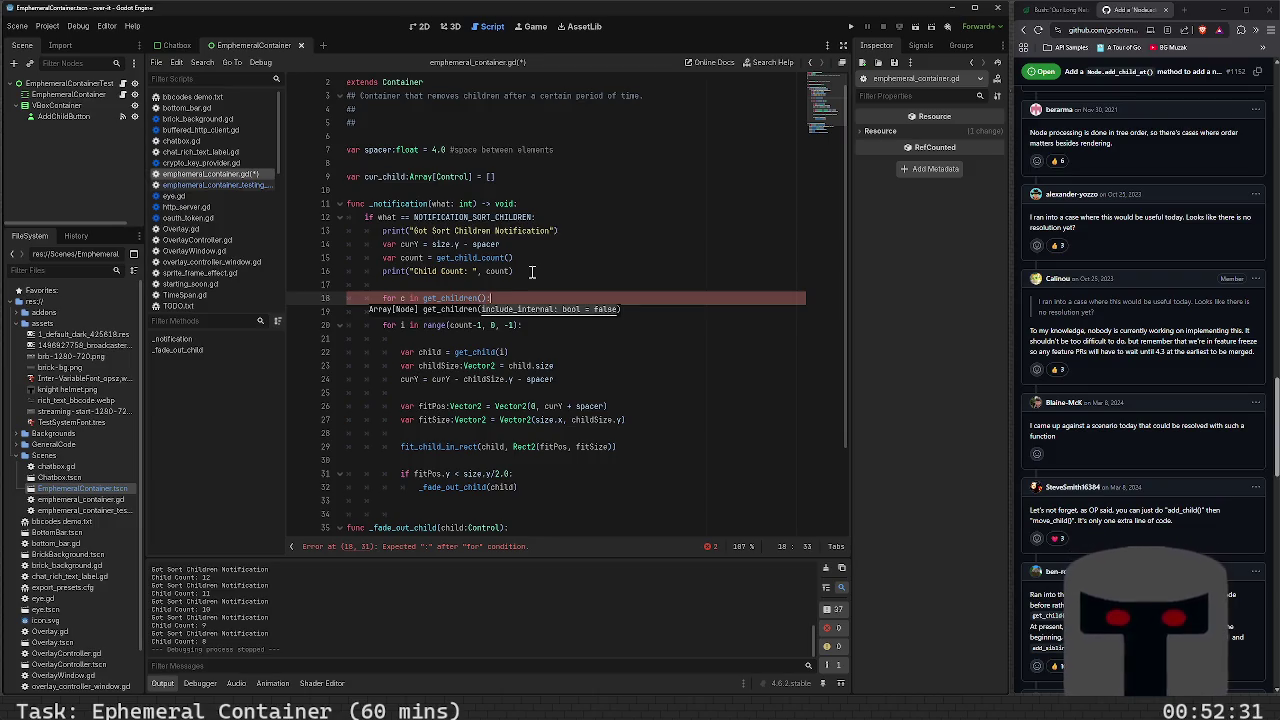
key("Return")
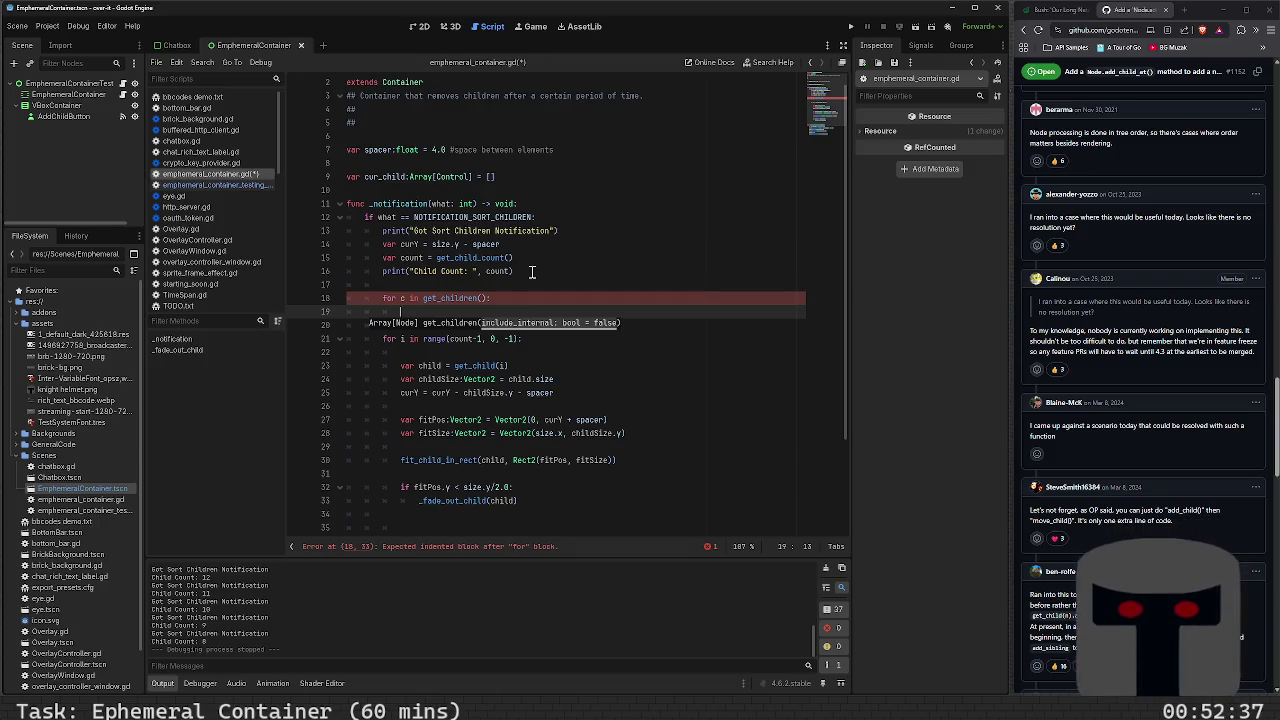
type("if ")
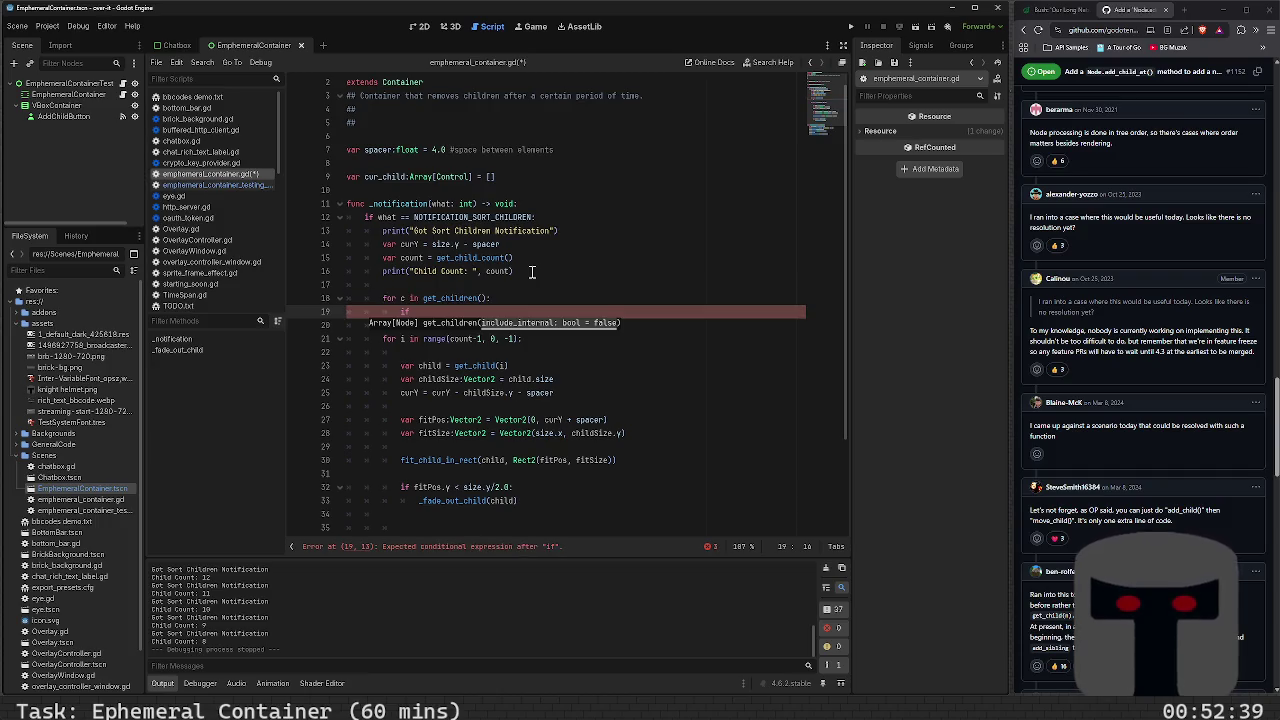
type("cur_chi")
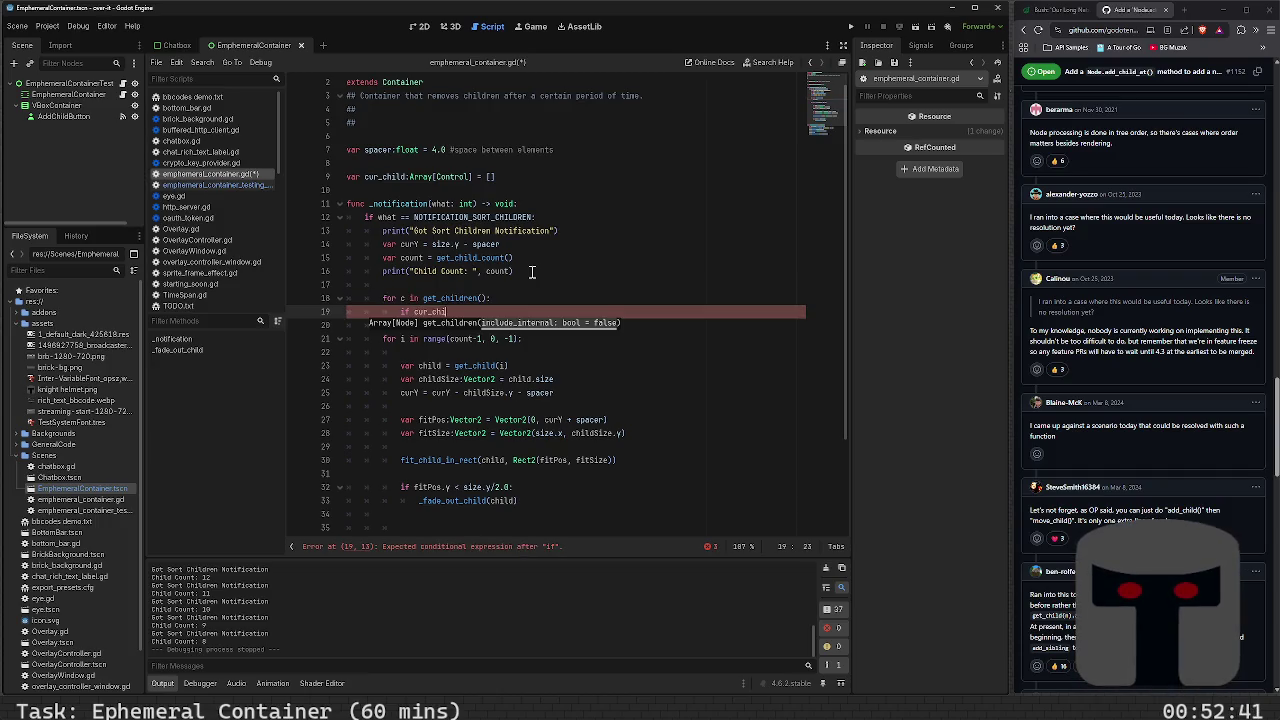
type("ldren.")
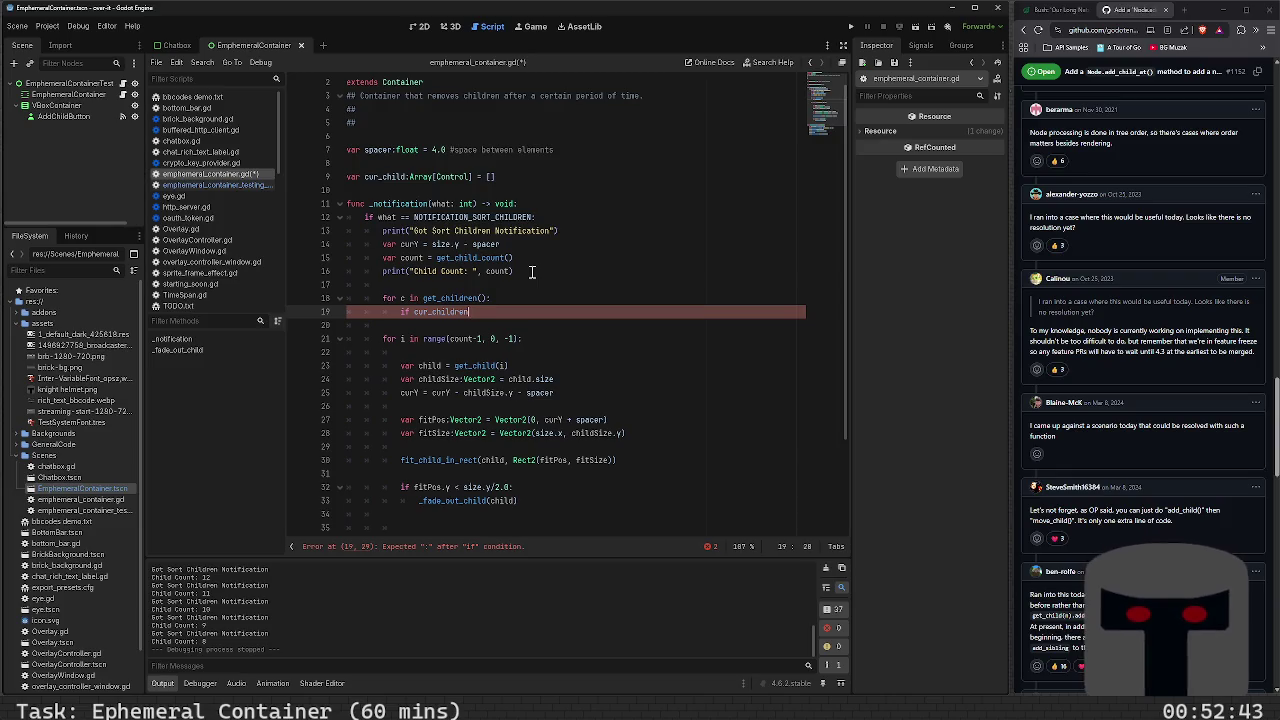
Complete the check inside the loop as 'if !cur_children.has(c):'
left_click(400, 178)
type("ren")
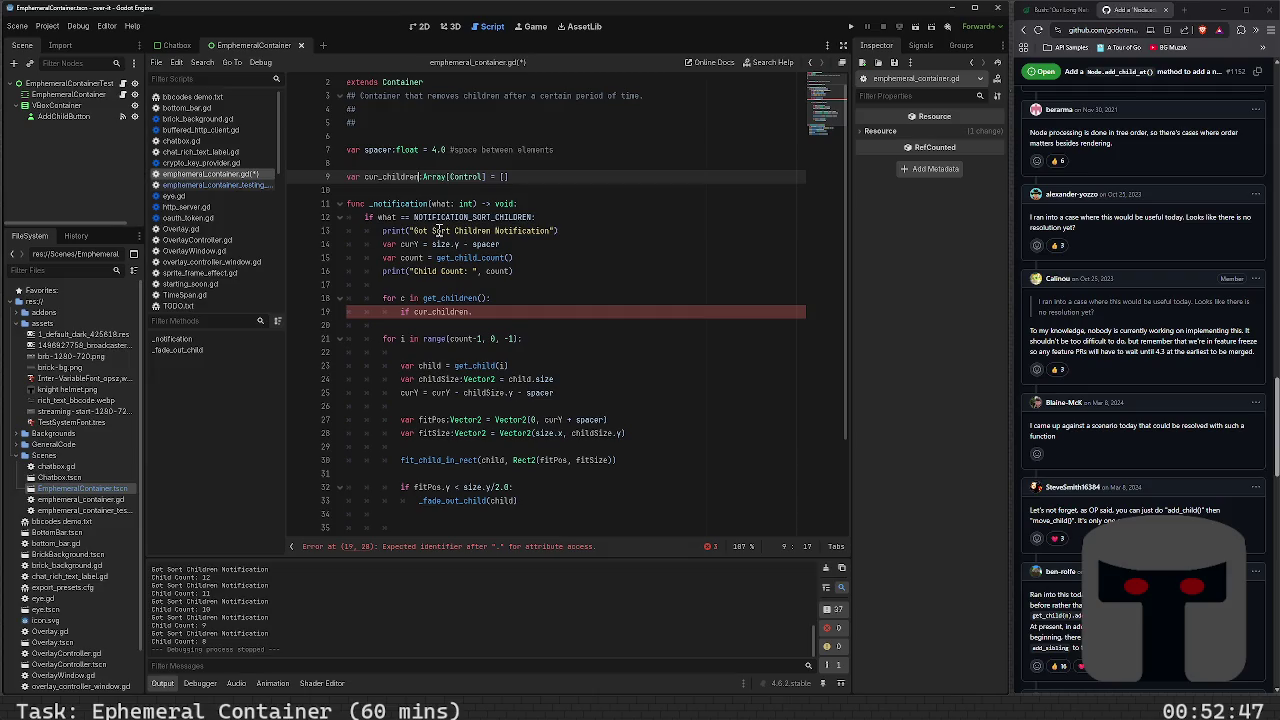
left_click(491, 300)
left_click(495, 325)
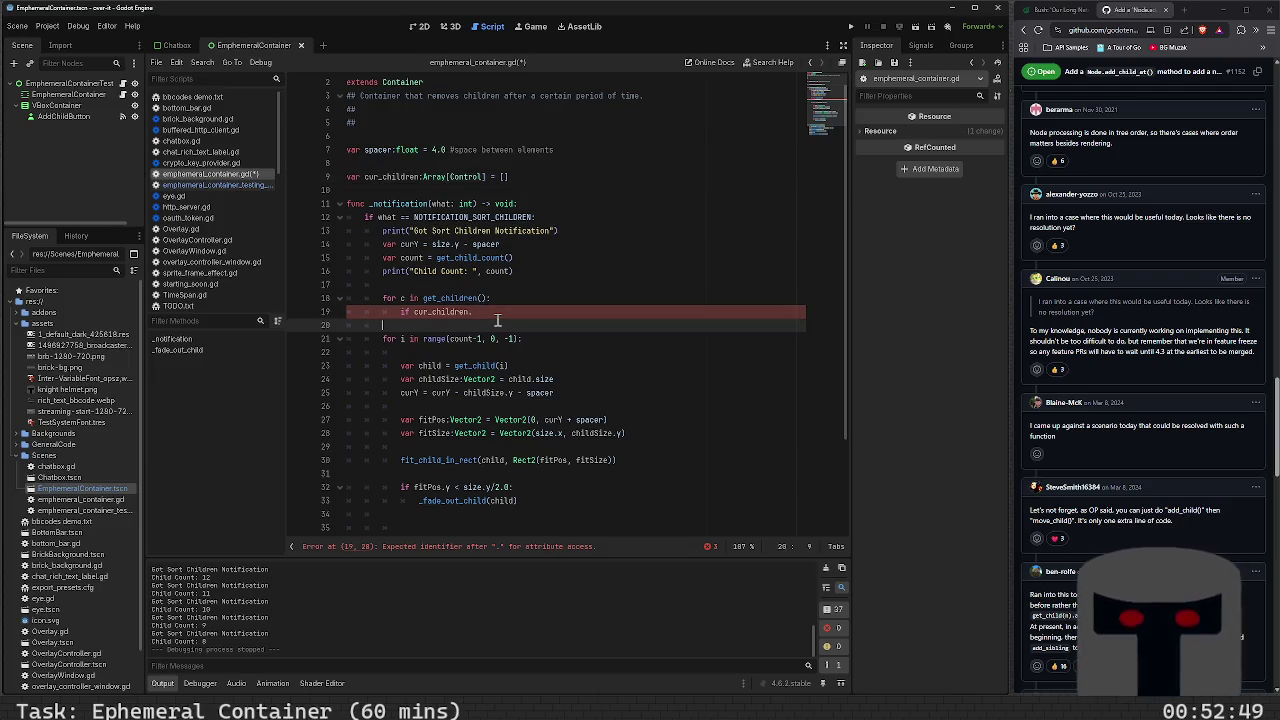
left_click(502, 312)
key("ctrl+space")
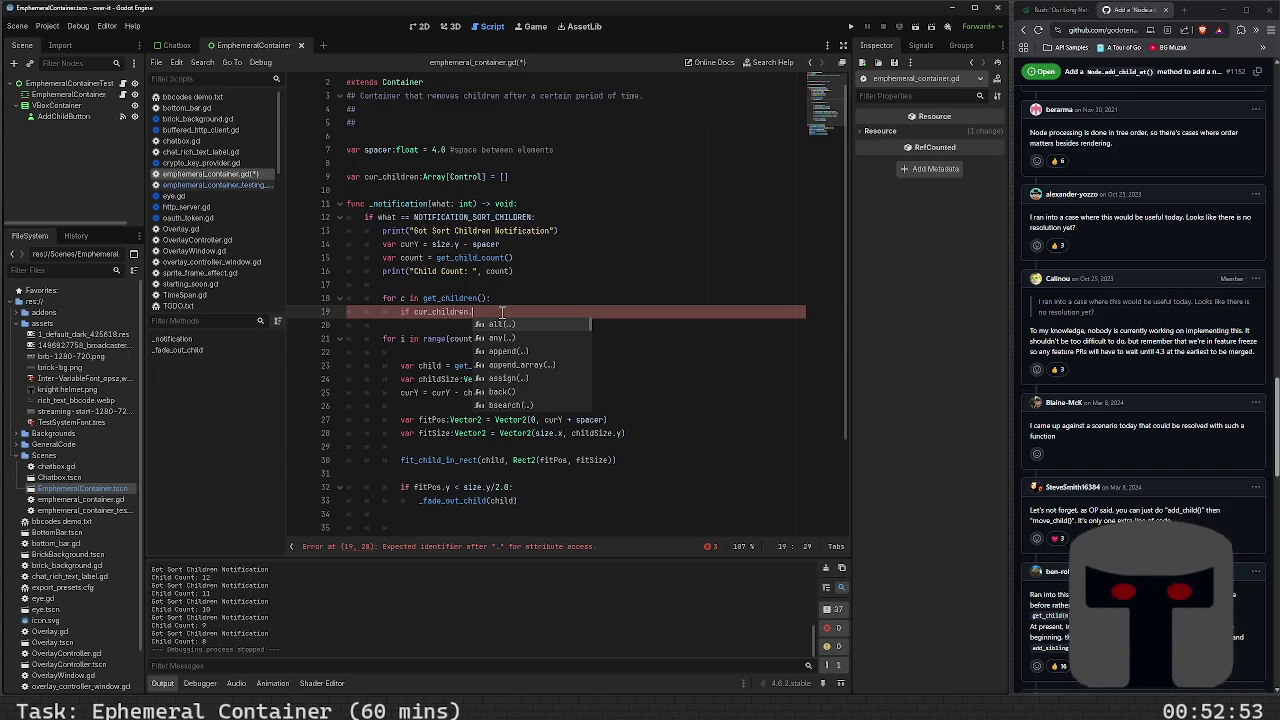
type("has(")
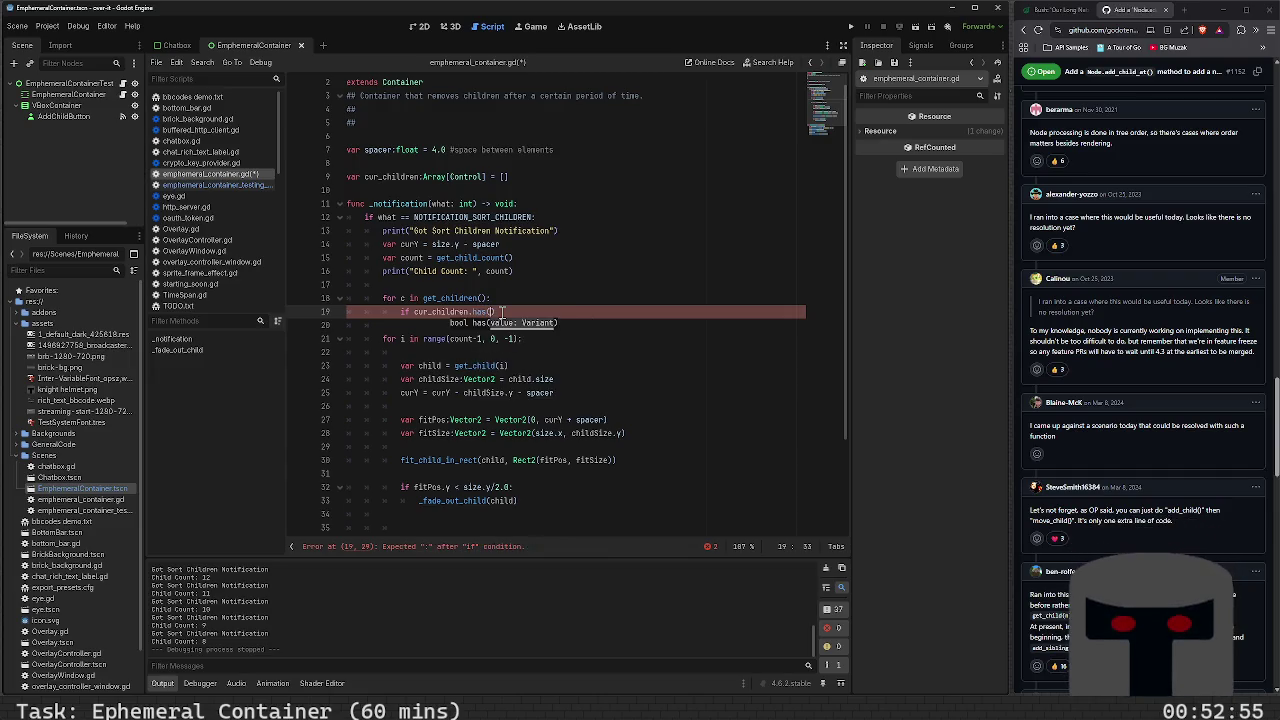
type("c)")
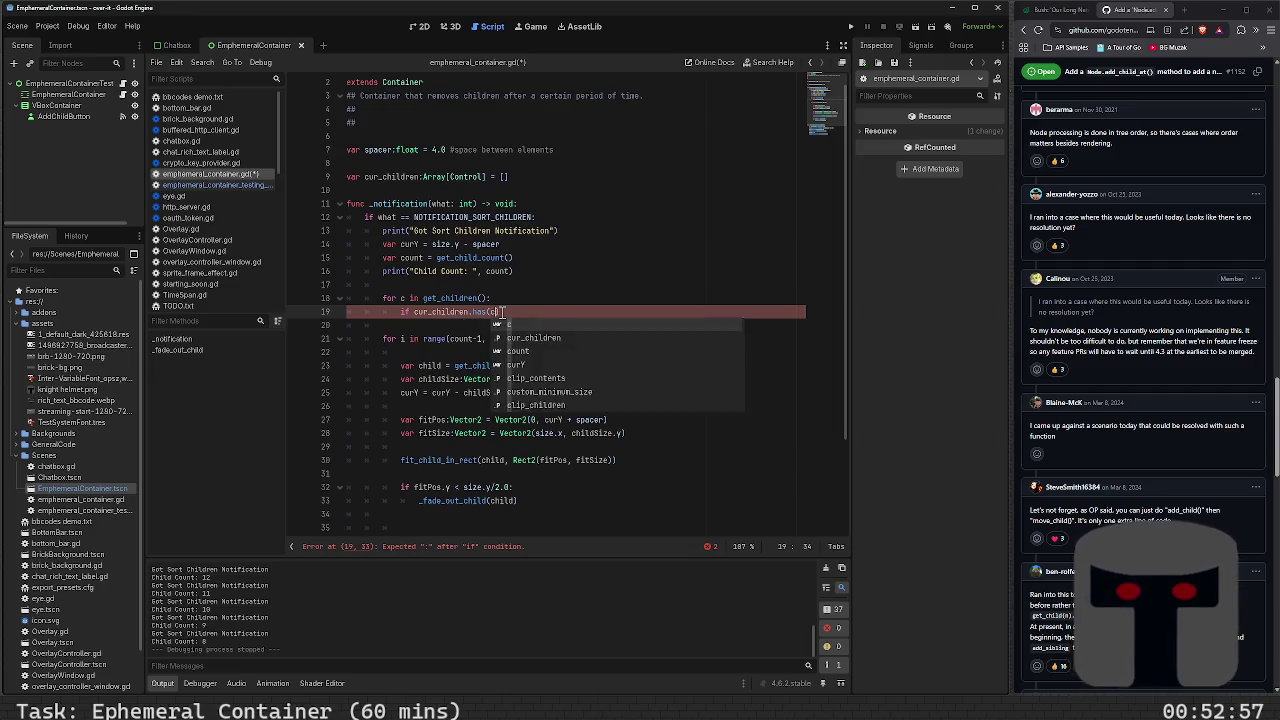
key("Return")
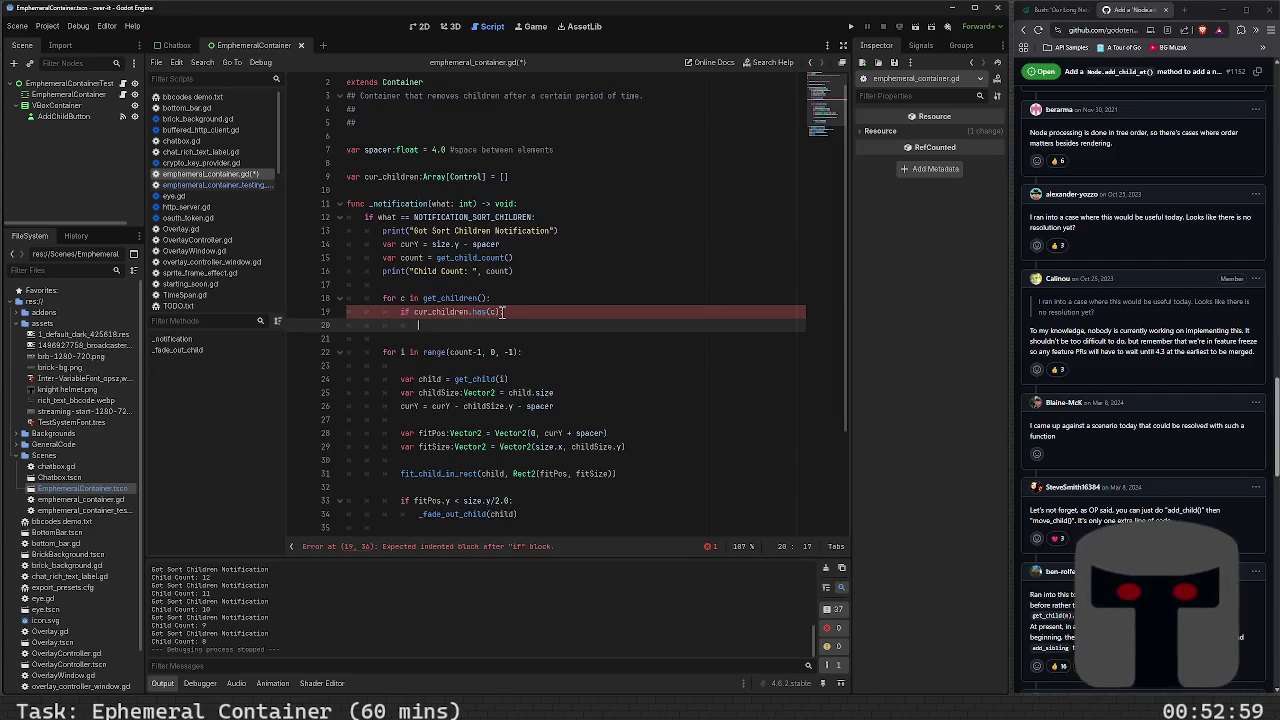
key("Up")
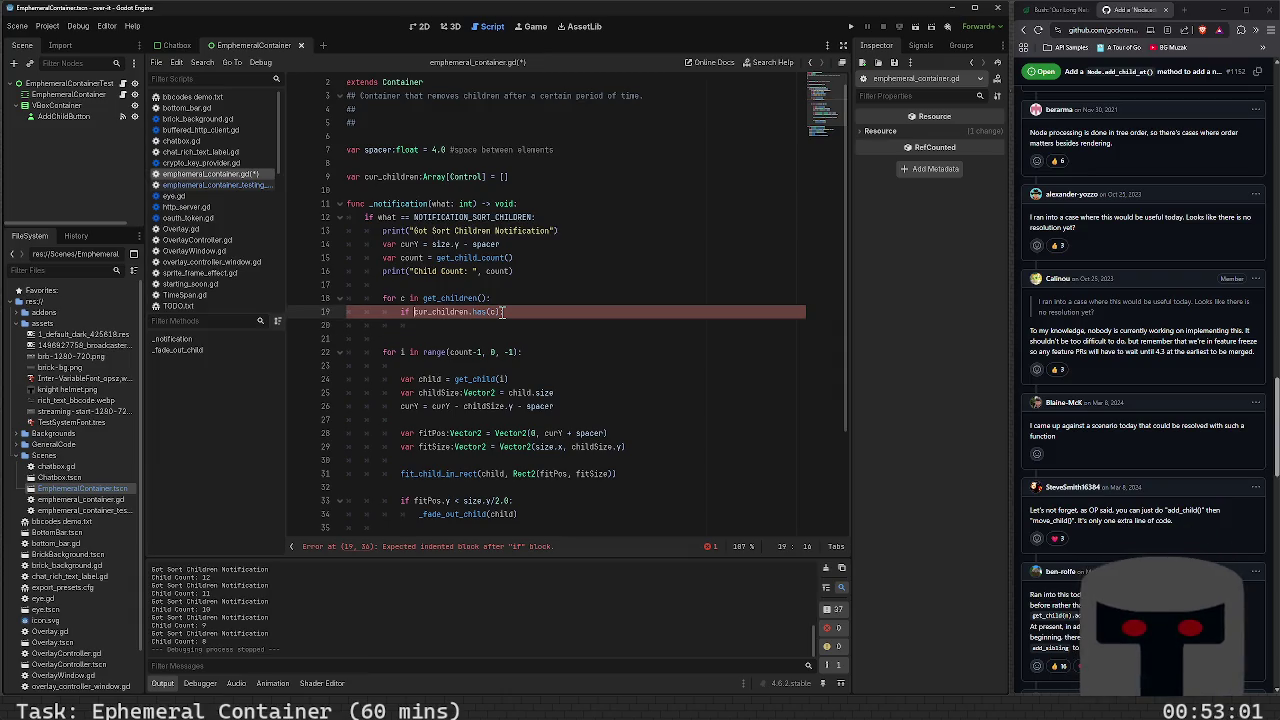
type("!")
key("Down")
key("Up")
key("End")
type(":")
Declare 'var new_children: Array[Control] = []' on line 18 above the get_children() loop
key("Up")
key("Up")
key("Return")
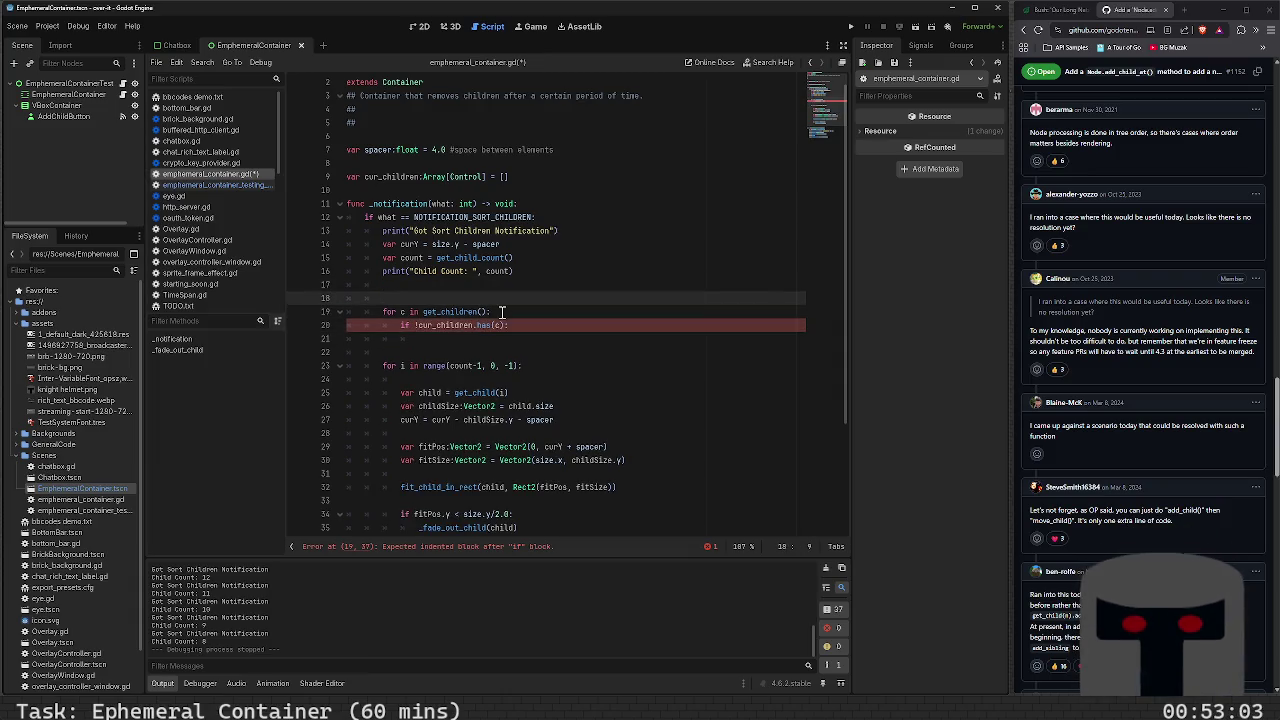
type("var")
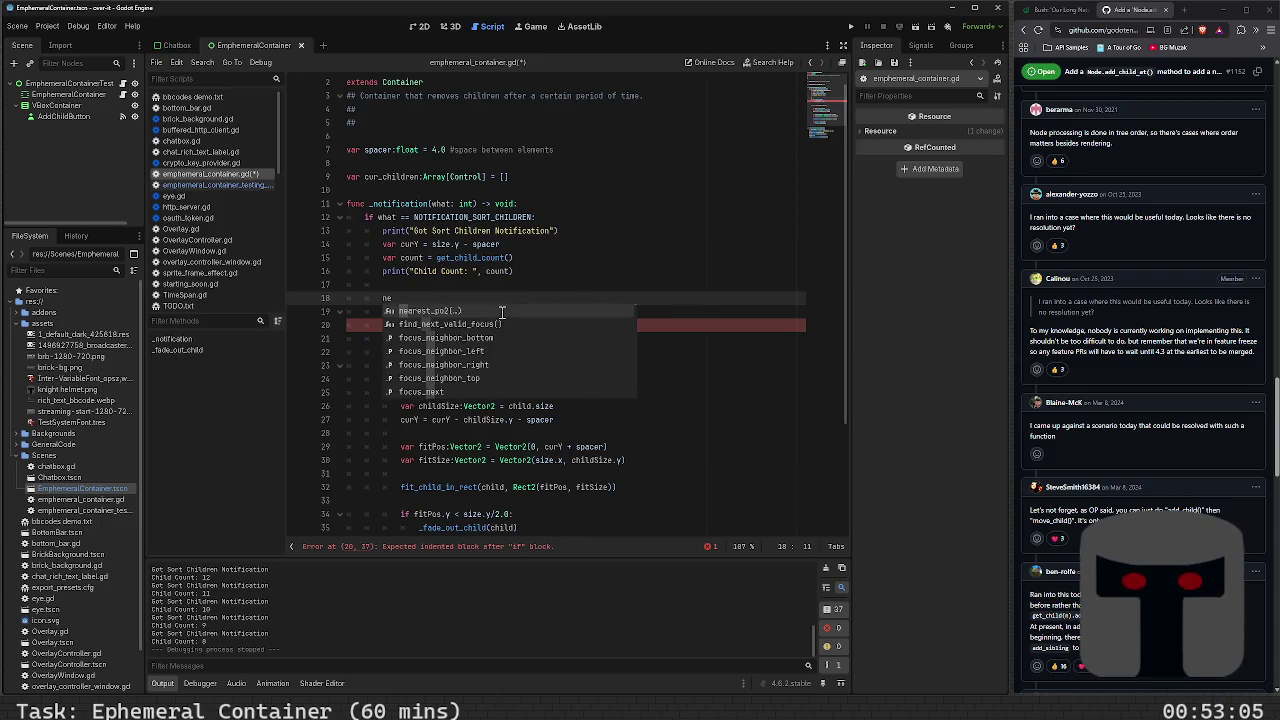
key("BackSpace")
key("BackSpace")
key("BackSpace")
type("var new_")
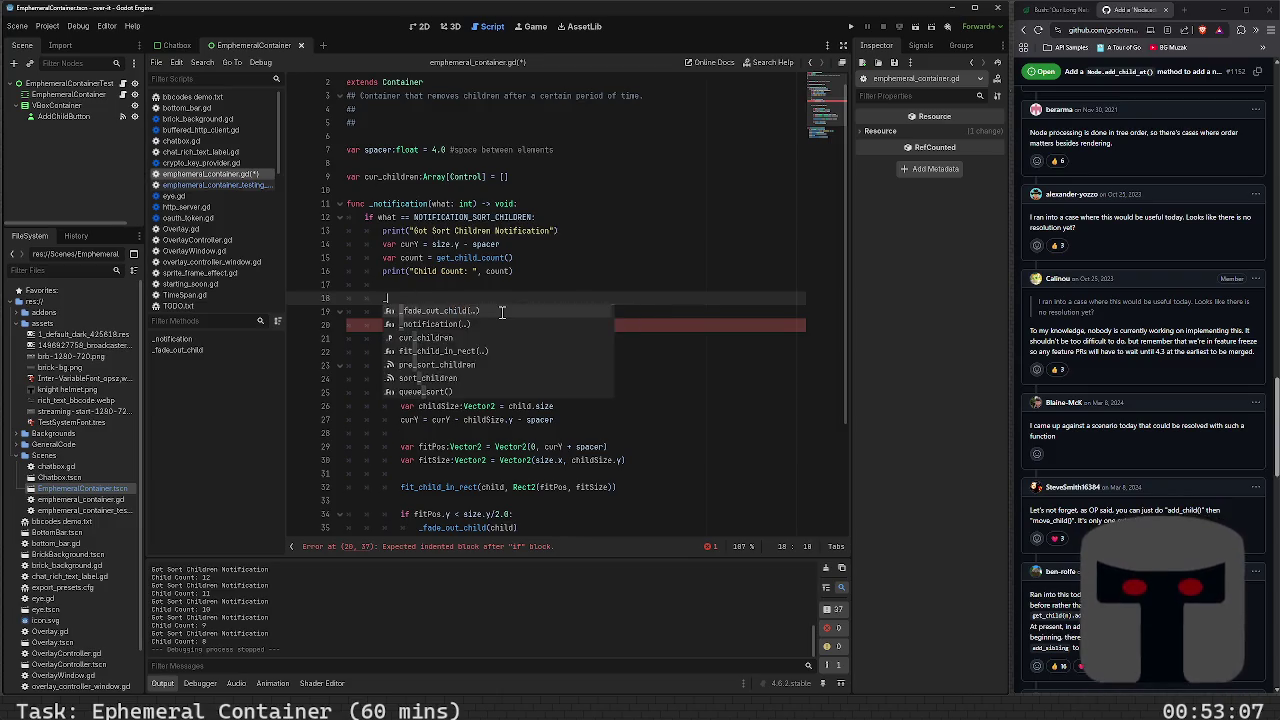
type("child")
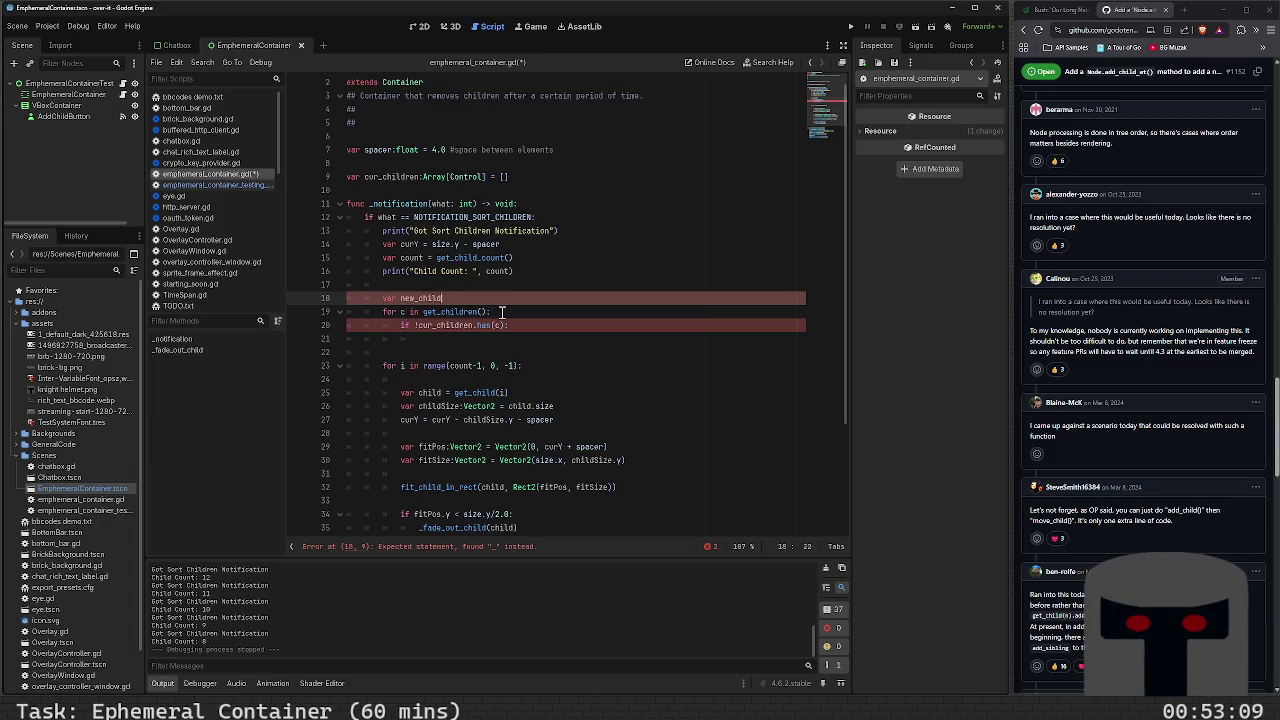
type("ren: Ar")
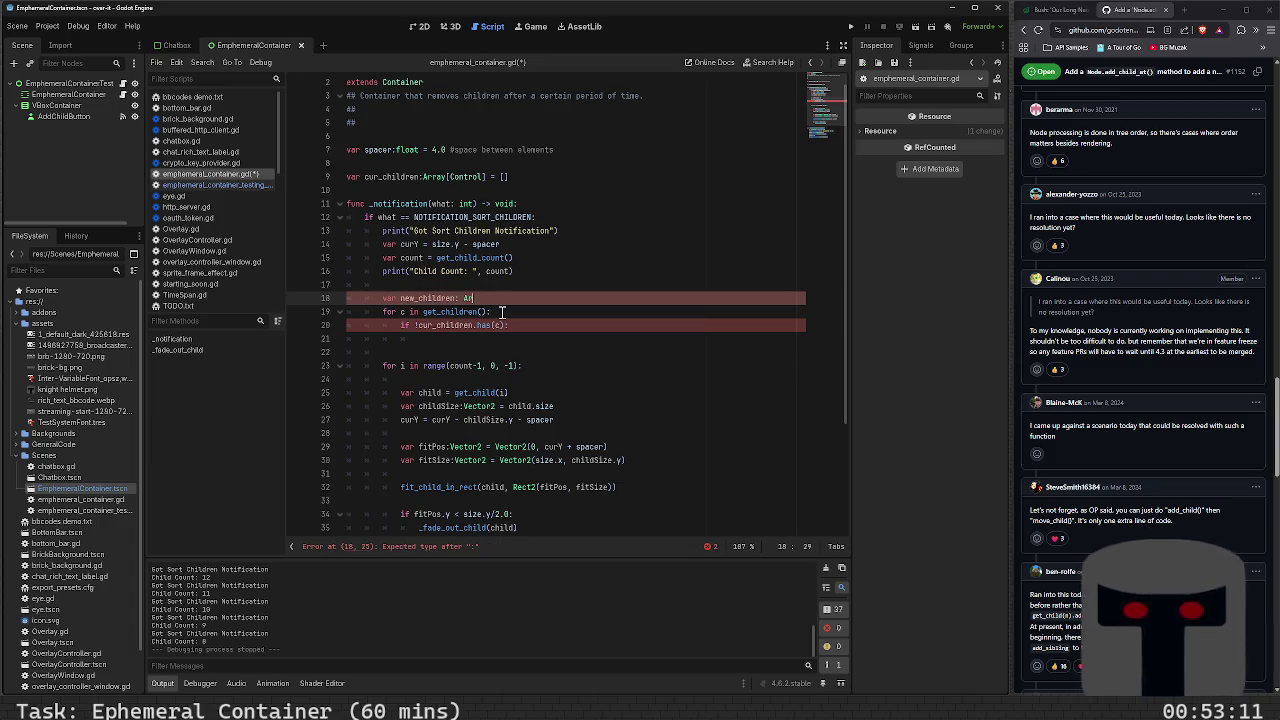
type("ray[Control] ")
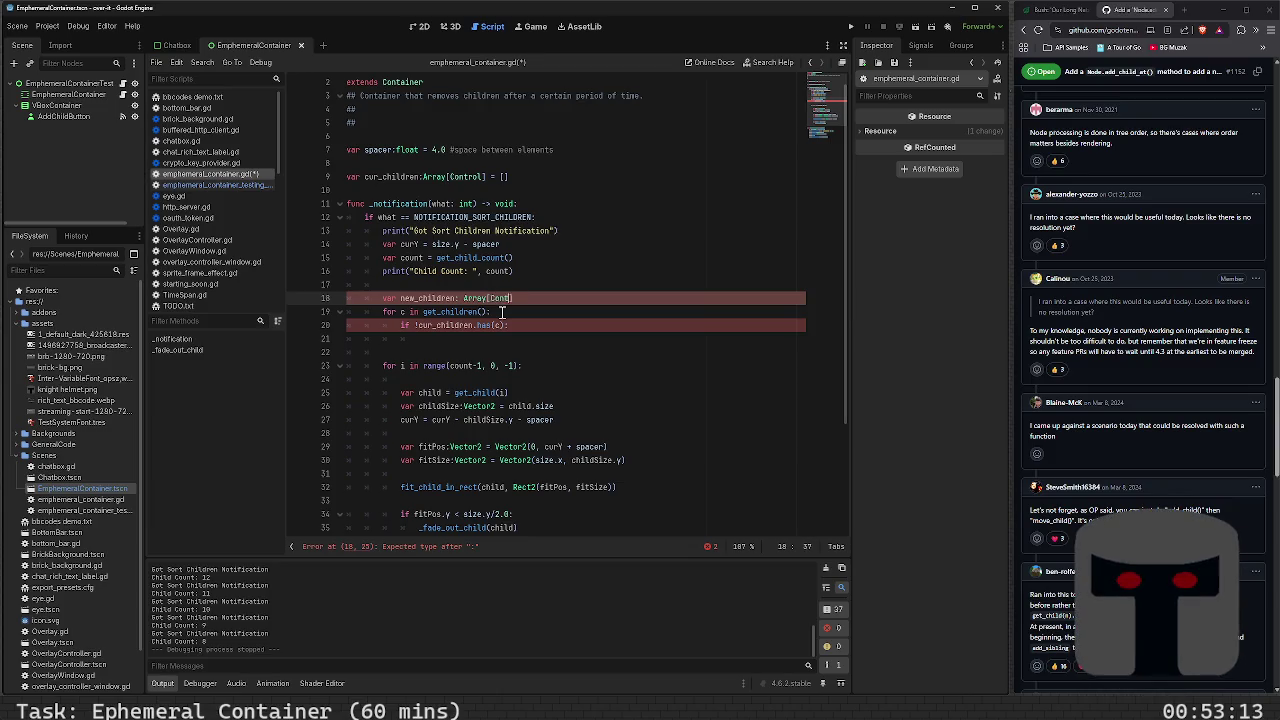
type("= []")
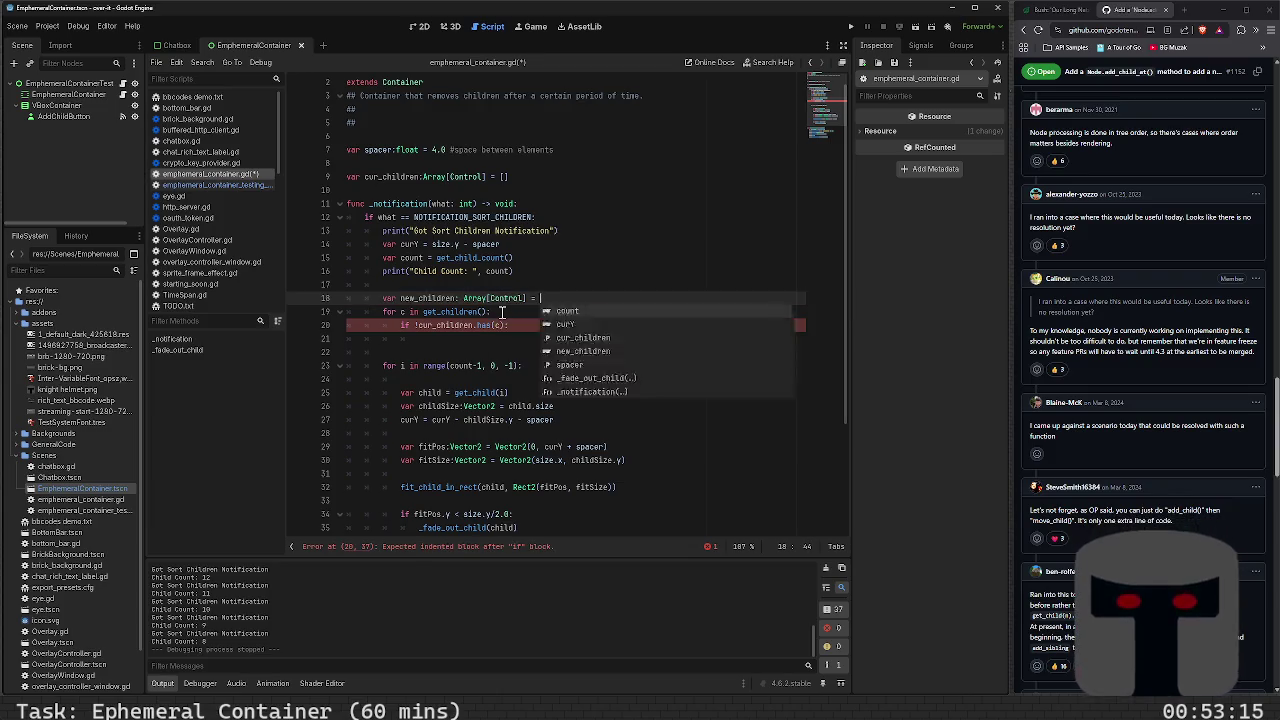
key("Down")
key("Down")
key("Down")
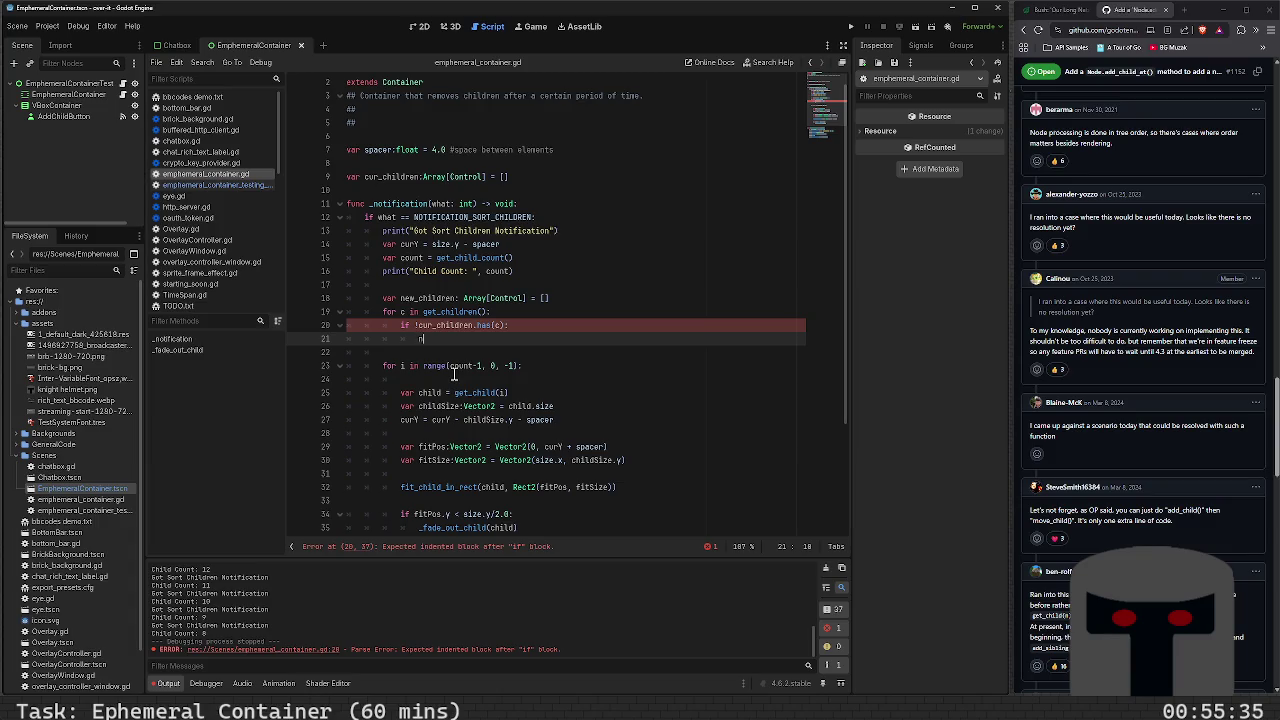
Type 'new_children.append(C' inside the if !cur_children.has(c) block
type("ew_children.")
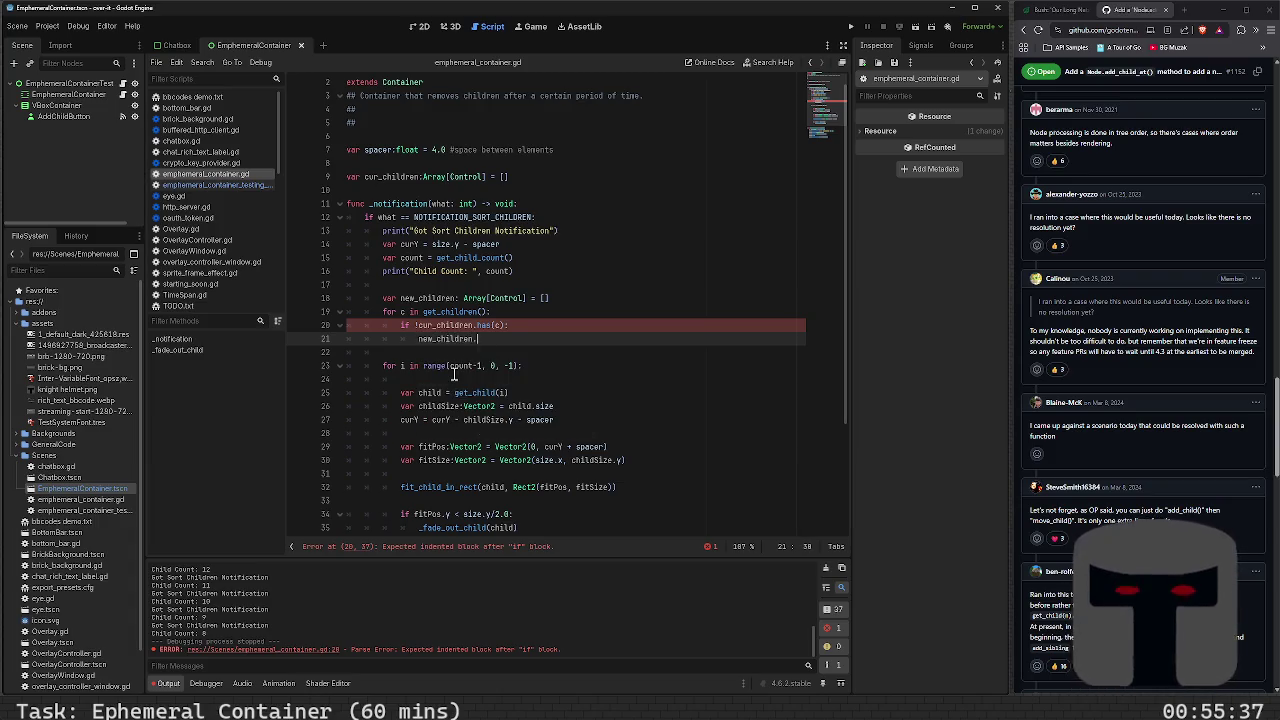
type("append(C")
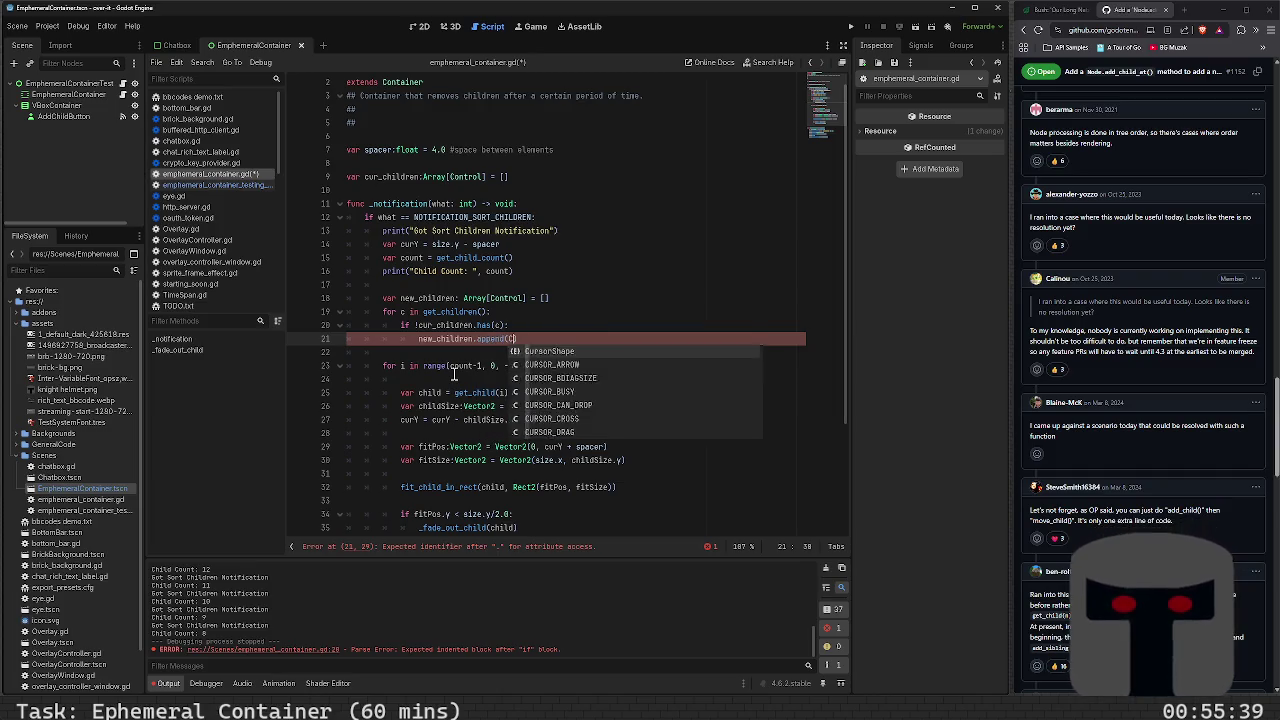
Finish line 21 as 'new_children.append(c)' and move down into the reverse loop
key("BackSpace")
type("c)")
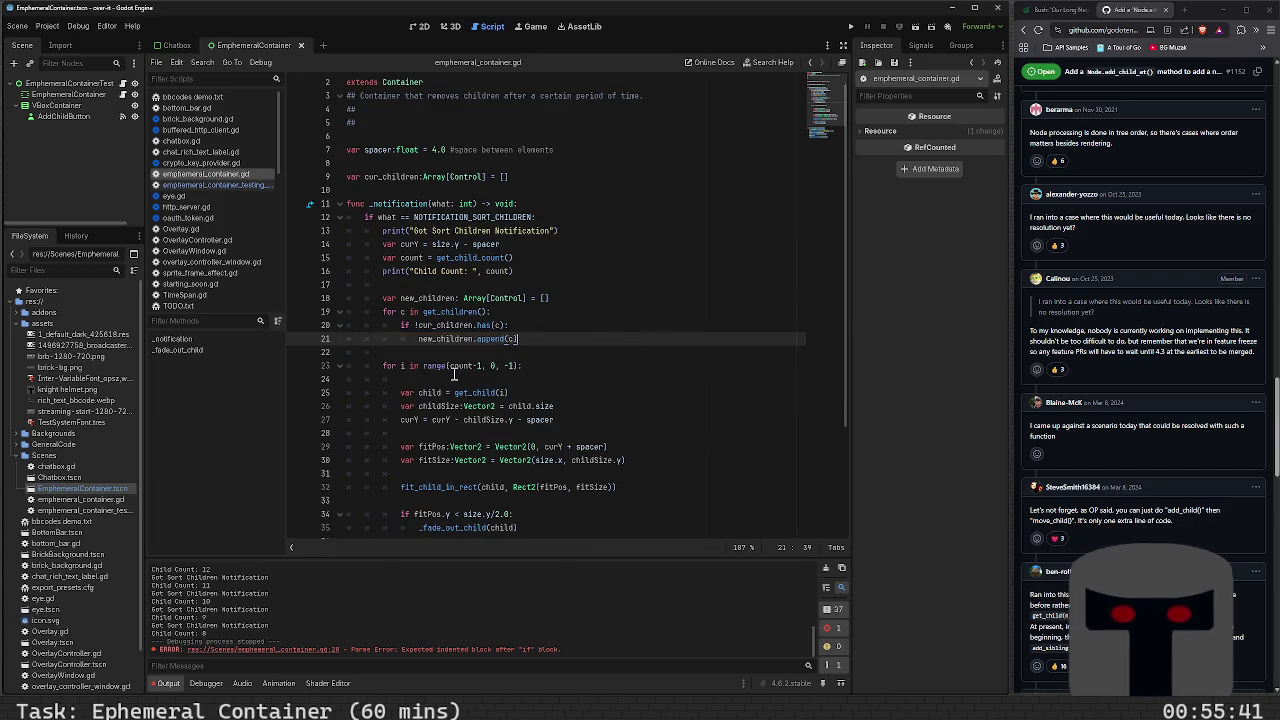
key("Down")
key("Down")
key("Down")
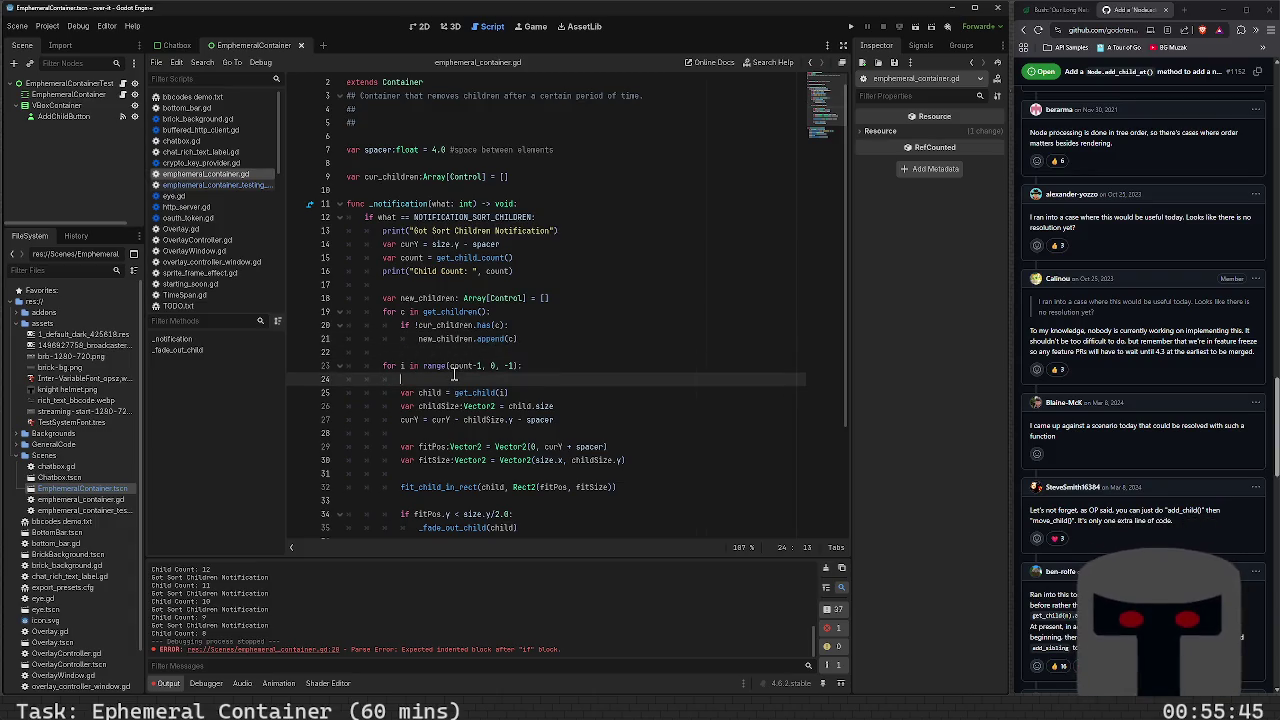
left_click(457, 474)
key("Up")
key("Up")
key("Up")
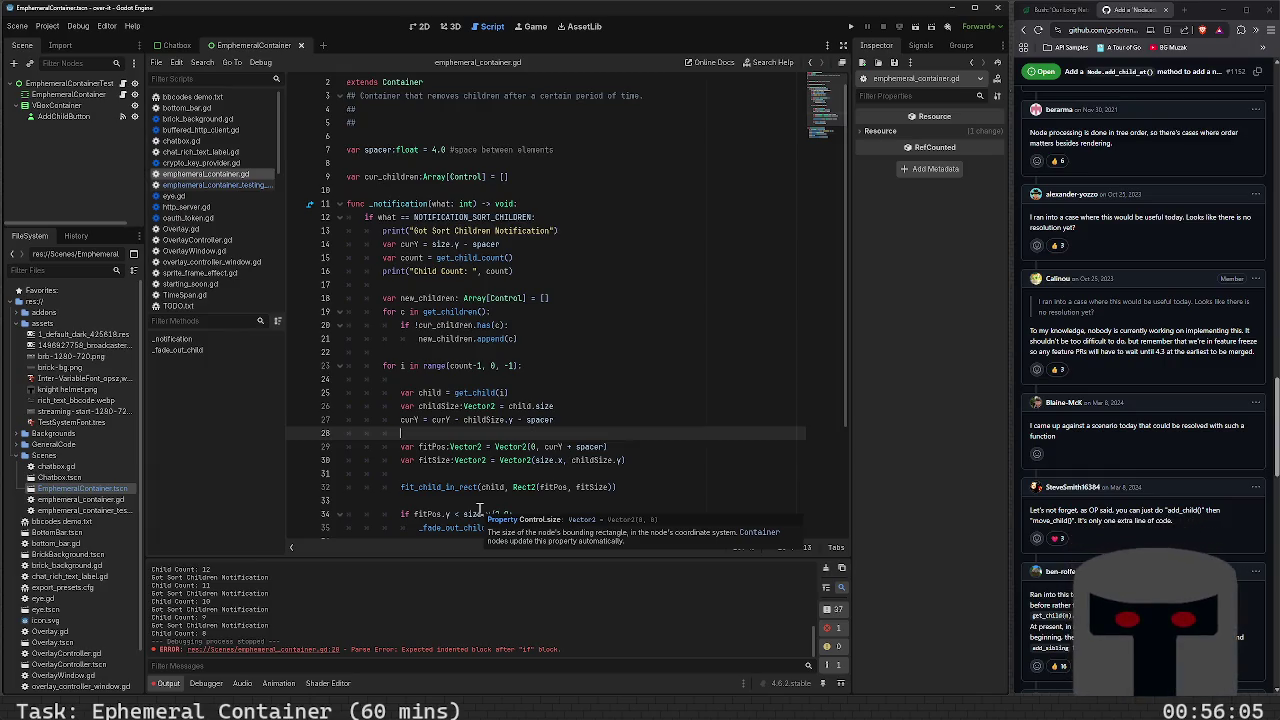
Place 'var child = get_child(i)' directly under the reverse loop header, removing the gap before fitPos
key("BackSpace")
key("BackSpace")
key("BackSpace")
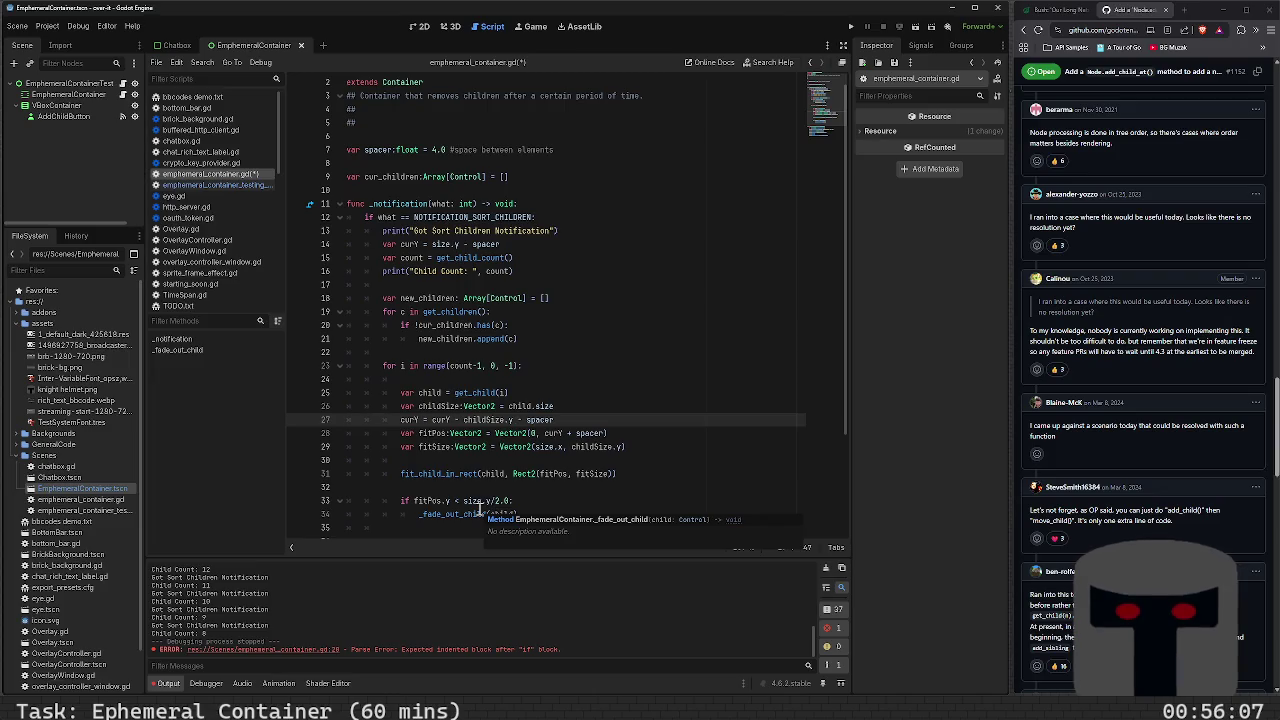
key("Up")
key("Up")
key("Up")
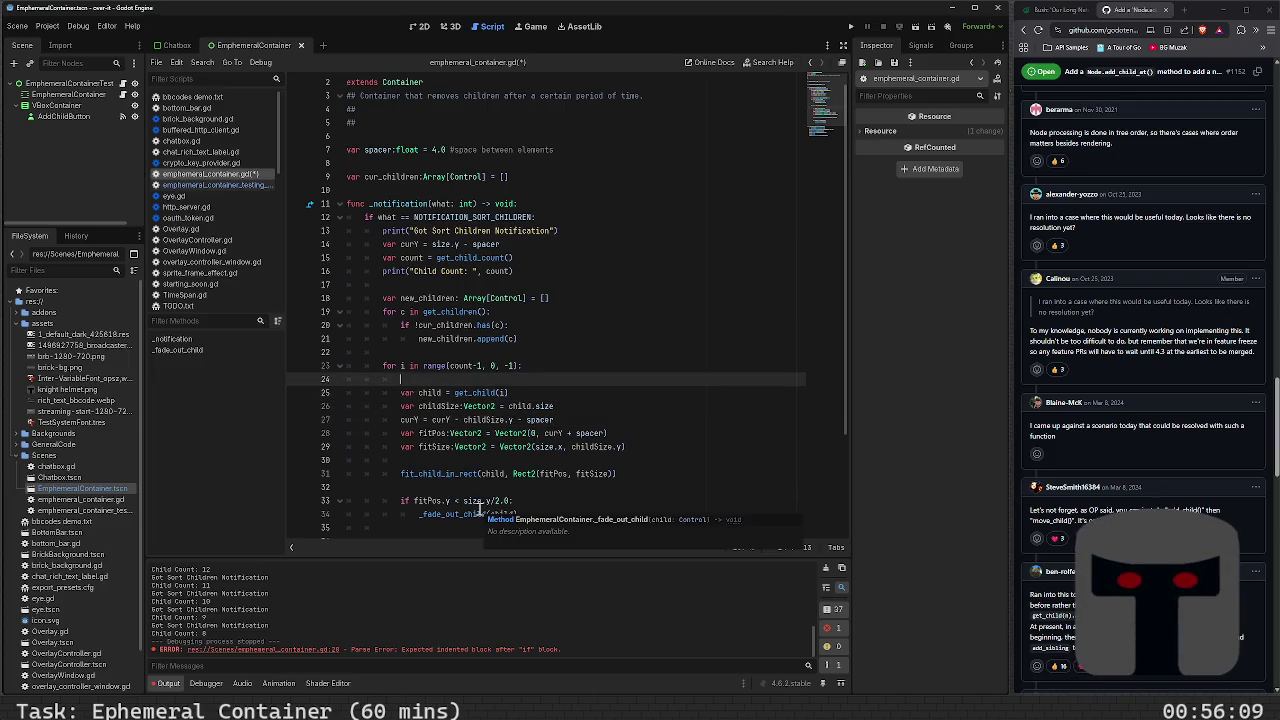
key("Return")
key("Return")
key("Up")
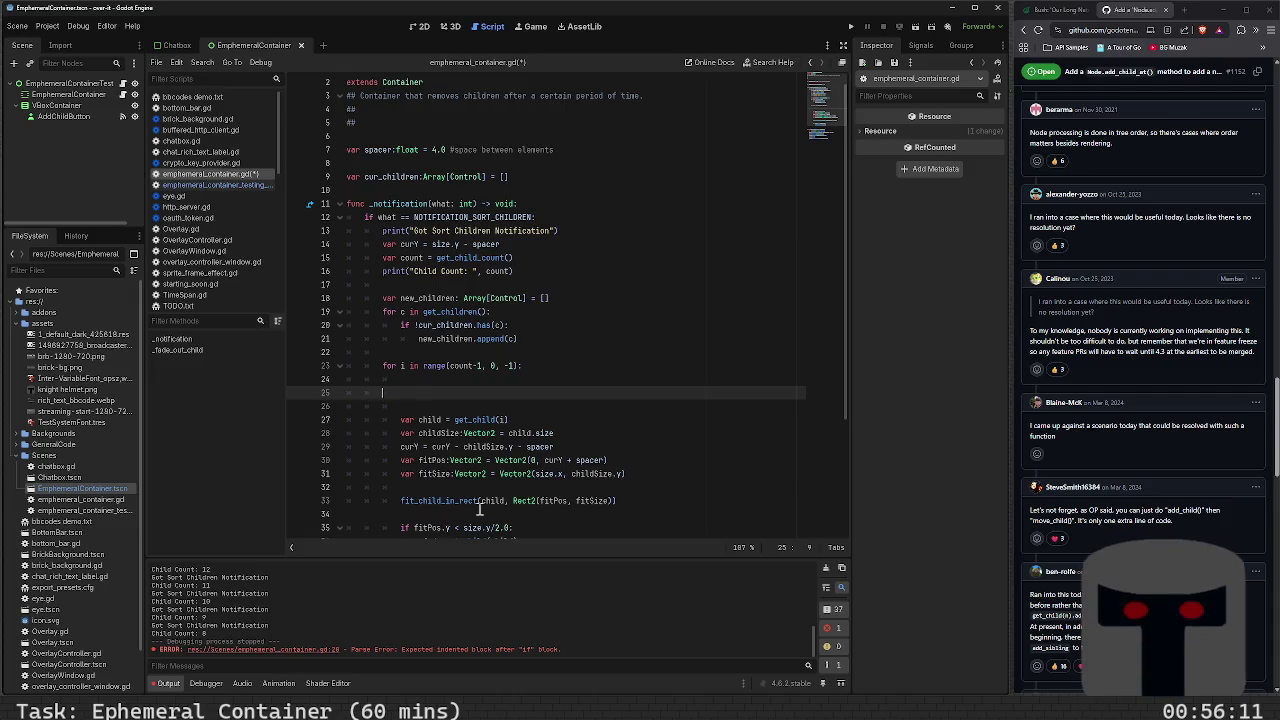
key("shift+Down")
key("shift+Down")
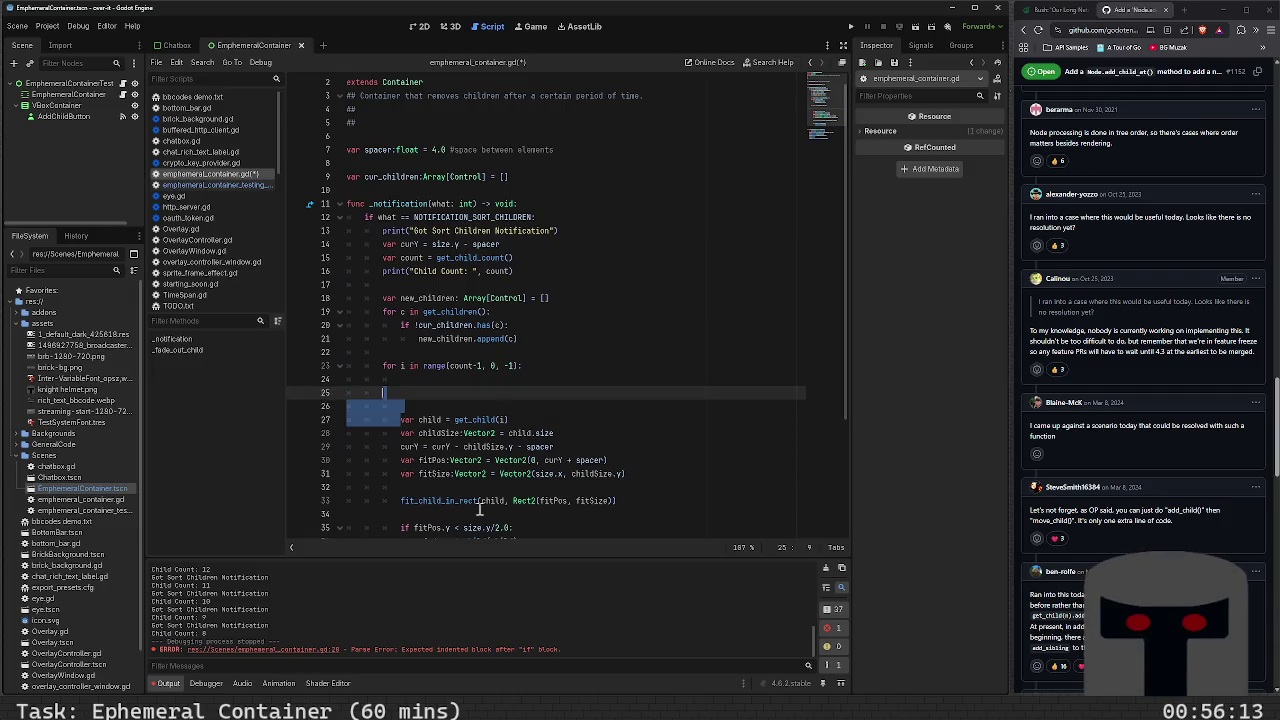
key("BackSpace")
key("alt+Up")
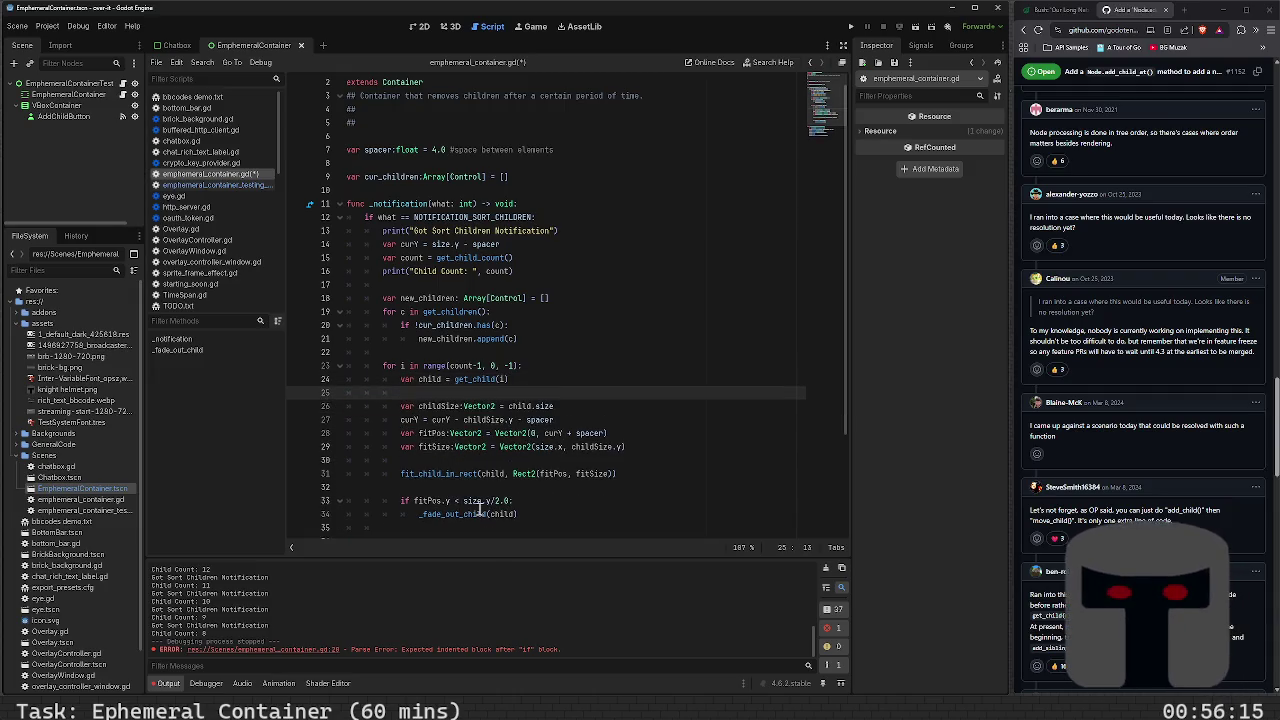
type("if child")
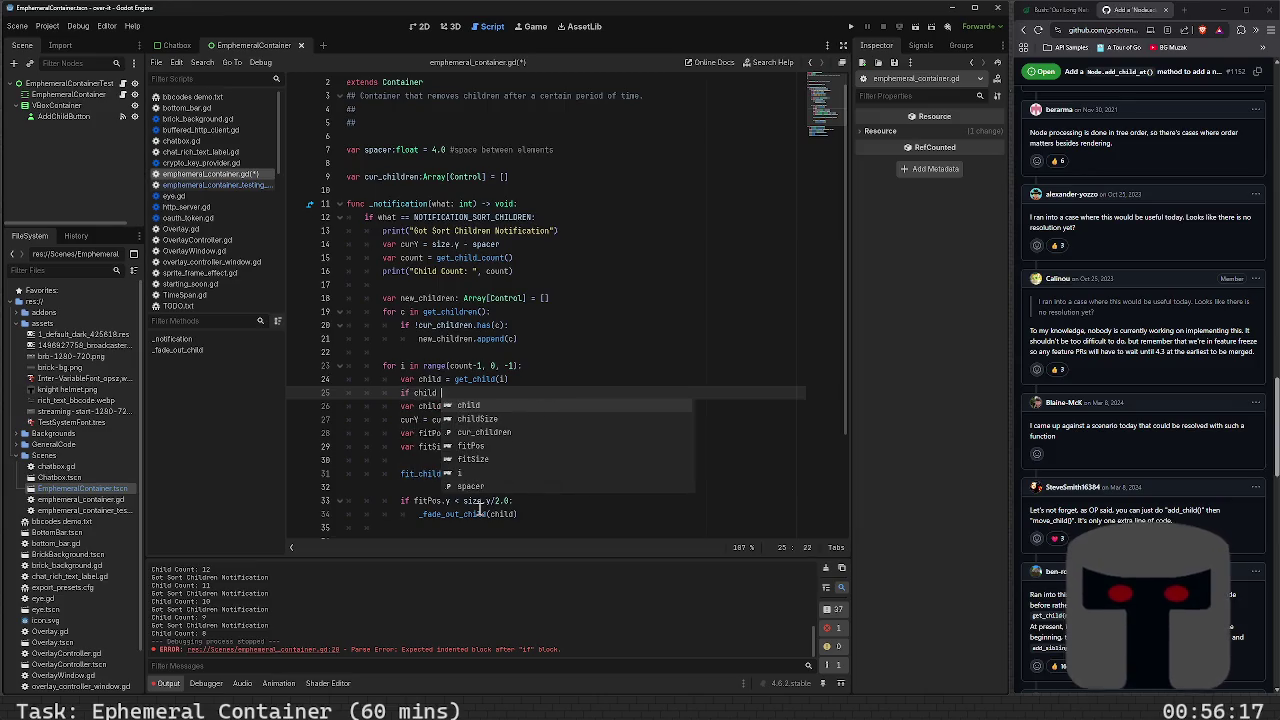
key("BackSpace")
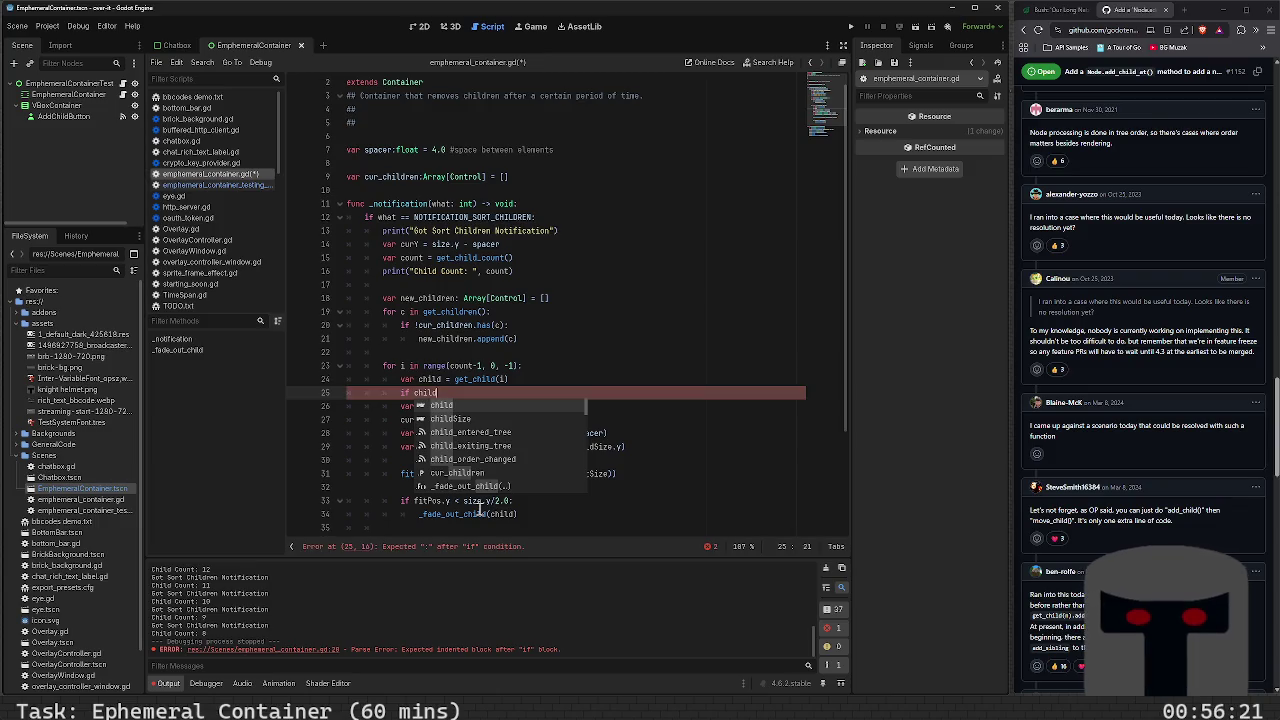
key("Escape")
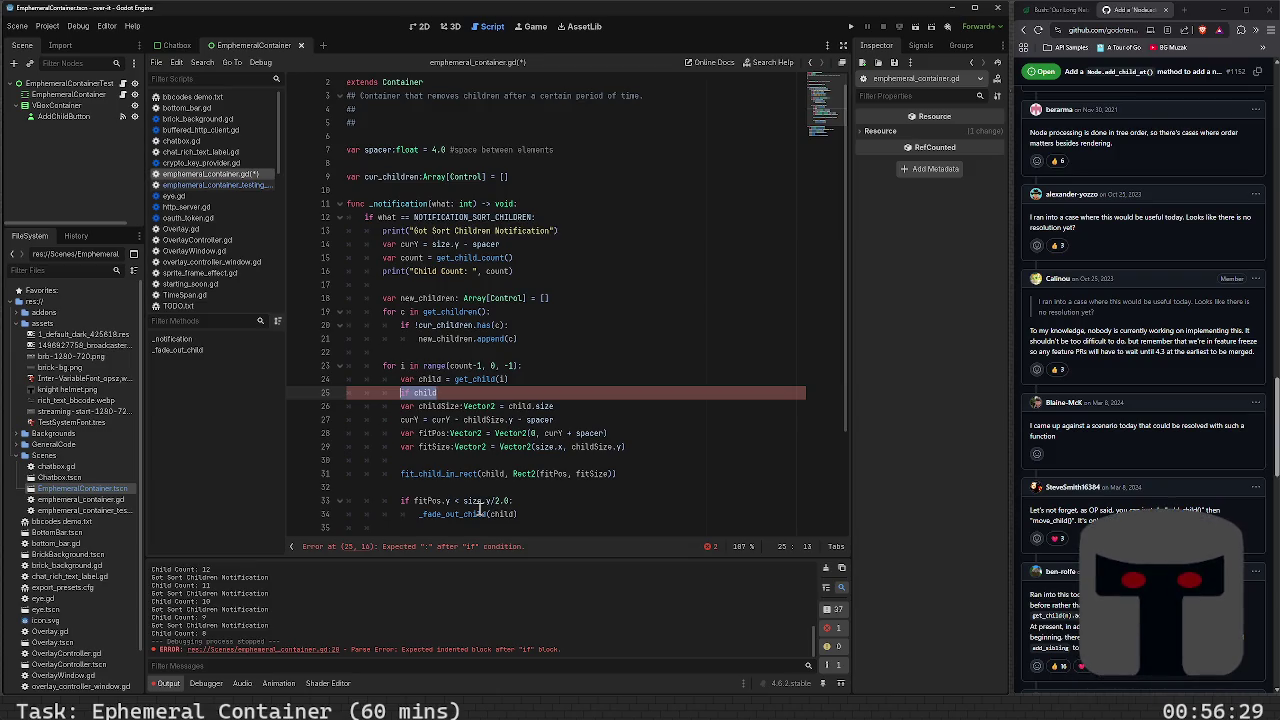
key("ctrl+z")
key("Up")
key("Up")
key("Up")
key("End")
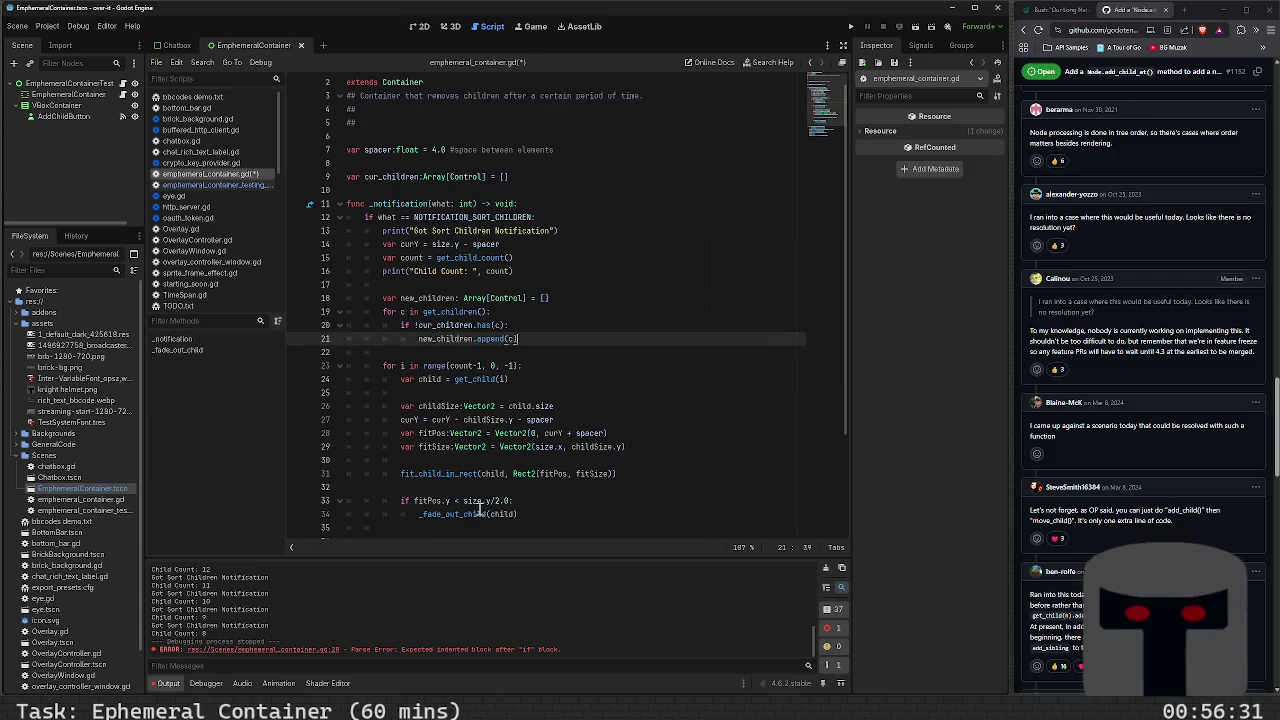
Cut the new_children declaration from line 18, leaving a blank line above the append call
key("Down")
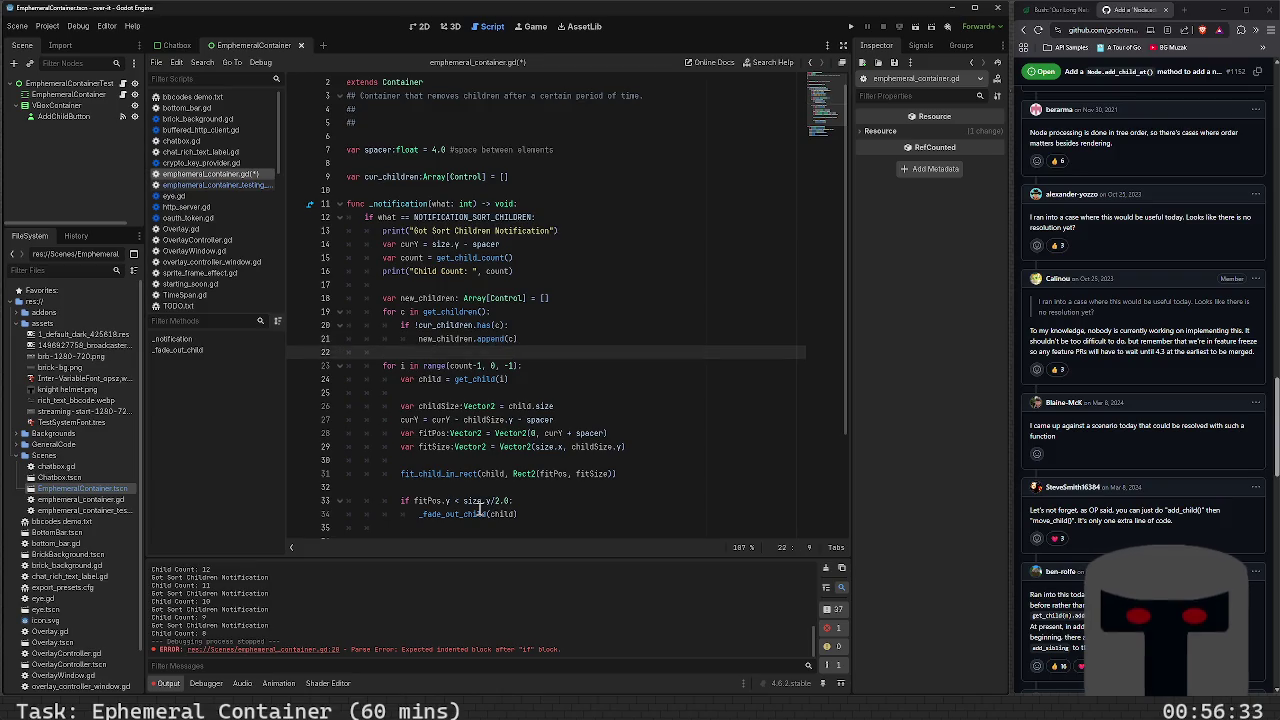
key("Up")
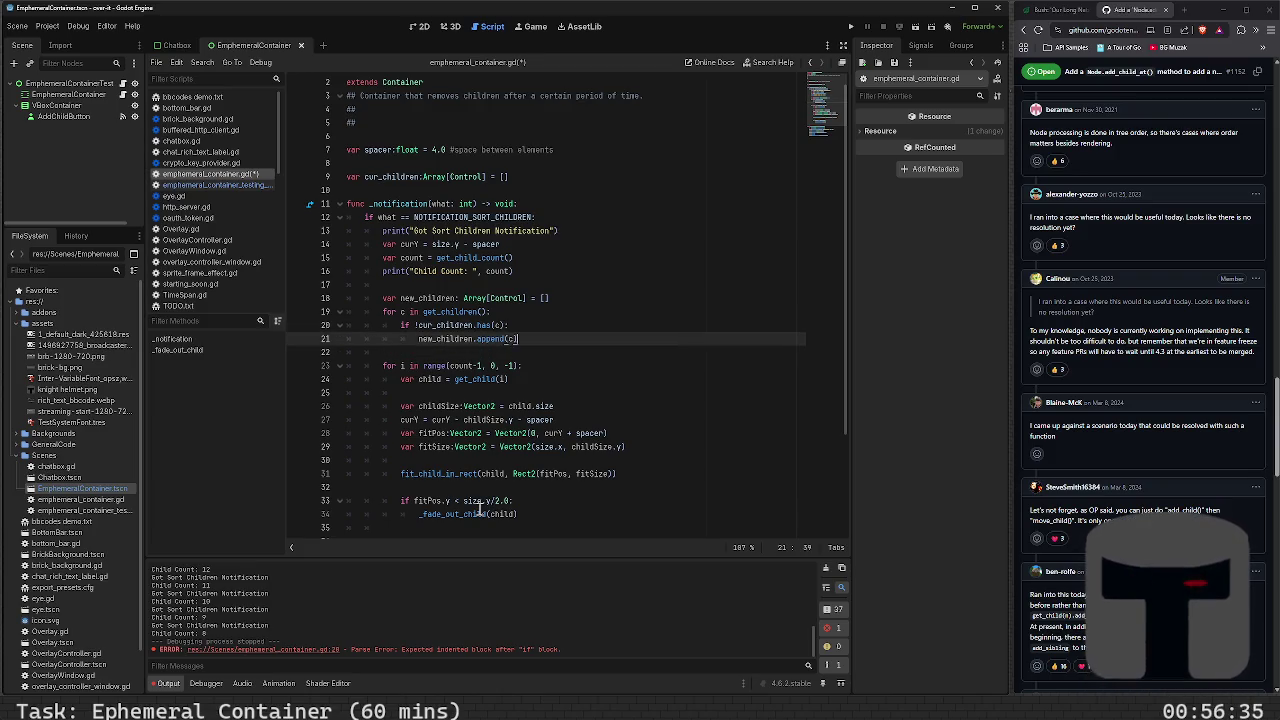
key("ctrl+shift+Return")
key("Up")
key("Up")
key("Up")
key("Down")
key("Down")
key("Down")
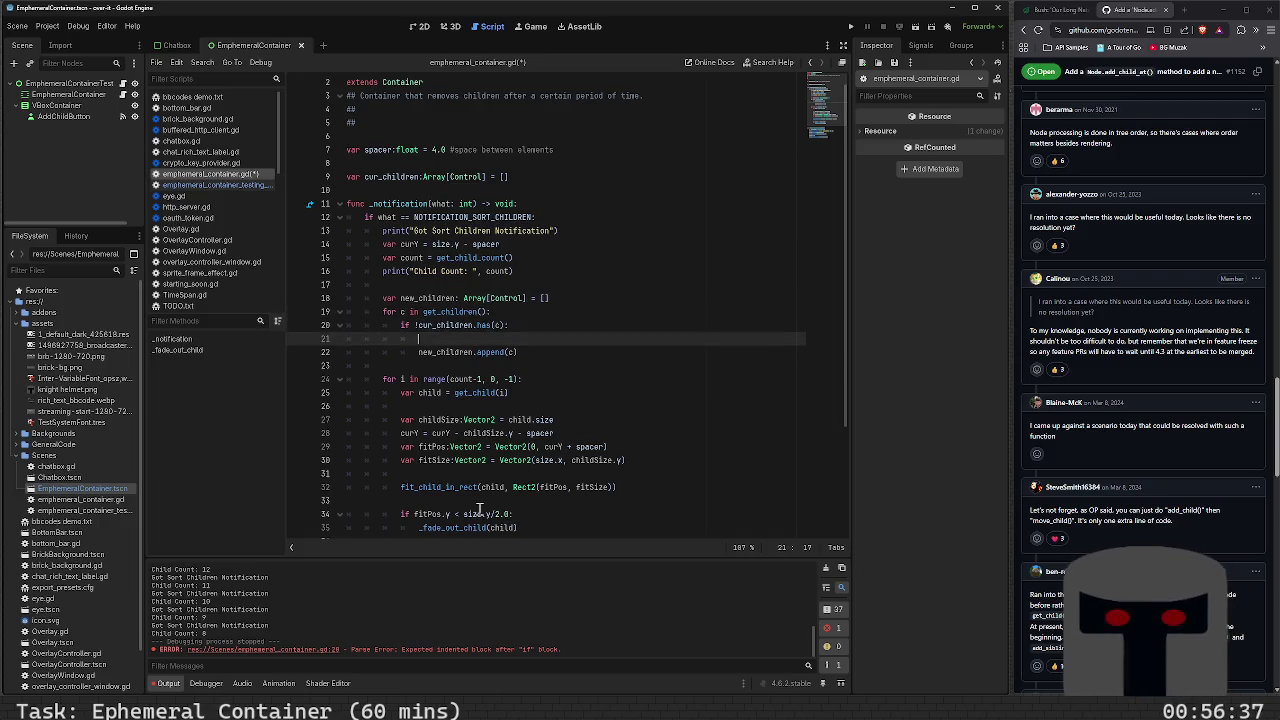
key("Up")
key("Up")
key("Up")
key("shift+Home")
key("ctrl+x")
key("Down")
key("Down")
key("Down")
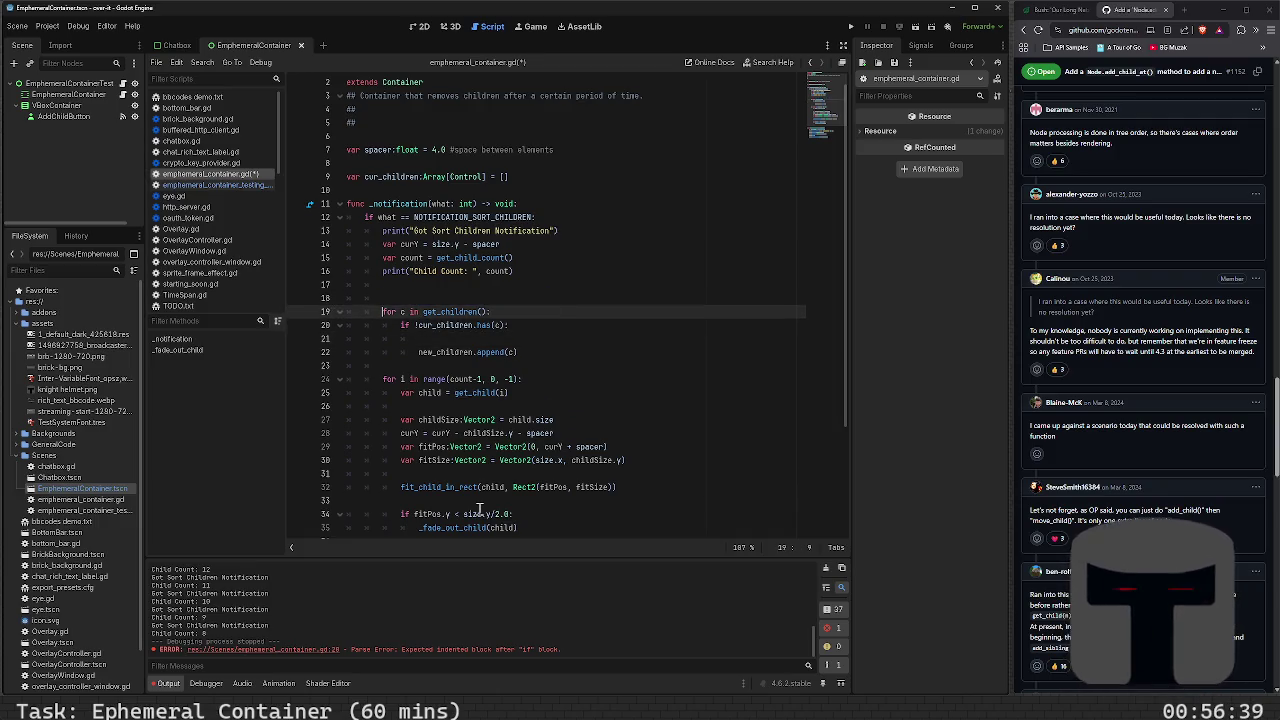
Add a '# new children' comment to the if line and open an indented line under it
key("BackSpace")
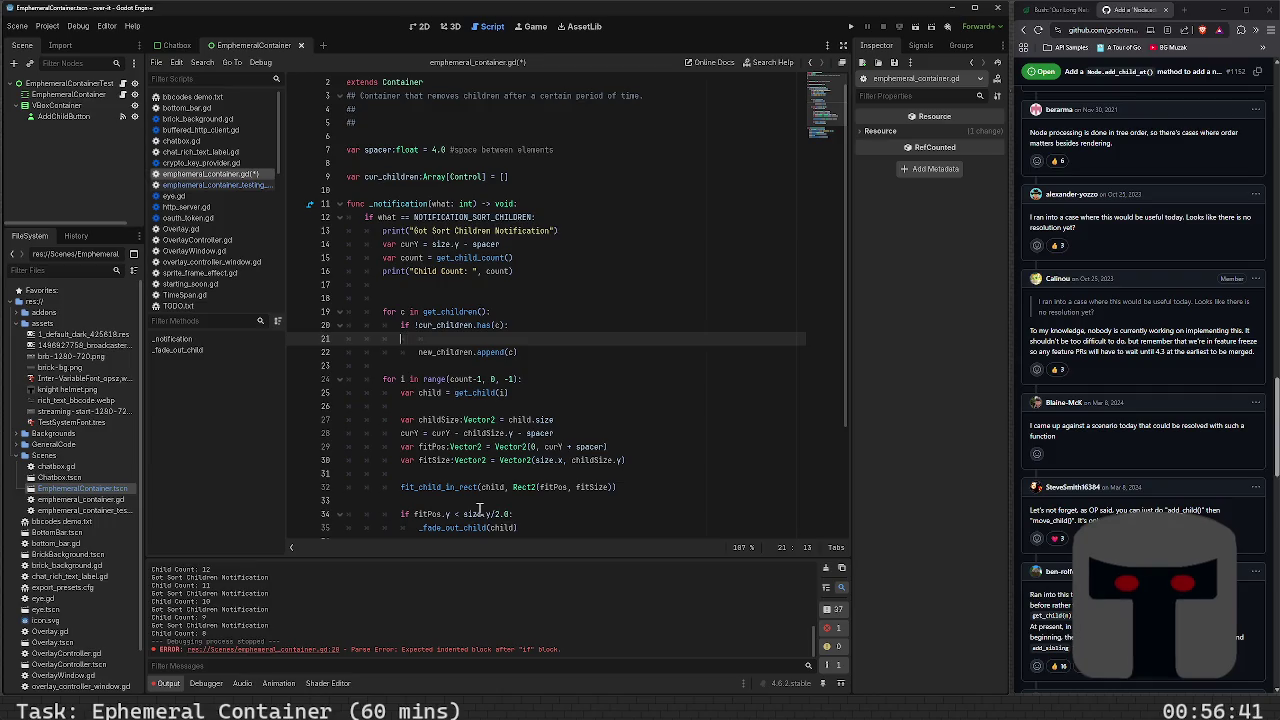
key("BackSpace")
type("# ")
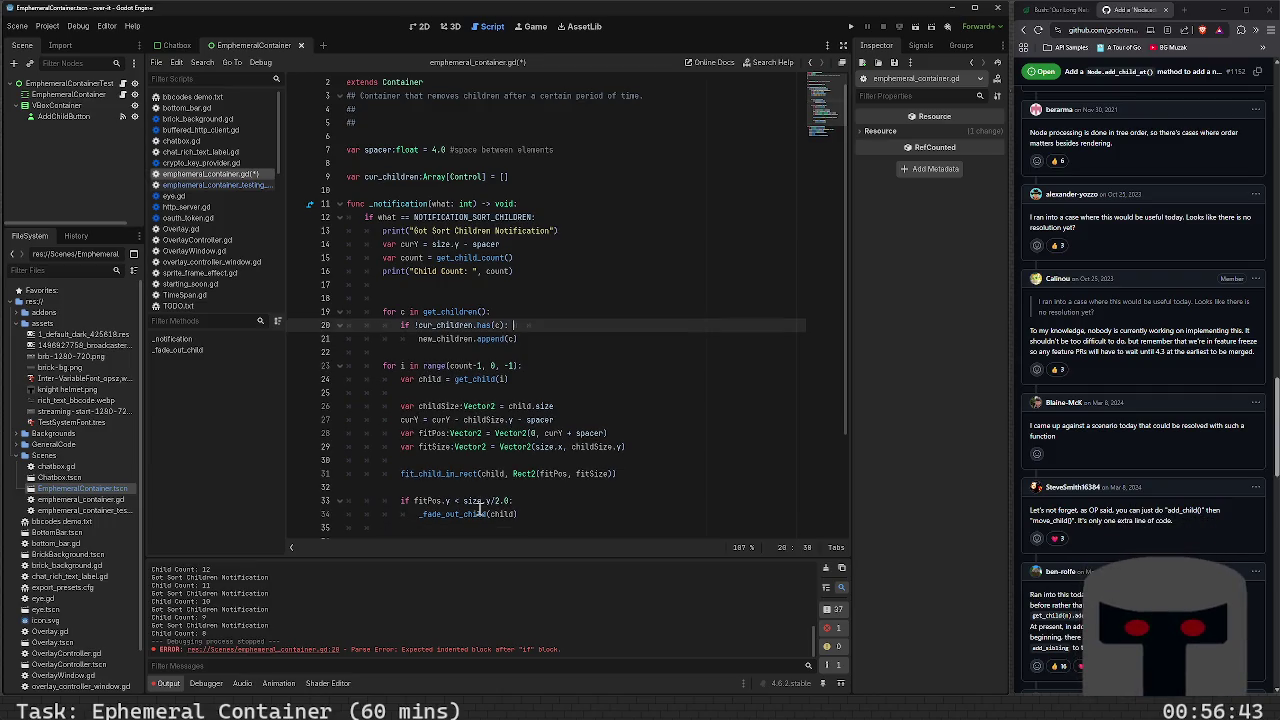
type("new children")
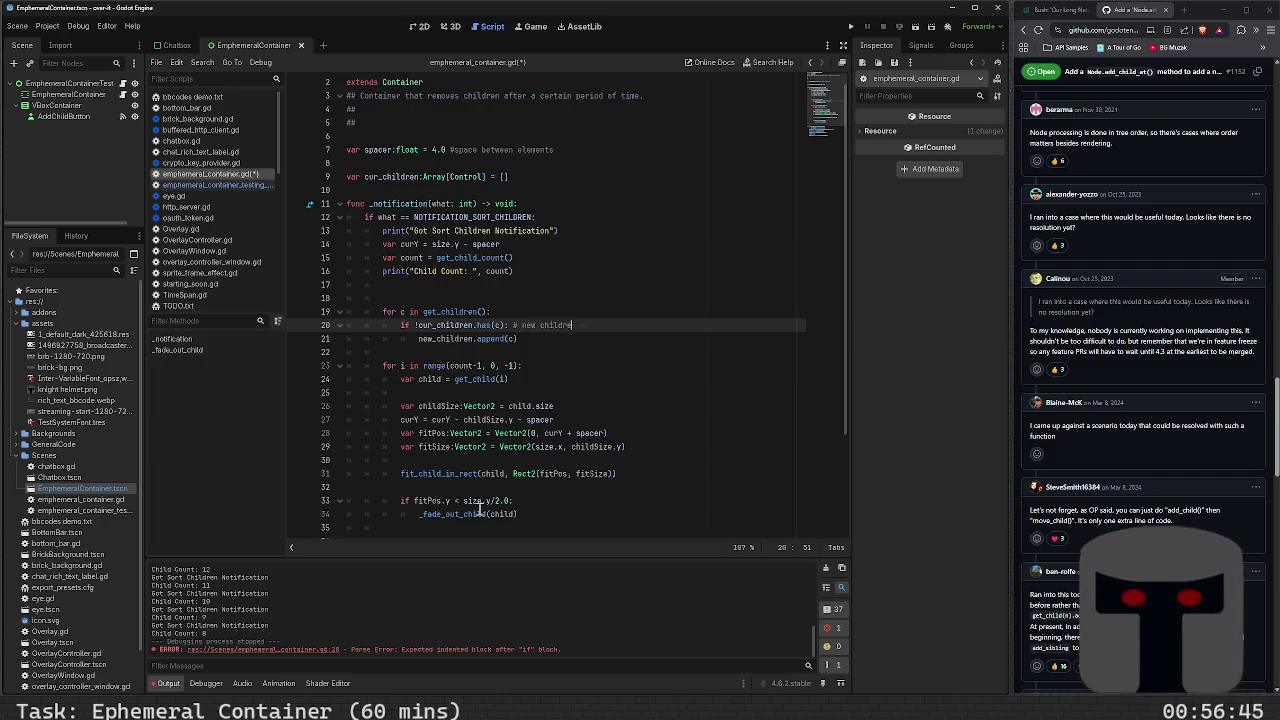
key("Return")
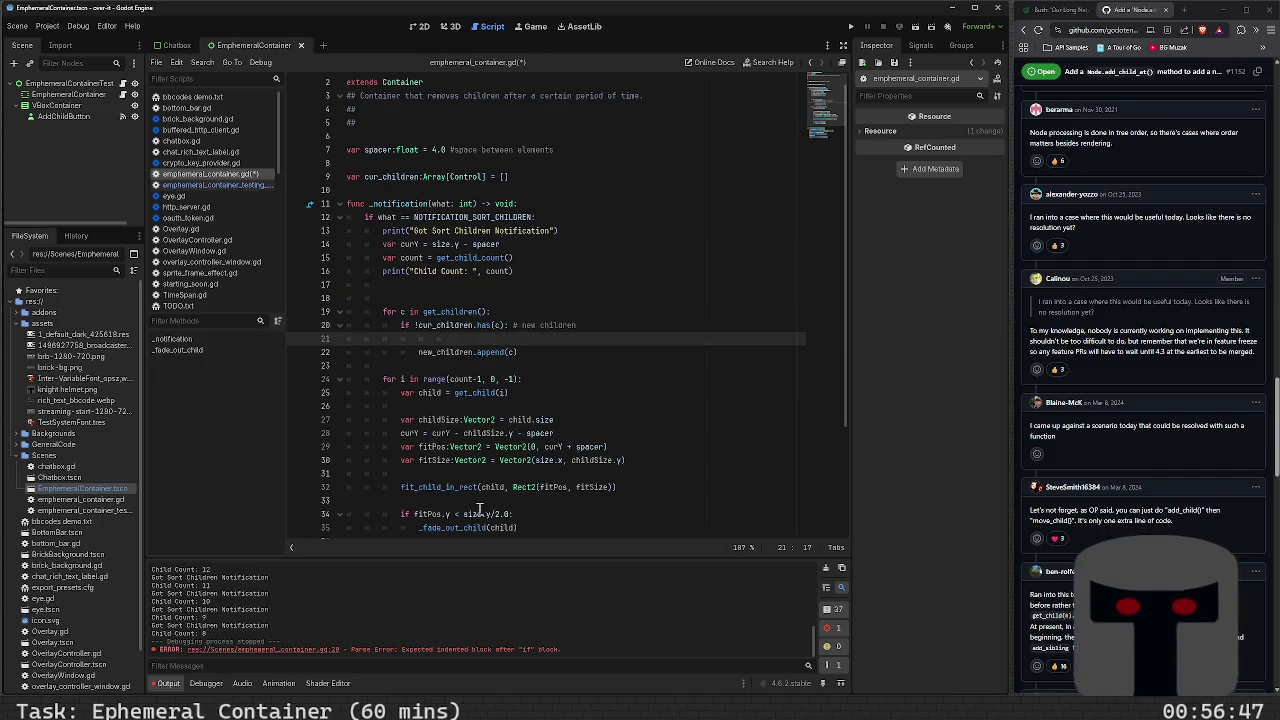
type("new")
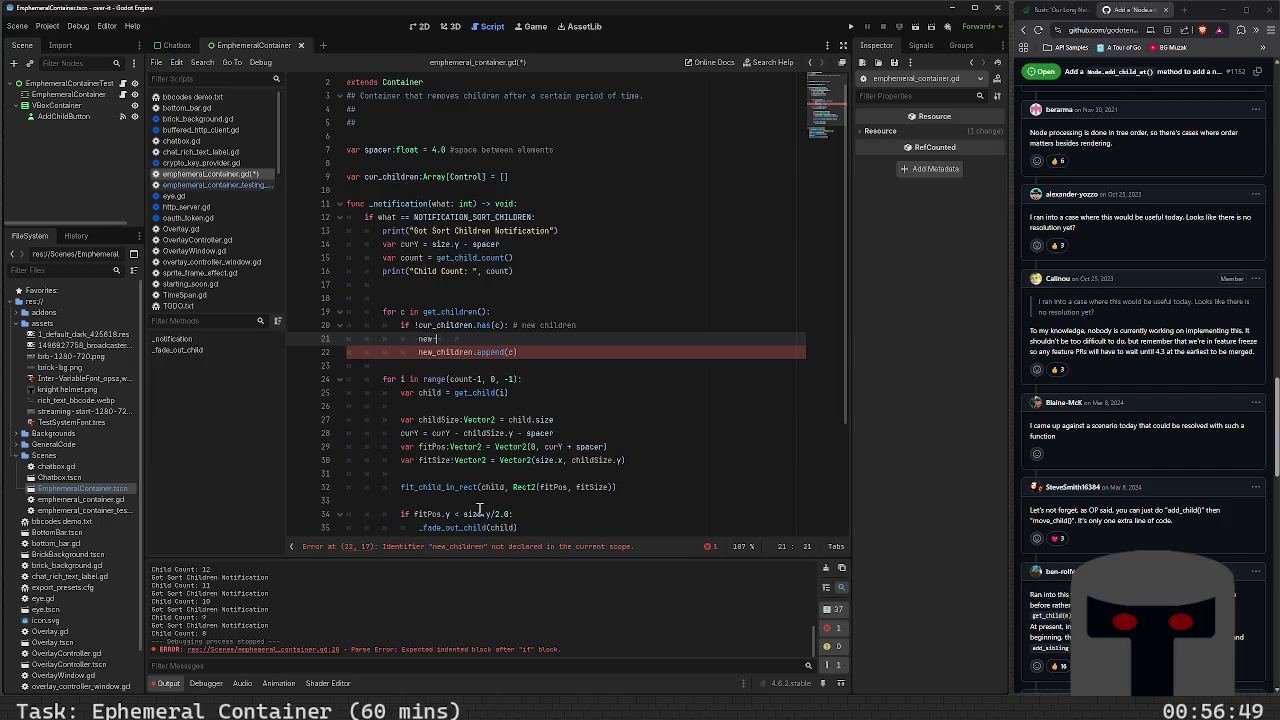
key("BackSpace")
key("BackSpace")
key("BackSpace")
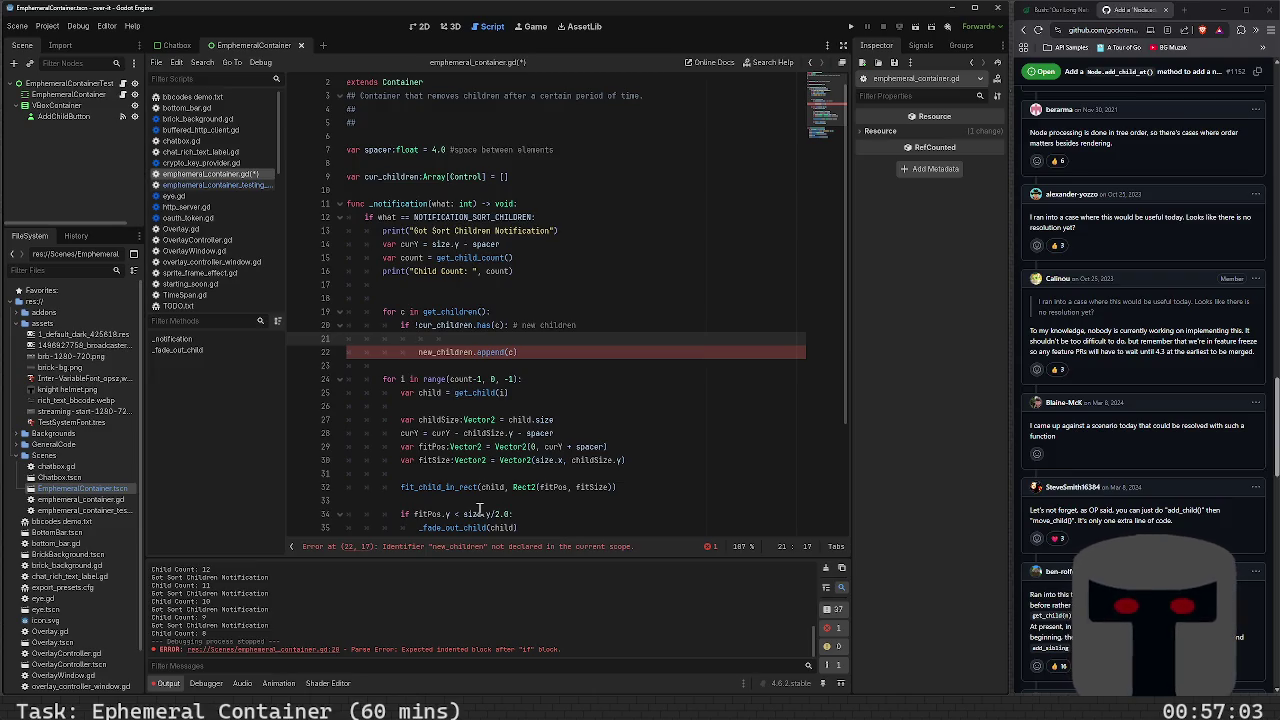
Search the web for 'godot alpha' in a new tab
left_click(1186, 13)
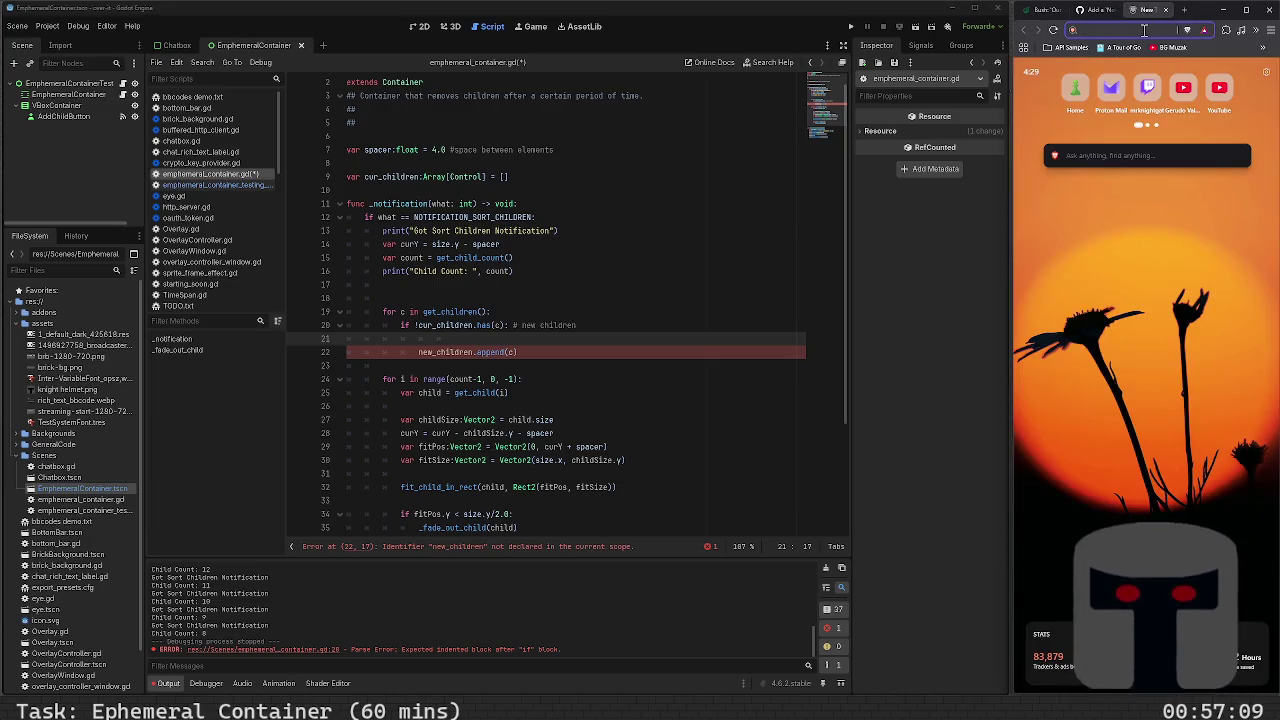
type("godot al")
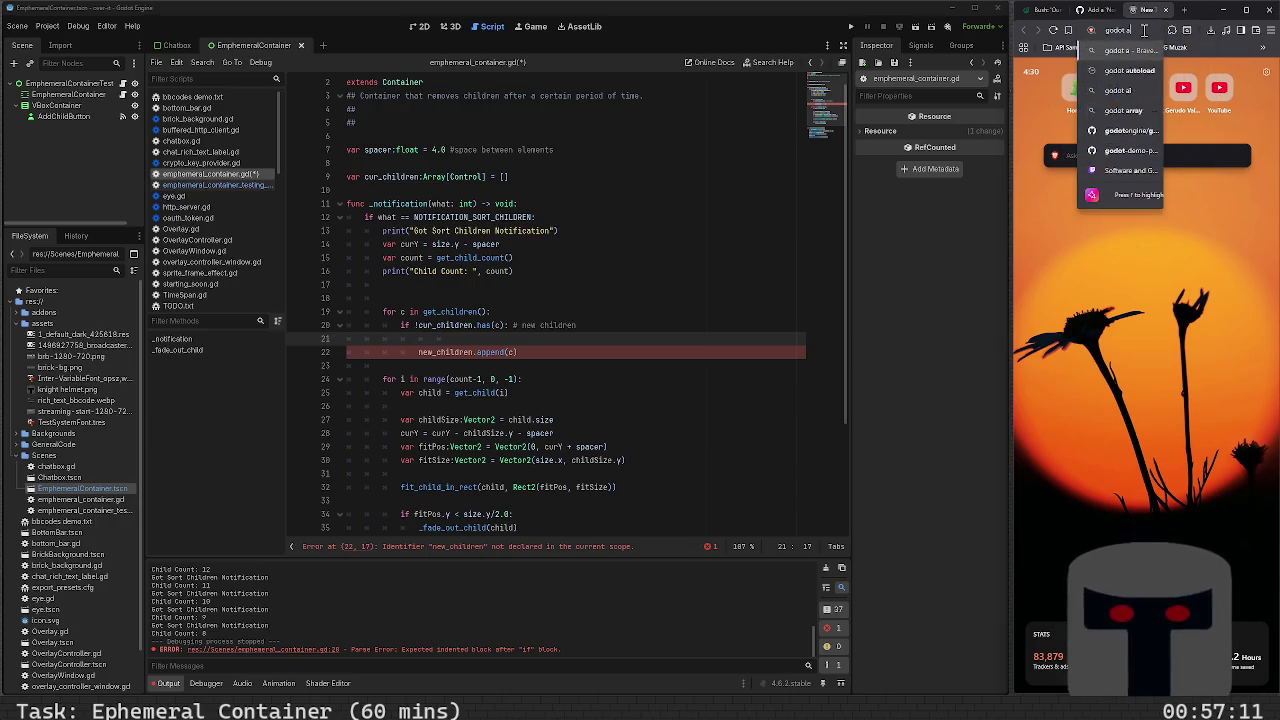
key("BackSpace")
key("BackSpace")
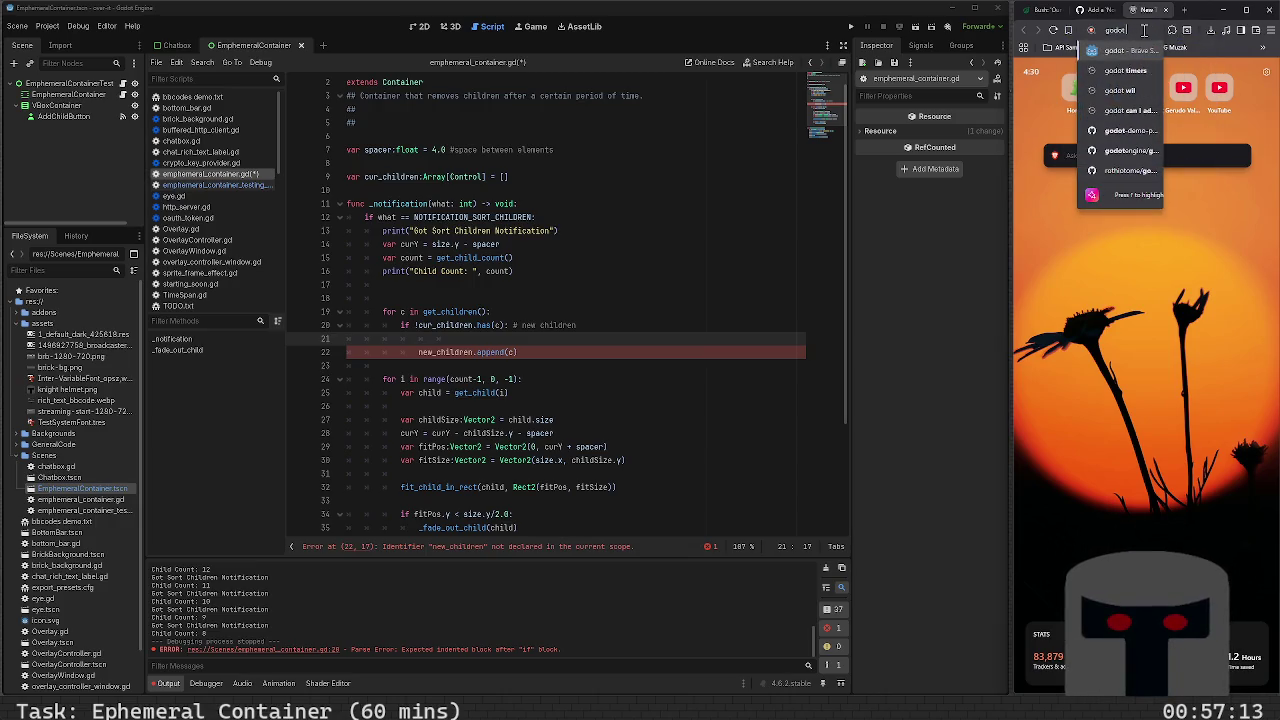
type(" alph")
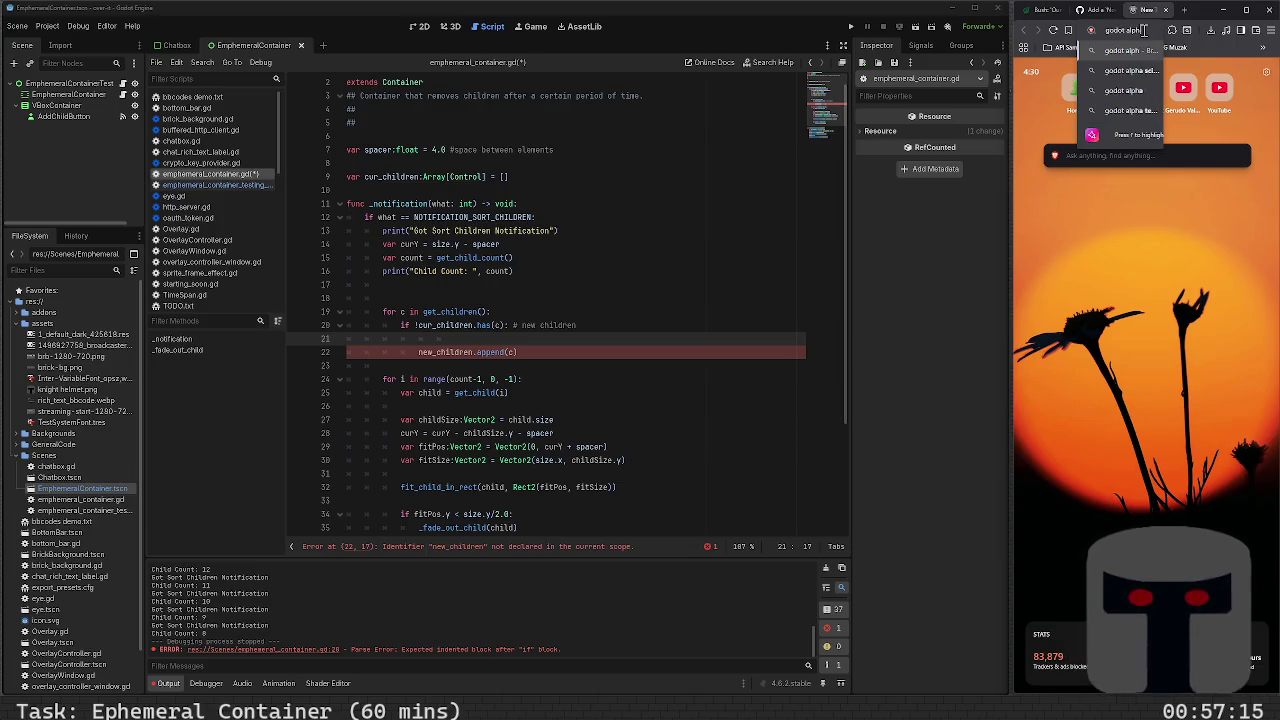
type("a")
key("Return")
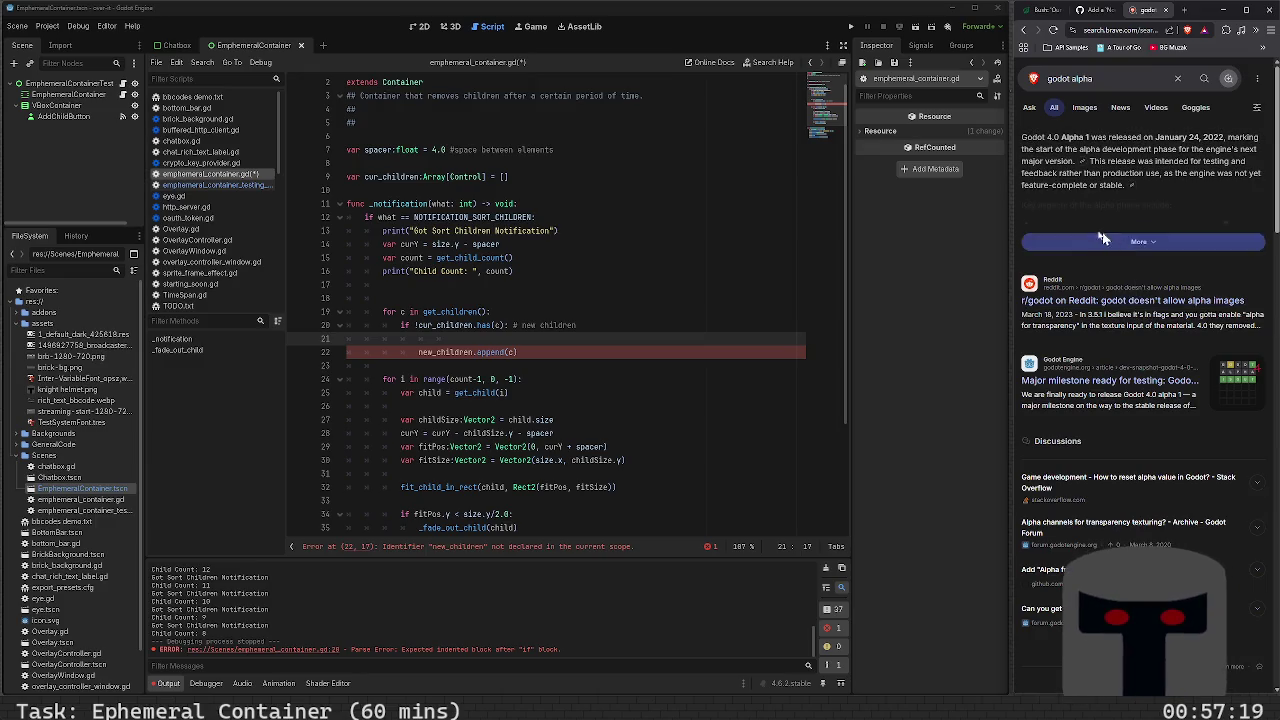
Refine the search to 'godot changing alpha' and expand the AI answer about modulate
left_click(1113, 80)
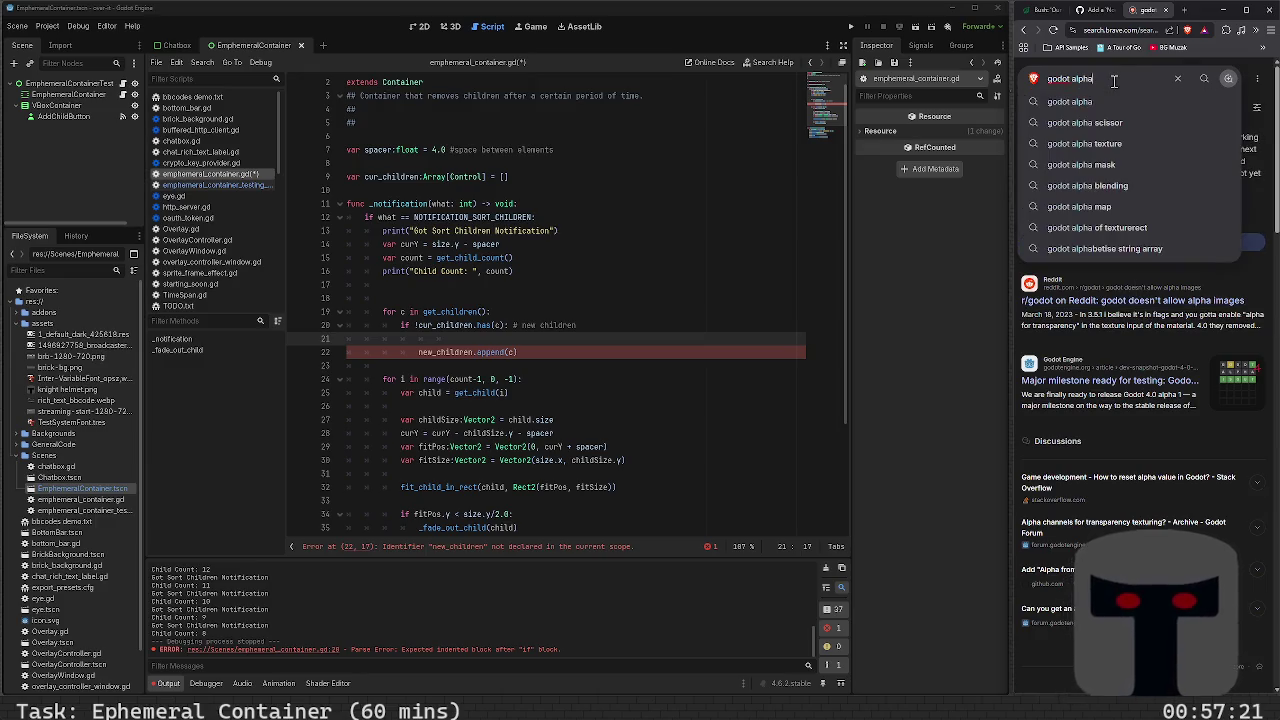
key("BackSpace")
key("BackSpace")
key("BackSpace")
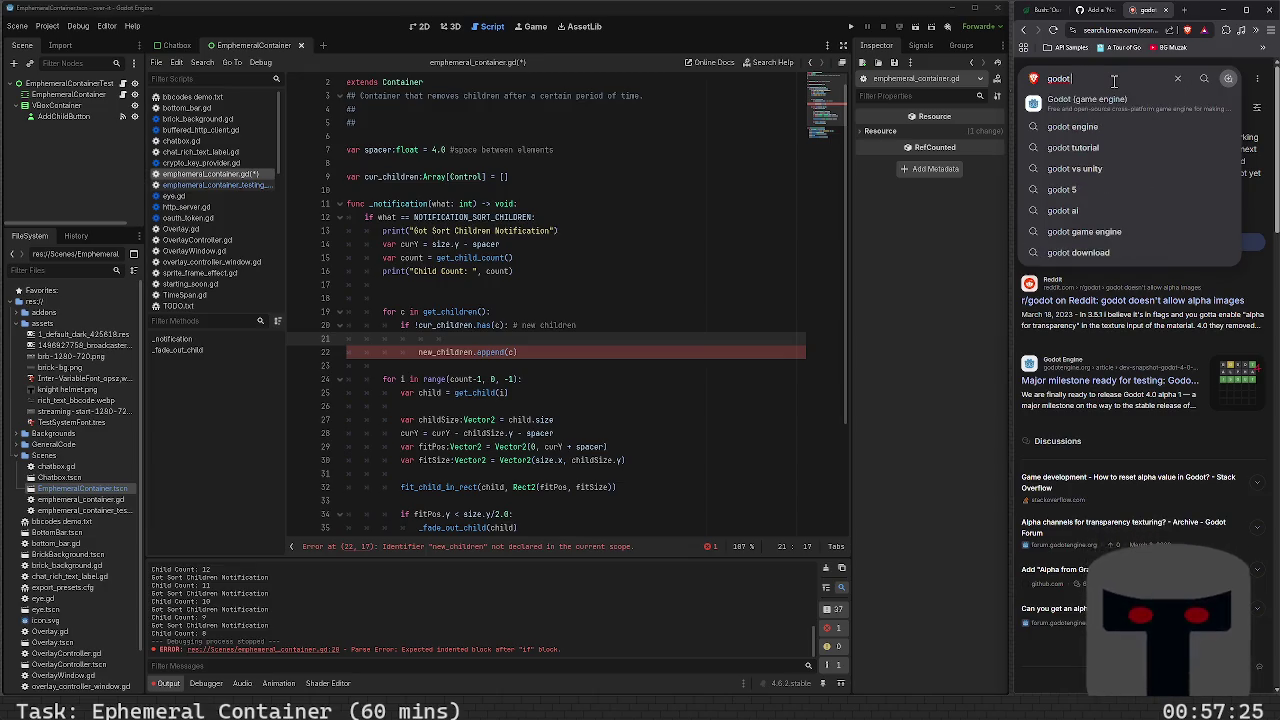
type("changing a")
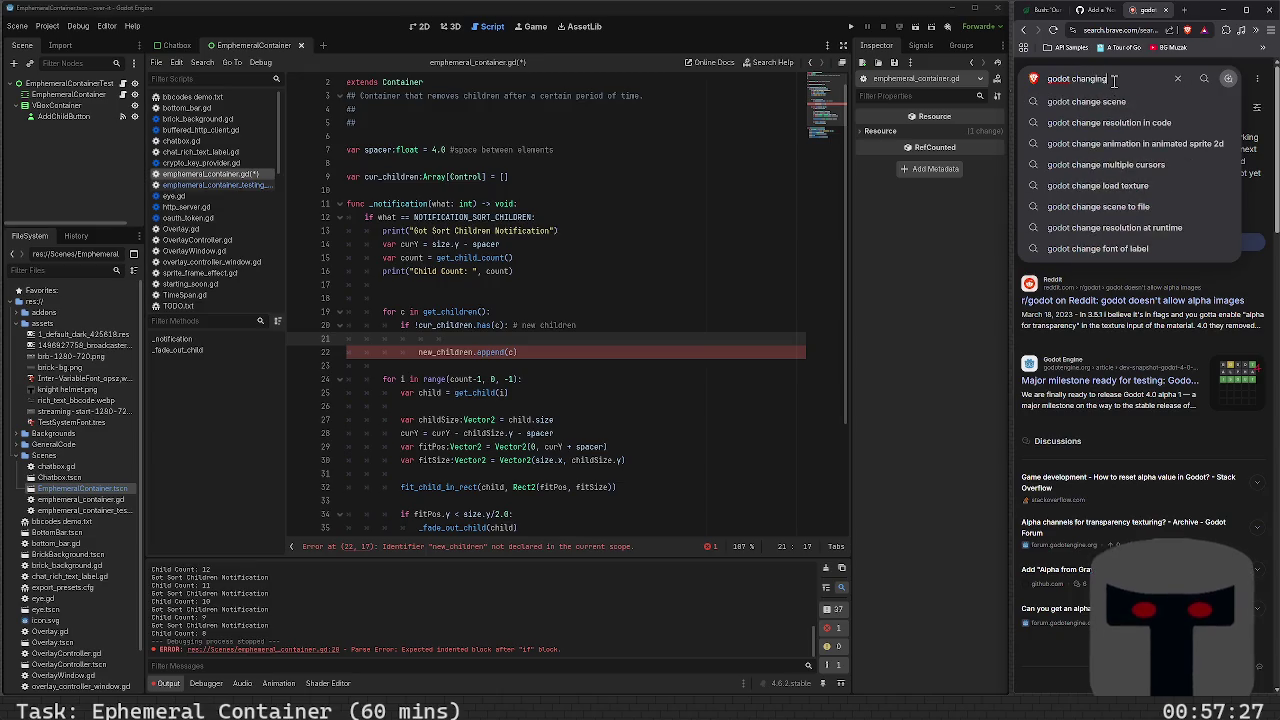
type("lpha")
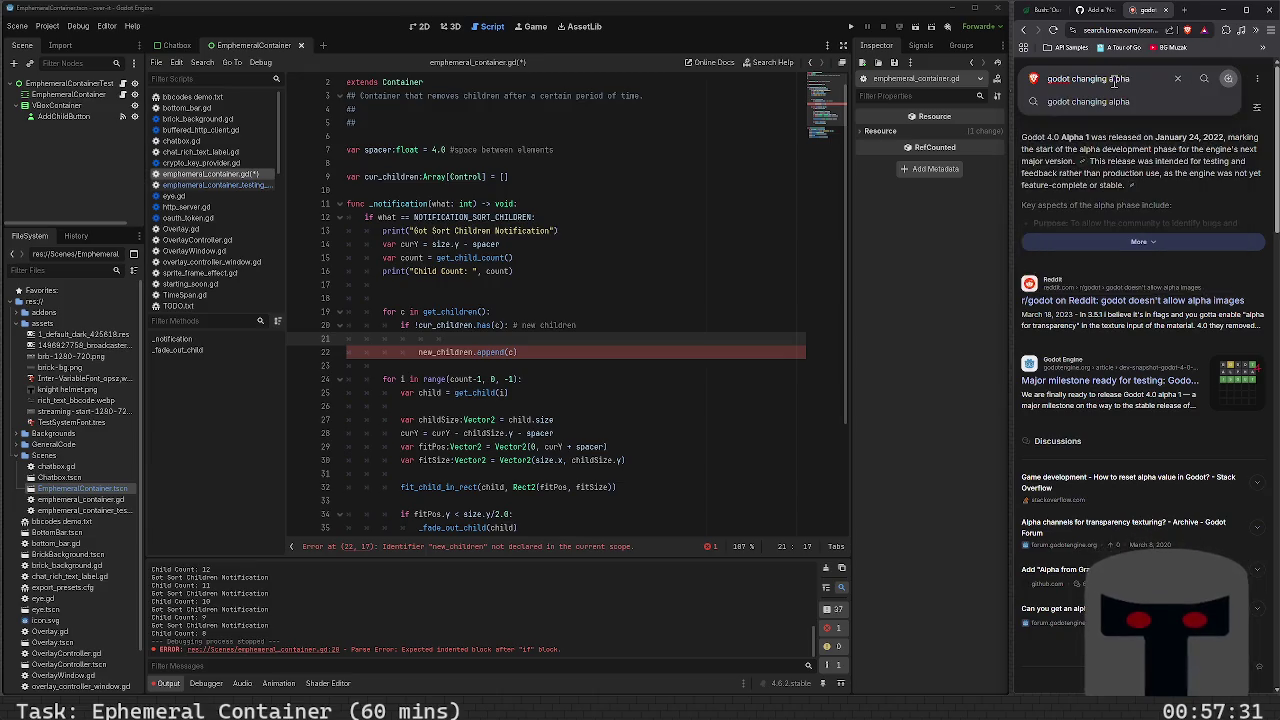
key("Return")
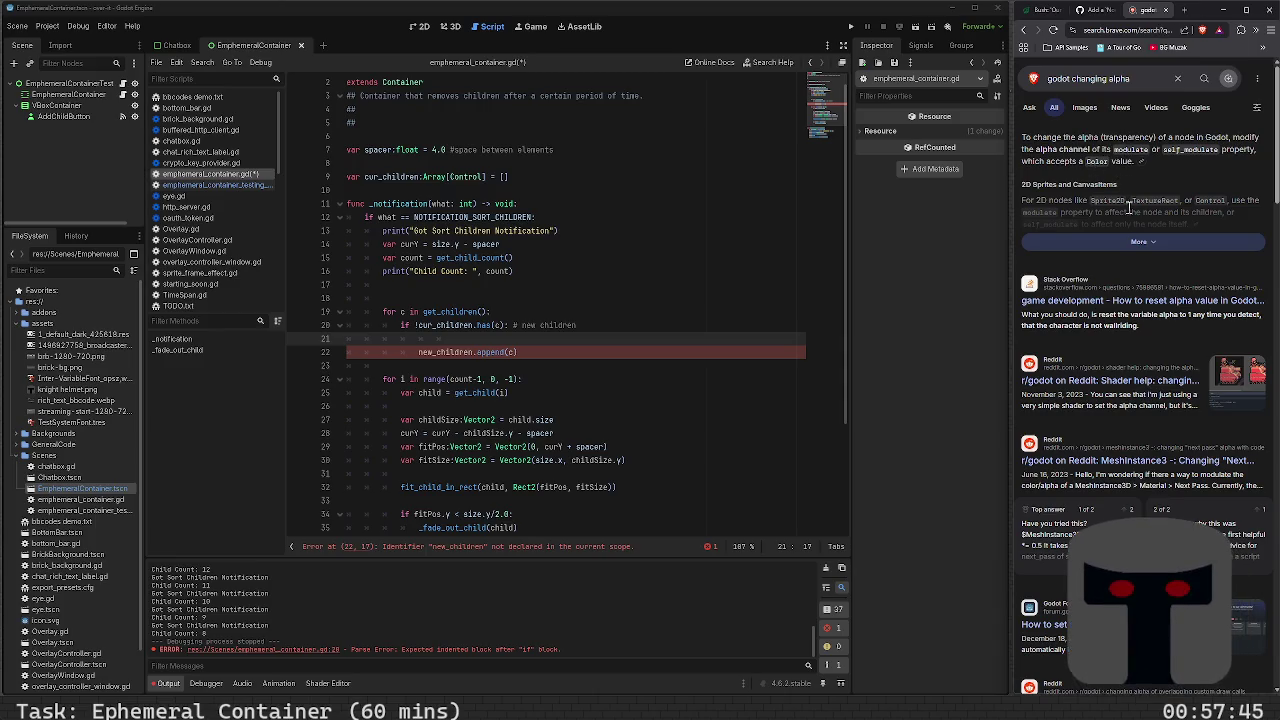
left_click(1132, 240)
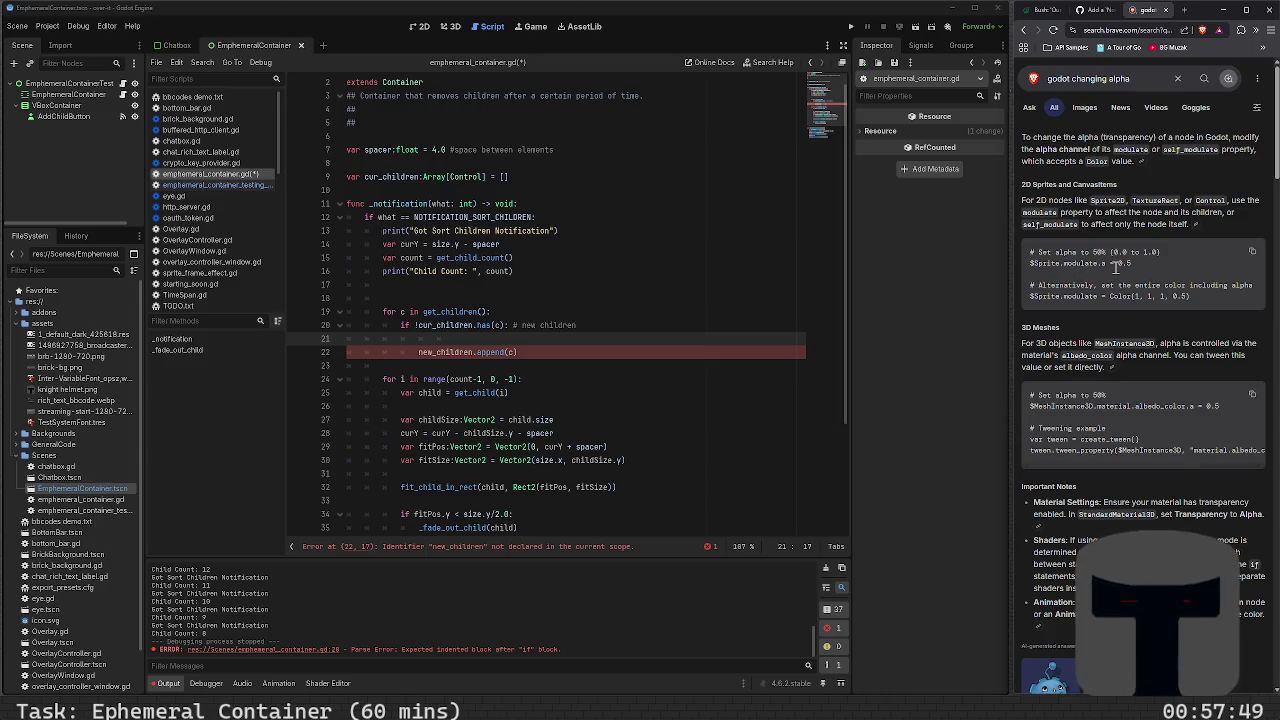
Remove the new_children.append(c) line 22, leaving the new-children if block empty
left_click(536, 344)
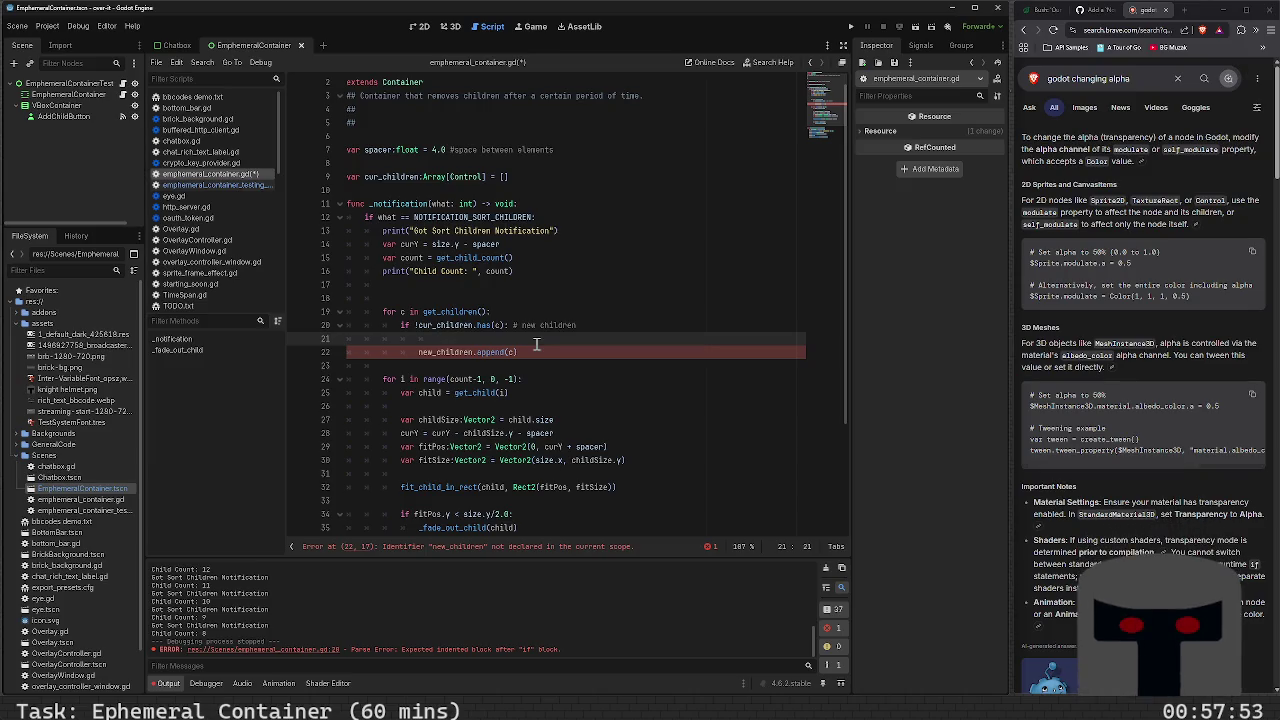
left_click(536, 344)
key("shift+Home")
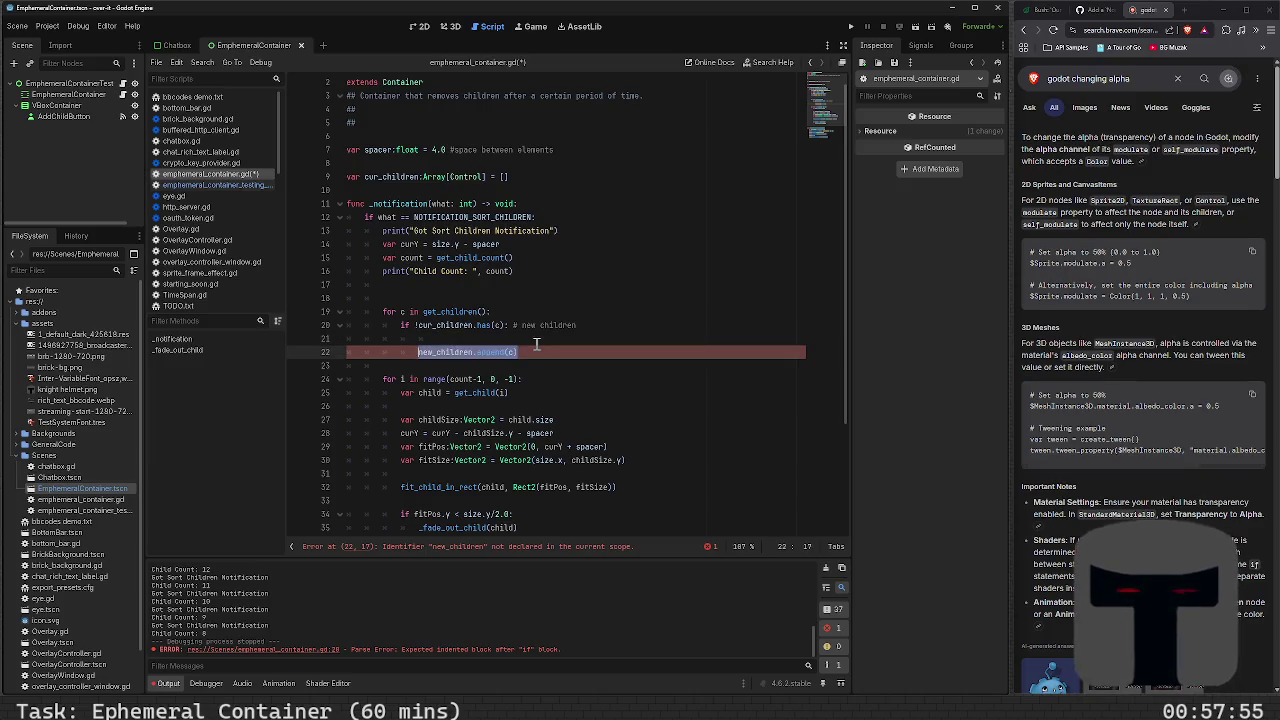
key("BackSpace")
key("Up")
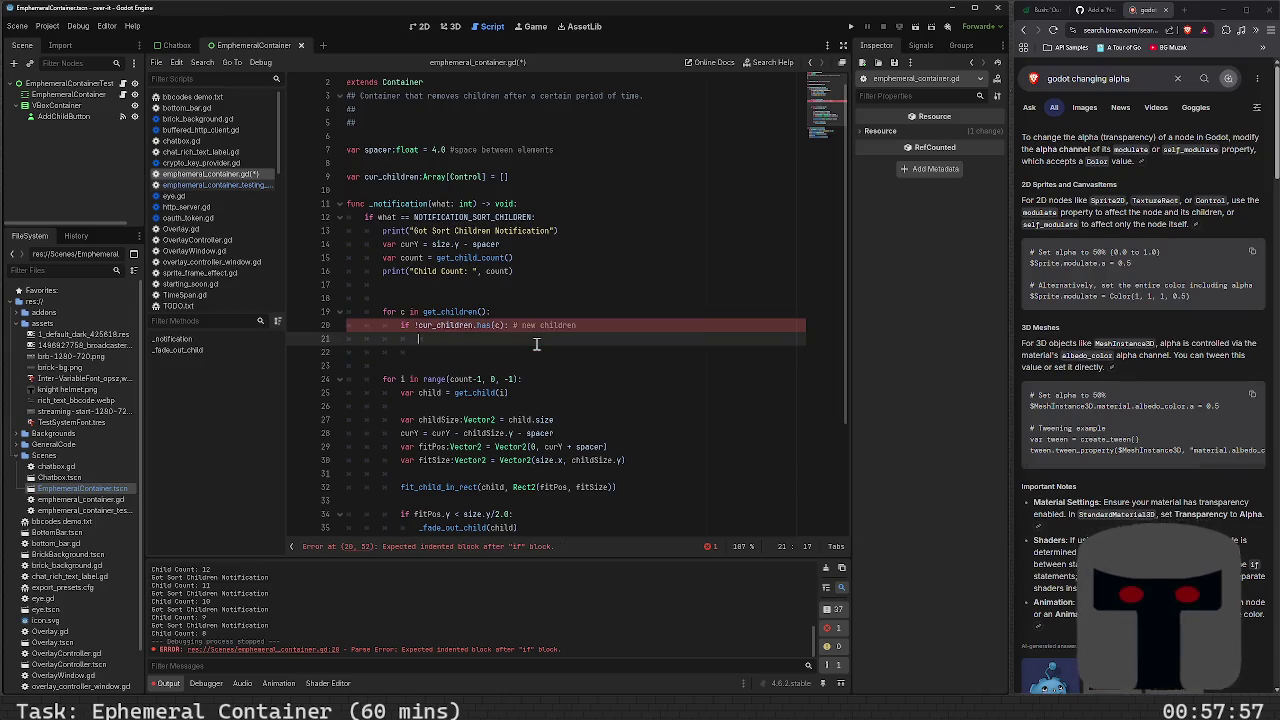
Set 'c.modulate.a = 0.0' on line 21 so new children start transparent, and save
type("c.")
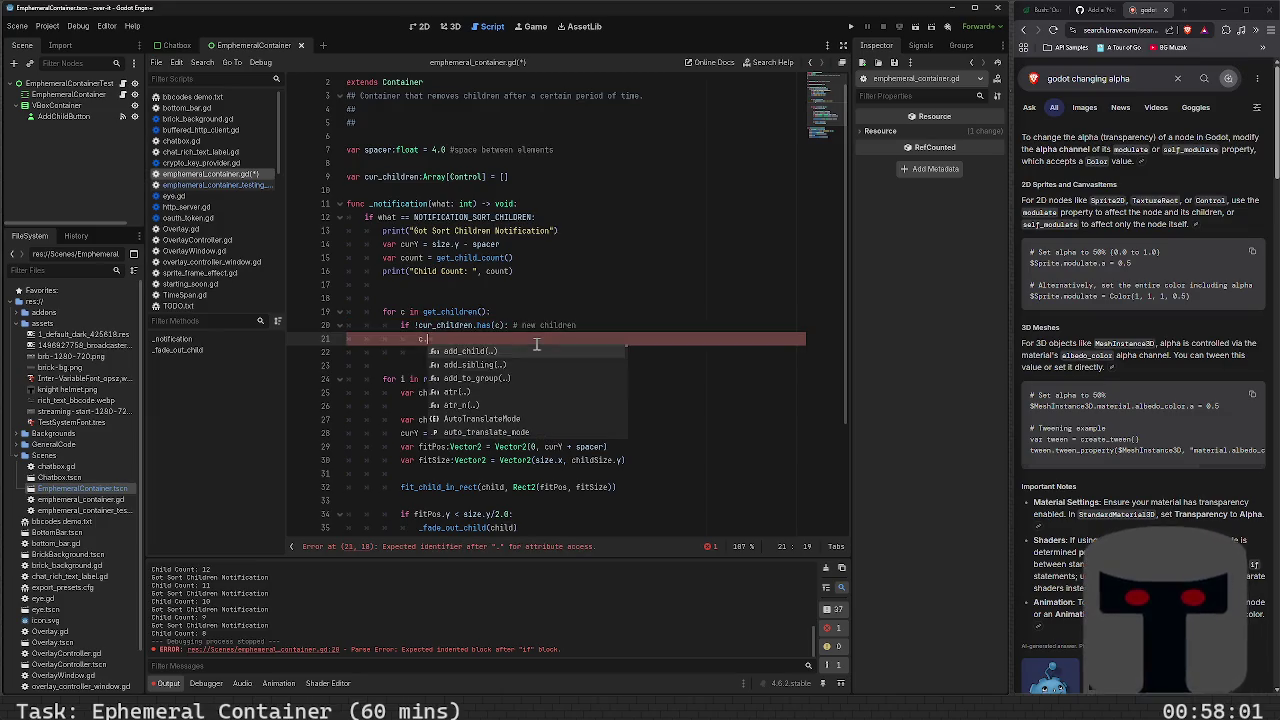
type("modulate.a")
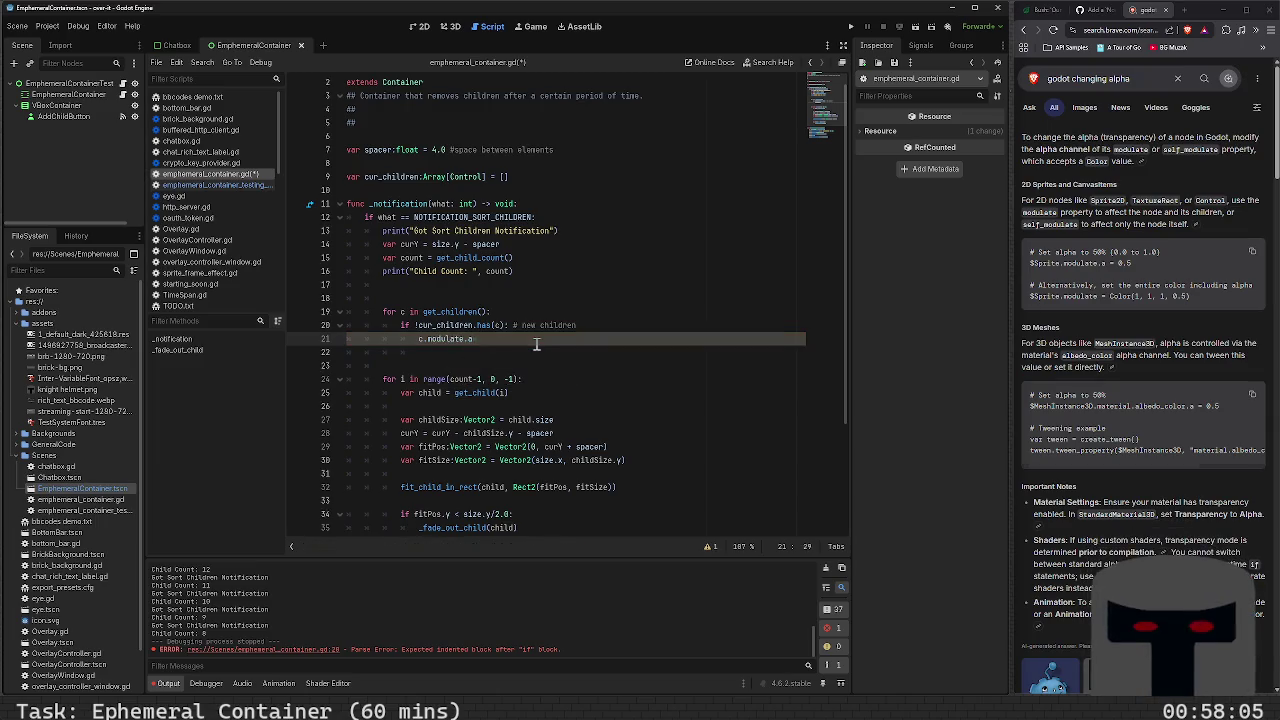
type(" = 0.0")
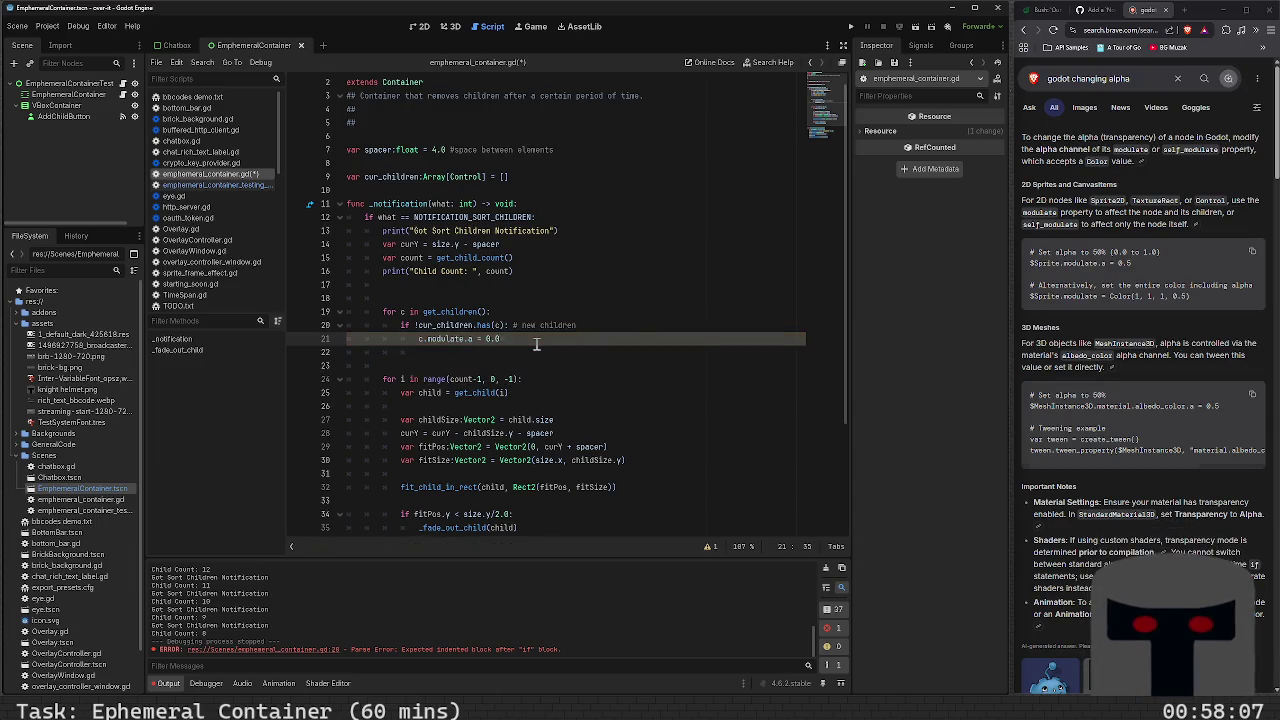
key("ctrl+s")
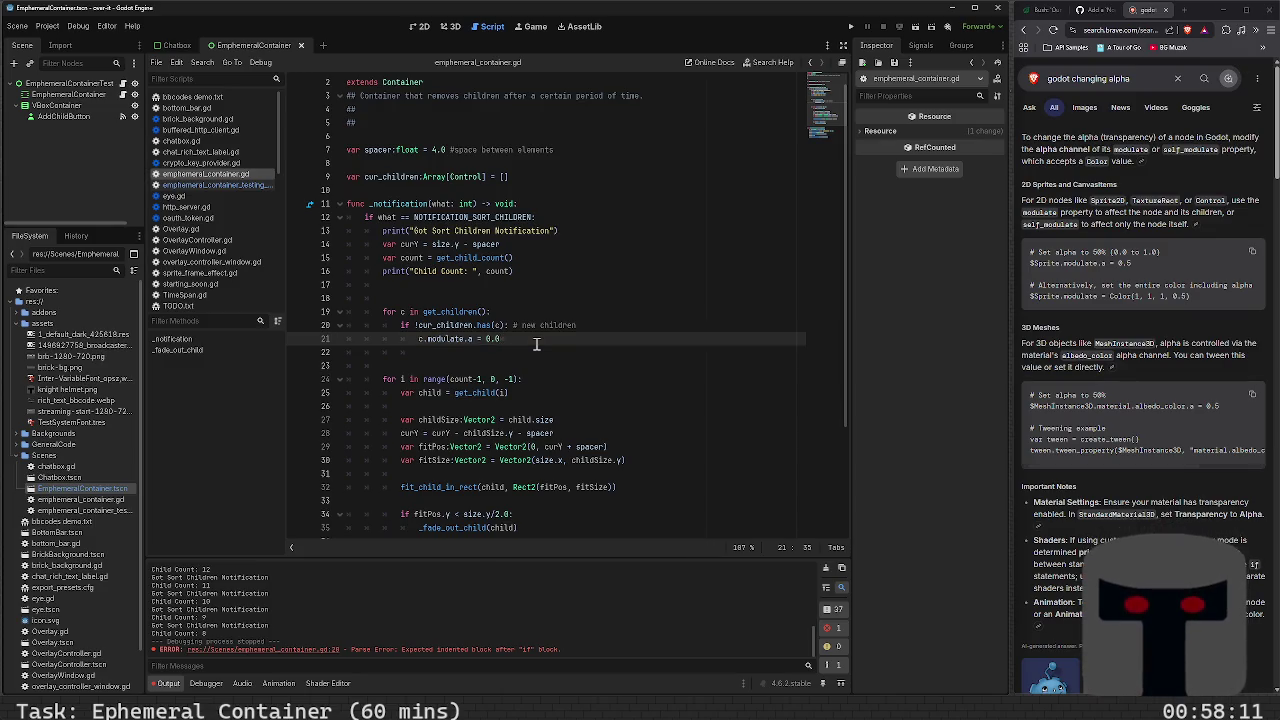
key("Return")
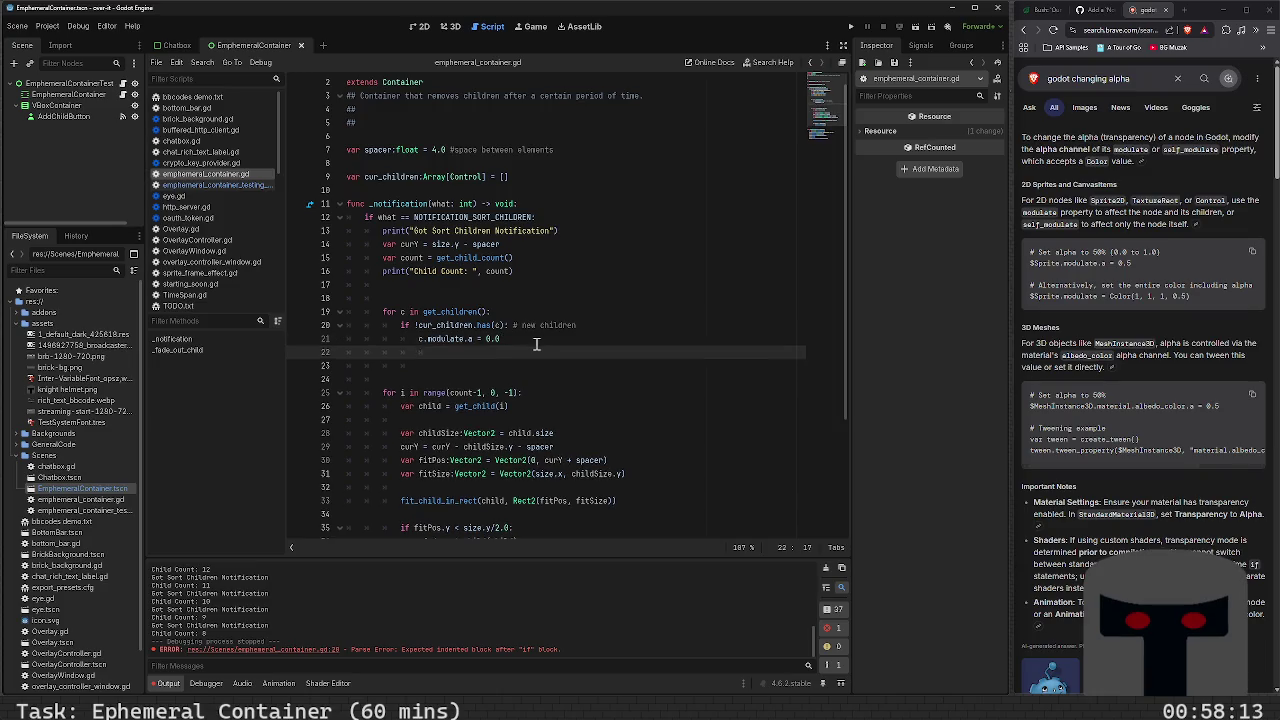
type("c.")
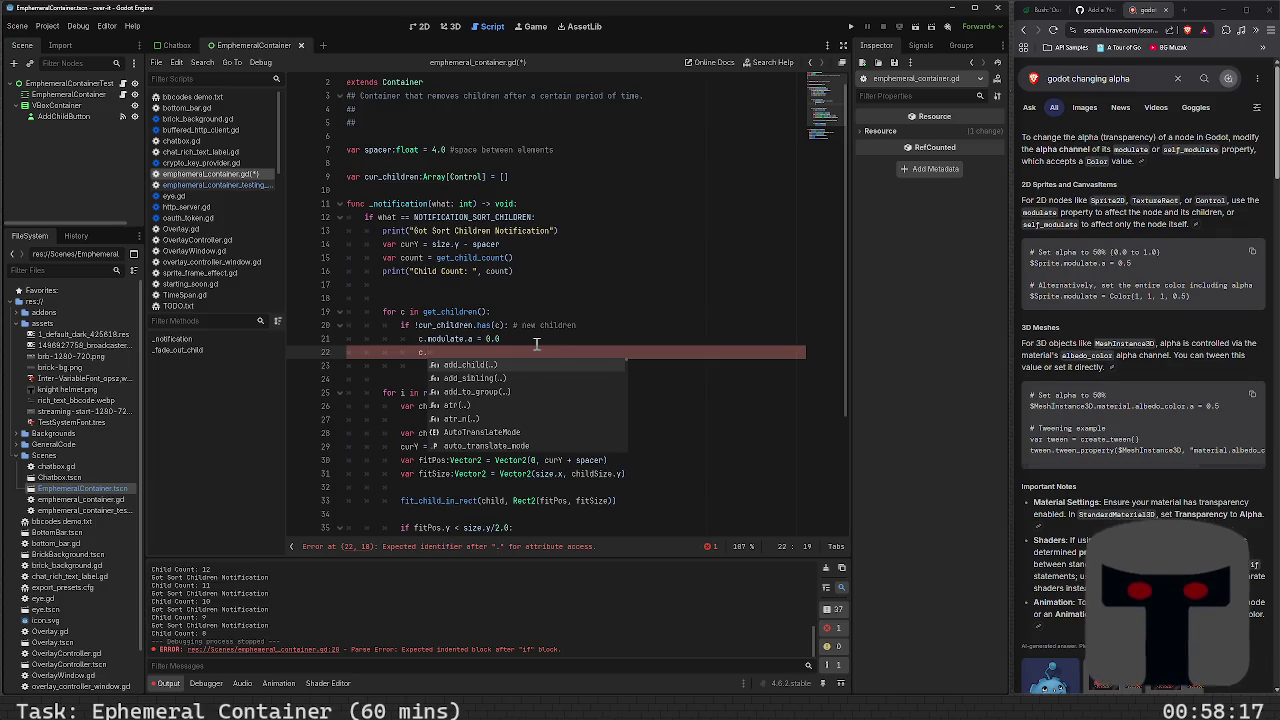
key("BackSpace")
key("BackSpace")
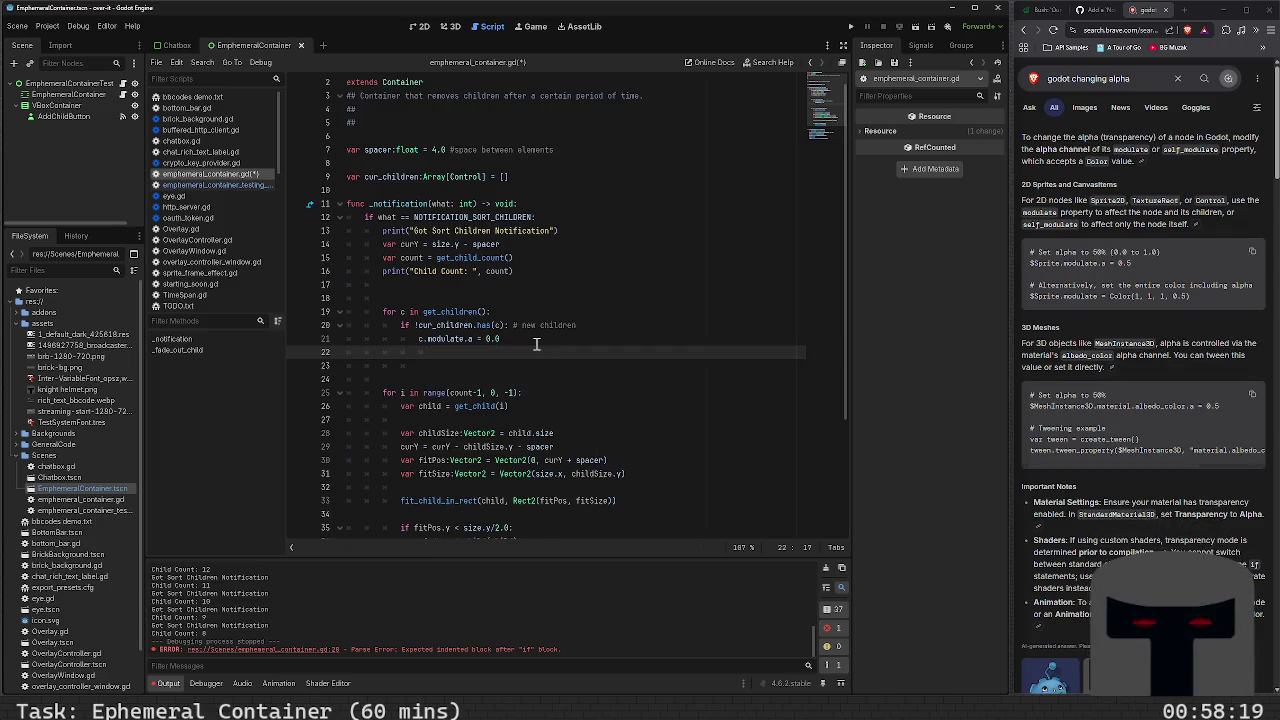
scroll(531, 386, "down", 1)
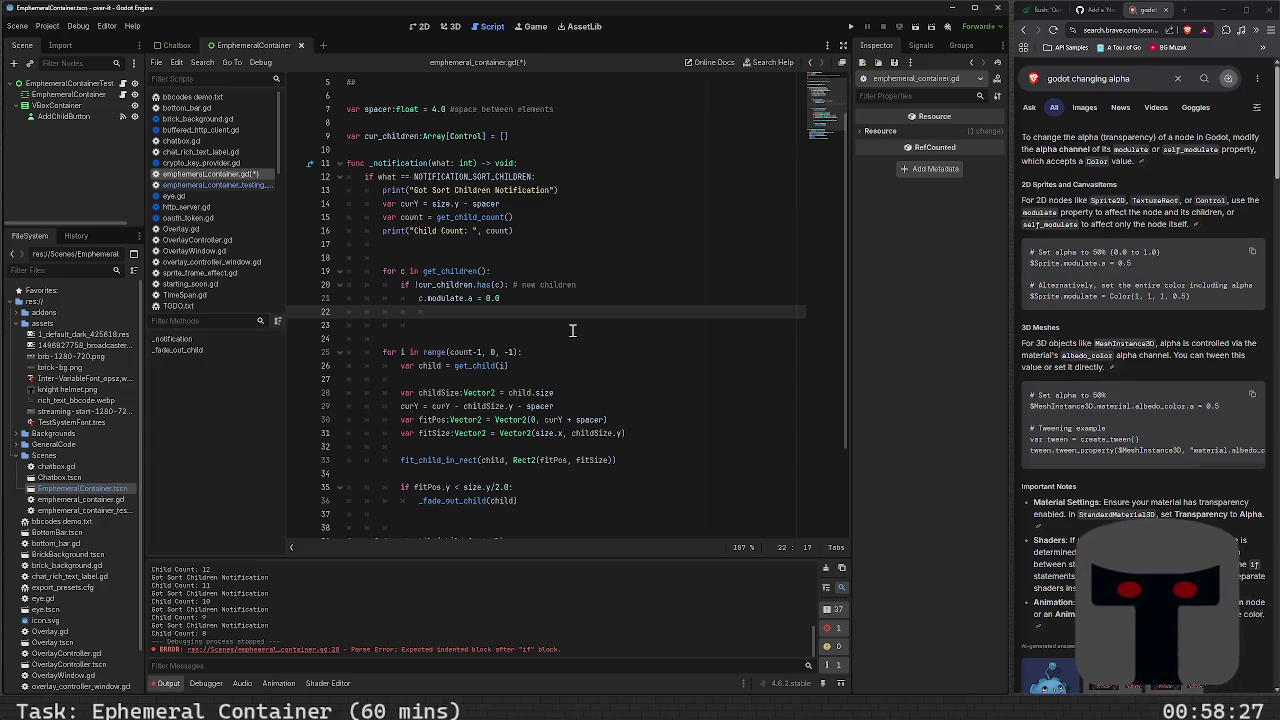
Declare var fitPos = Vector2(0, size.y) on line 22, then begin a new line
type("fit_chil")
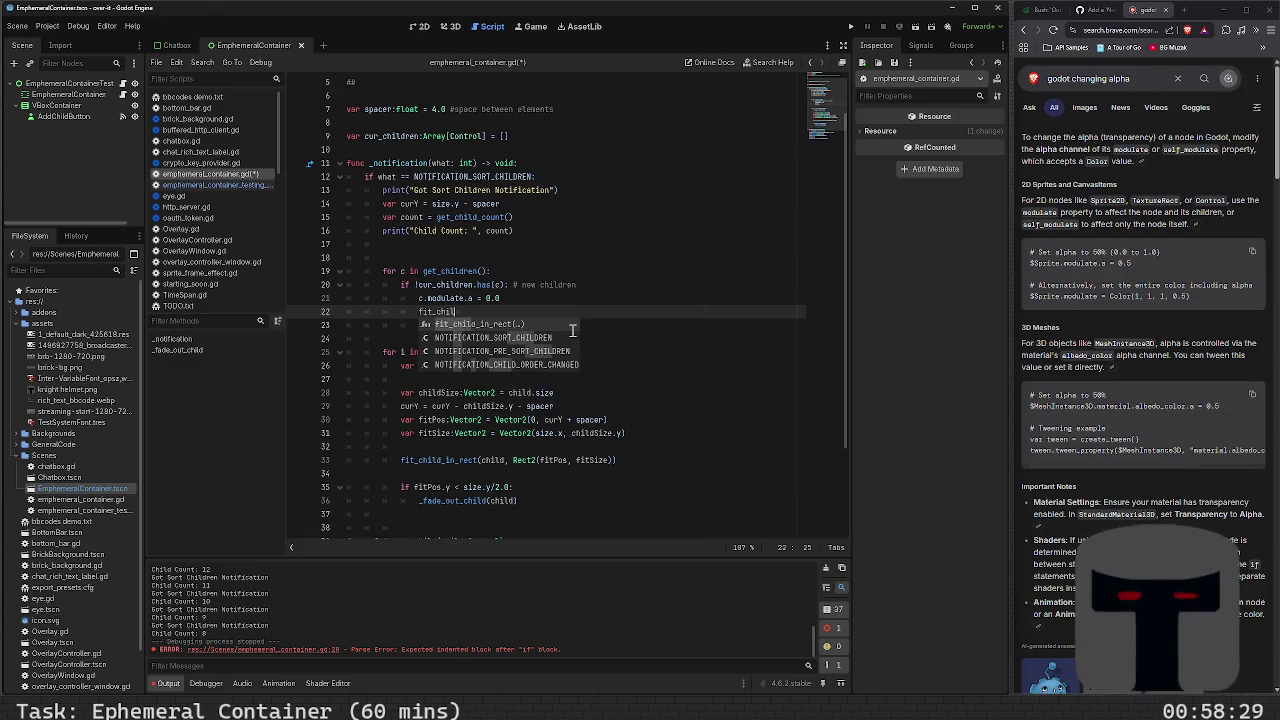
key("BackSpace")
key("BackSpace")
key("BackSpace")
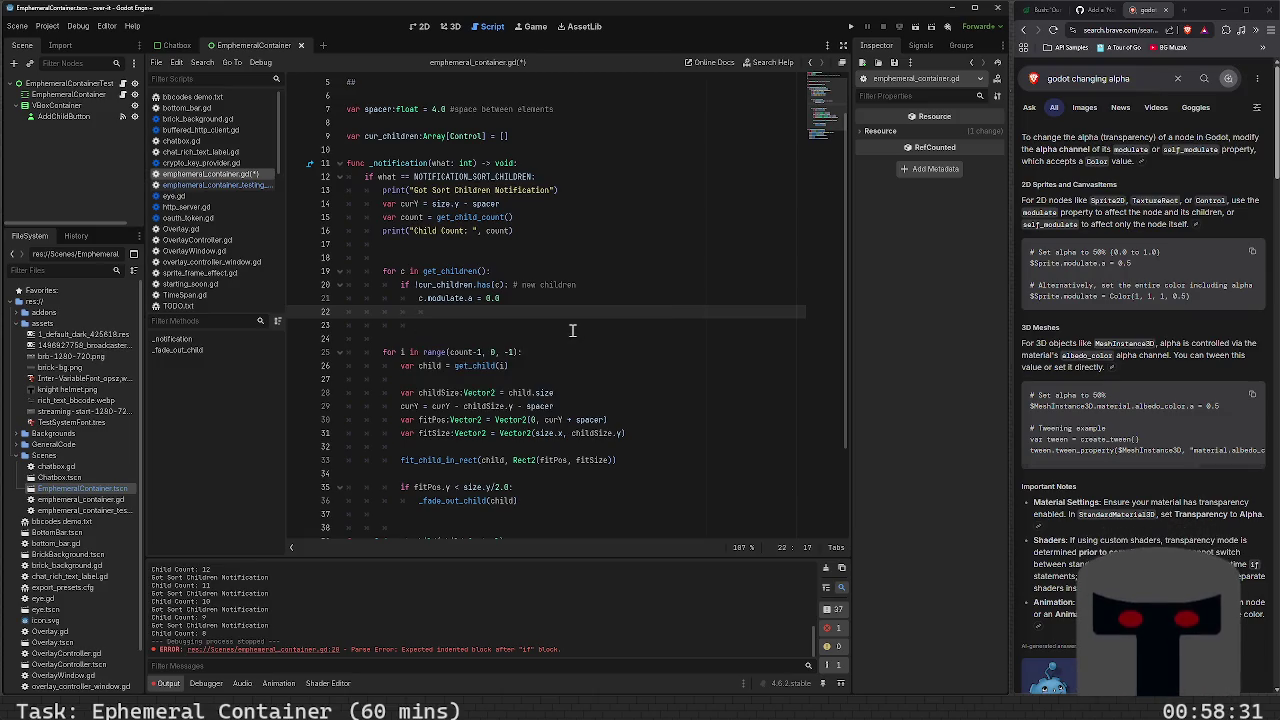
type("var ")
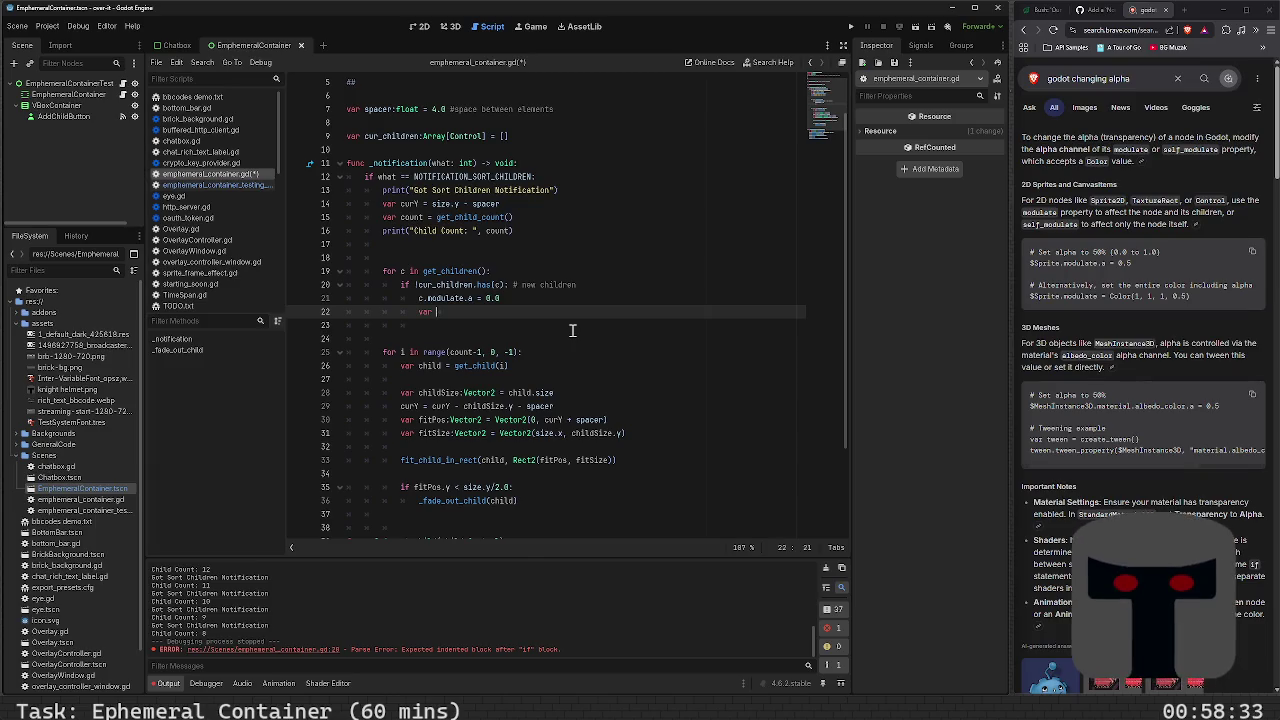
type("f")
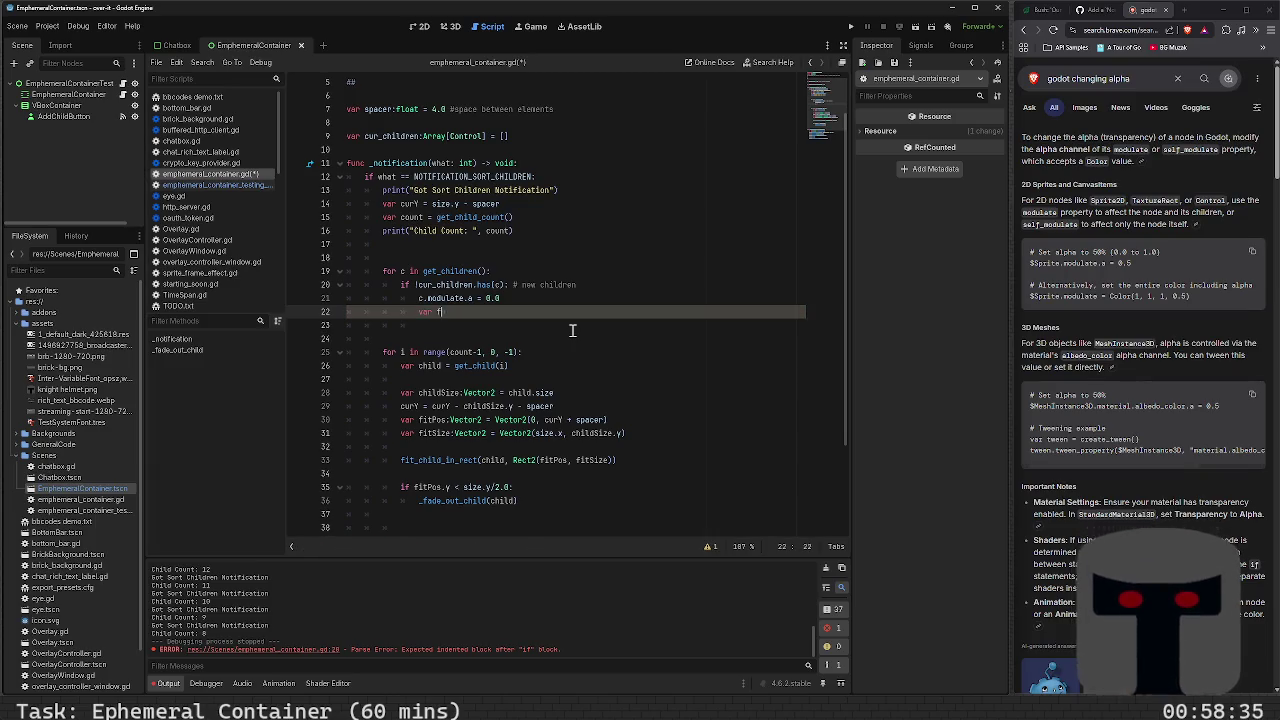
type("itPos = Ve")
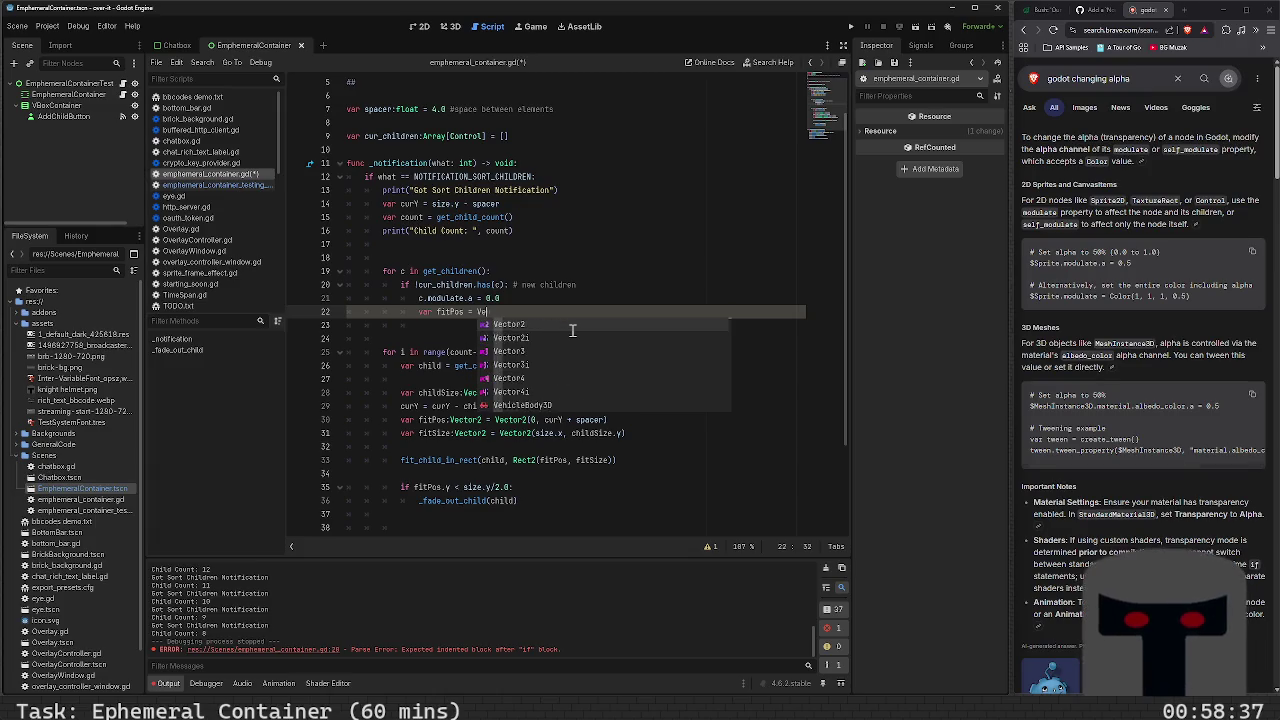
type("ctor2")
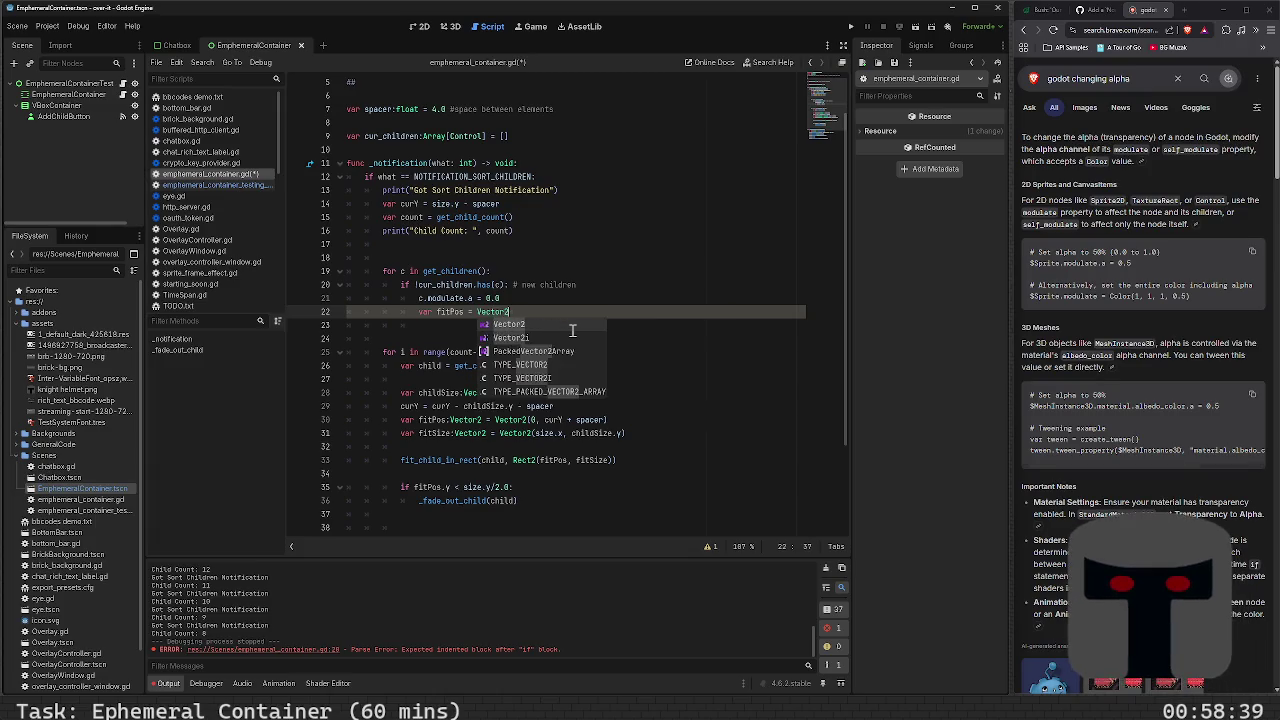
type("(0,")
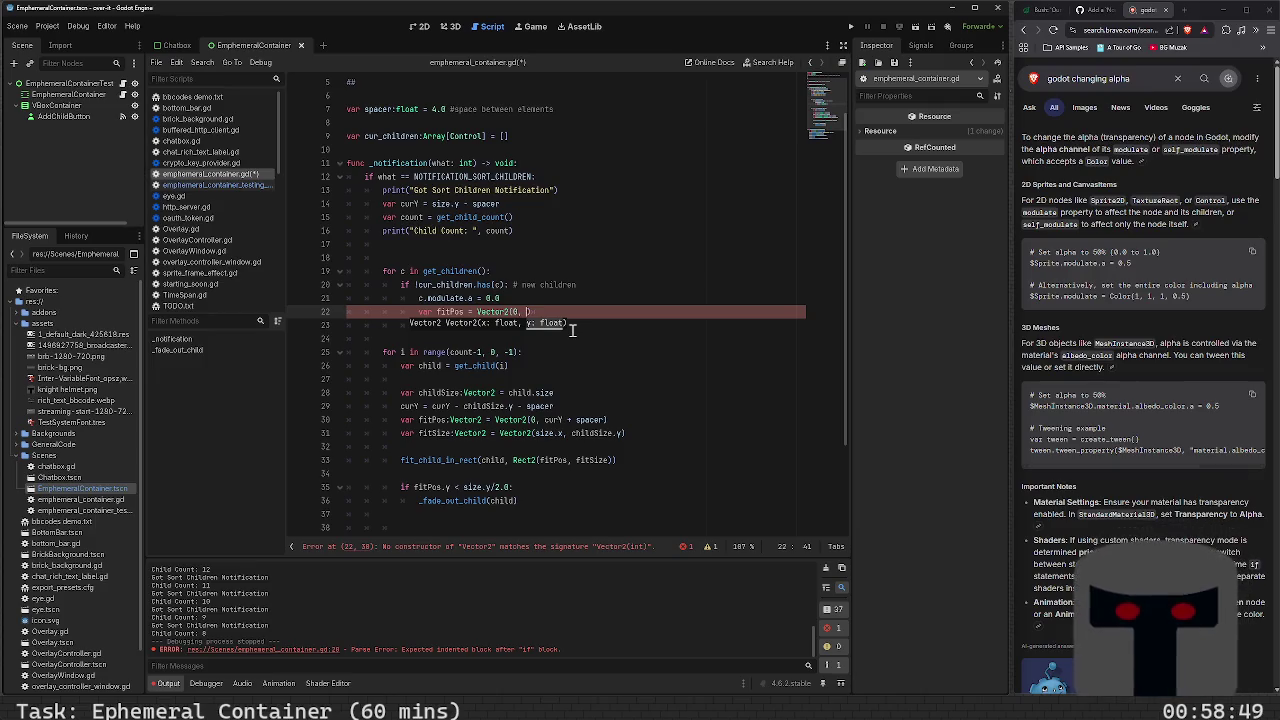
type("size")
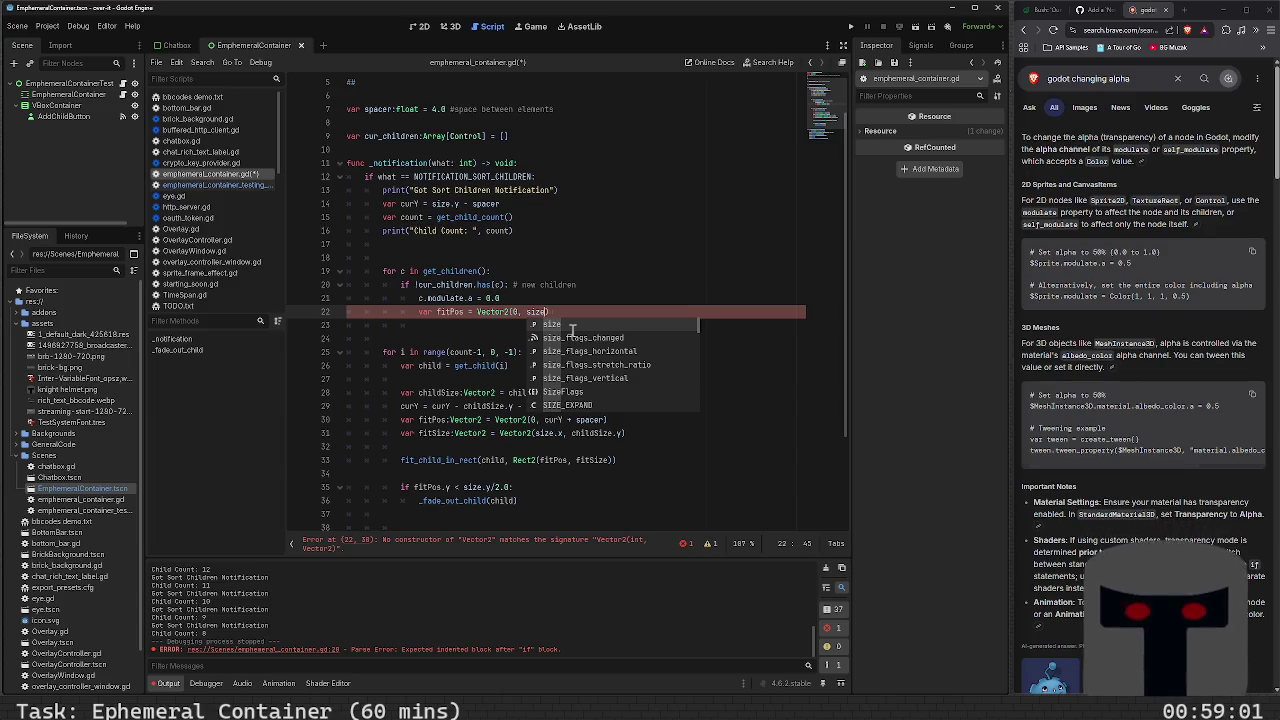
type(".y)")
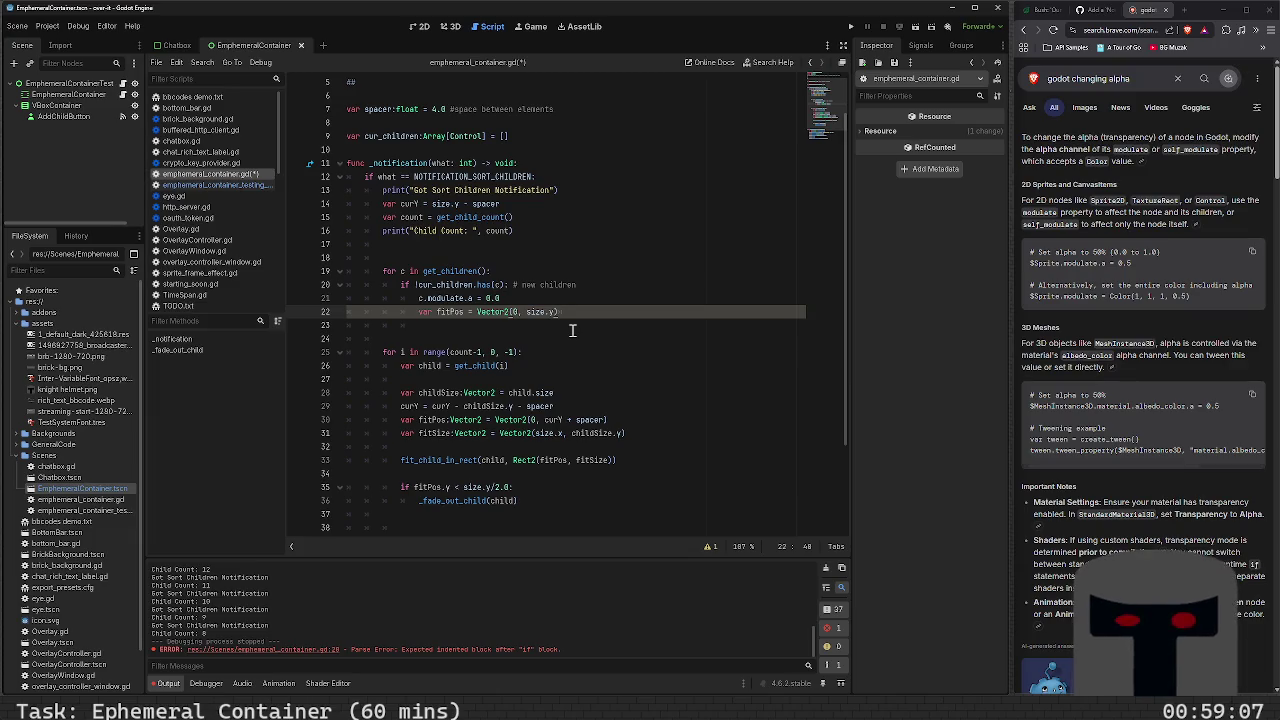
key("Return")
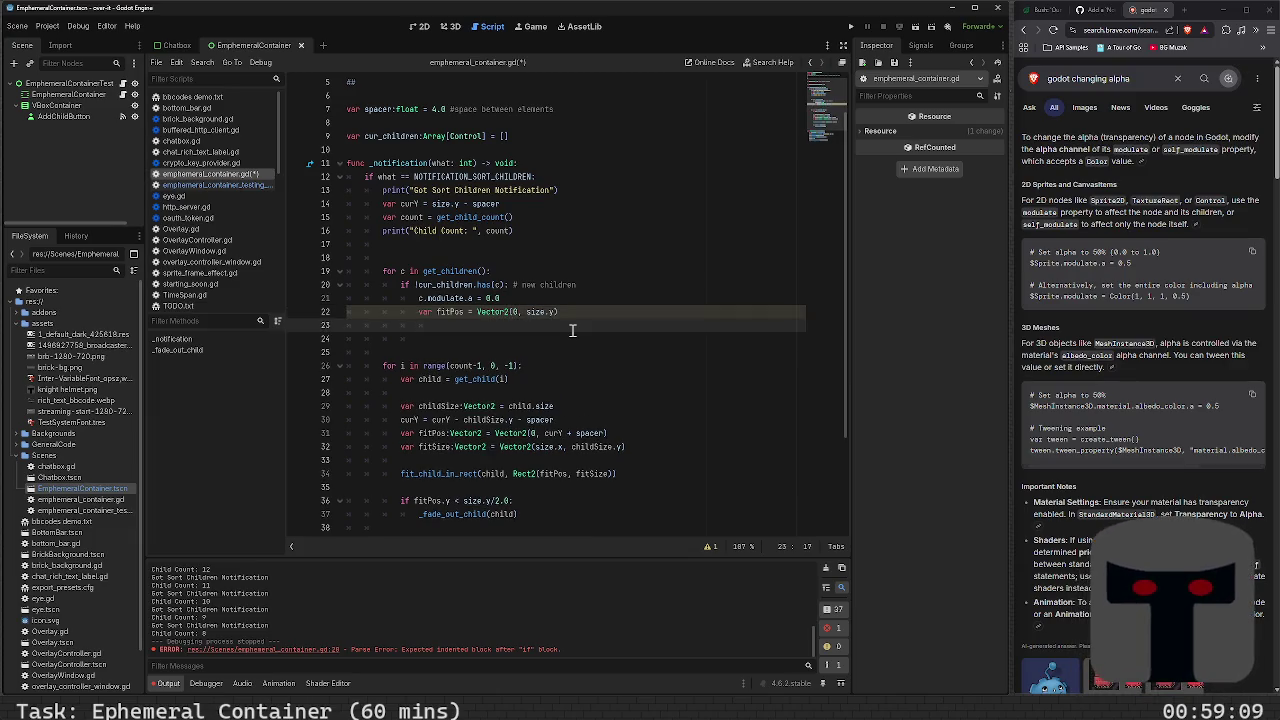
Declare var fitSize = Vector2(size.x, childSize.y) on line 23
type("var fit")
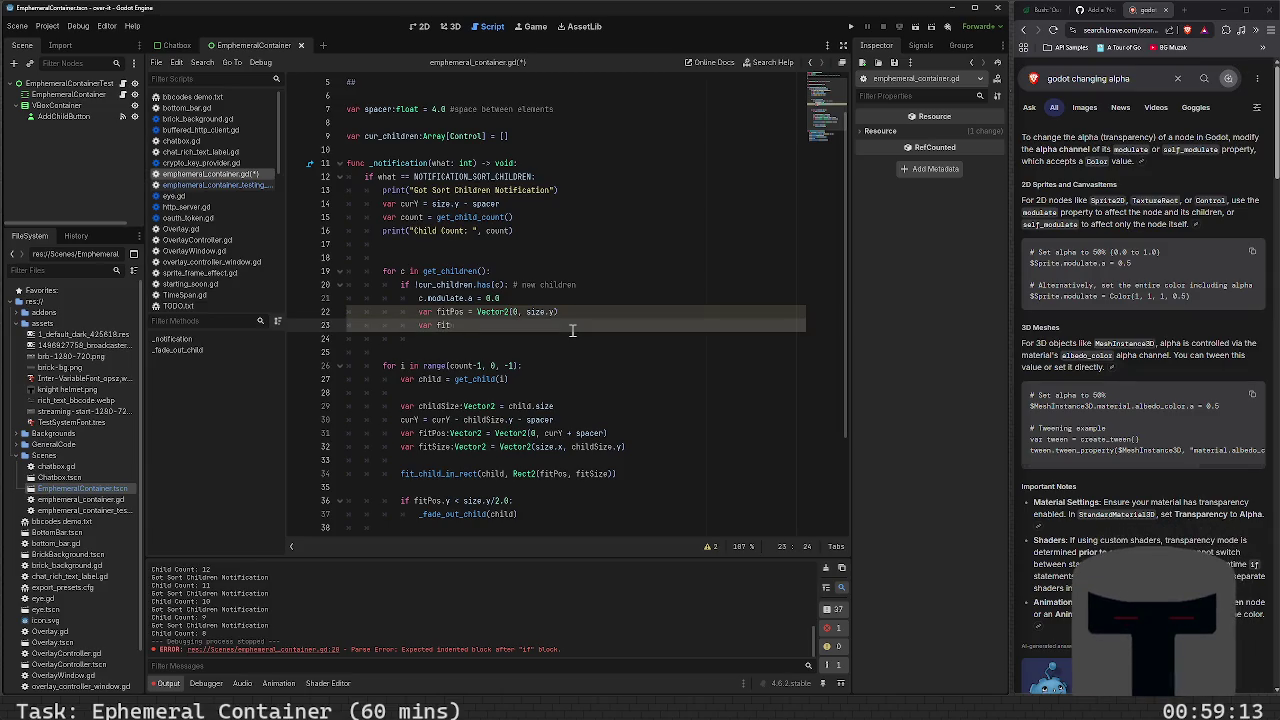
type("Size = ")
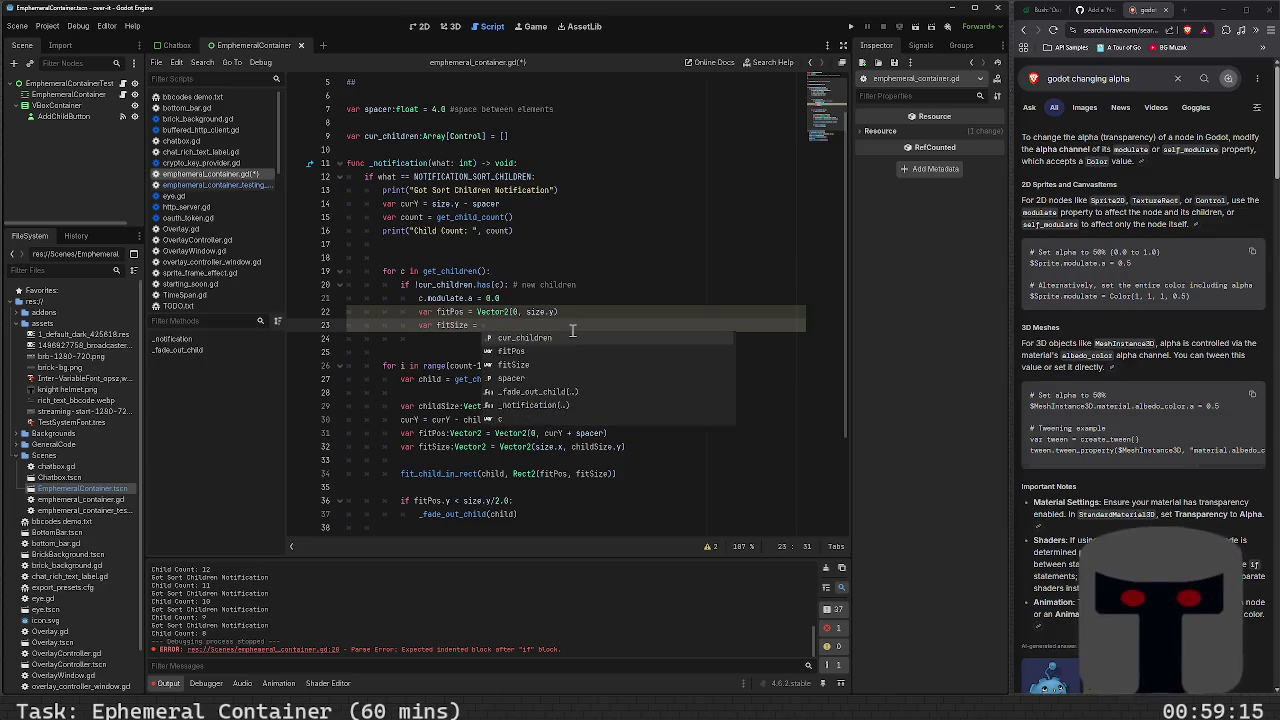
type("Vector2(")
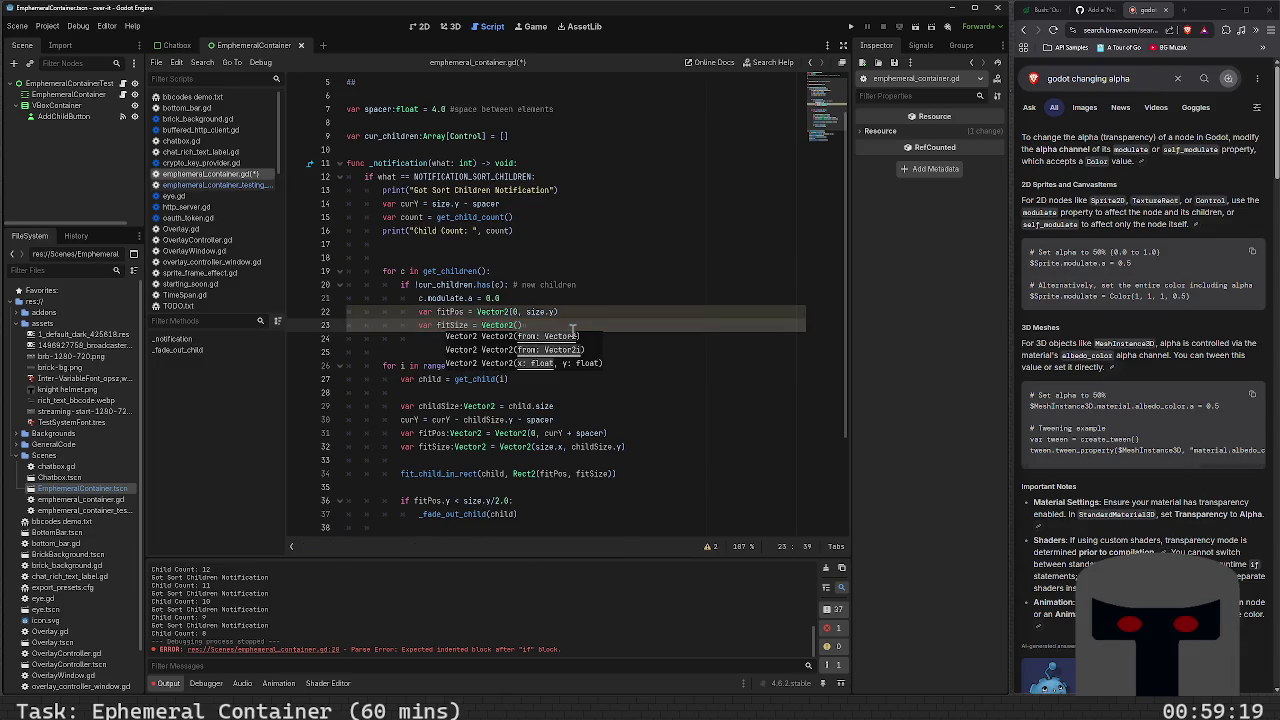
type("vecto")
key("BackSpace")
key("BackSpace")
key("BackSpace")
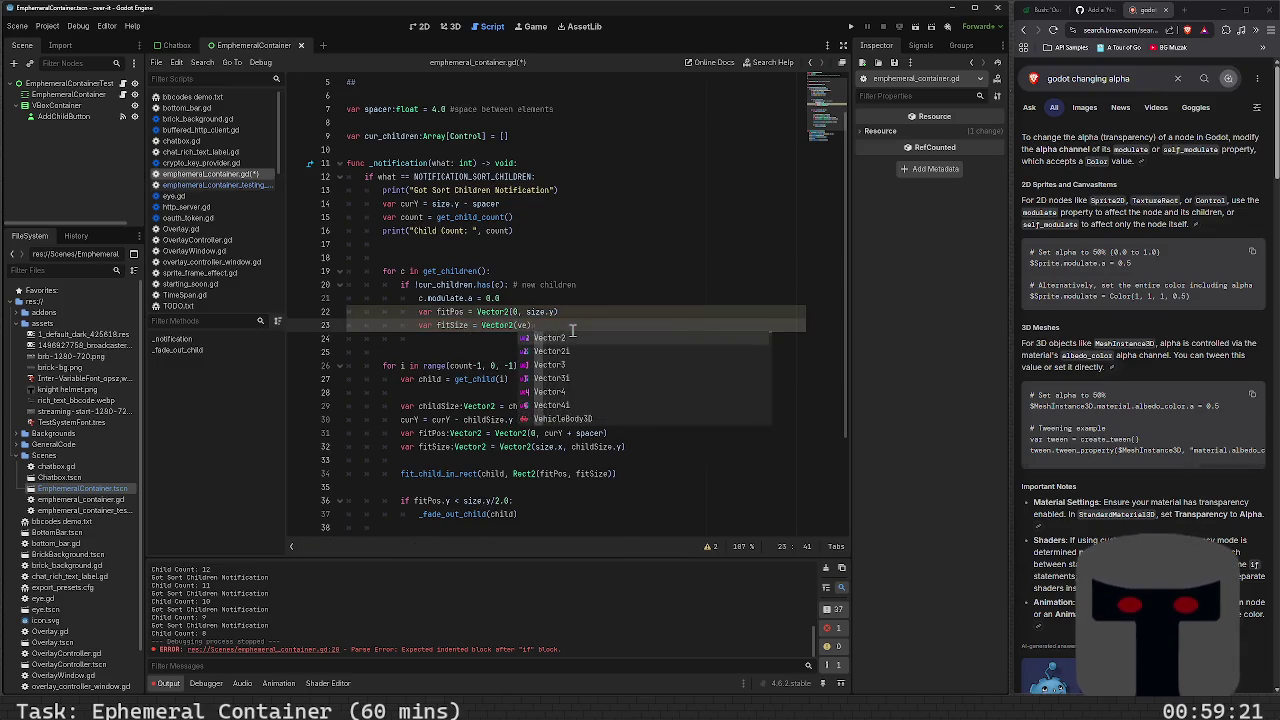
type("size.")
type("x, ch")
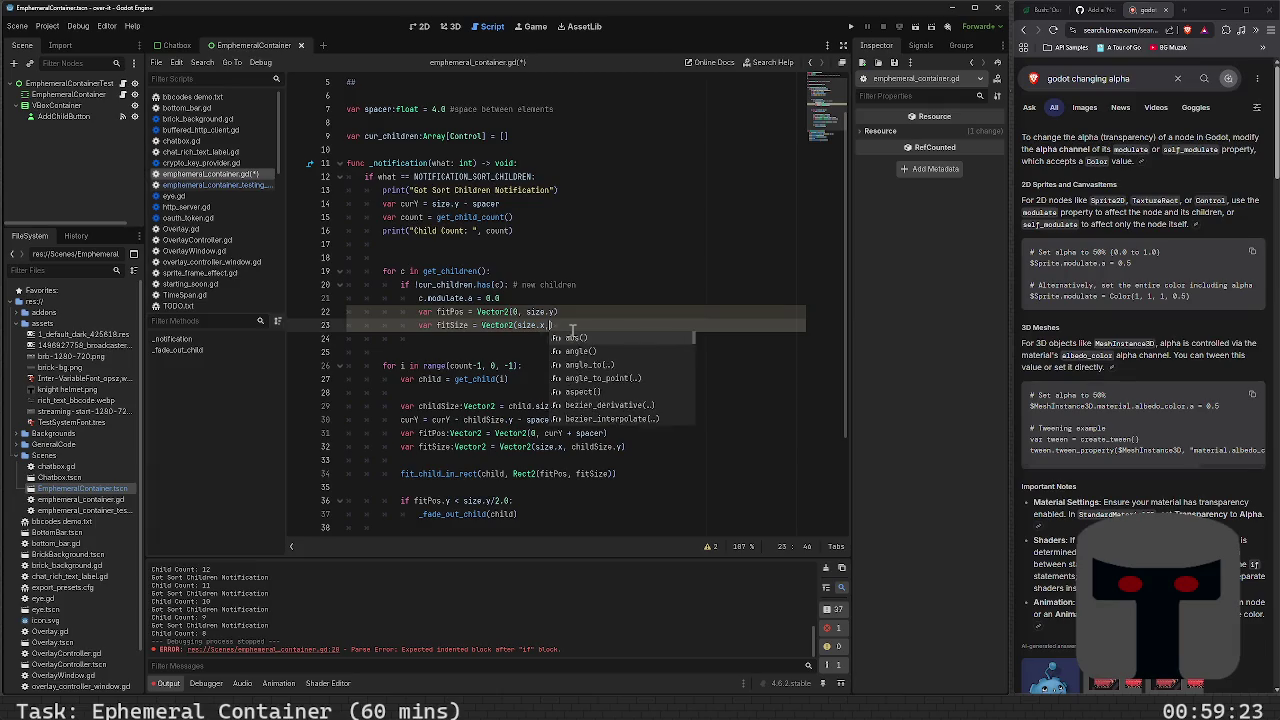
type("ildSize.y")
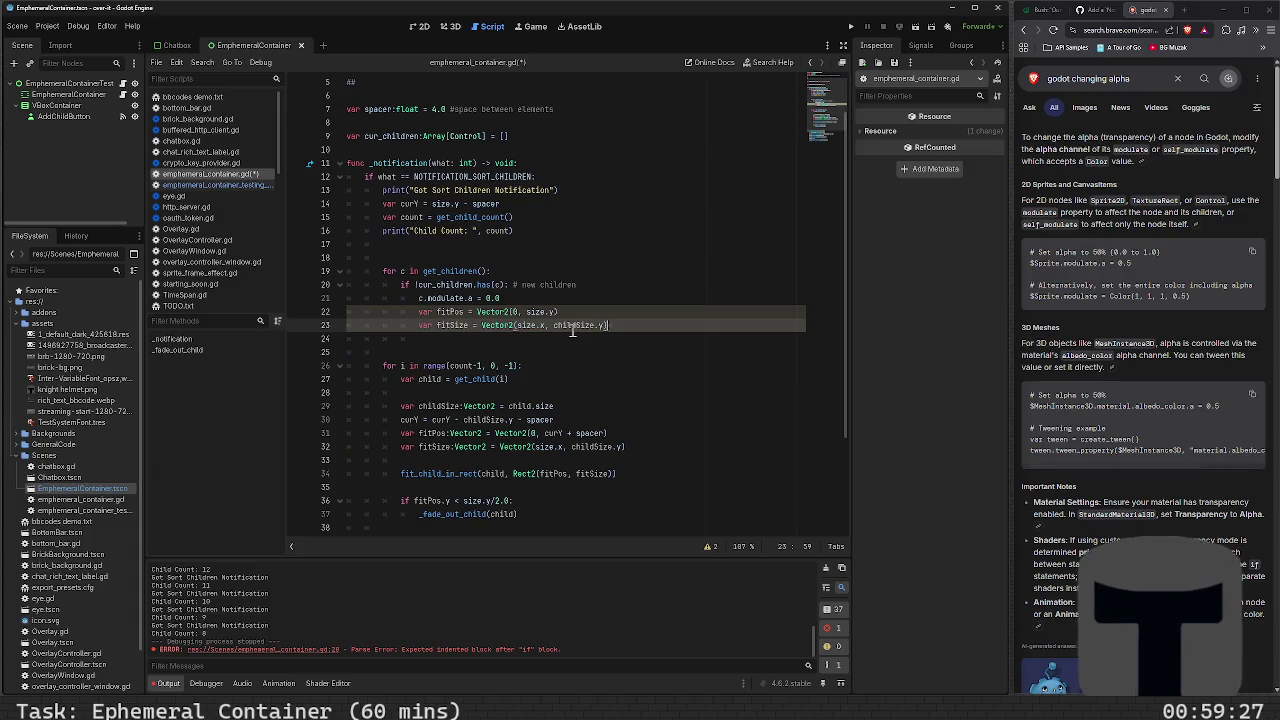
key("Return")
Add fit_child_in_rect(c, Rect2(fitPos, fitSize)) on line 24 and save the script
type("fit_child_in")
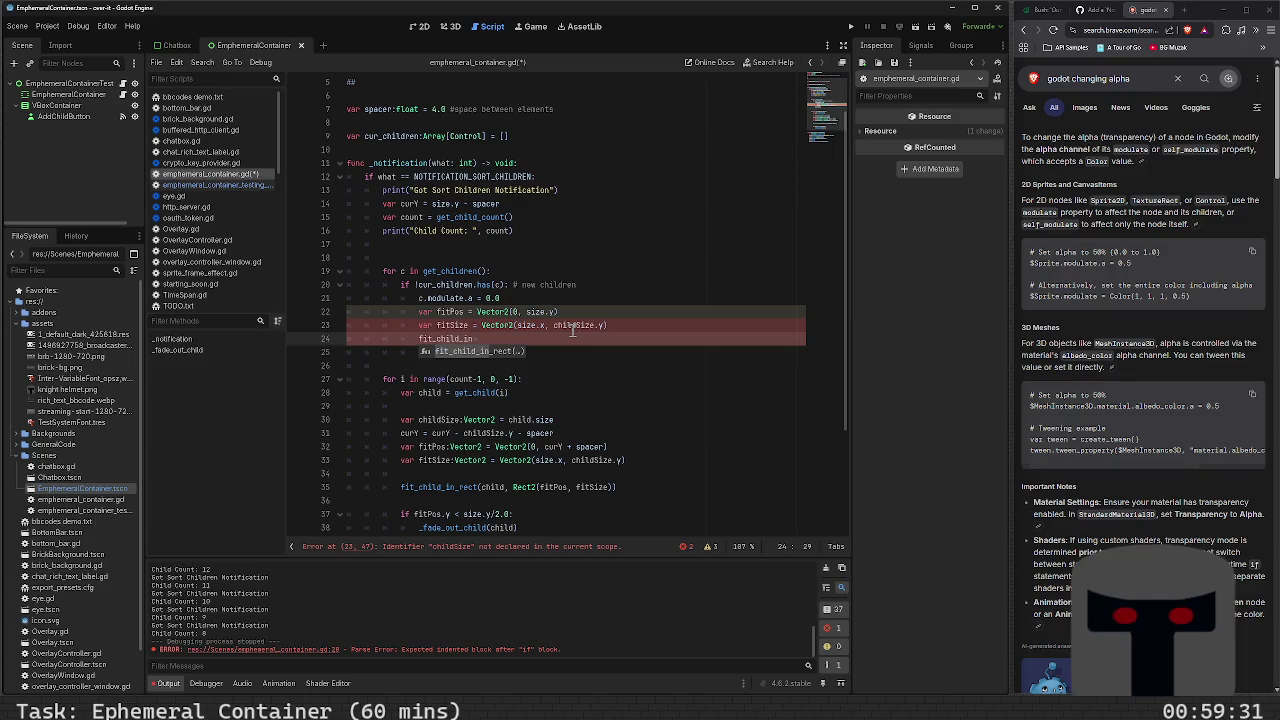
key("Return")
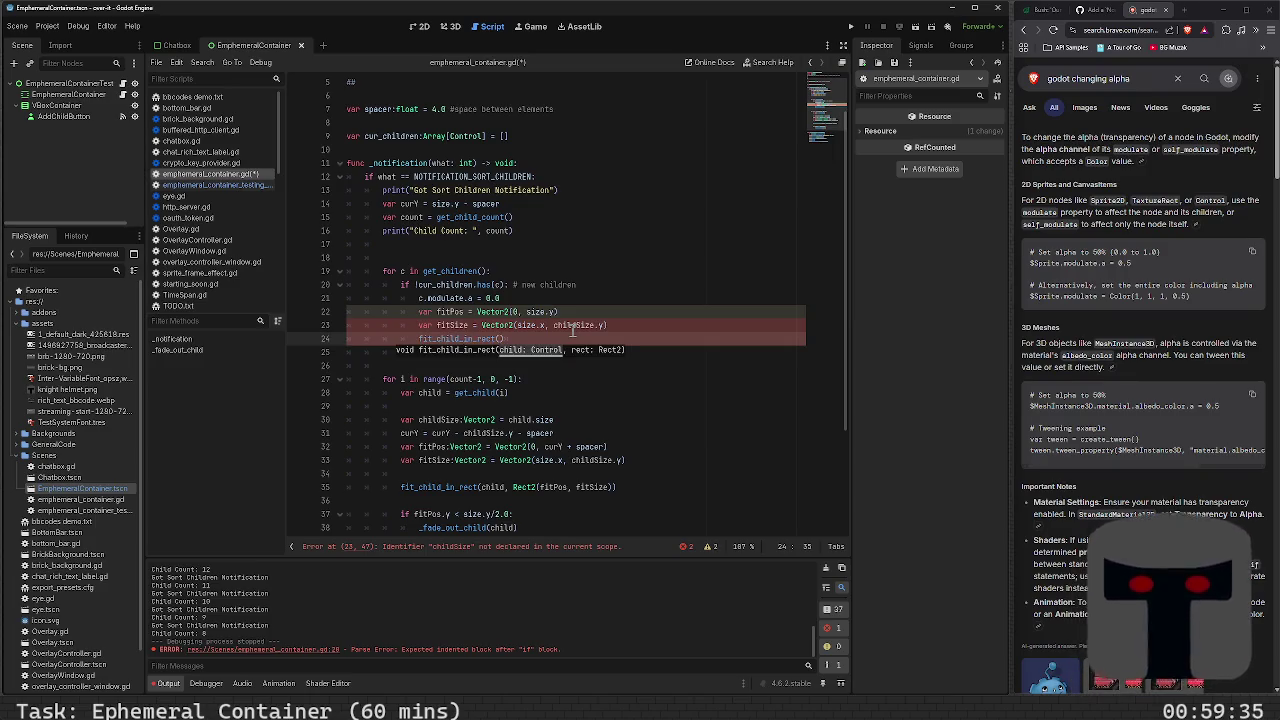
type("c, ")
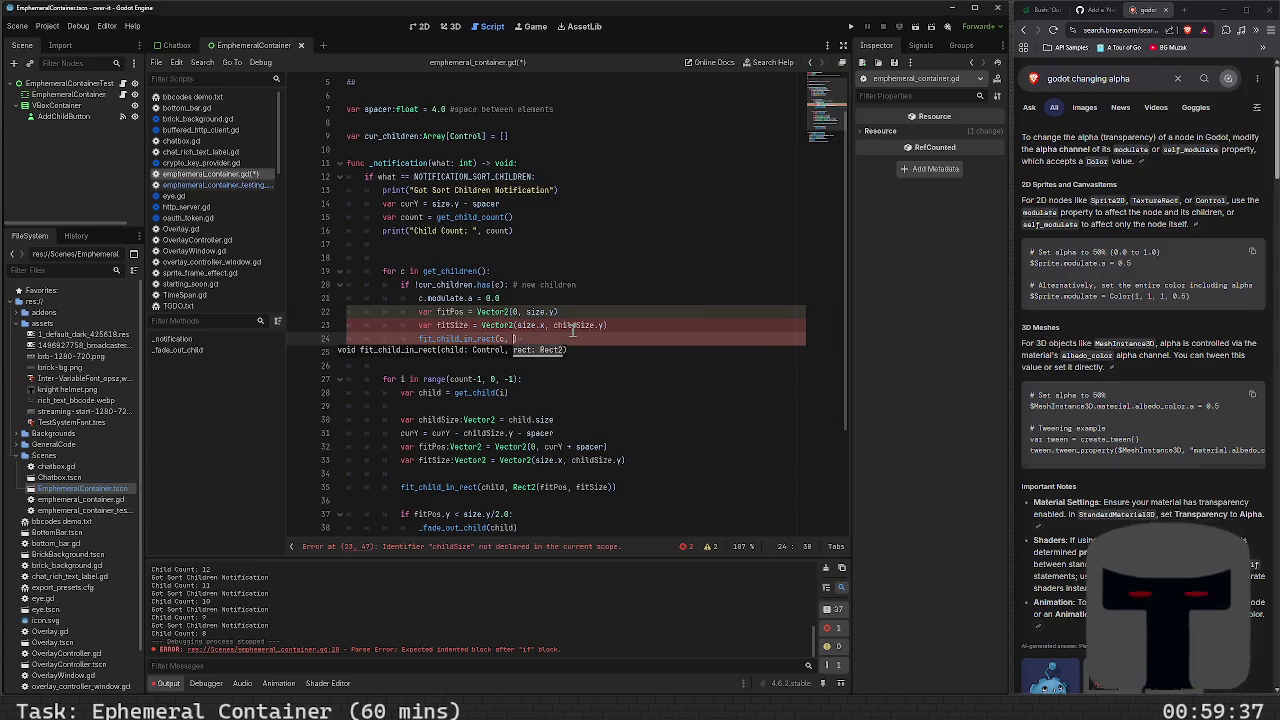
type("Rect2")
type("(fitPos")
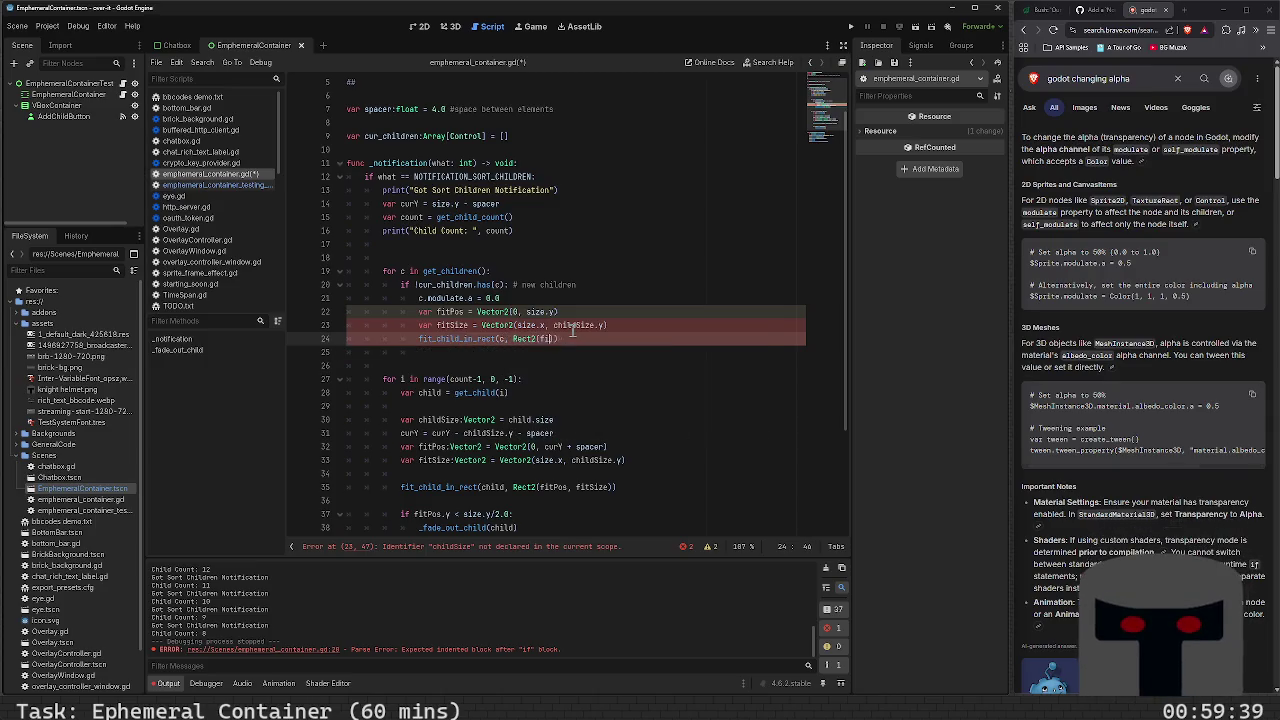
type(", fitSize")
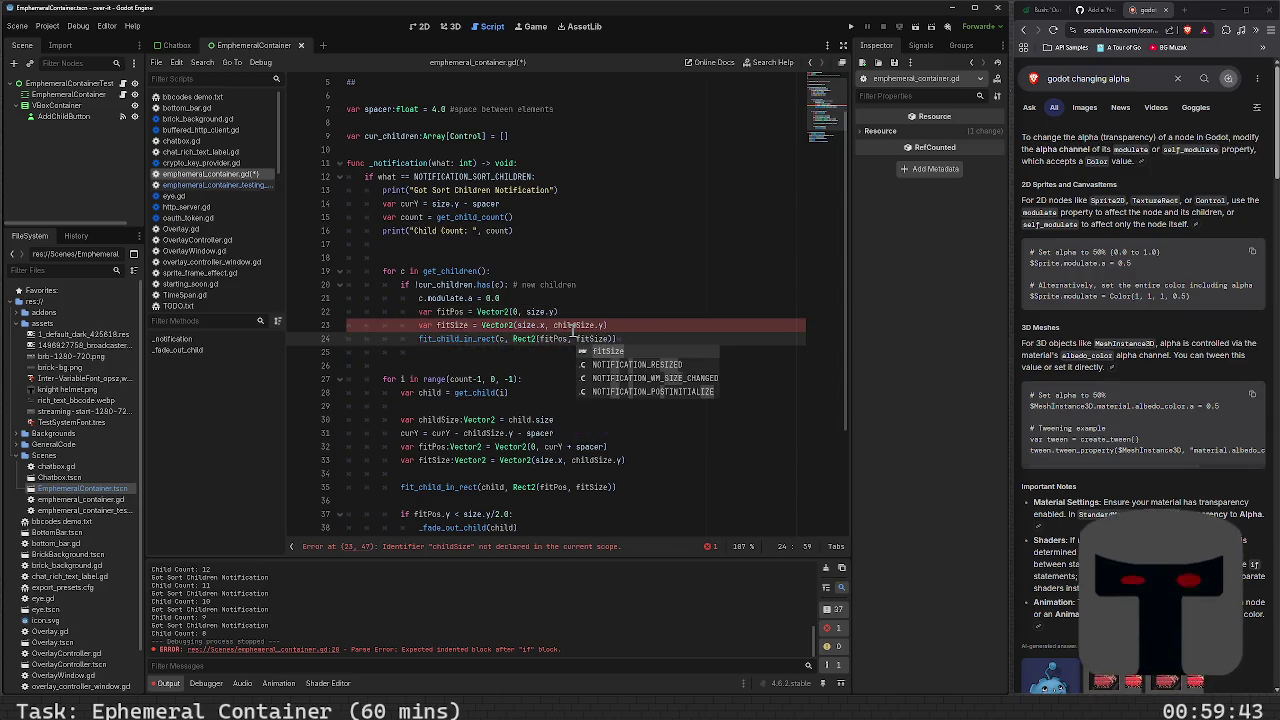
key("ctrl+s")
key("End")
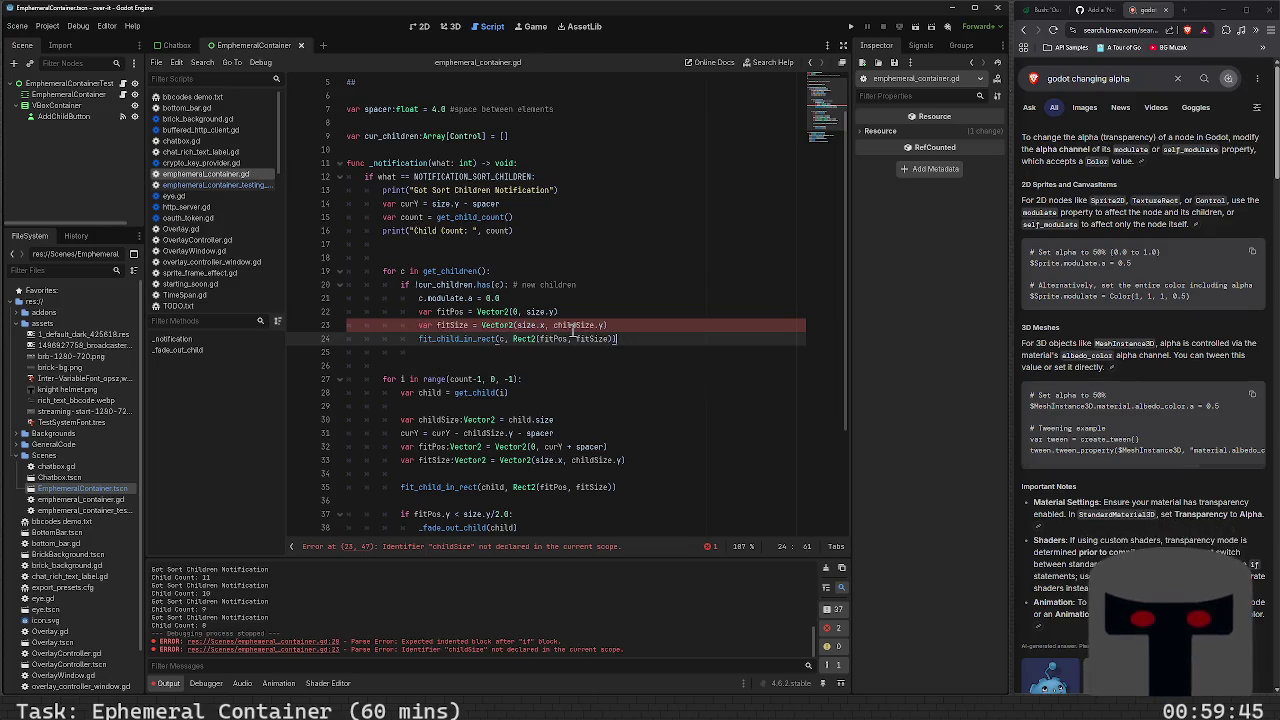
key("BackSpace")
key("BackSpace")
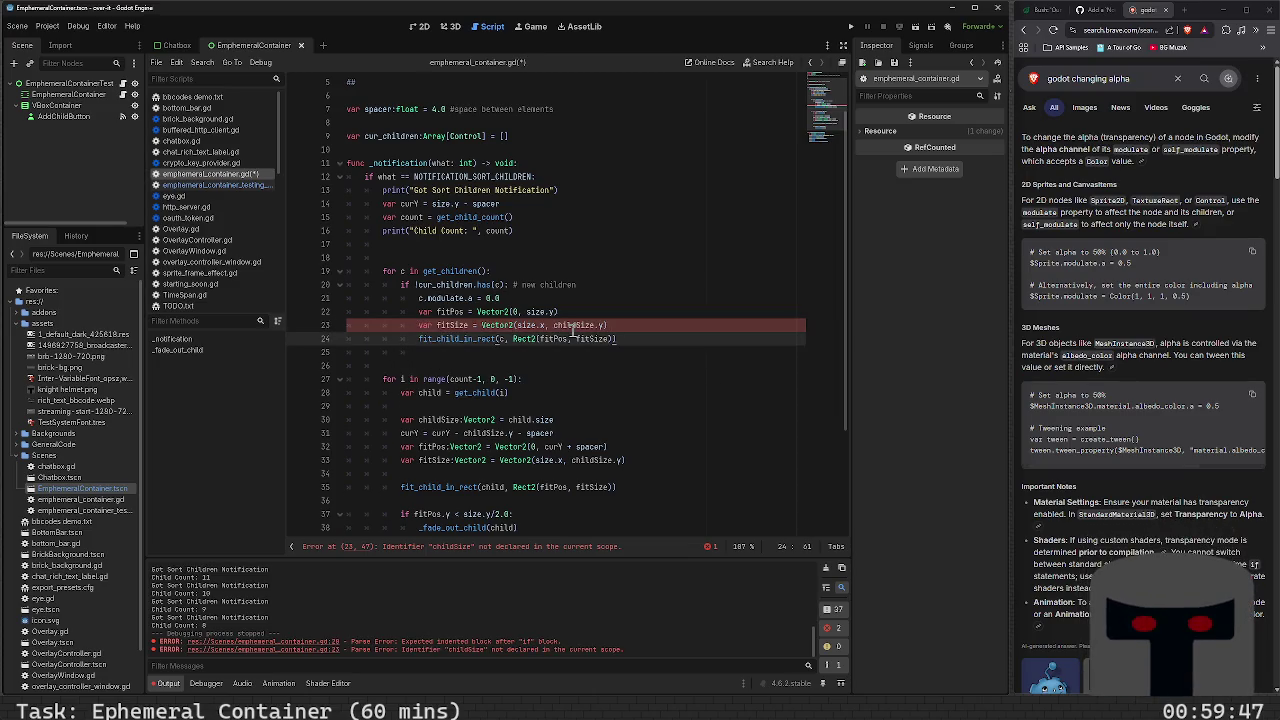
key("Return")
Add var tween = create_tween() on line 25, using the create_tween completion
type("tween")
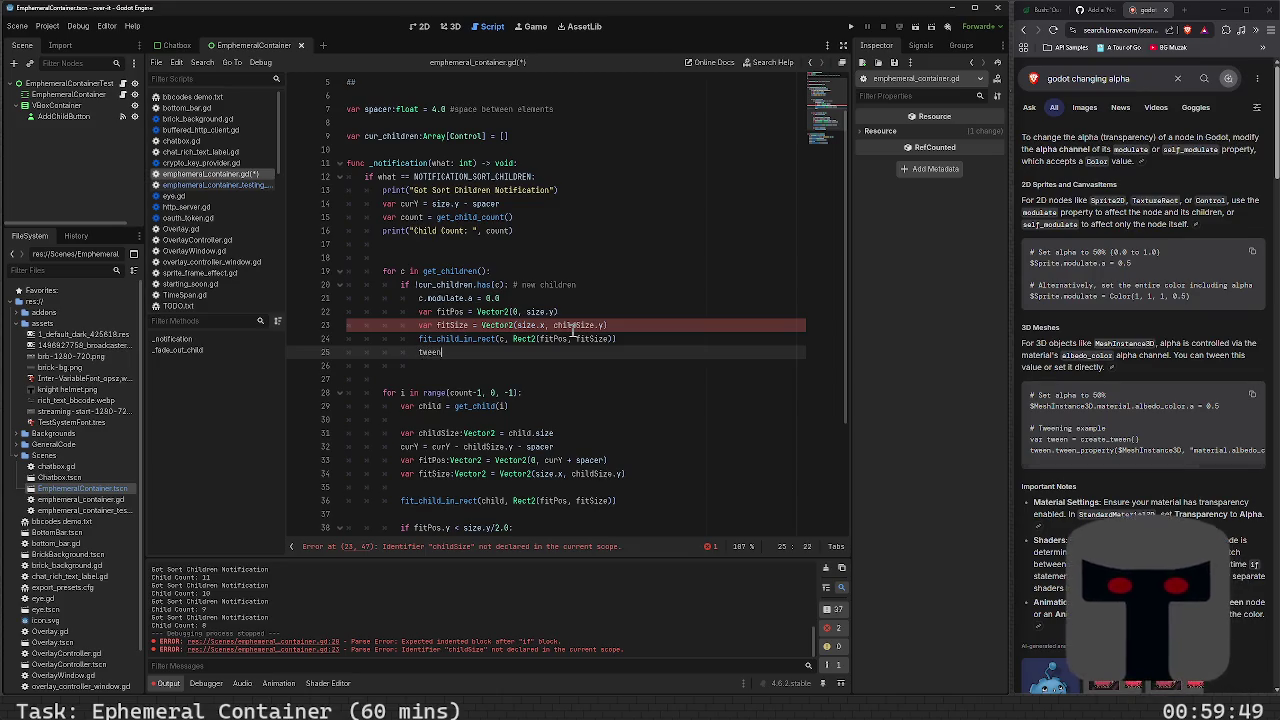
key("BackSpace")
key("BackSpace")
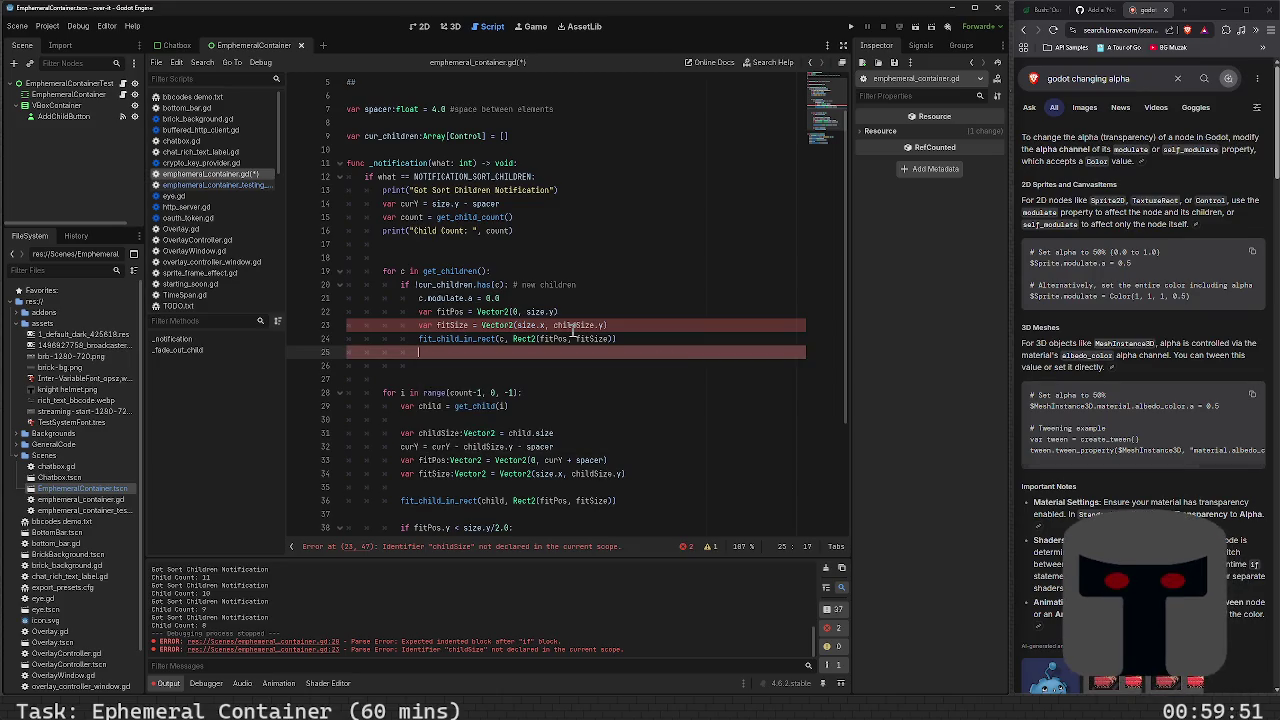
type("var t")
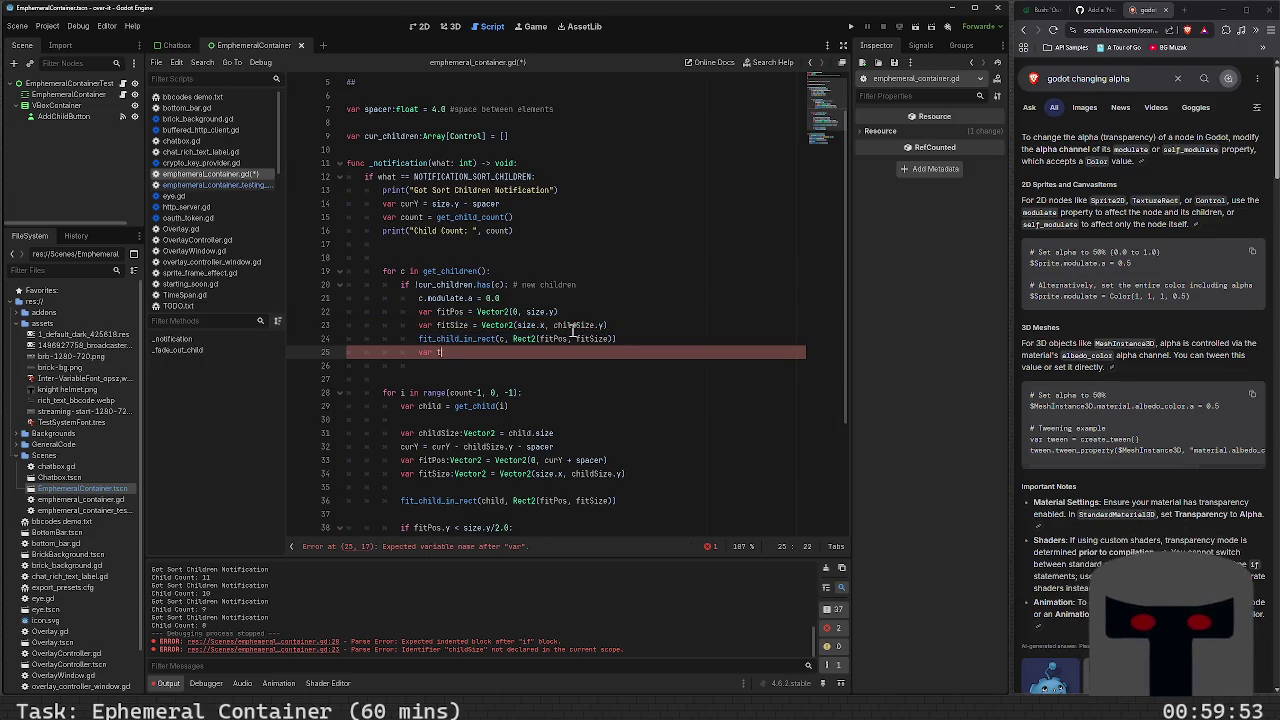
type("ween = create_tw")
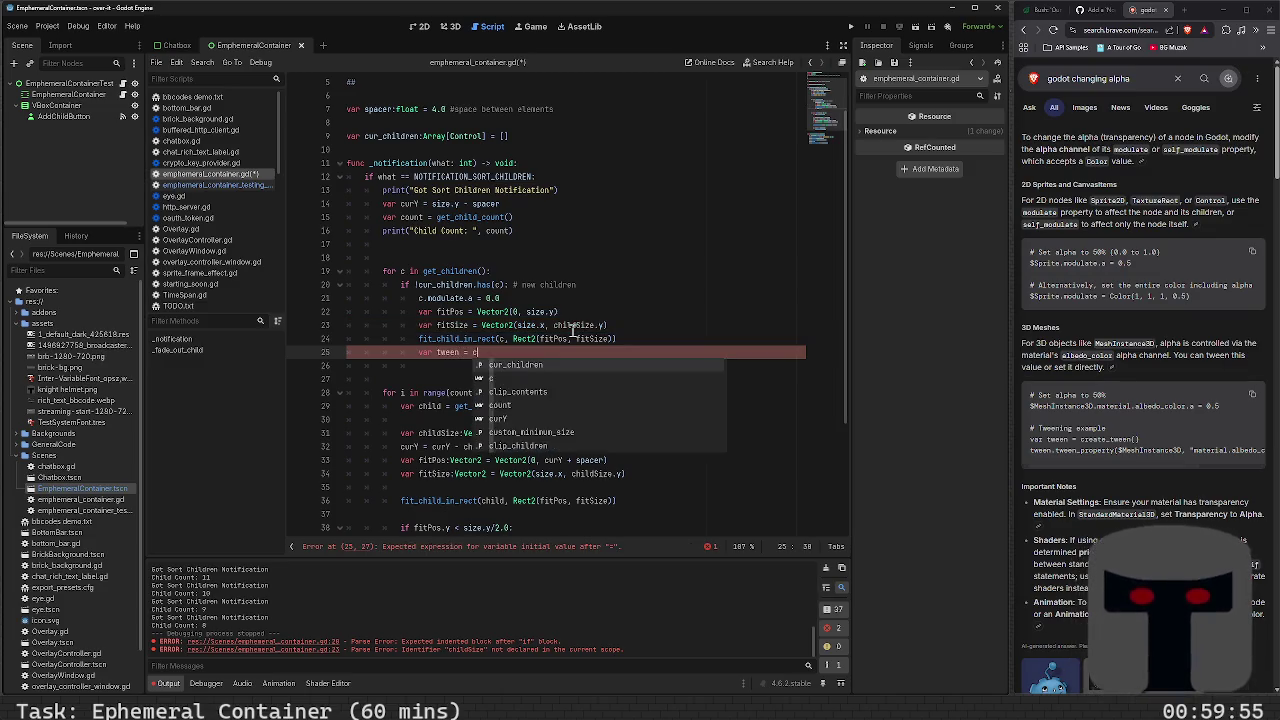
key("Return")
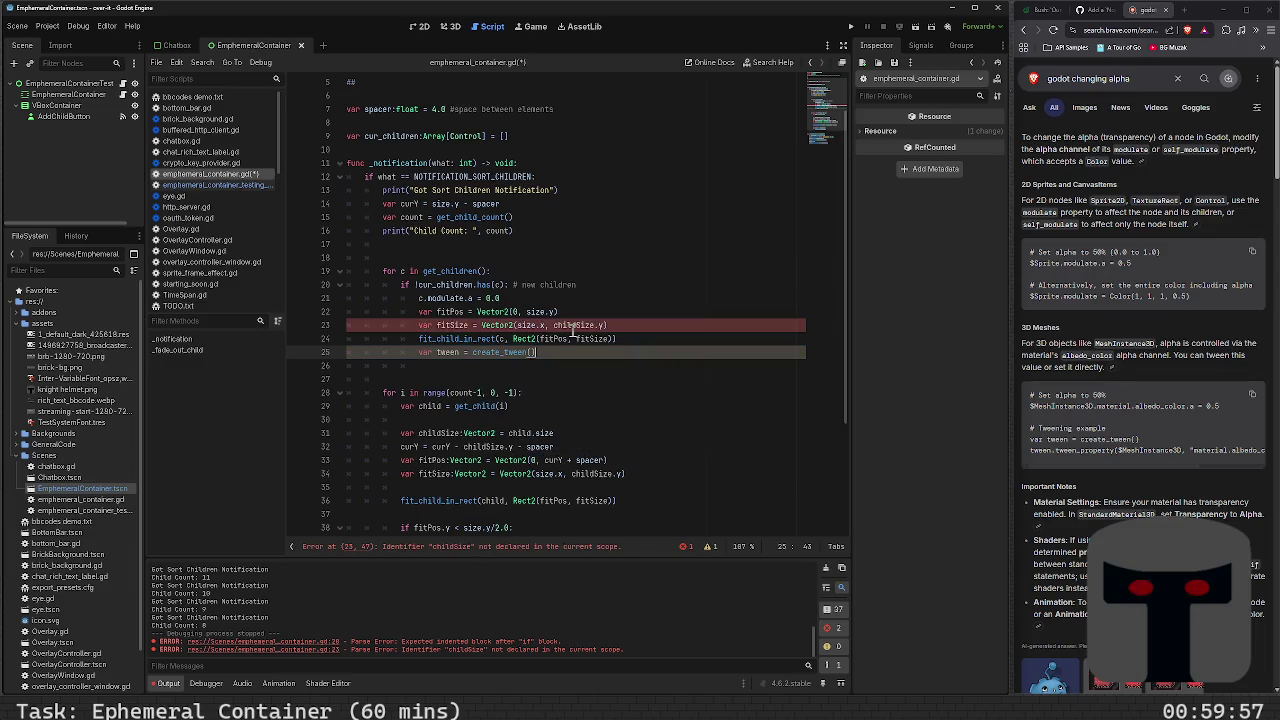
type(".")
key("BackSpace")
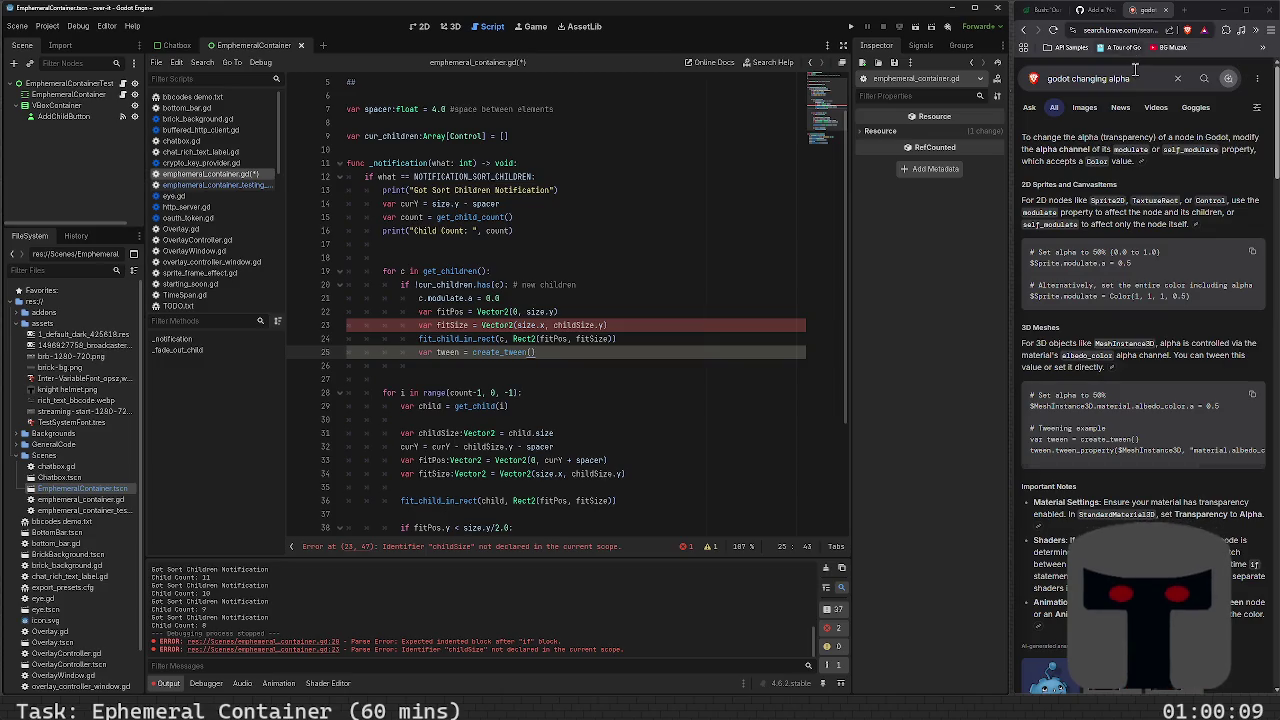
Search 'godot tween' and open the Godot Tween docs at the tween_property example
left_click_drag(1069, 80, 1195, 88)
type("t")
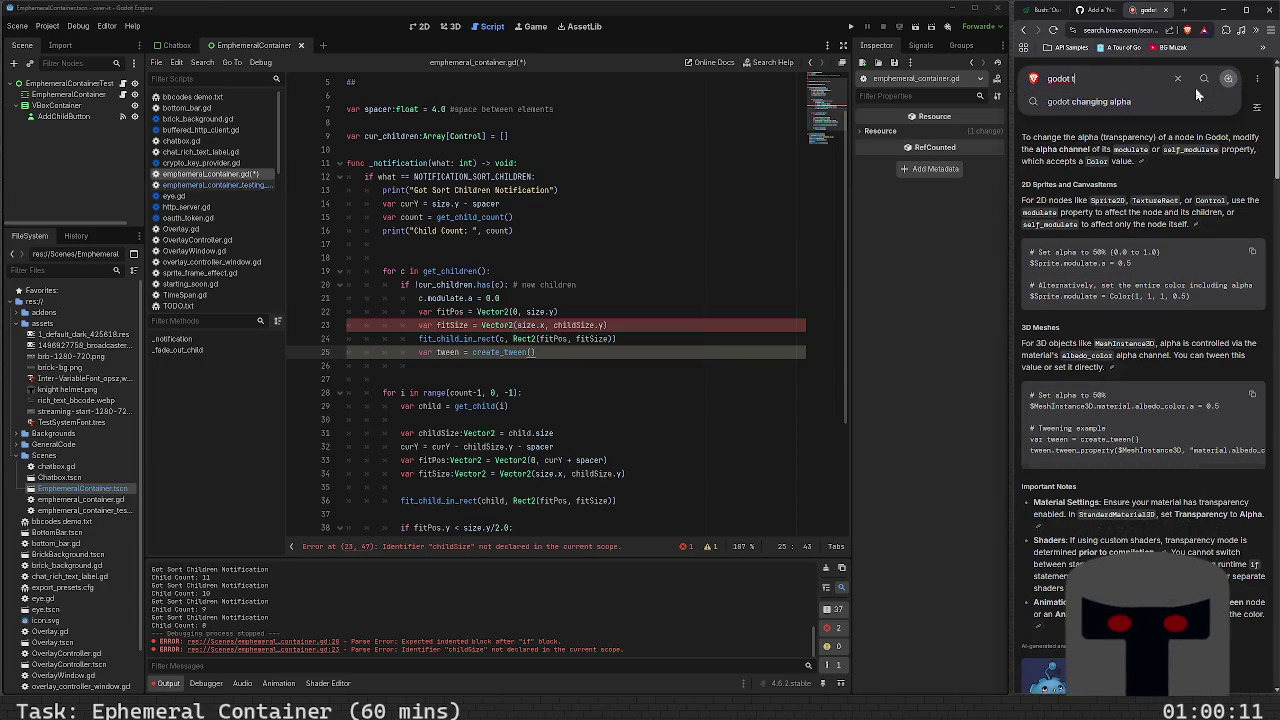
type("ween")
key("Return")
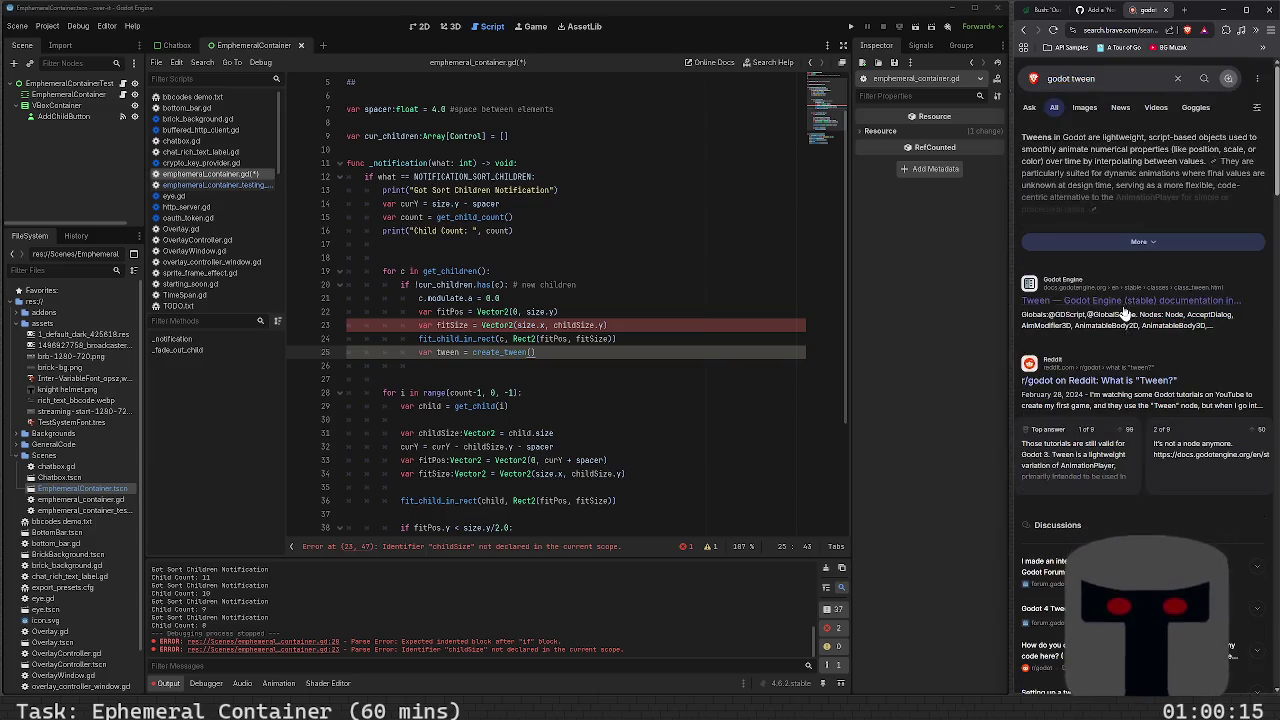
left_click(1123, 304)
scroll(1123, 494, "down", 8)
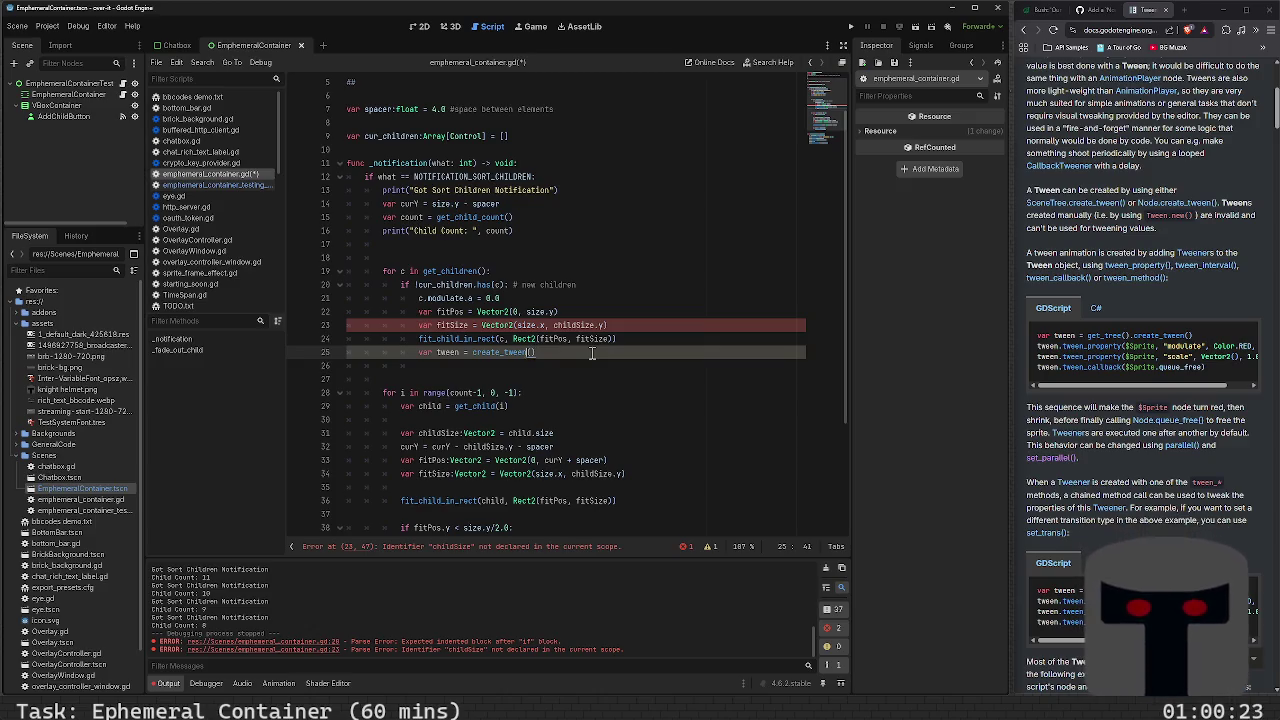
Put a colon before the tween declaration's equals sign, save, and start a tween. line
key("ctrl+Left")
key("ctrl+Left")
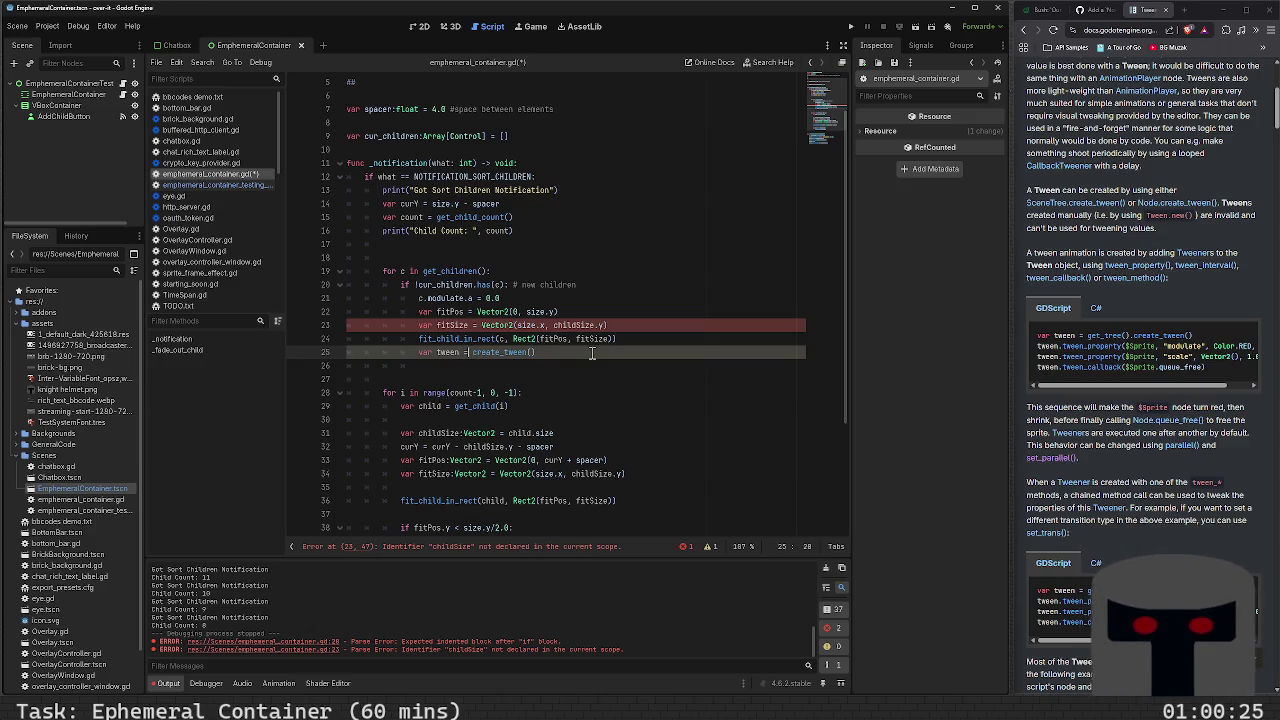
type(":")
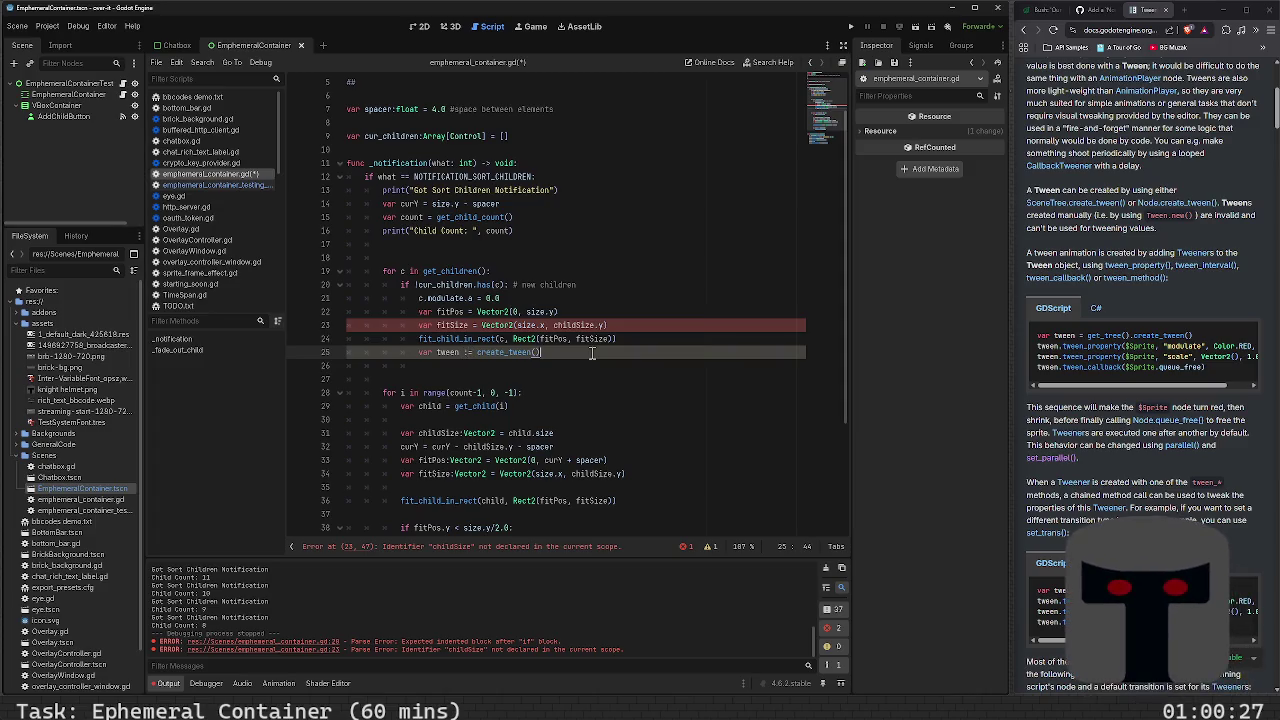
key("ctrl+s")
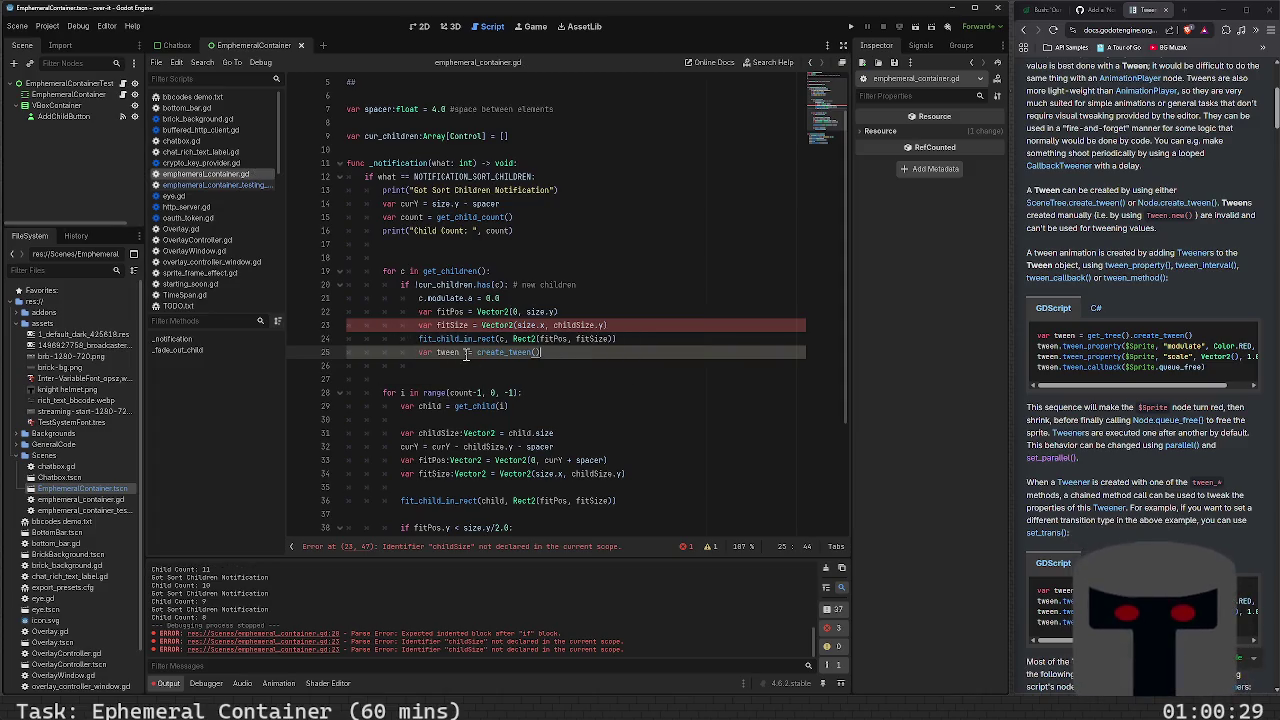
key("Return")
type("tween.")
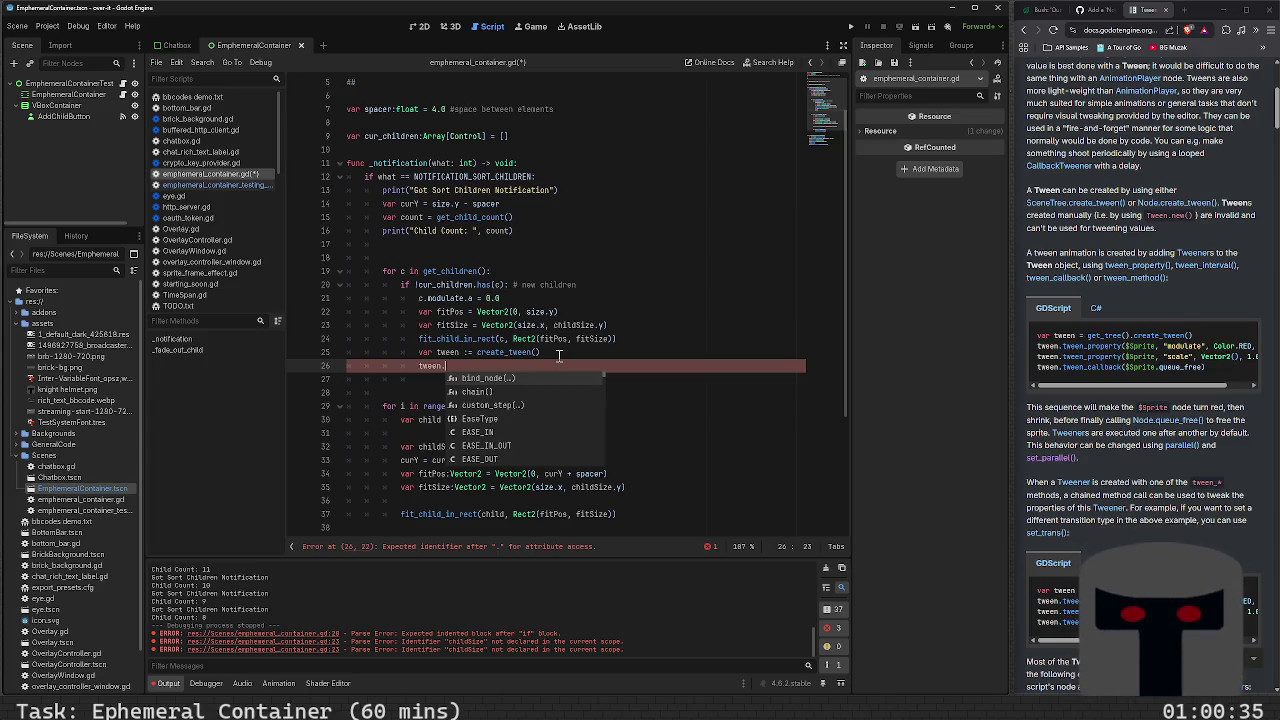
key("Escape")
Make line 25 var tween:Tween = create_tween(), then search 'godot := vs =' in a new tab
key("Up")
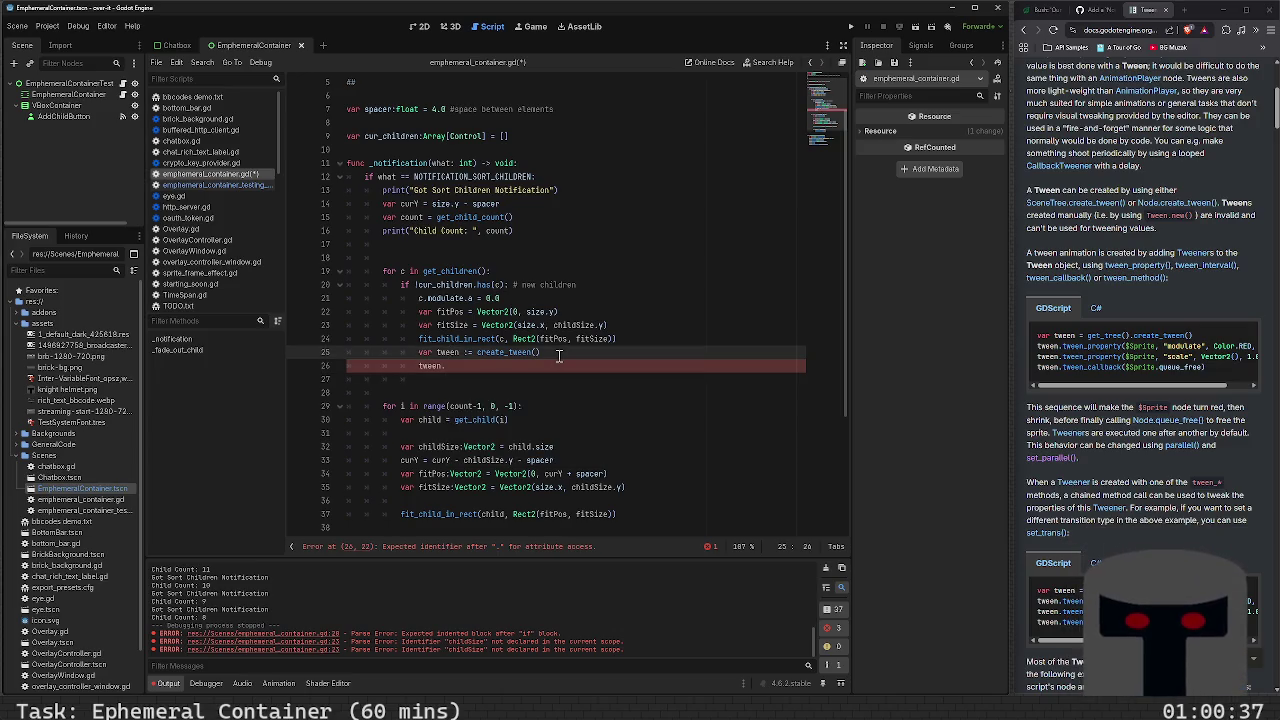
type(":Tween")
key("Right")
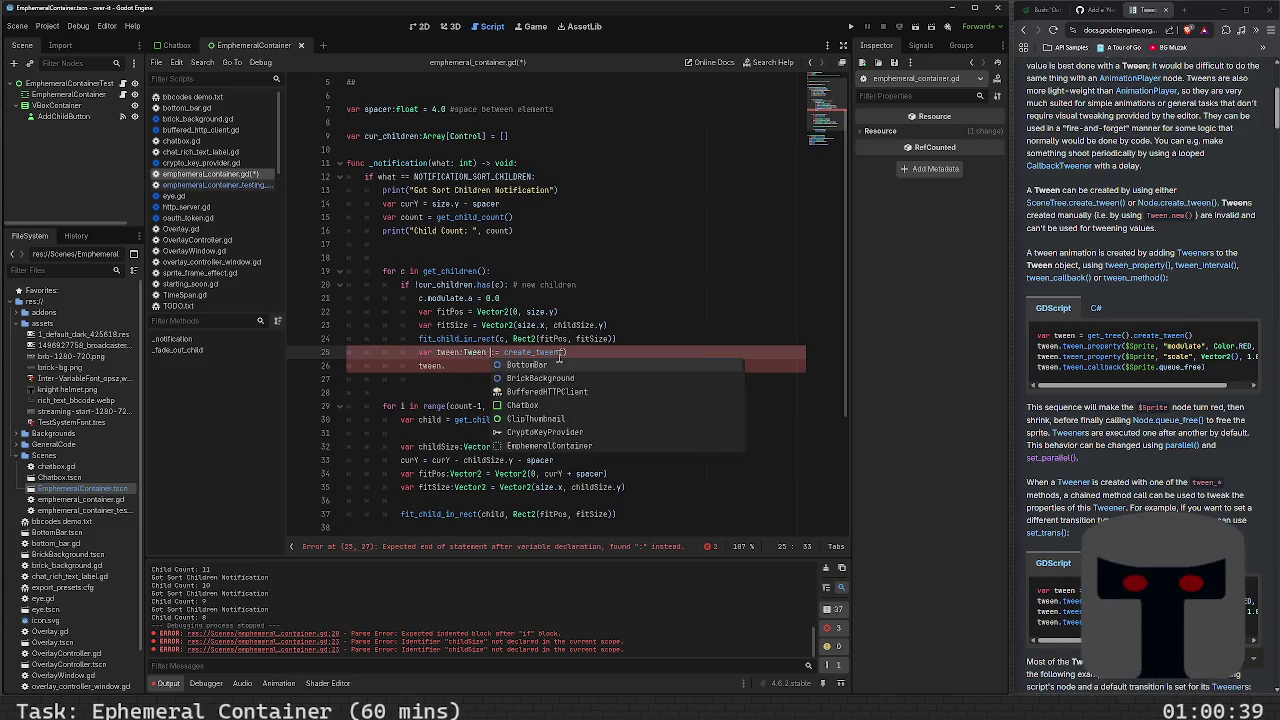
key("Delete")
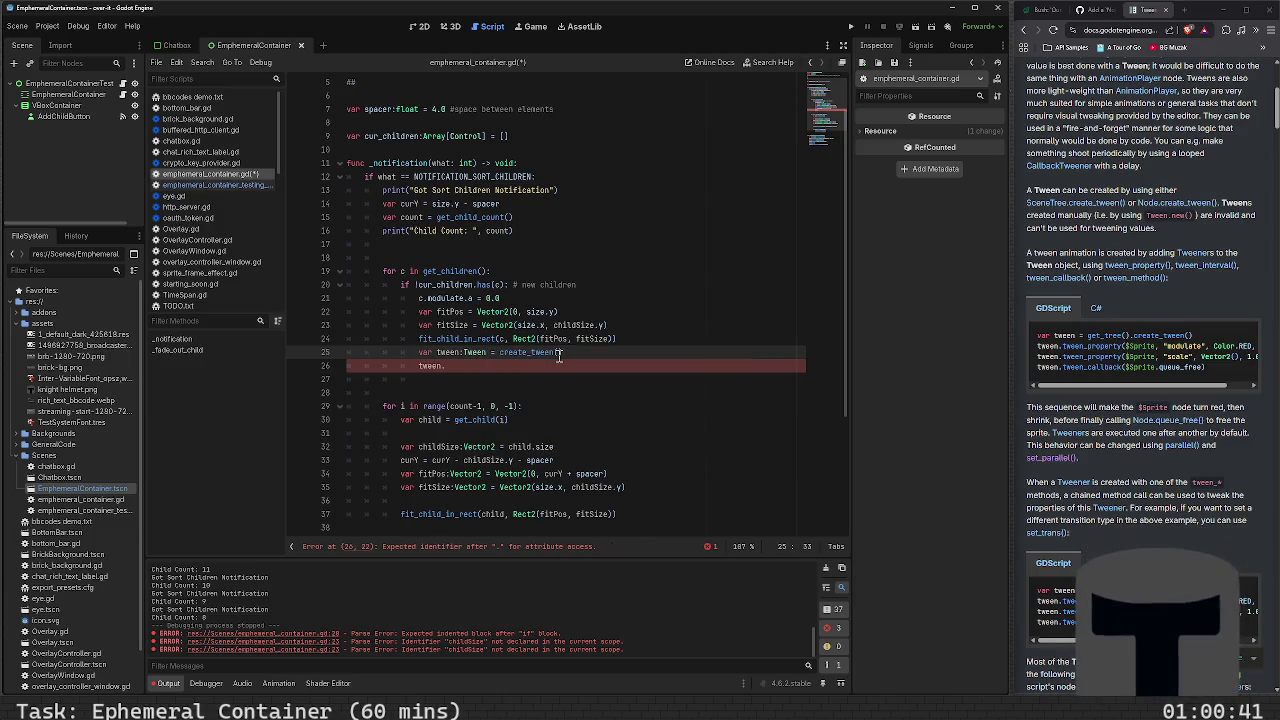
type(":")
key("Down")
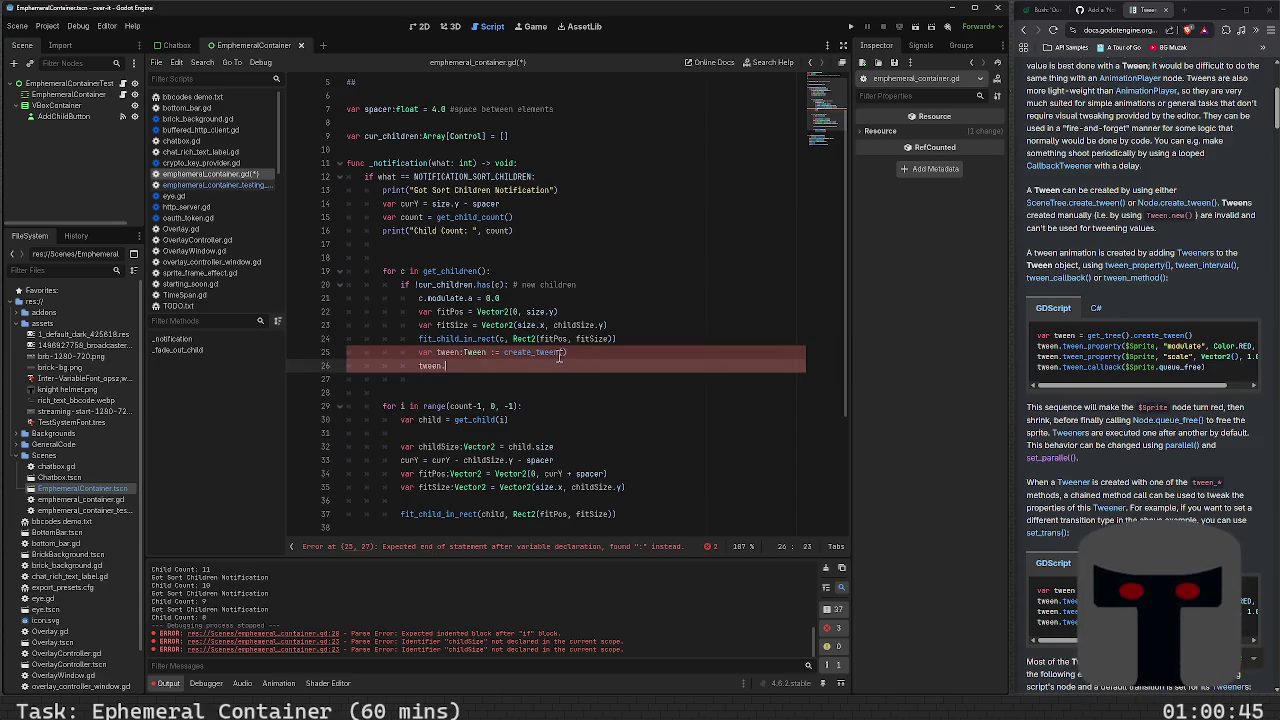
key("Up")
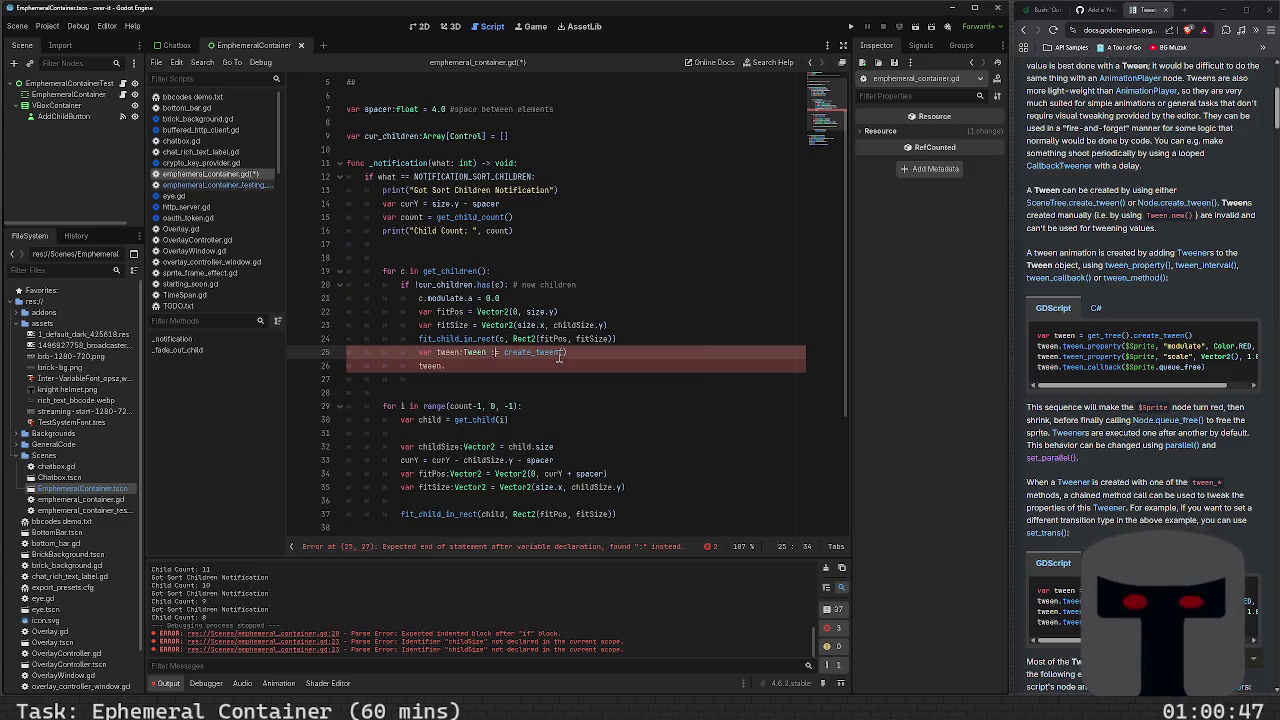
key("BackSpace")
key("Down")
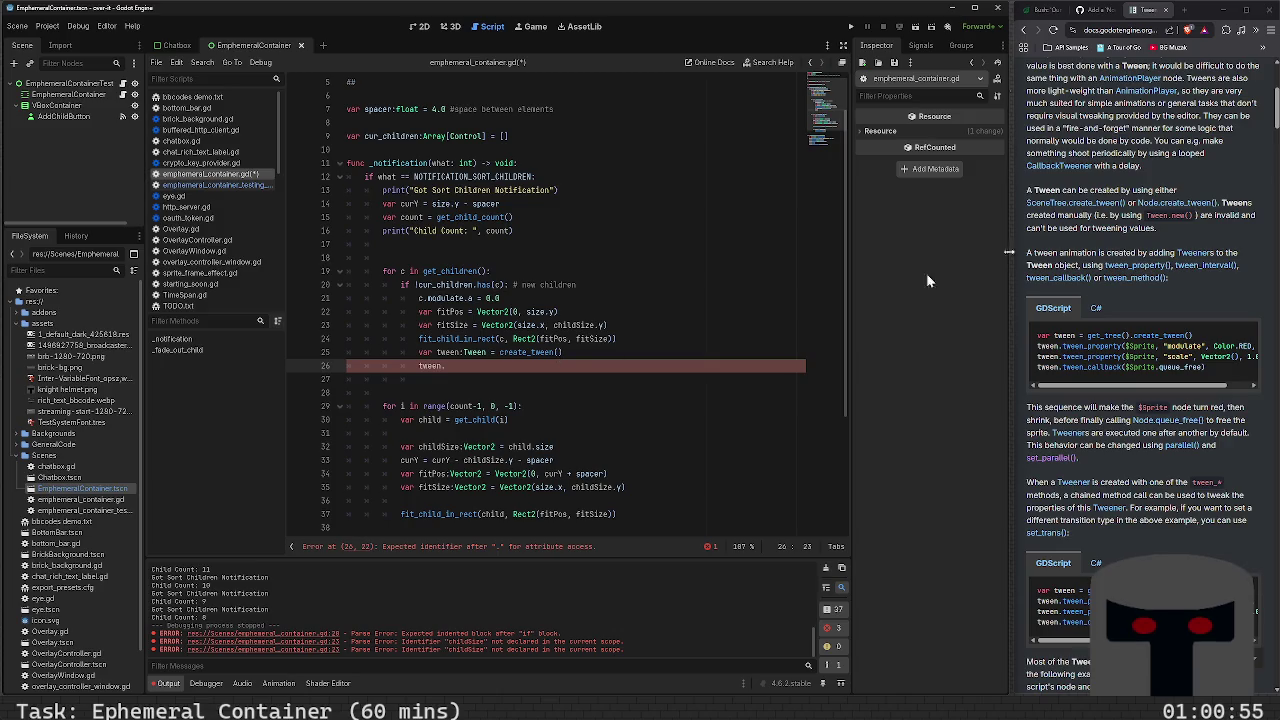
key("ctrl+t")
type("g")
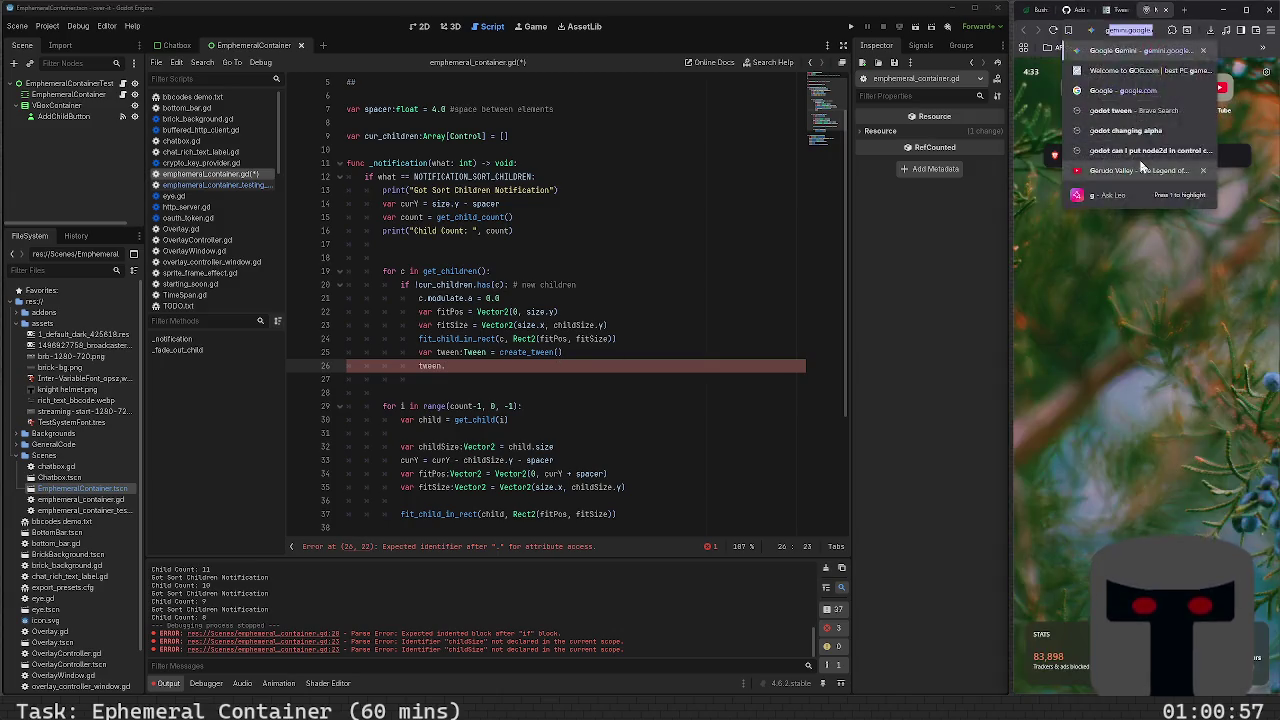
type("odot := vs")
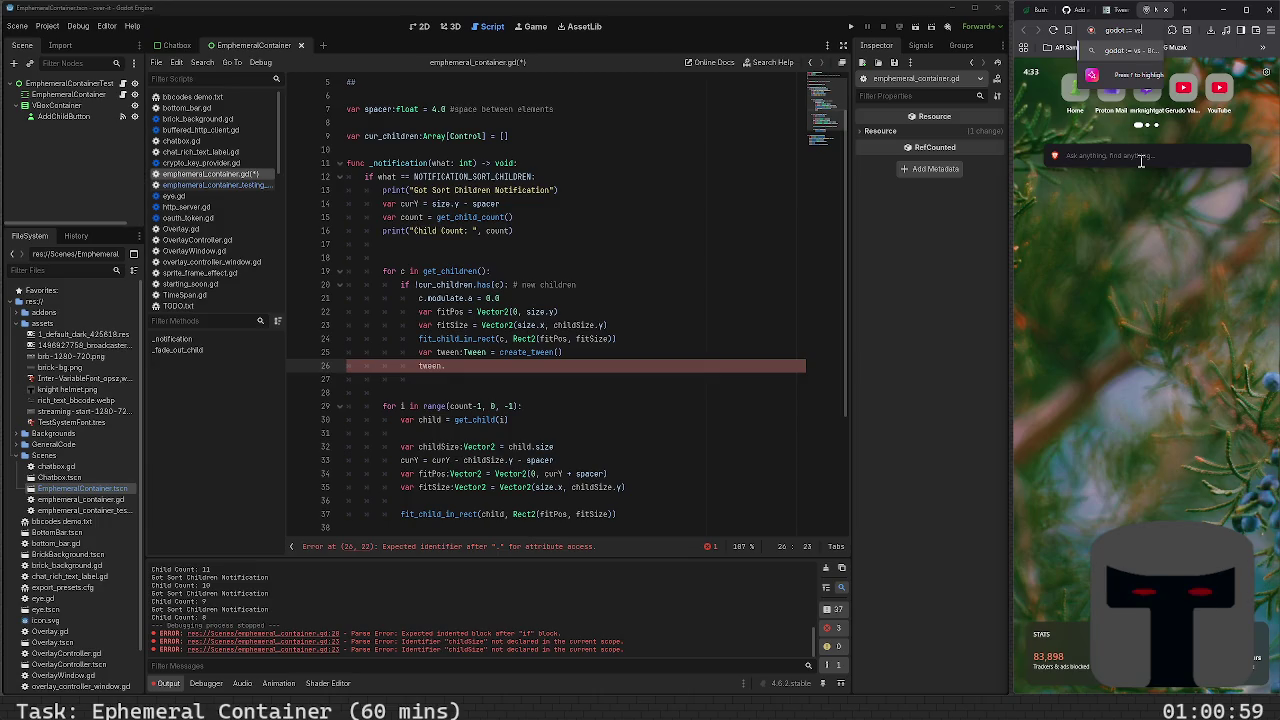
type(" =")
Read the Godot Forum answer on := versus =, then close it to return to the Tween docs
key("Return")
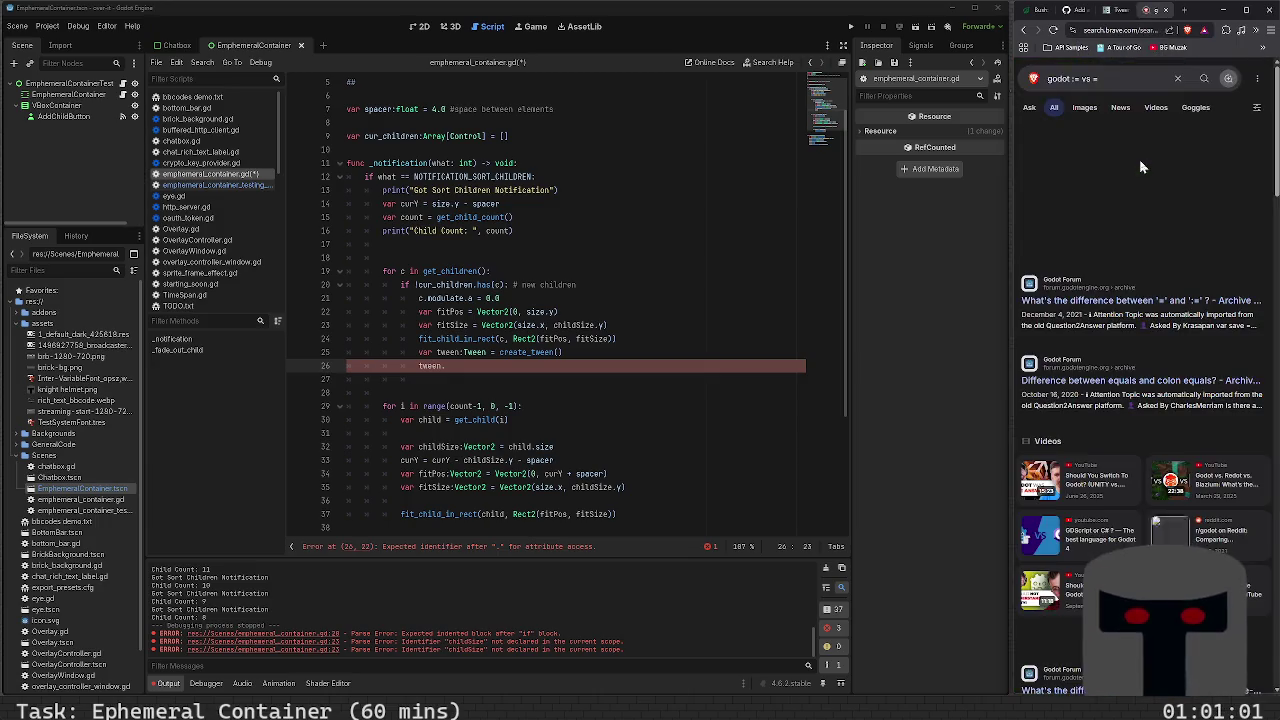
left_click(1130, 302)
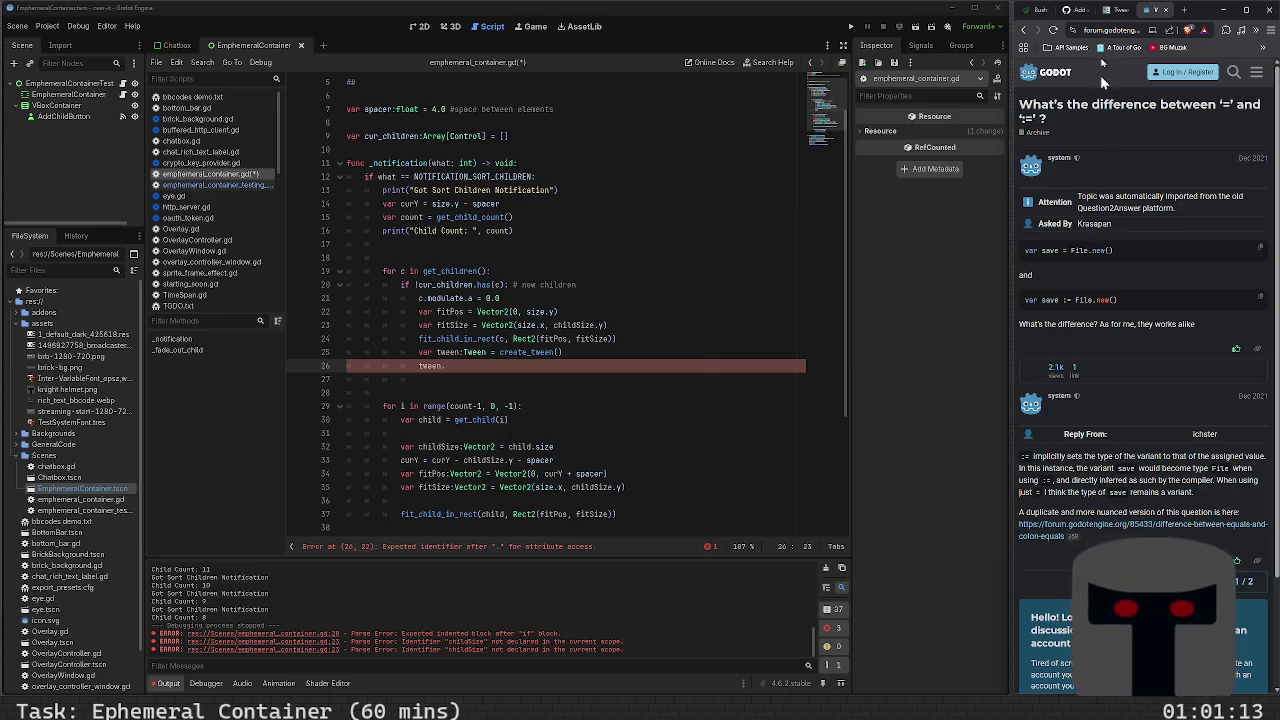
left_click(1165, 10)
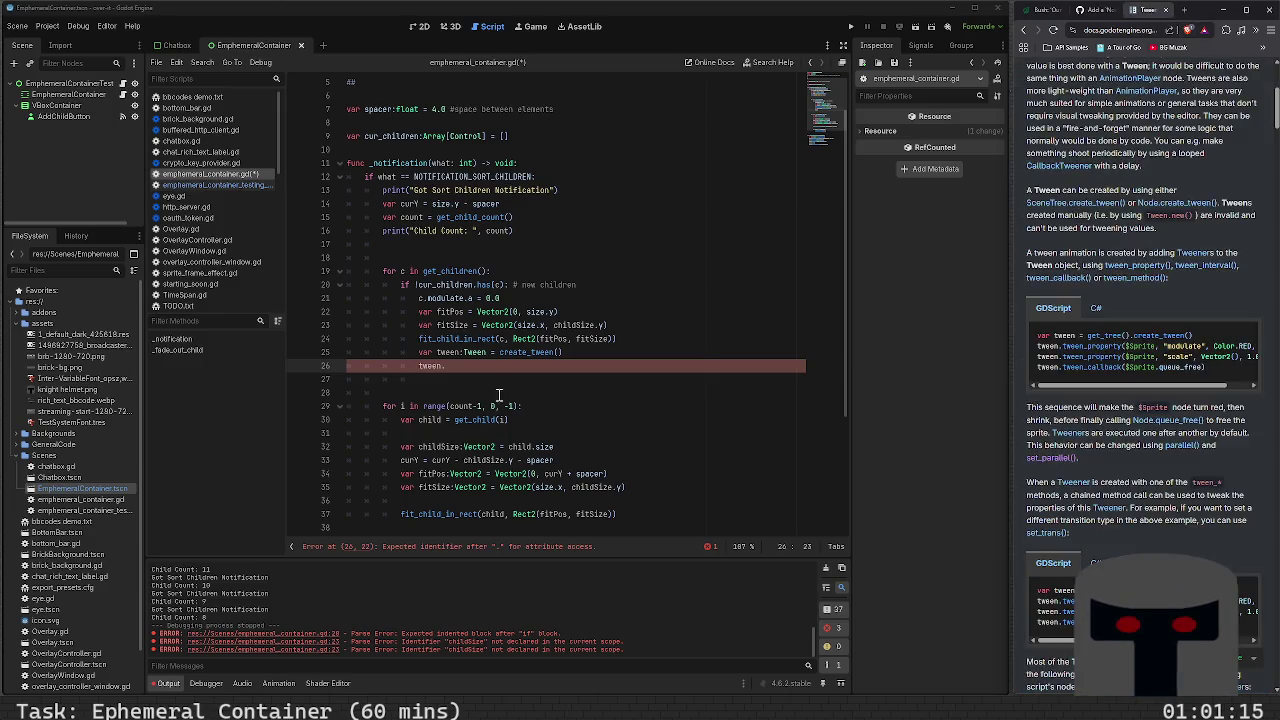
Switch the tween, fitSize and fitPos declarations to inferred := and save
double_click(476, 355)
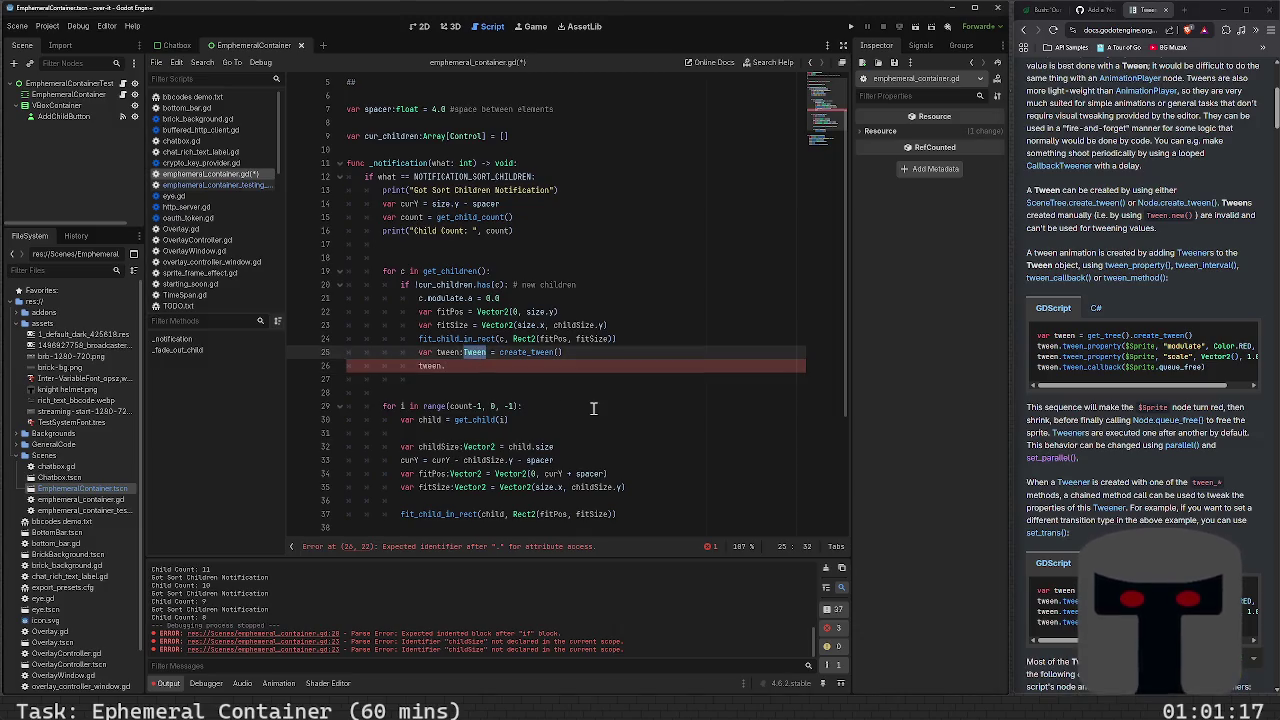
key("BackSpace")
key("BackSpace")
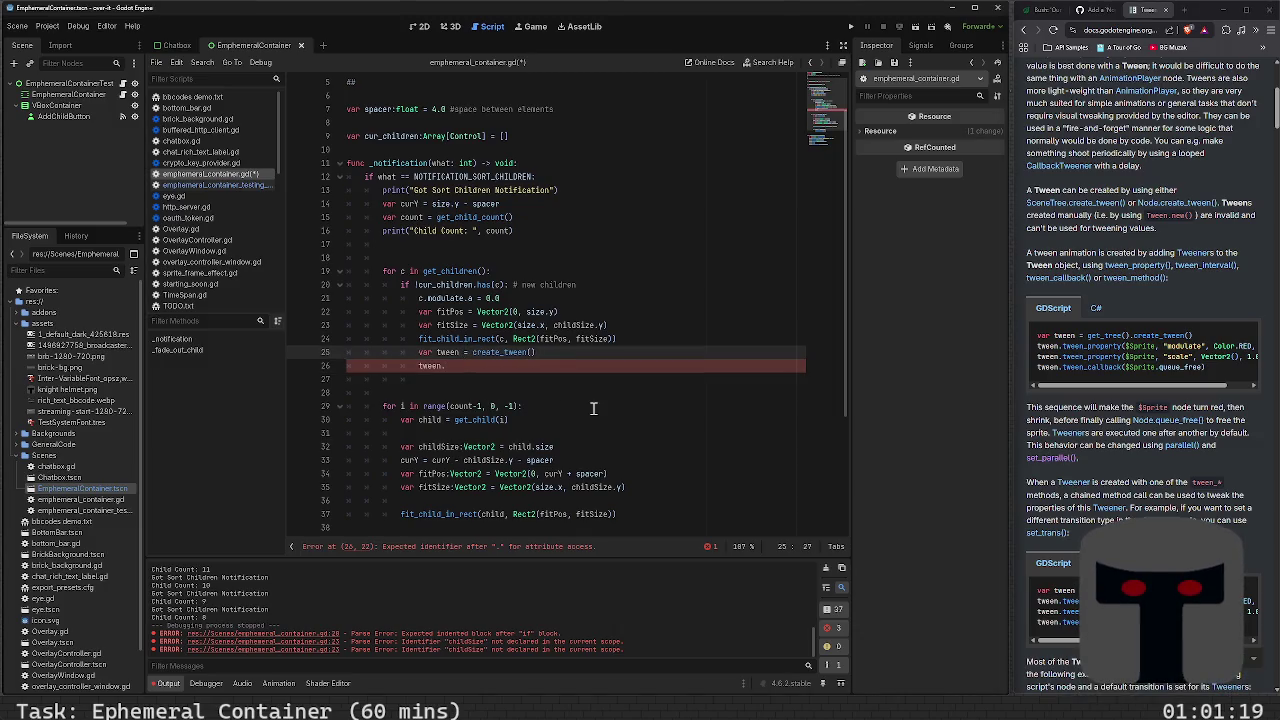
type(":")
key("ctrl+s")
key("Down")
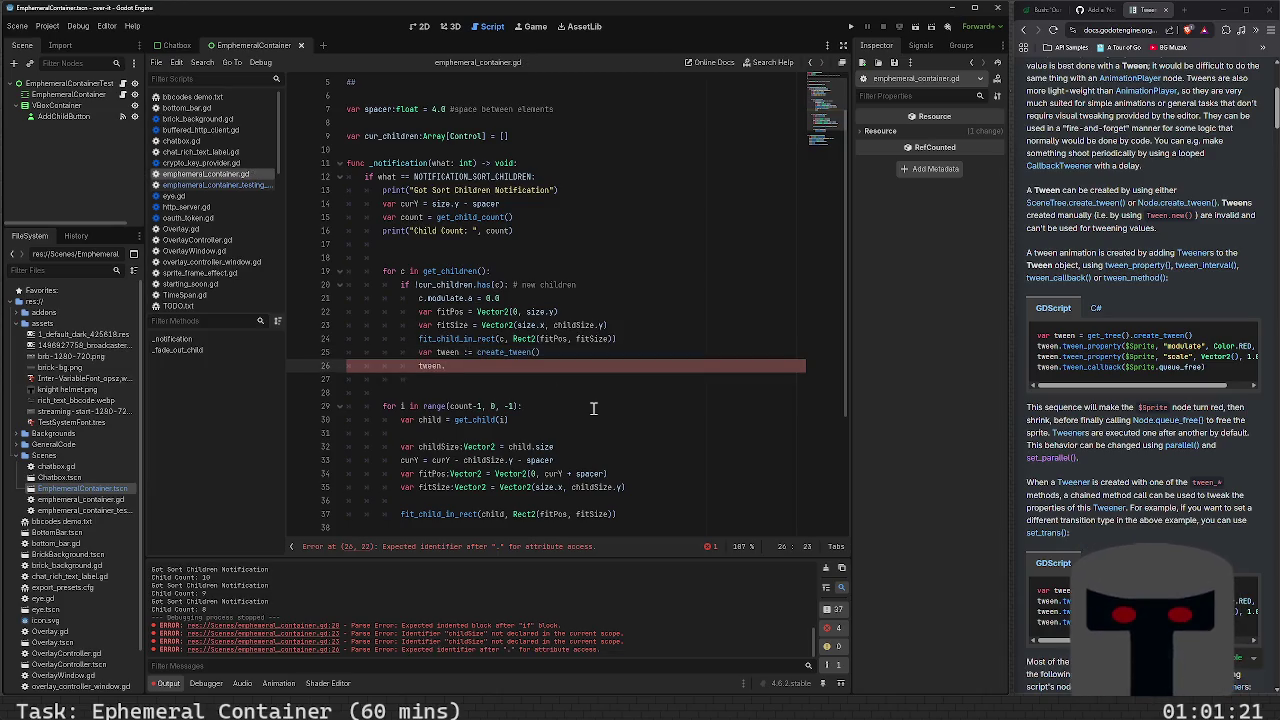
type("e")
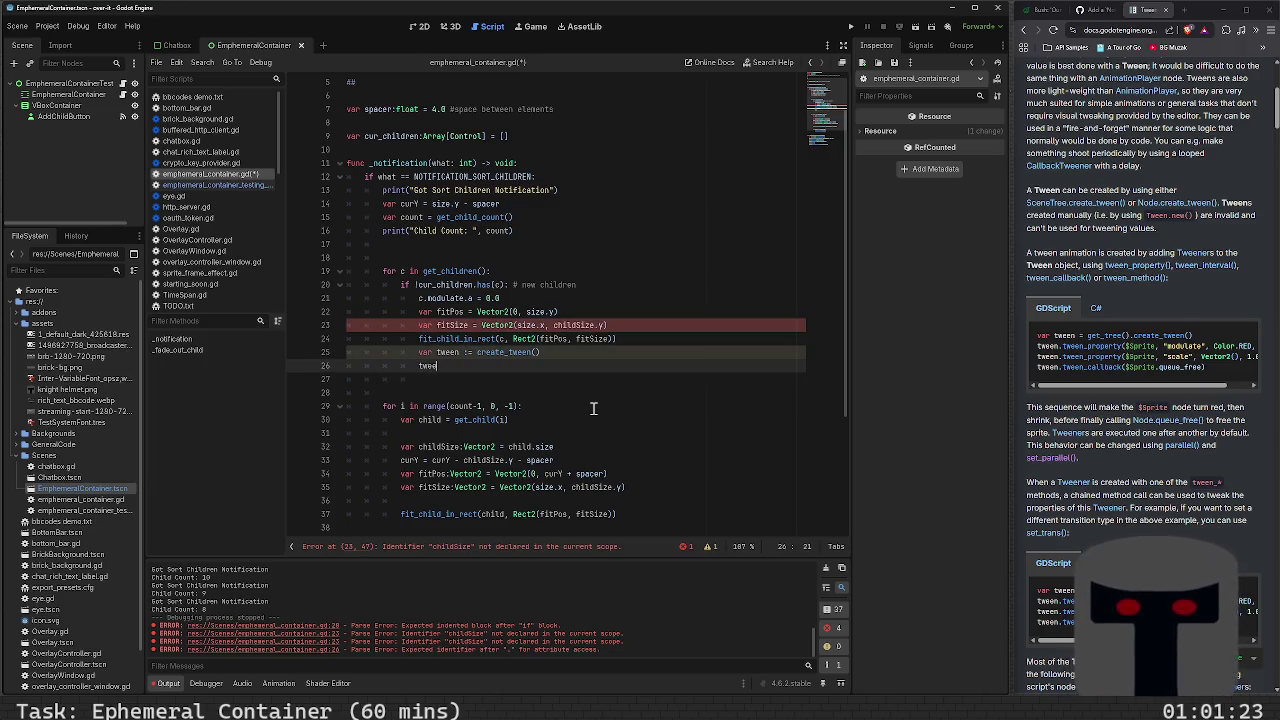
type("n.")
key("Up")
key("Up")
key("Up")
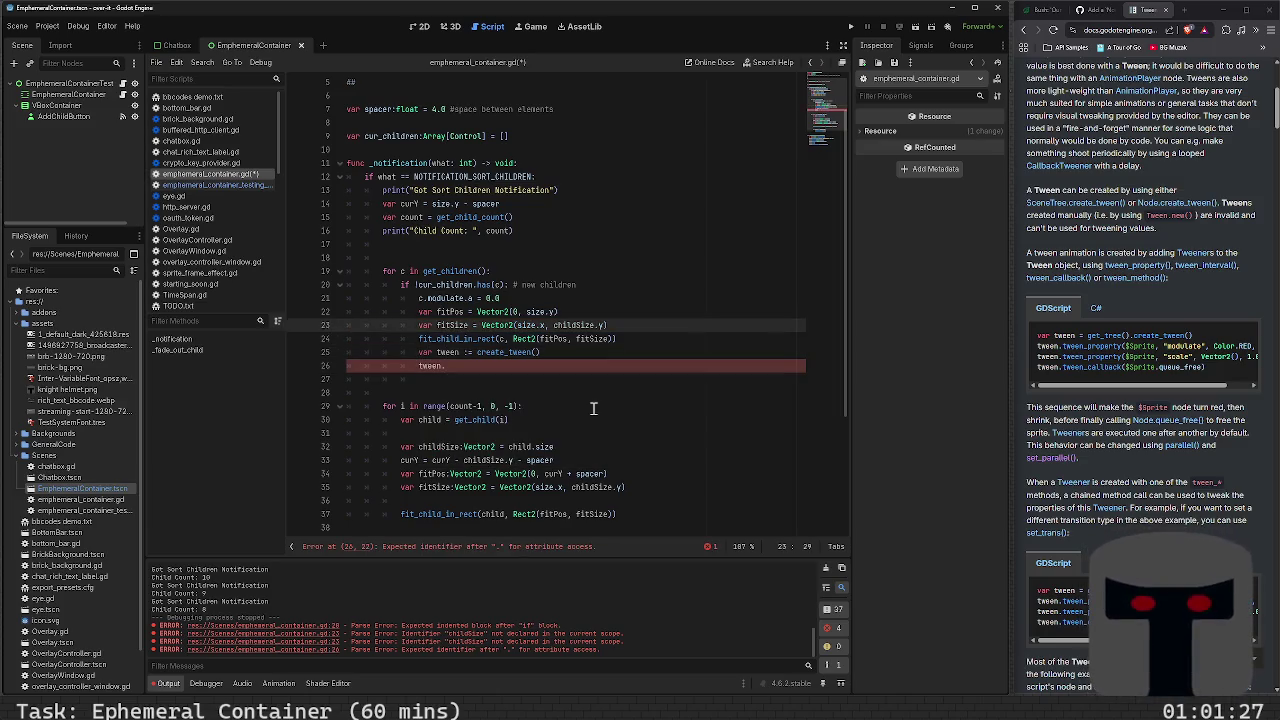
type(":")
key("Up")
type(":")
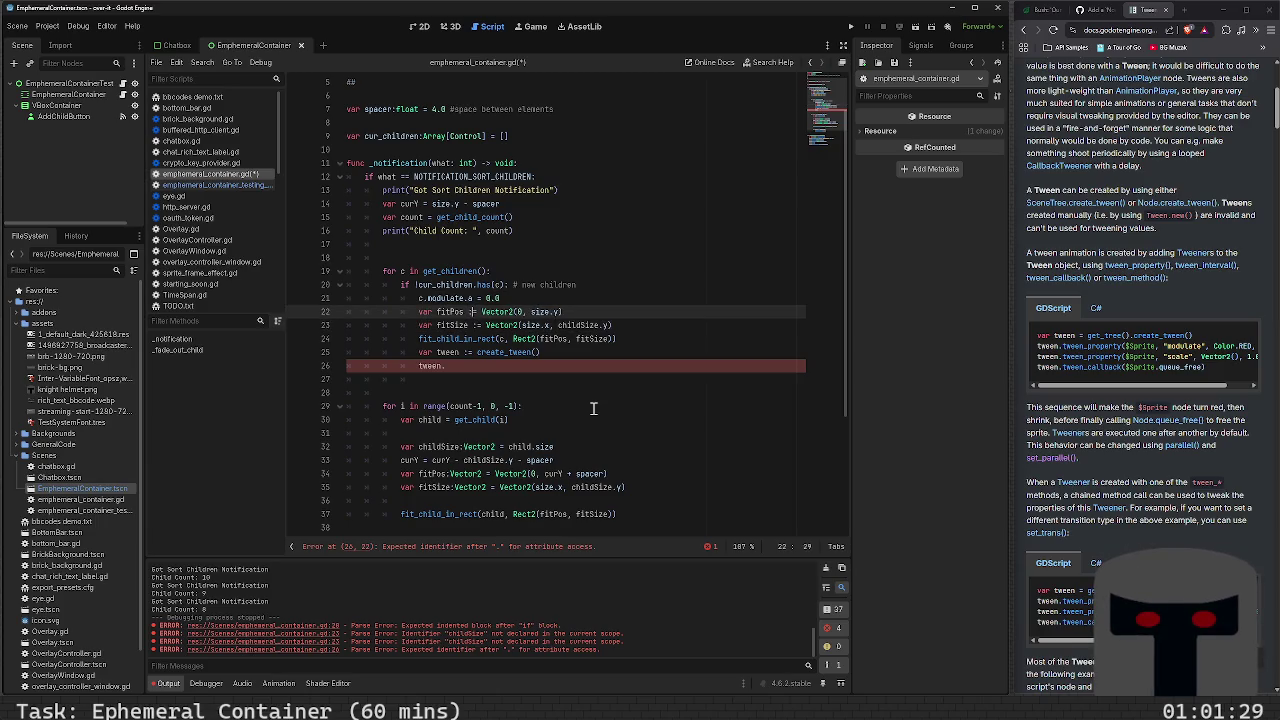
key("ctrl+s")
Rewrite line 26 as tween. and insert a tween_property() call from the suggestions
key("Down")
key("Down")
key("Down")
key("Up")
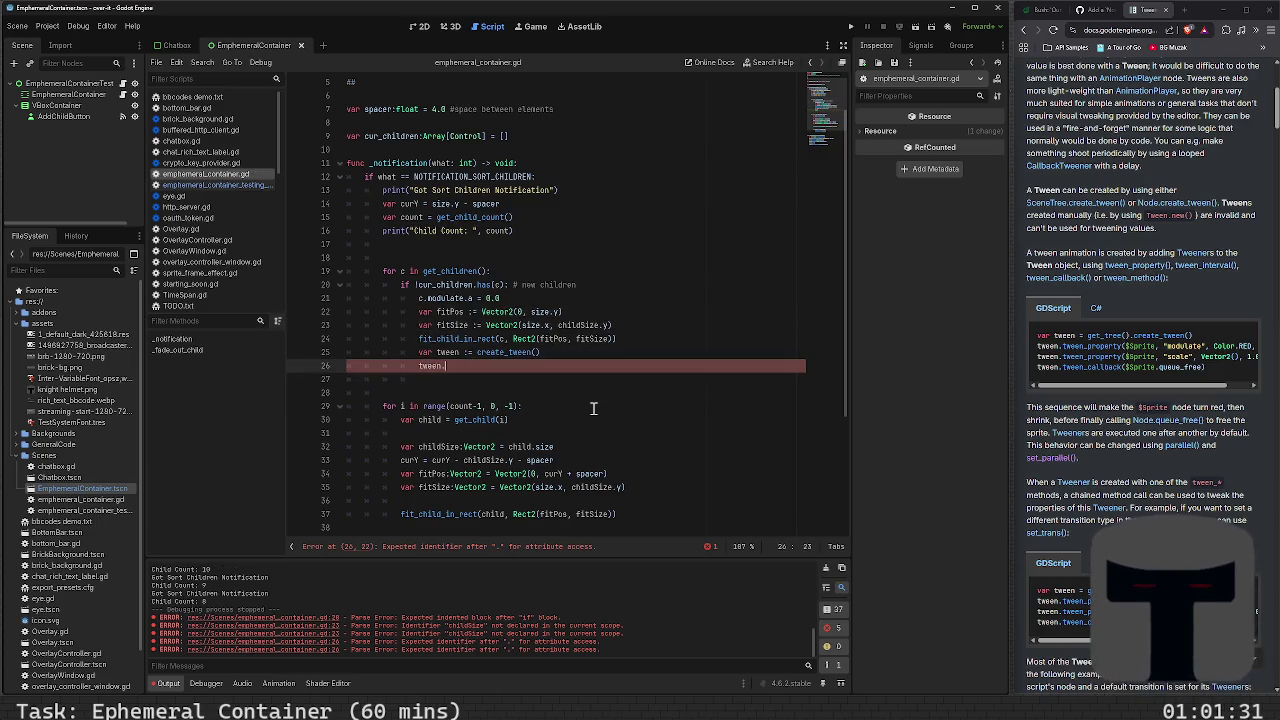
key("BackSpace")
key("BackSpace")
key("BackSpace")
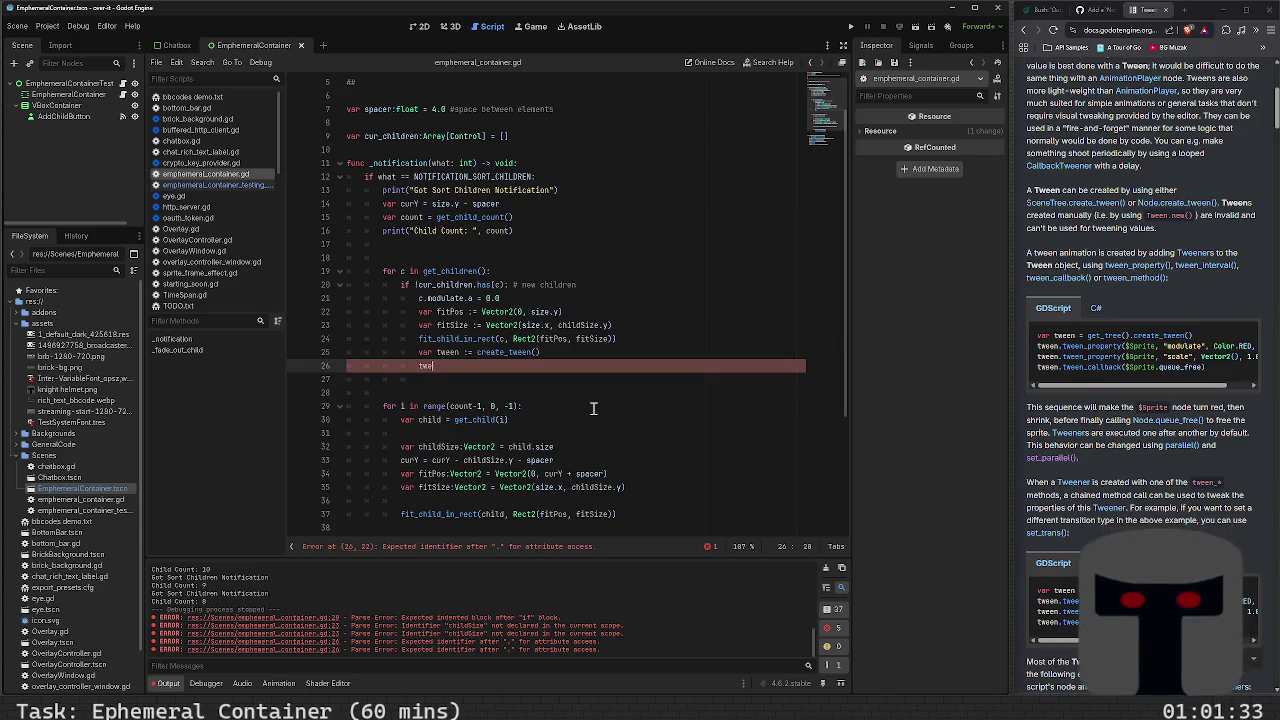
type("tween.")
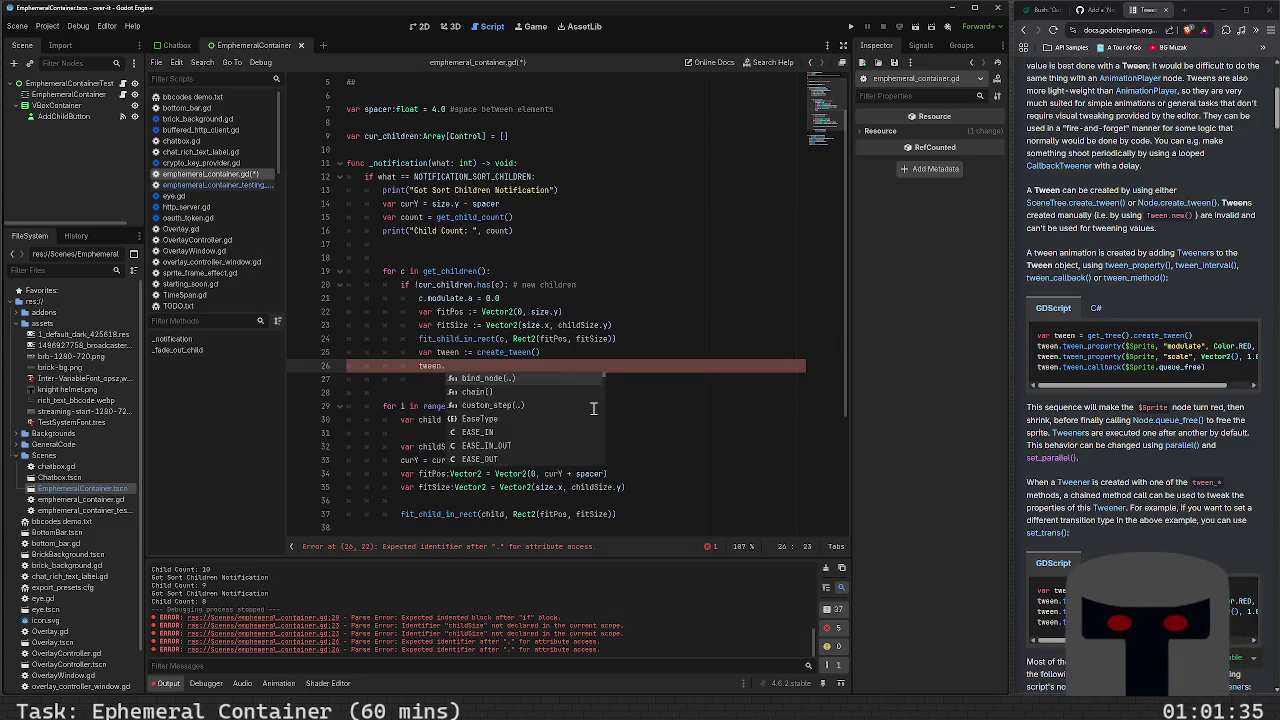
key("Down")
key("Down")
key("Down")
key("Down")
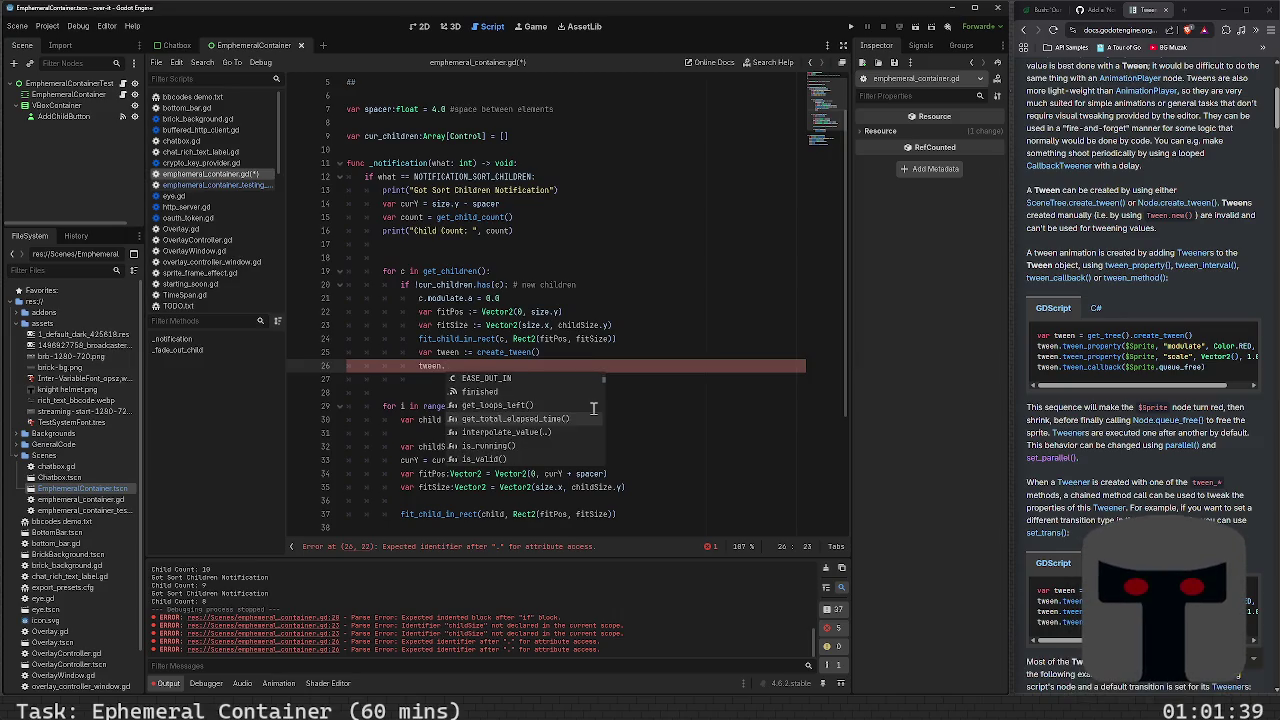
key("Down")
key("Down")
key("Down")
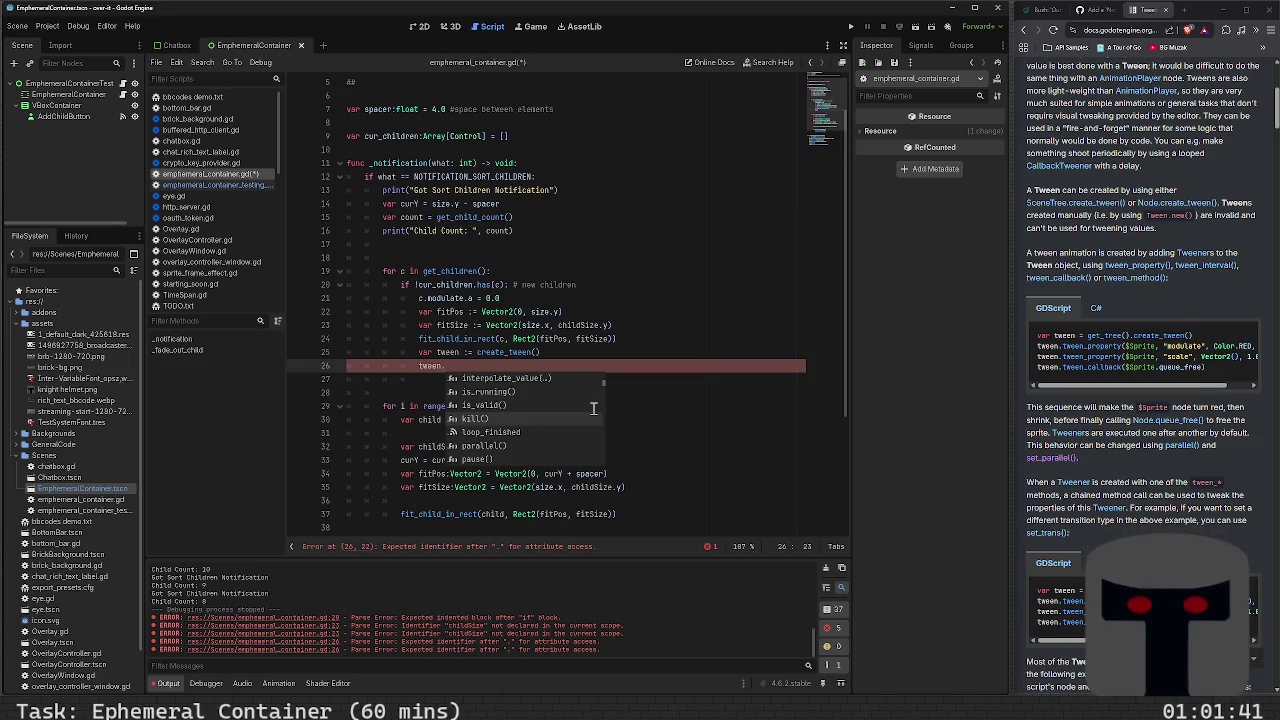
key("Down")
key("Down")
key("Down")
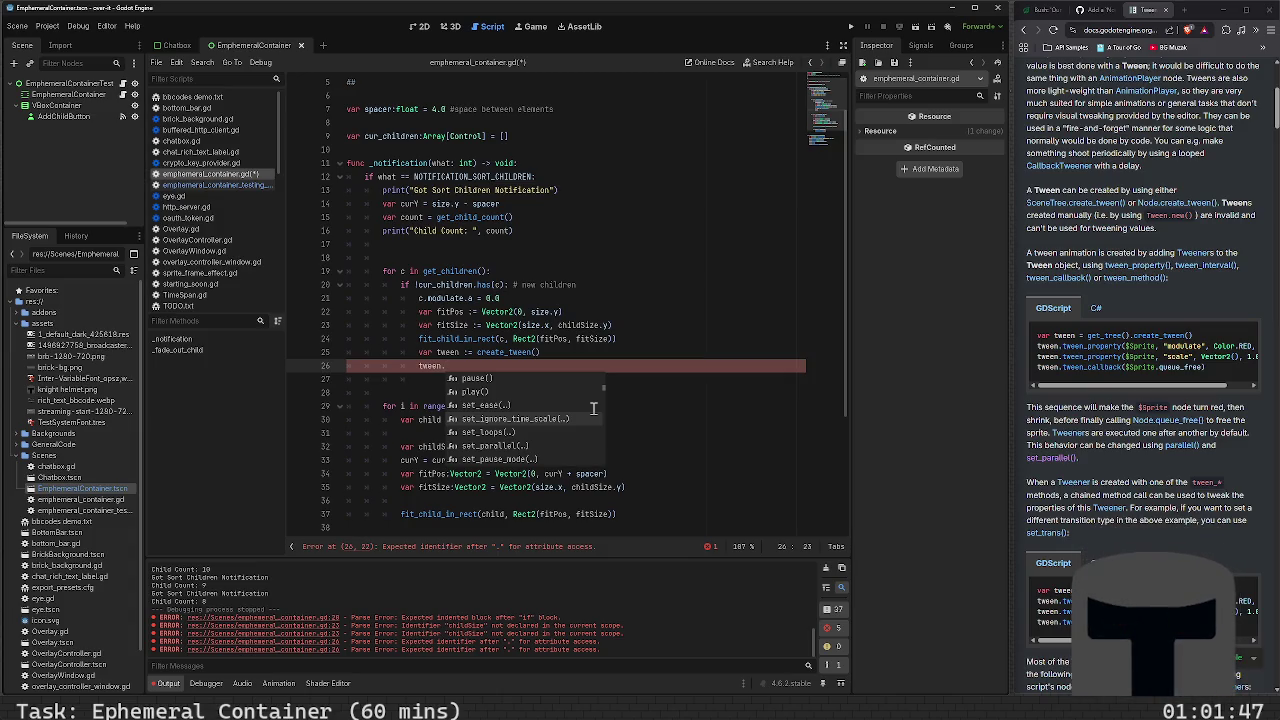
type("tween_p")
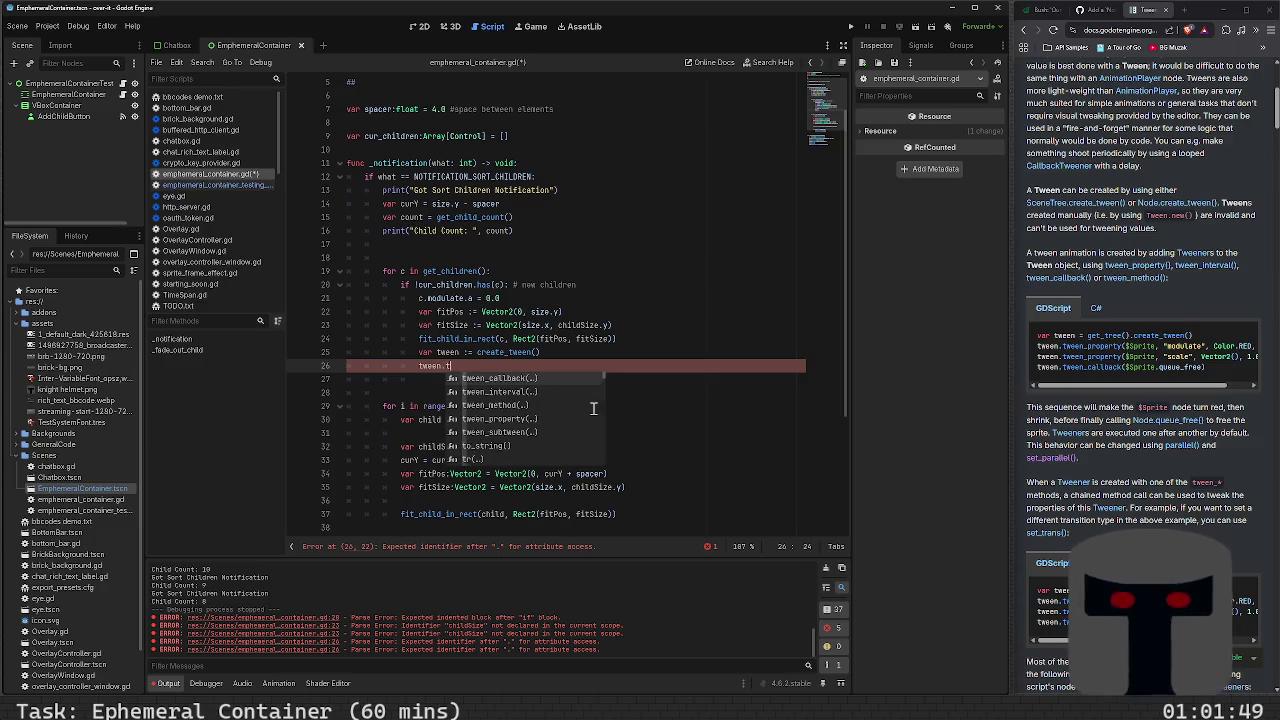
key("Return")
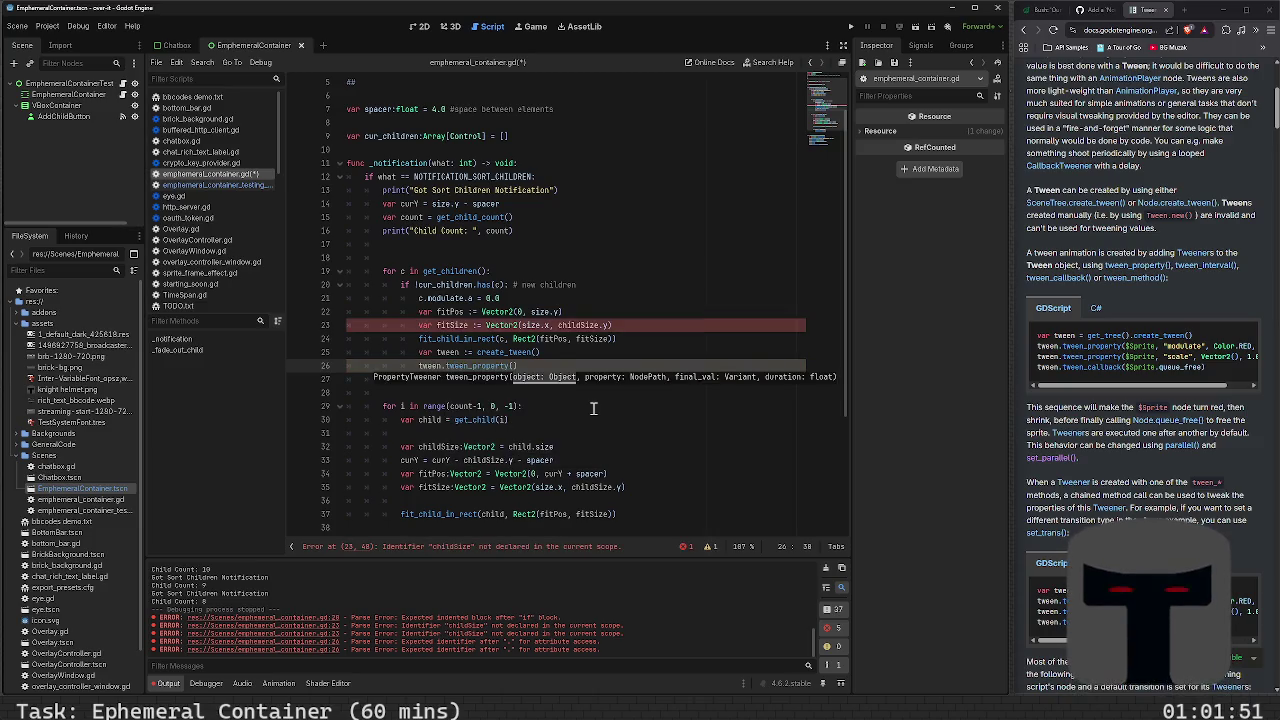
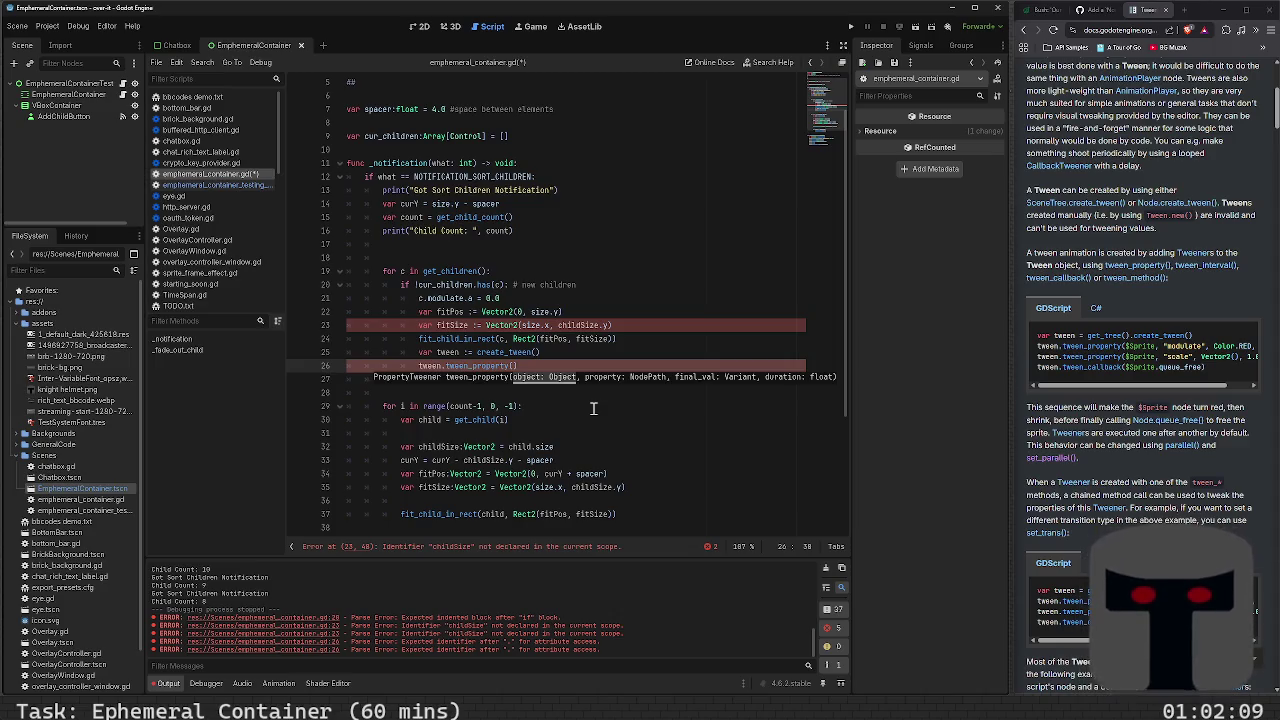
Fill in the tween_property arguments as (child, "modulate.a", 1.0, ) and open a new line after cur_children
type("child, \"")
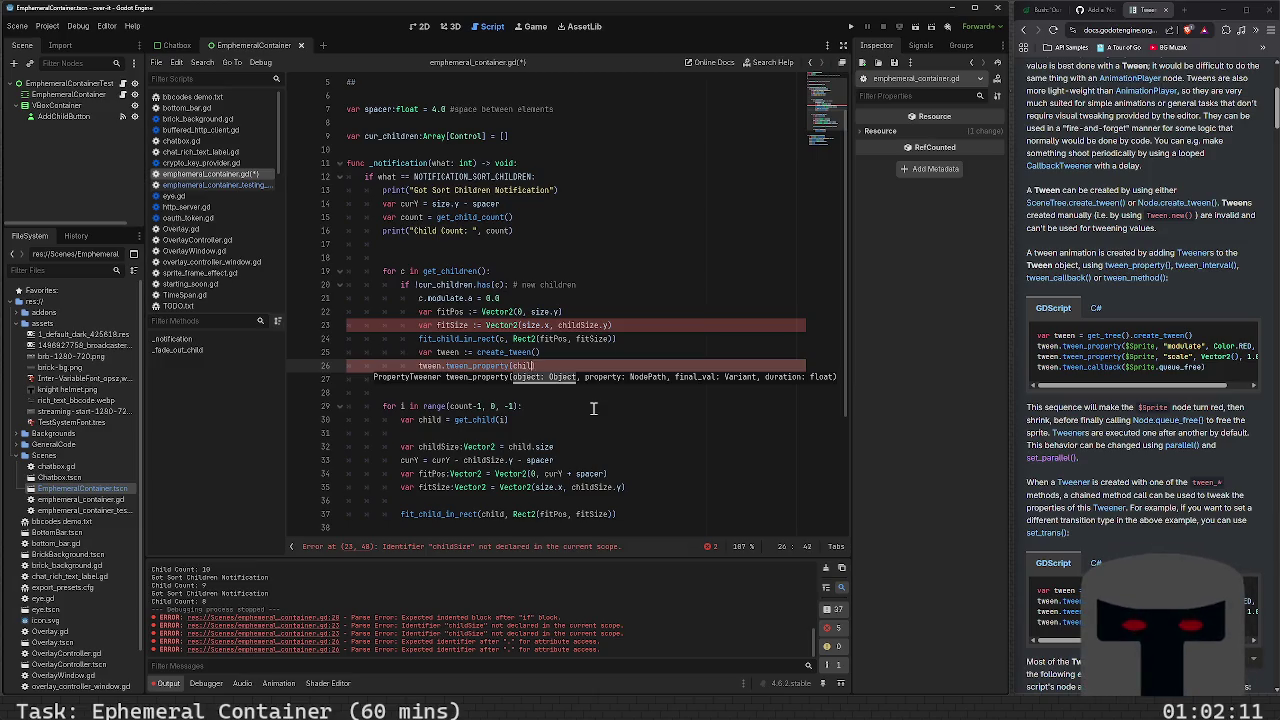
type("modulate.")
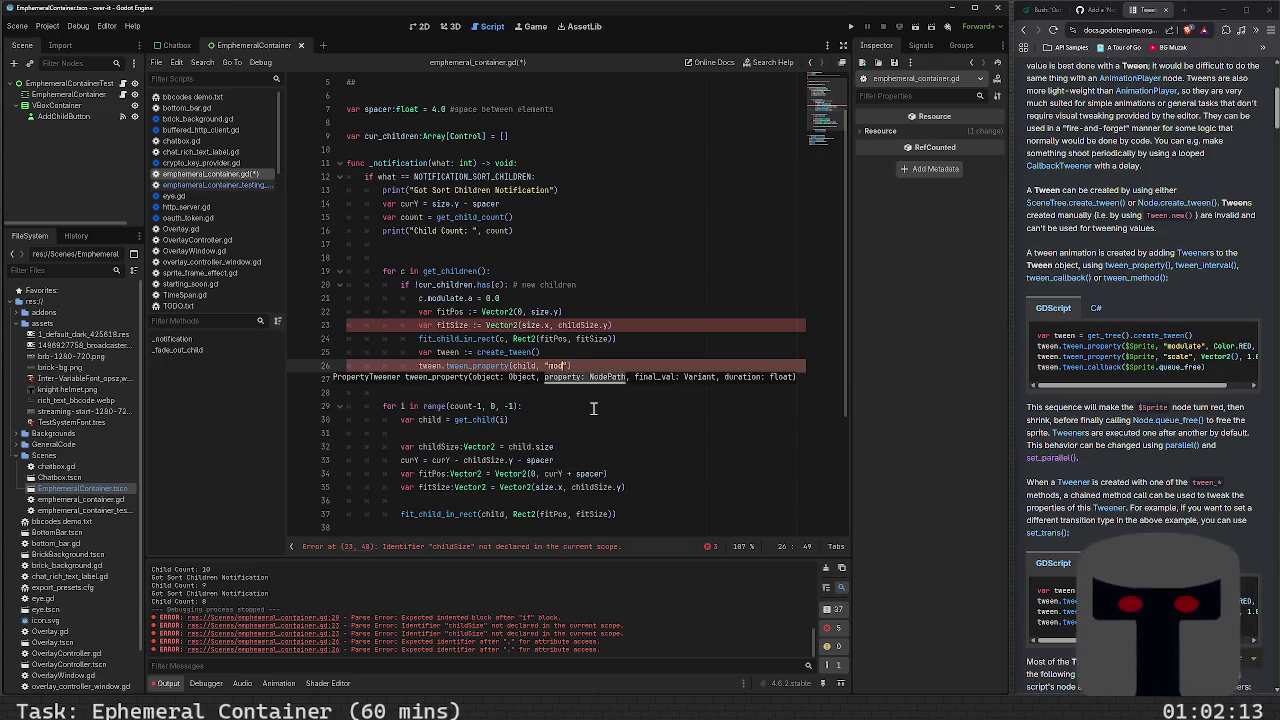
type("a\",")
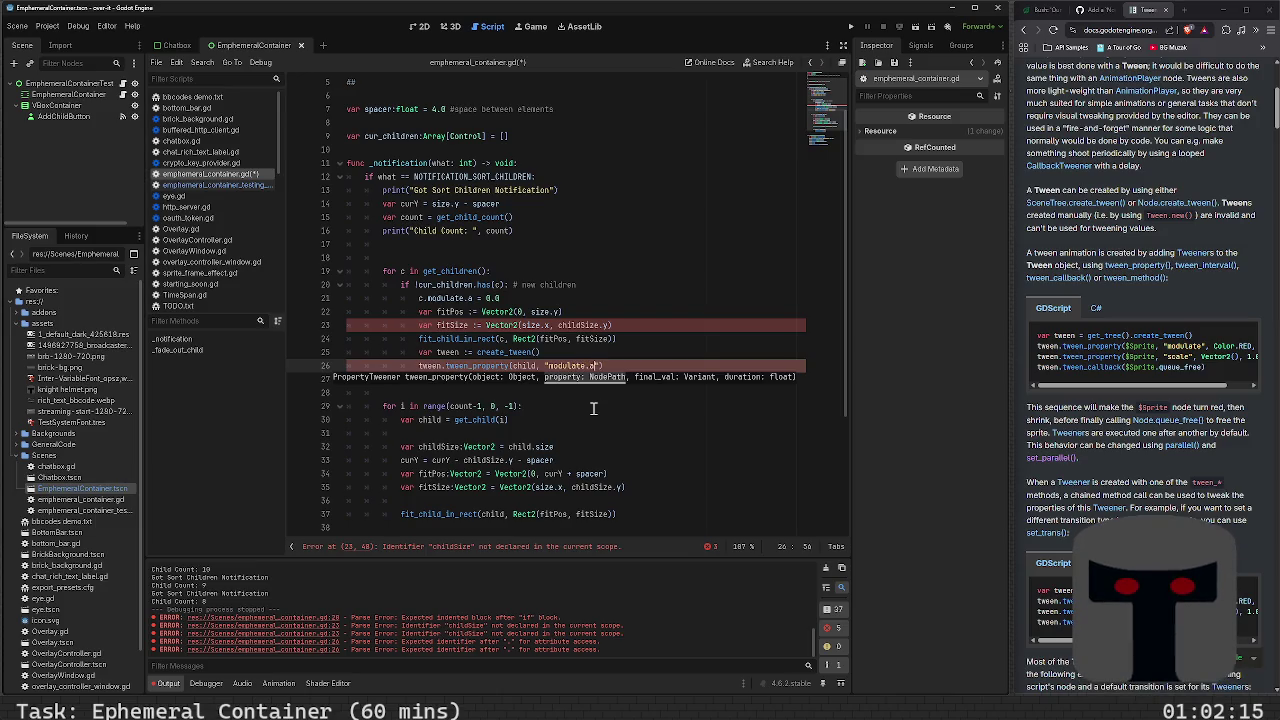
type(" 1.0,")
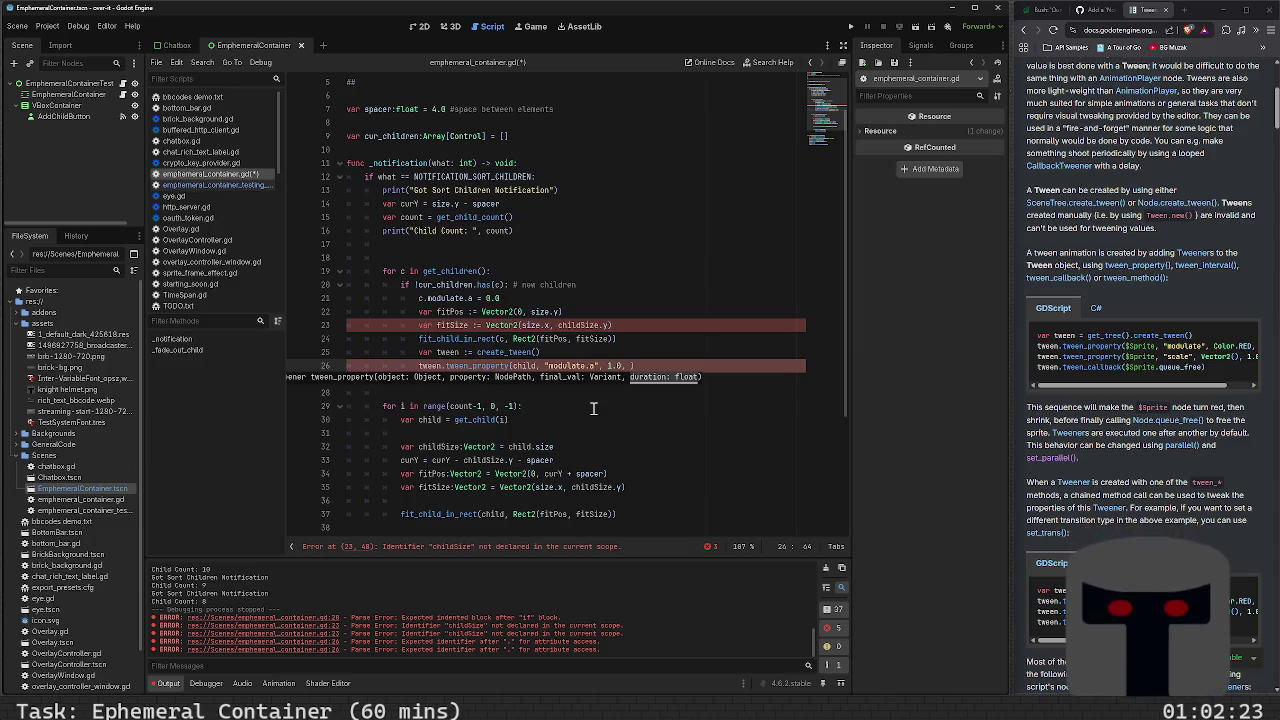
left_click(489, 150)
key("Return")
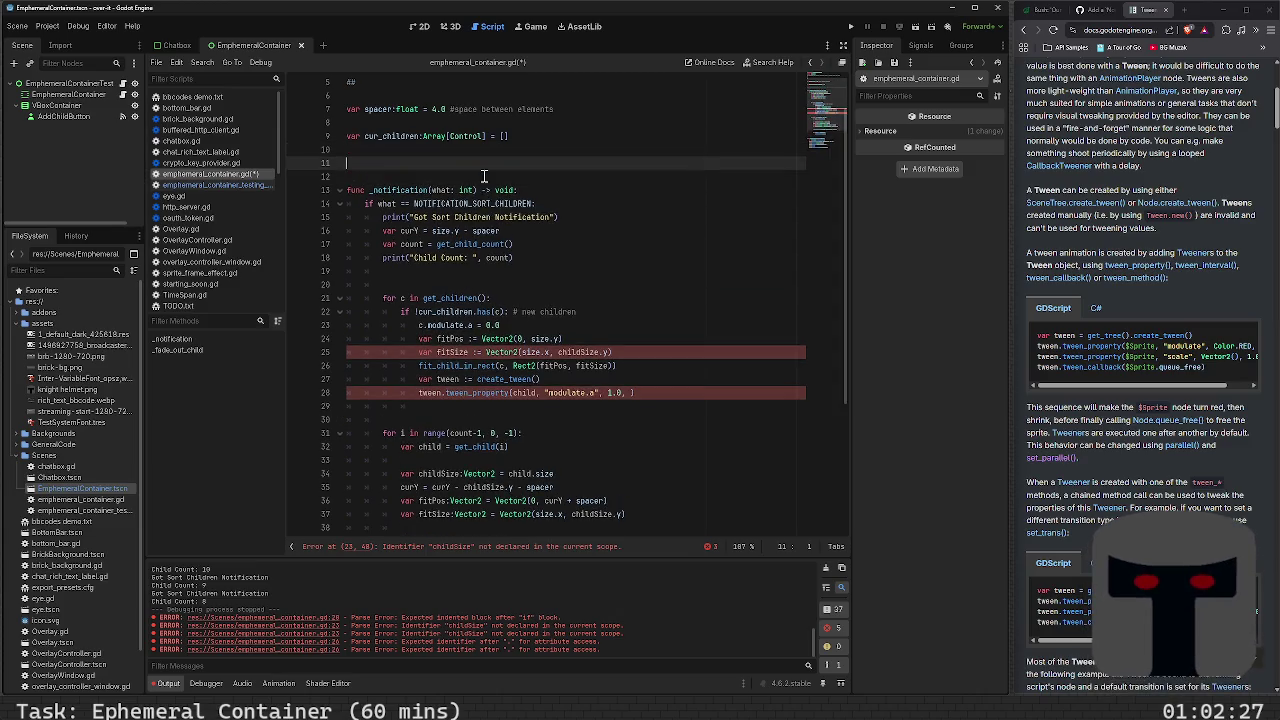
Write const FADE_IN_CHILD_DURATION on the new line, correcting typos in the name and keyword
type("FADE_IN")
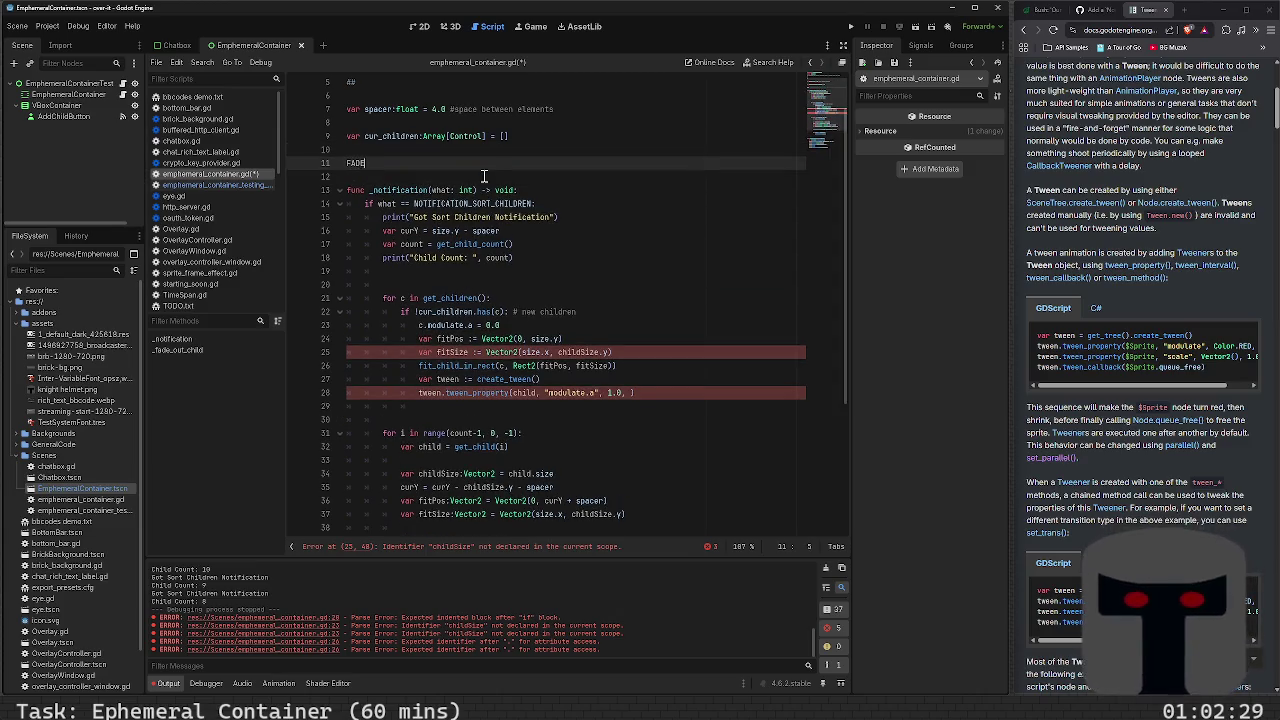
type("_CH")
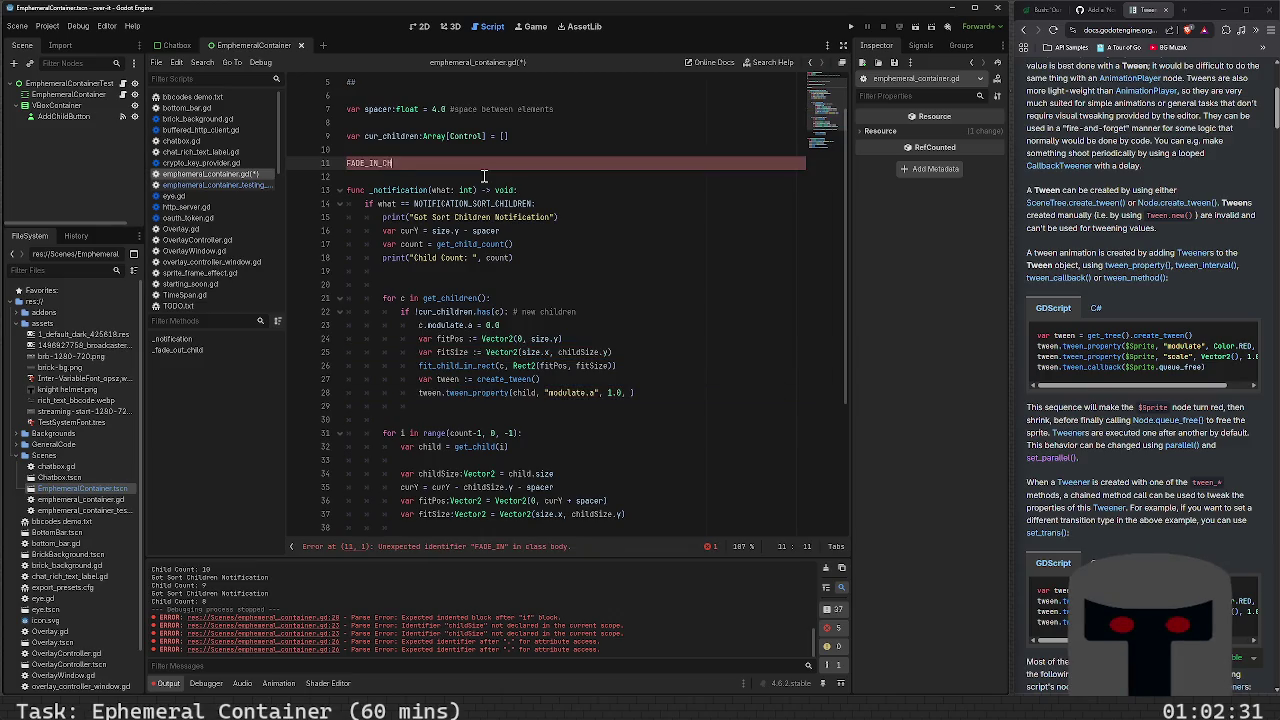
type("ILDREN")
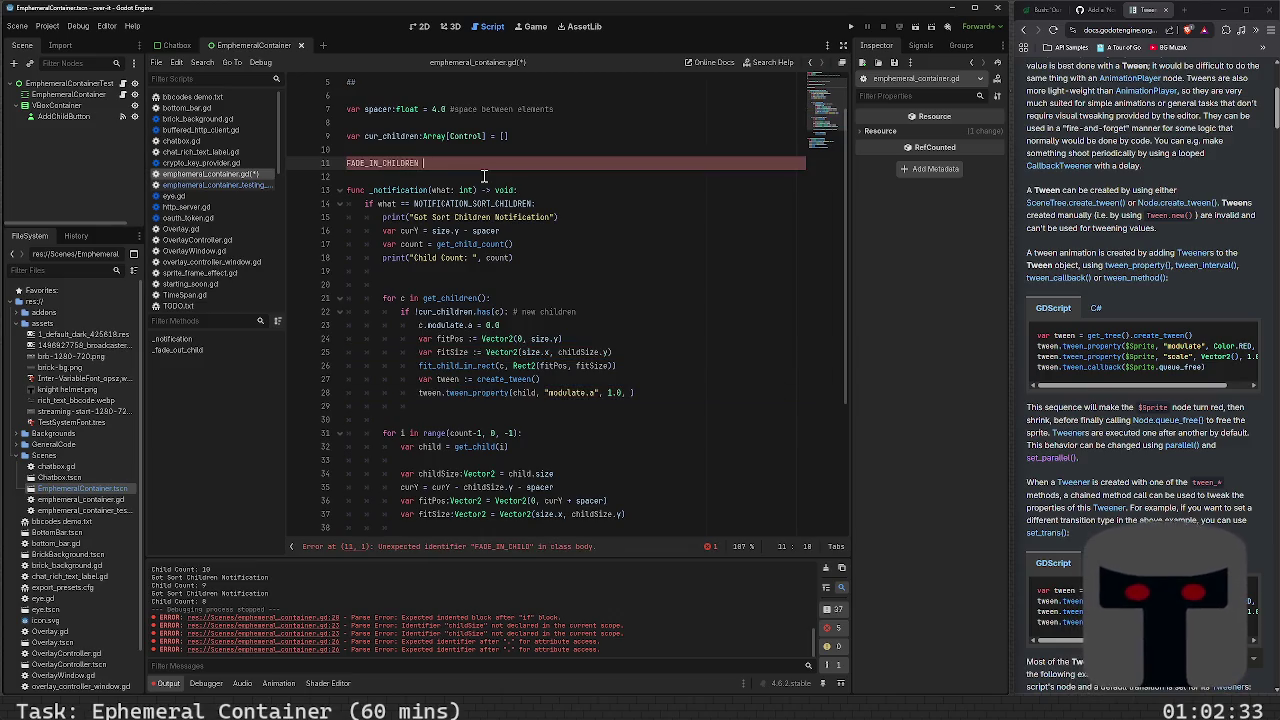
key("BackSpace")
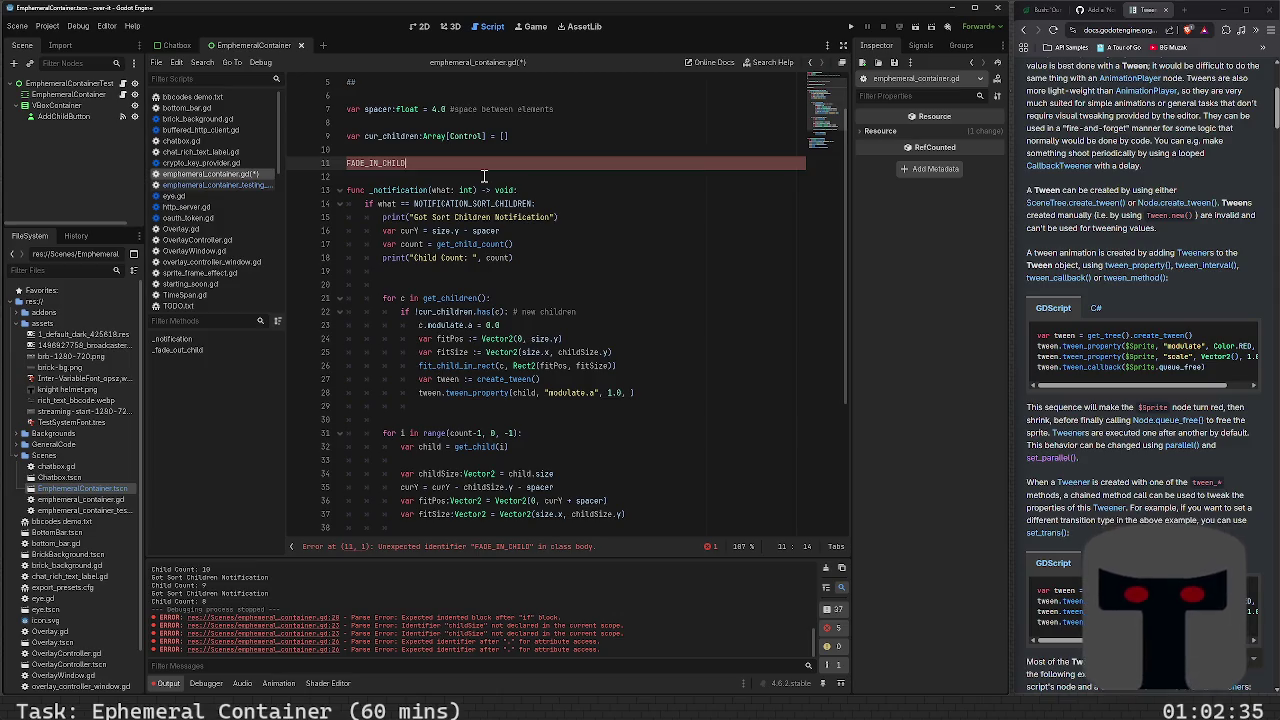
type("_DURATION =")
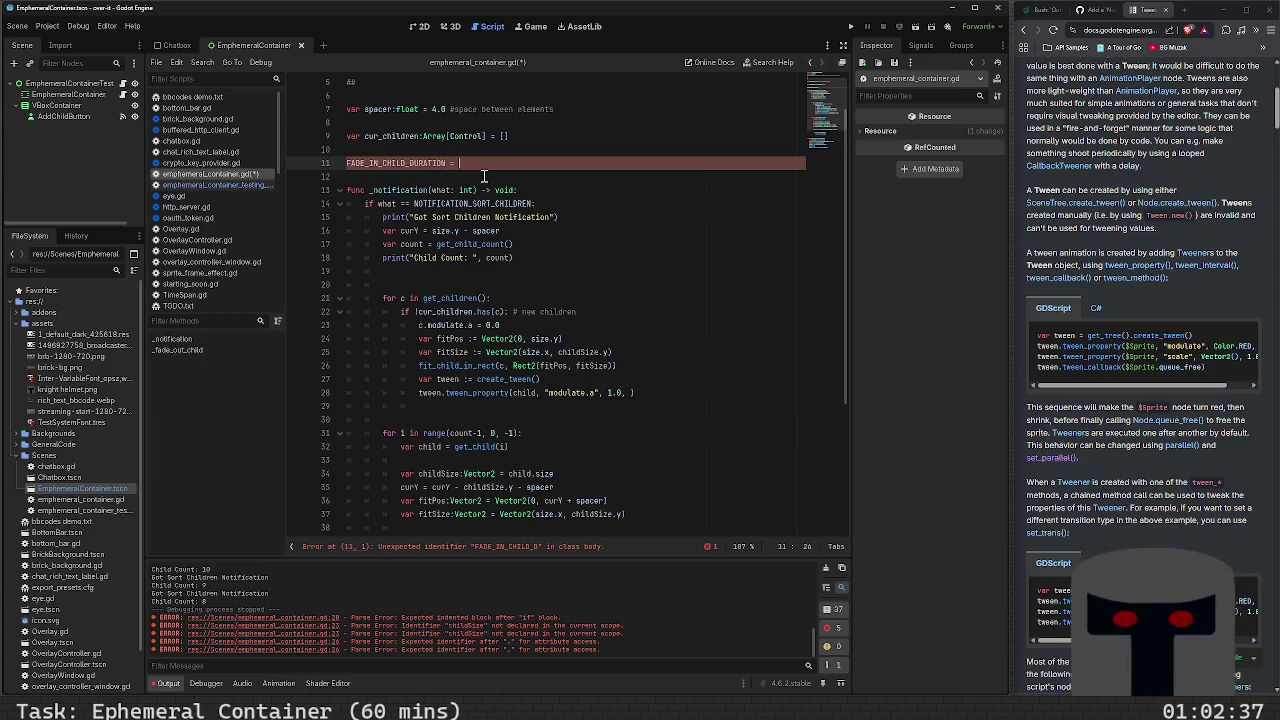
key("Home")
type("caton")
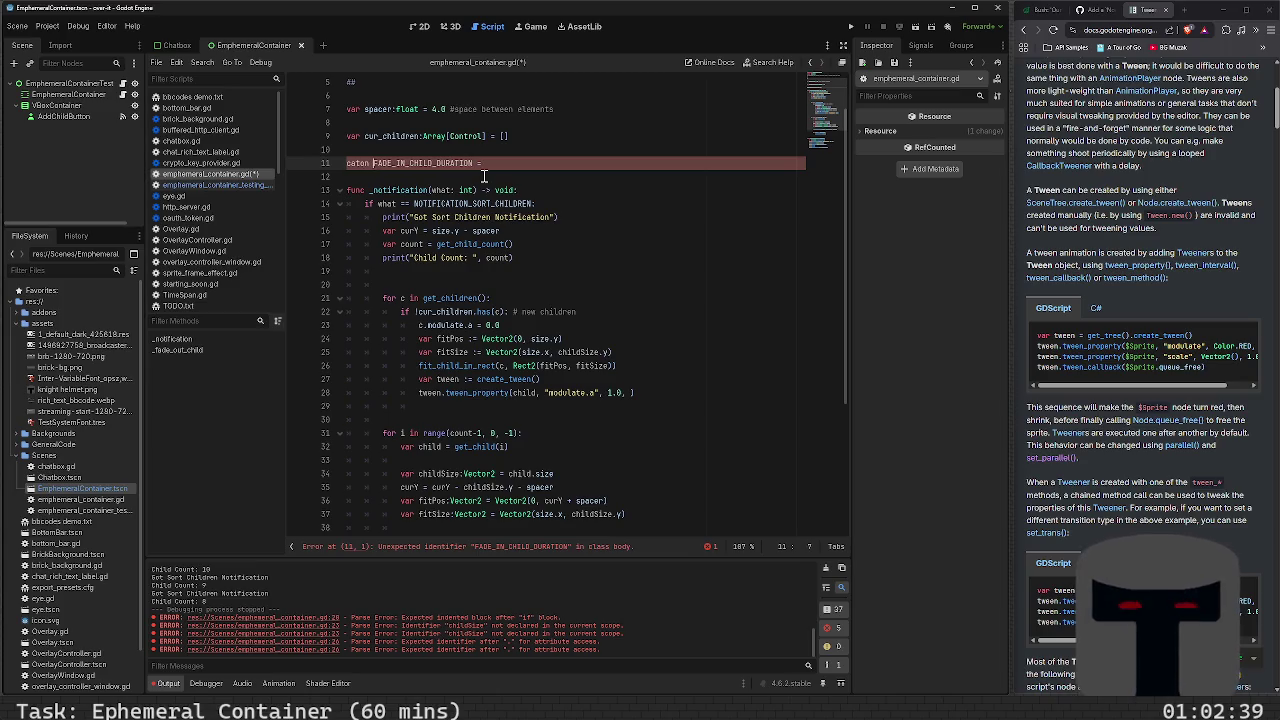
key("BackSpace")
key("BackSpace")
key("BackSpace")
type("const")
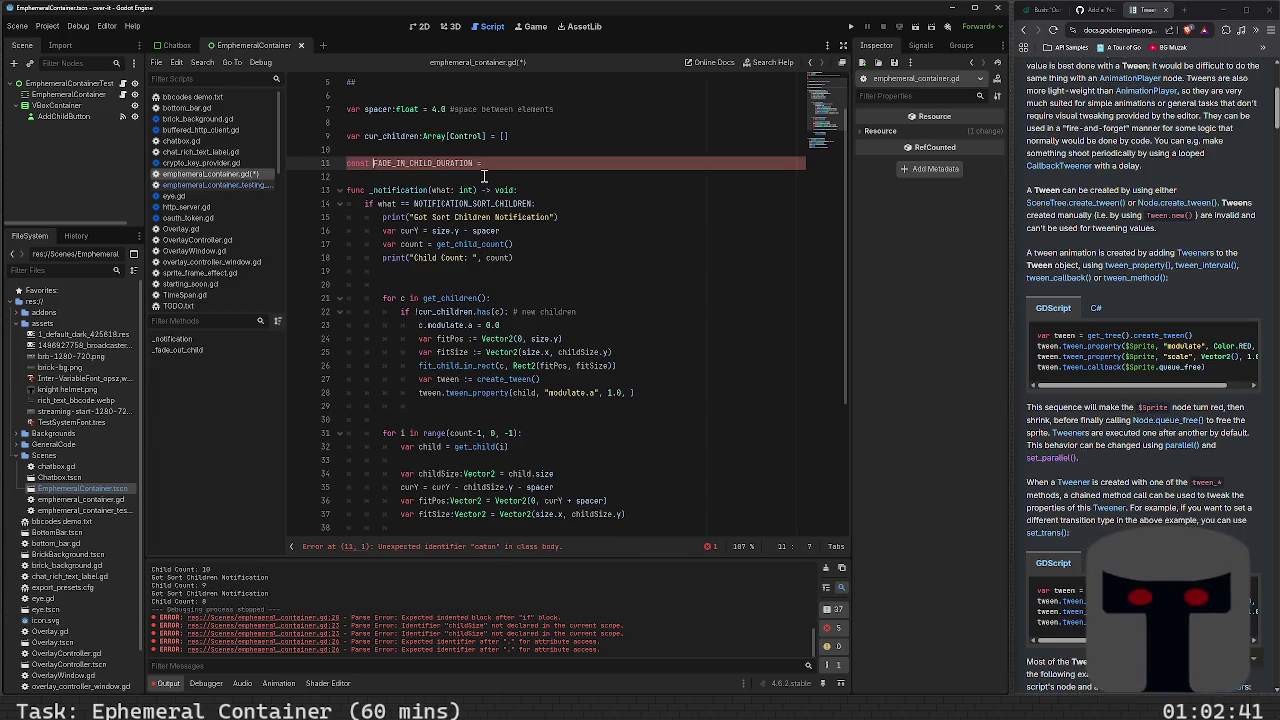
Type the constant as float with value 2.0 and save the script
key("End")
type(":float")
key("End")
type("2.0")
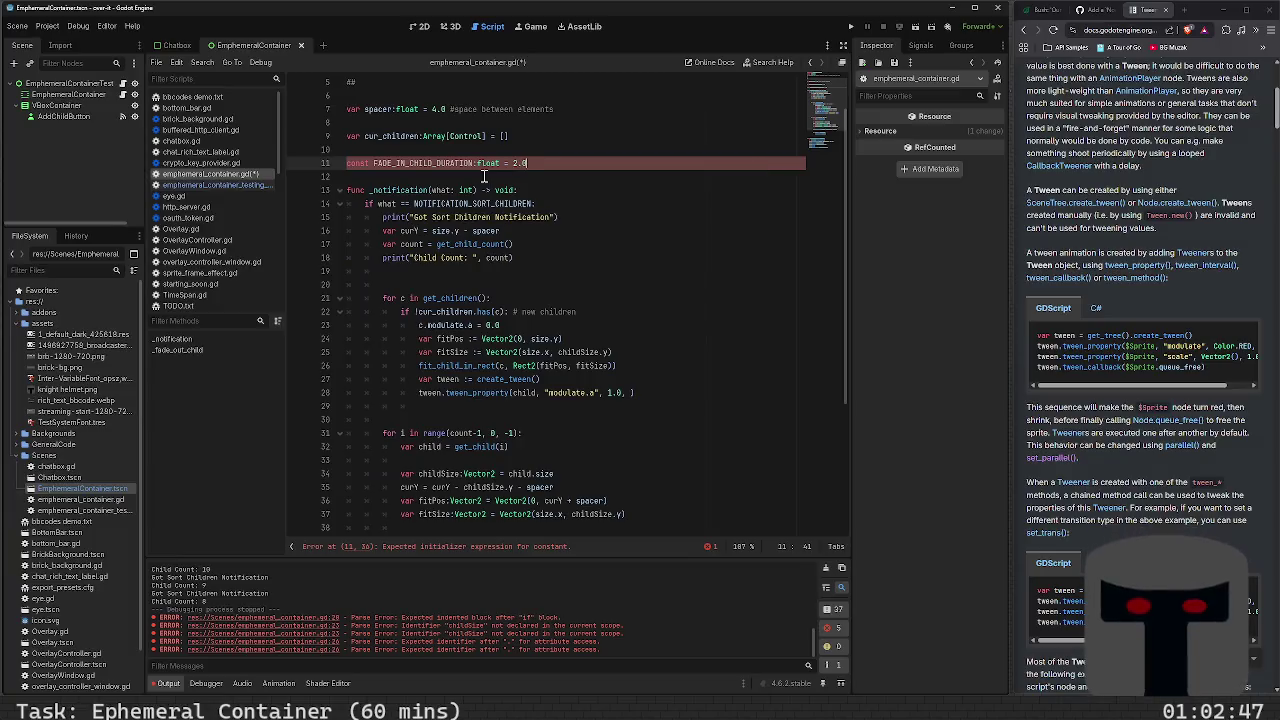
key("shift+Left")
key("shift+Left")
key("shift+Left")
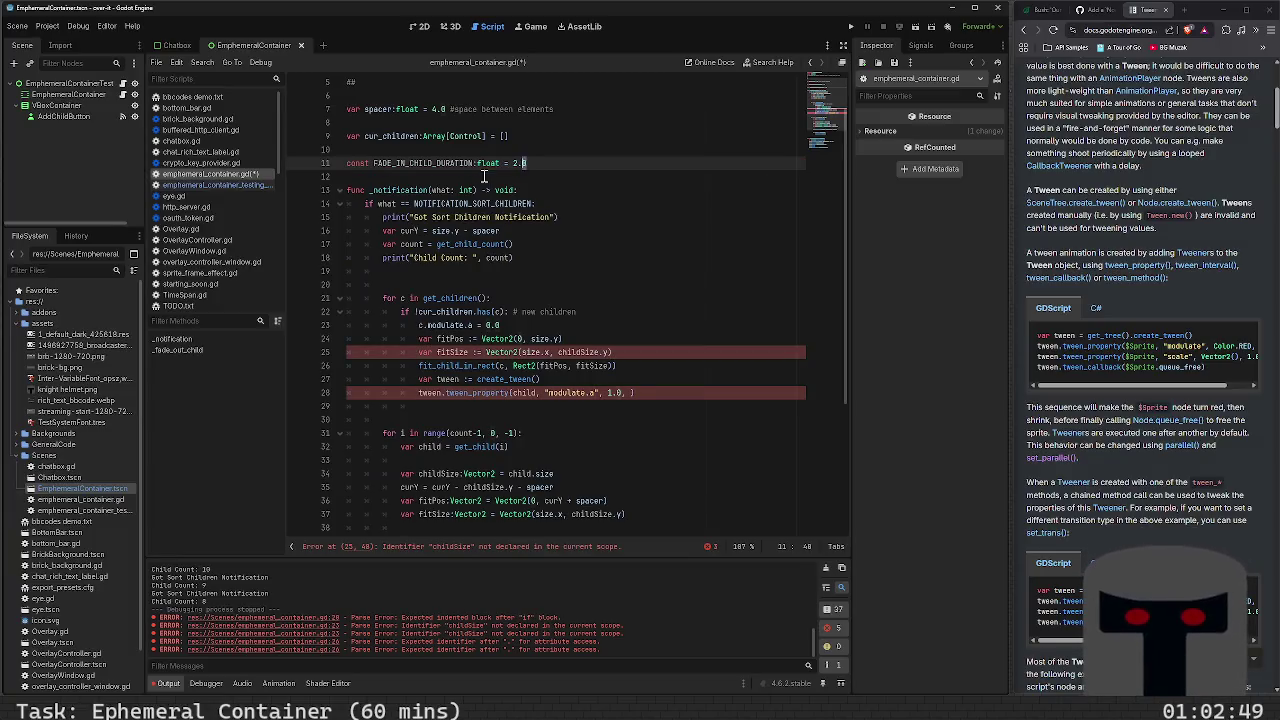
type("0")
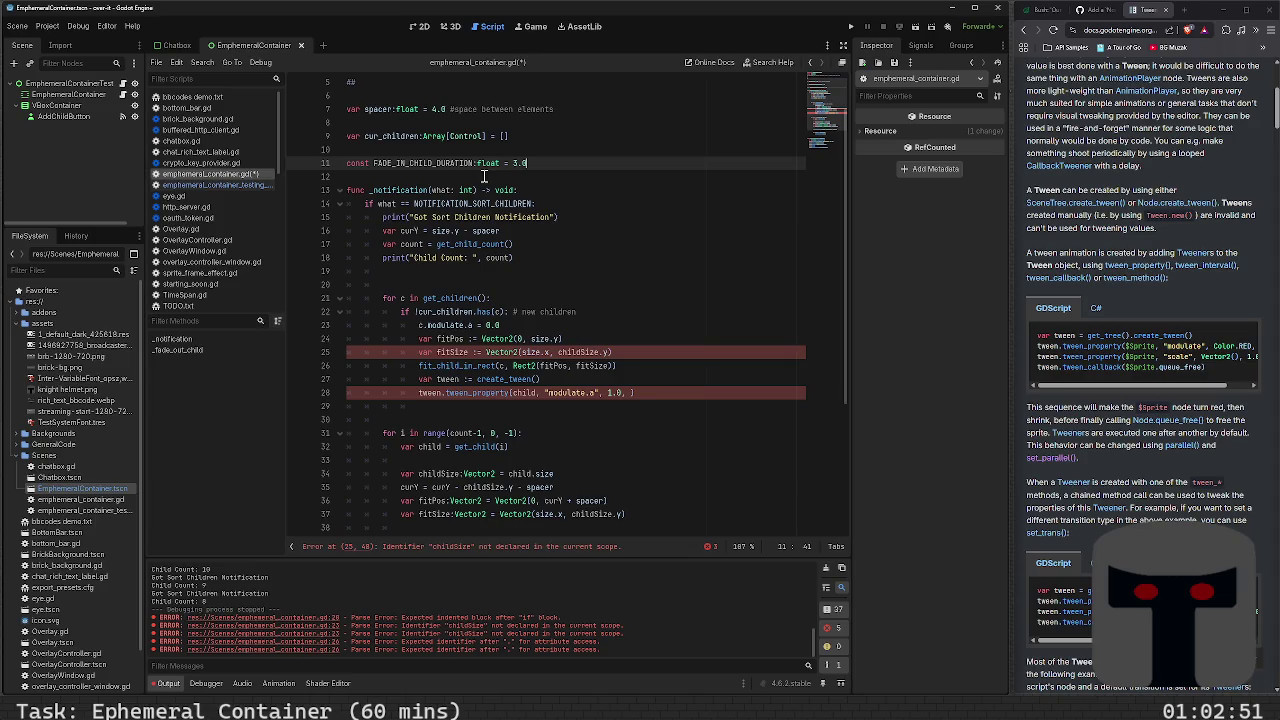
key("shift+Left")
key("shift+Left")
key("shift+Left")
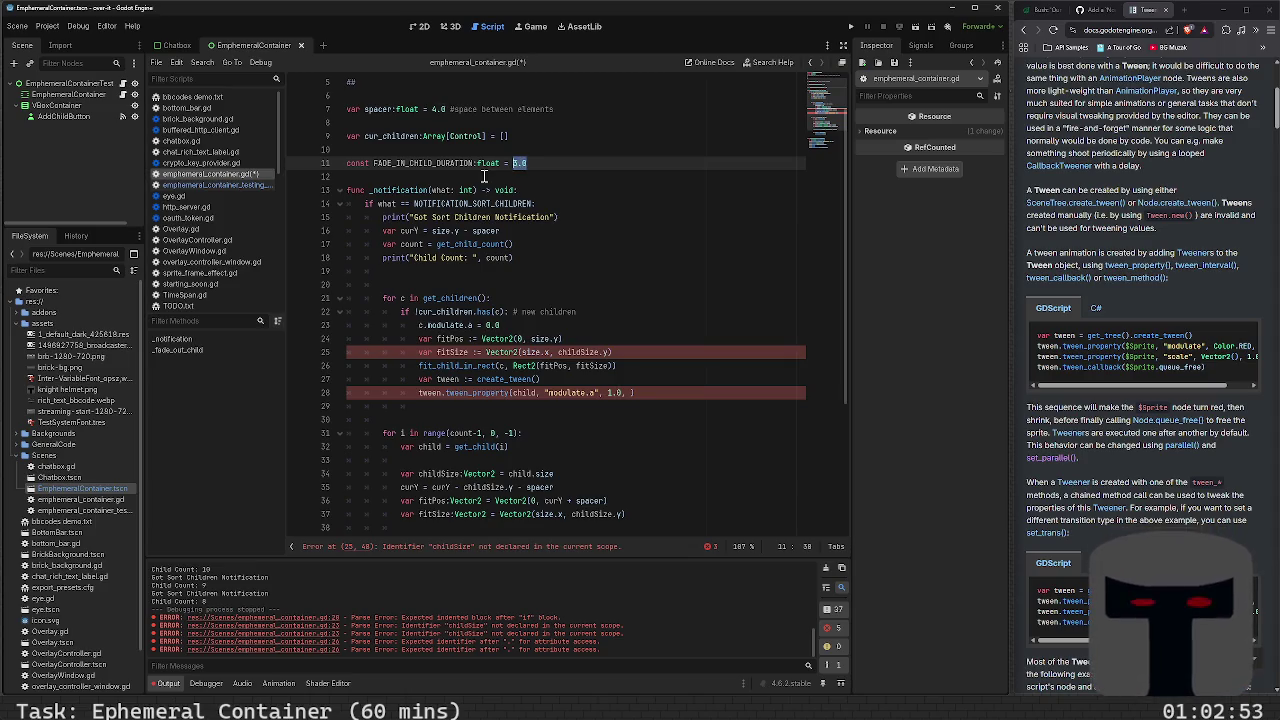
type("2.0")
key("ctrl+s")
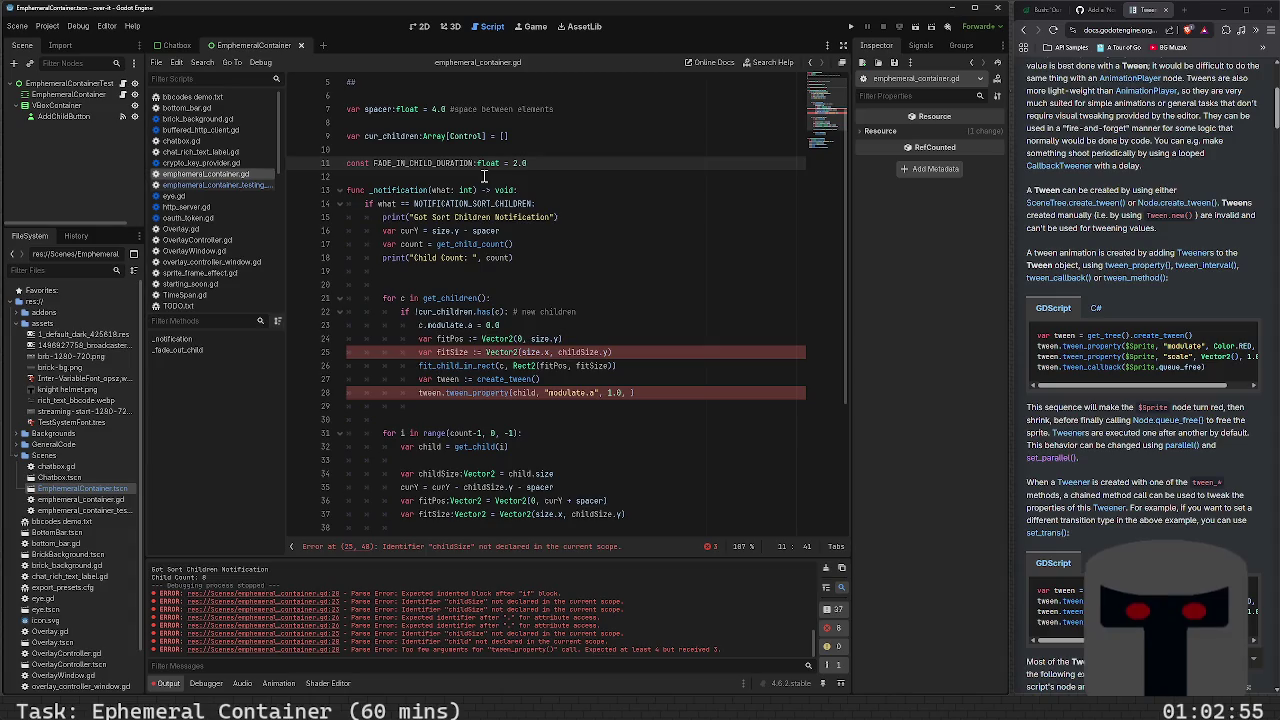
key("Down")
key("Down")
key("Down")
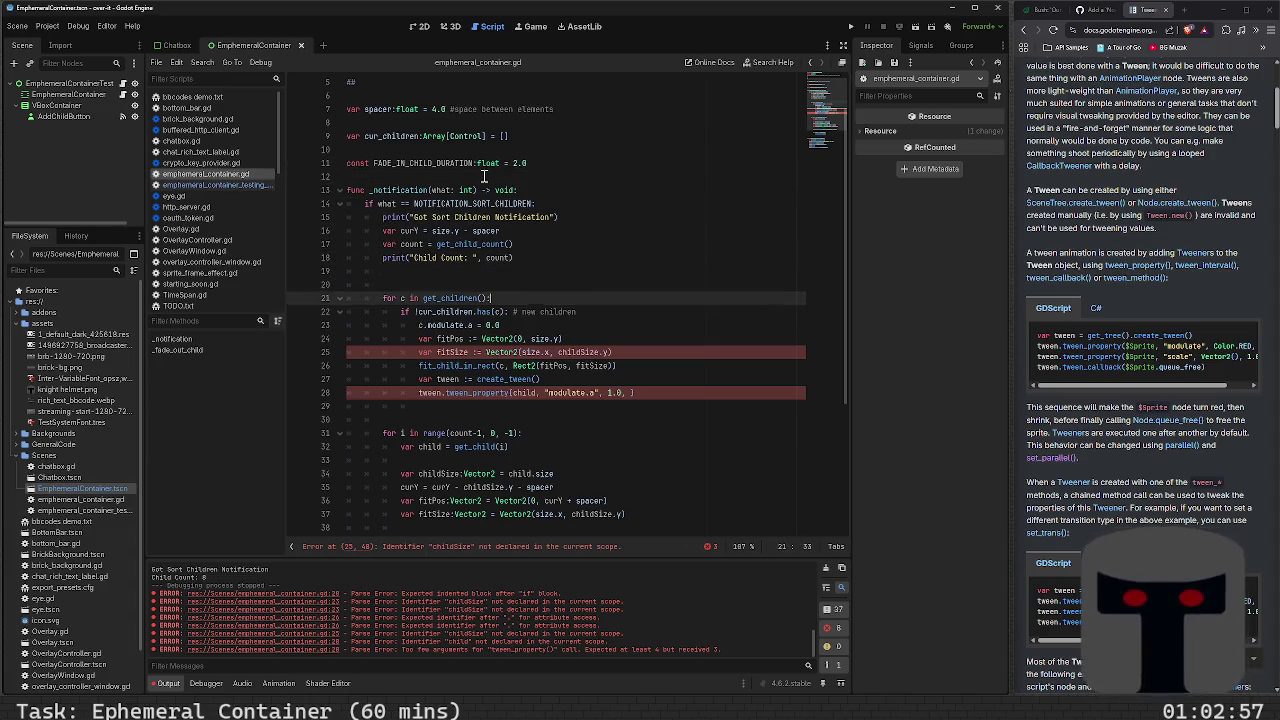
Add FADE_IN_CHILD_DURATION as the tween_property duration via autocomplete
key("Down")
key("Down")
key("Down")
type("FA")
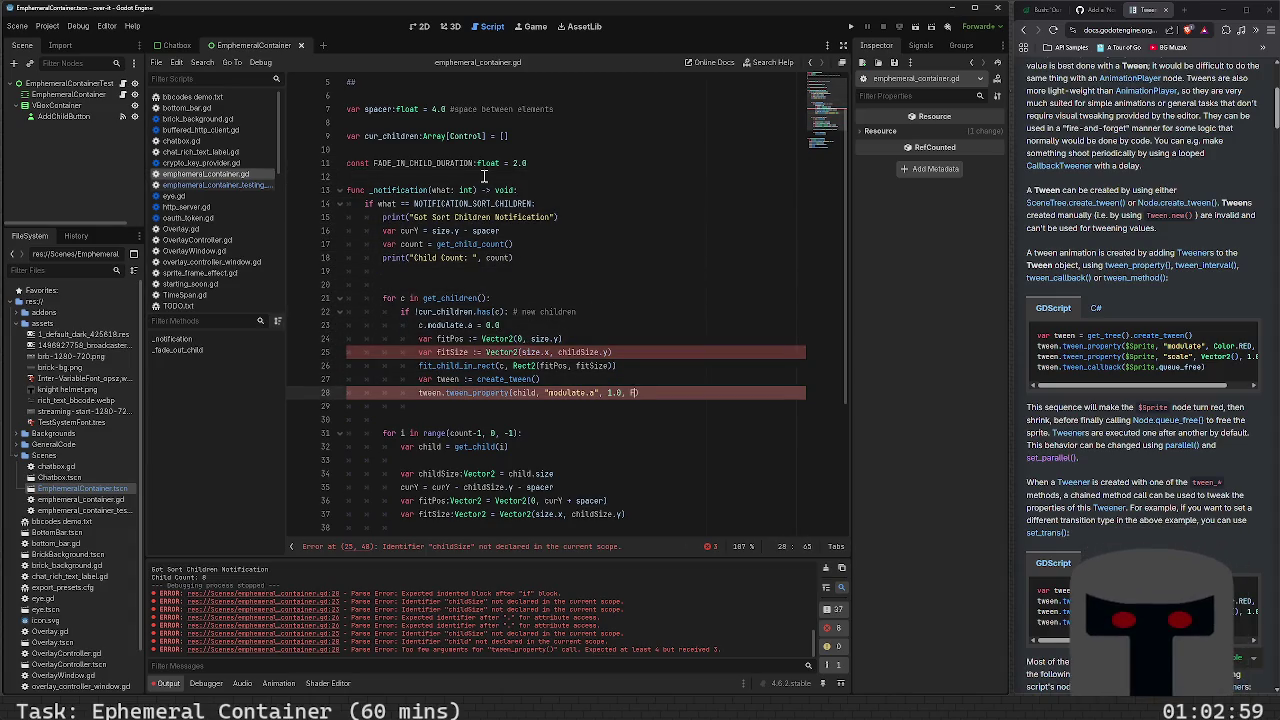
type("D")
key("Return")
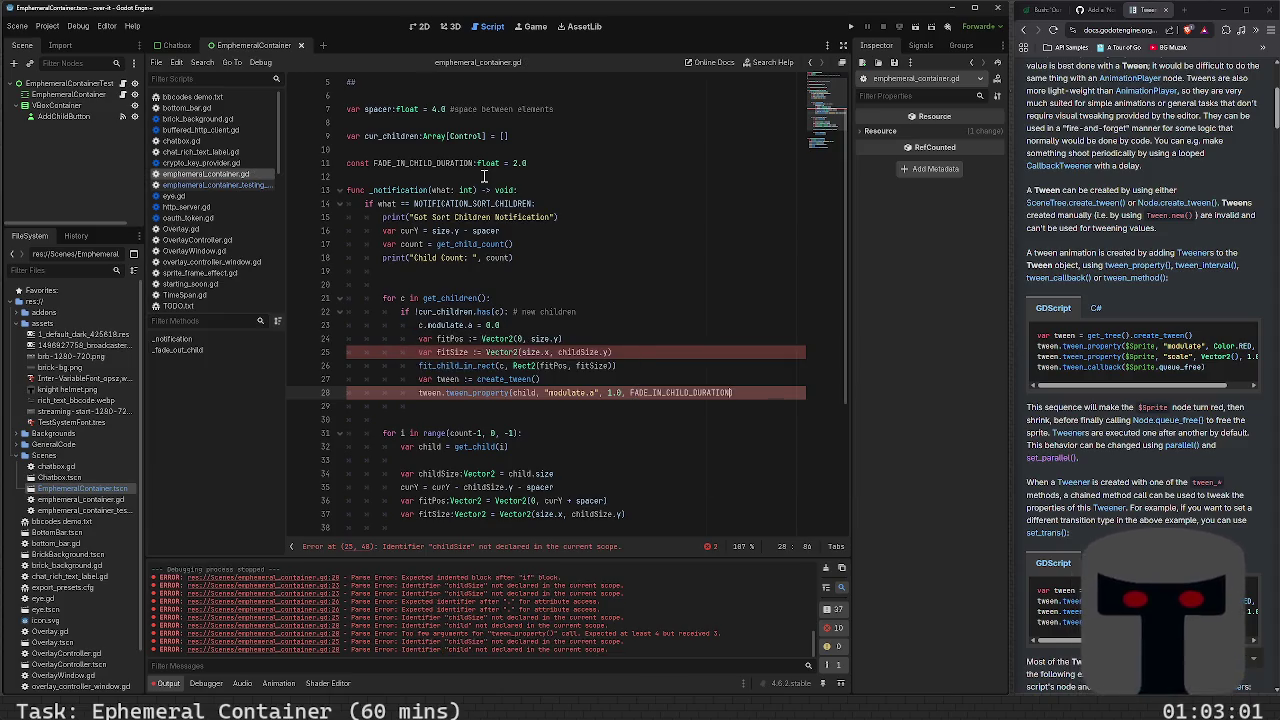
Replace the undeclared childSize with c.size in the fitSize line and save
key("Up")
key("Up")
key("Up")
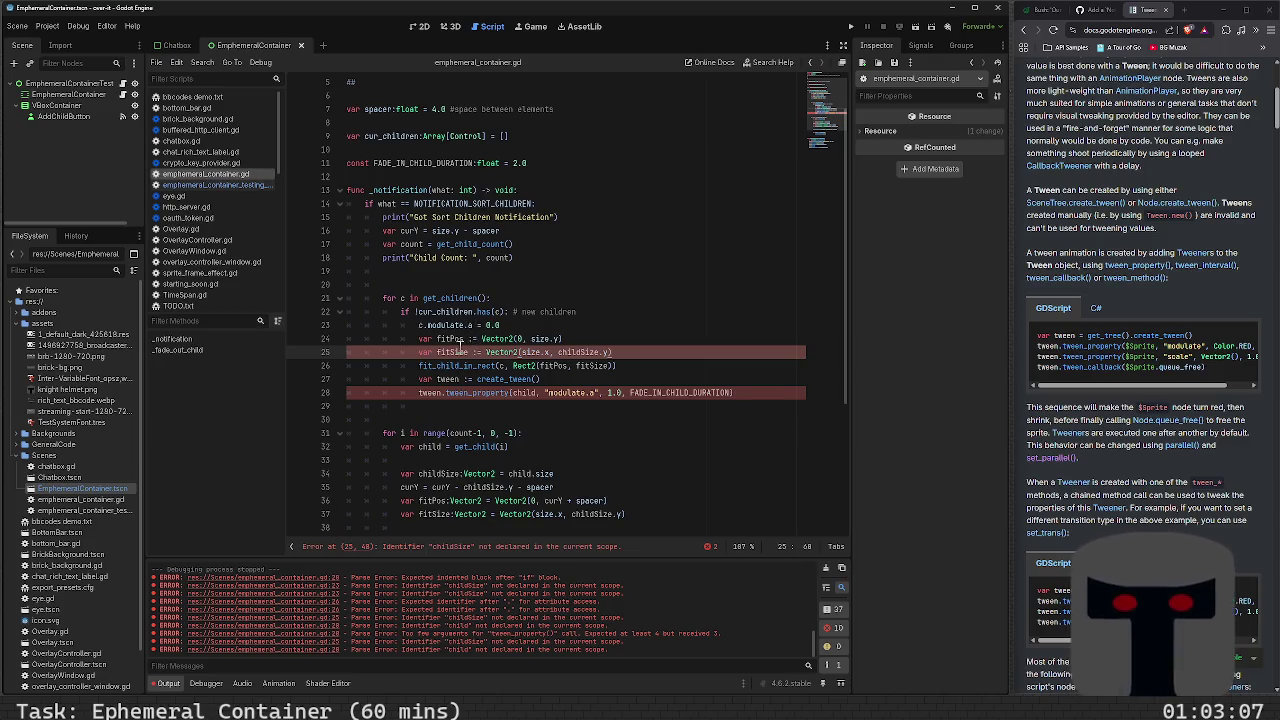
double_click(580, 352)
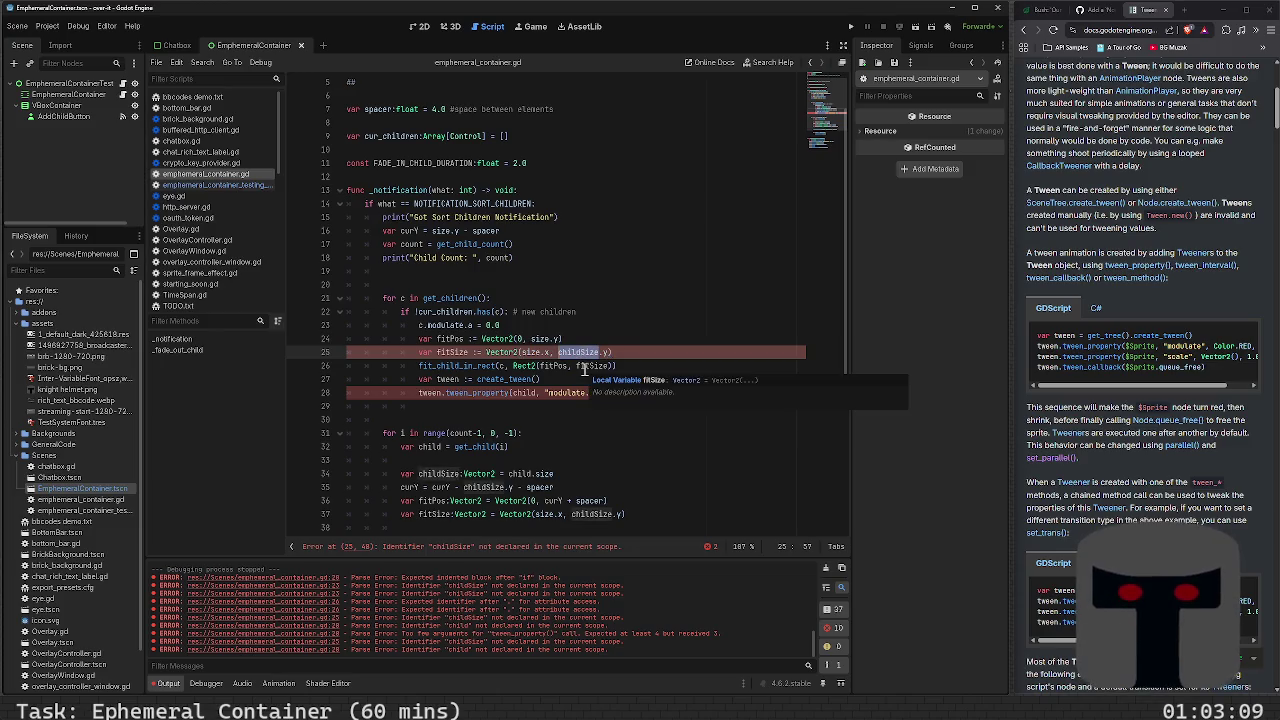
type("C")
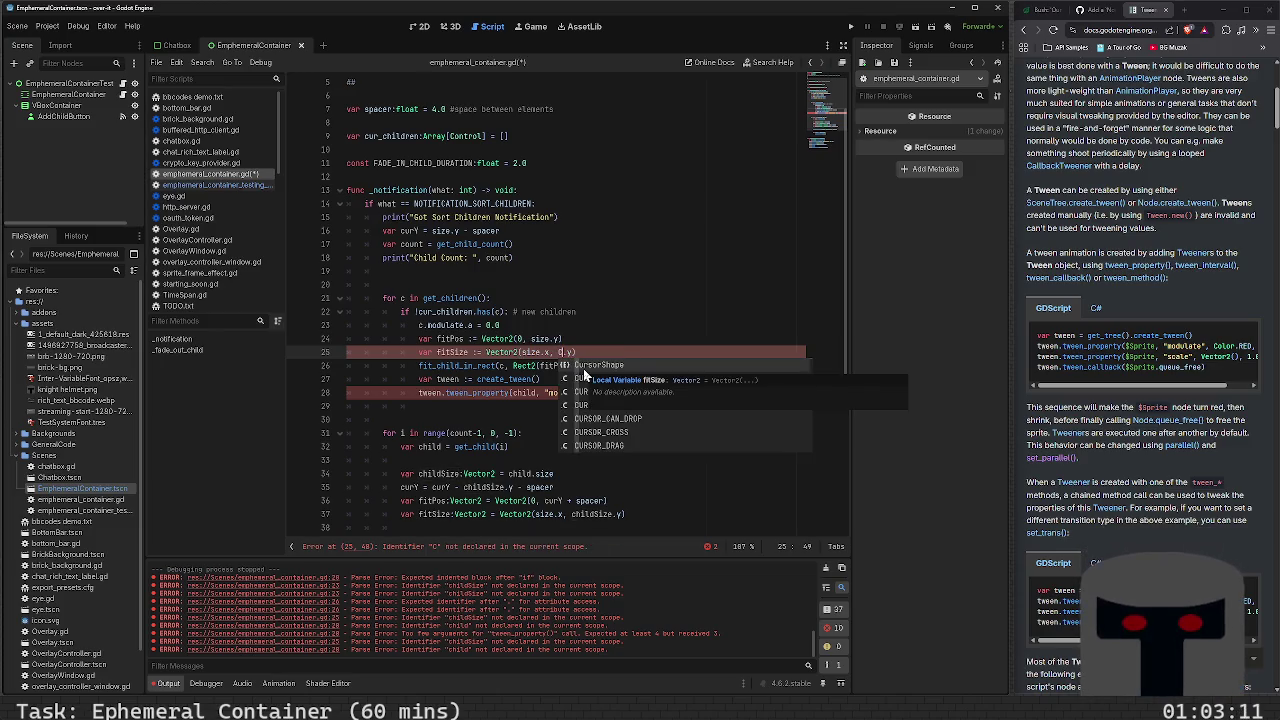
key("BackSpace")
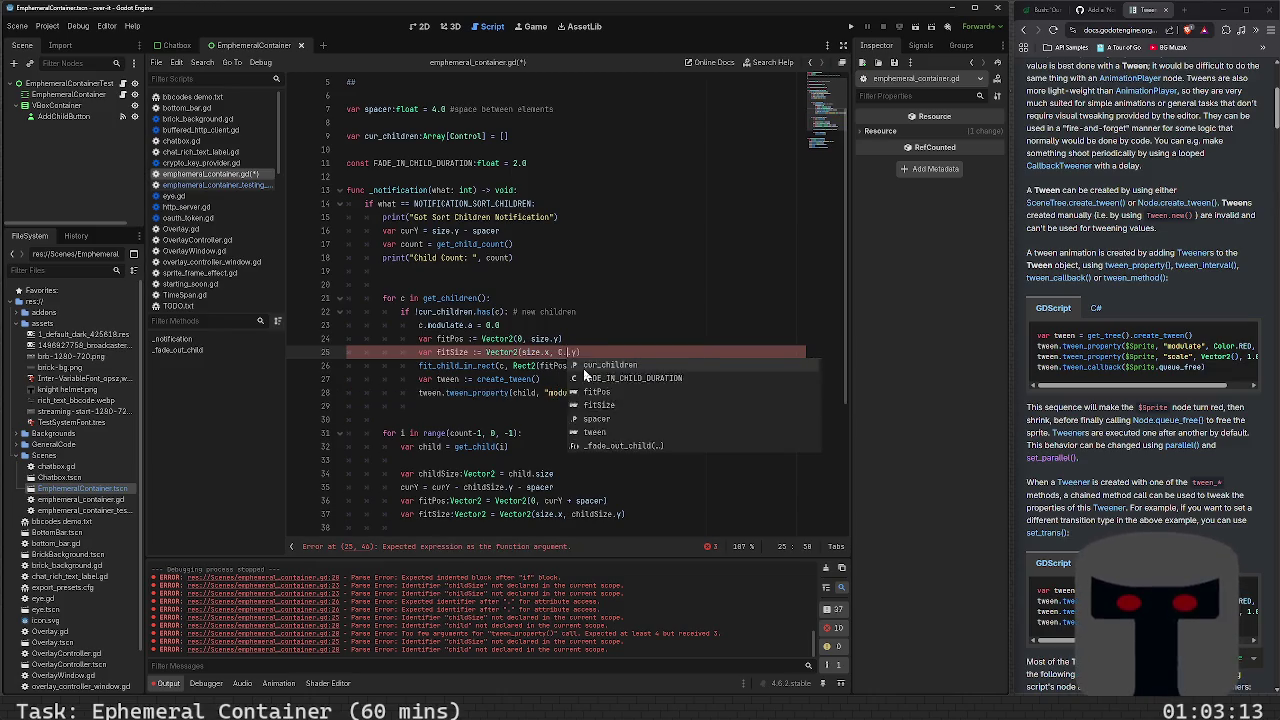
type("c.SIZ")
key("Escape")
key("BackSpace")
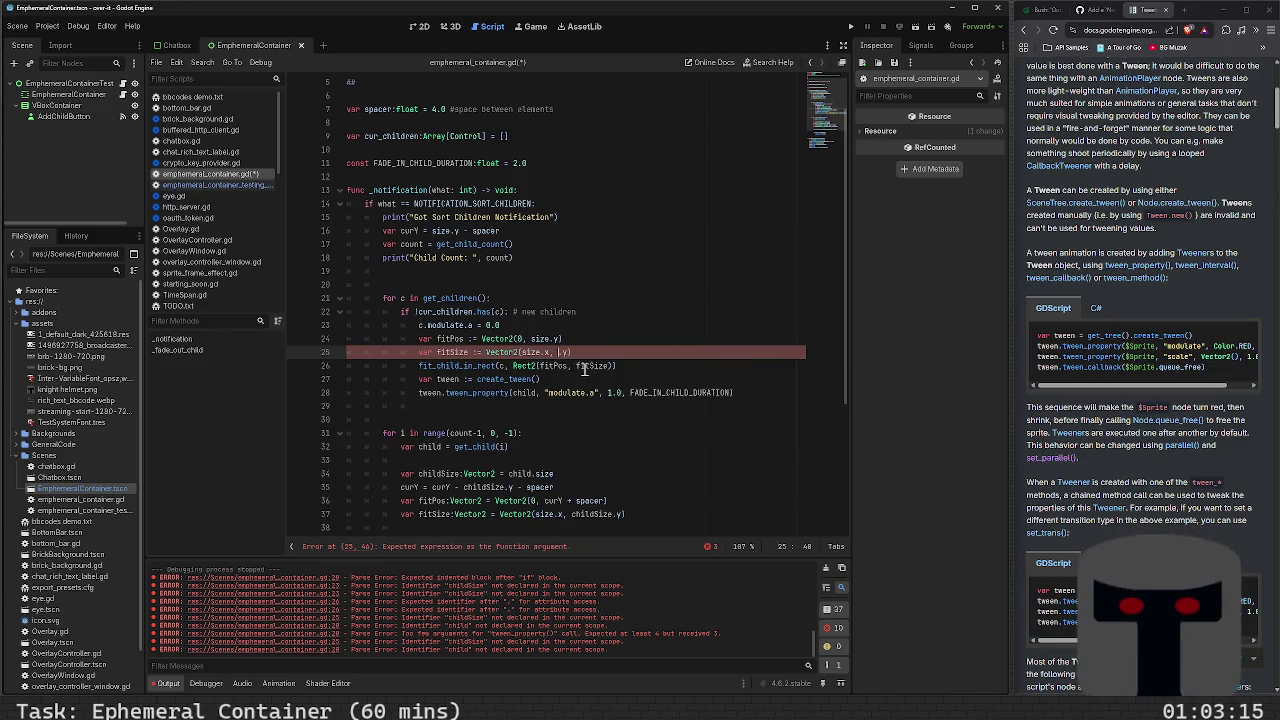
type("c.size")
key("ctrl+s")
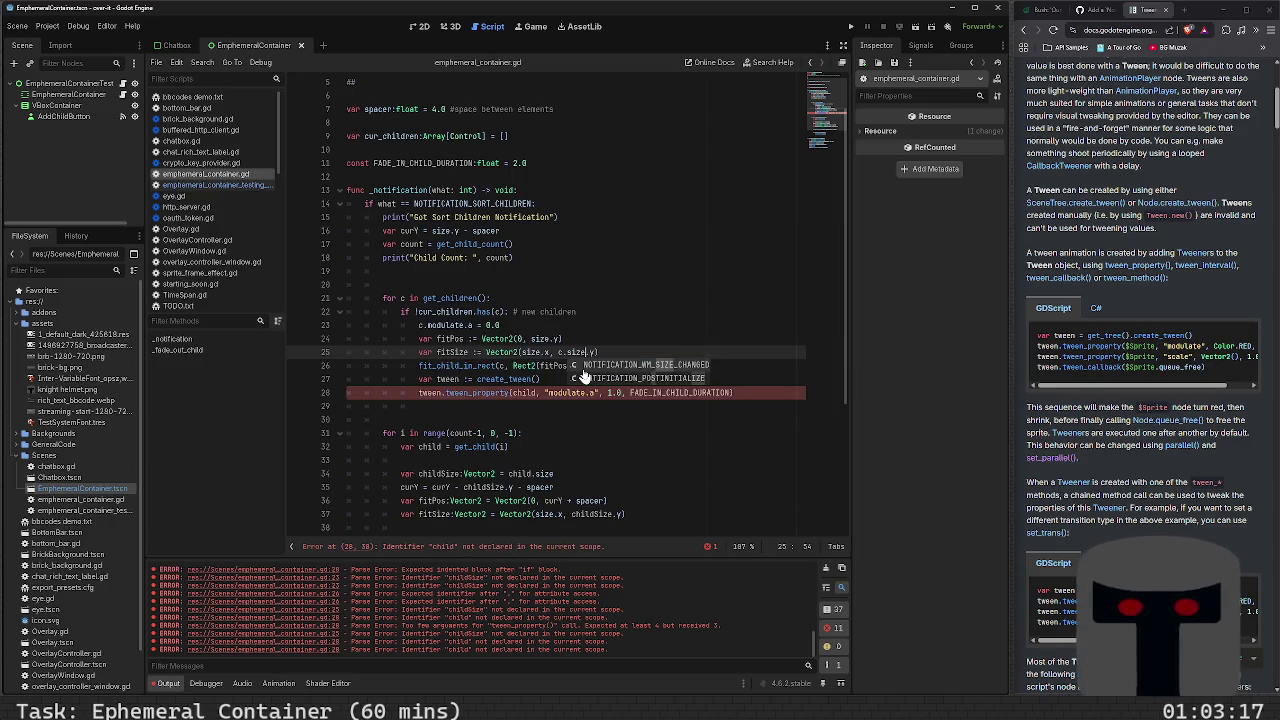
key("Escape")
left_click(545, 393)
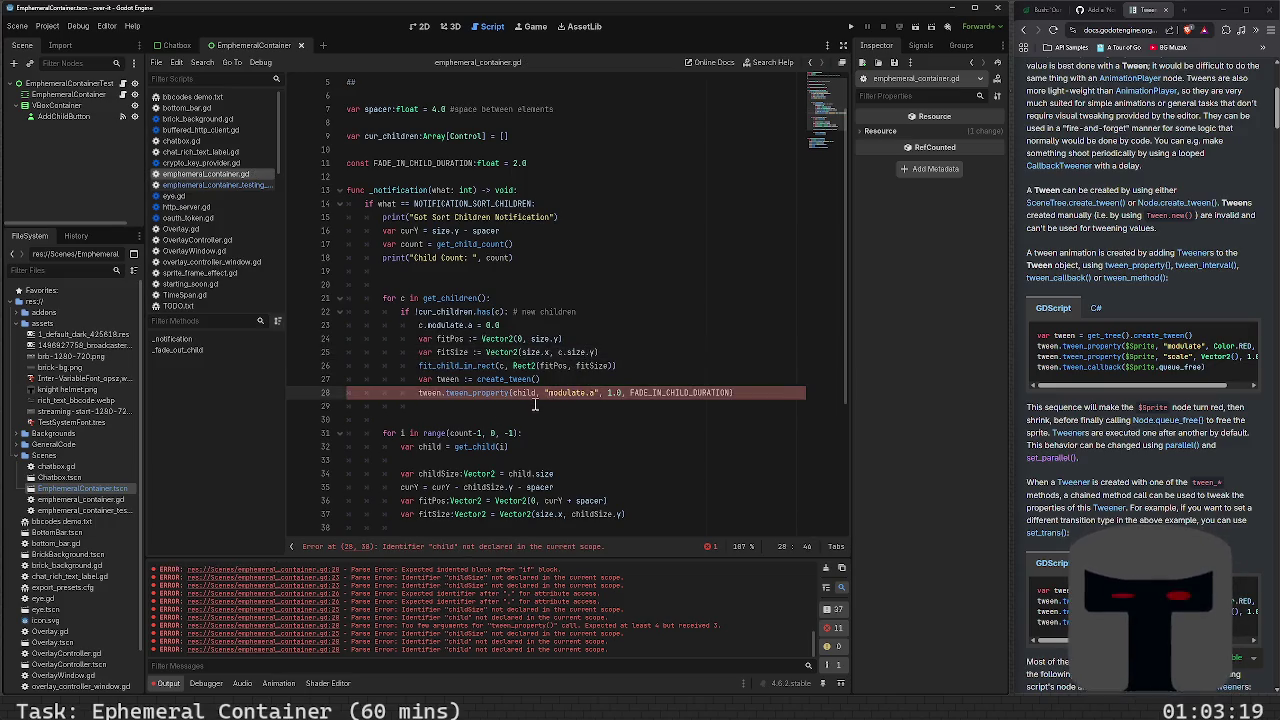
double_click(528, 393)
Rename the loop to 'for child in' and update the cur_children check and modulate reference to child
type("c")
key("Escape")
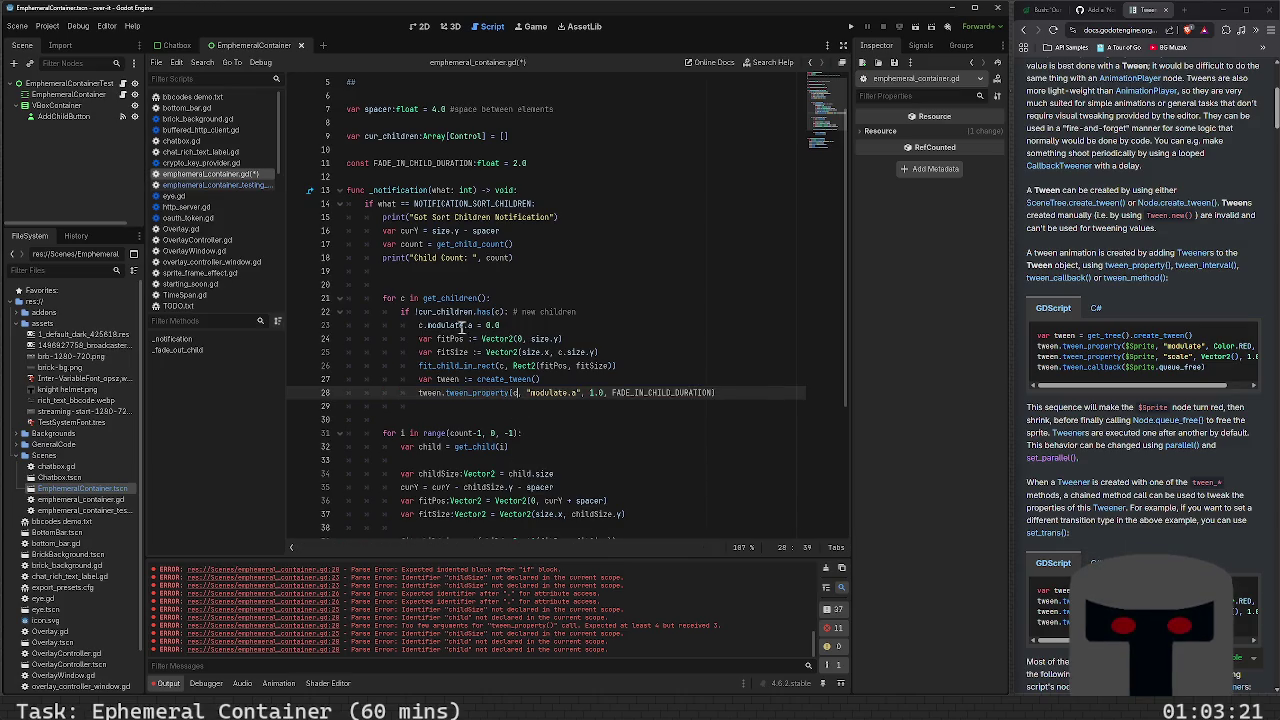
left_click(418, 298)
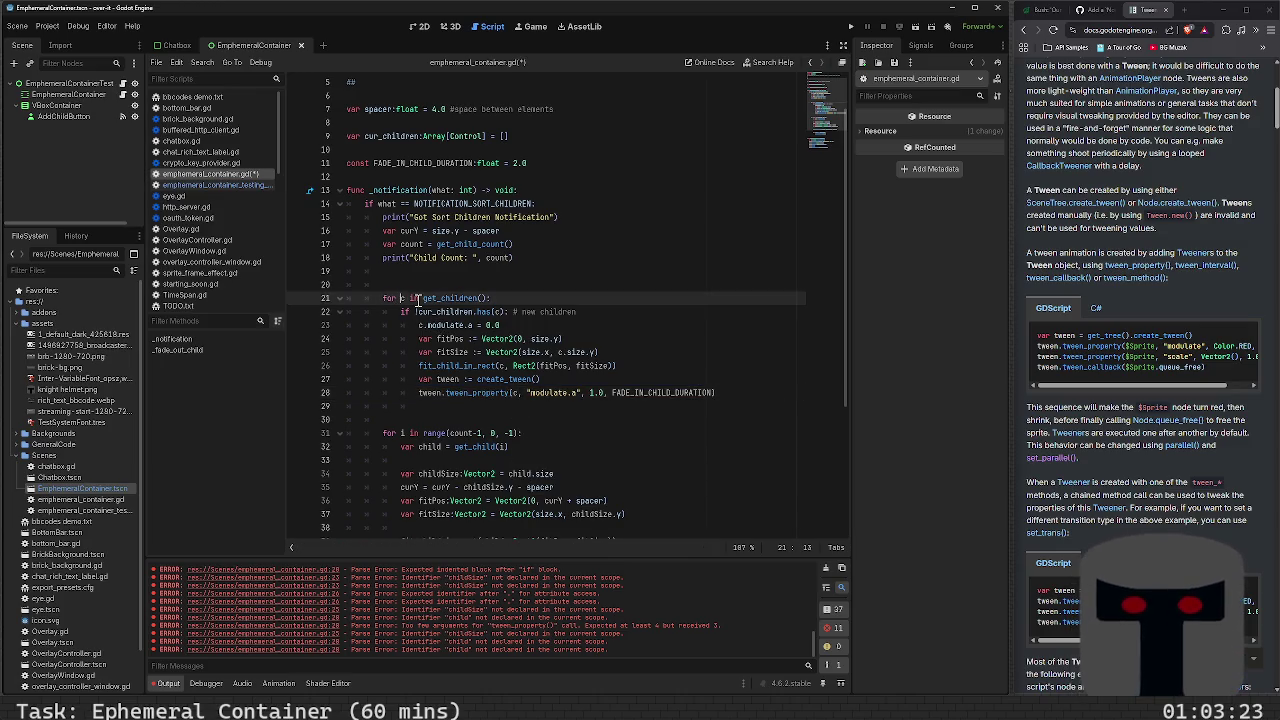
type("hild")
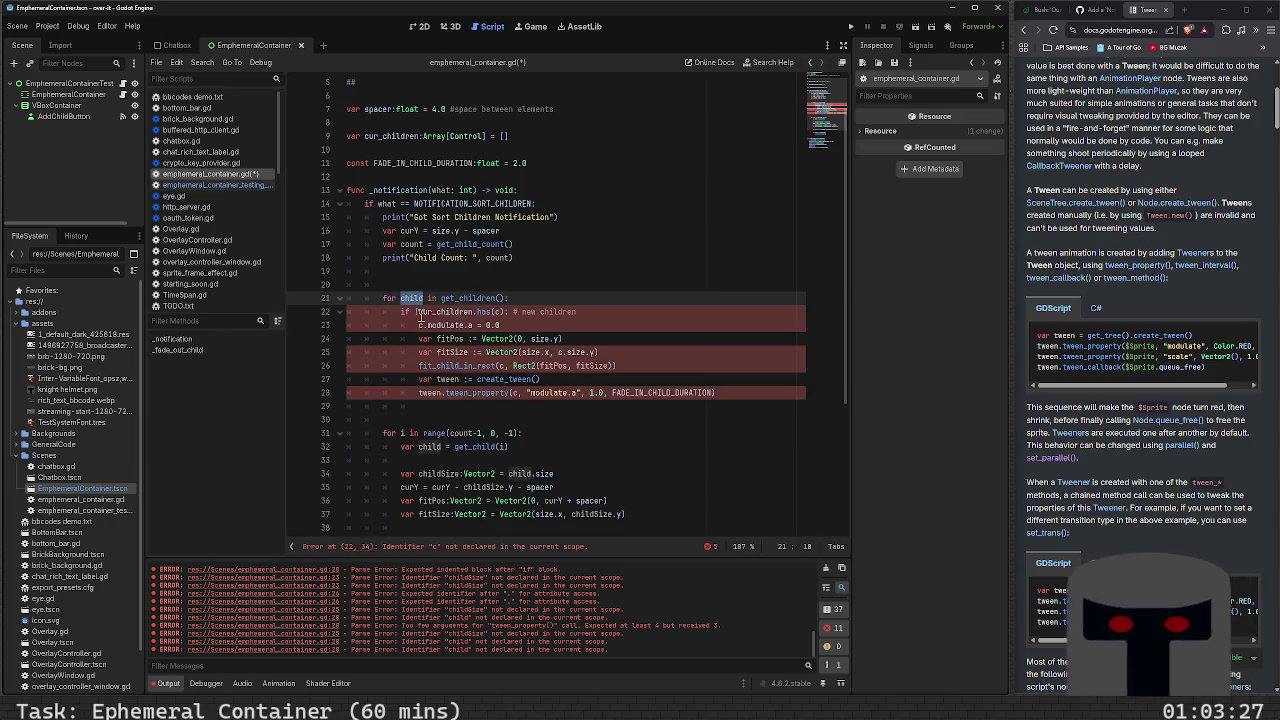
left_click(416, 312)
type("!")
left_click(424, 325)
type("hild")
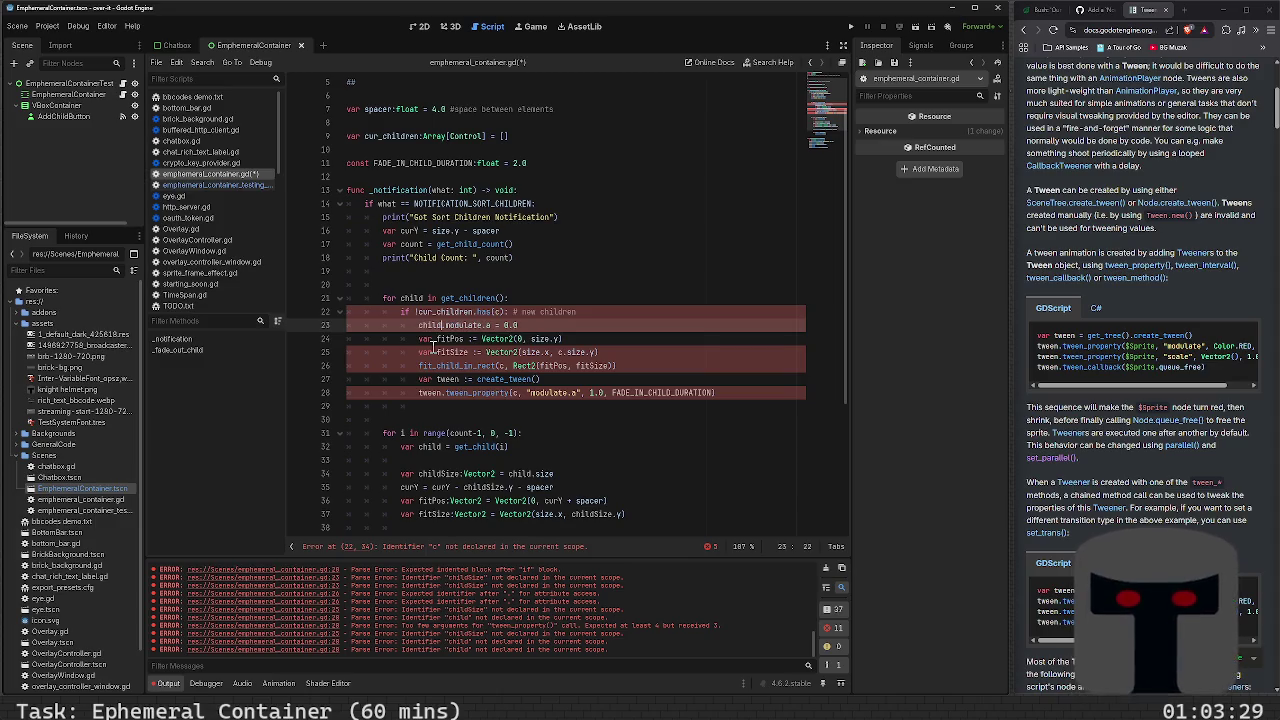
left_click(503, 312)
type("hild")
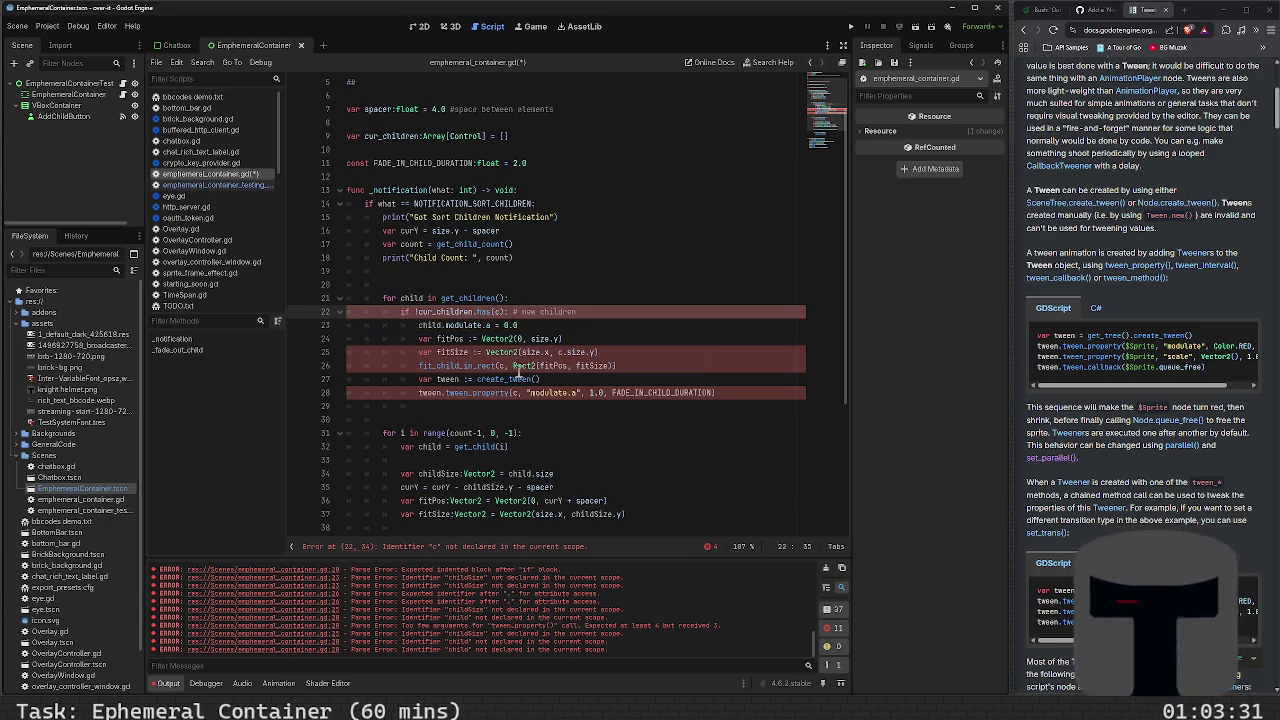
Change the remaining c references on lines 25, 26 and 28 to child and save
key("Down")
key("Down")
key("Down")
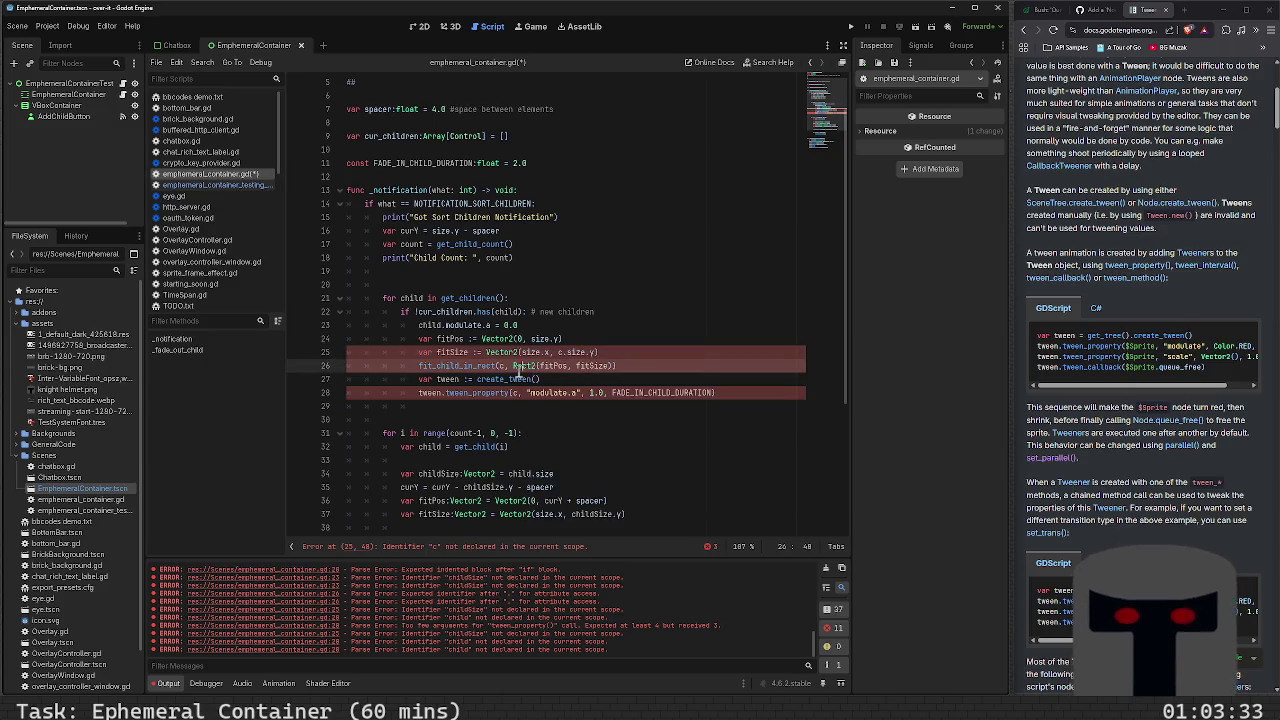
key("Up")
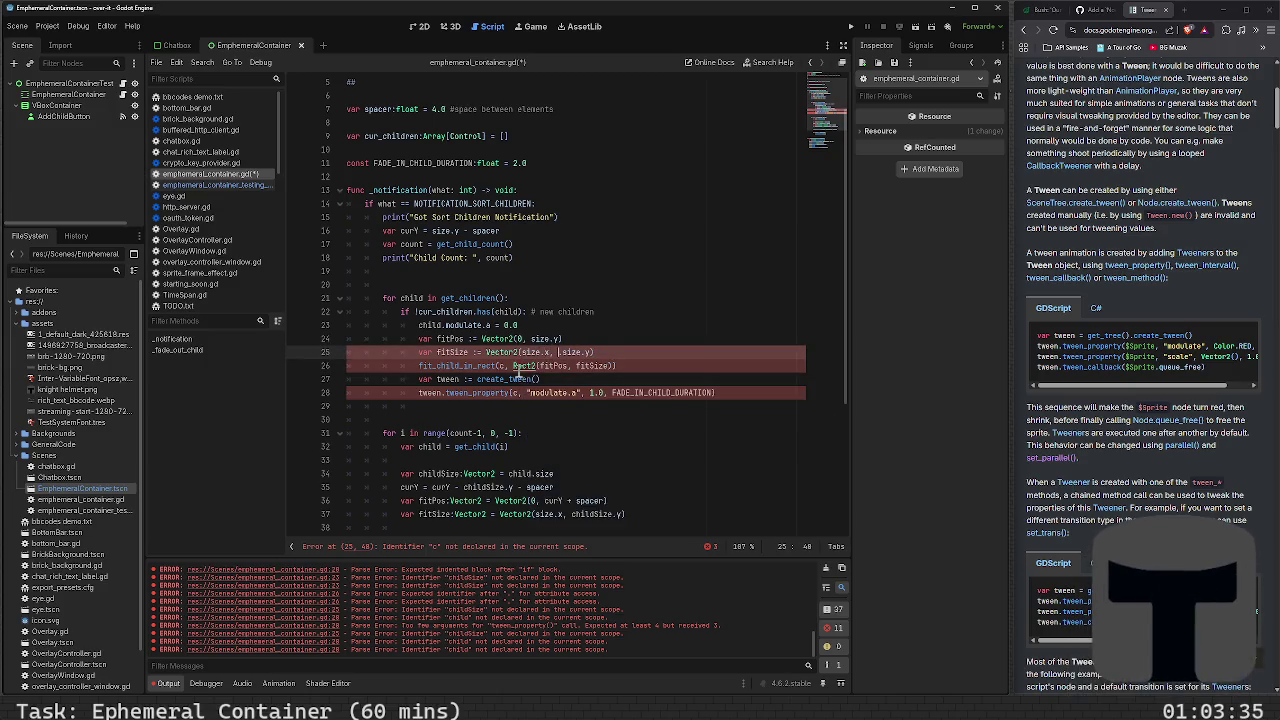
type("child.")
key("Down")
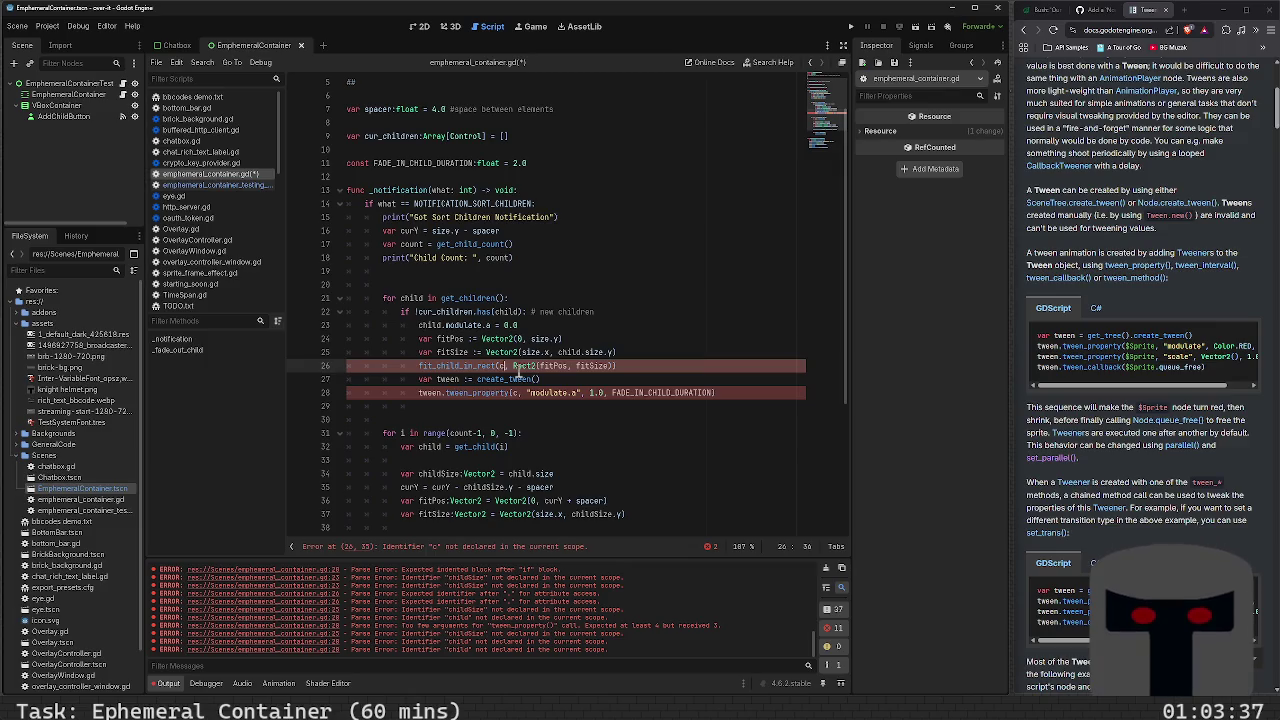
type("hild")
key("Down")
key("Down")
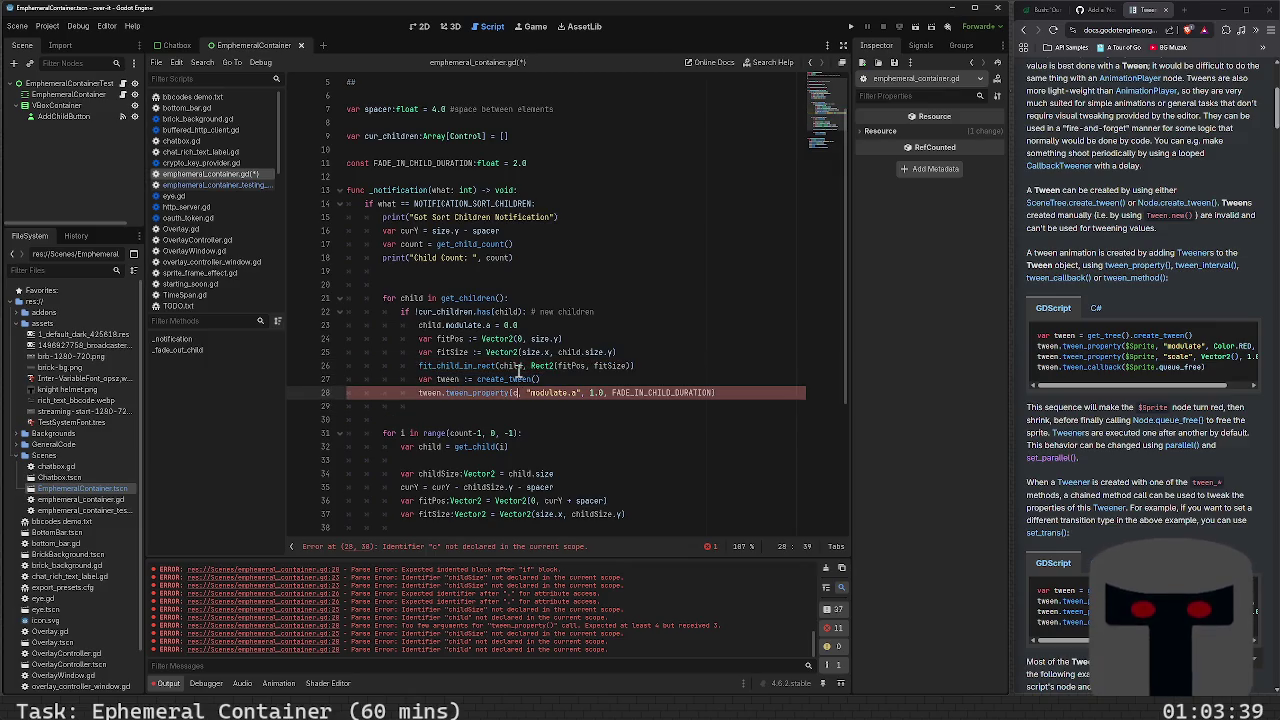
type("hild")
key("ctrl+s")
Remove the stray empty lines below the fade-in tween call
key("End")
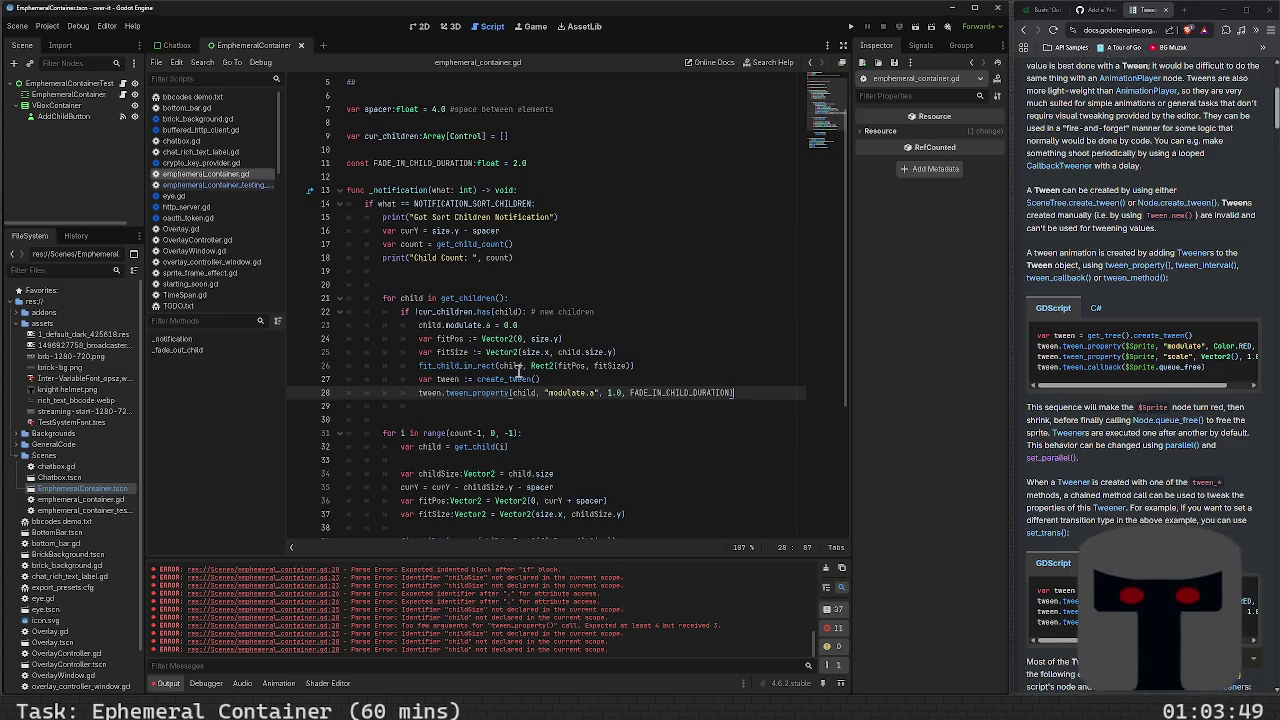
key("Return")
type("we")
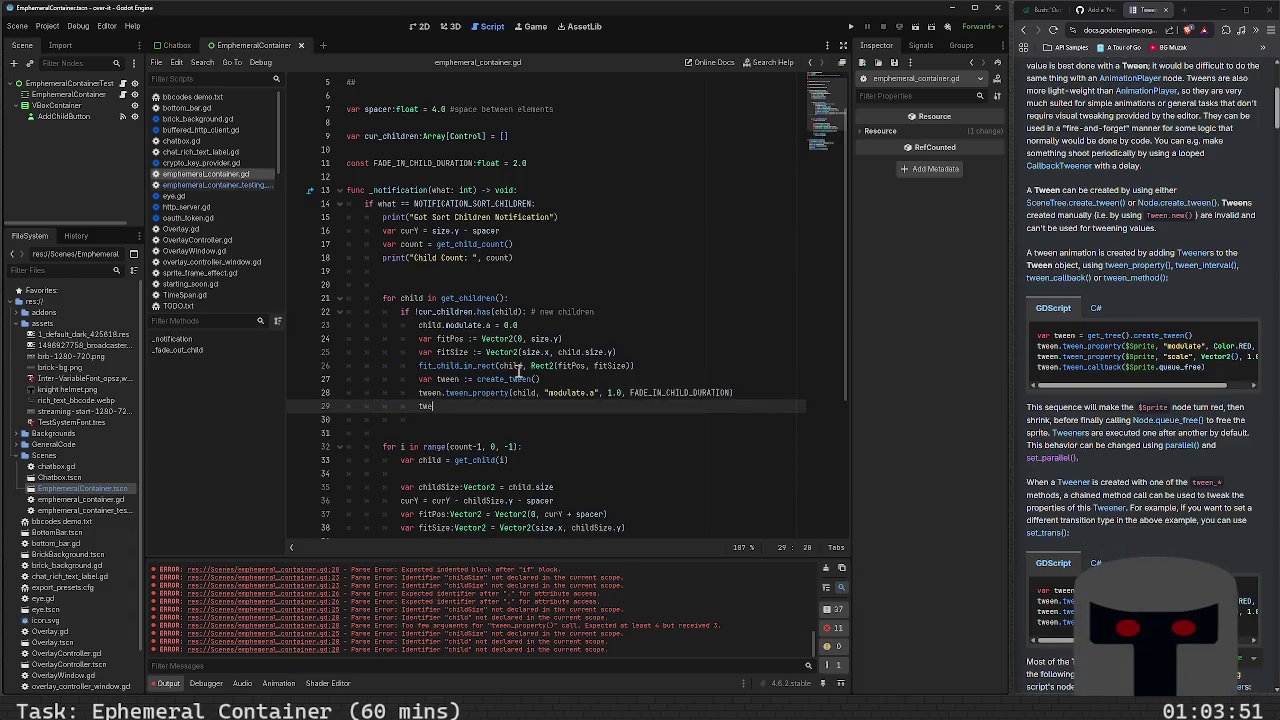
key("BackSpace")
key("BackSpace")
key("BackSpace")
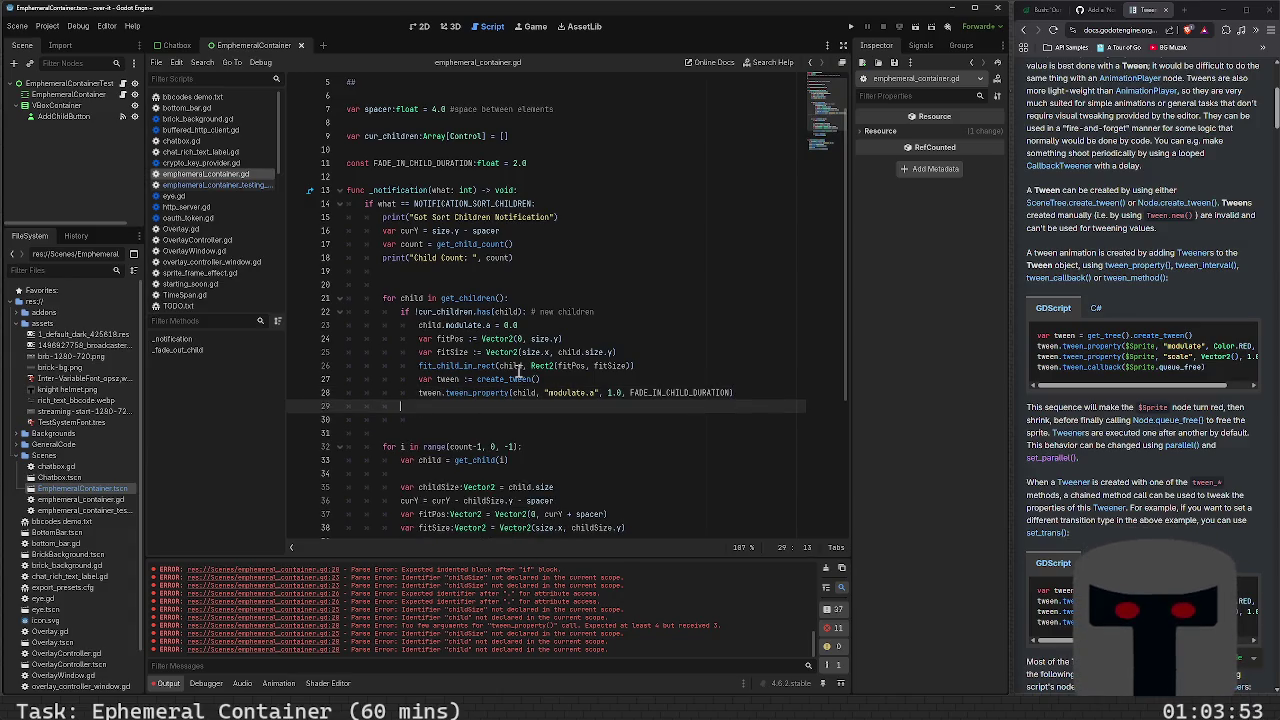
key("BackSpace")
key("BackSpace")
key("BackSpace")
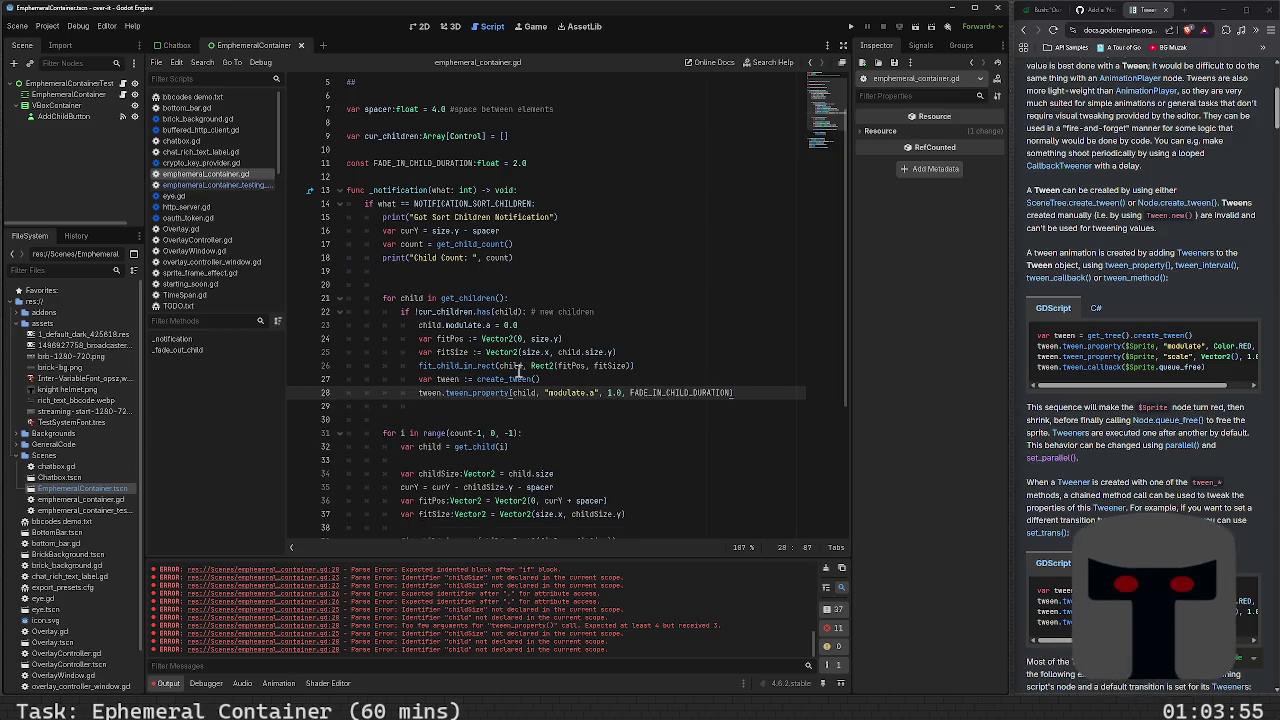
key("Down")
key("Down")
key("Down")
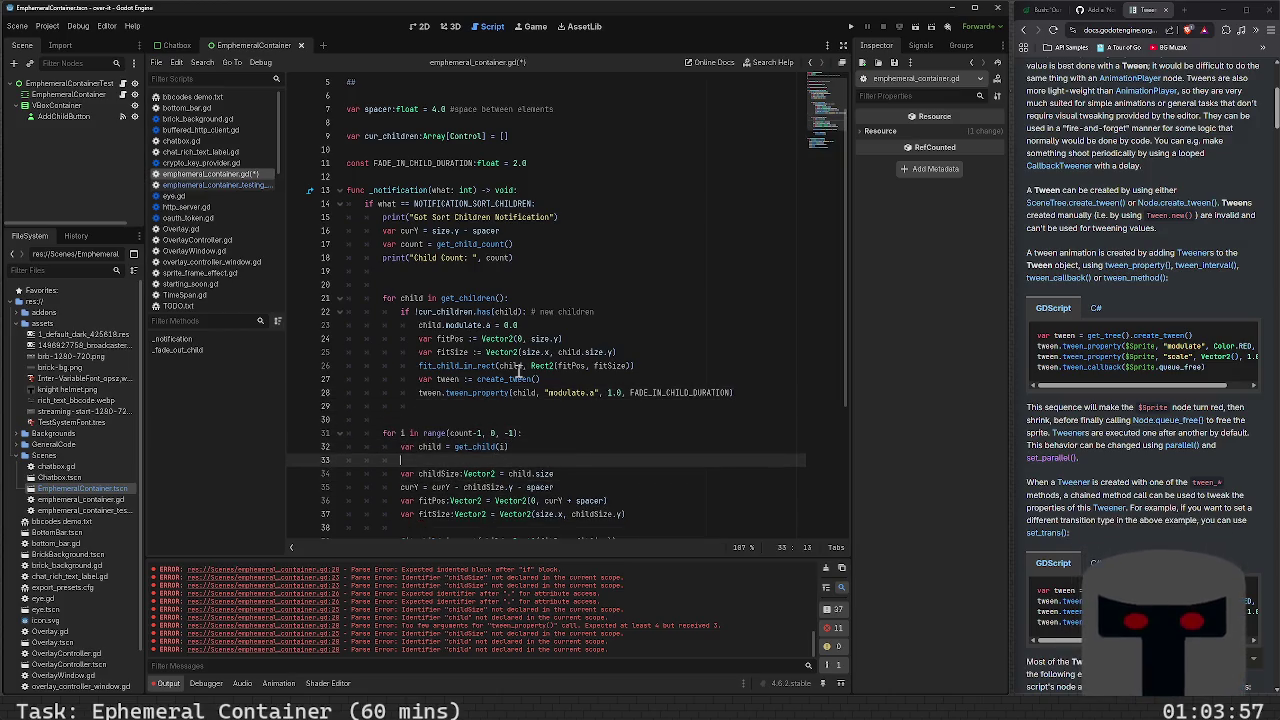
key("BackSpace")
key("BackSpace")
key("BackSpace")
key("Up")
key("Up")
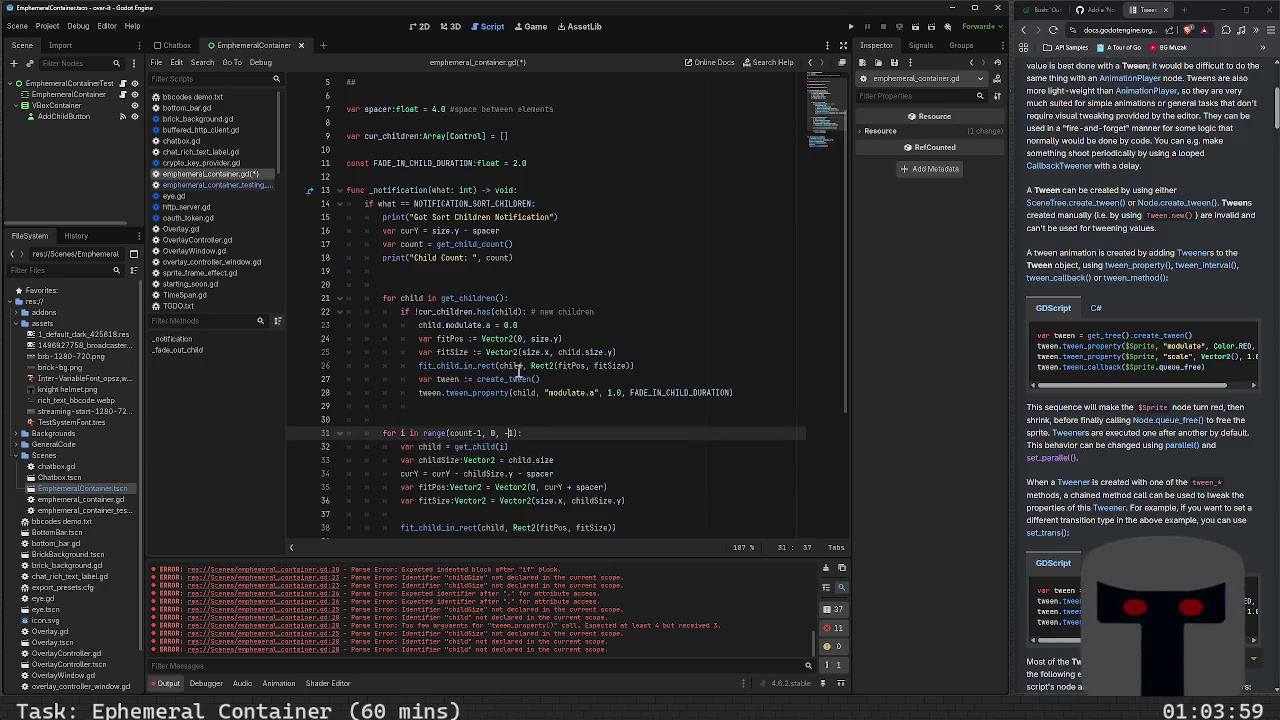
Delete the empty line and cut the fit_child_in_rect call out of the reverse loop
key("BackSpace")
key("BackSpace")
key("Down")
key("Down")
key("Down")
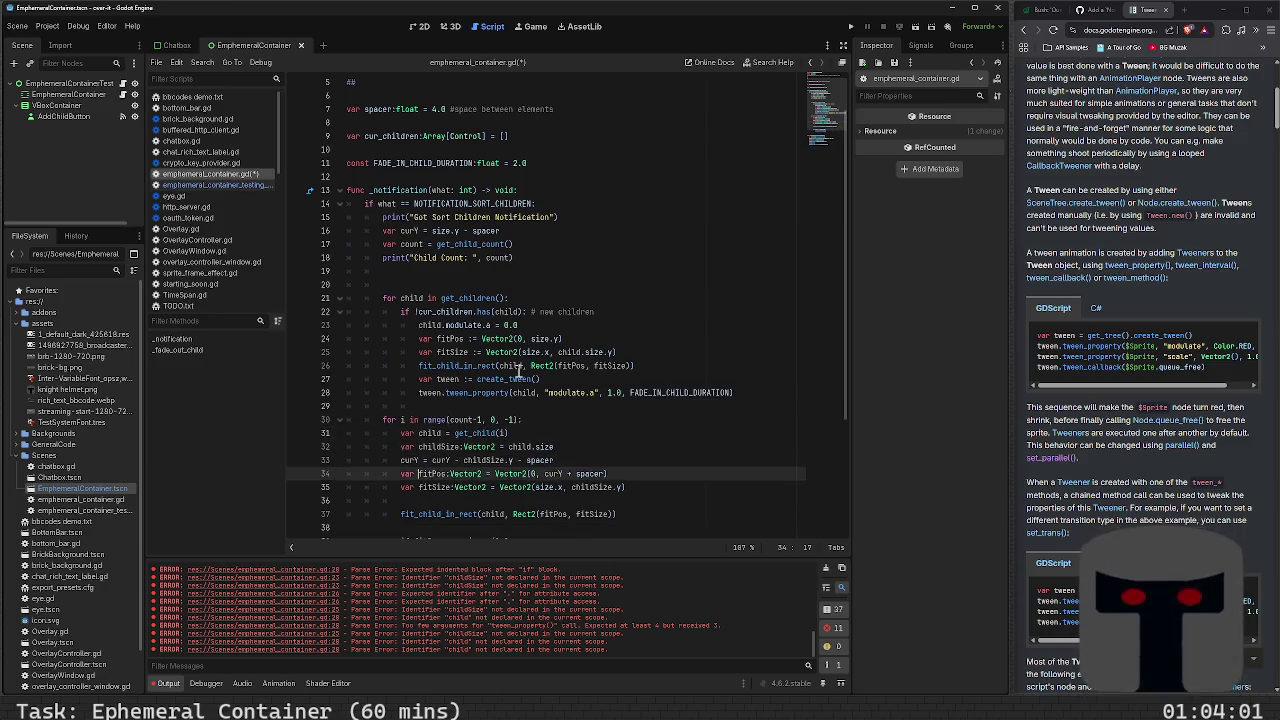
key("Down")
key("Down")
key("Down")
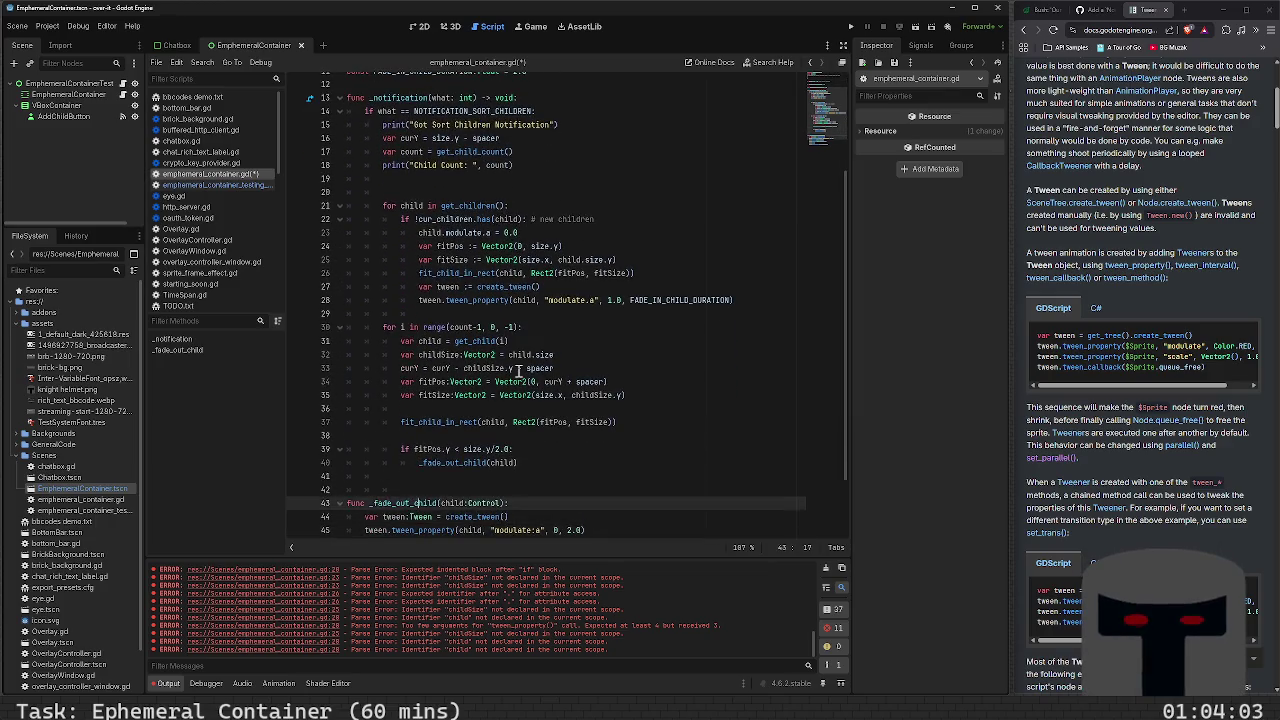
key("Up")
key("Up")
key("Up")
key("Up")
key("Up")
key("shift+End")
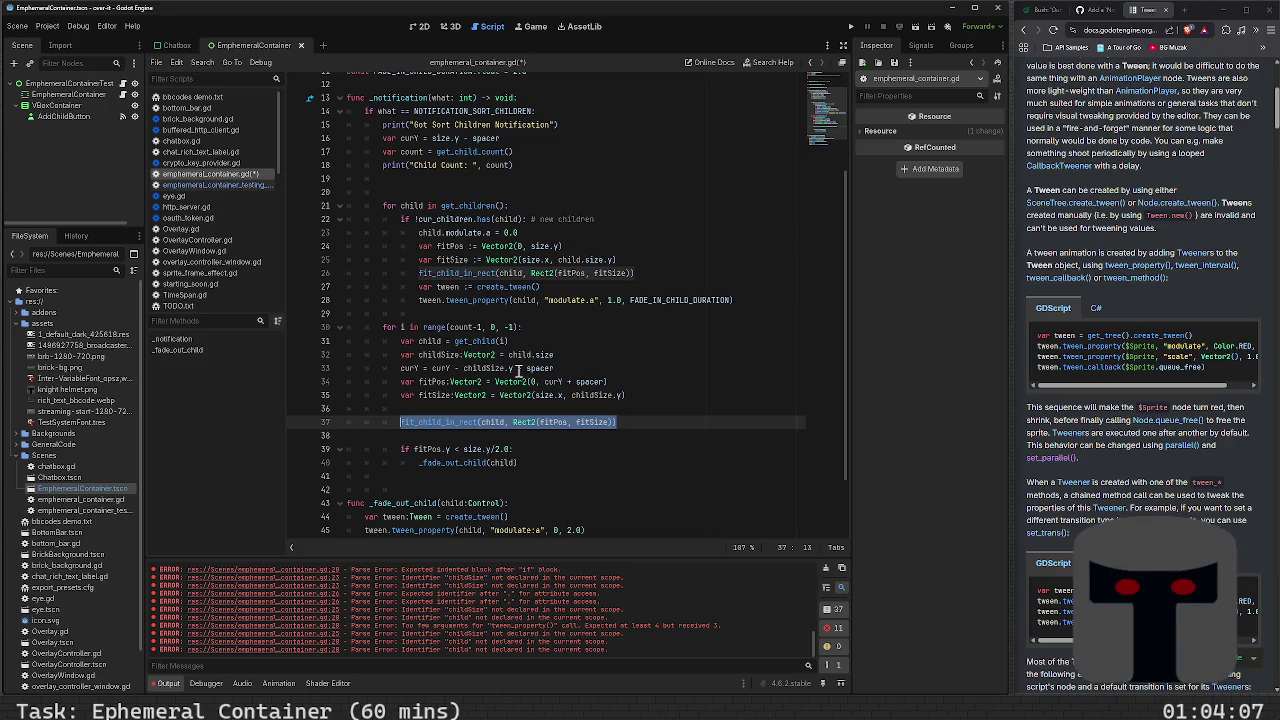
key("ctrl+x")
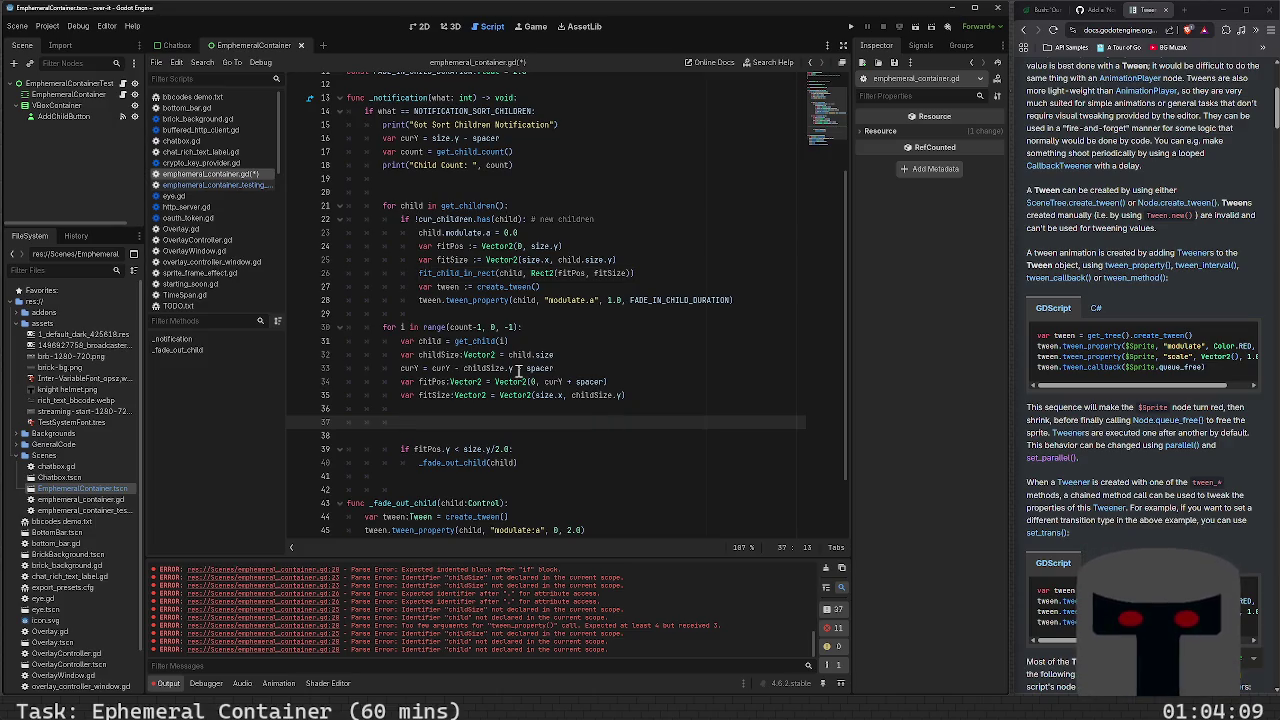
Insert a line above the reverse loop and start typing var tween := create_tween
scroll(517, 370, "up", 1)
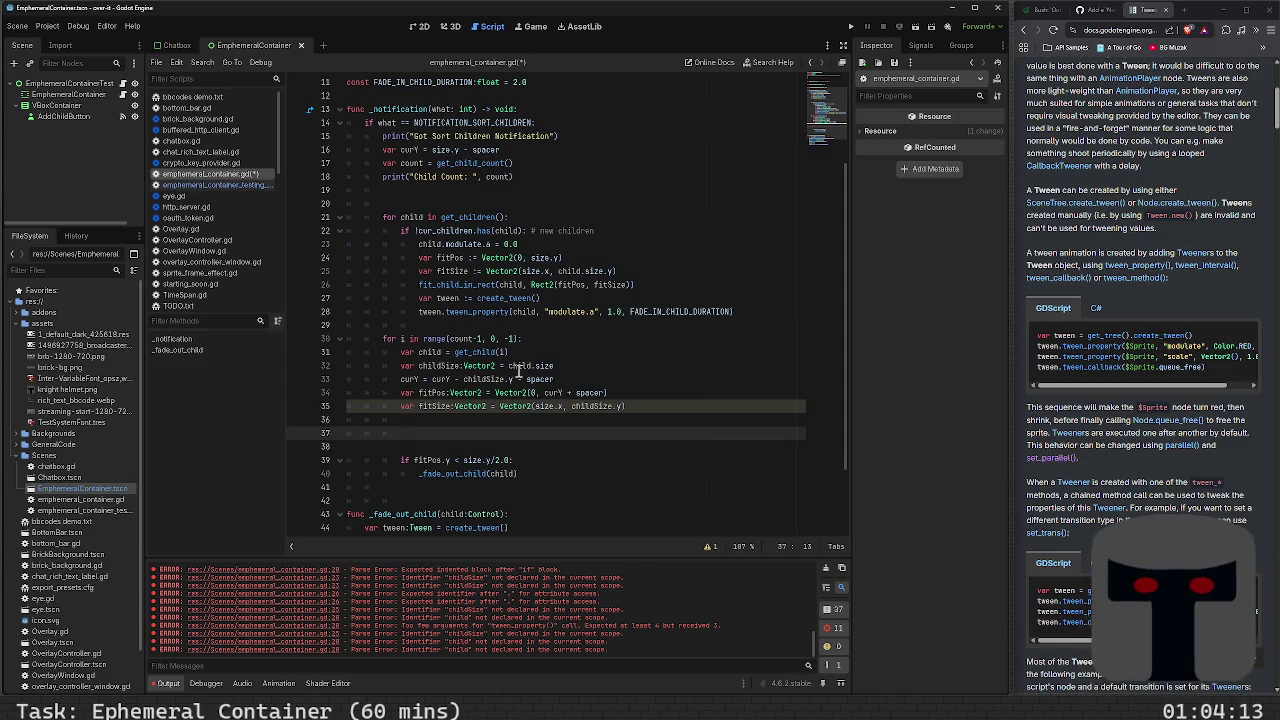
key("Up")
key("Up")
key("Up")
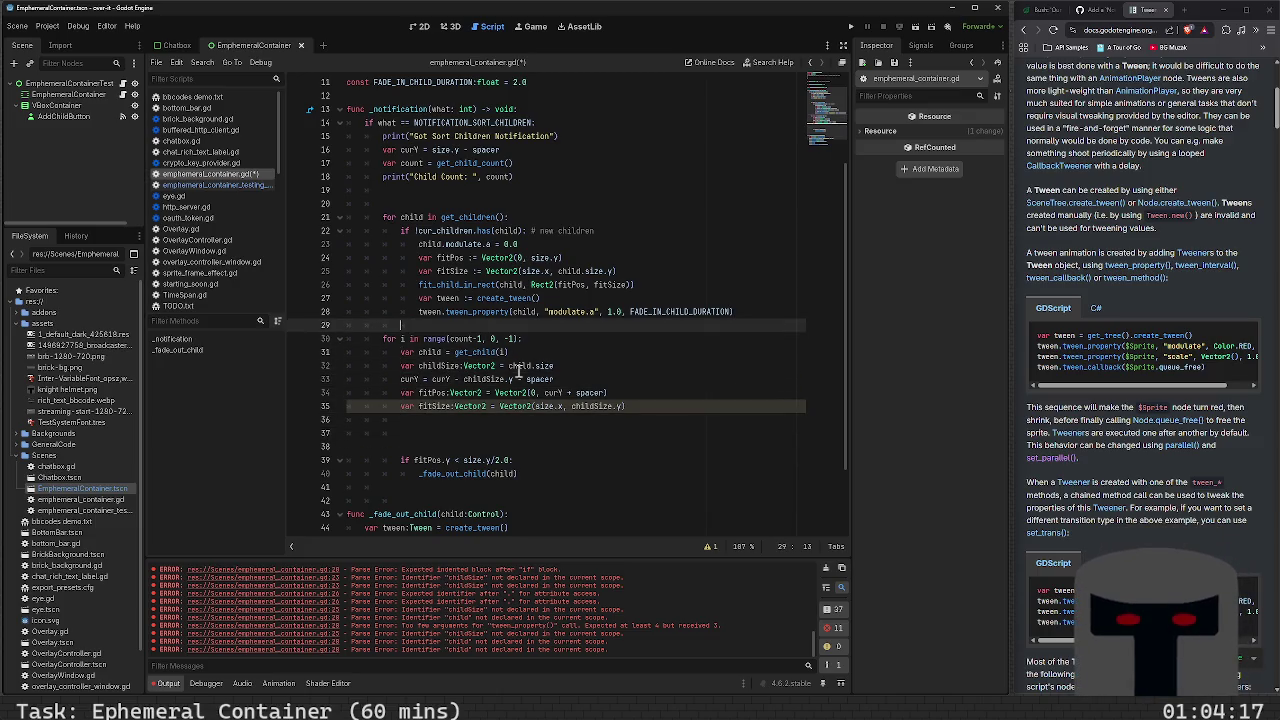
key("Return")
type("v")
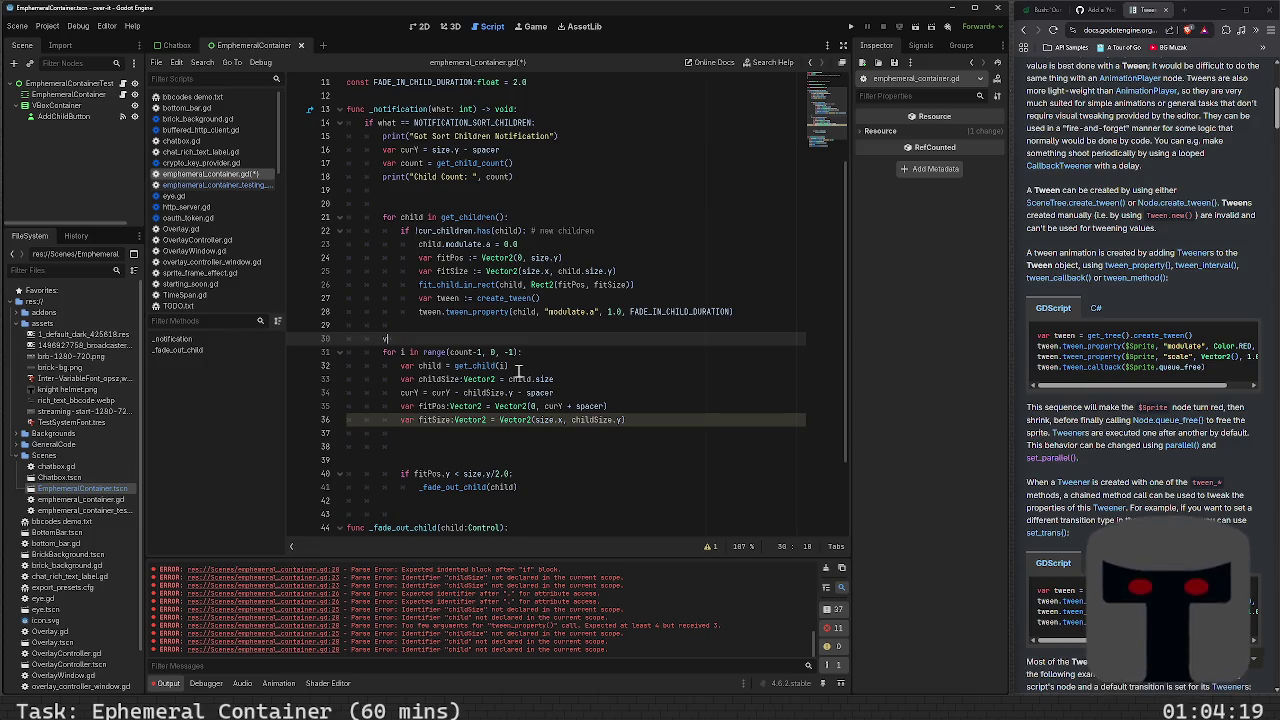
type("ar tween")
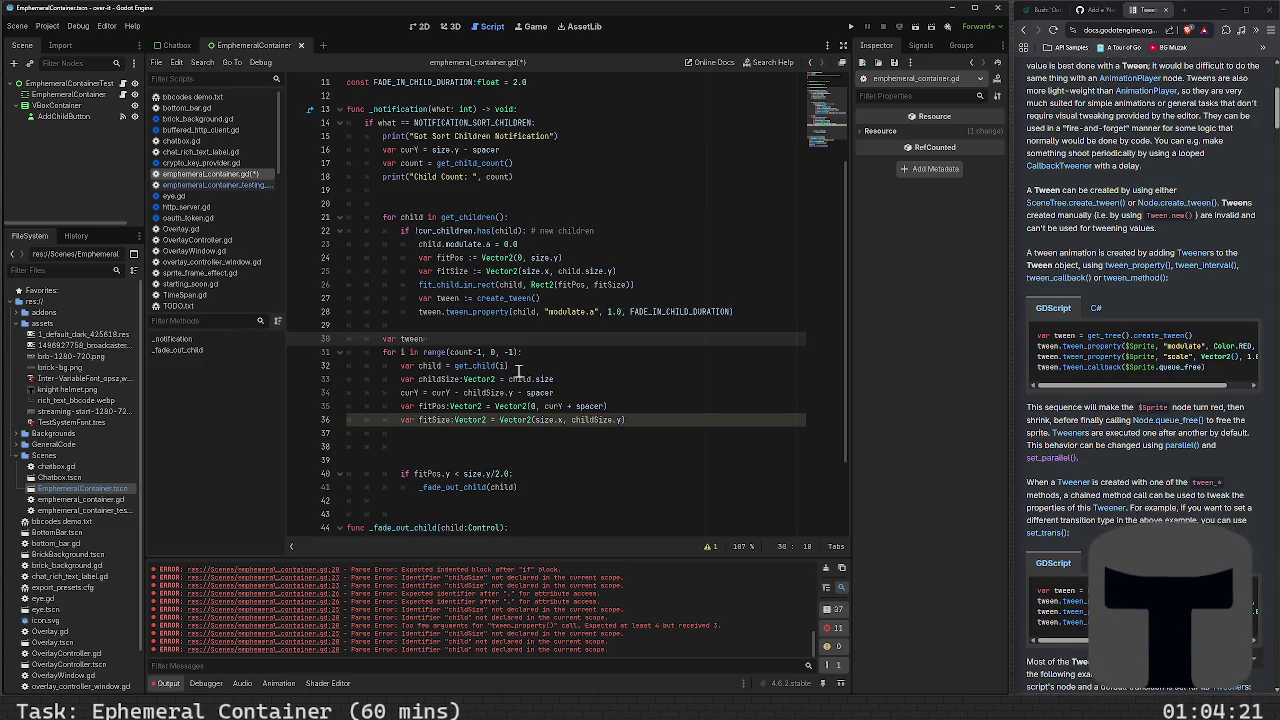
type(" :=")
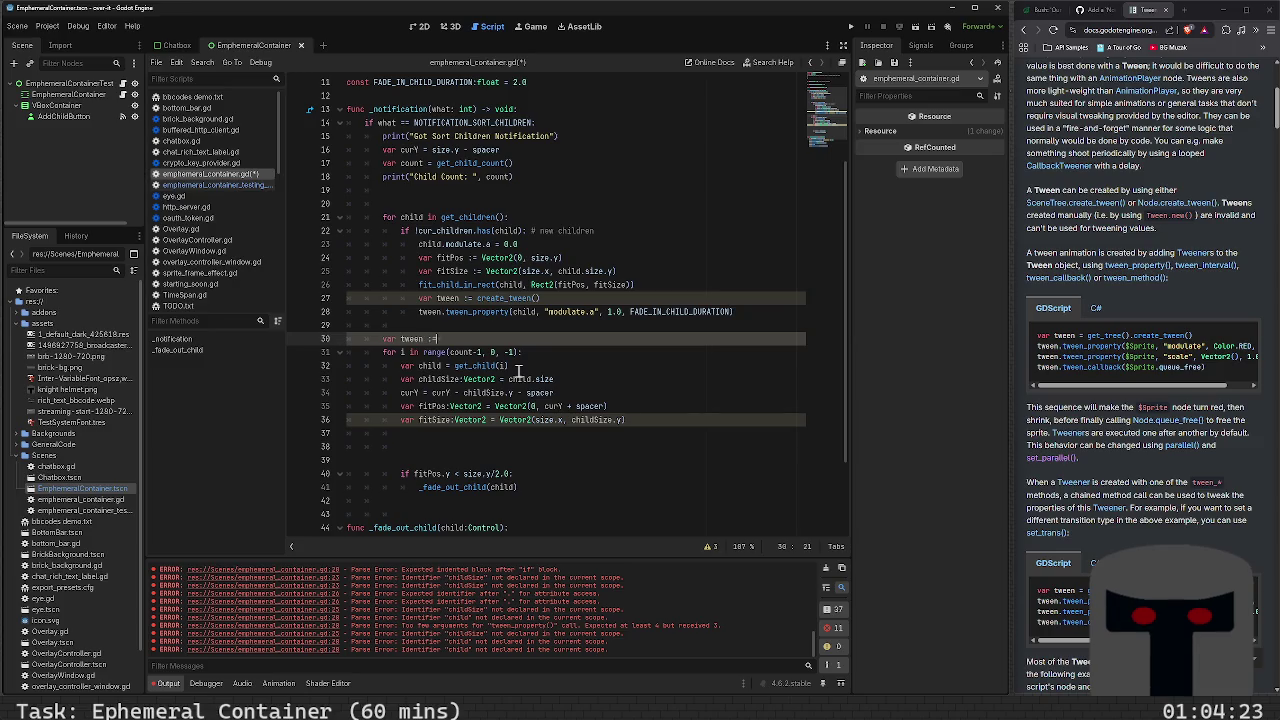
type(" creat")
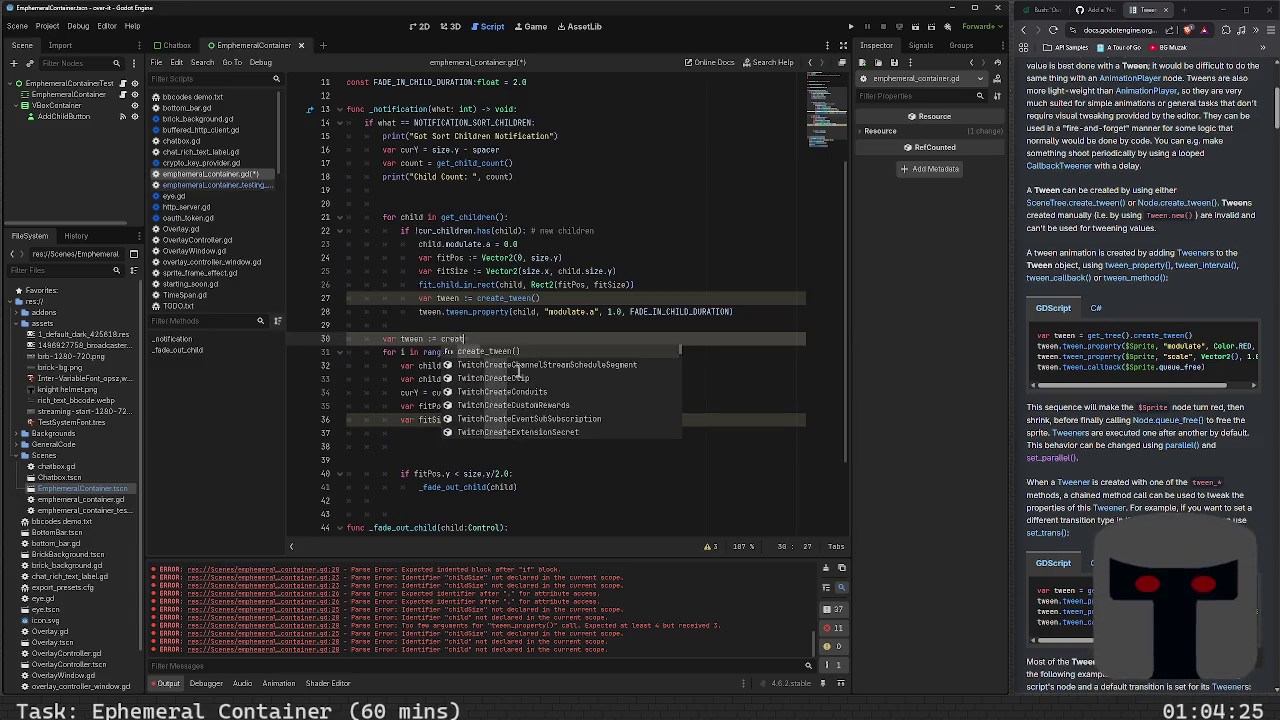
Complete var tween := create_tween() and add a tween.play() call after the fade-in tween
key("Return")
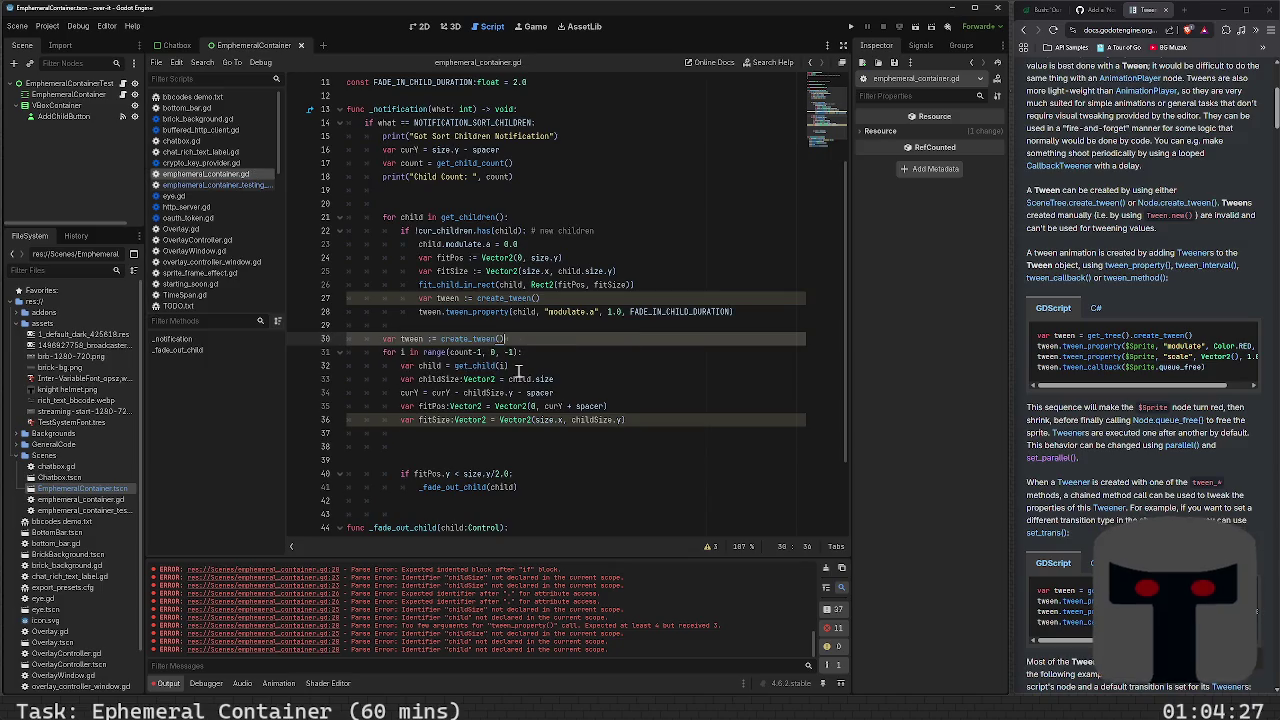
key("Down")
key("Down")
key("Down")
key("Up")
key("Up")
key("Up")
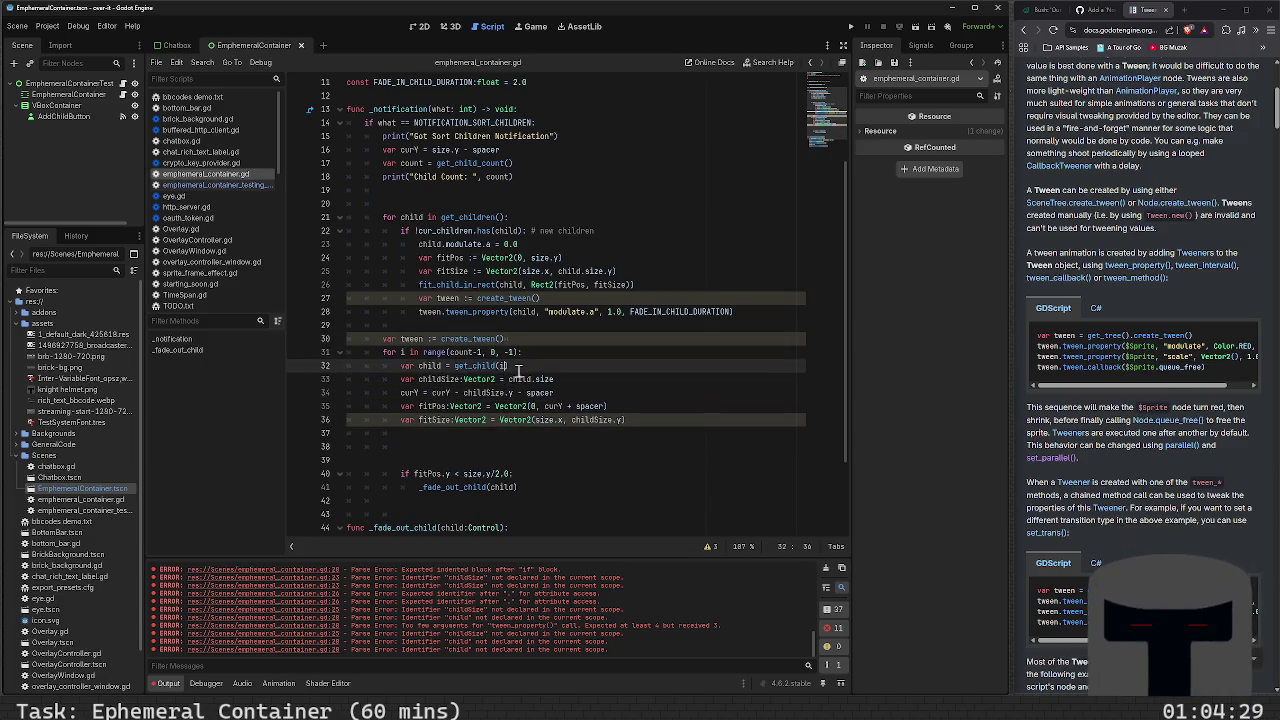
key("Tab")
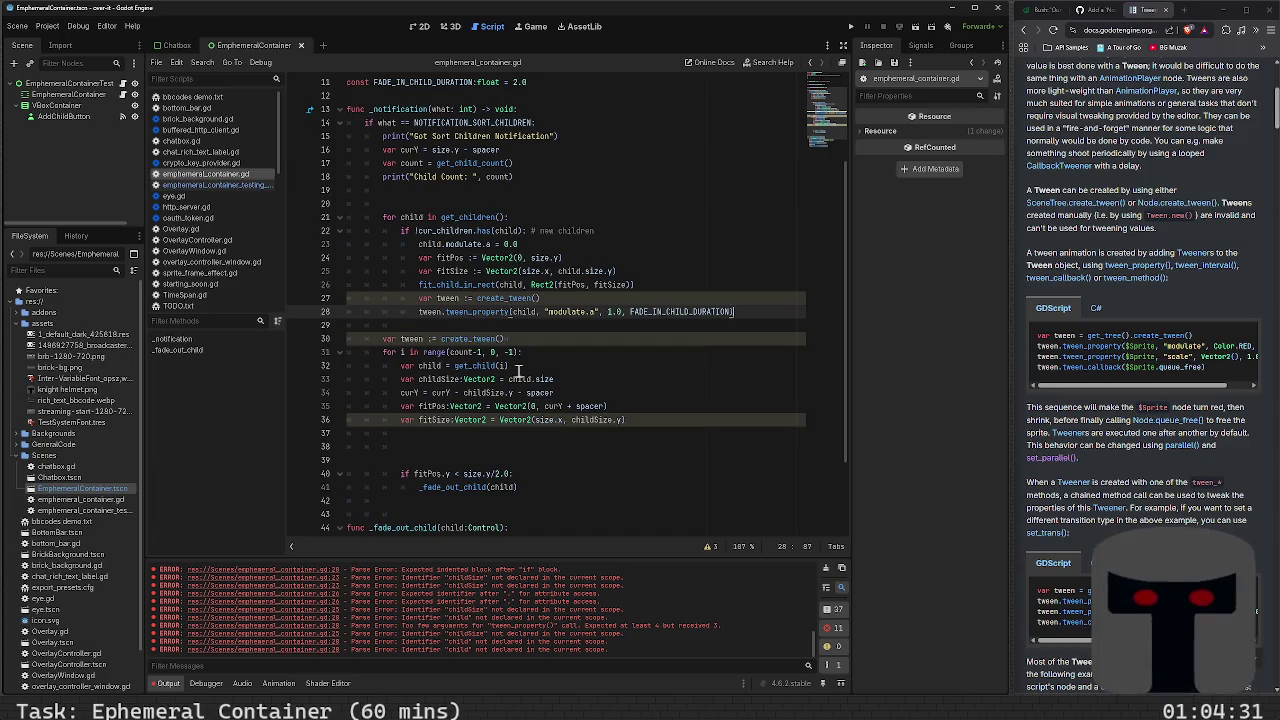
key("Return")
key("Up")
type("tween.play")
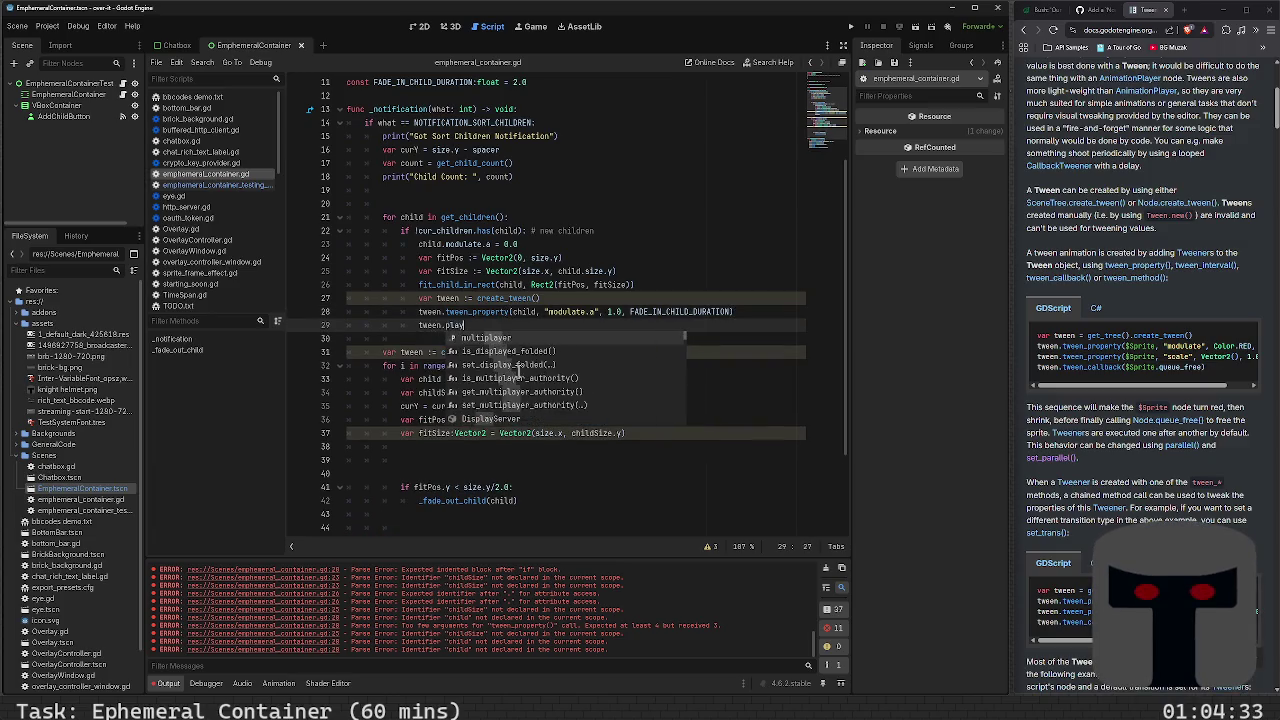
key("Return")
key("Down")
key("Down")
key("Down")
key("Down")
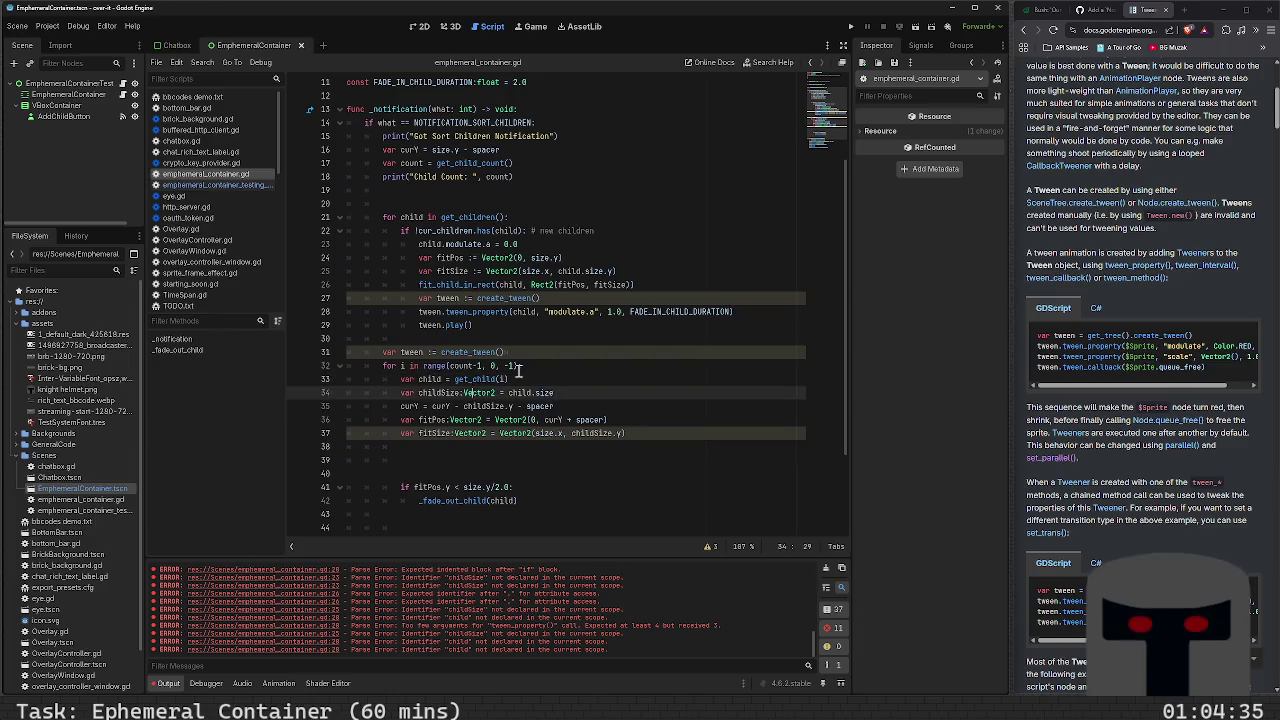
Start tween.tween_property(child inside the reverse loop, after the fitSize line
key("Return")
type("tween")
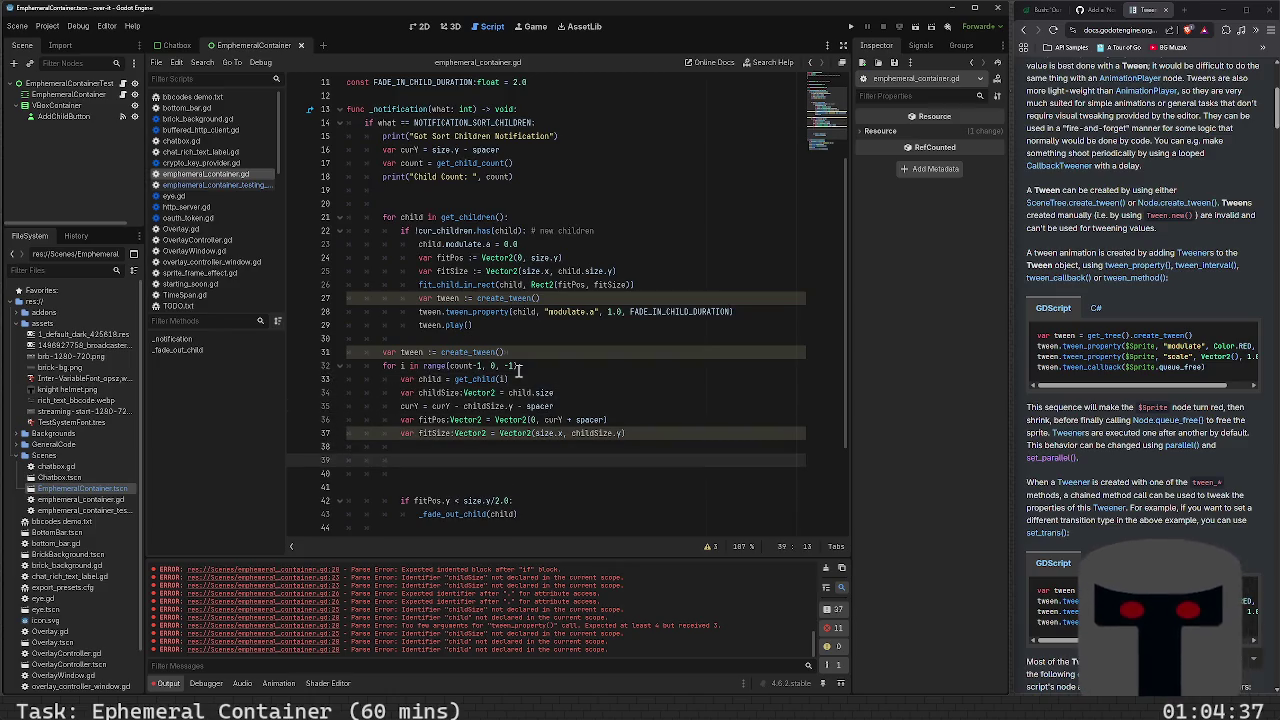
type(".")
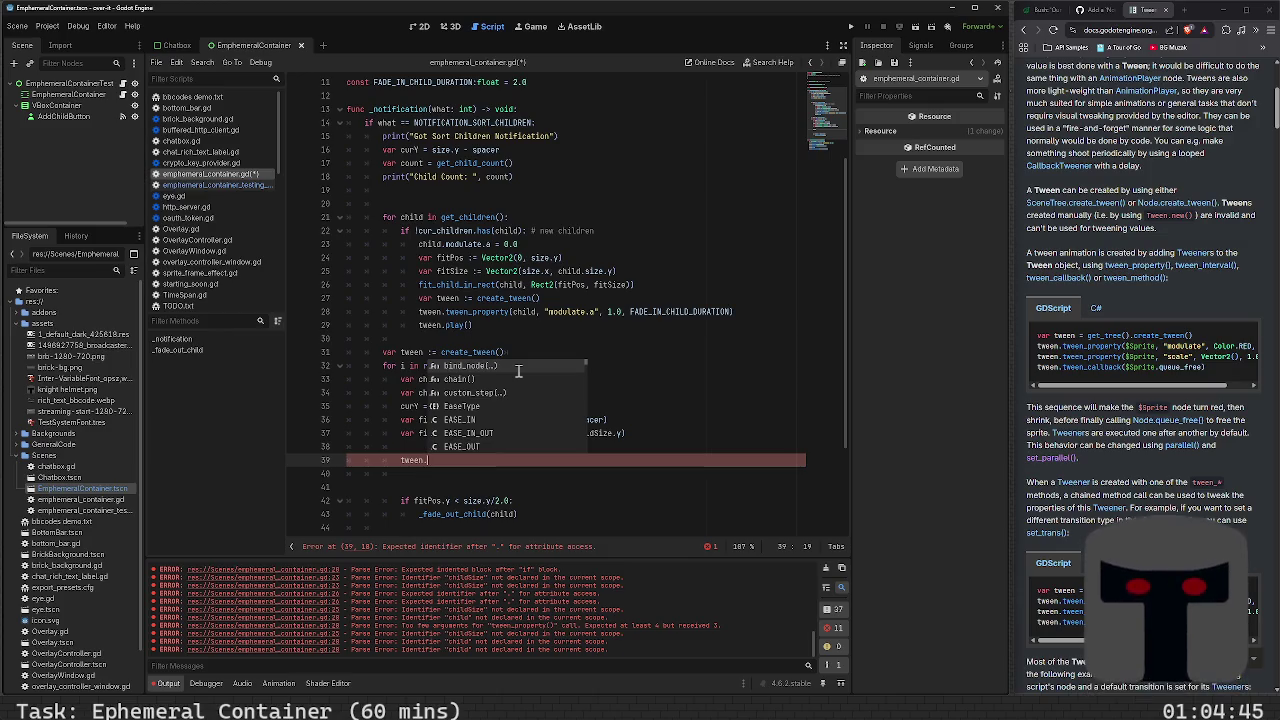
type("pord")
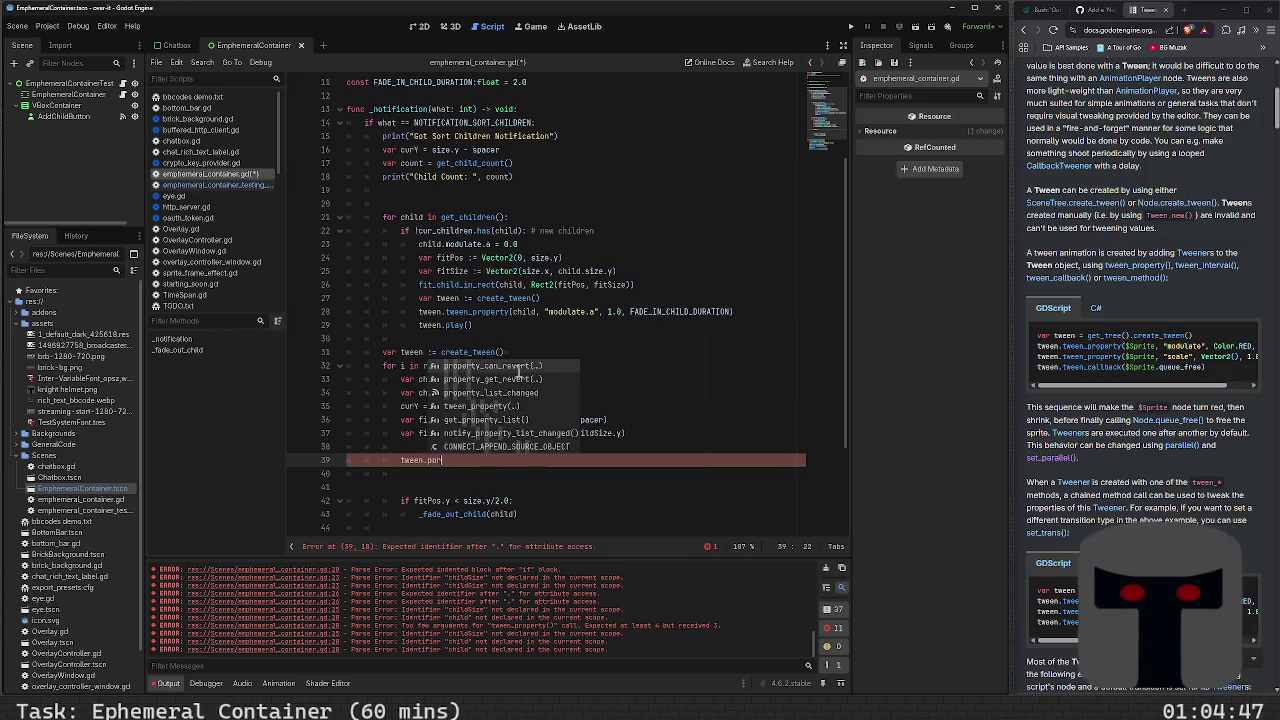
key("BackSpace")
key("BackSpace")
key("BackSpace")
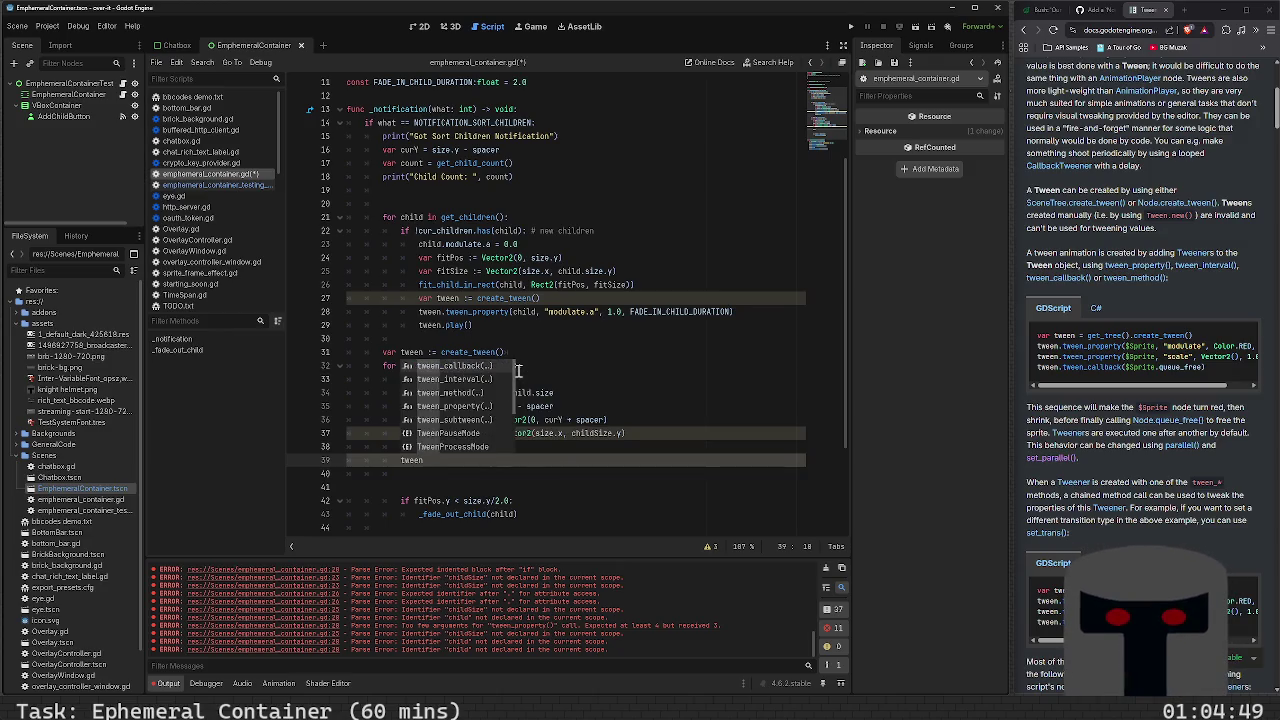
type(".tween")
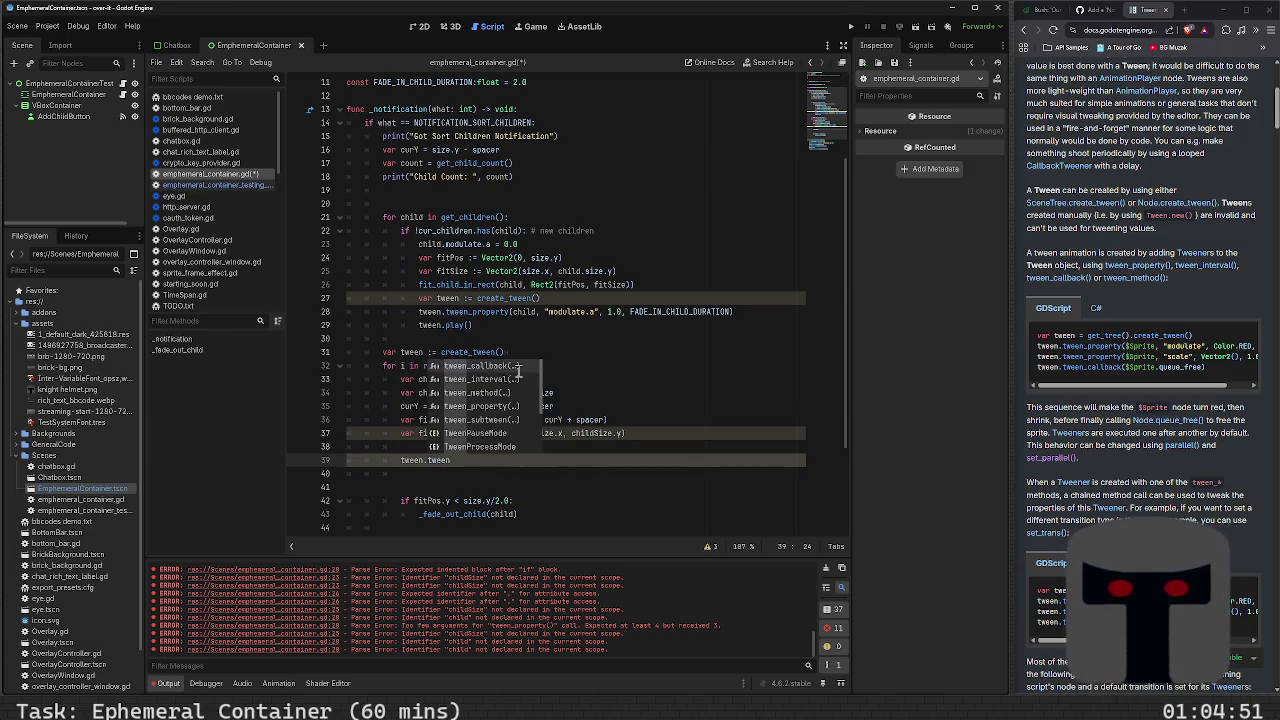
key("Down")
key("Down")
key("Down")
key("Return")
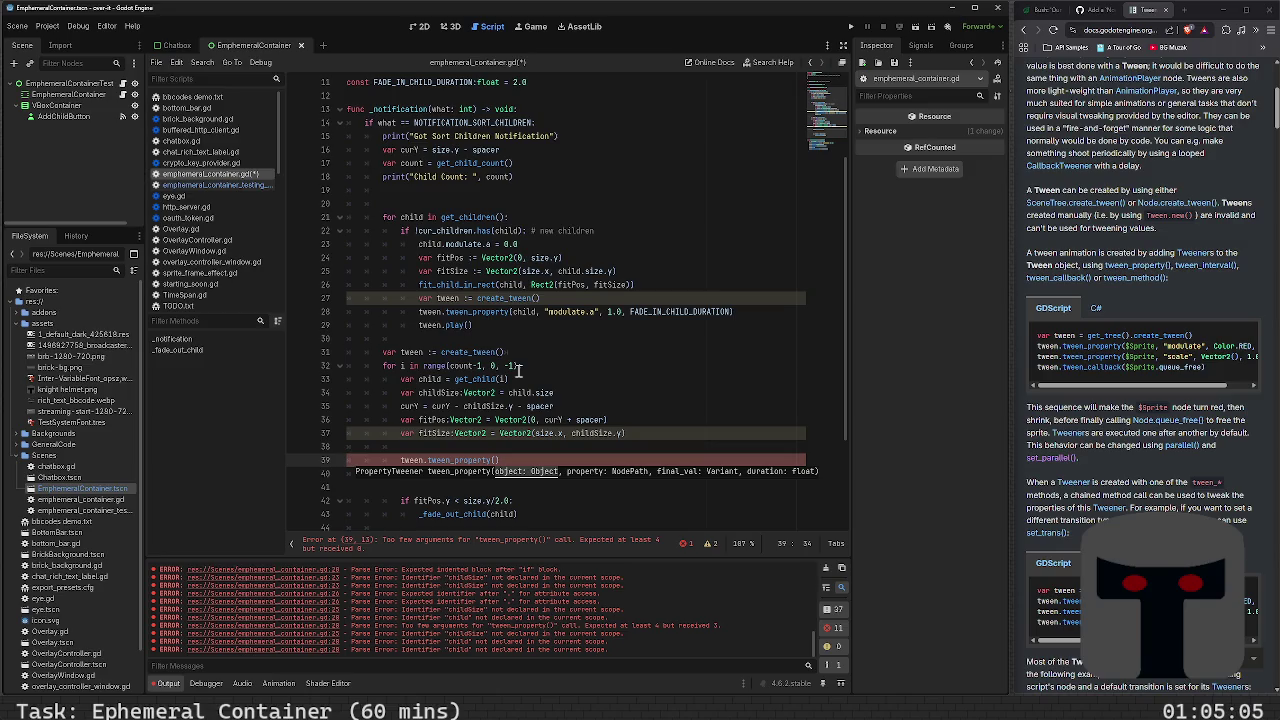
type("child")
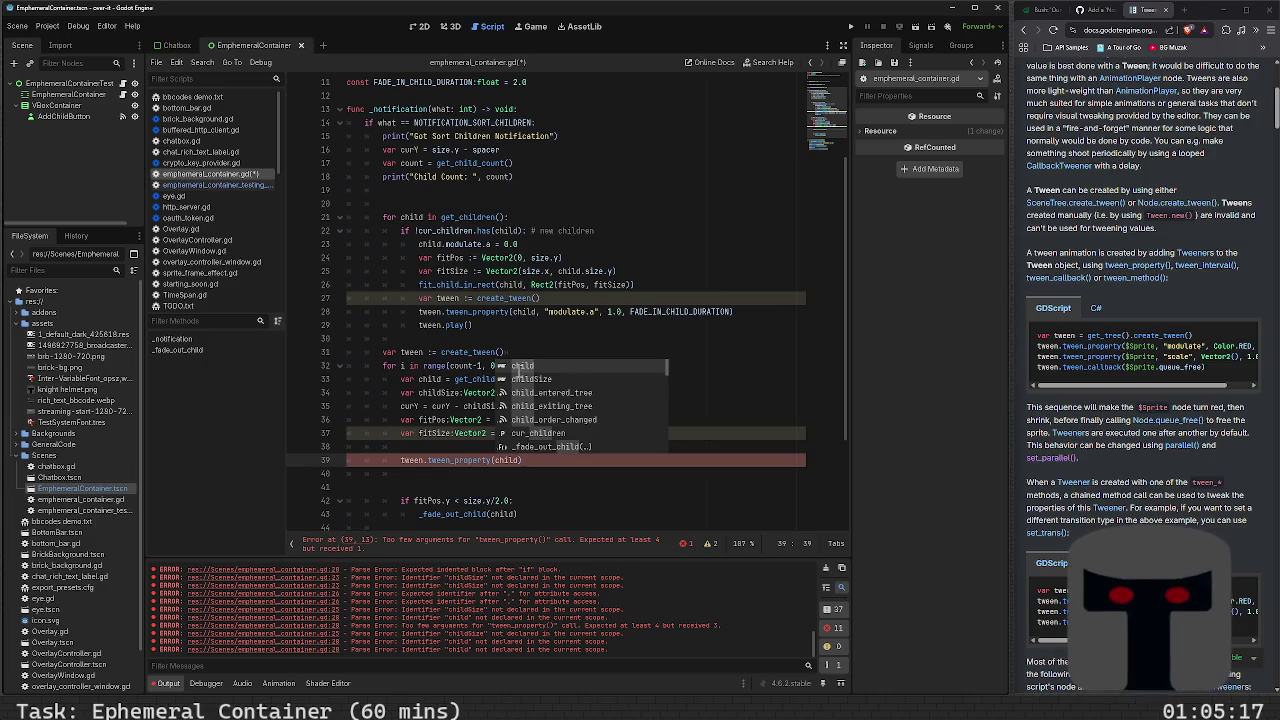
Declare var childTween = create_tween on the empty line before the children loop
left_click(458, 208)
type("var c")
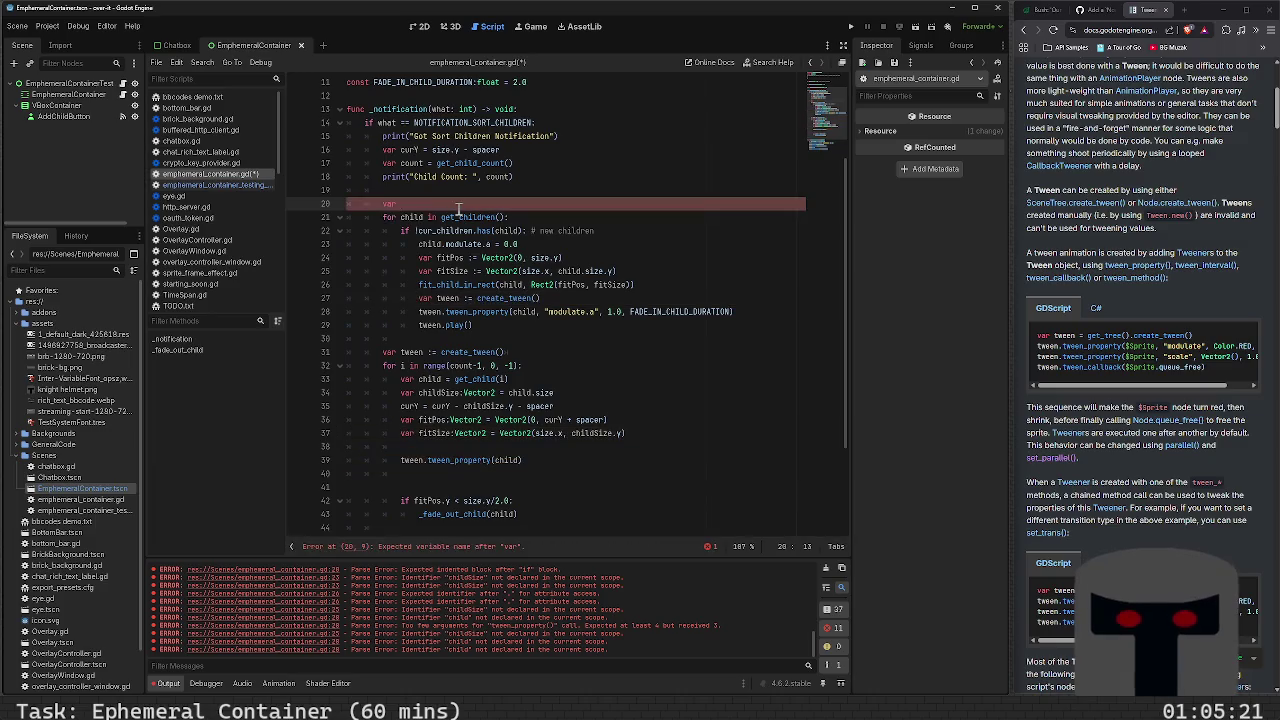
type("hild")
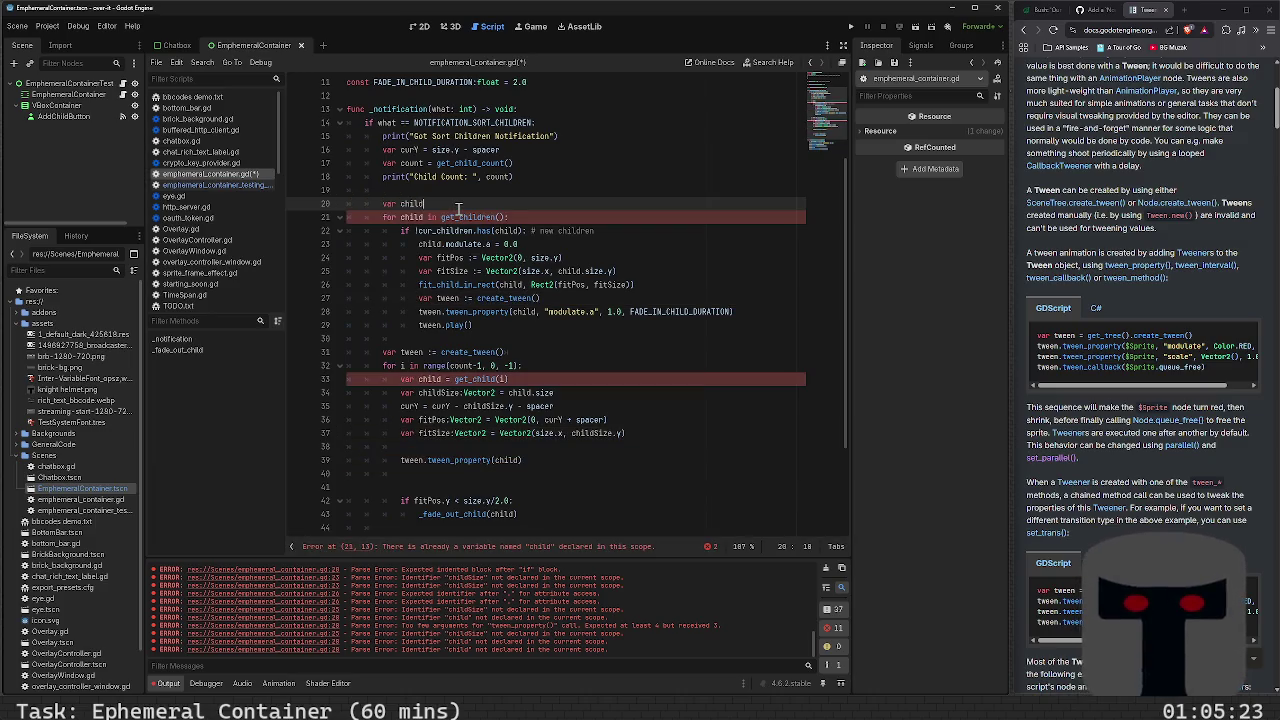
type("Tween := create")
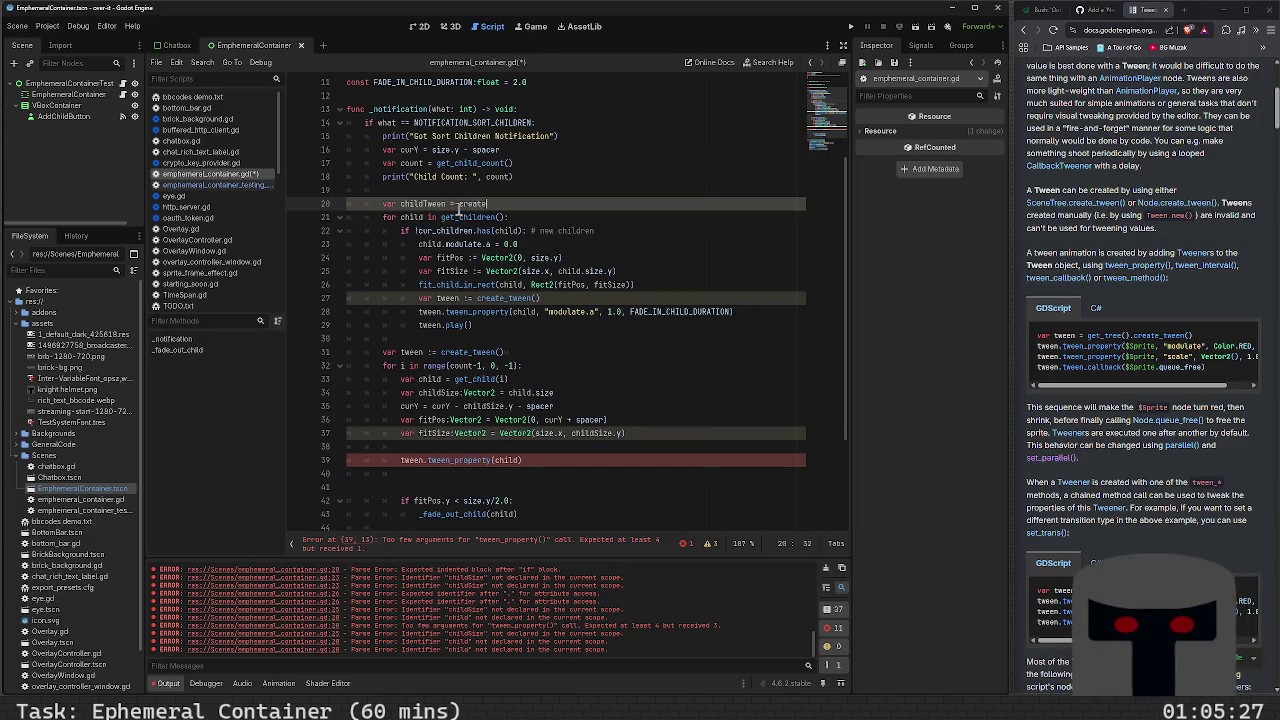
key("BackSpace")
key("BackSpace")
key("BackSpace")
type(":")
key("BackSpace")
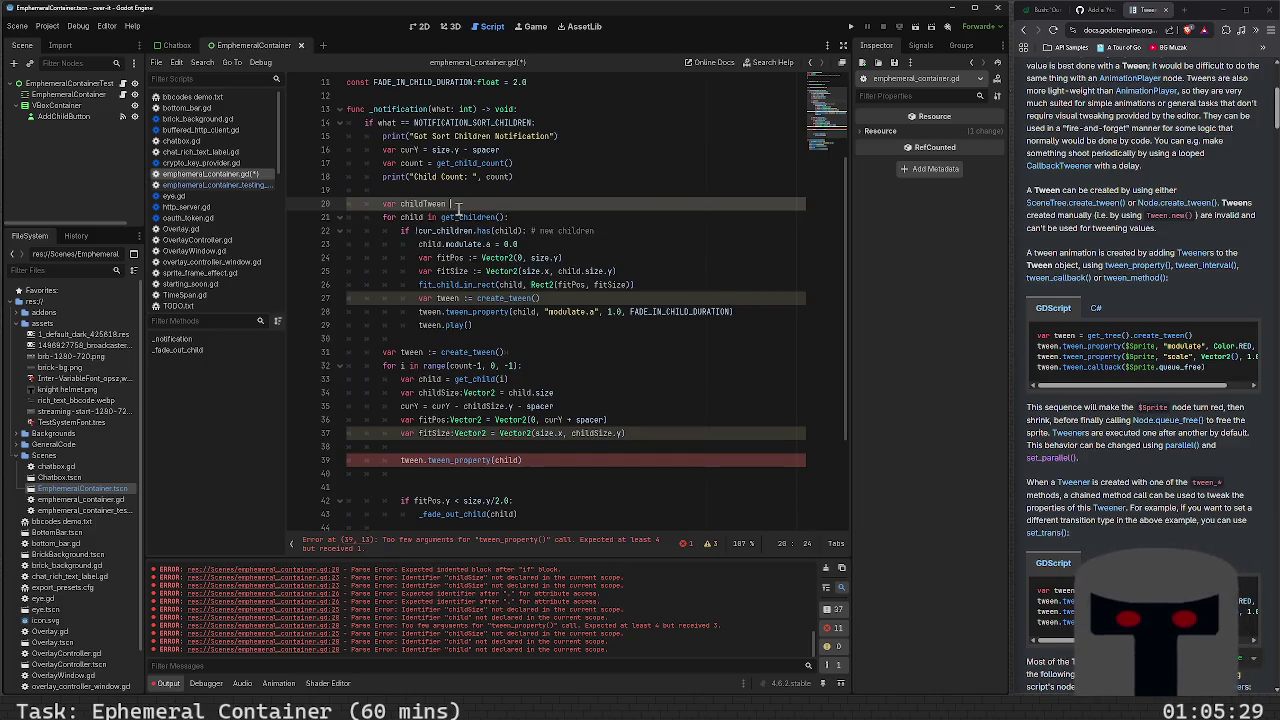
type(":= ")
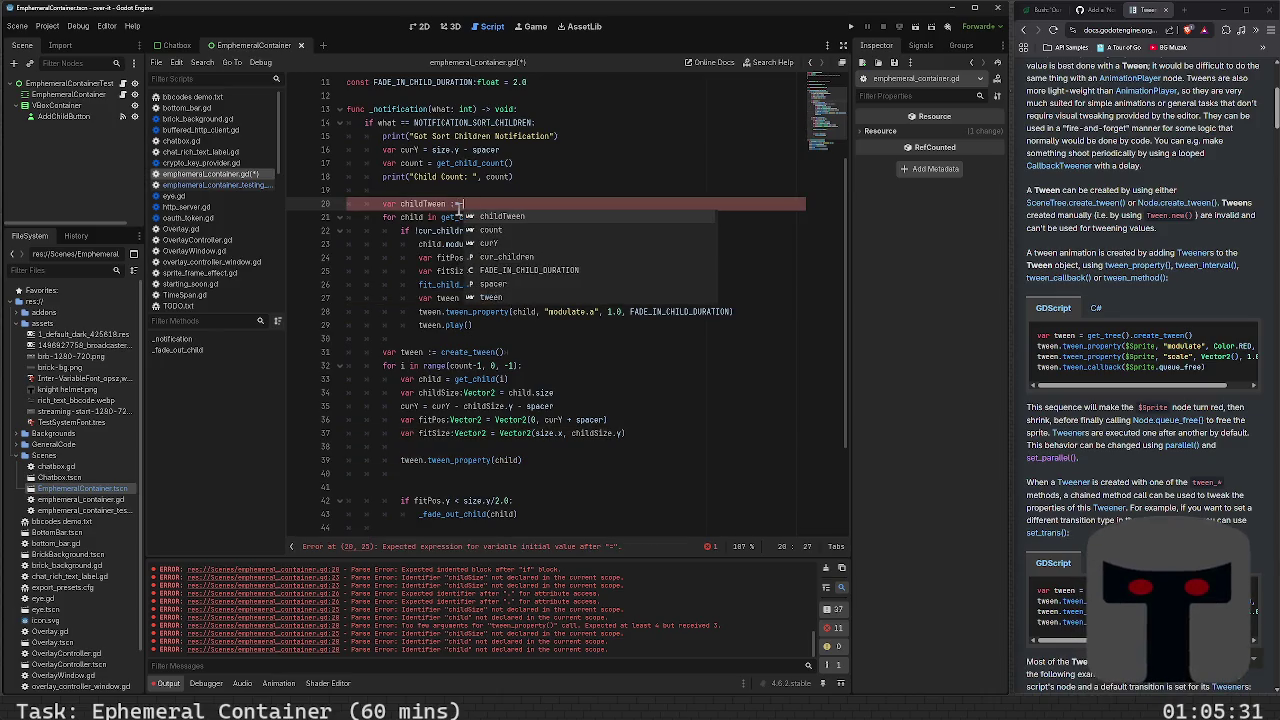
type("create_tw")
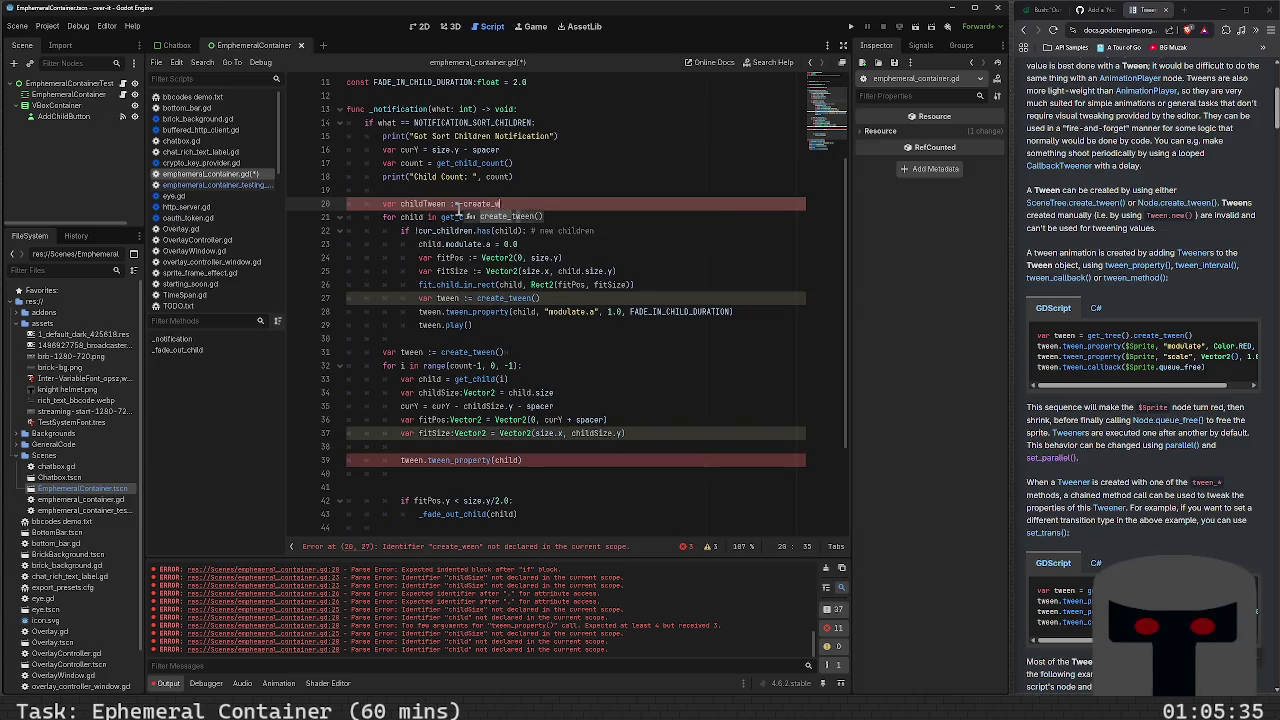
type("een")
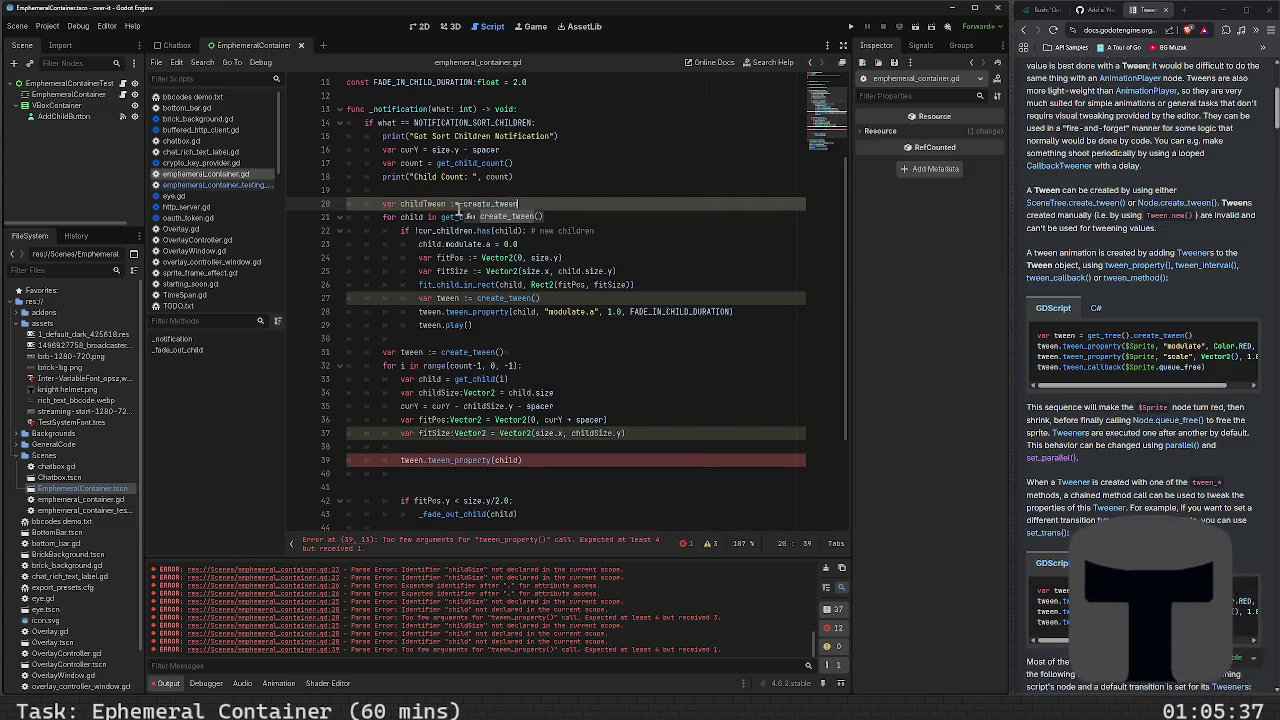
key("Escape")
Delete the per-child tween creation line and its tween.play() call
key("Down")
key("Down")
key("Down")
key("Down")
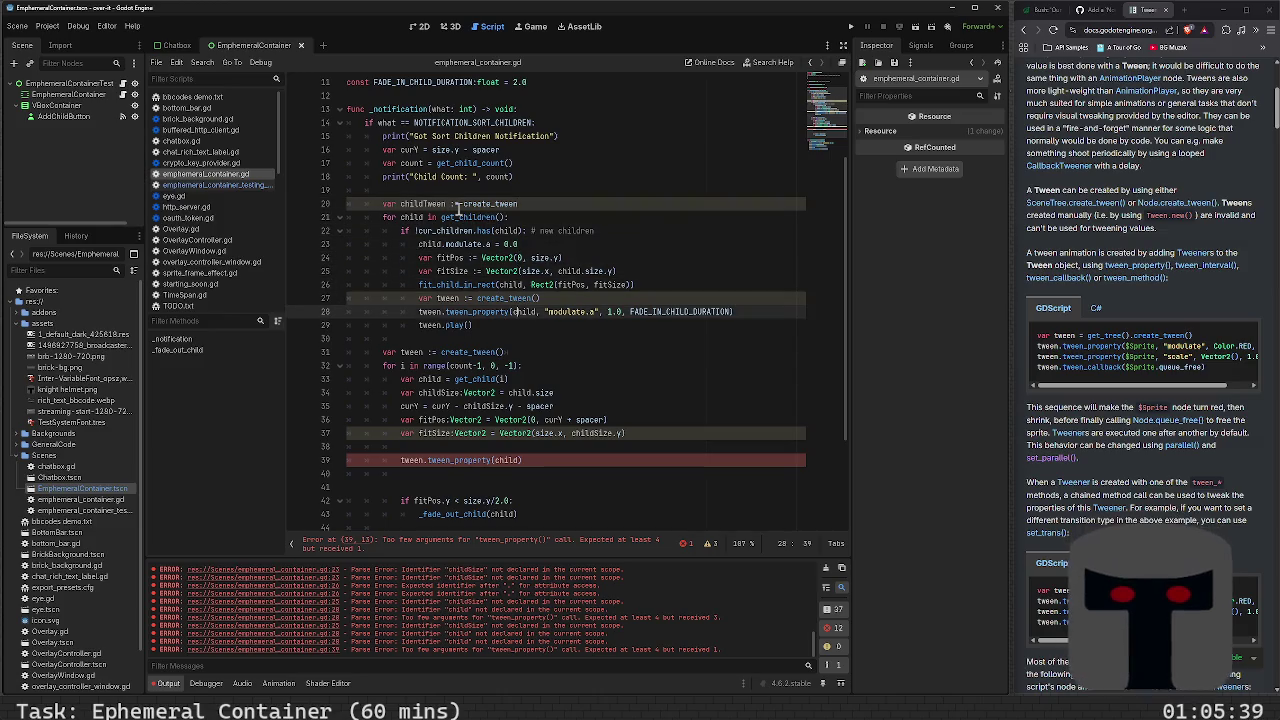
key("Down")
key("shift+Home")
key("BackSpace")
key("Up")
key("Up")
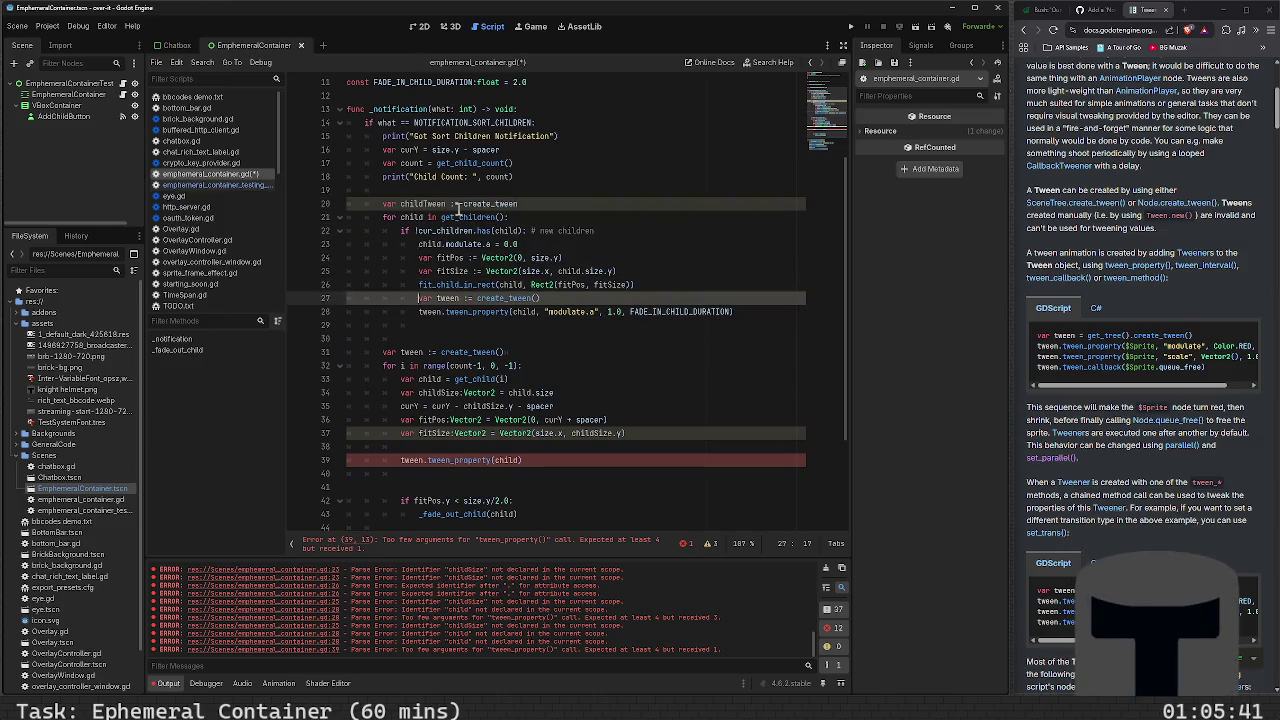
key("shift+End")
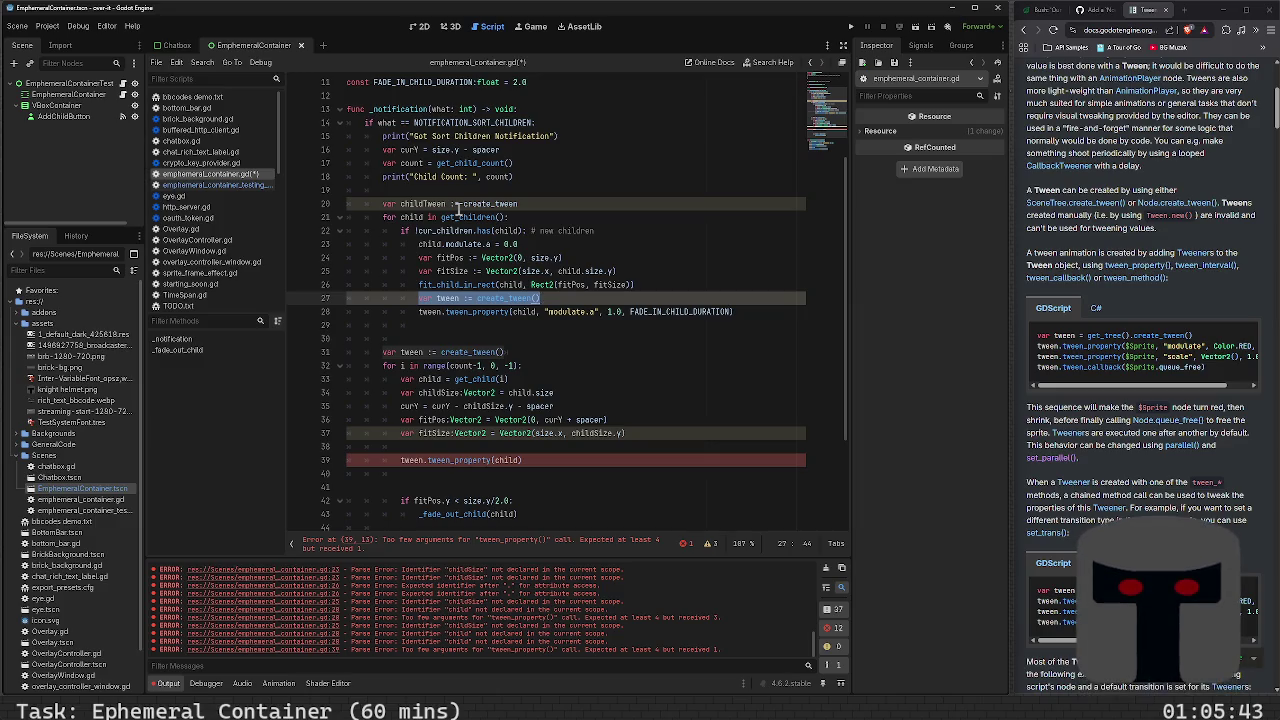
key("BackSpace")
Make the fade-in call use childTween and add a childTween.parallel() line below it
key("Down")
key("shift+Right")
key("shift+Right")
key("shift+Right")
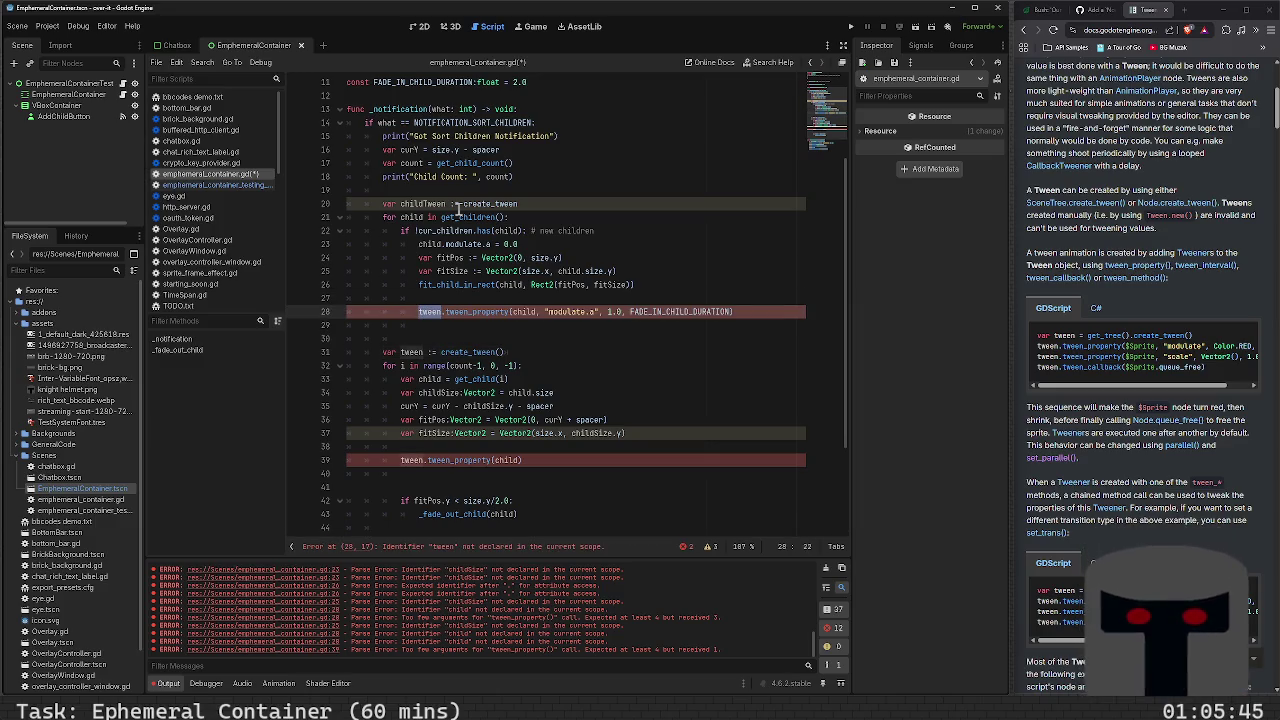
type("child")
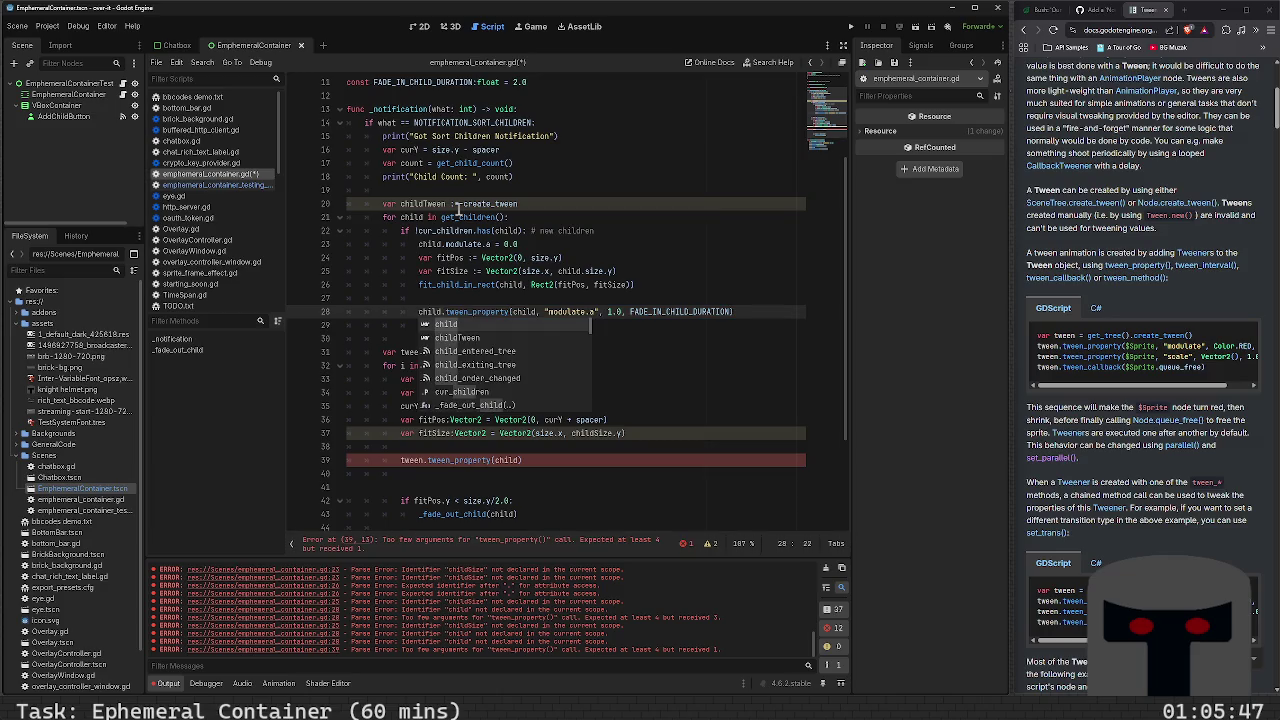
key("Down")
key("Return")
key("Down")
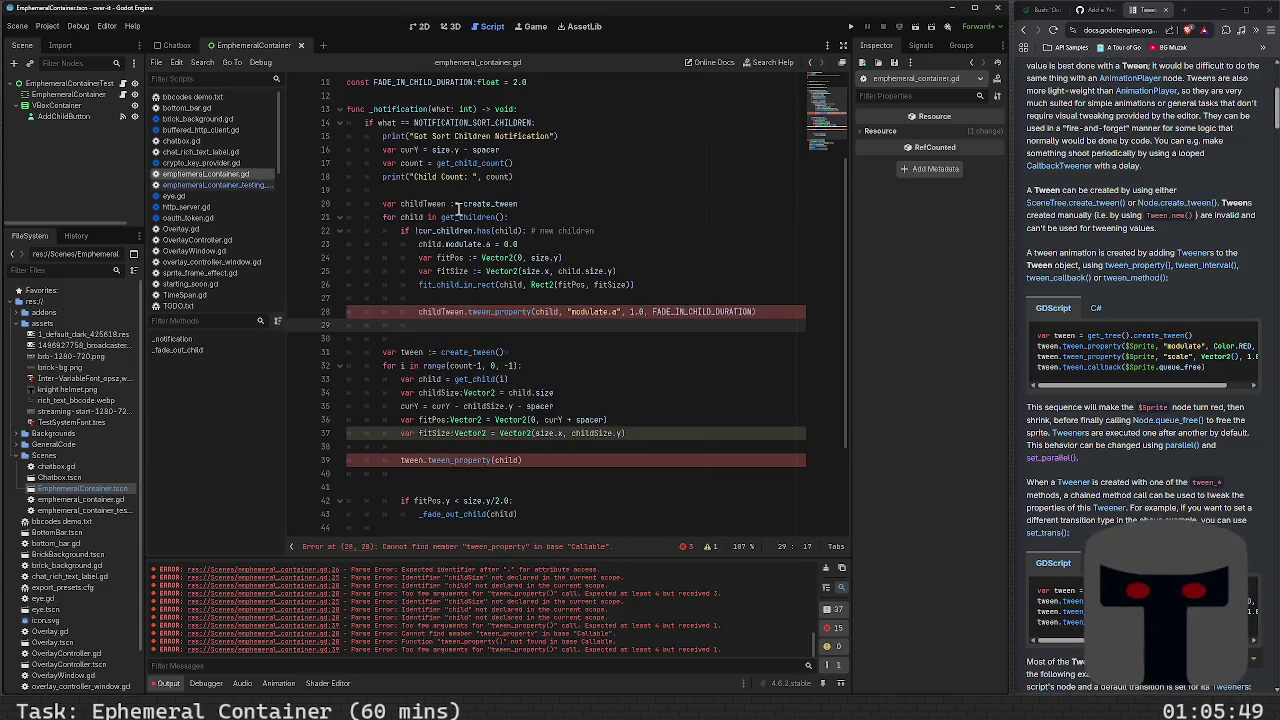
type("childTwee")
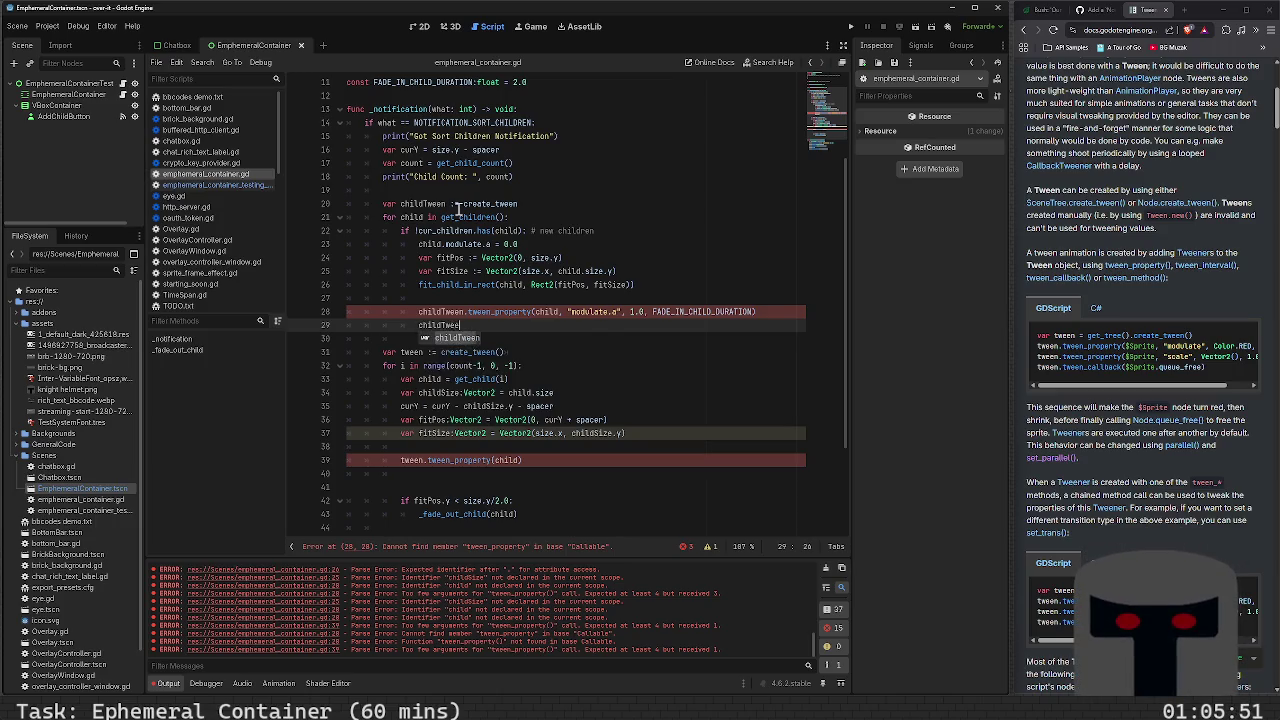
key("Return")
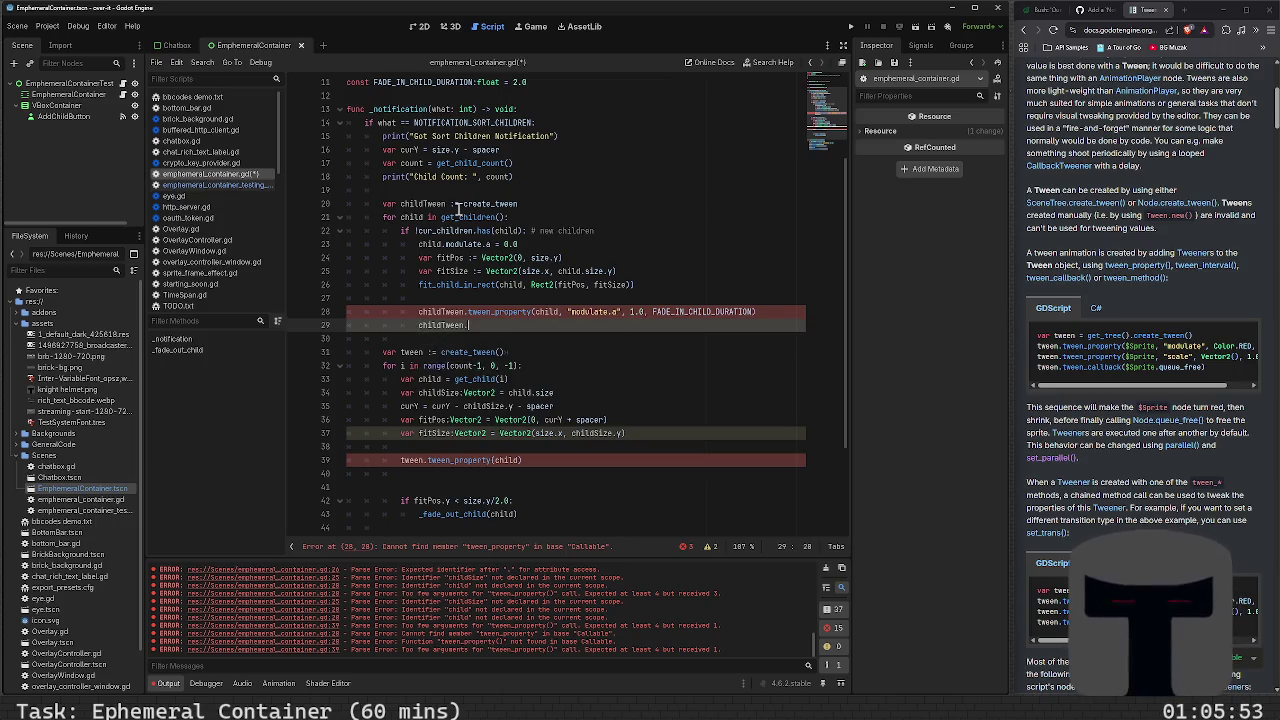
type("parallel(")
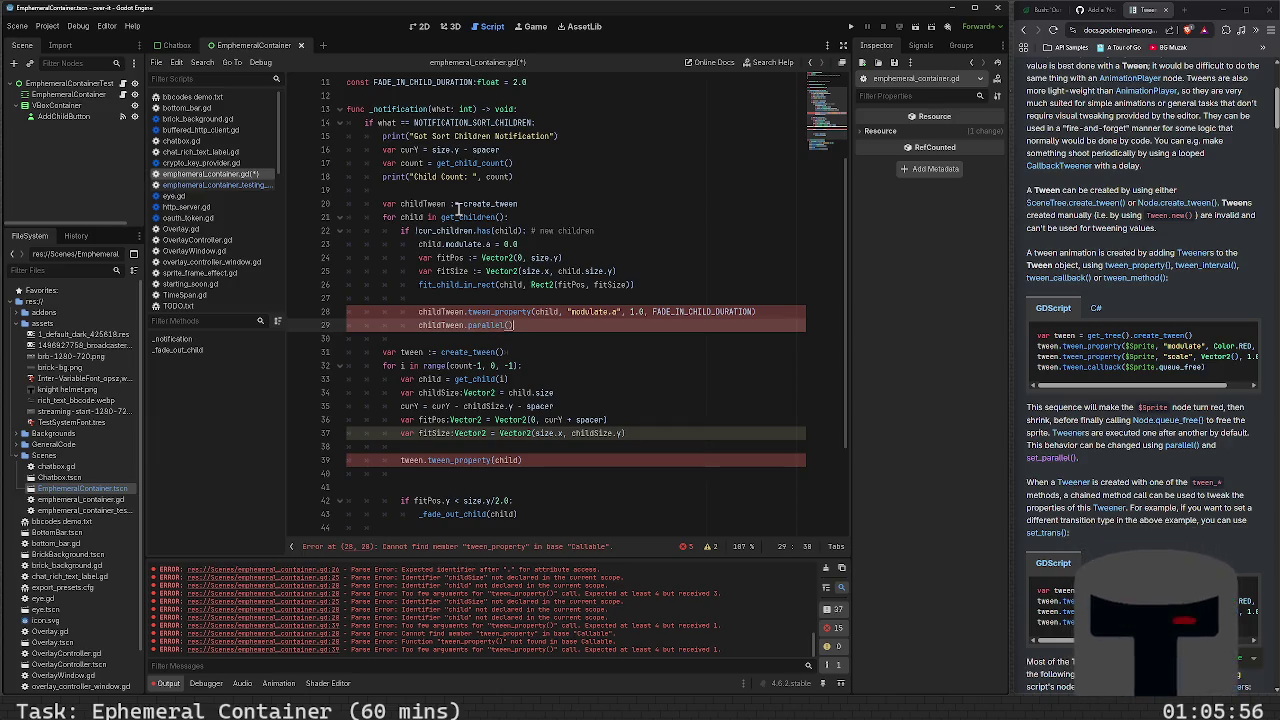
key("Return")
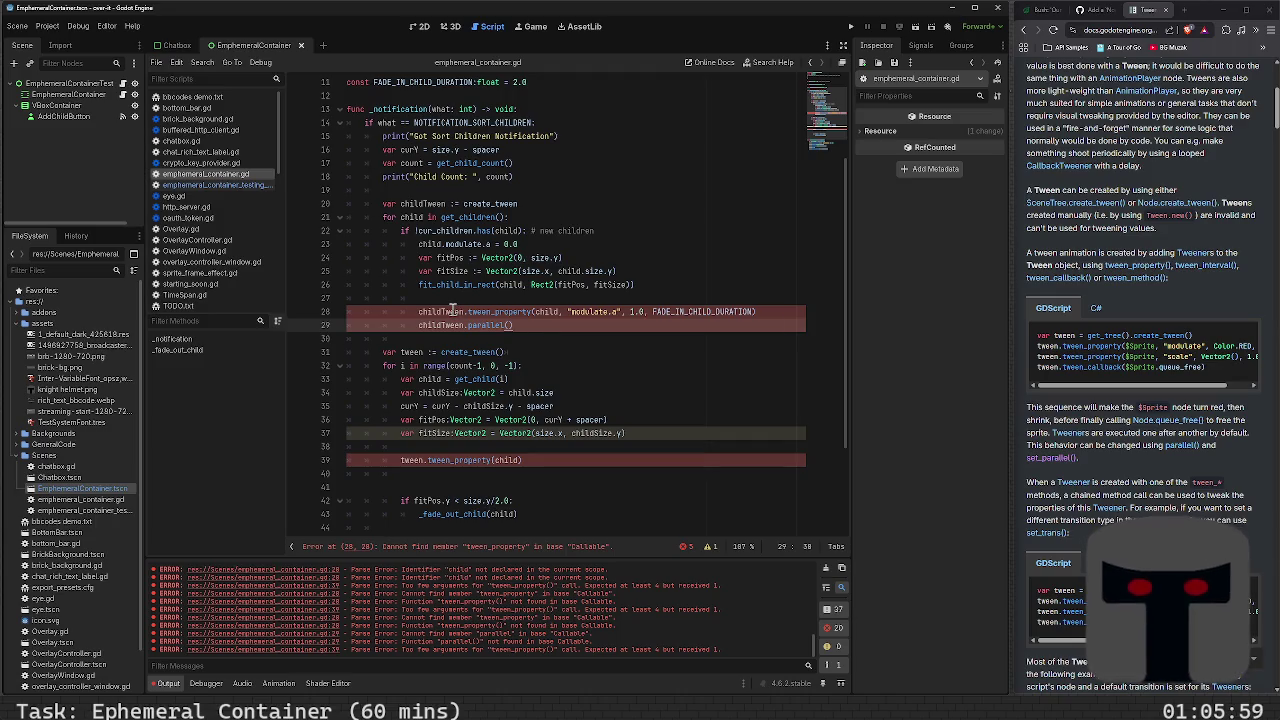
Finish the create_tween() declaration and remove the blank line above the fade-in call
left_click(547, 204)
type("(")
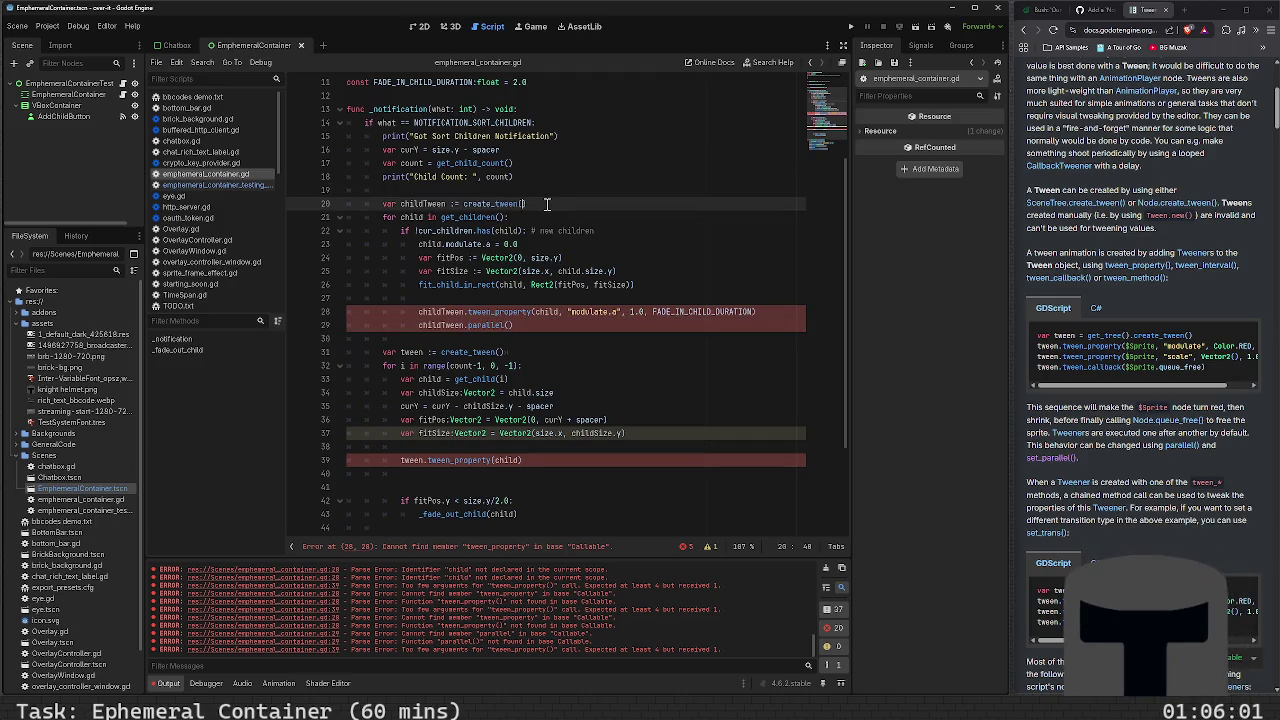
left_click(500, 311)
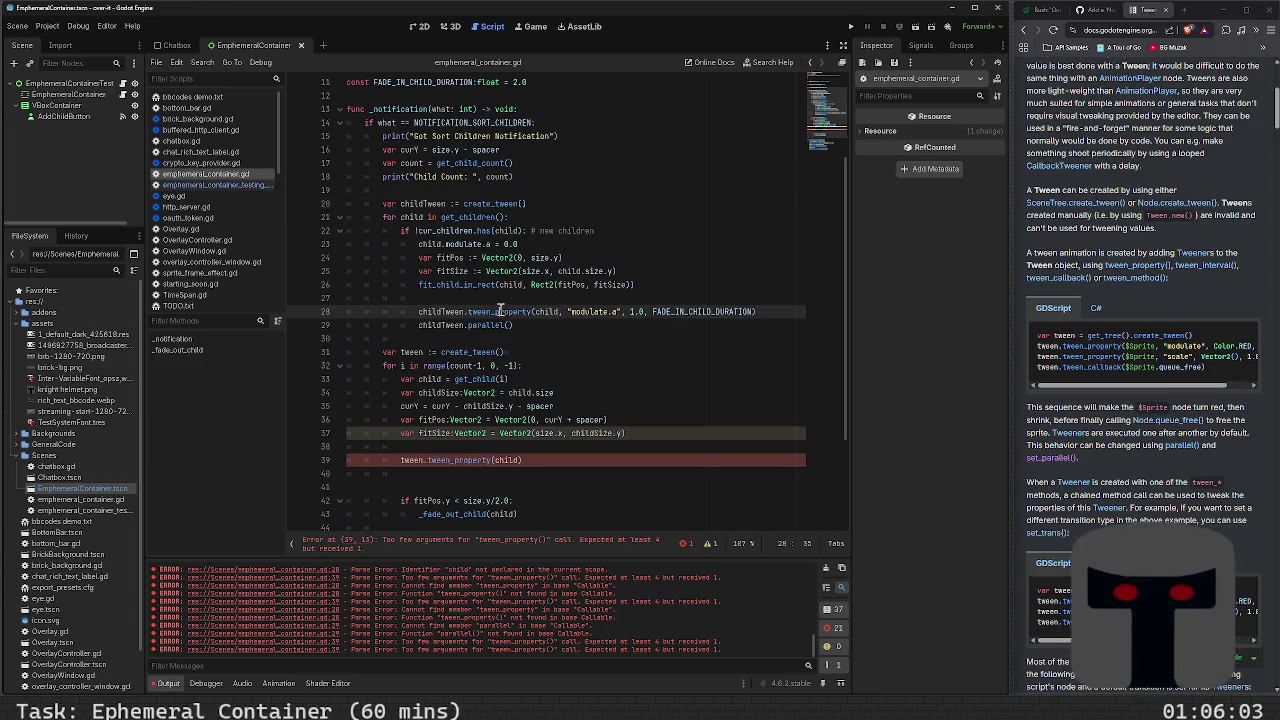
key("Up")
key("BackSpace")
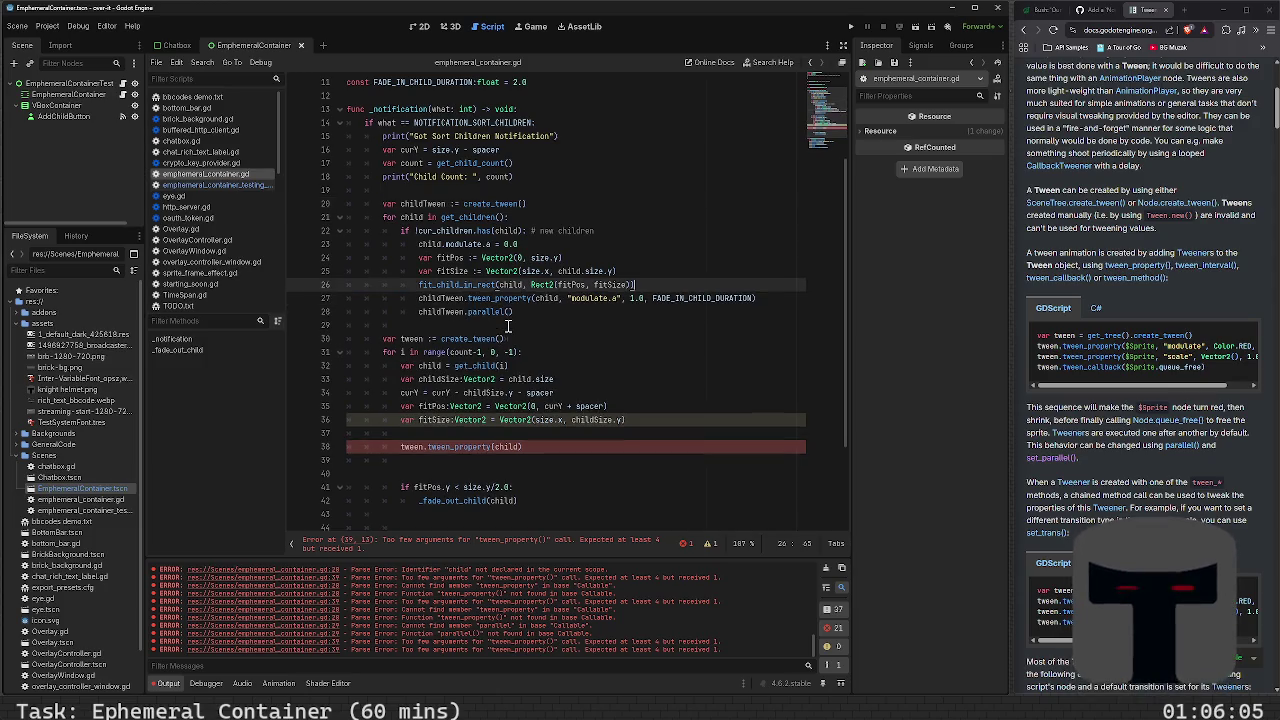
Overwrite the old tween call on line 38 with childTween.tween_property(child, po
left_click(508, 325)
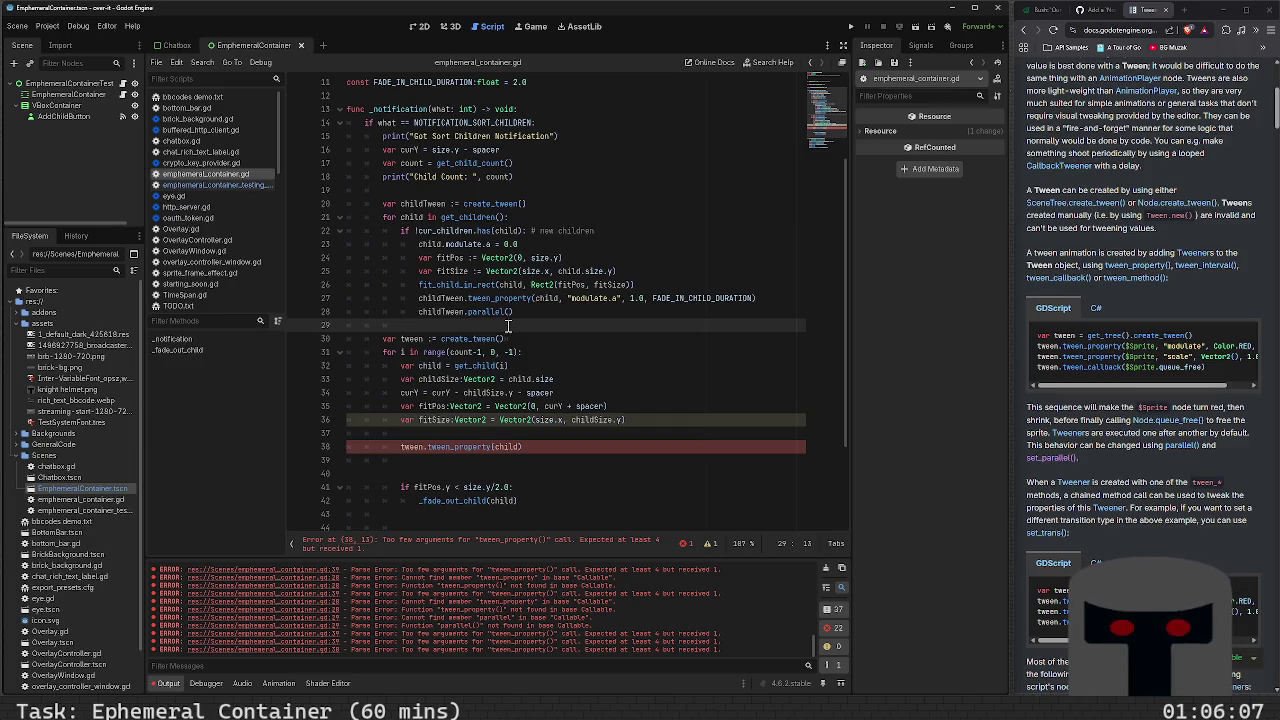
key("Down")
key("Down")
key("Down")
key("Up")
key("Up")
key("End")
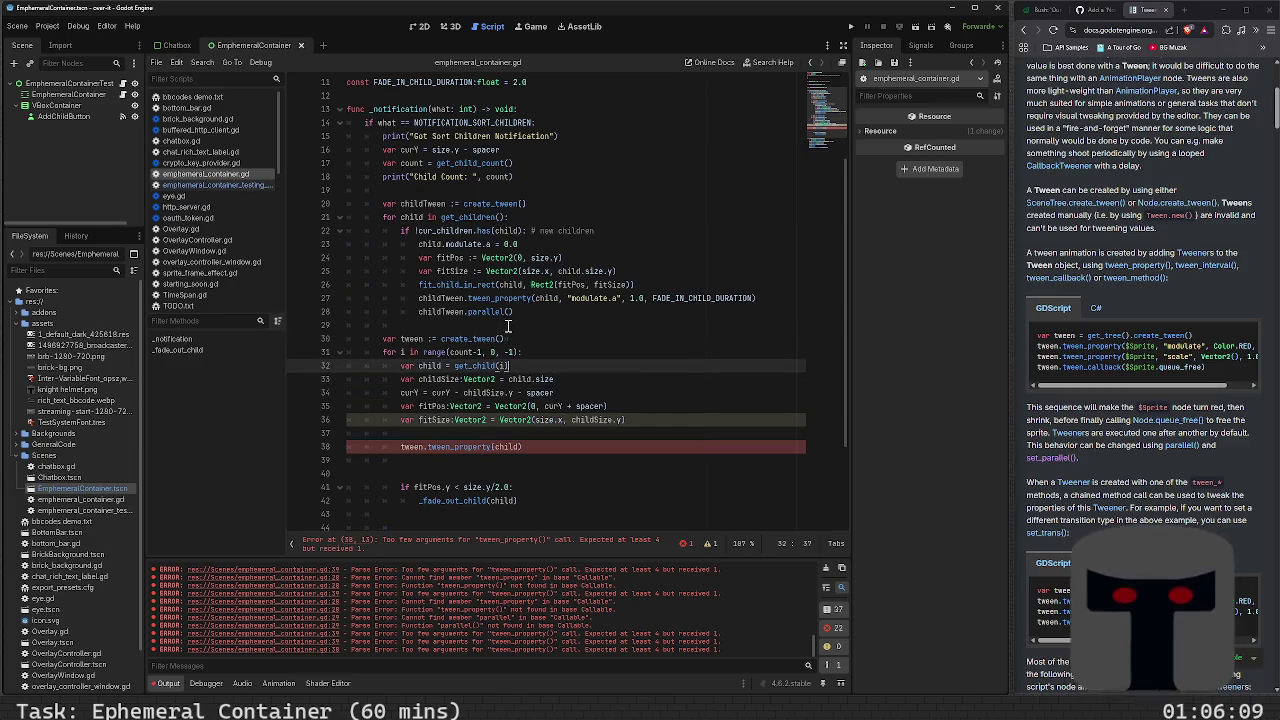
key("Down")
key("Down")
key("Down")
key("End")
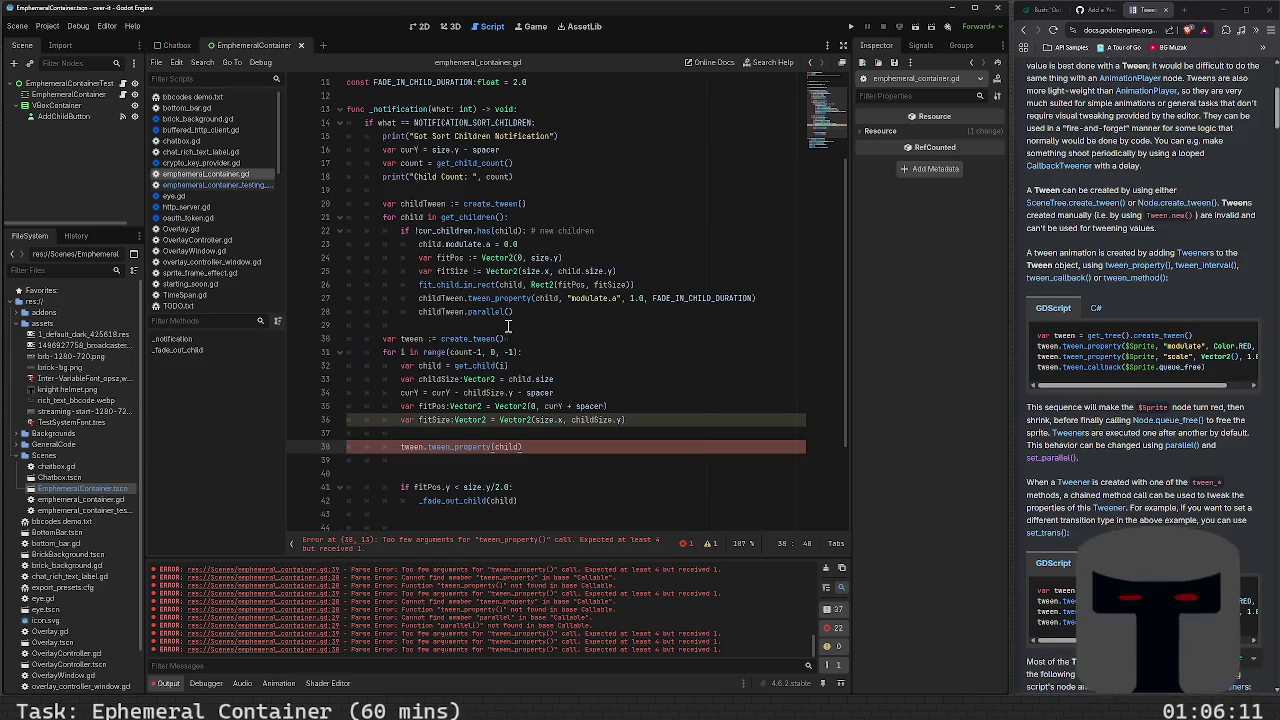
key("shift+Home")
type("child")
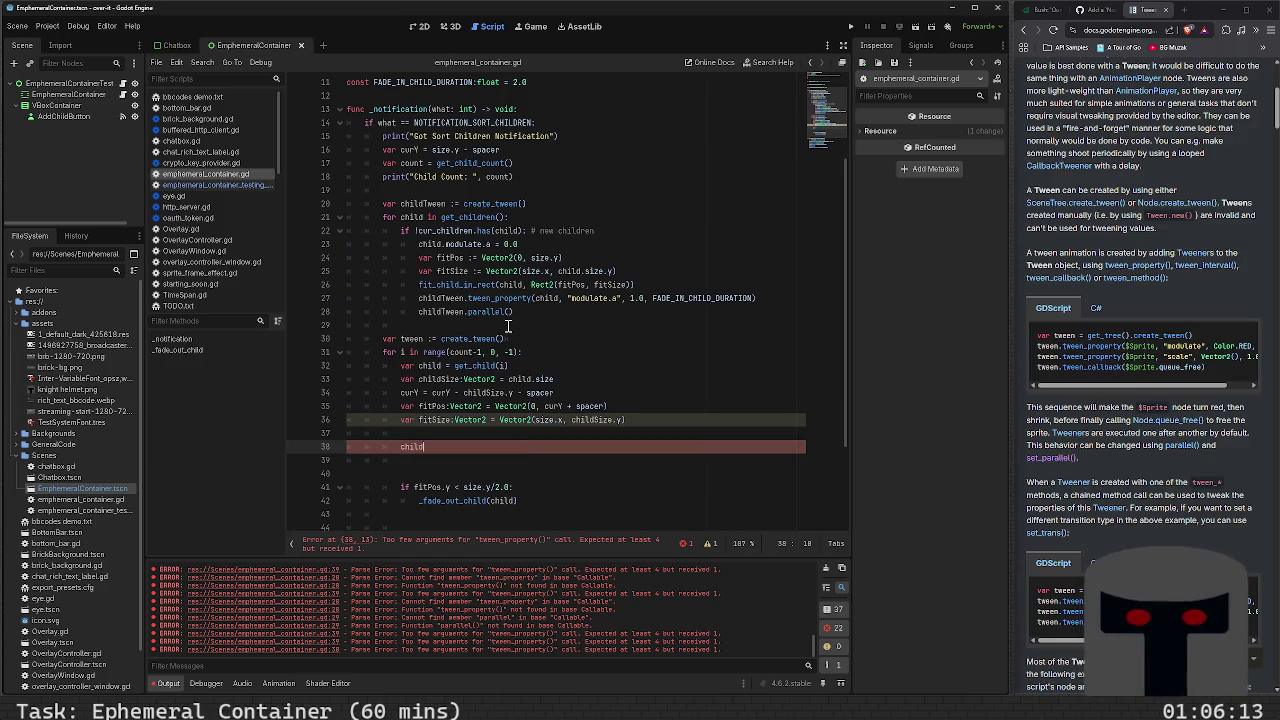
key("Return")
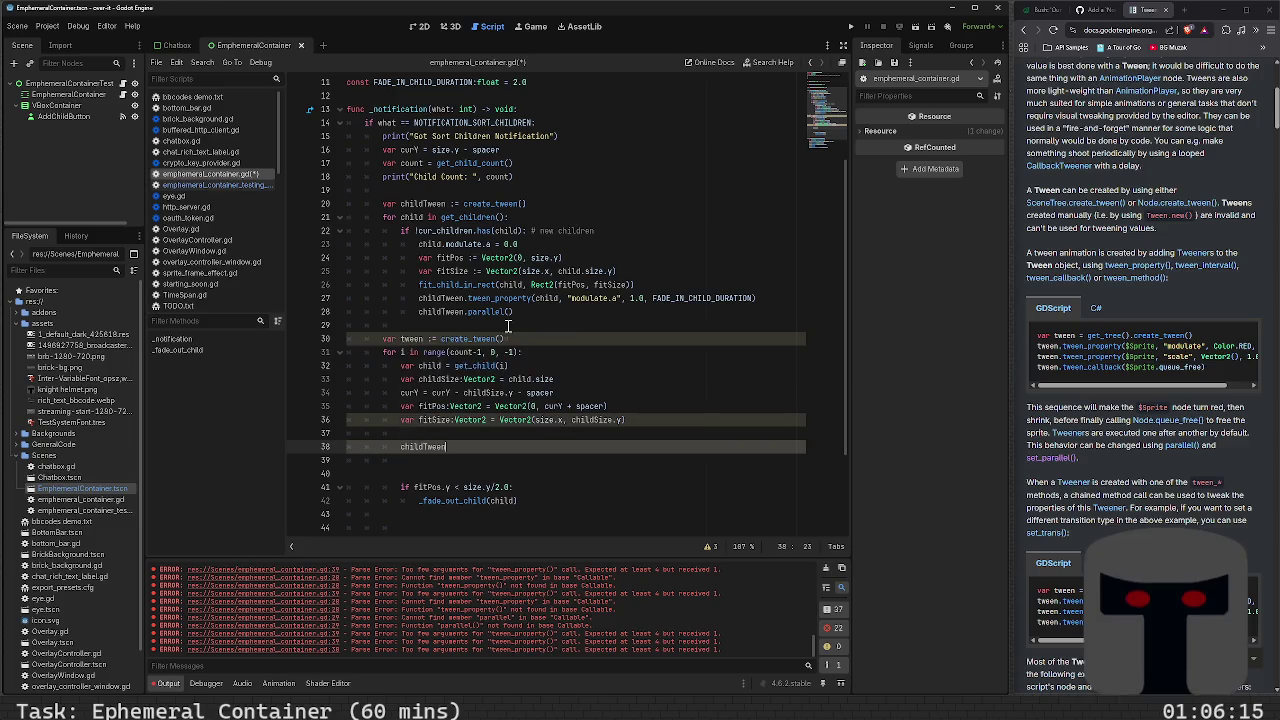
type(".")
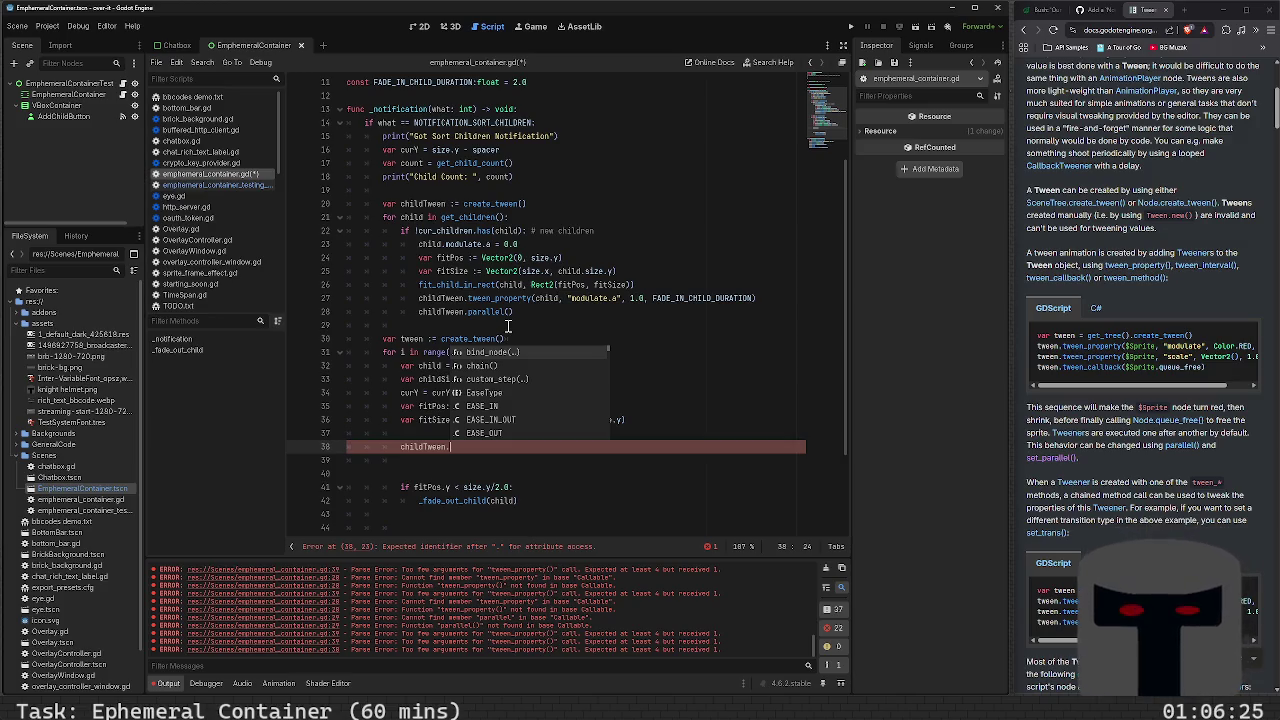
type("tween")
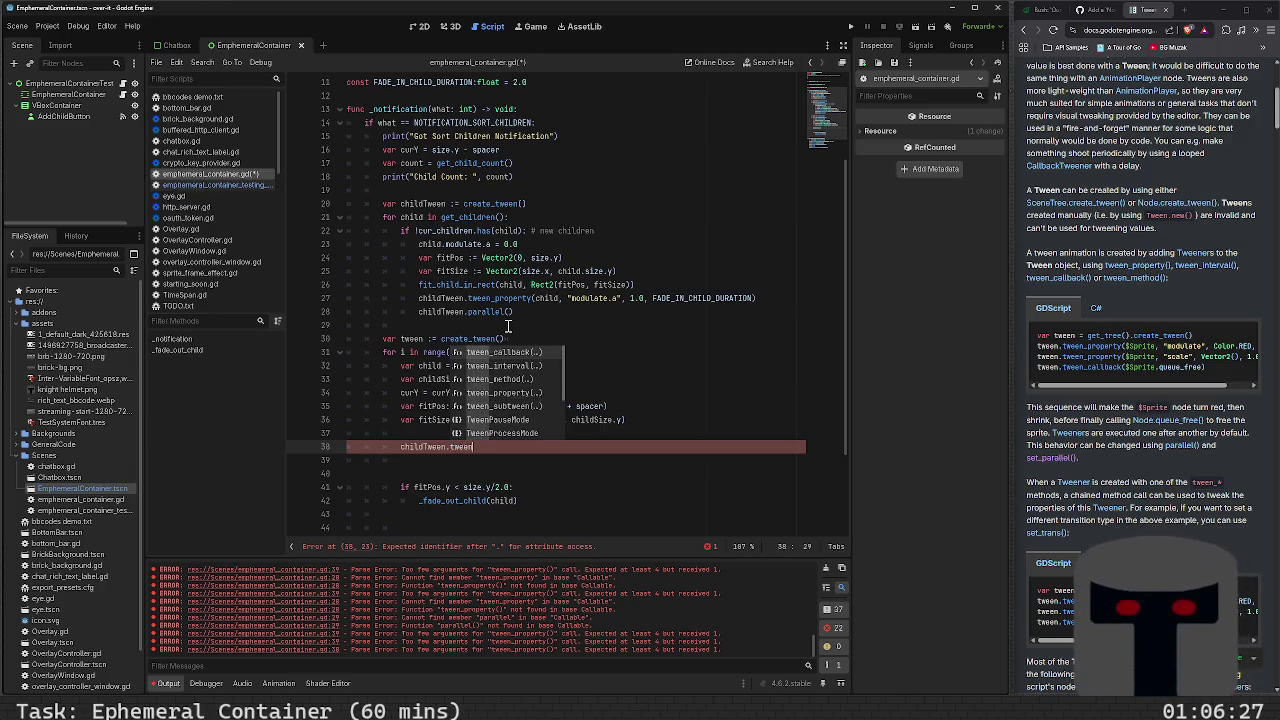
type("_pr")
key("Return")
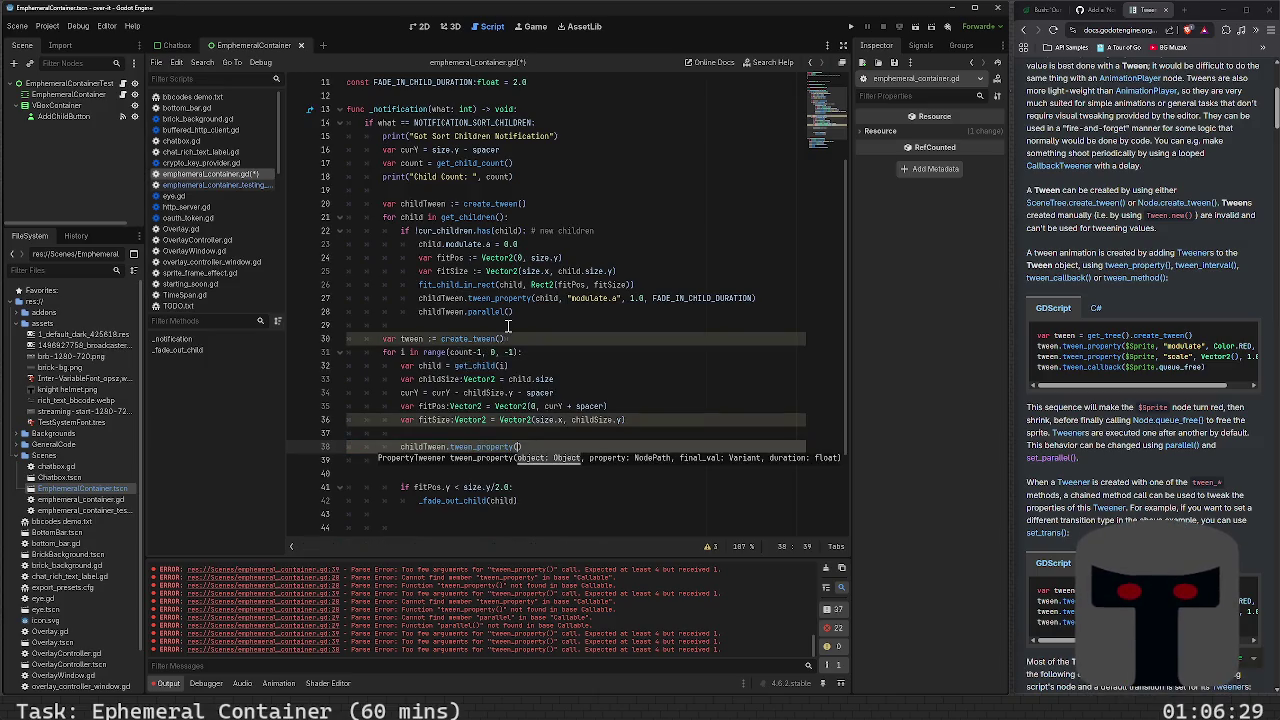
type("child, ")
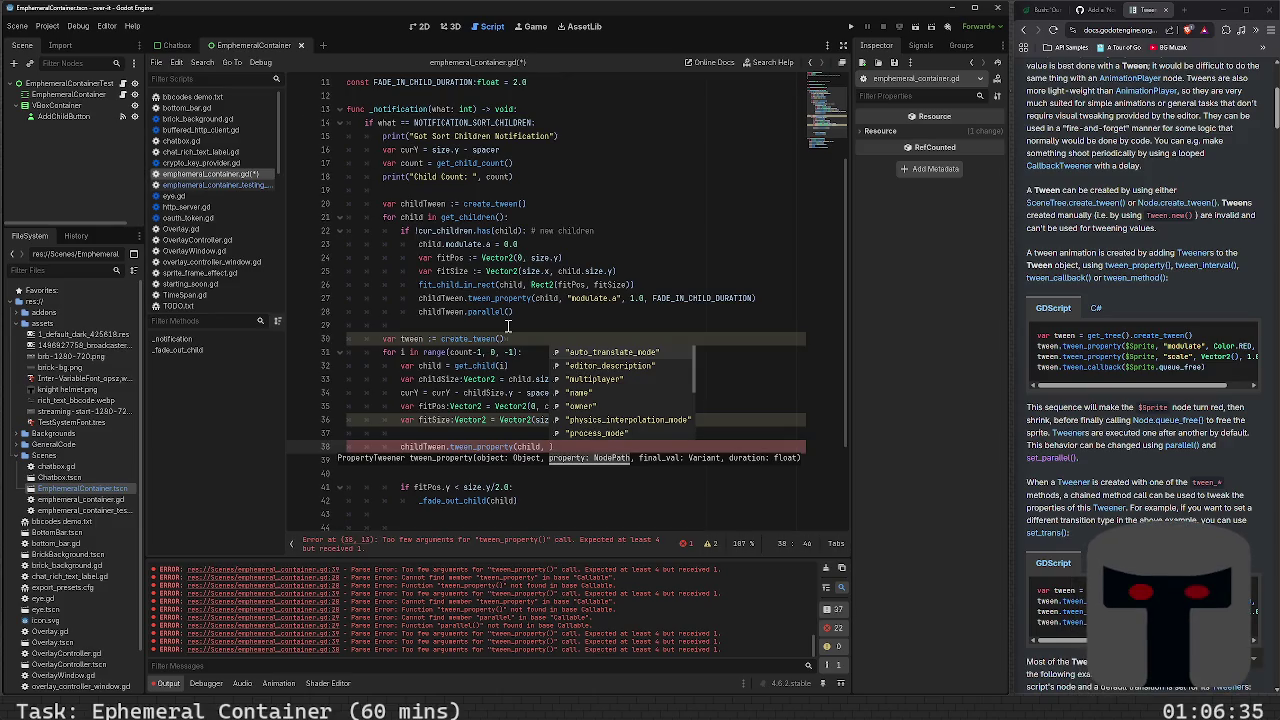
type("po")
Enter "position.y" as the tween_property target on line 38, fixing the stray quotes
key("BackSpace")
key("BackSpace")
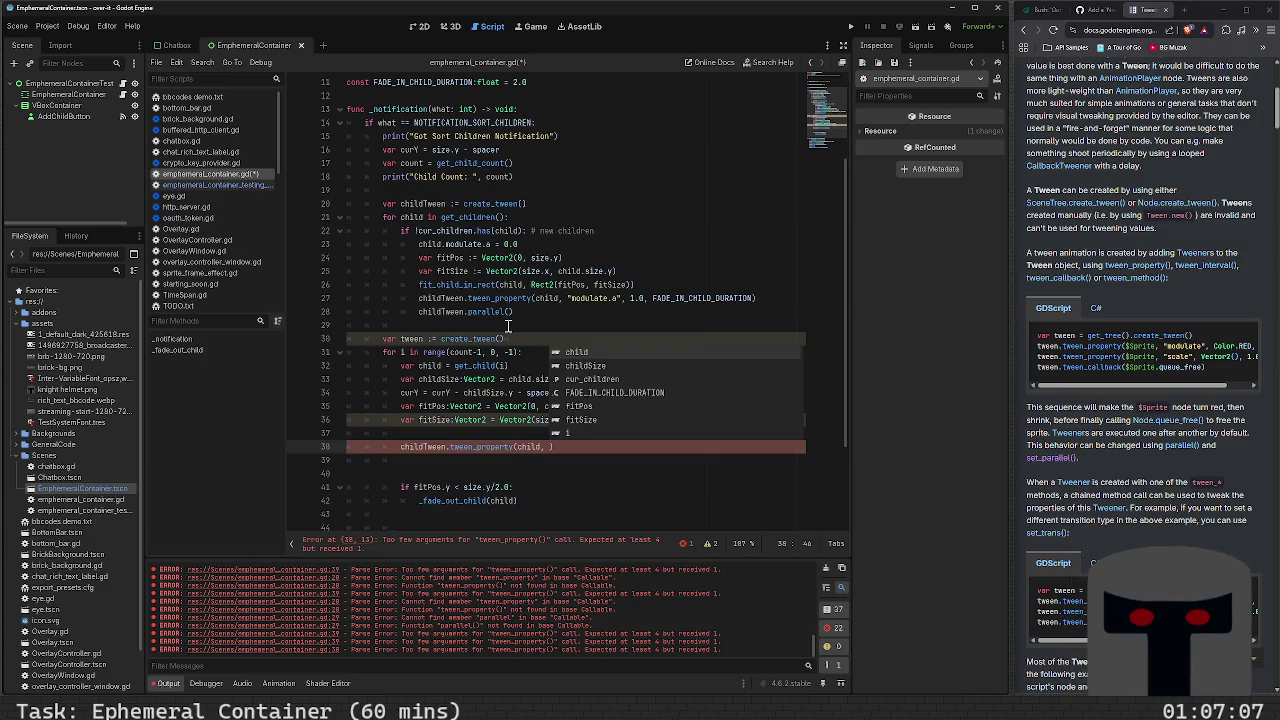
type("position")
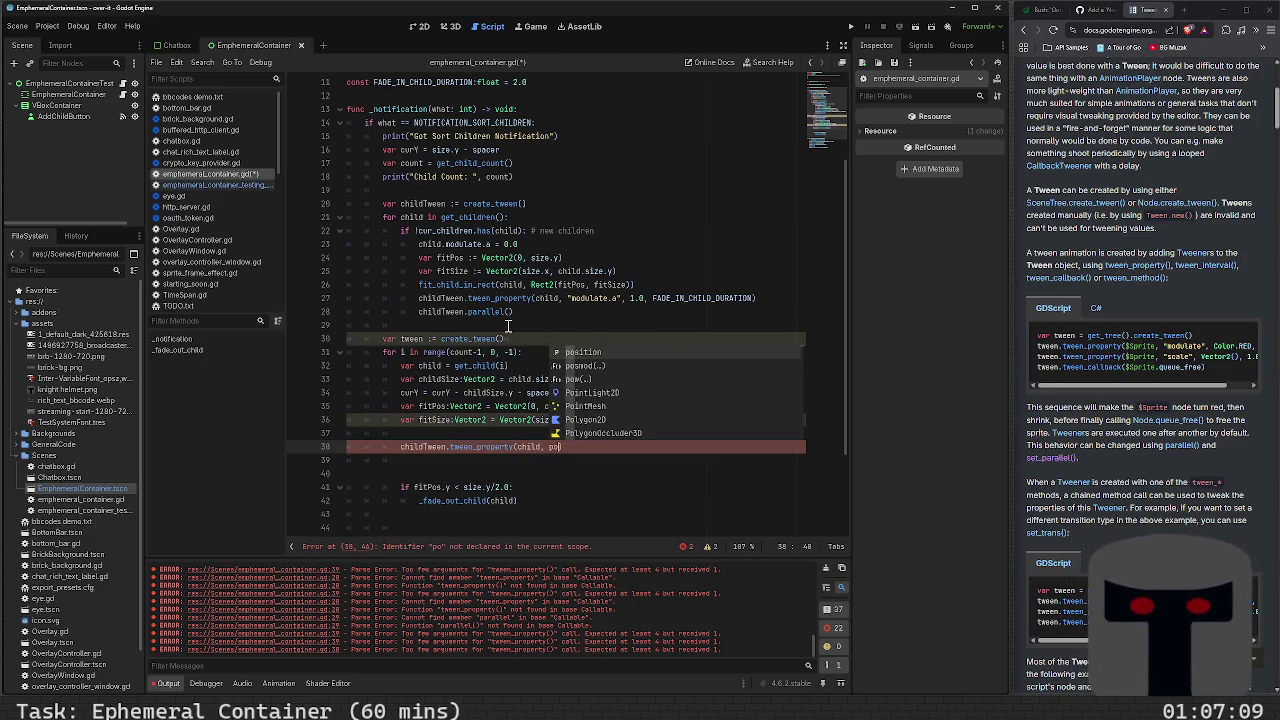
type(".y\"")
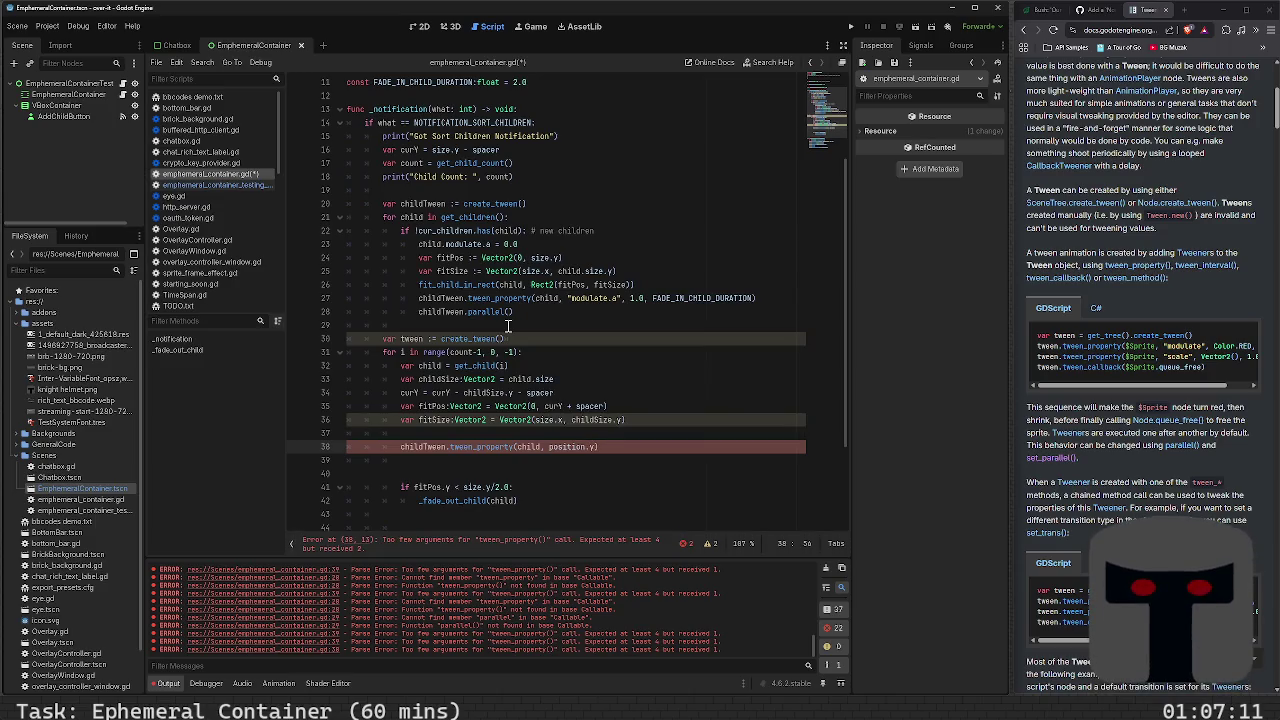
key("BackSpace")
key("Left")
key("Left")
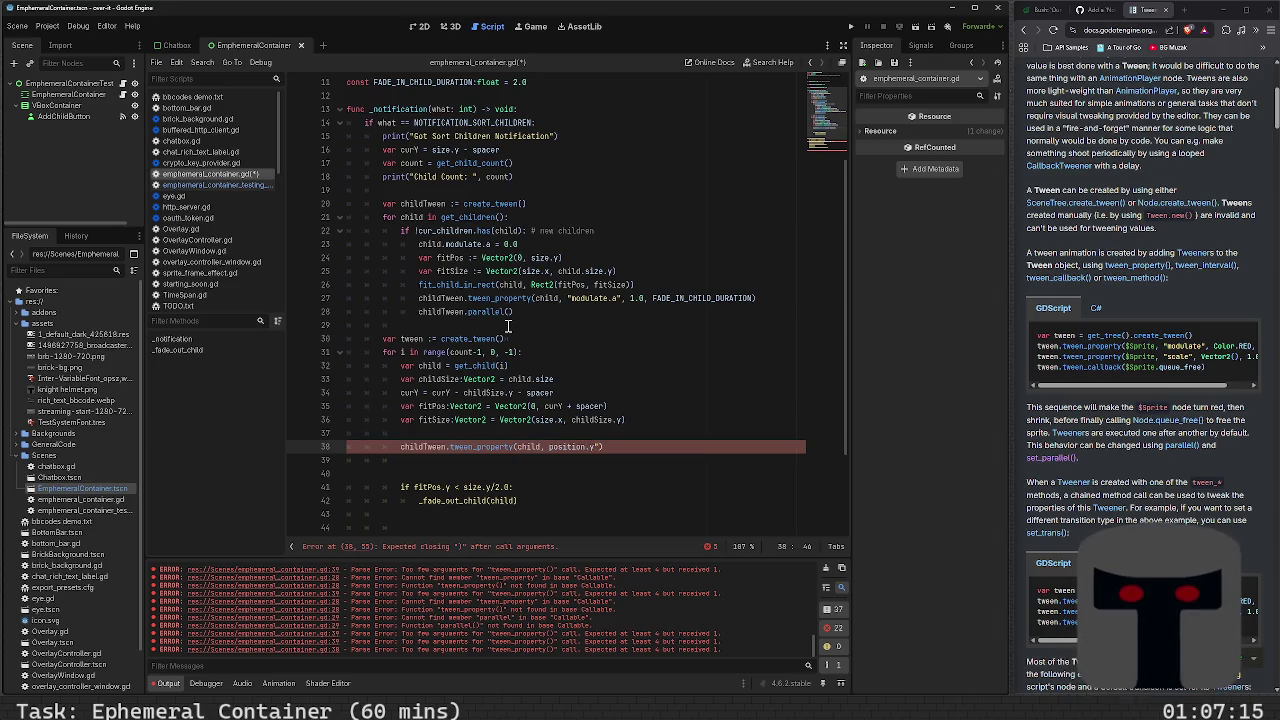
key("ctrl+Left")
type("\"")
Add curY and FADE_IN_CHILD_DURATION as the remaining tween_property arguments
key("End")
key("Left")
type(",")
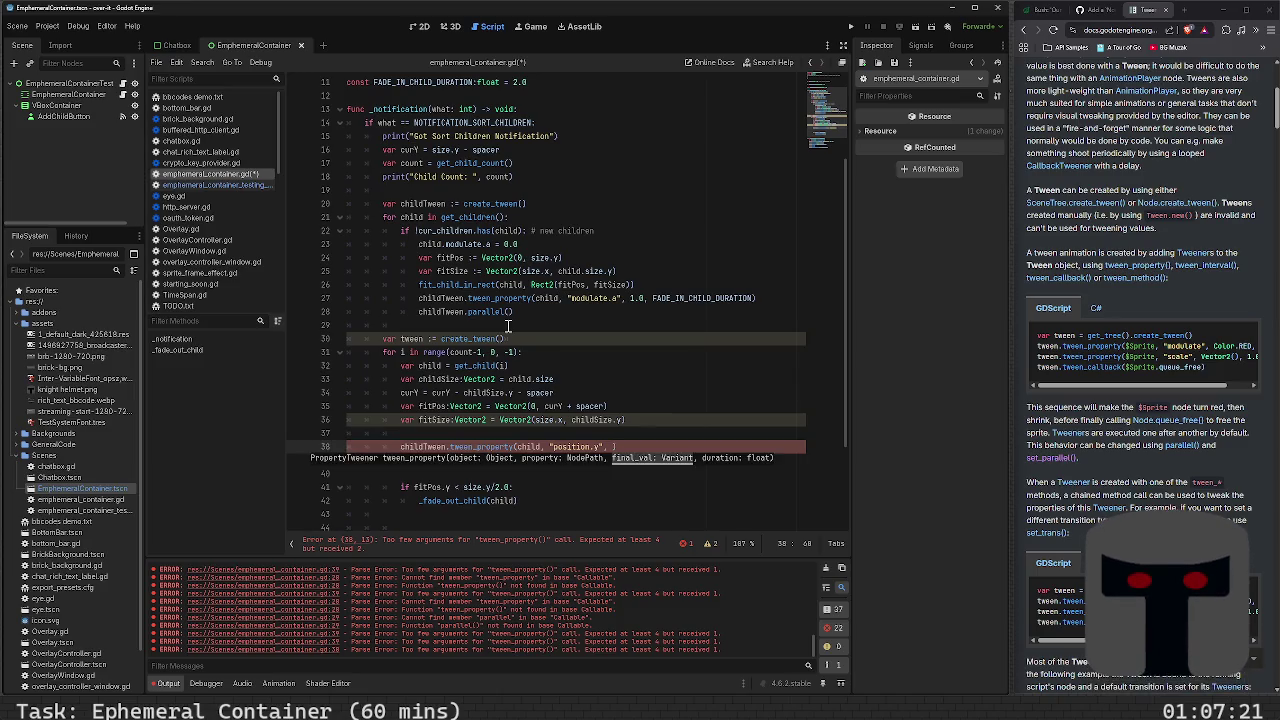
type("cur")
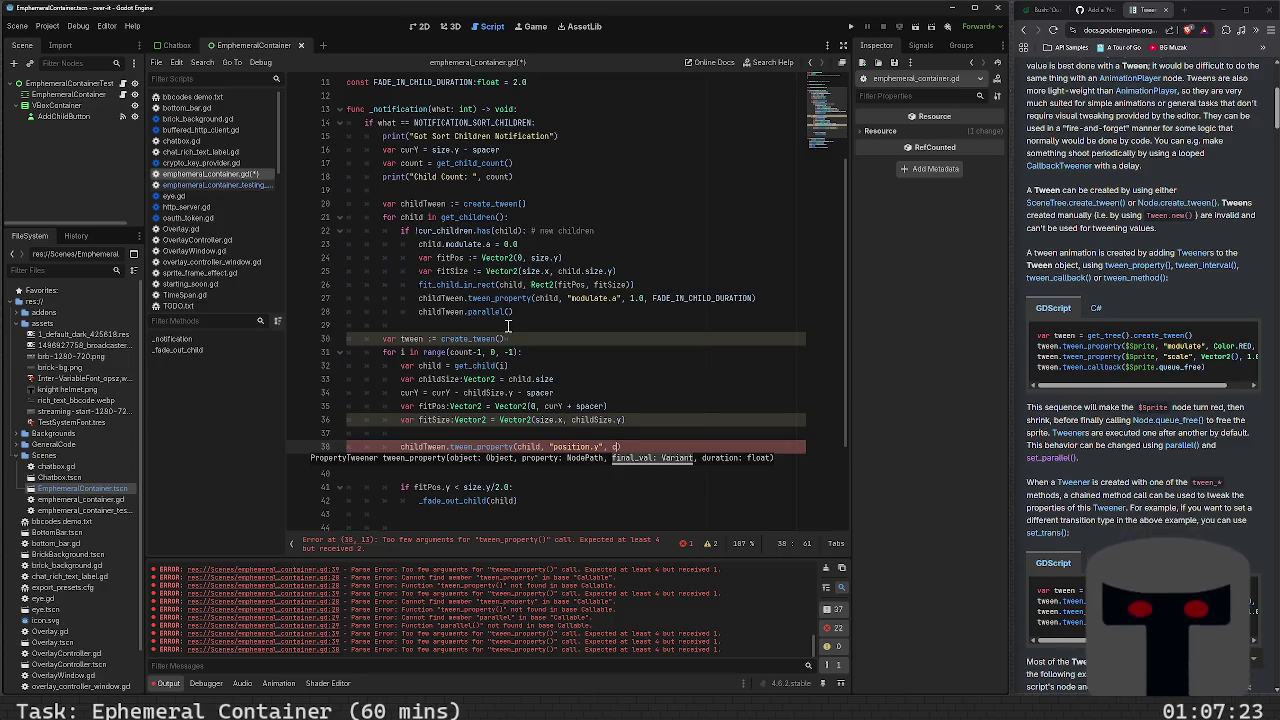
type("Y")
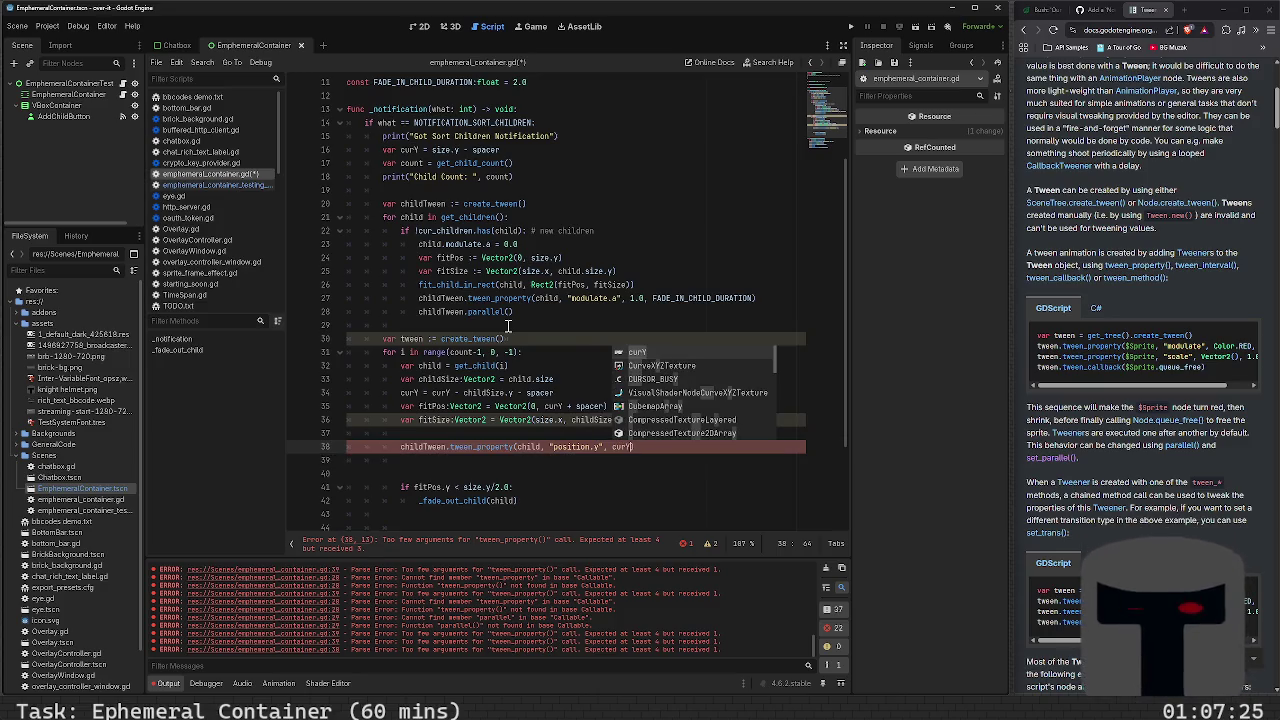
type(", ")
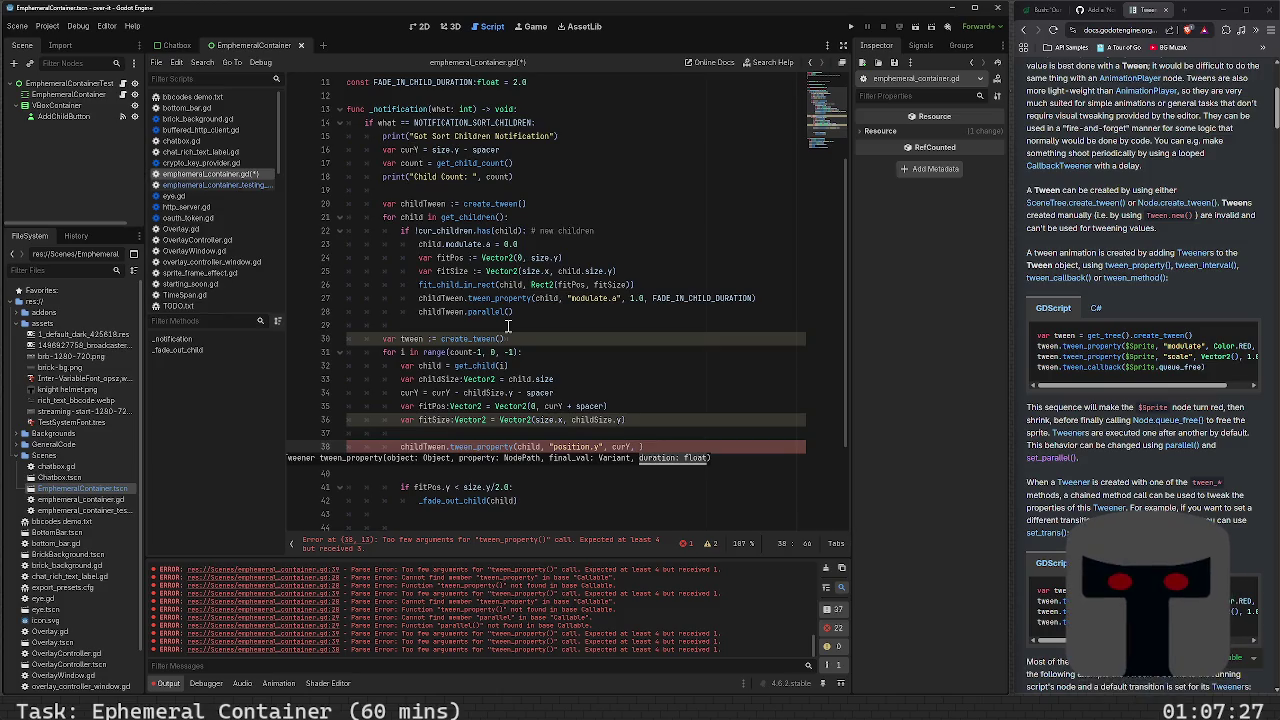
type("FADE_IN")
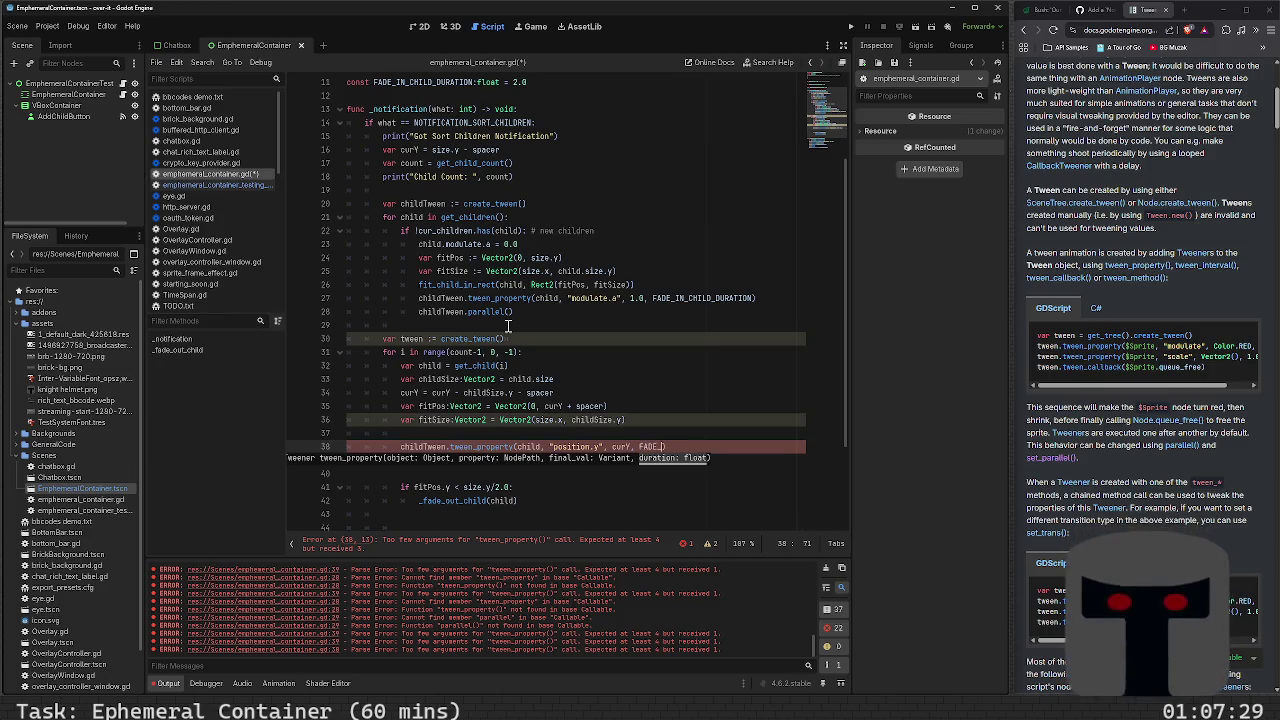
key("Return")
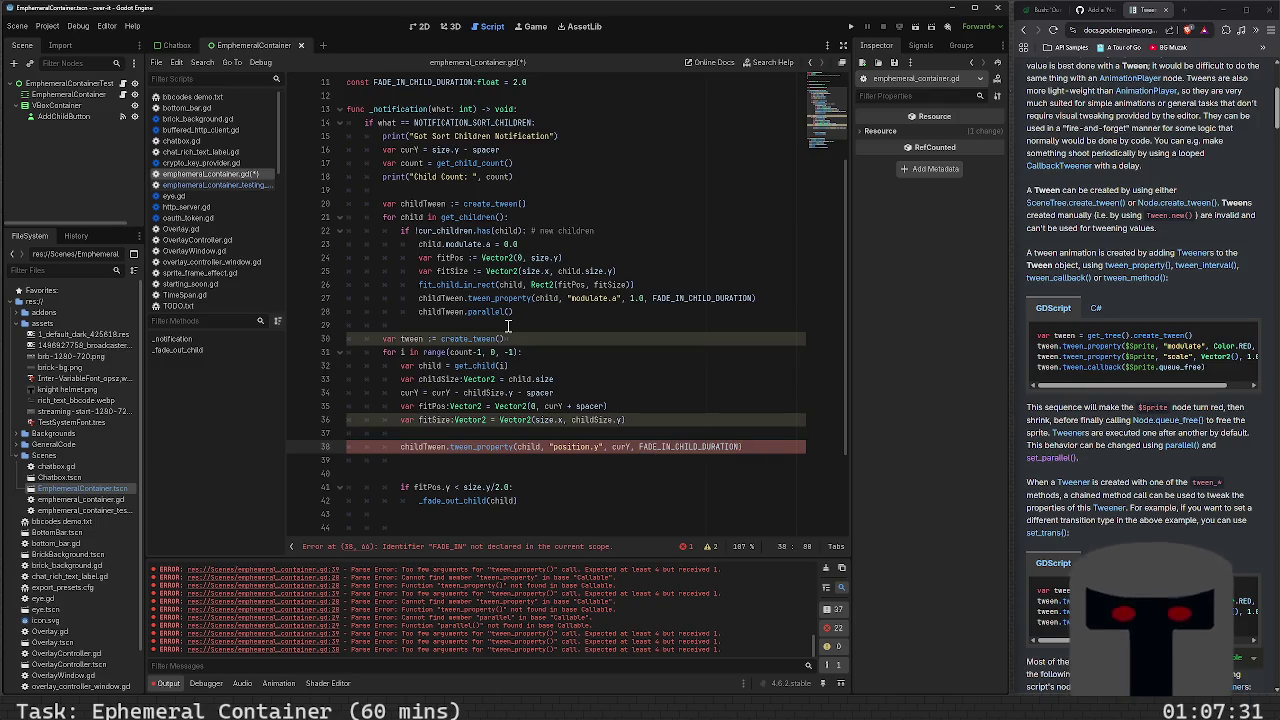
key("Down")
key("Down")
key("Up")
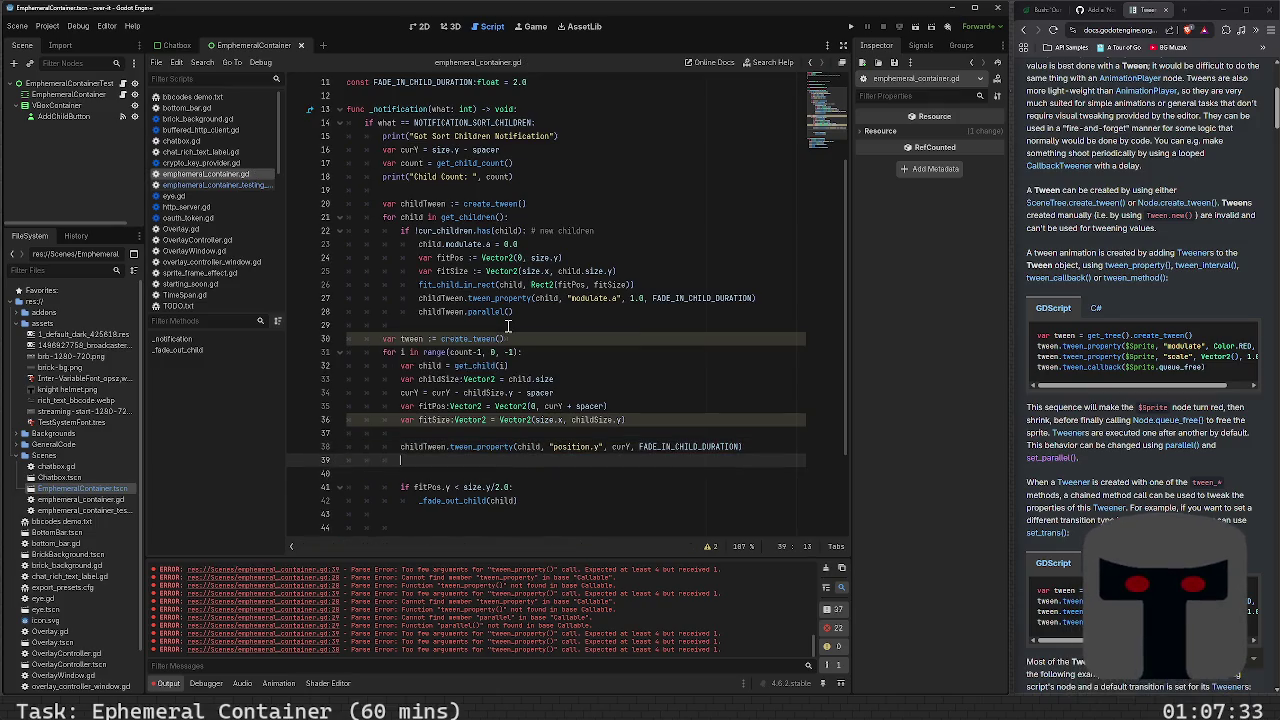
Add an 'if i != 0:' check calling childTween.parallel() below line 38, then save
type("i")
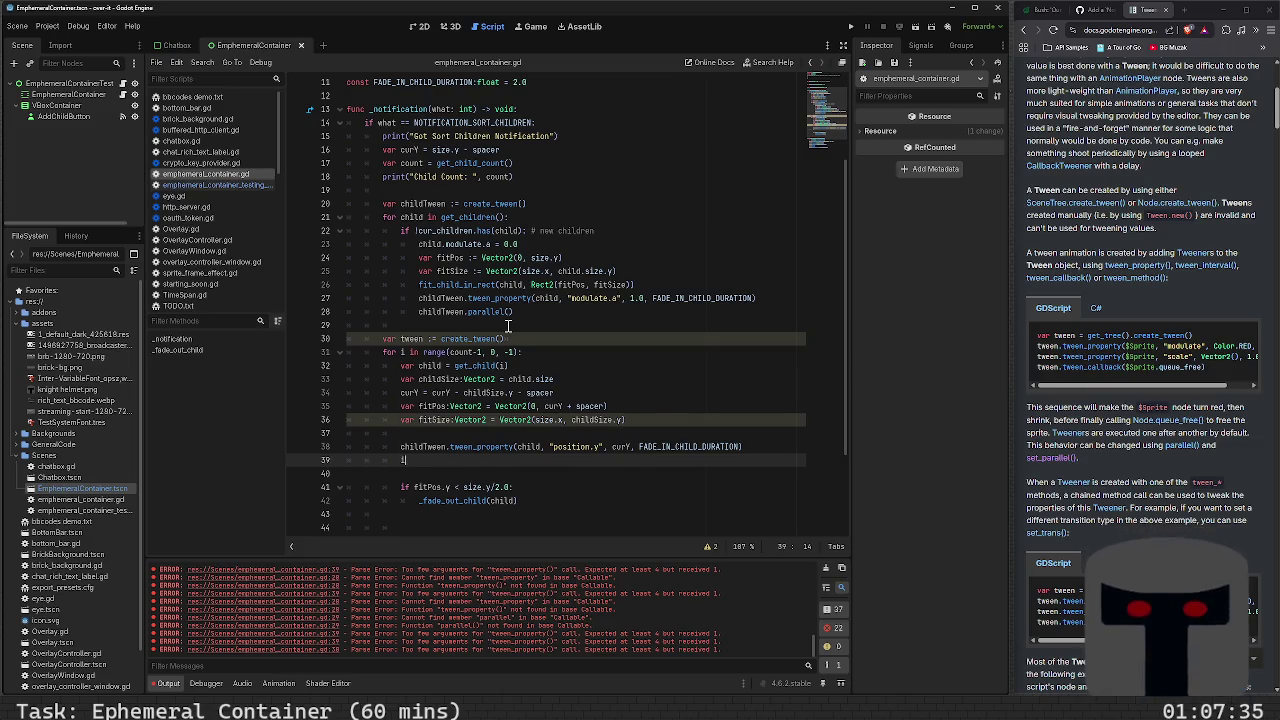
type("f i == 0")
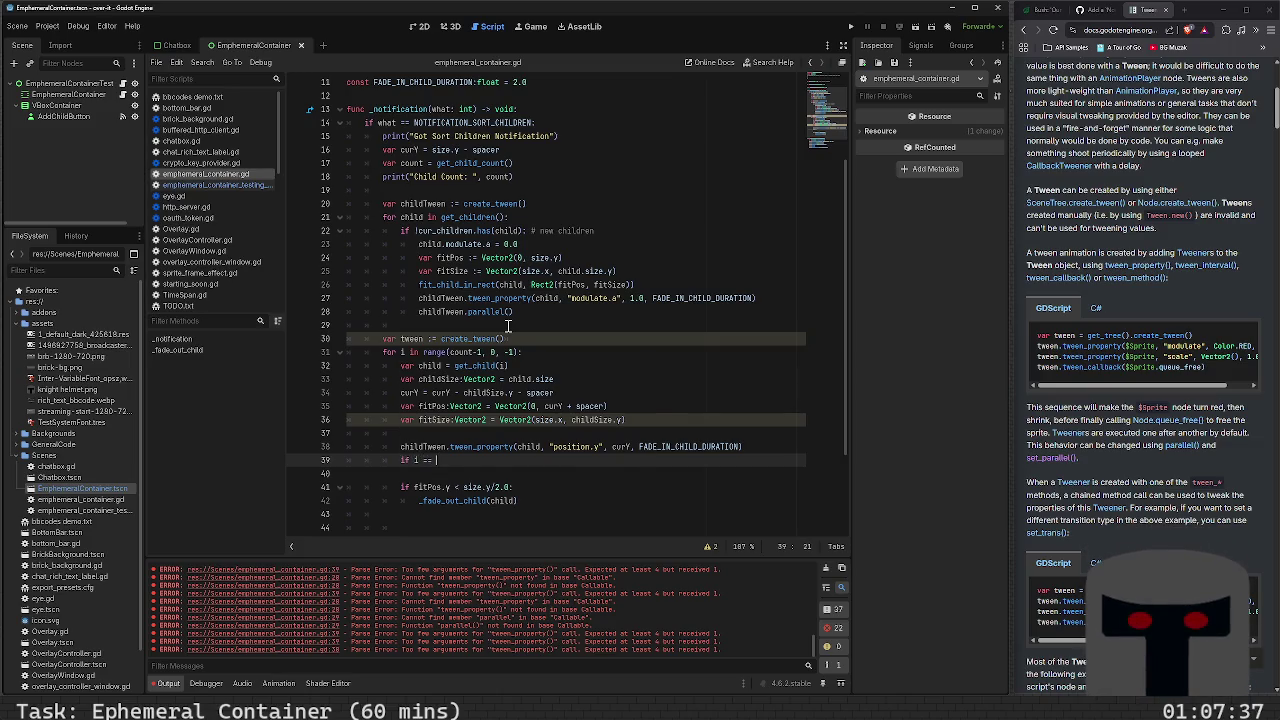
key("Left")
key("Left")
key("Left")
key("BackSpace")
type("!")
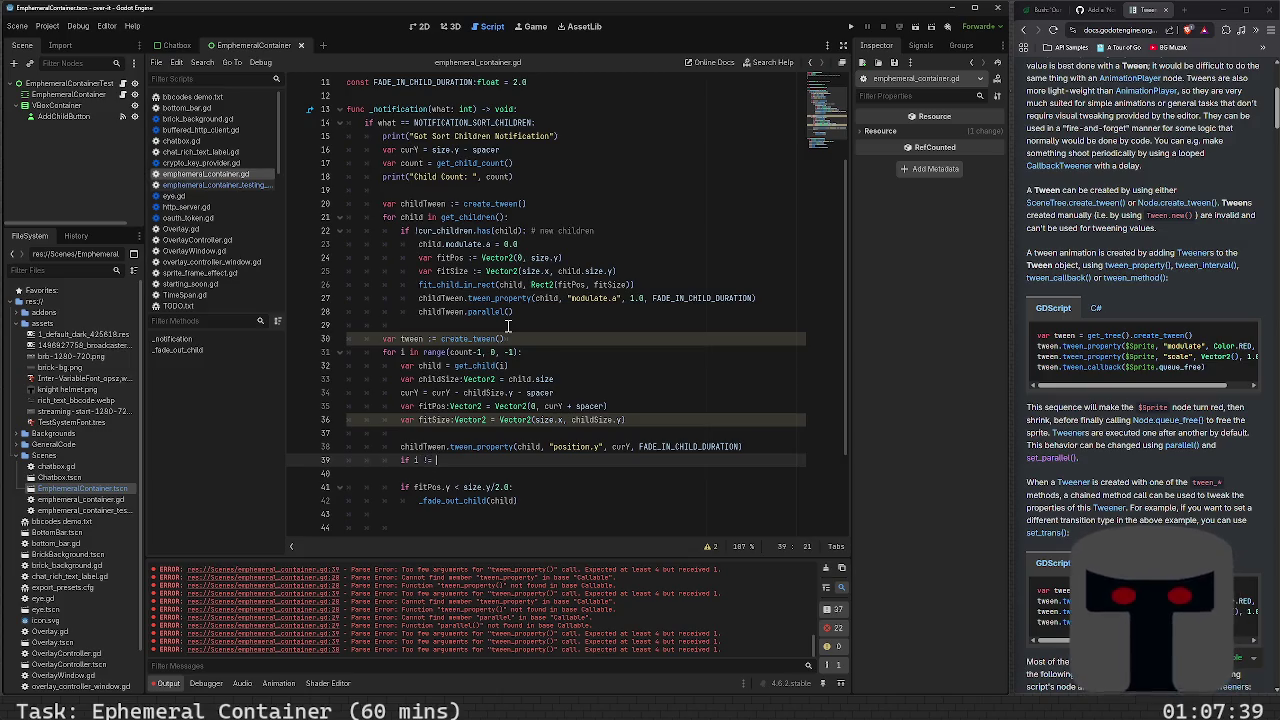
key("End")
type(":")
key("Return")
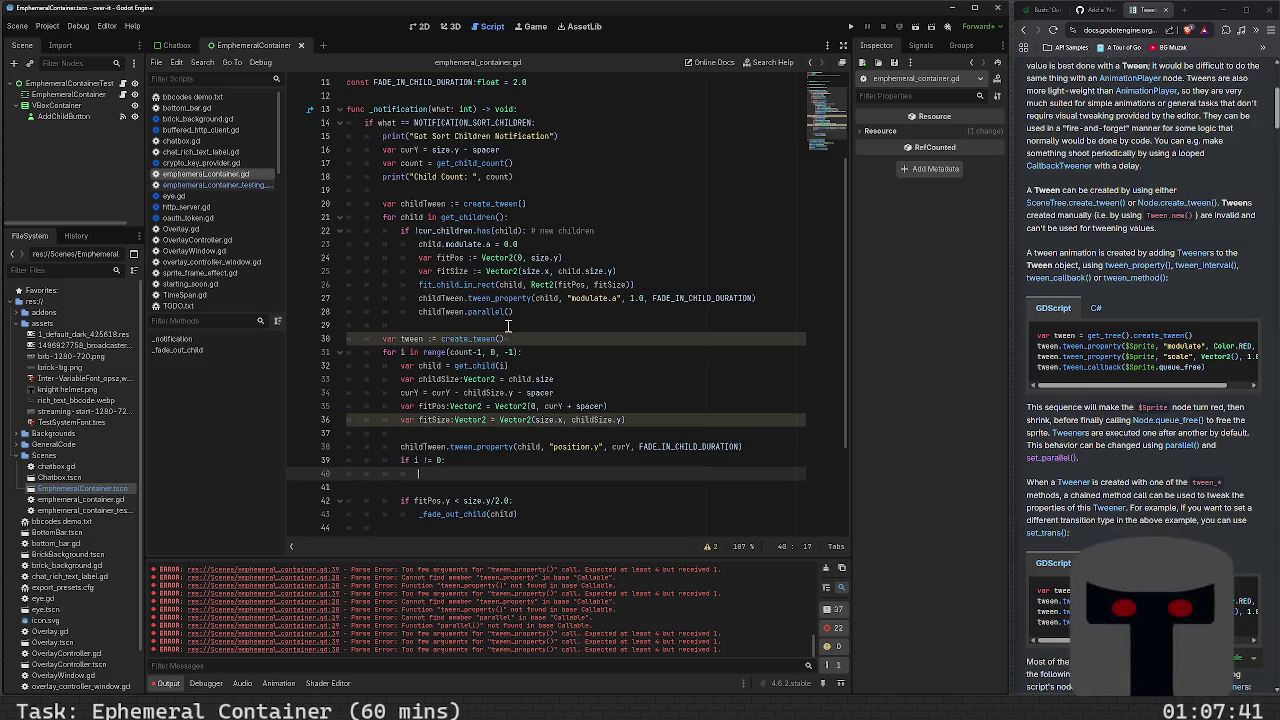
type("childTween.")
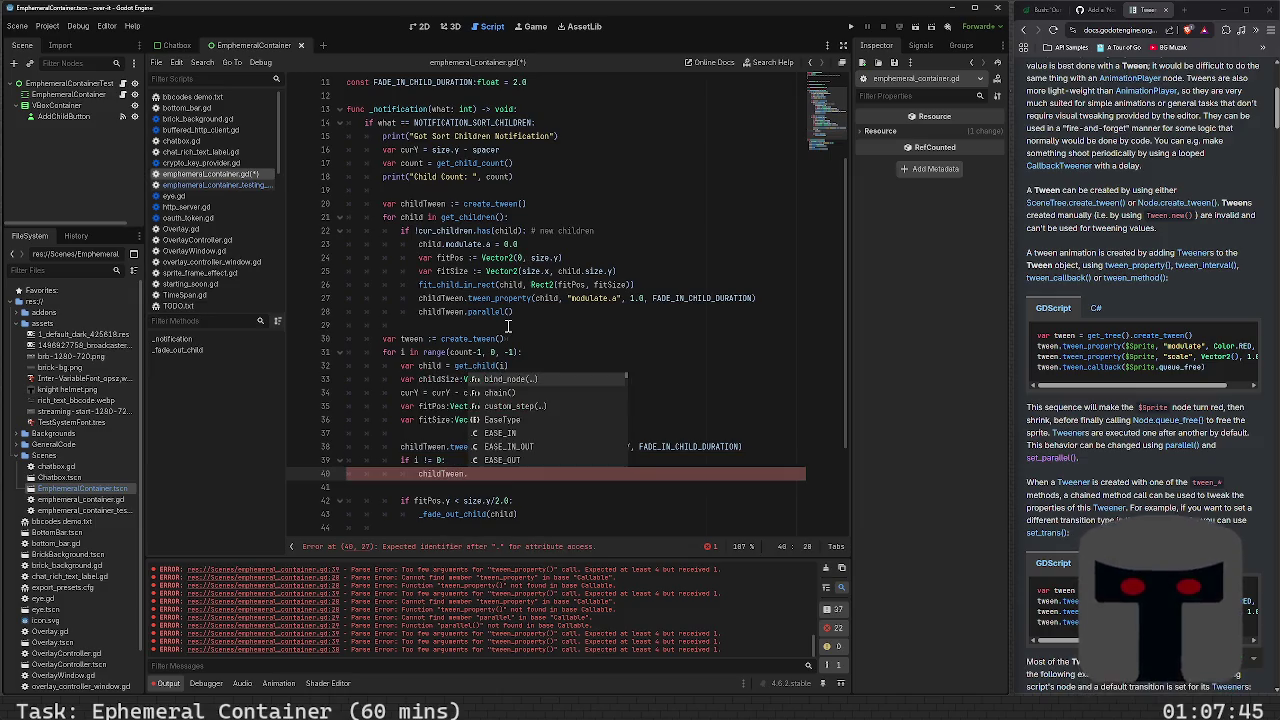
type("paral")
key("Return")
key("ctrl+s")
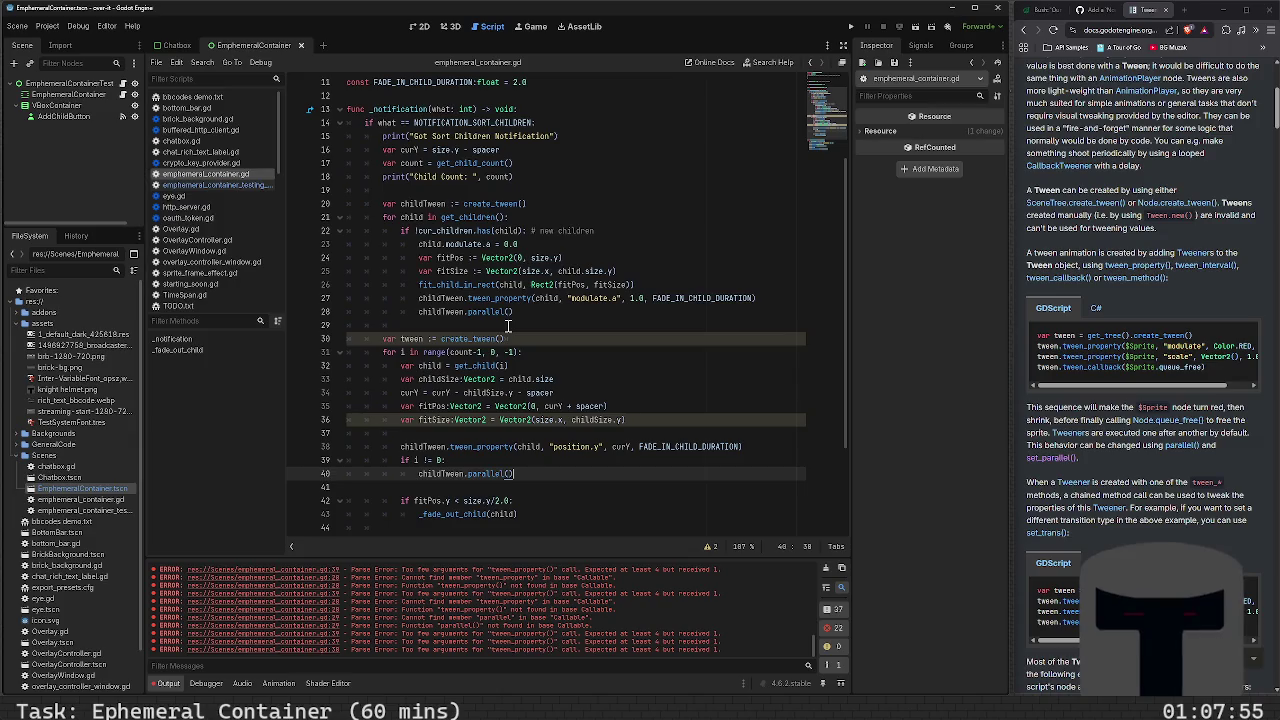
left_click(518, 338)
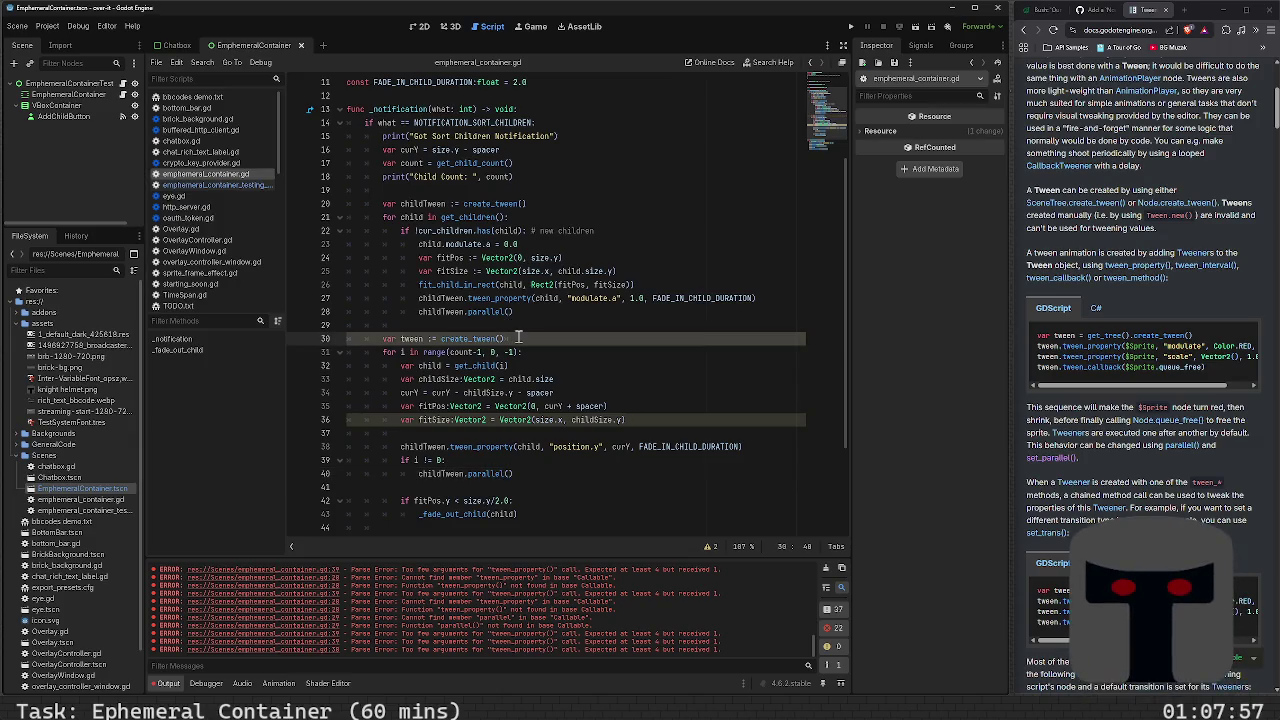
Call tween.set_parallel() on a new line right after the shared tween's creation
key("Return")
type("tween")
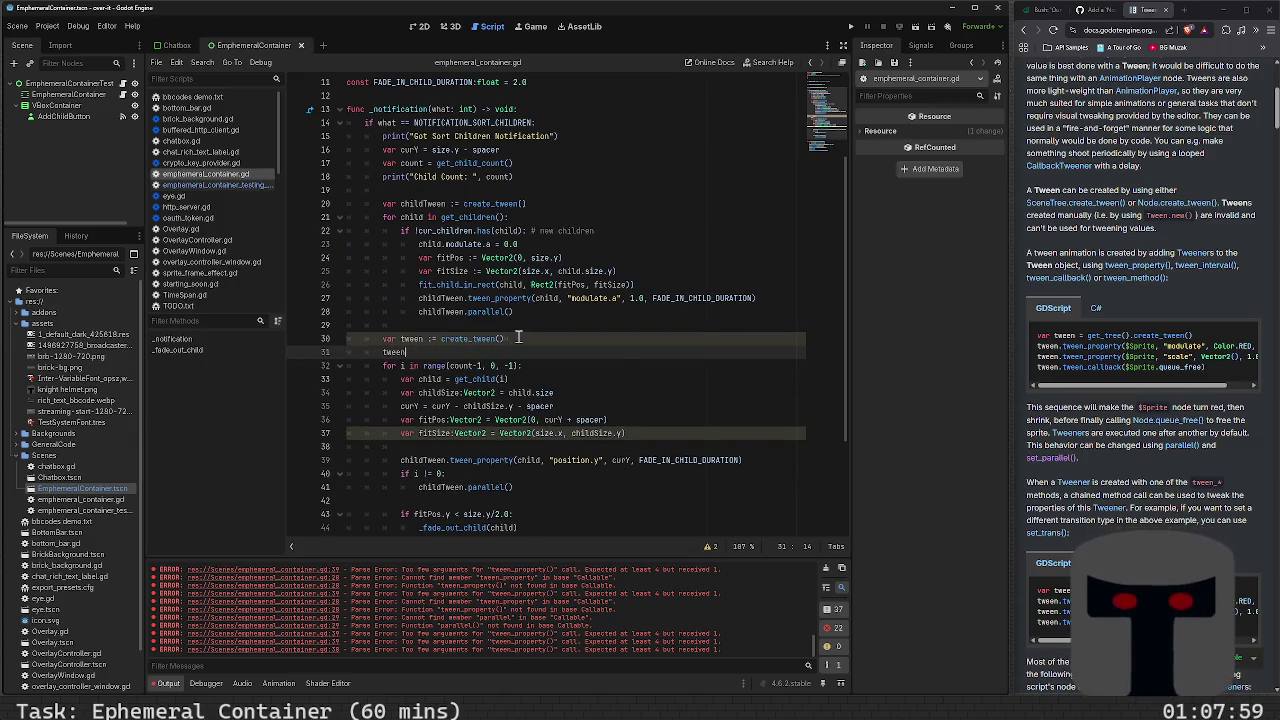
type(".set")
key("Escape")
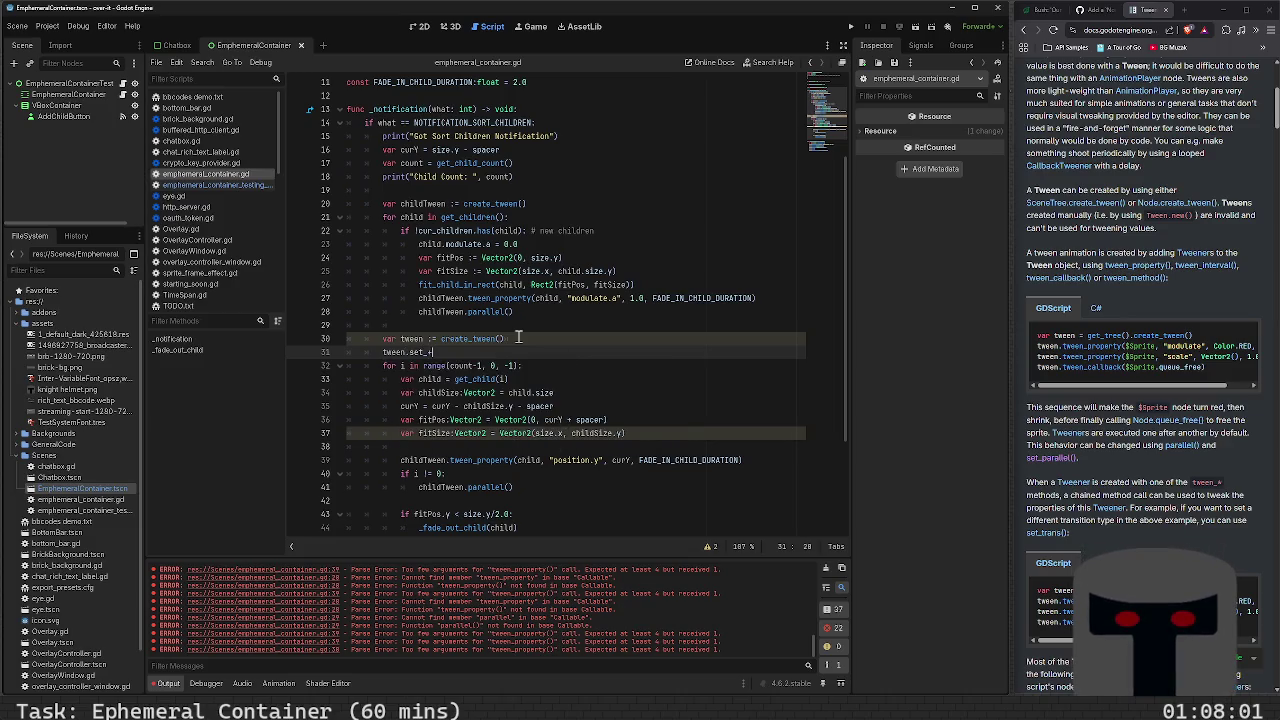
type("_")
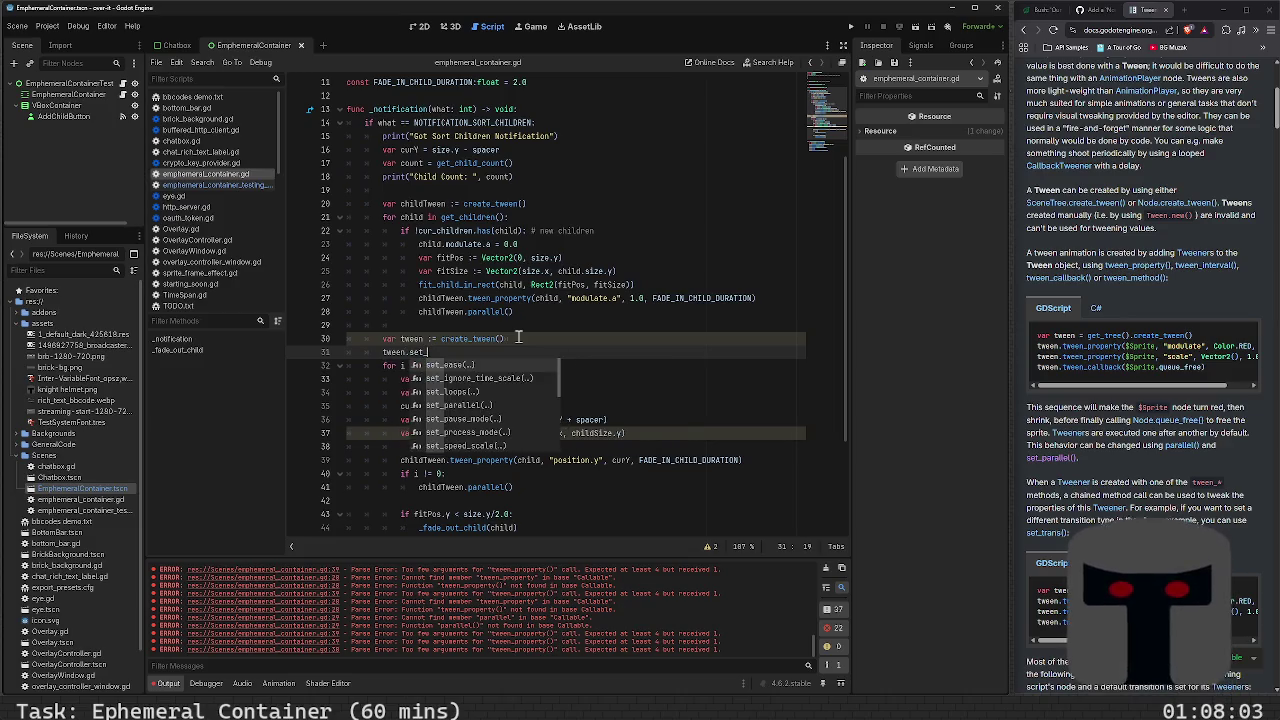
type("par")
key("Return")
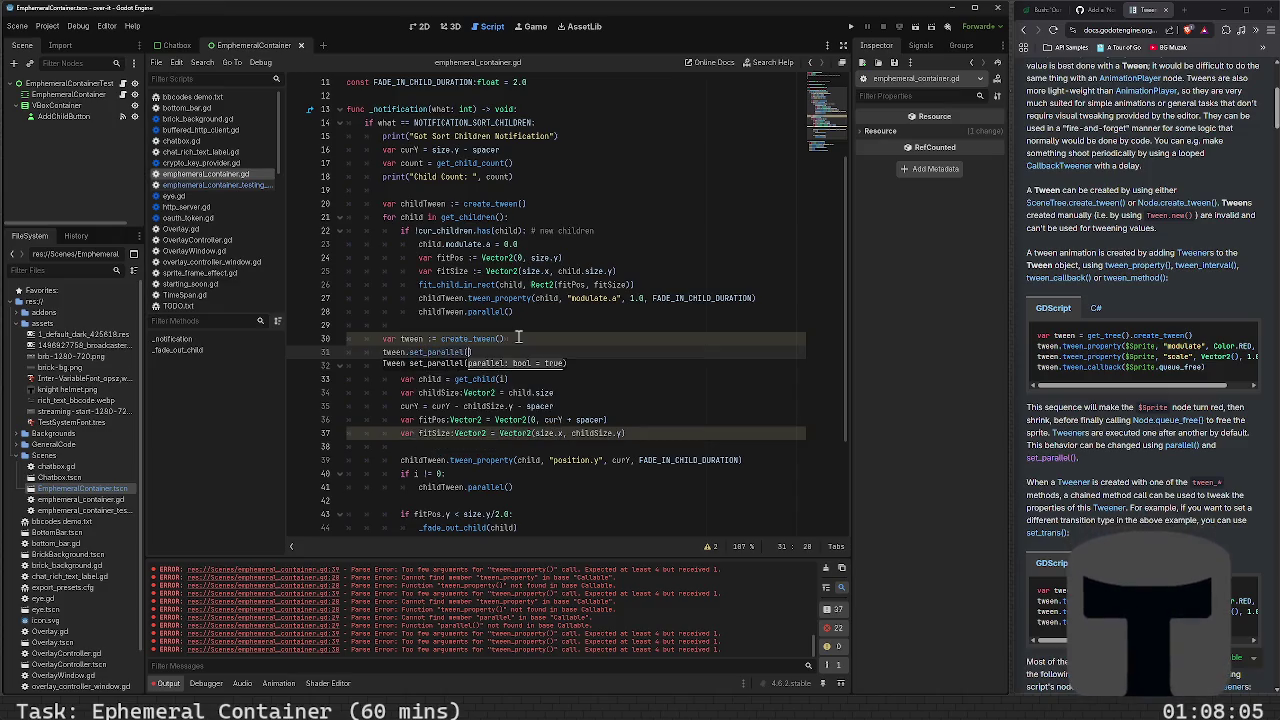
Read the set_parallel documentation, then return to ephemeral_container.gd in the script editor
left_click(421, 356)
left_click(422, 355, "ctrl")
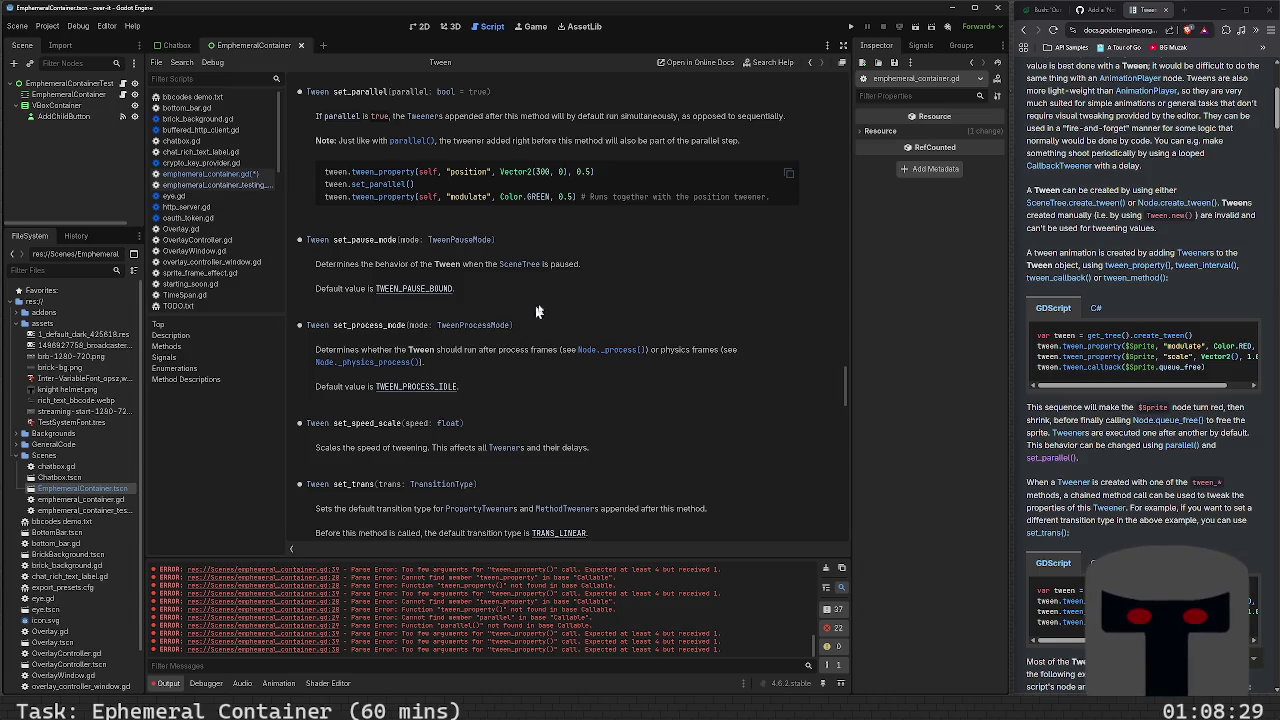
scroll(547, 306, "down", 1)
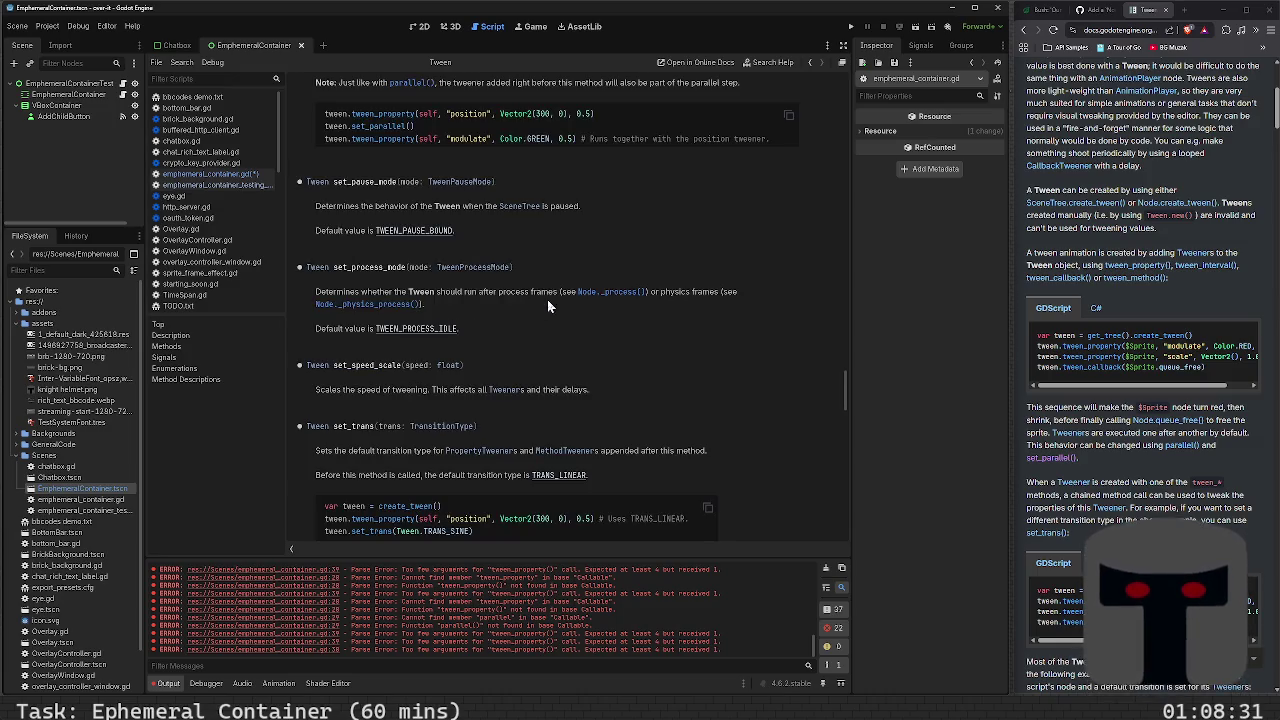
scroll(547, 306, "down", 1)
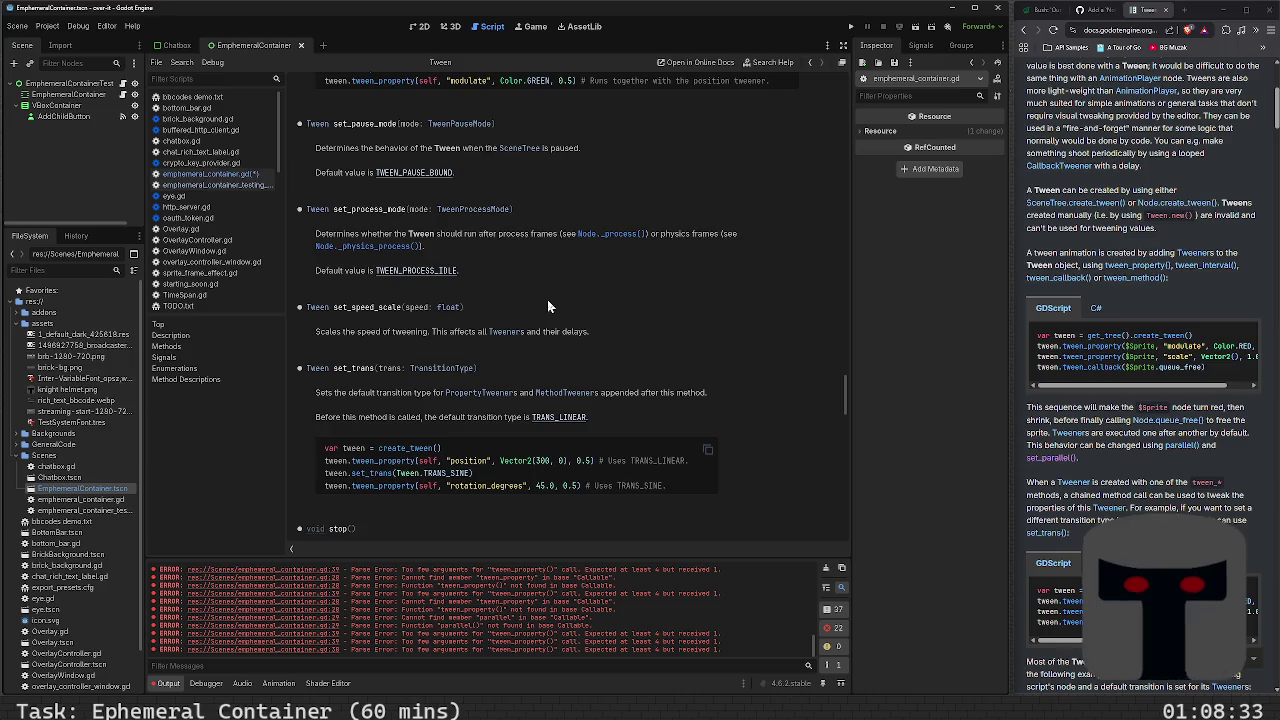
scroll(547, 306, "up", 4)
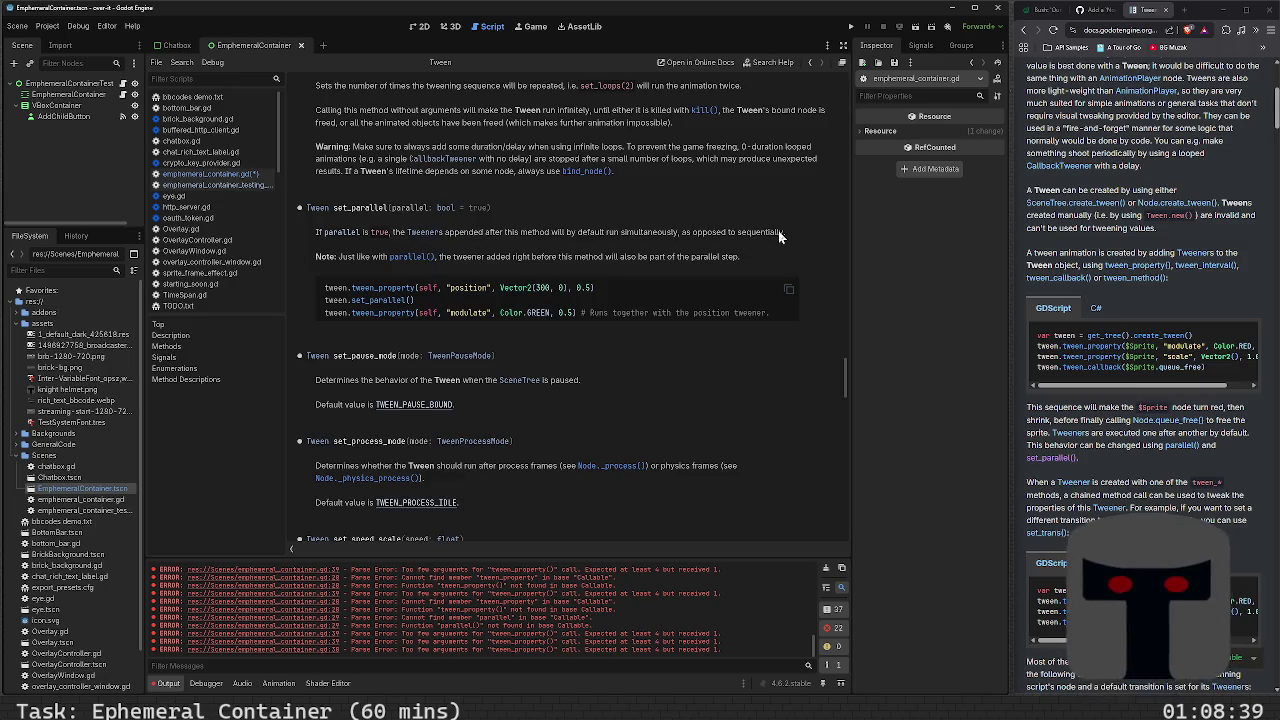
left_click(420, 27)
left_click(490, 27)
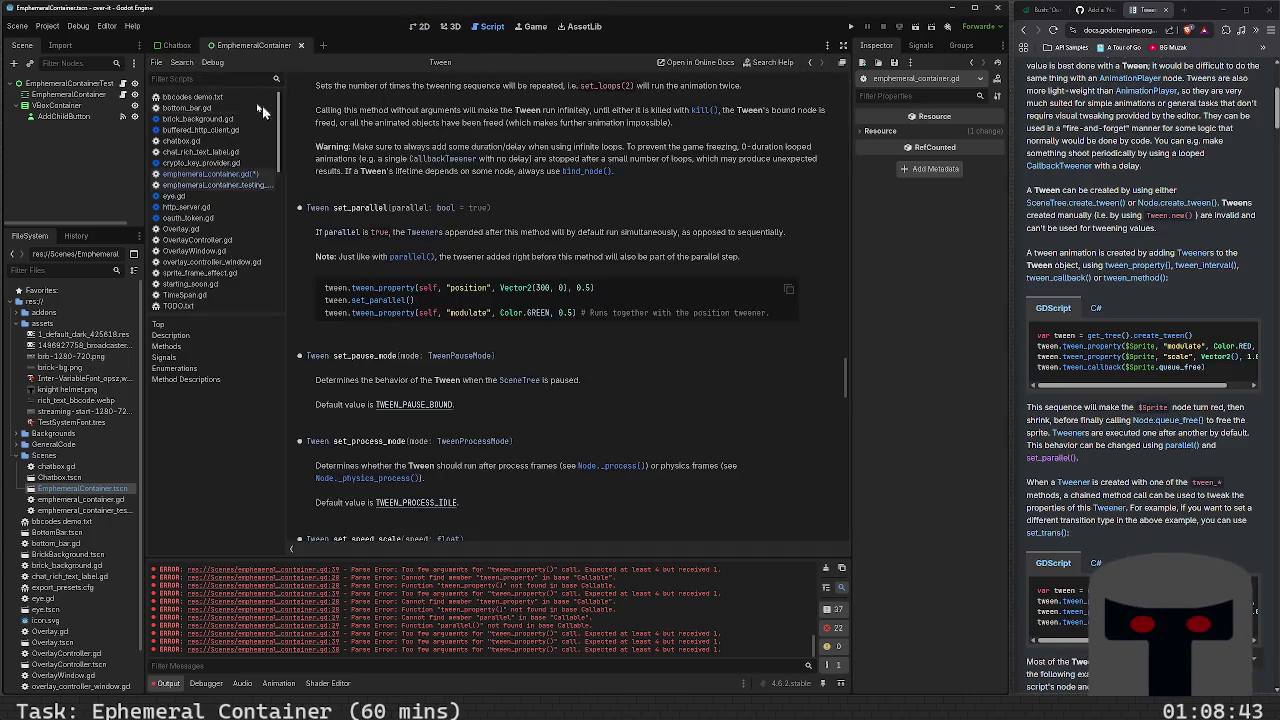
left_click(124, 104)
left_click(571, 490)
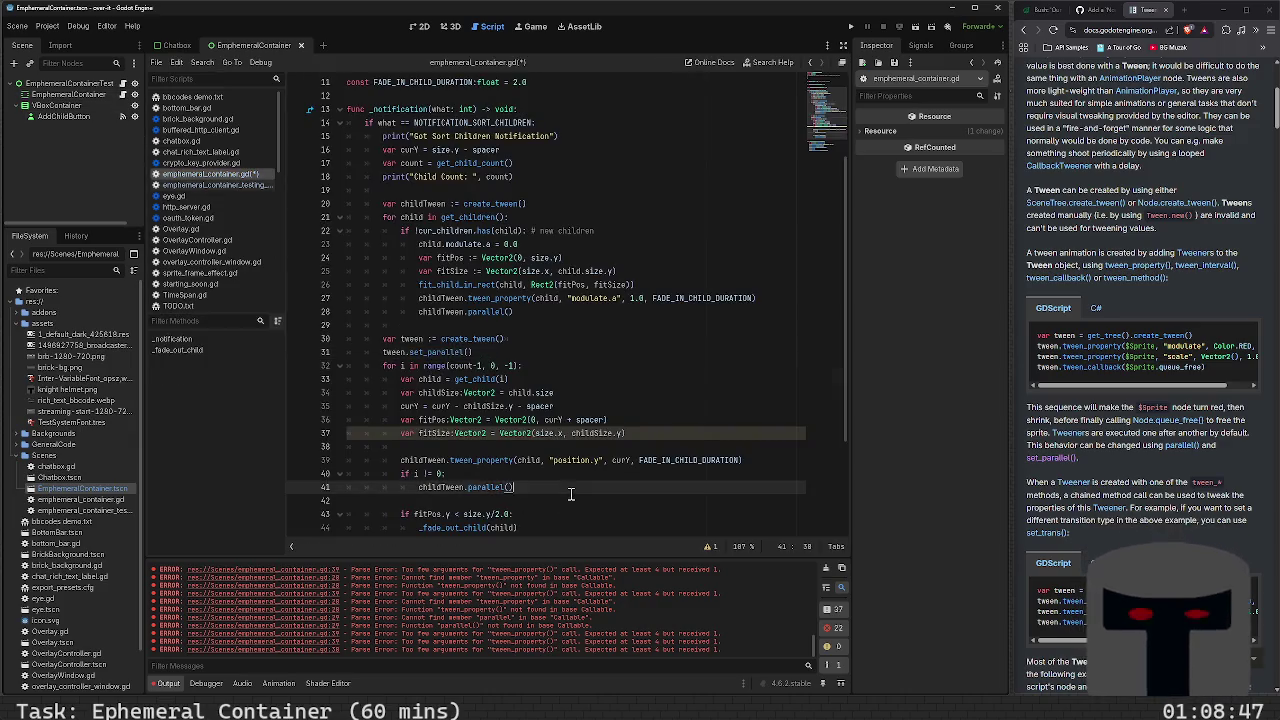
Delete the 'if i != 0: childTween.parallel()' lines and the other parallel() call
key("shift+Up")
key("shift+Home")
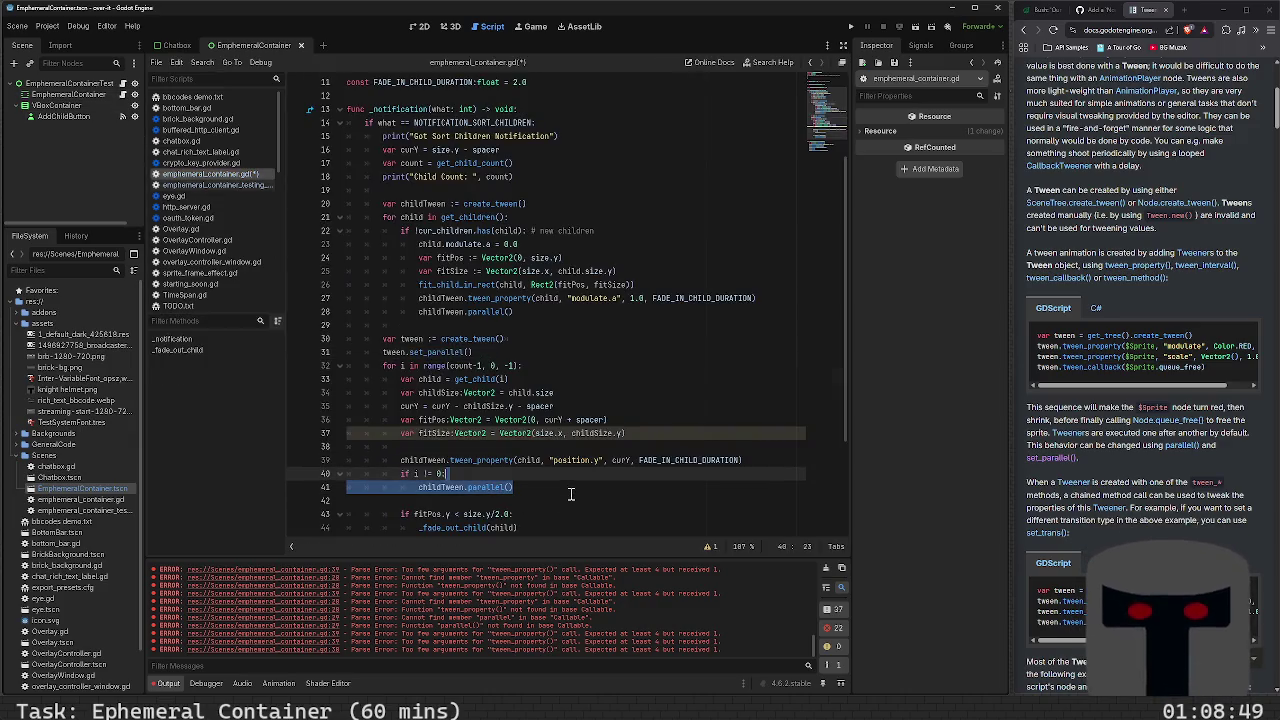
key("BackSpace")
key("Up")
key("Up")
key("Up")
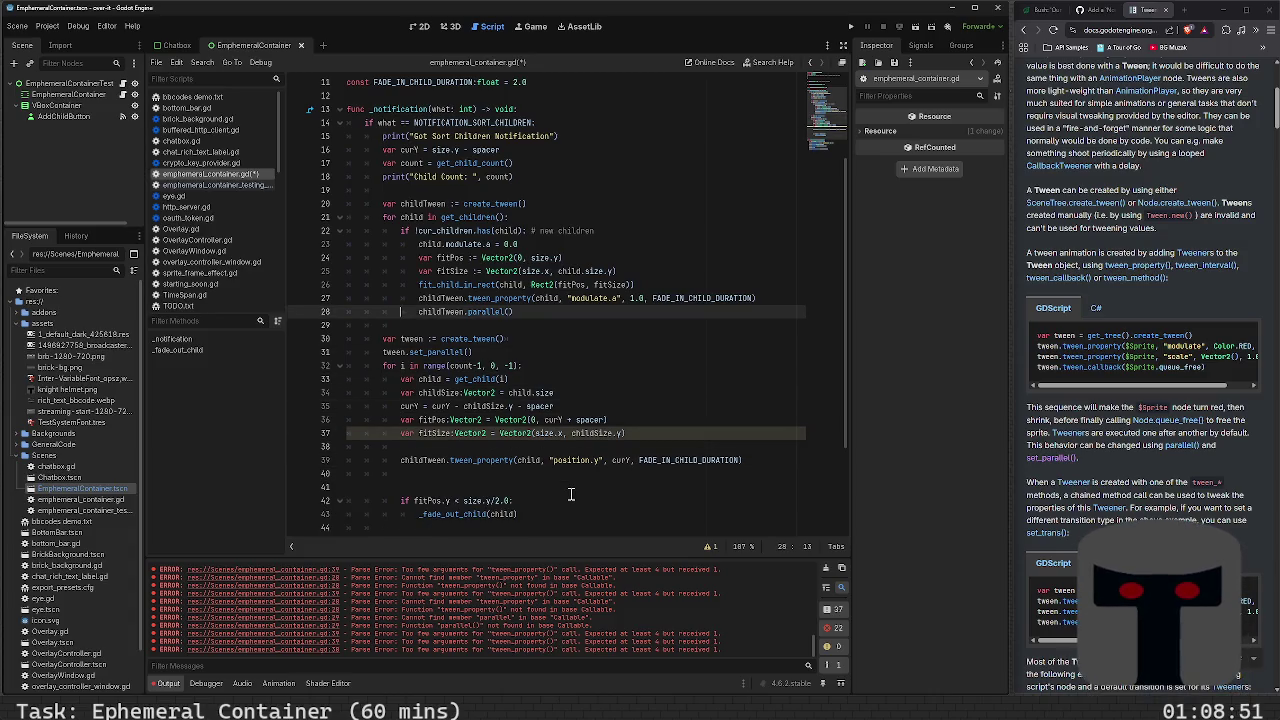
key("shift+End")
key("ctrl+x")
key("Up")
key("Up")
key("Up")
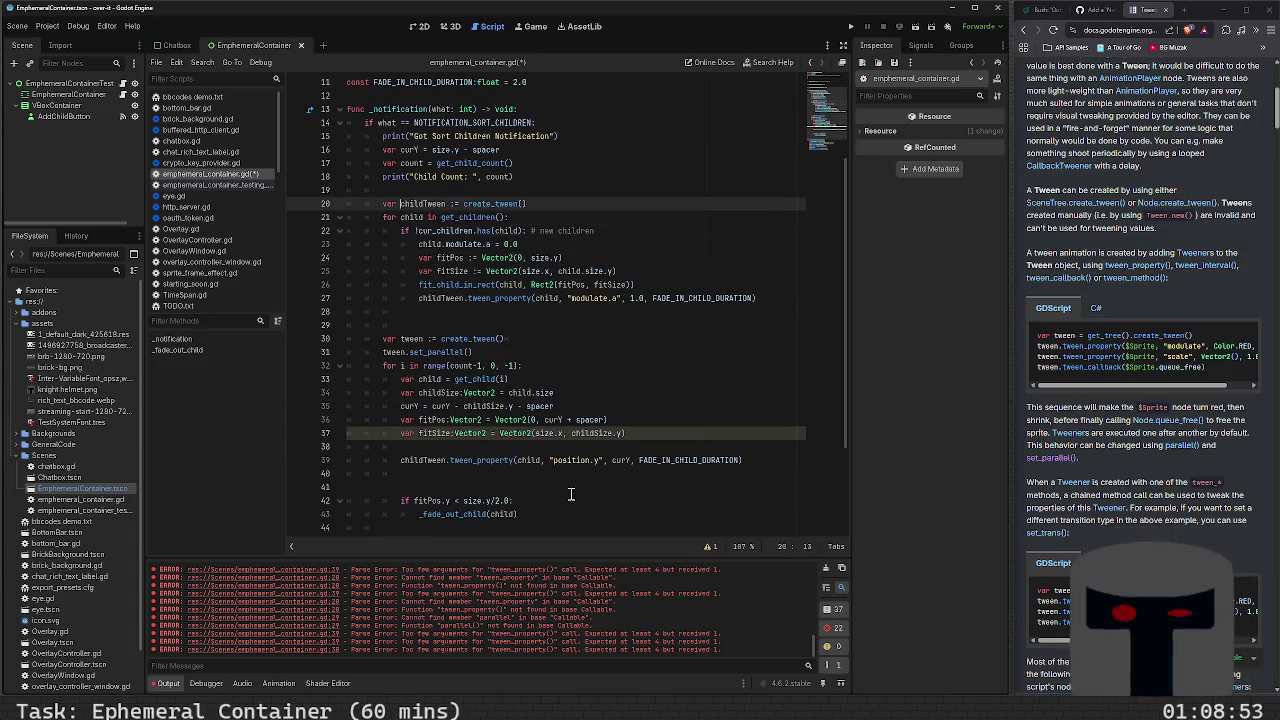
Add childTween.set_parallel(true) right after the childTween creation and save
key("End")
key("Return")
type("childTwe")
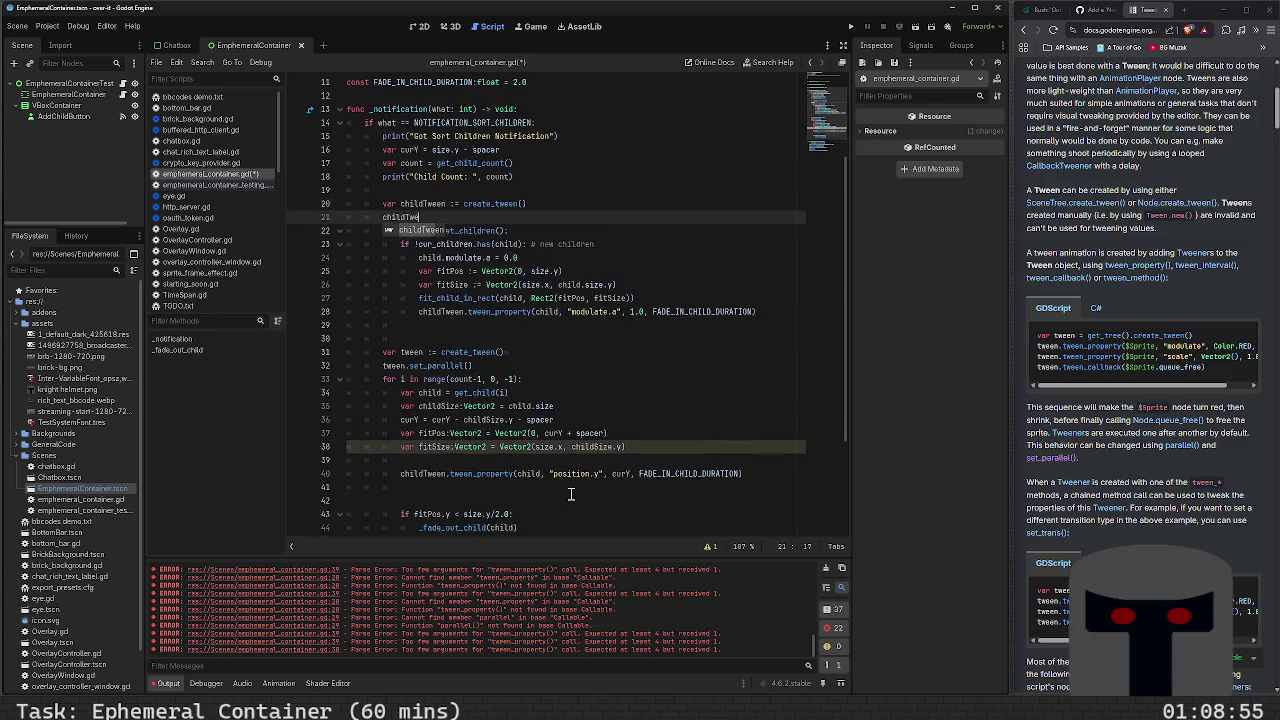
type("en.set_pa")
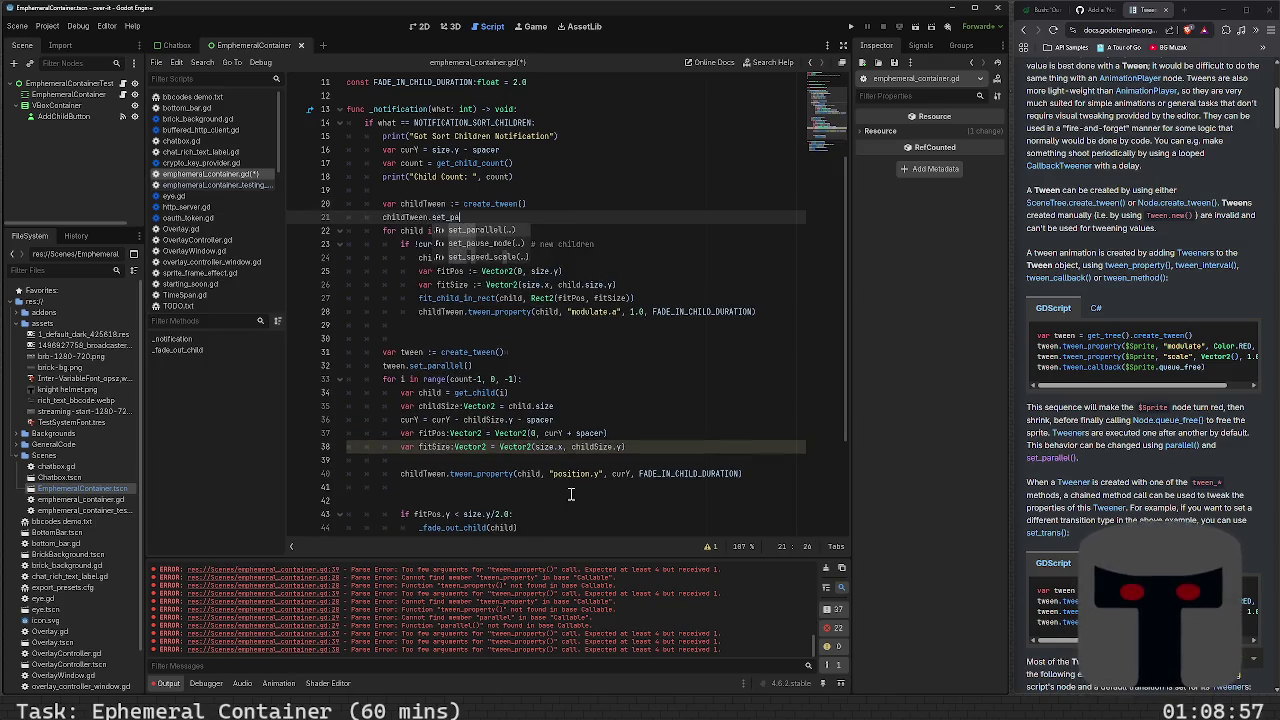
key("Return")
type("true)")
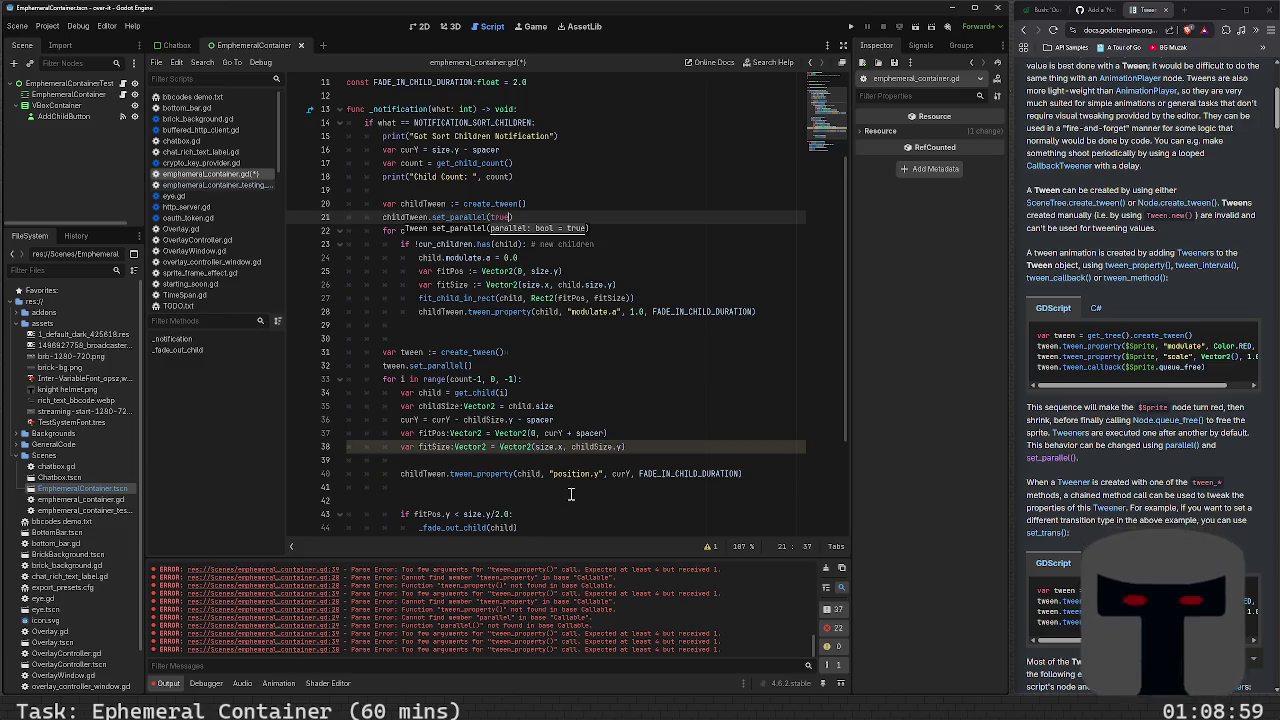
key("ctrl+s")
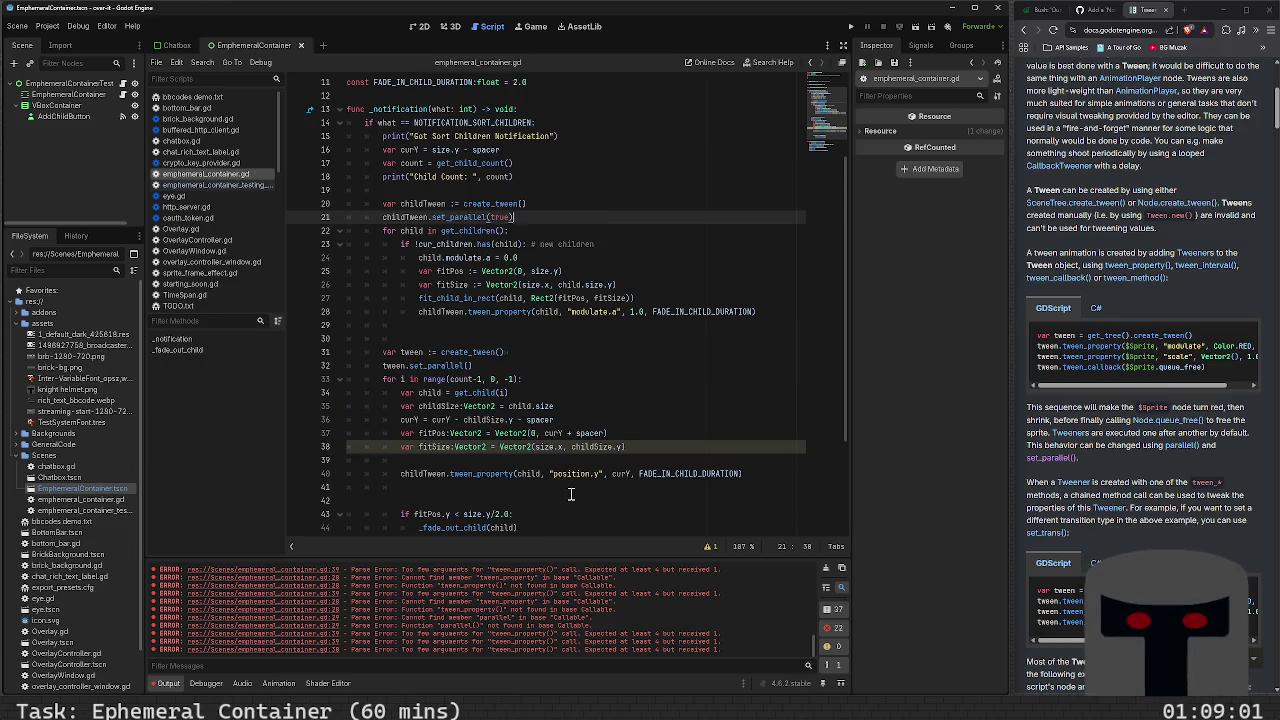
Remove the extra blank lines around the tweens, save, and run the project
key("Return")
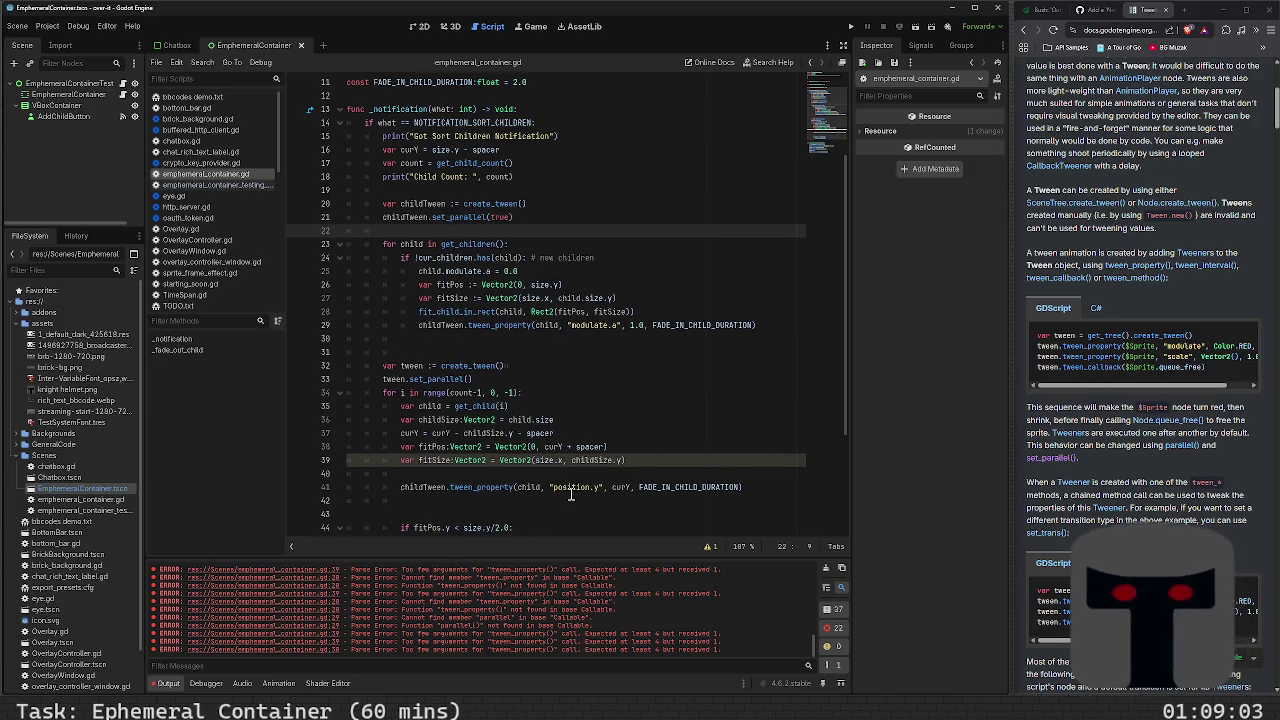
left_click(592, 352)
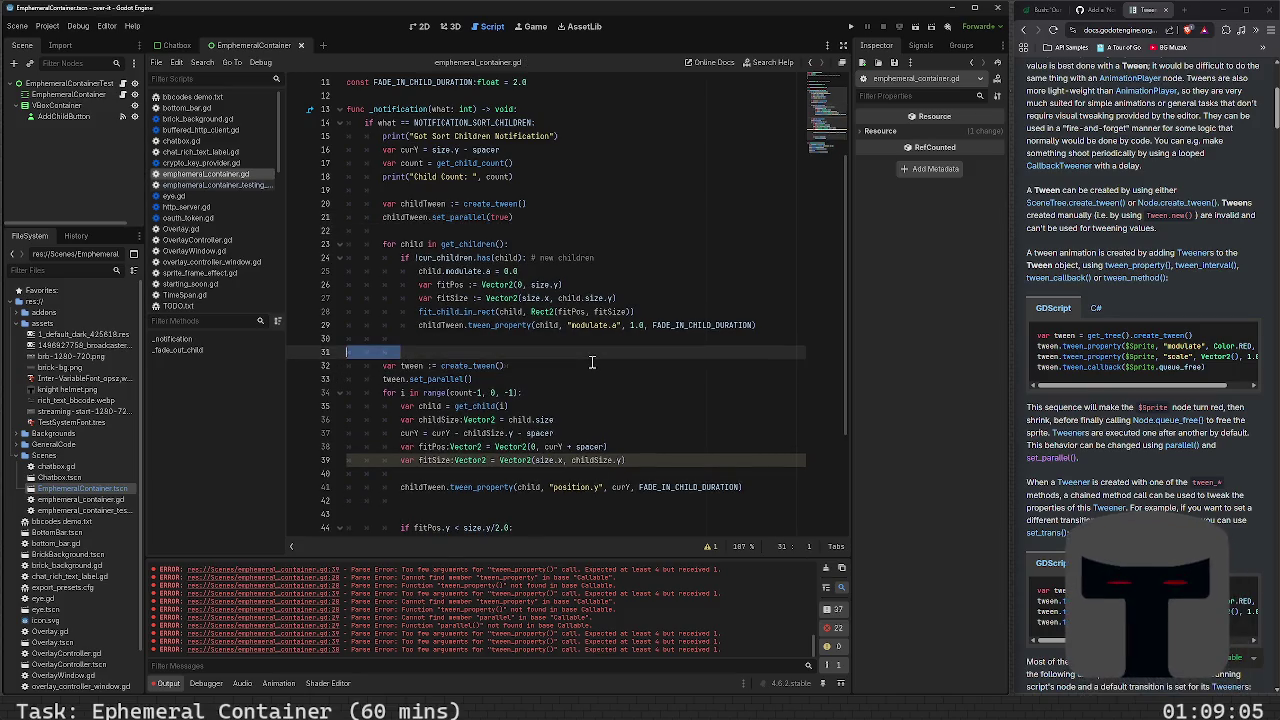
key("BackSpace")
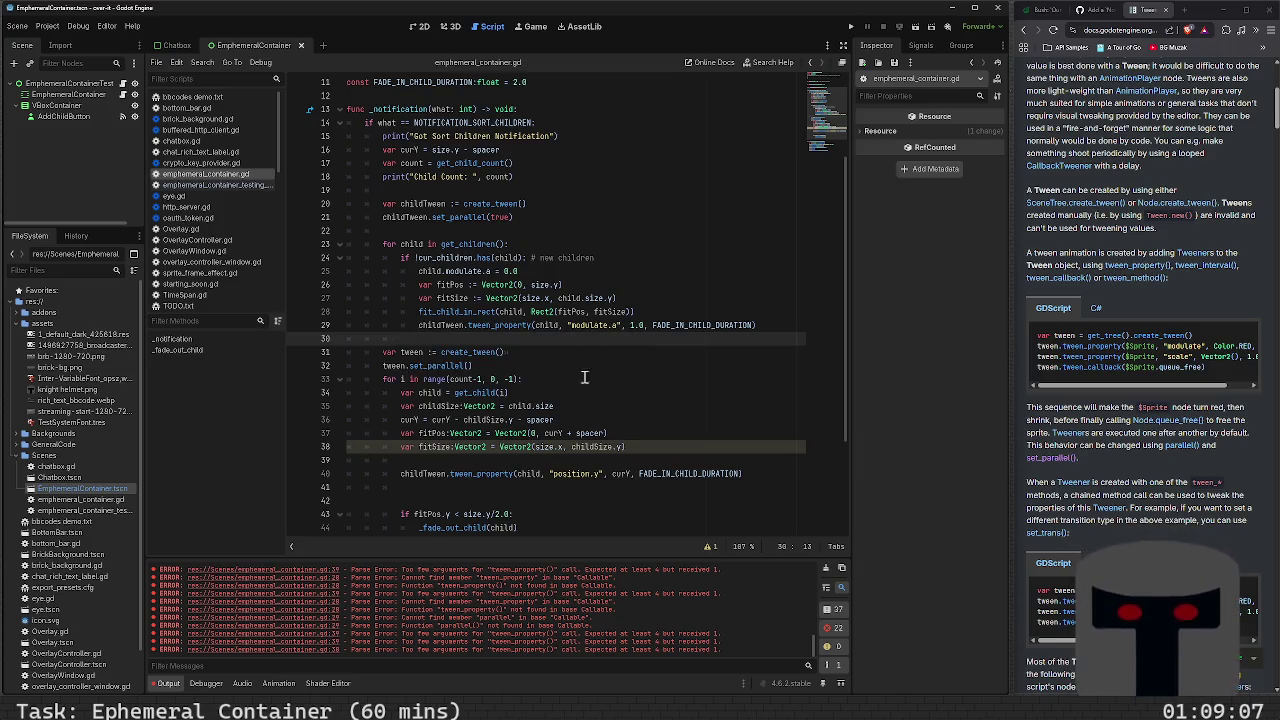
left_click(522, 462)
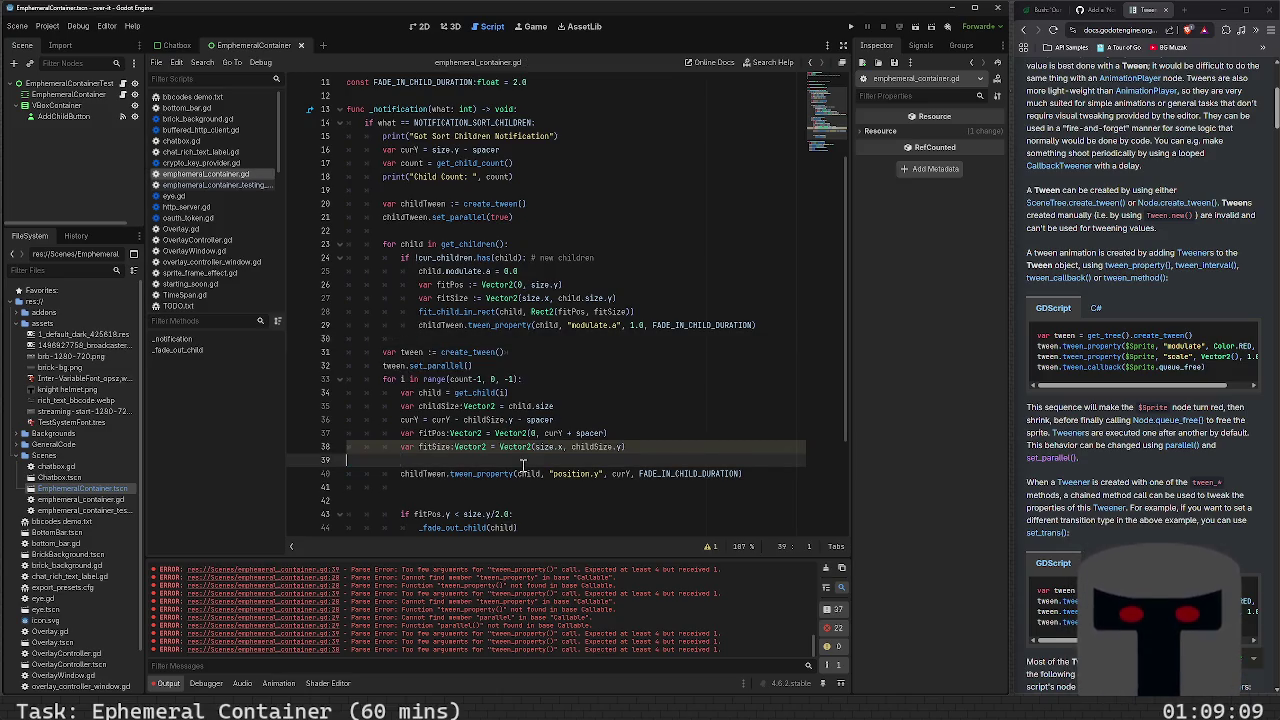
key("ctrl+shift+k")
key("Down")
key("Down")
key("Down")
key("End")
key("Up")
key("Up")
key("Up")
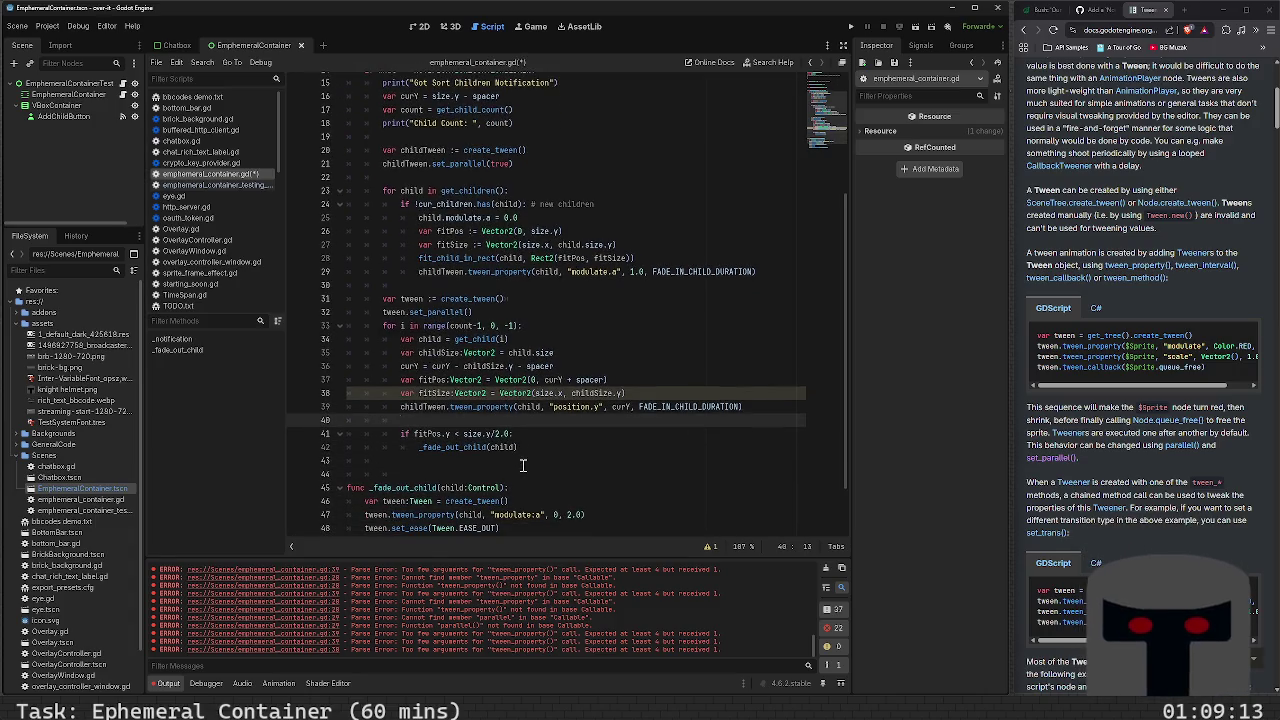
key("ctrl+s")
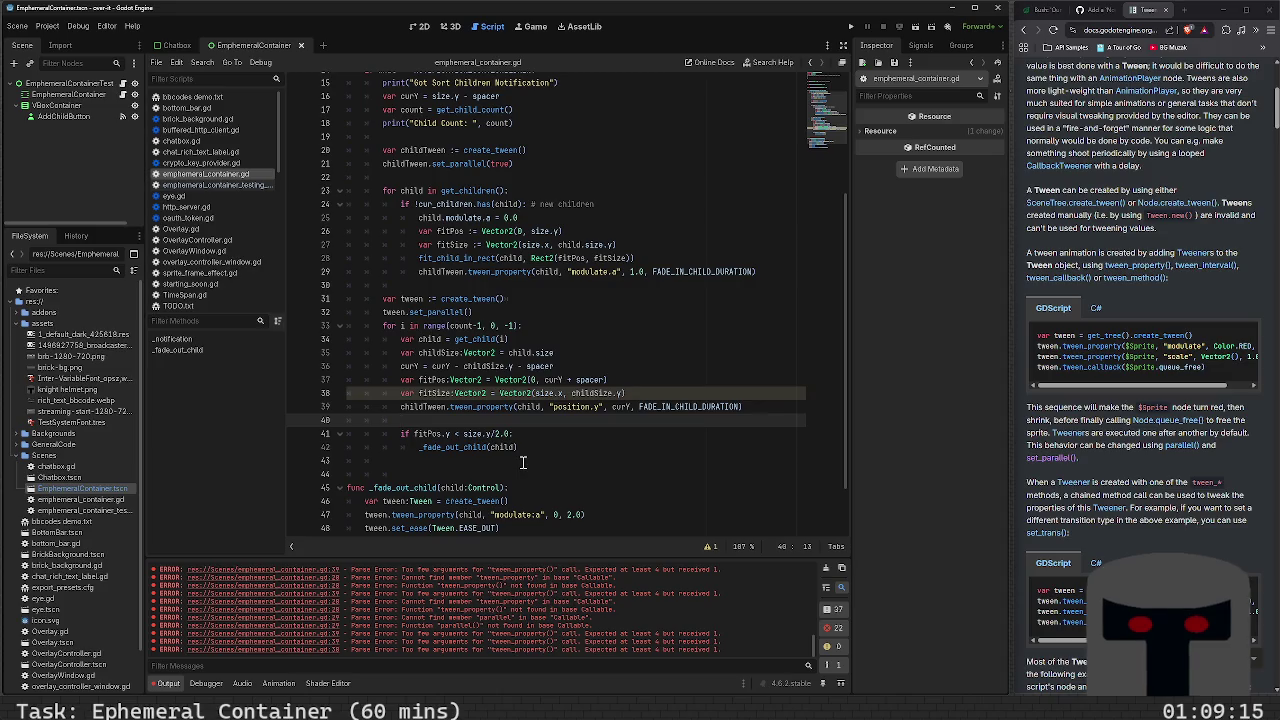
scroll(530, 463, "down", 2)
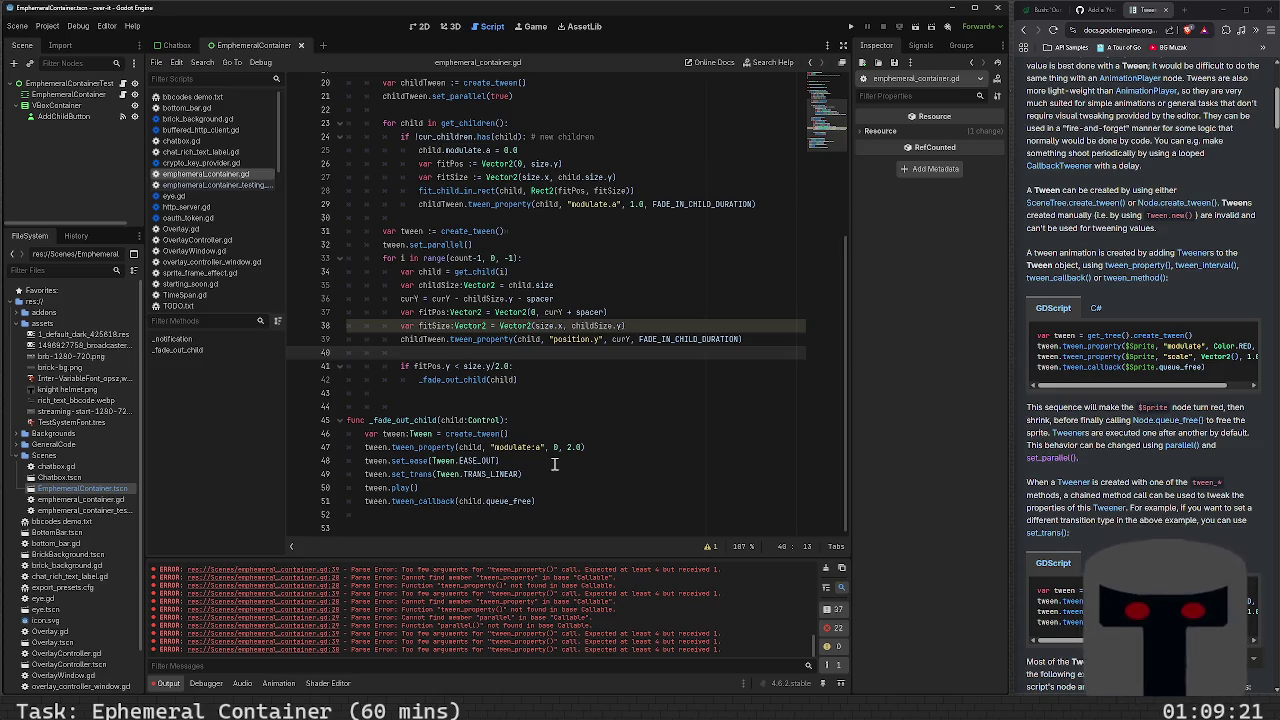
key("F5")
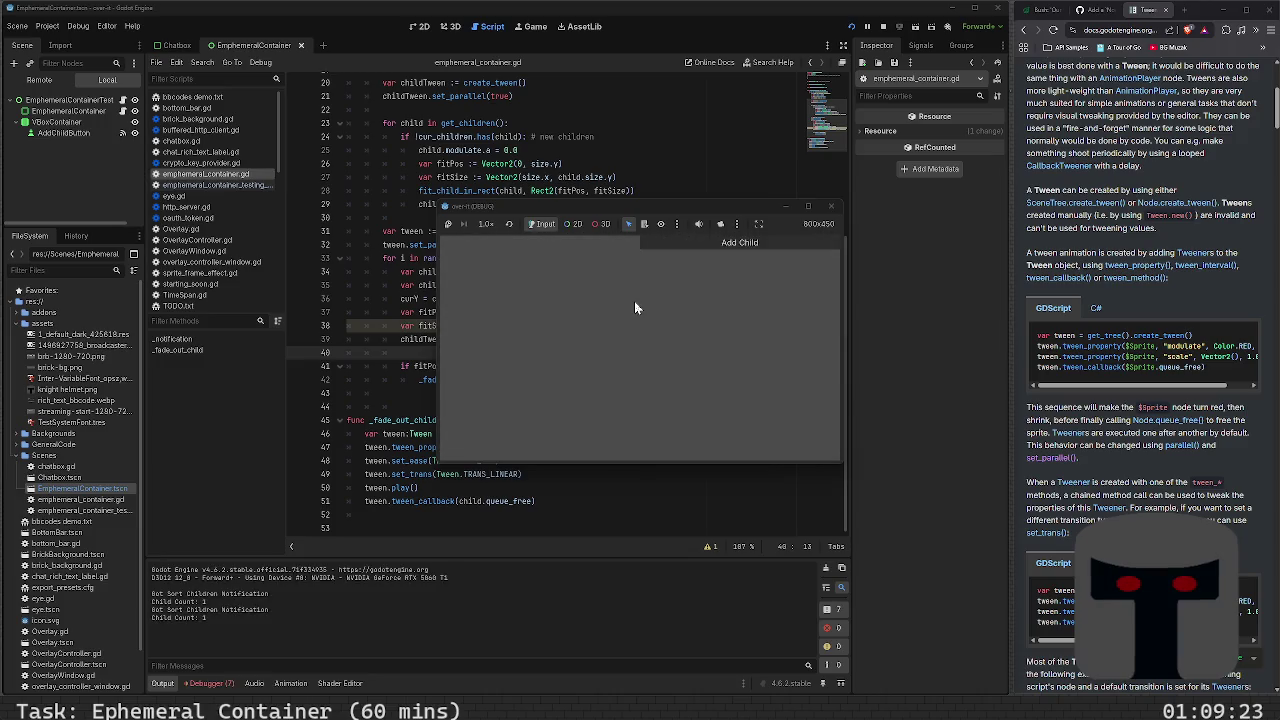
Add five children in the running game, stretch the window taller, then close it
left_click(703, 248)
left_click(706, 247)
left_click(706, 247)
left_click(706, 247)
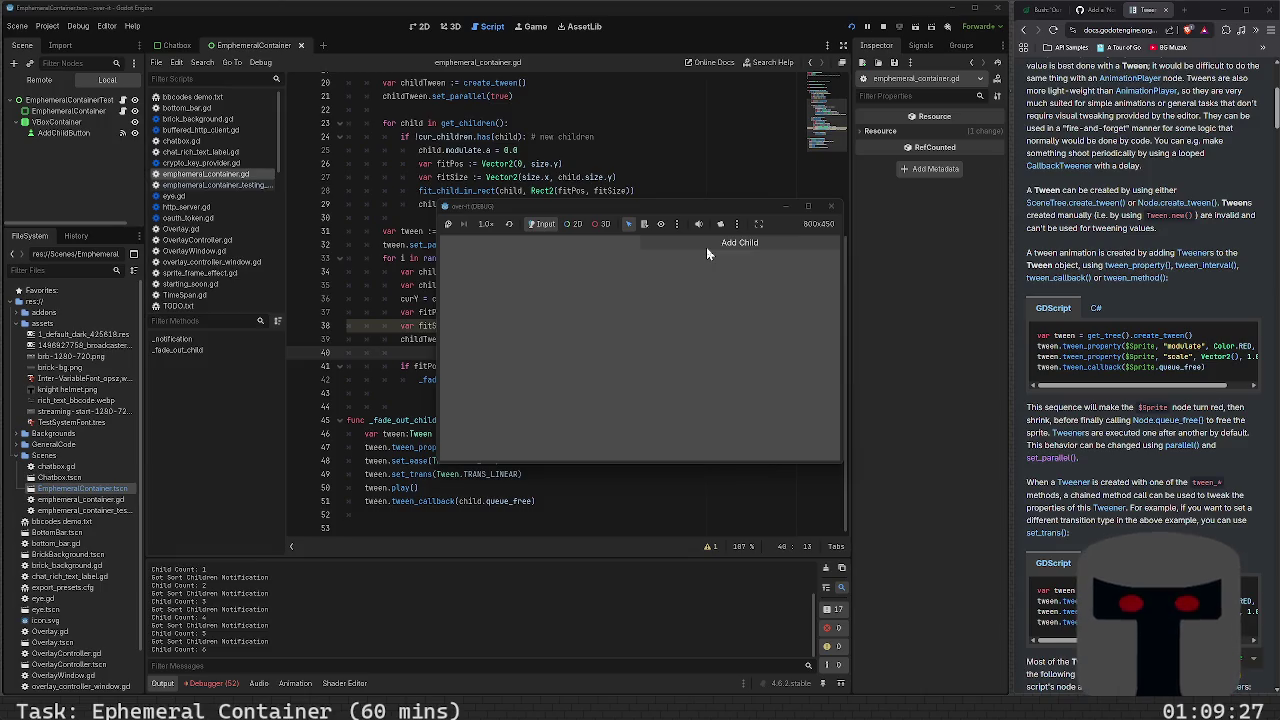
left_click(706, 247)
left_click(706, 247)
left_click(706, 247)
left_click(706, 247)
left_click(706, 247)
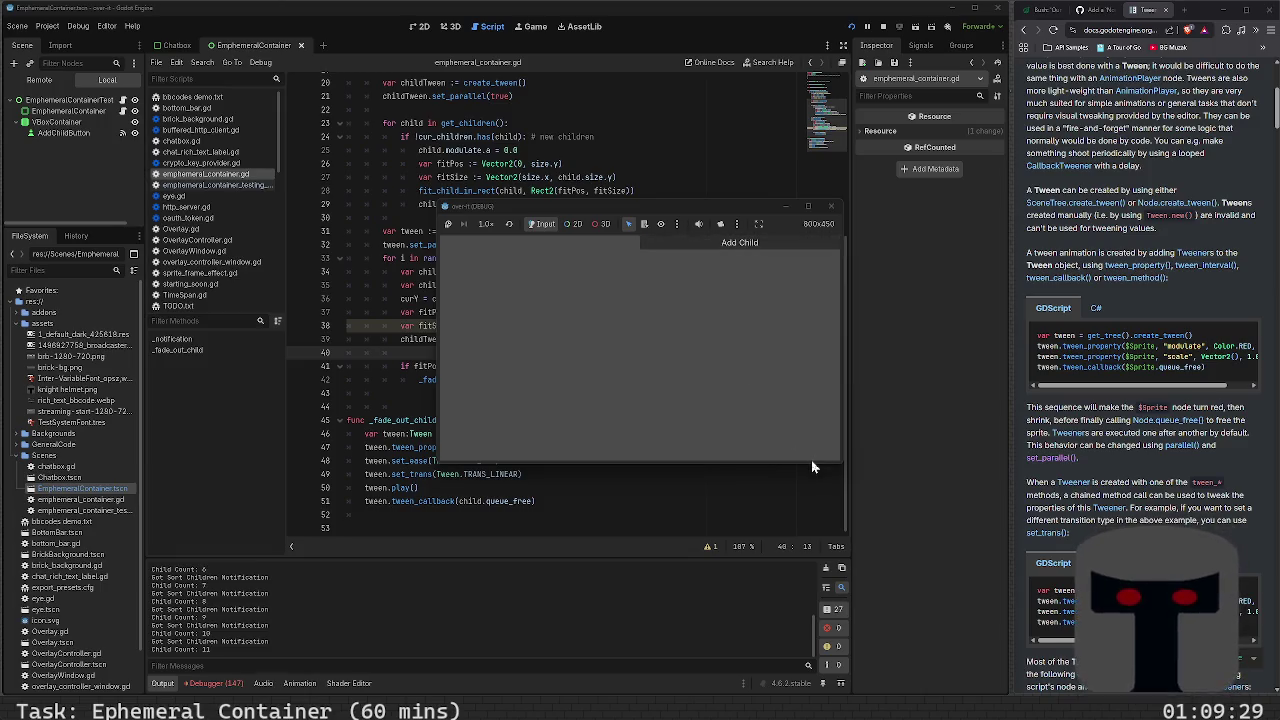
left_click_drag(811, 463, 817, 558)
left_click(831, 207)
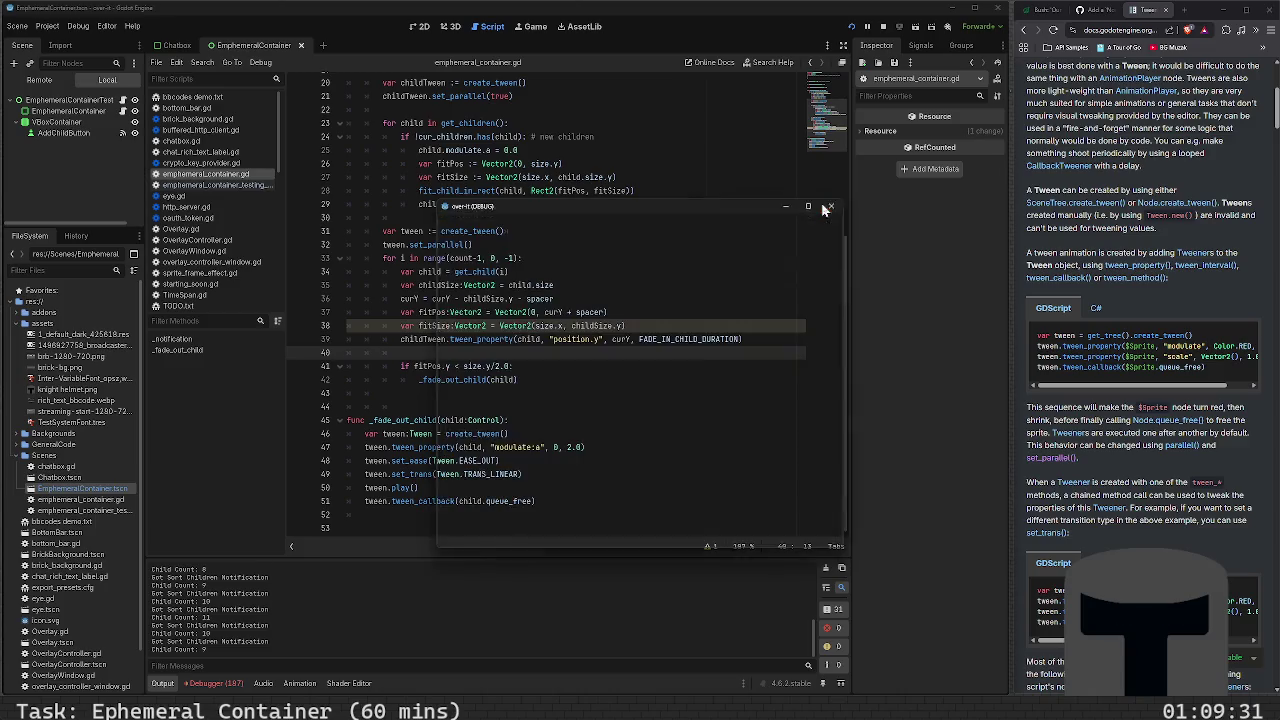
Shrink EphemeralContainer's height from 450 to 386 and test it by adding five children
left_click(428, 27)
left_click(445, 320)
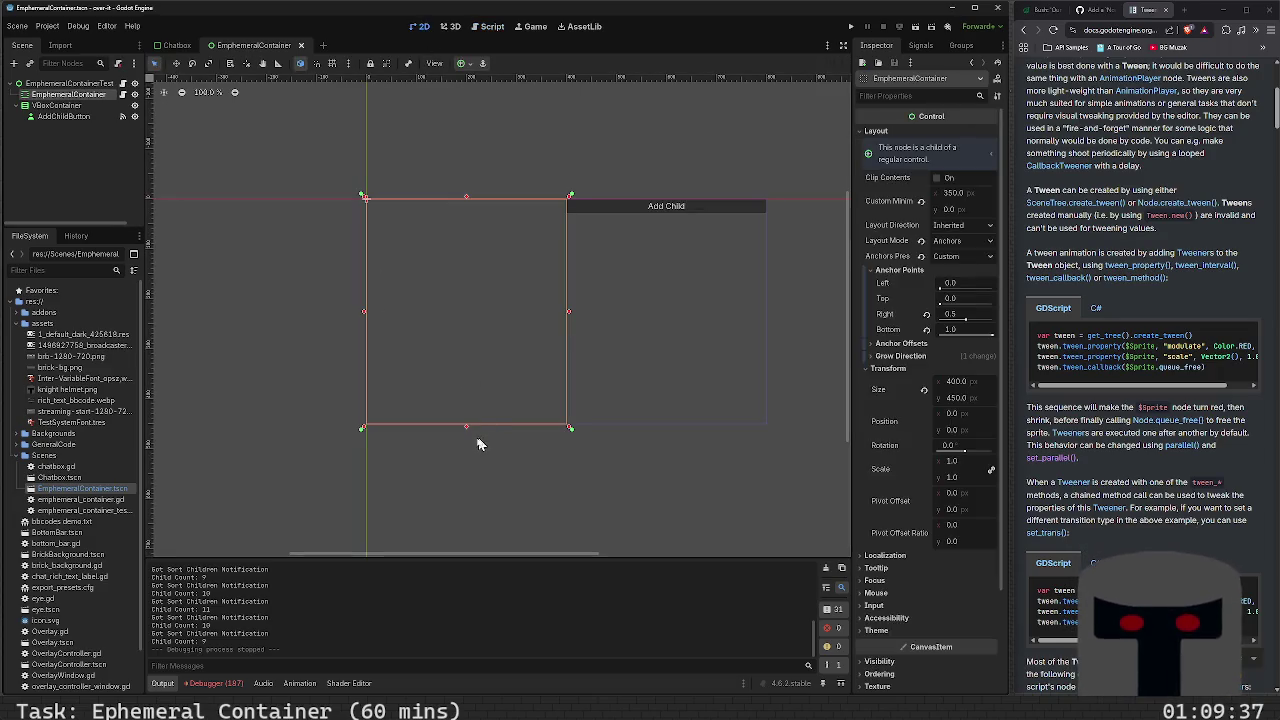
left_click_drag(466, 425, 472, 382)
key("F5")
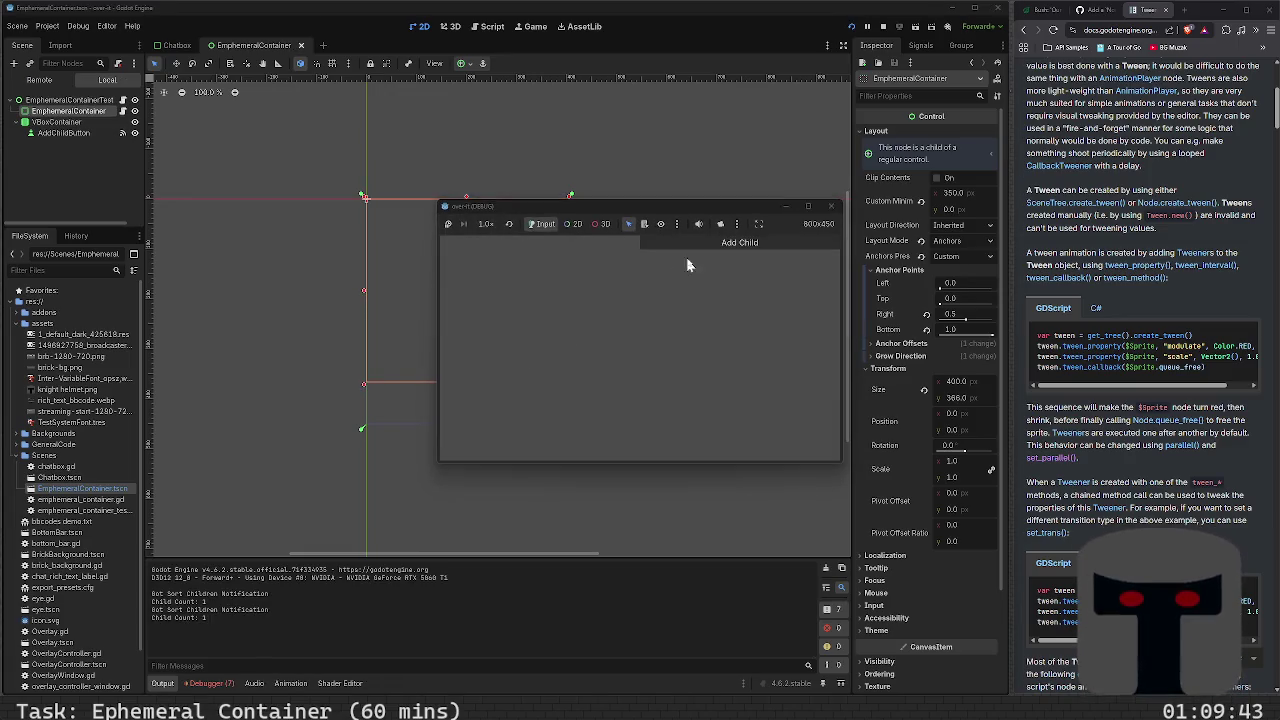
left_click(697, 245)
left_click(697, 245)
left_click(695, 241)
left_click(695, 241)
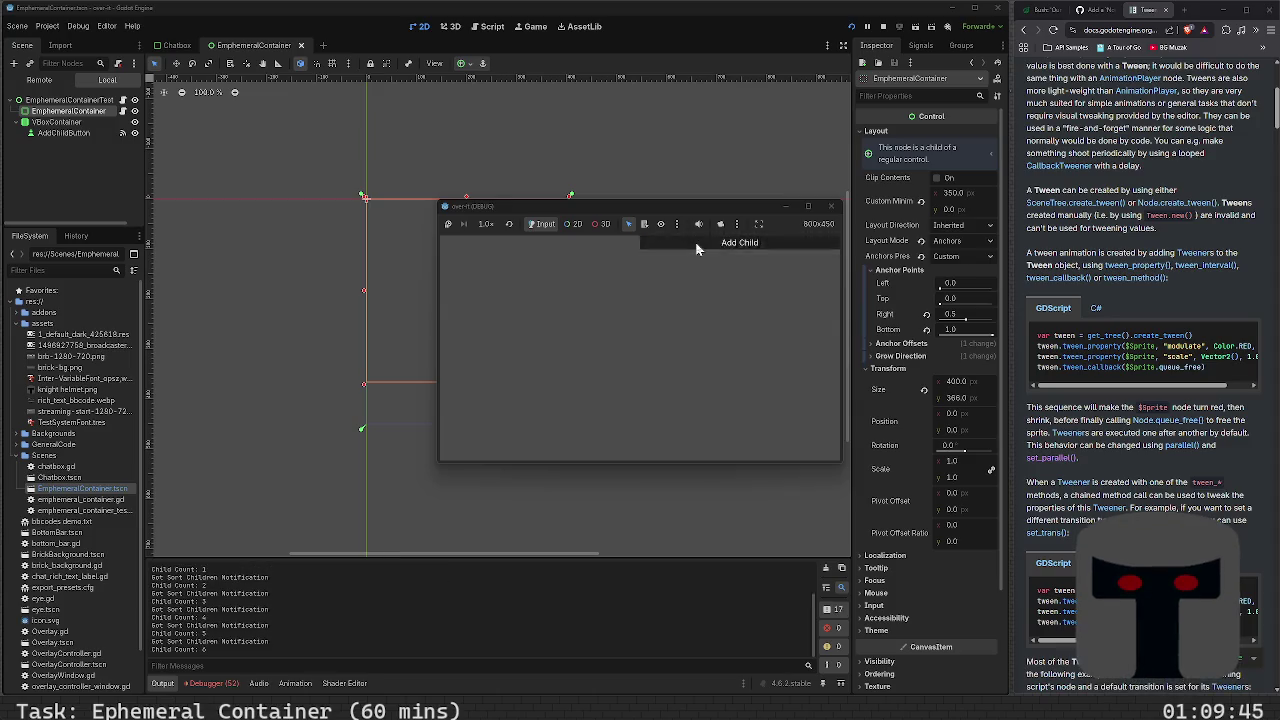
left_click(695, 241)
left_click(695, 241)
left_click(695, 241)
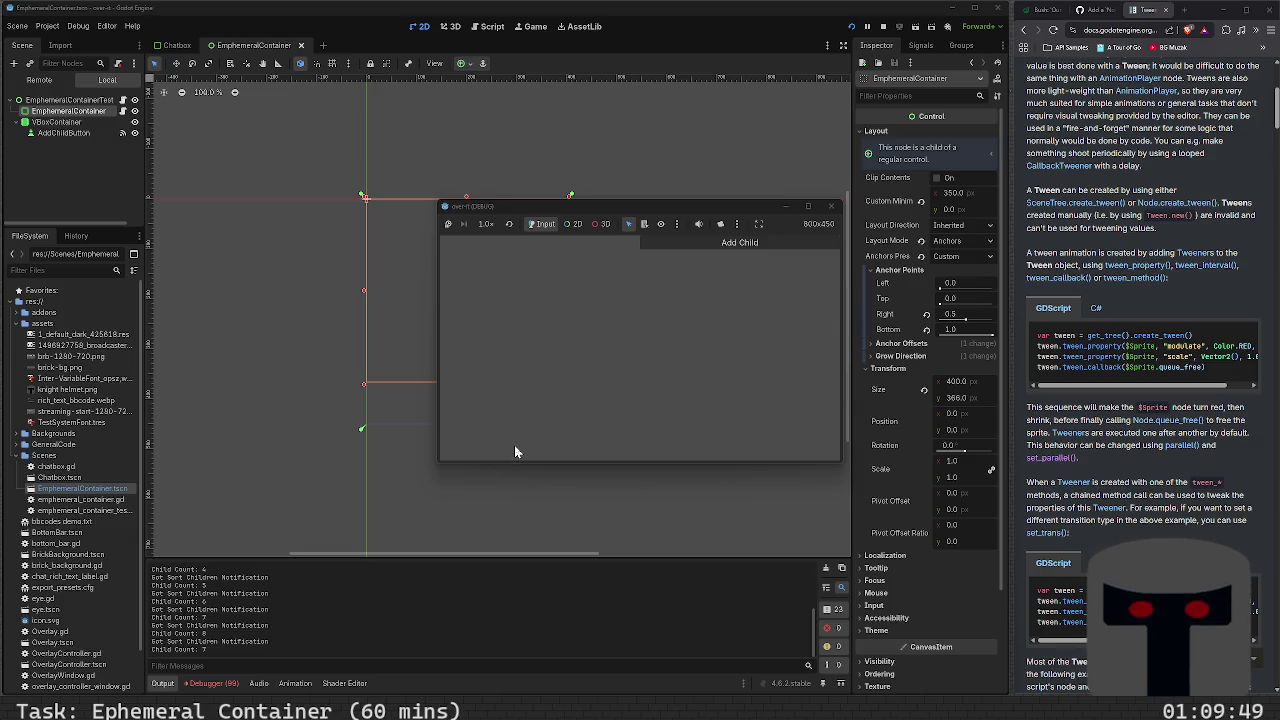
left_click(831, 206)
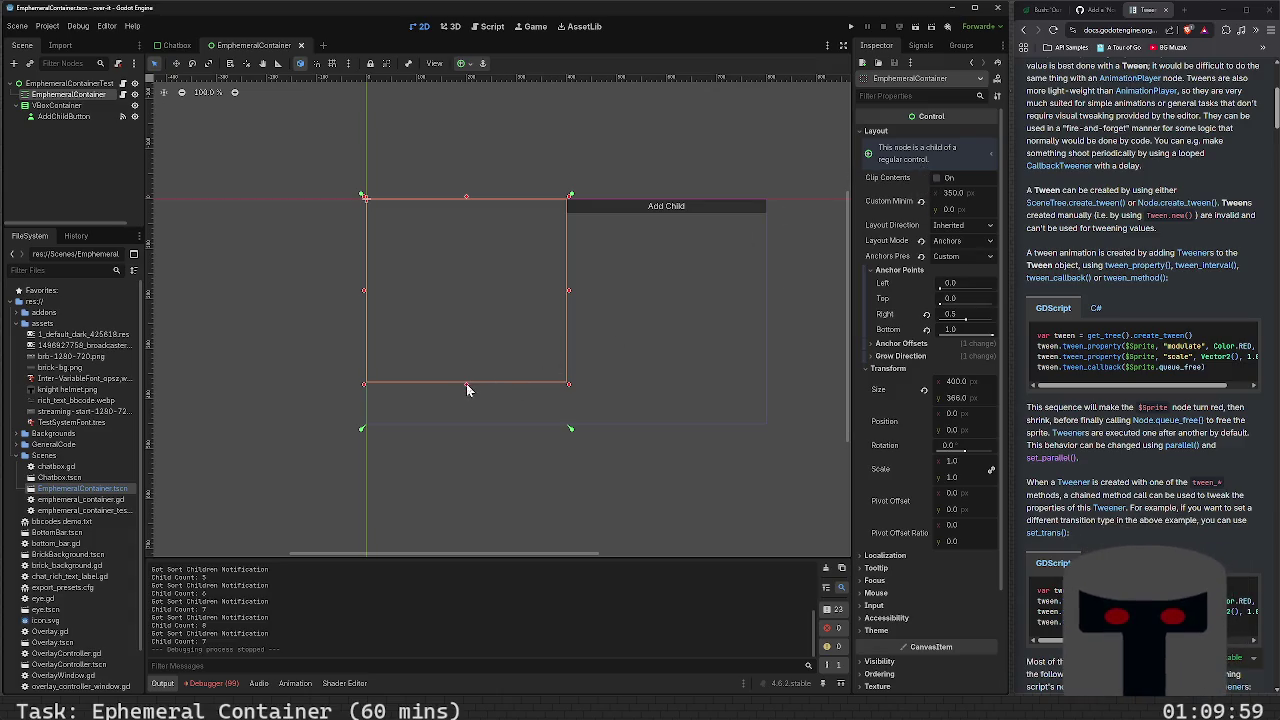
Test the container at 277 px tall, then stretch it back to 360 px
scroll(460, 515, "down", 1)
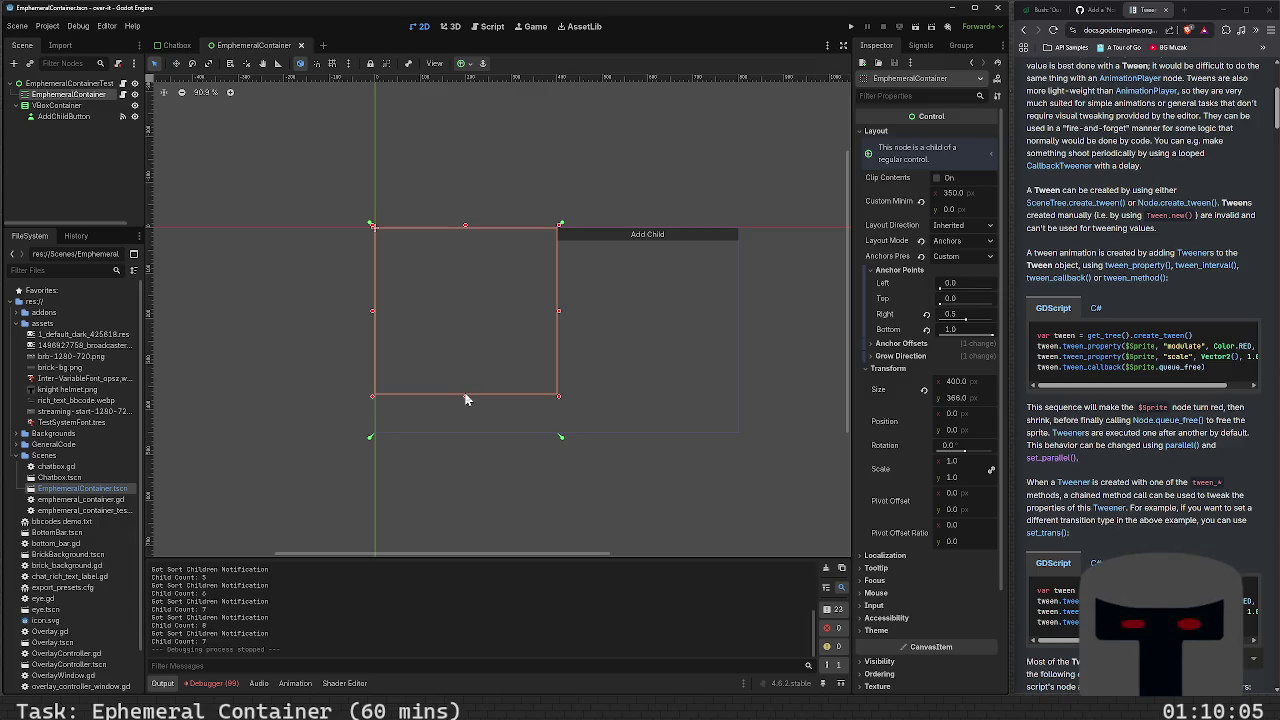
left_click_drag(465, 400, 467, 360)
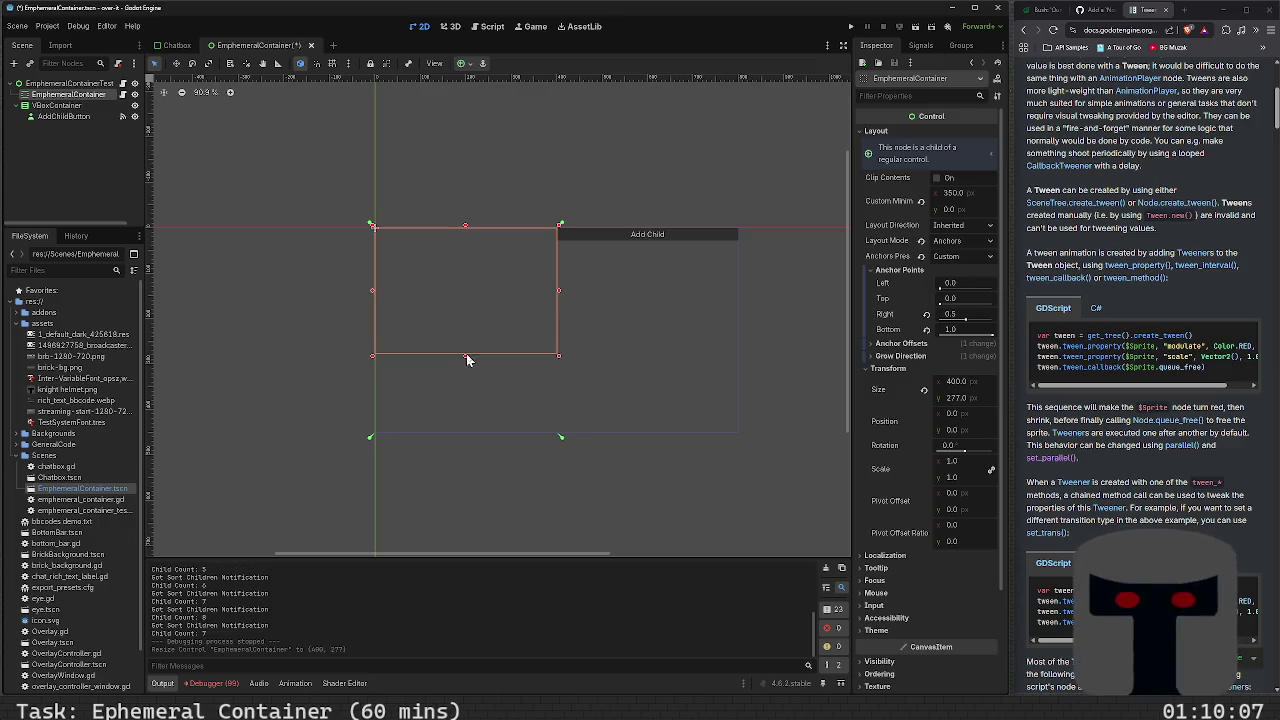
key("F6")
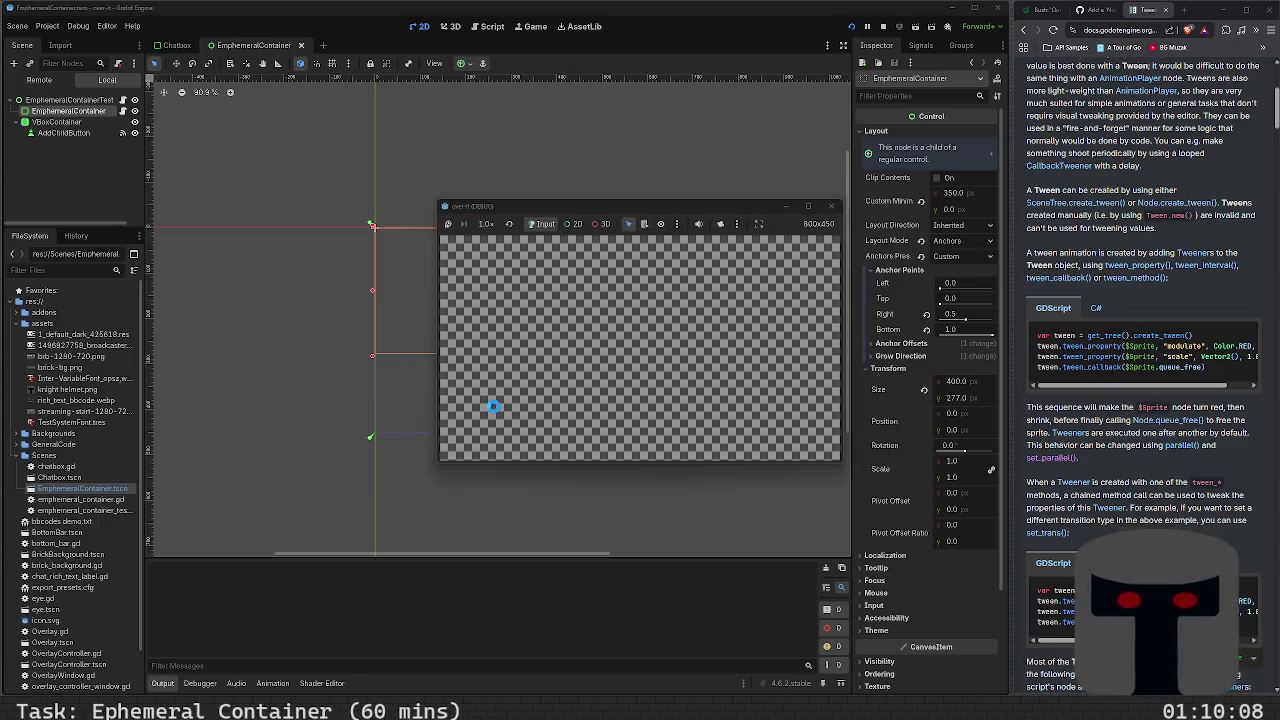
left_click(833, 206)
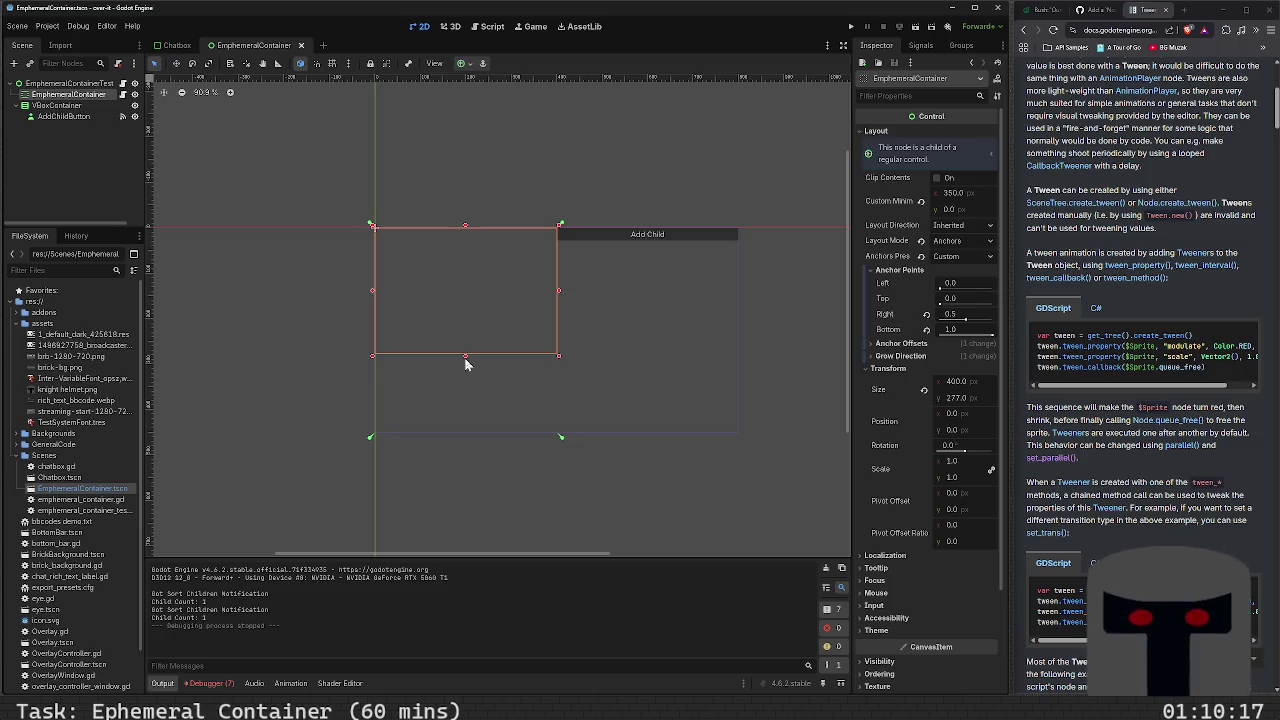
left_click_drag(466, 356, 466, 393)
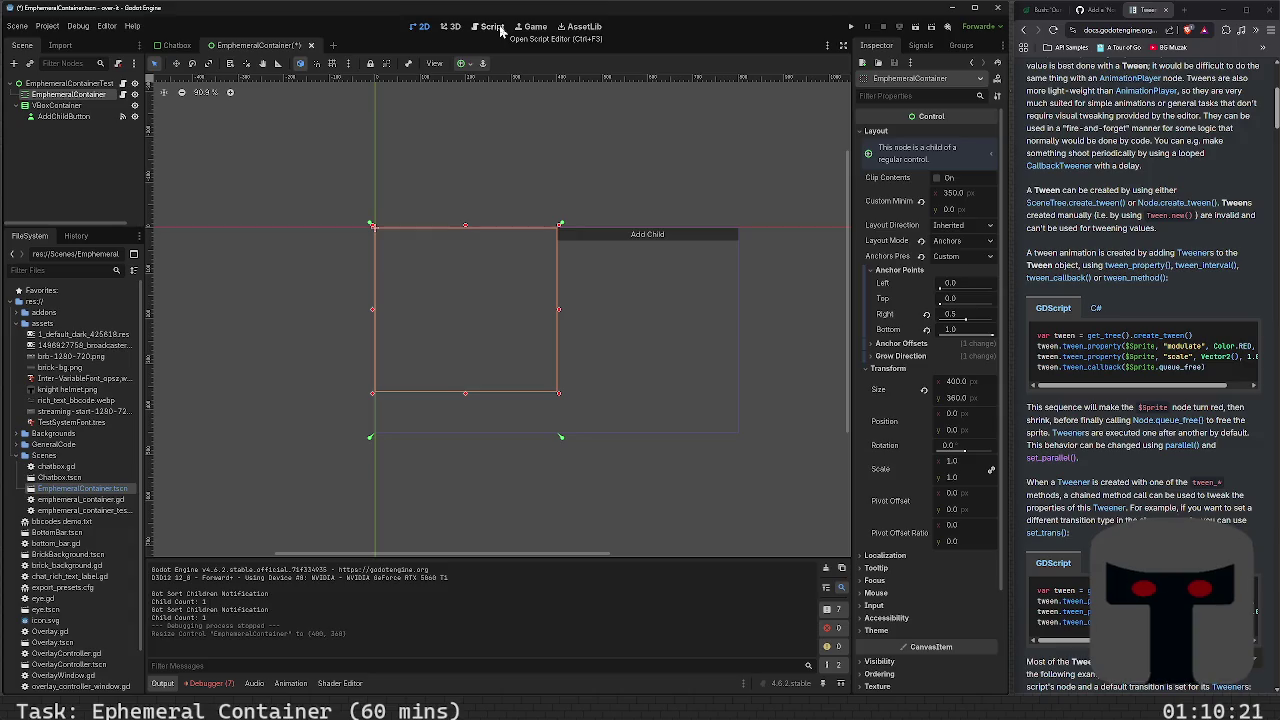
left_click(123, 95)
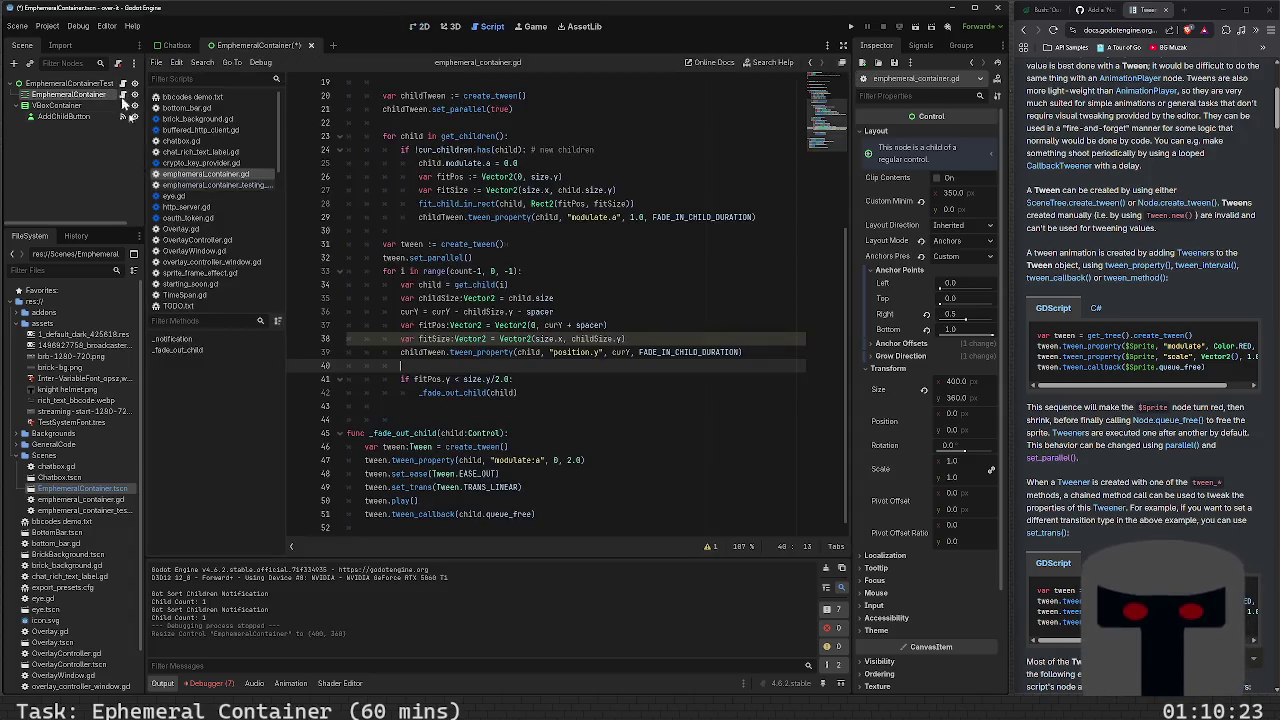
Add childTween.play() on line 43 after the reverse children loop and run the scene
scroll(520, 377, "down", 1)
left_click(517, 381)
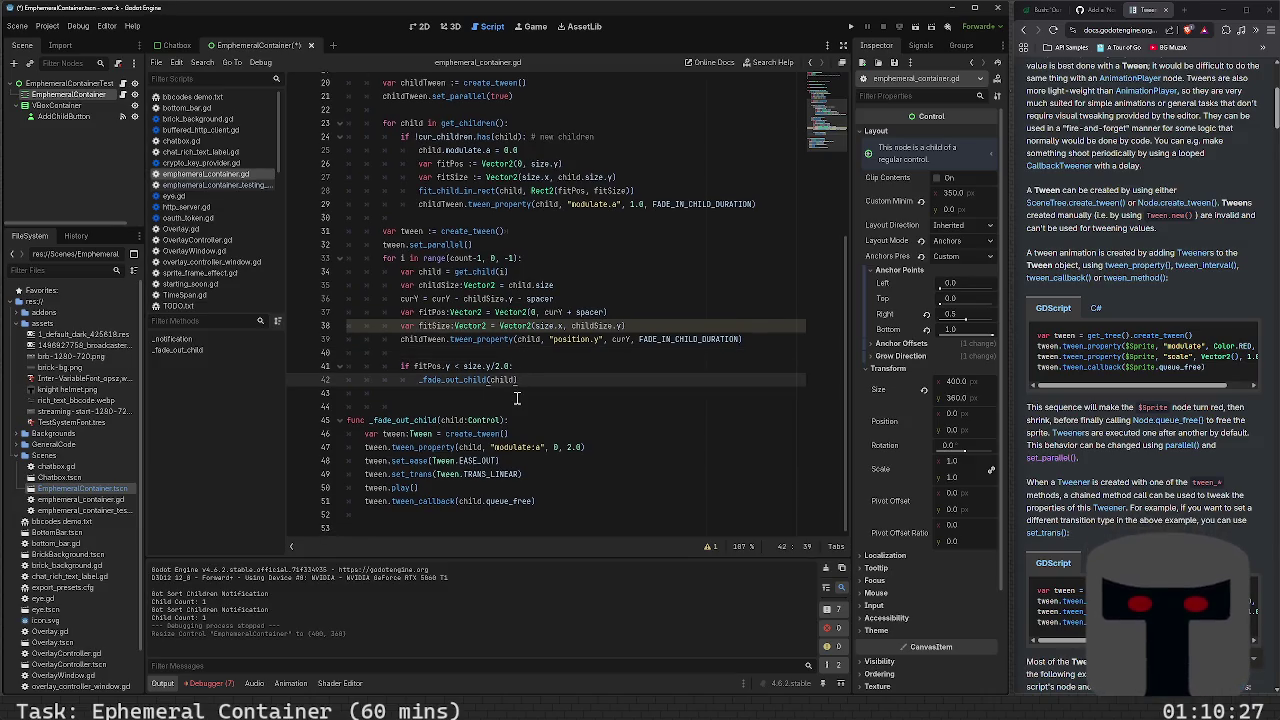
left_click(517, 397)
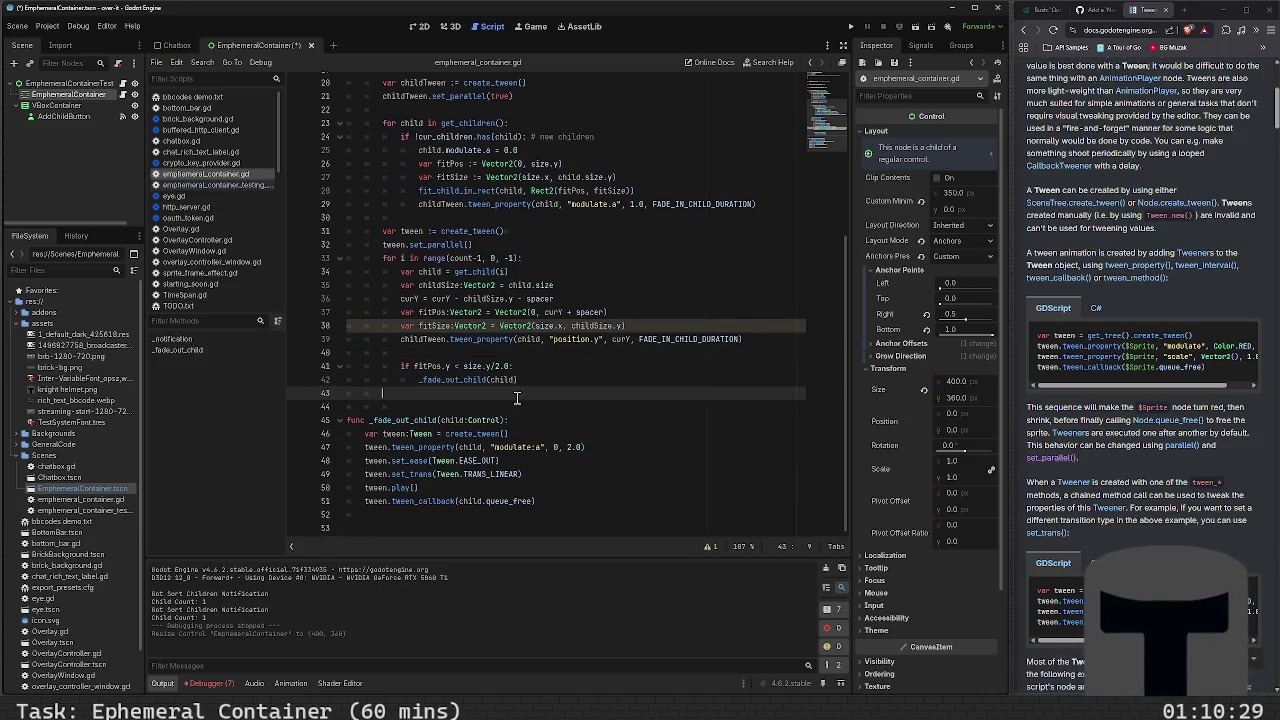
type("childTween.play(")
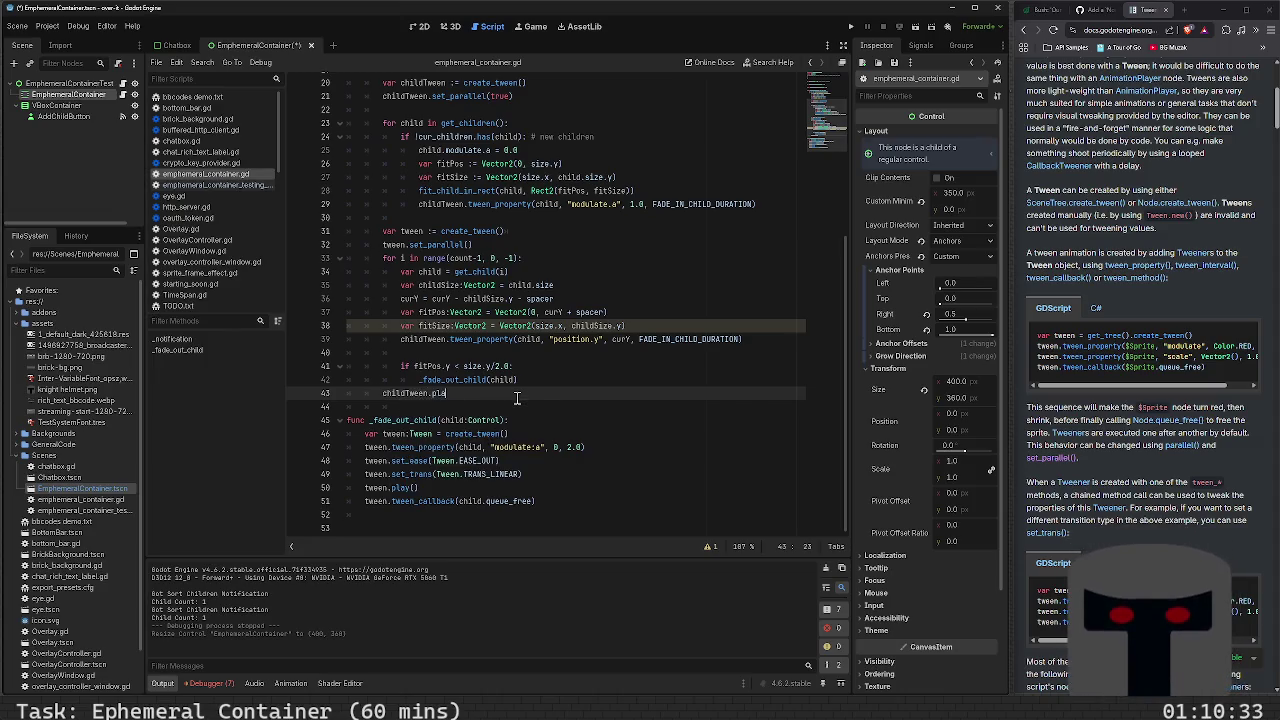
type("y(")
key("Return")
key("F6")
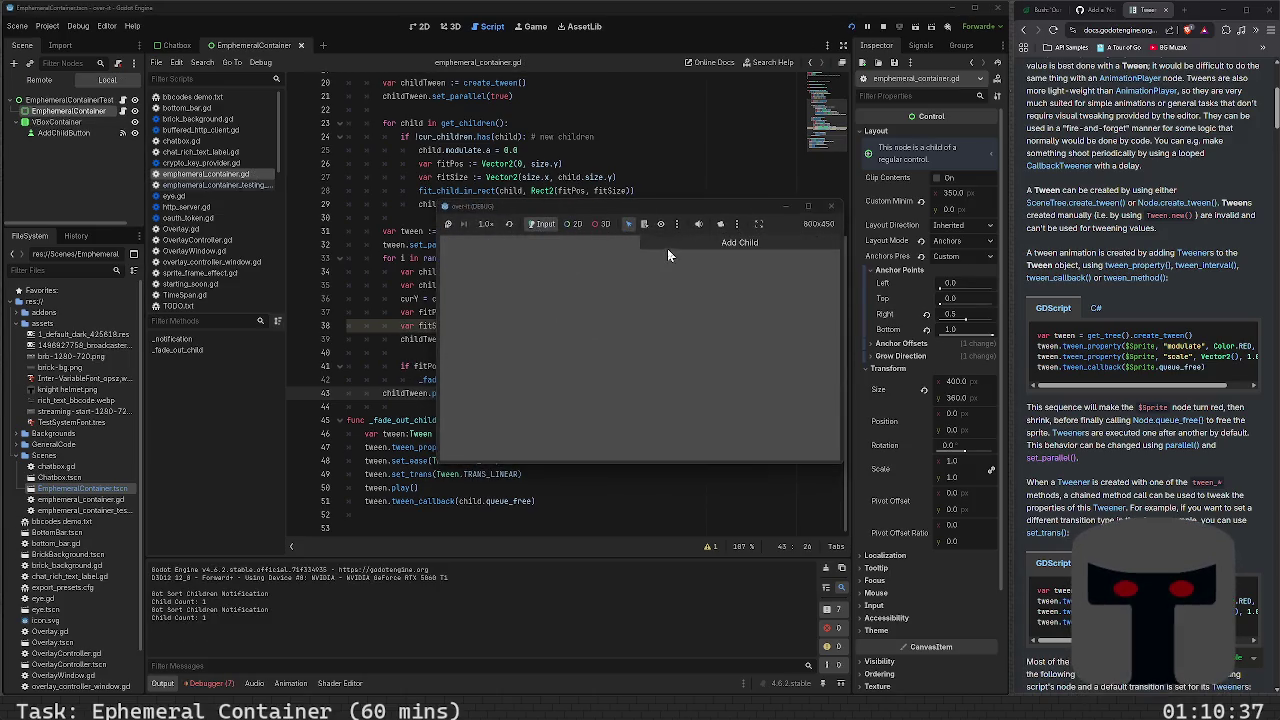
Add four children to the container in the running game
left_click(668, 249)
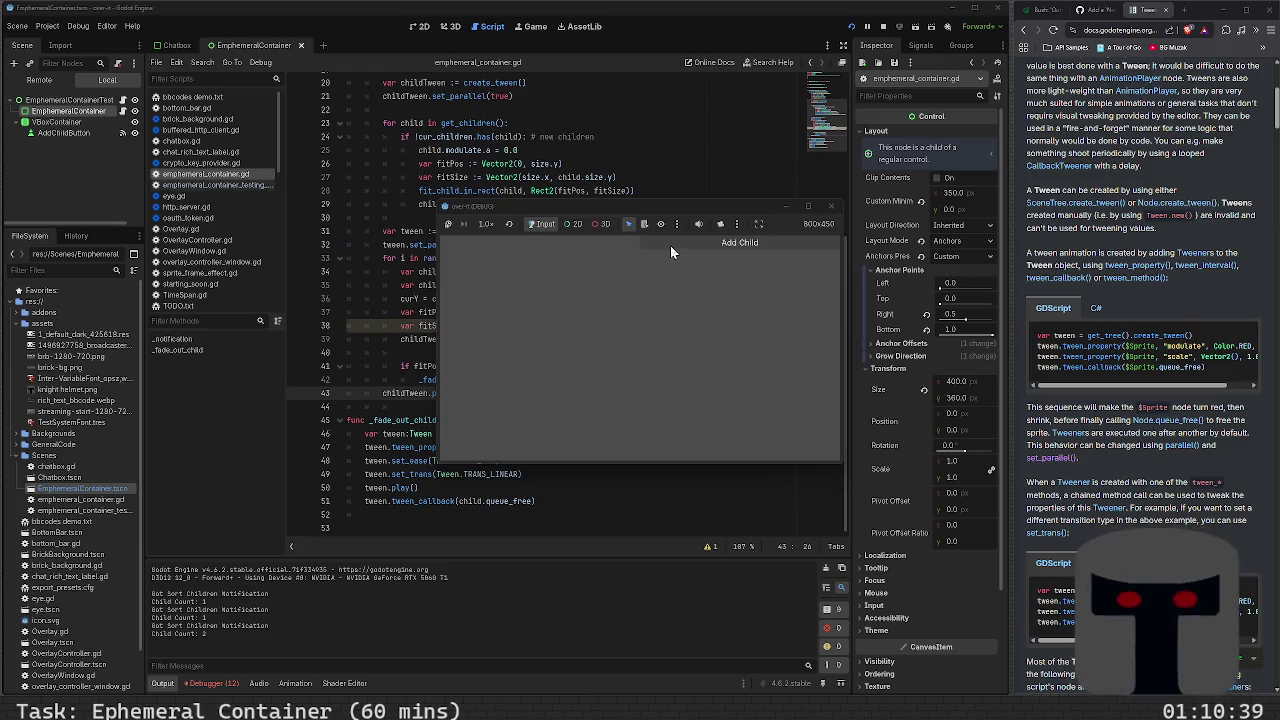
left_click(670, 248)
left_click(670, 248)
left_click(670, 248)
left_click(670, 248)
left_click(670, 248)
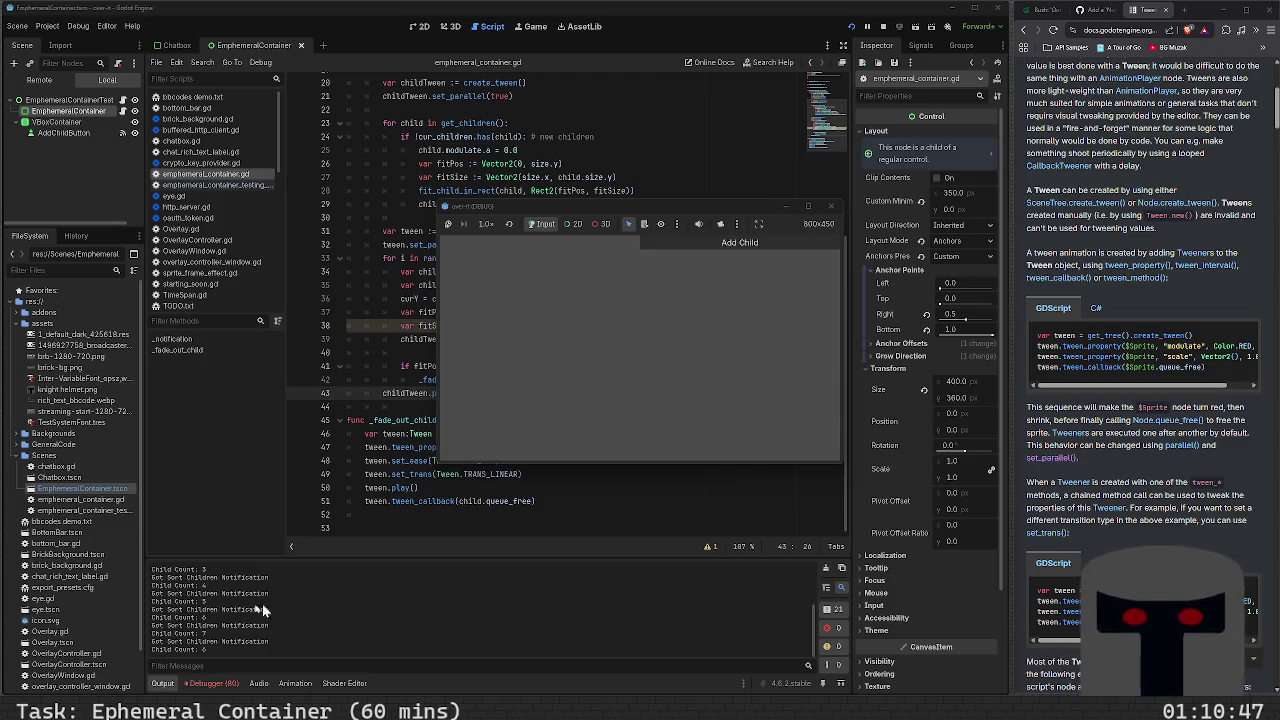
Inspect the debugger's error list about the missing modulate.a tween property
left_click(213, 684)
left_click(213, 684)
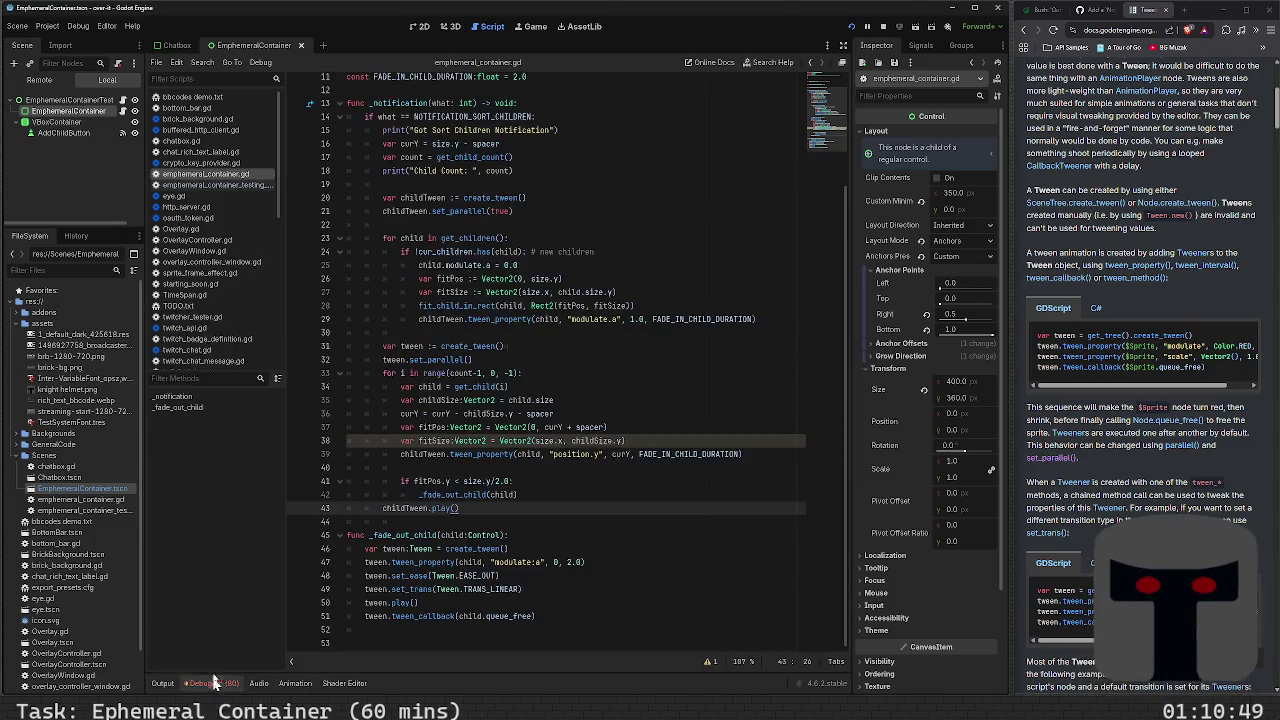
left_click(215, 684)
left_click(230, 558)
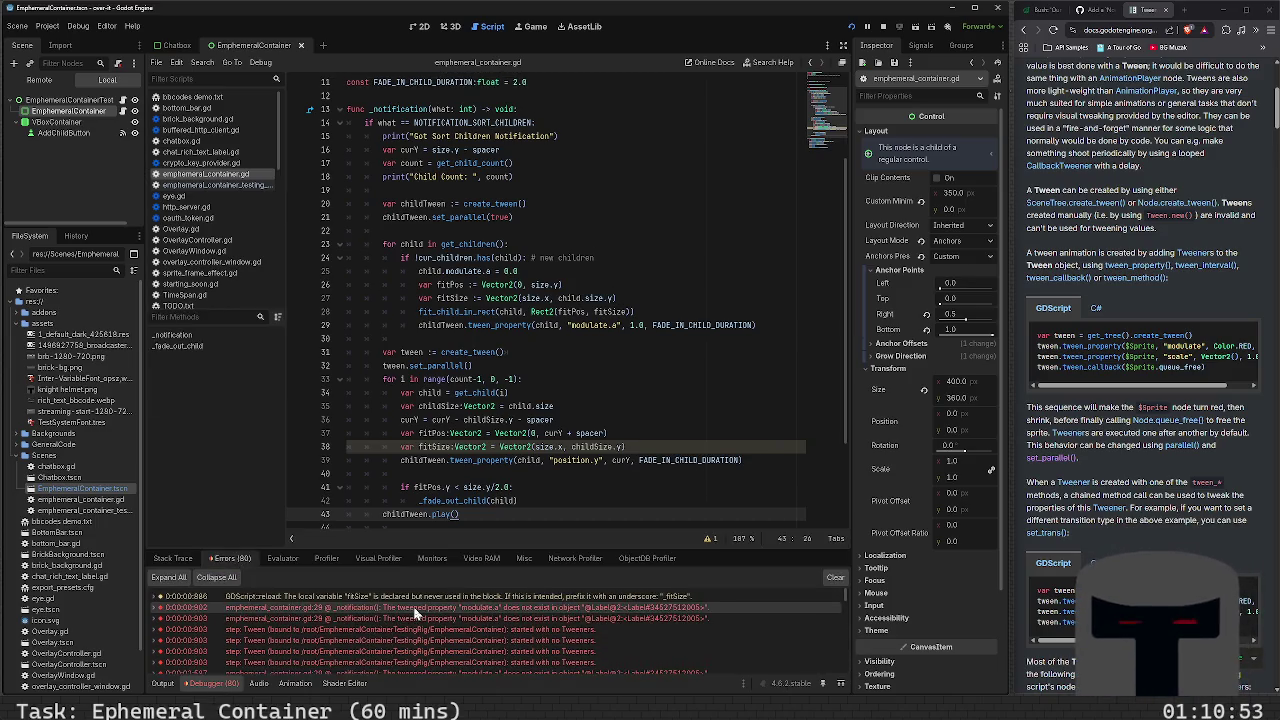
mouse_move(414, 608)
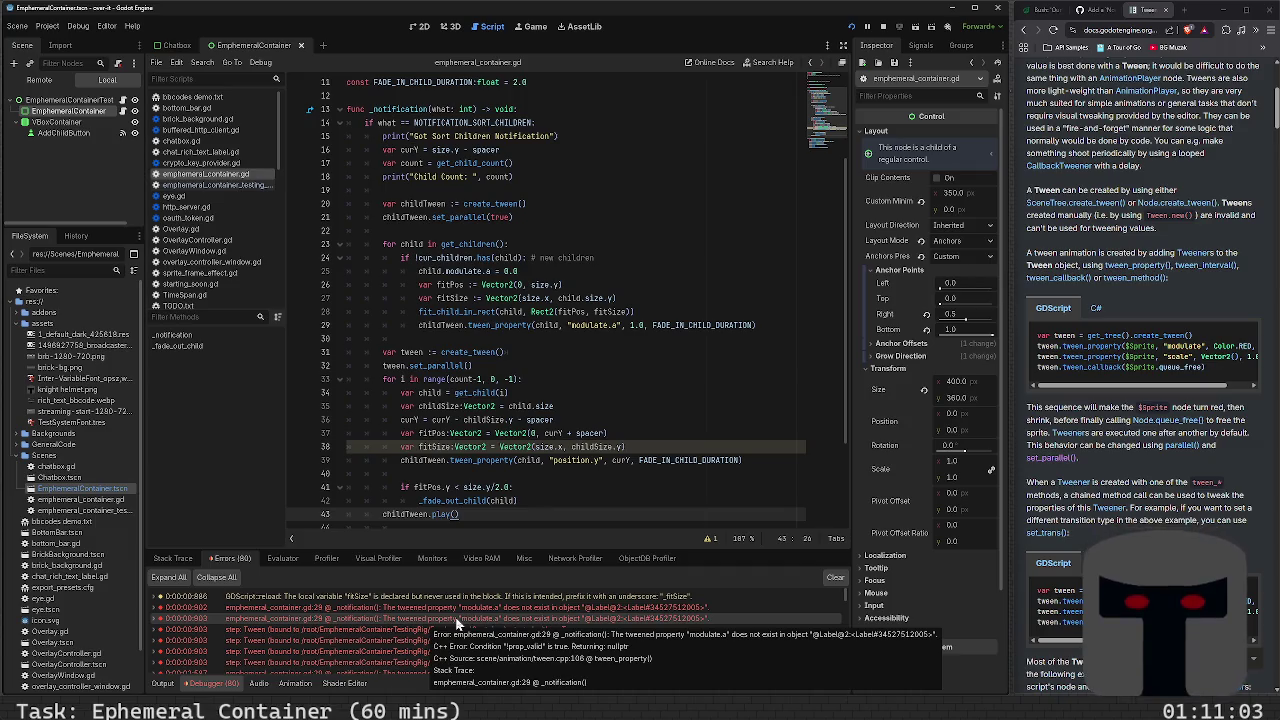
scroll(437, 528, "down", 3)
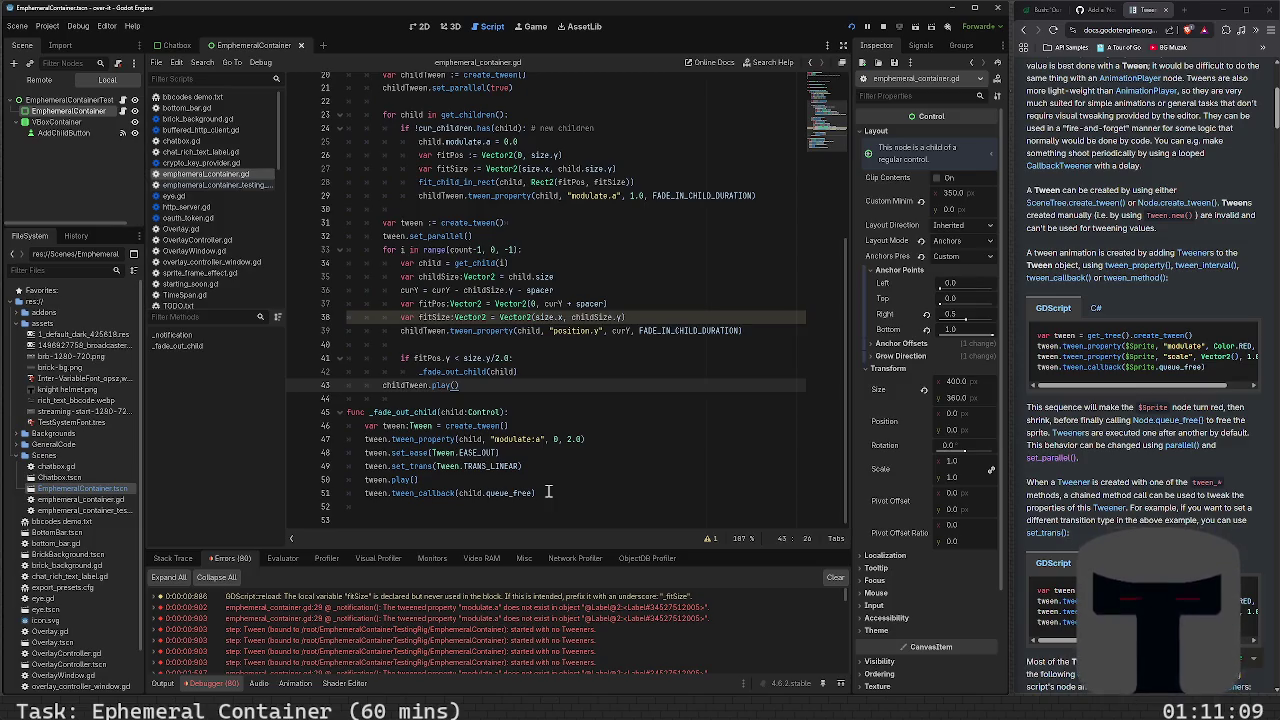
scroll(549, 489, "up", 4)
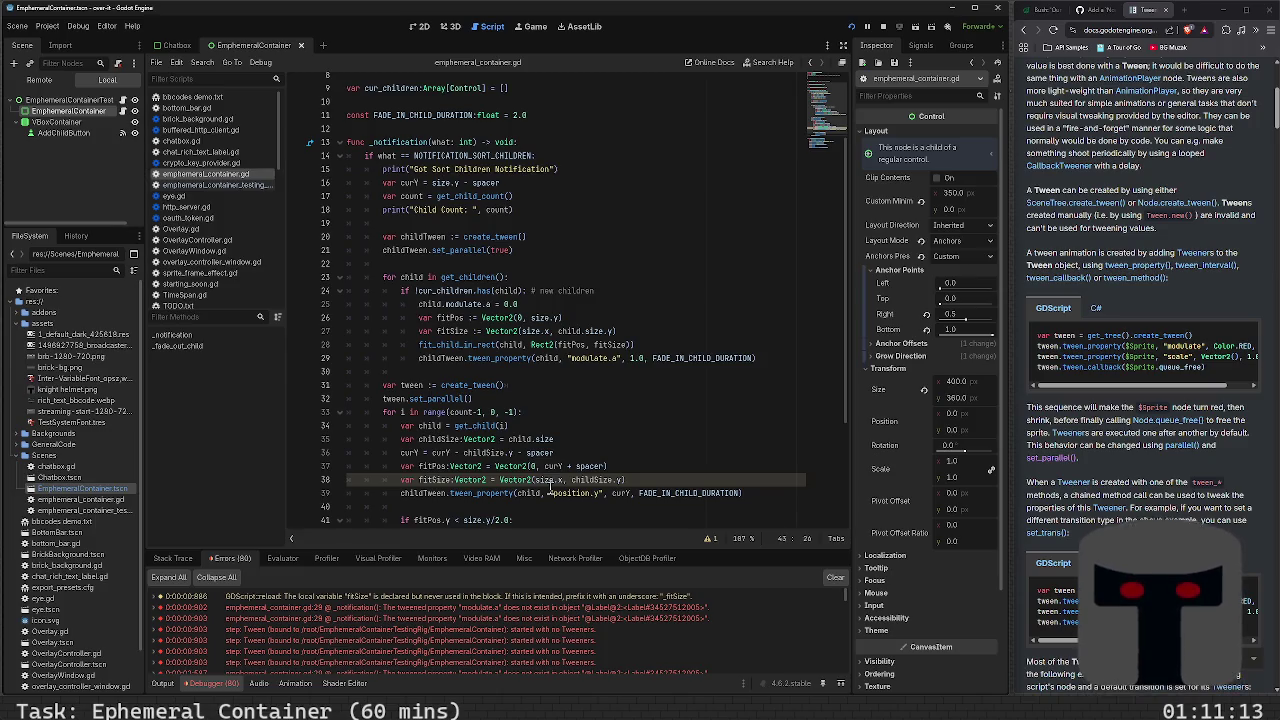
left_click(563, 306)
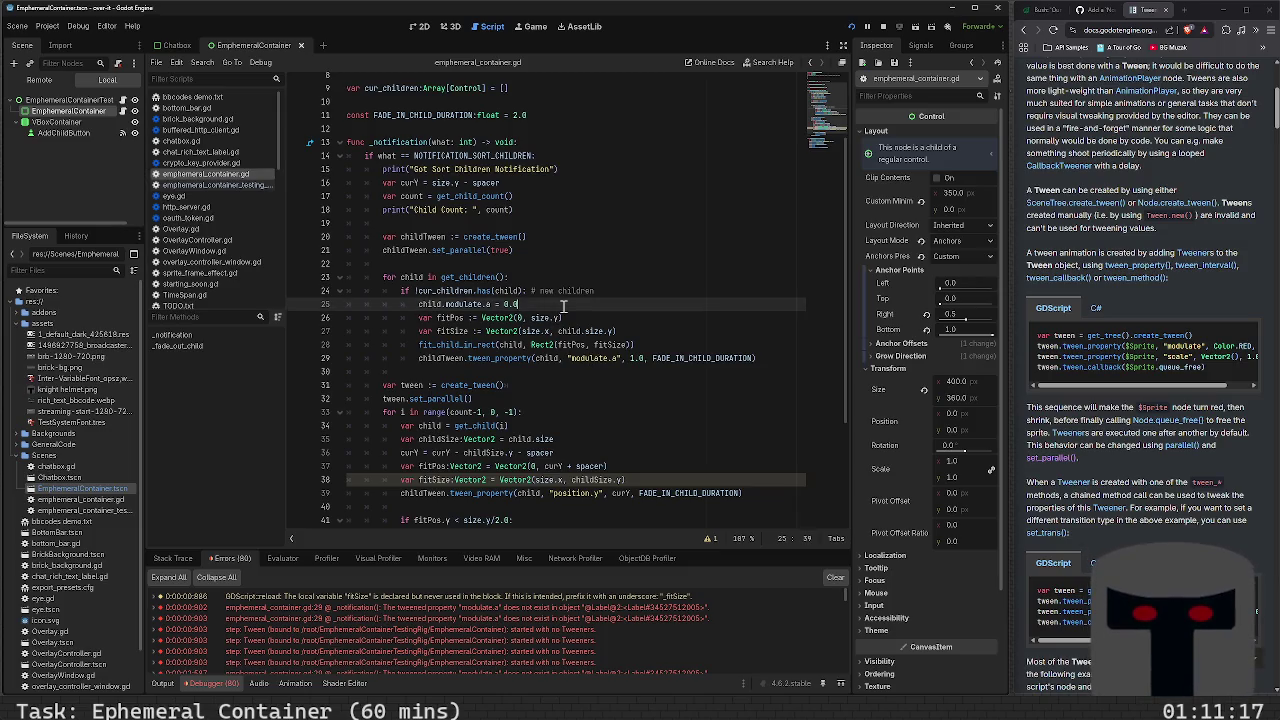
Move child.modulate.a = 0.0 below fit_child_in_rect, remove the empty line, and rerun the scene
key("shift+Home")
key("BackSpace")
key("Down")
key("Down")
key("Down")
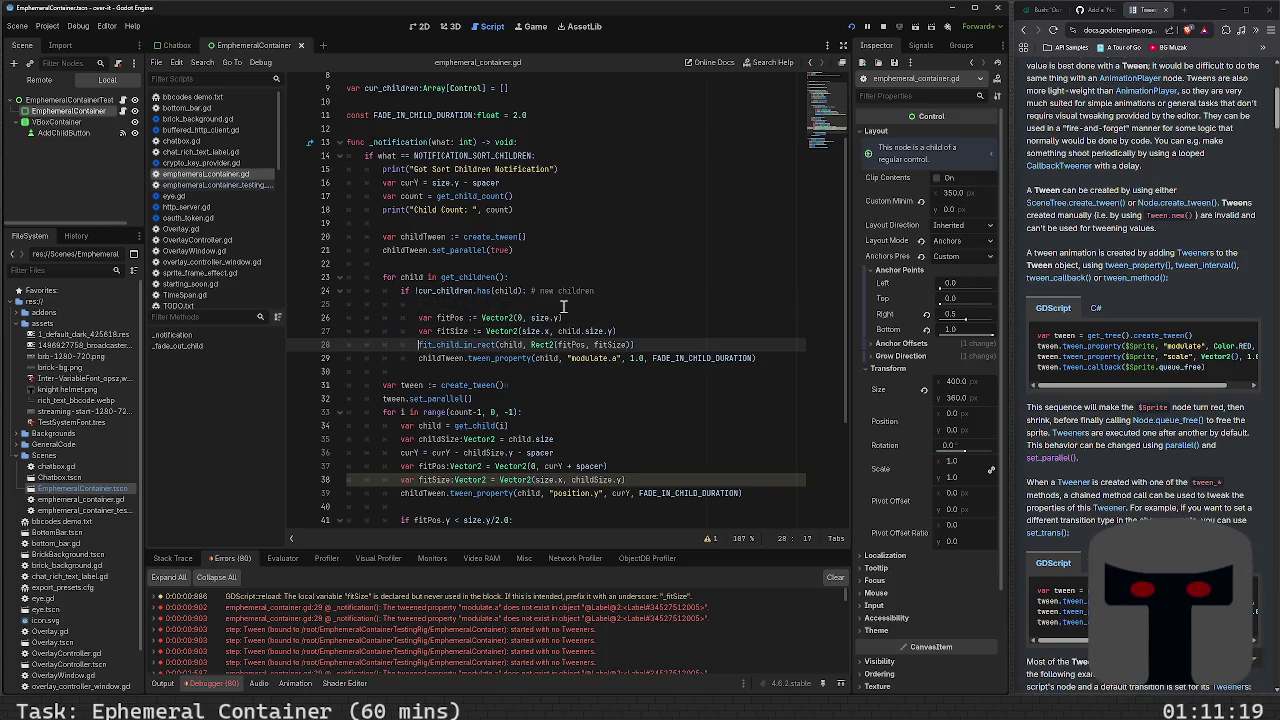
key("End")
key("Return")
type("child.modulate.a = 0.0")
key("Up")
key("Up")
key("Up")
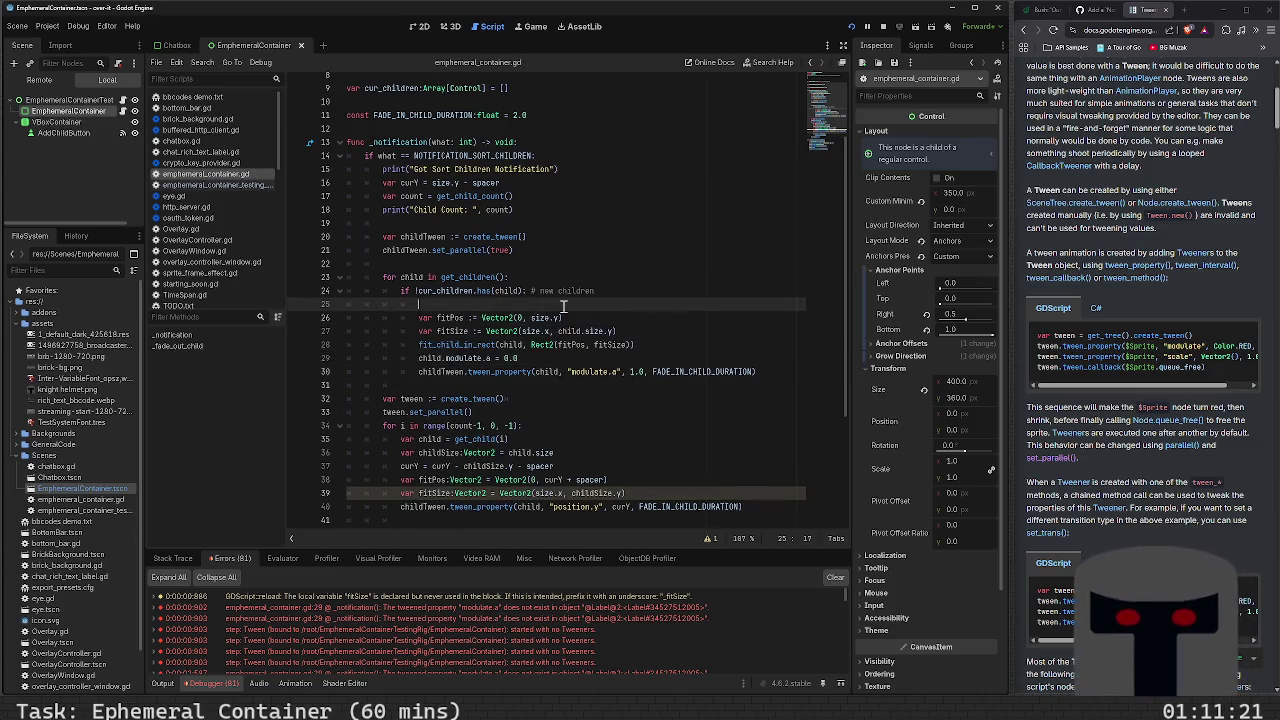
key("BackSpace")
key("BackSpace")
key("F6")
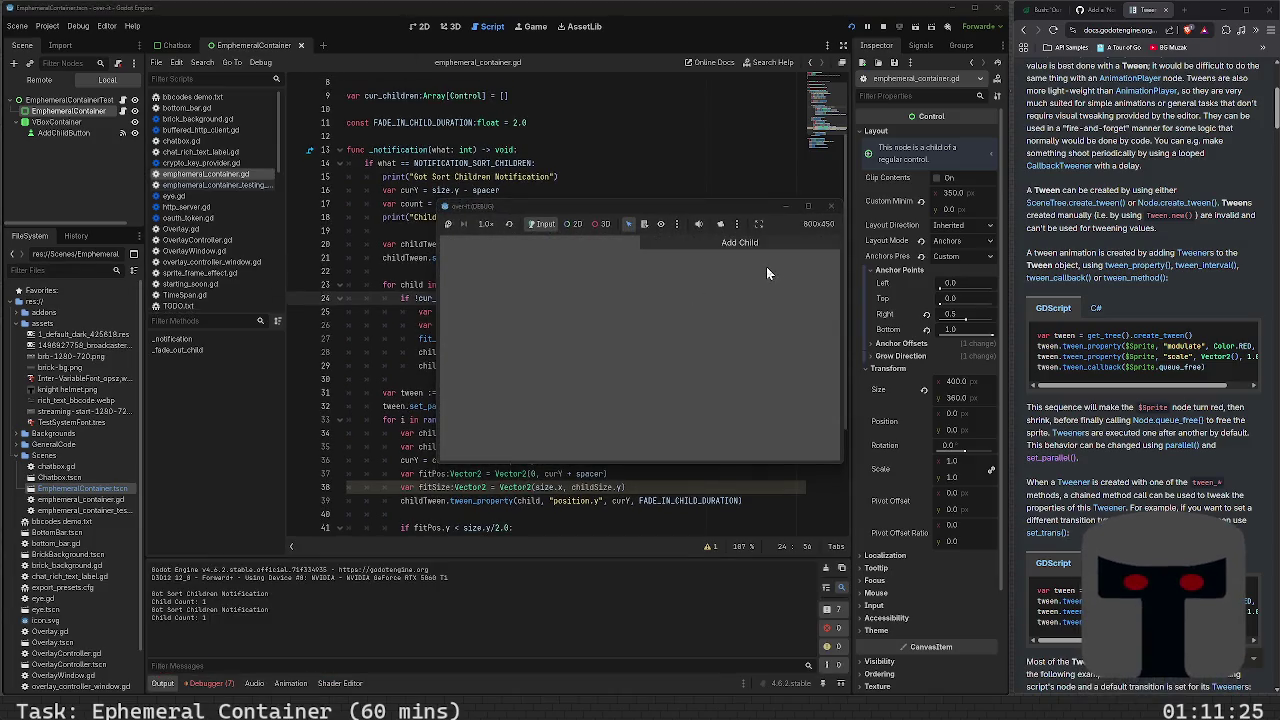
Add a child in the running game and check the debugger's new error list
left_click(758, 243)
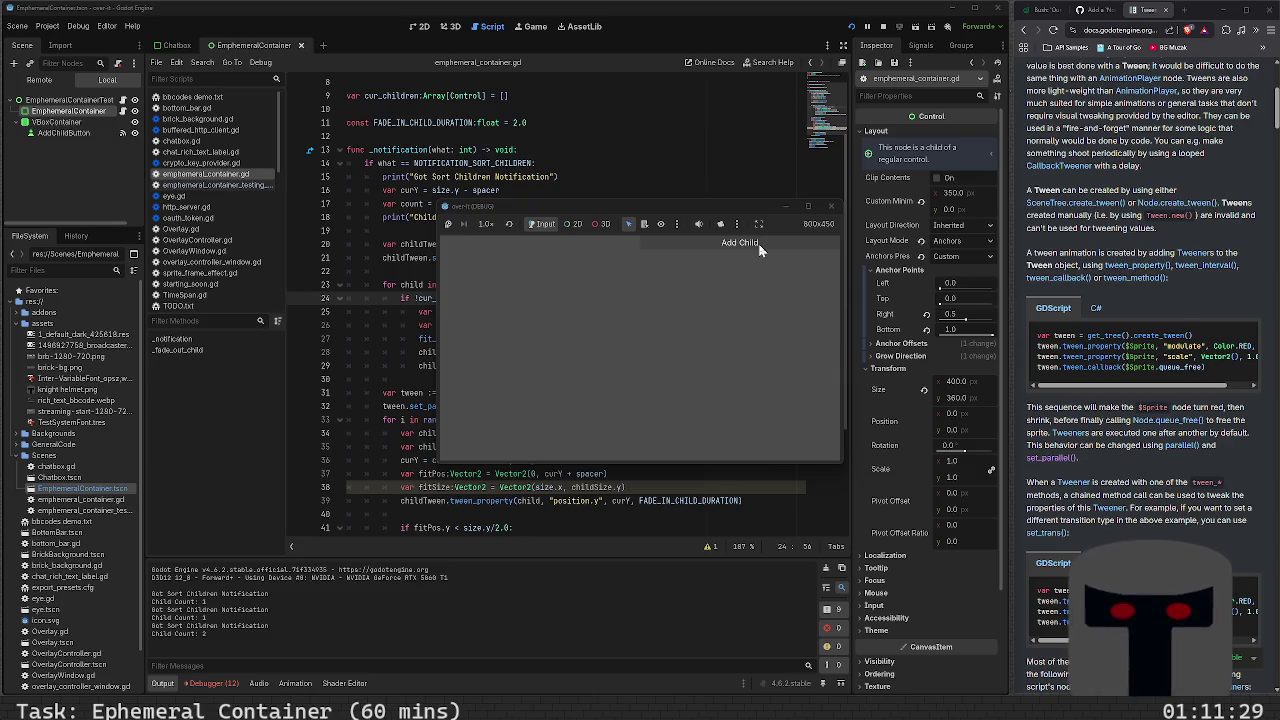
left_click(226, 686)
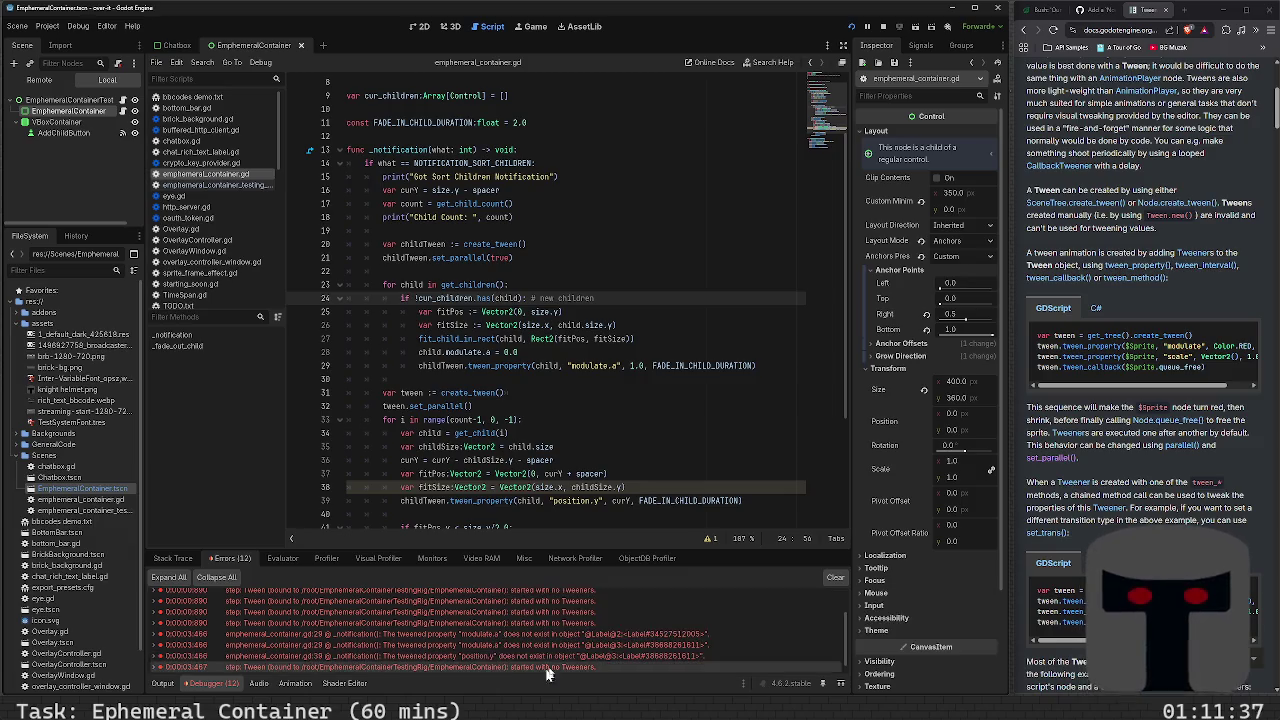
mouse_move(572, 643)
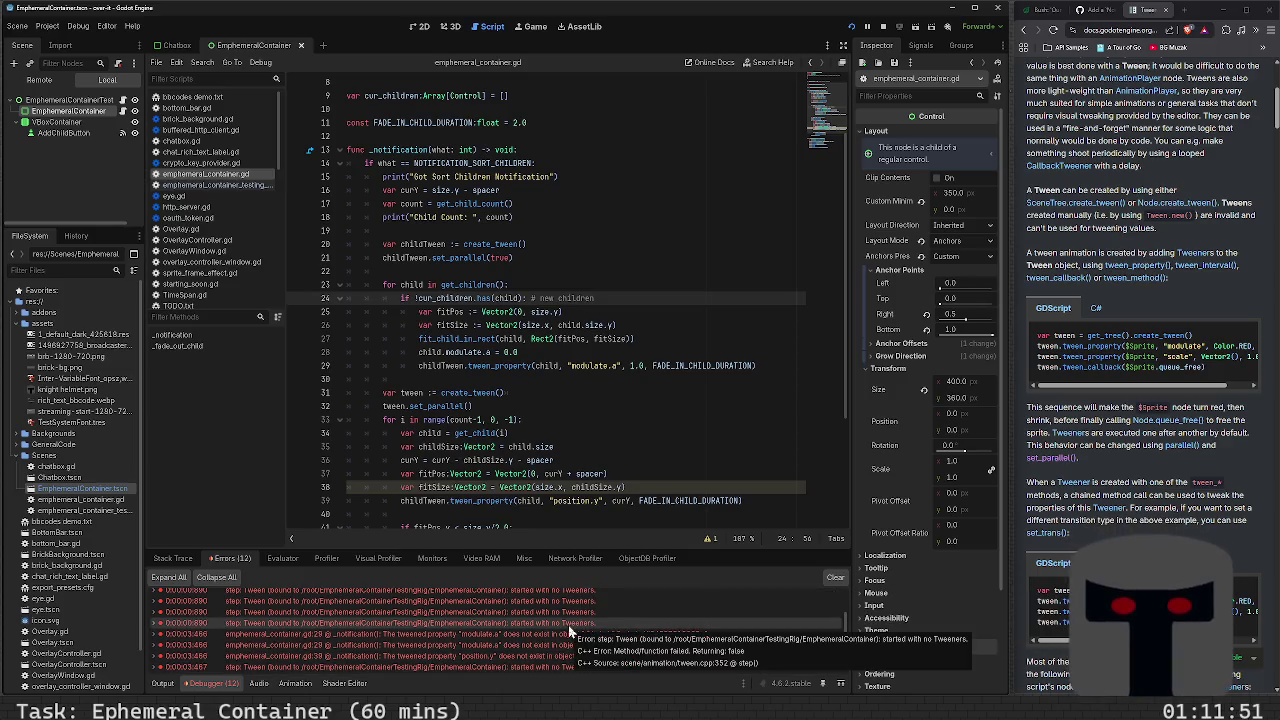
scroll(570, 632, "up", 1)
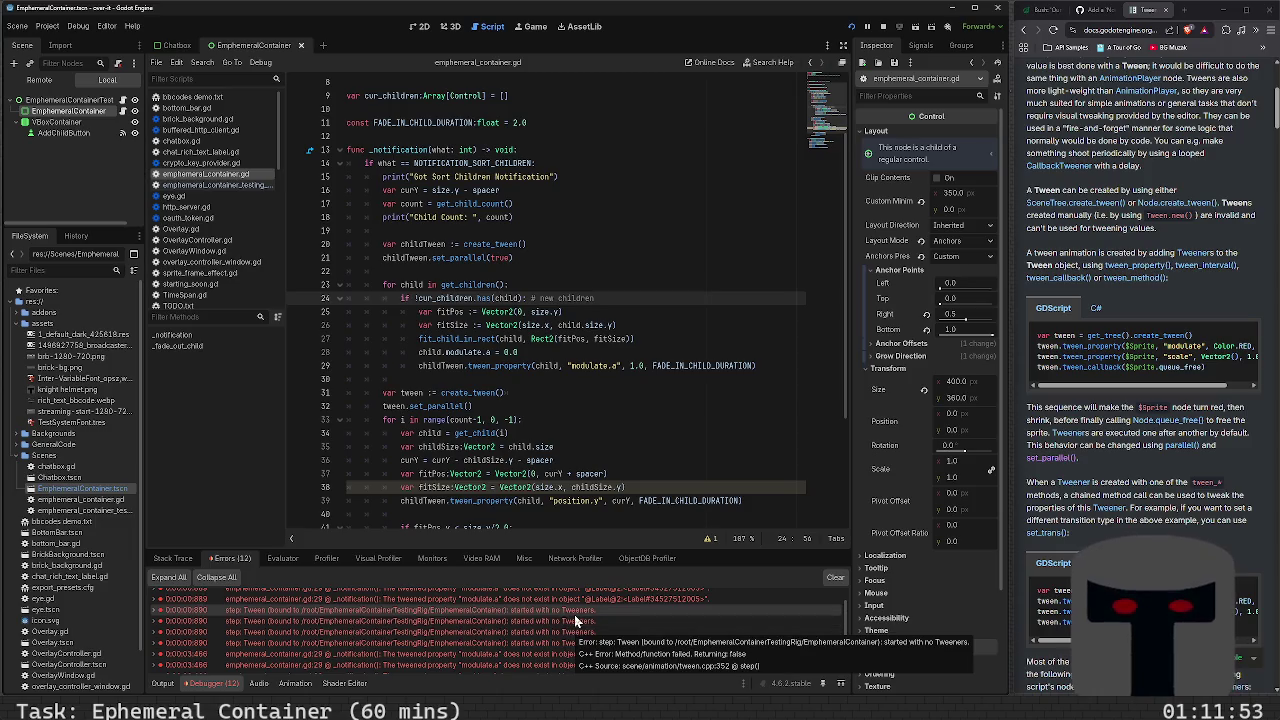
scroll(576, 620, "up", 1)
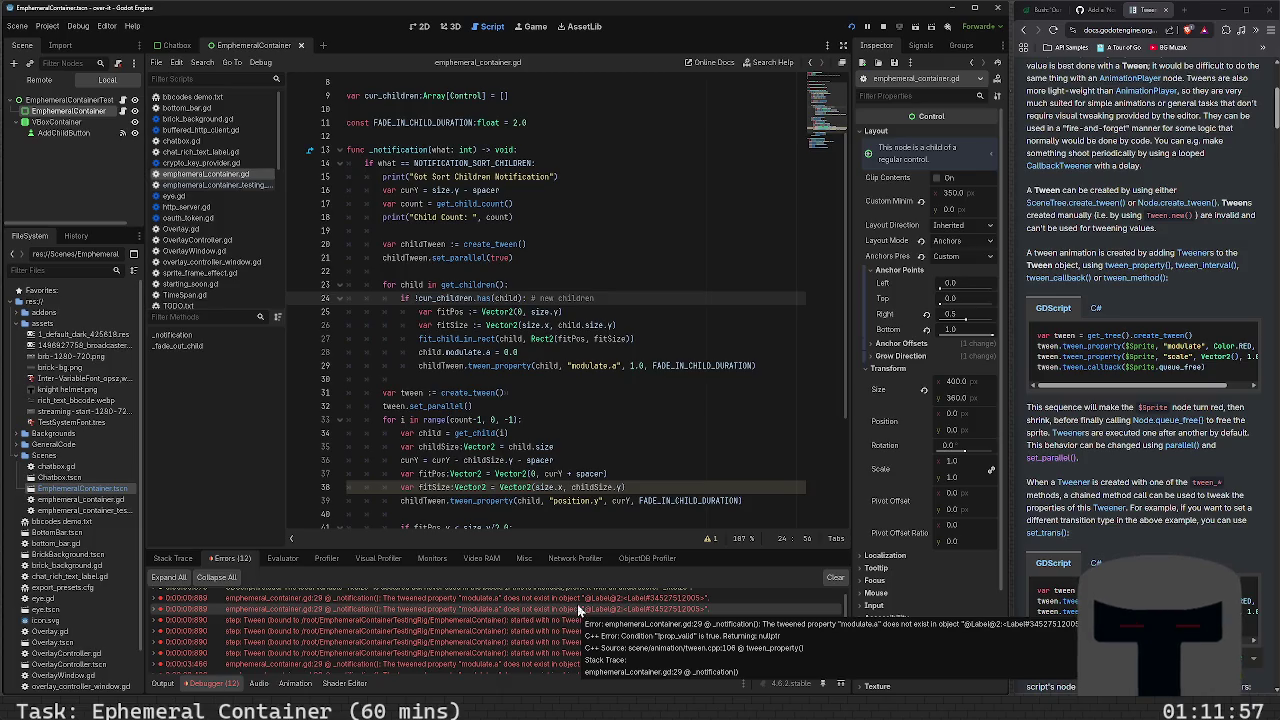
Go to line 28 and select the word modulate
left_click(615, 355)
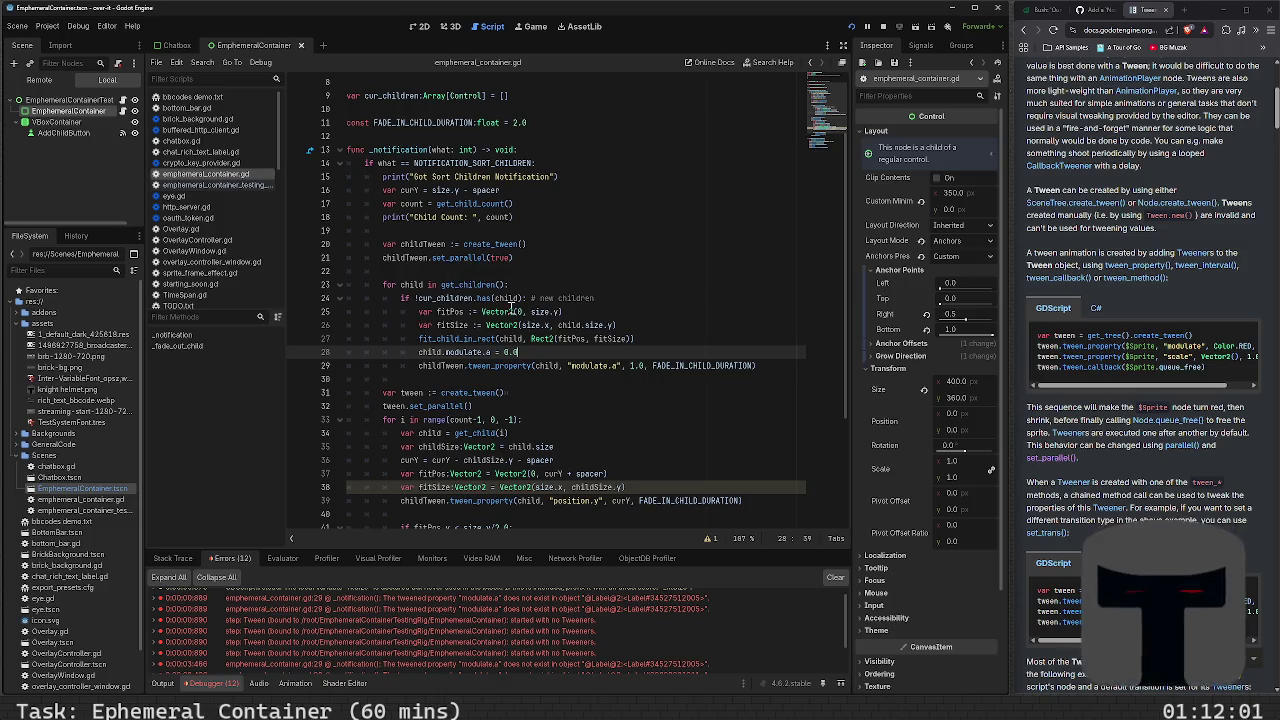
mouse_move(512, 352)
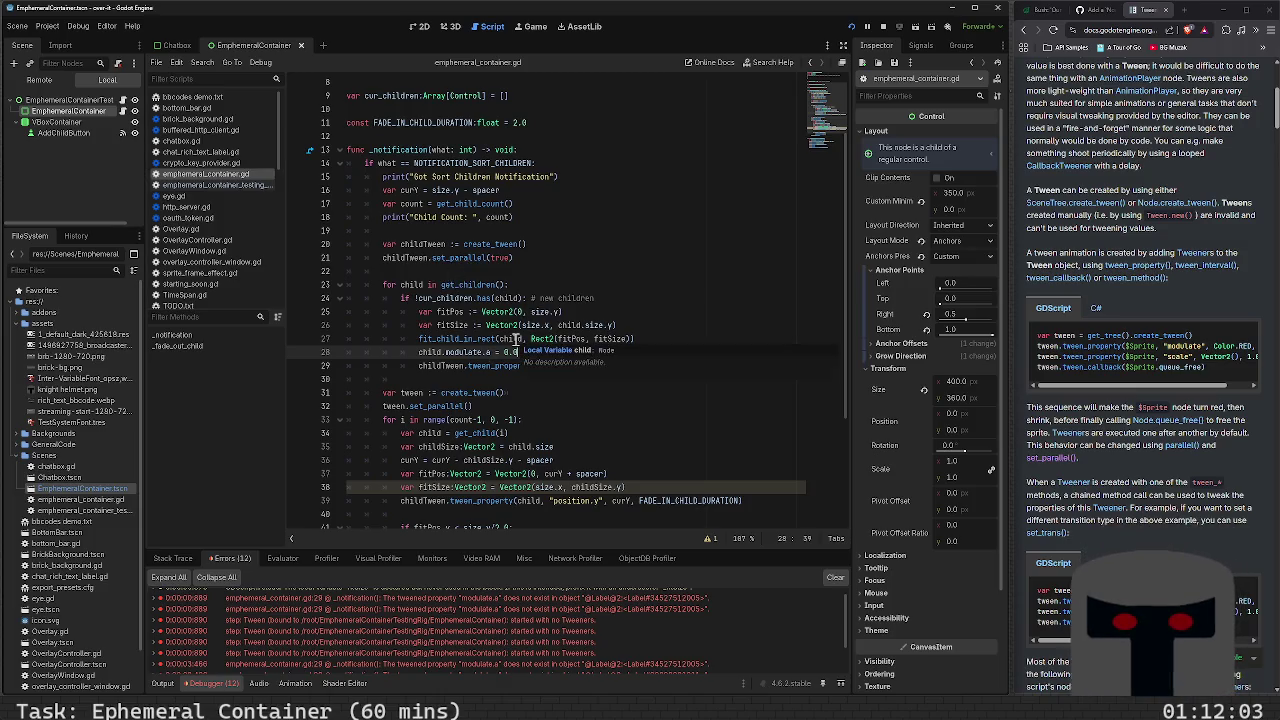
double_click(466, 352)
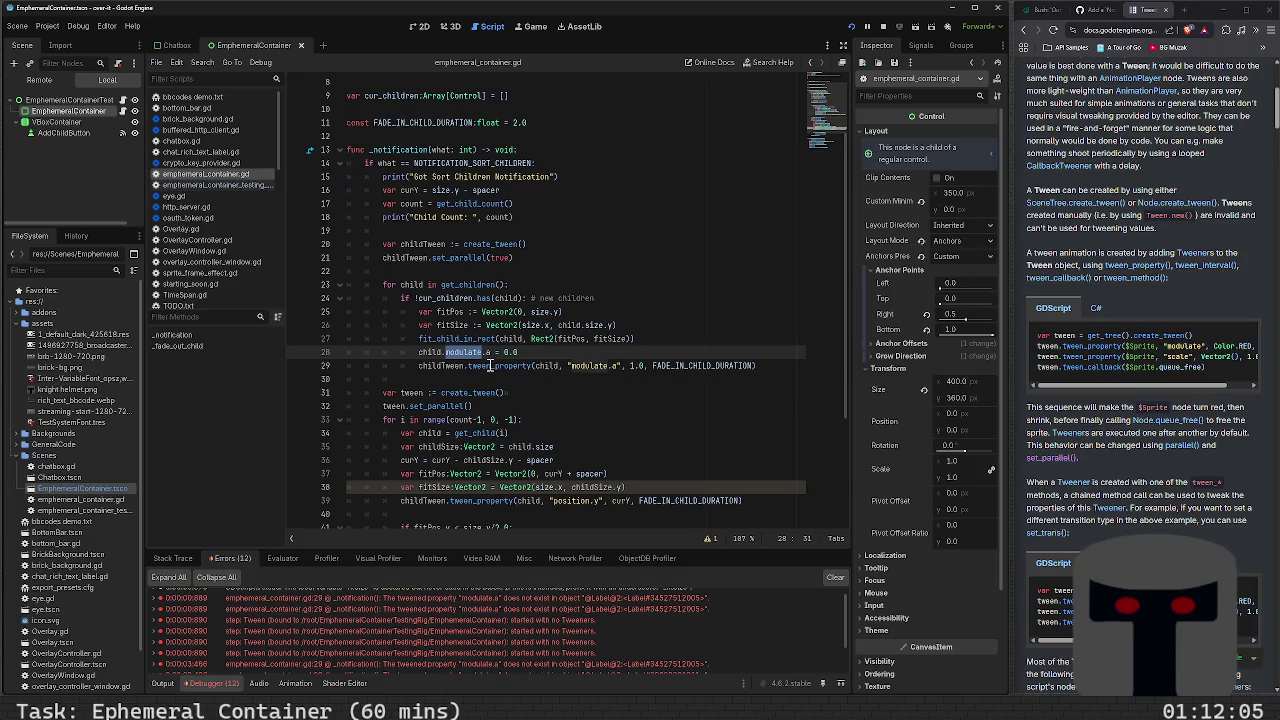
mouse_move(524, 605)
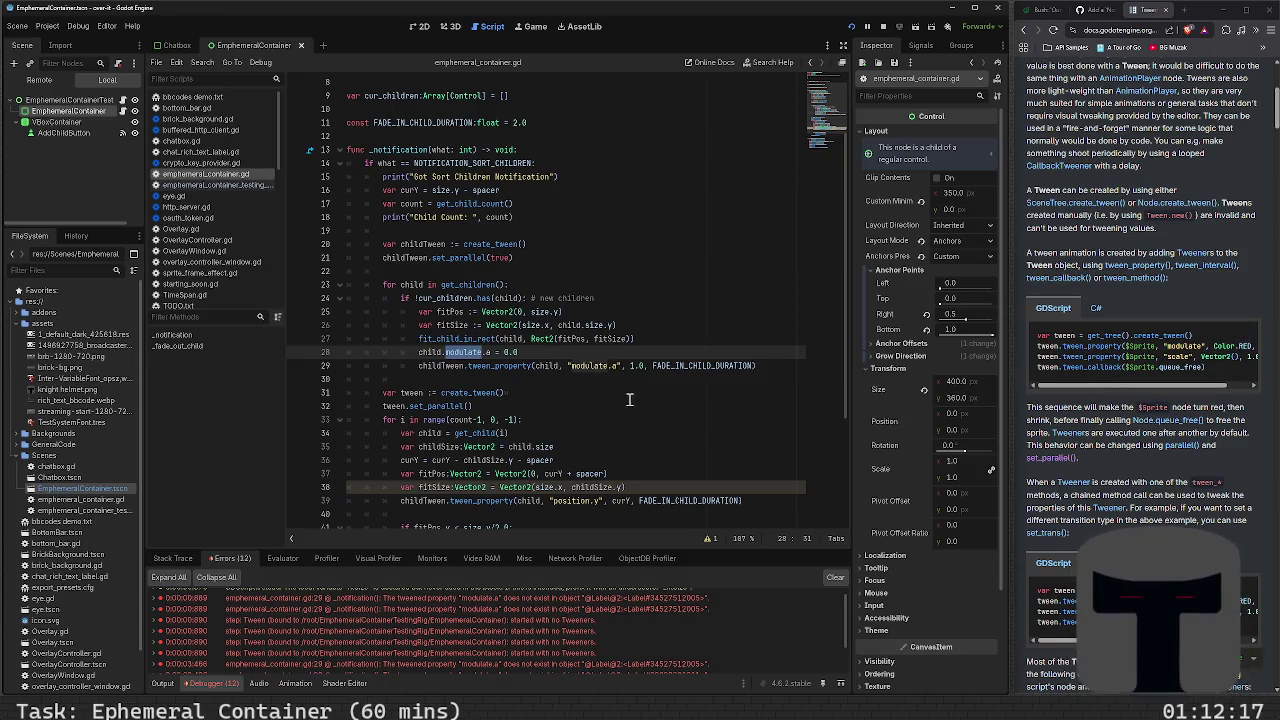
Change 'modulate.a' to 'modulate:a' in the line 29 fade-in tween and run the game
left_click(620, 366)
key("BackSpace")
key("BackSpace")
type(":")
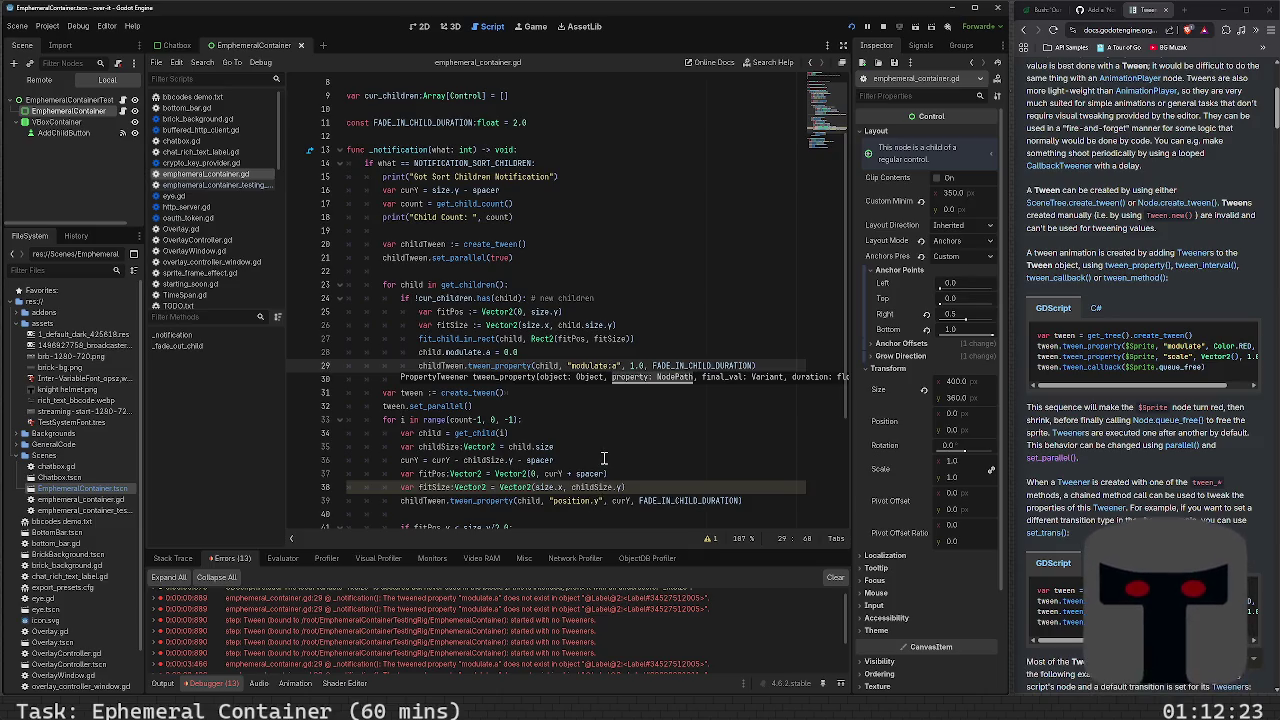
key("F6")
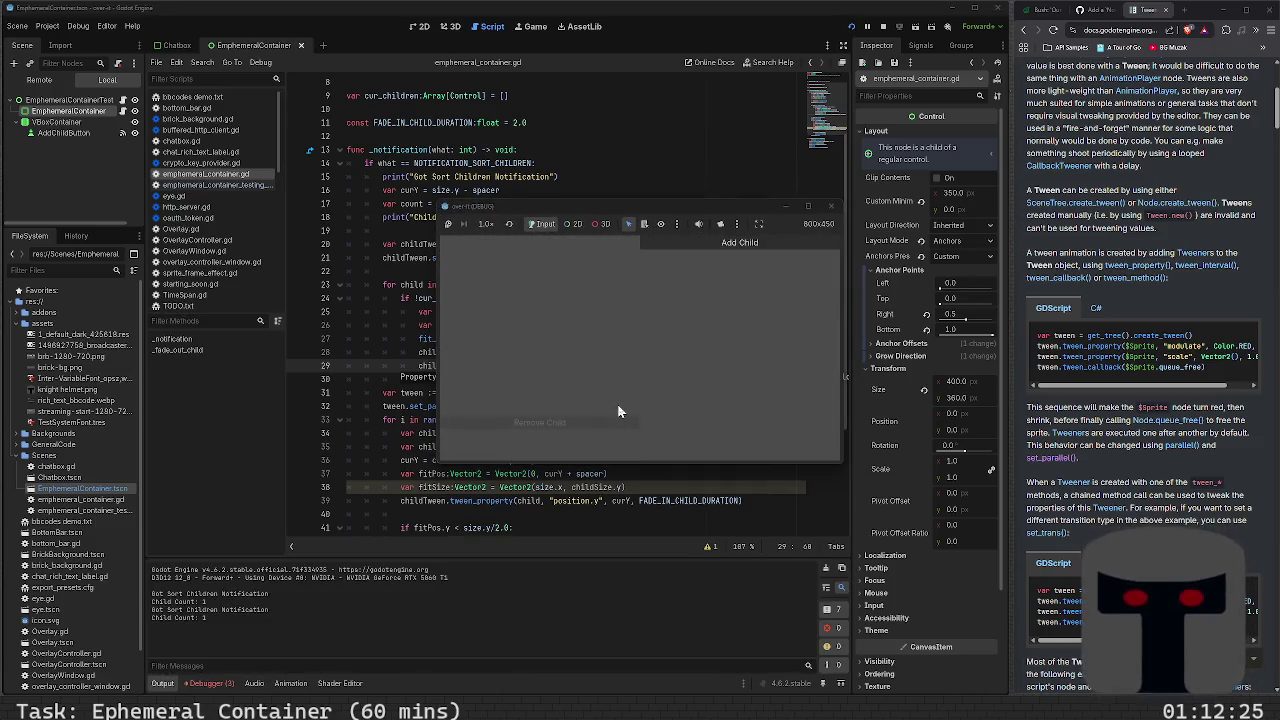
Close the game and change 'position.y' to 'position:y' on line 39, saving the script
left_click(832, 206)
left_click(588, 500)
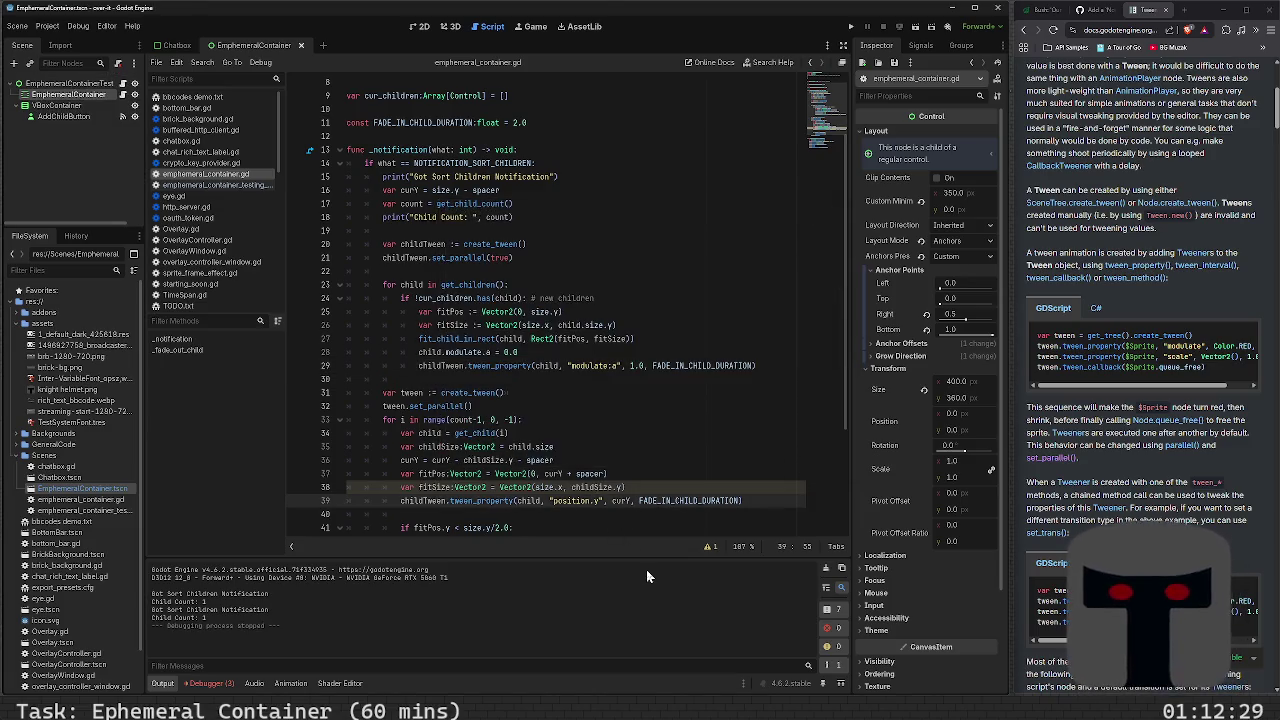
type(":")
key("Delete")
key("ctrl+s")
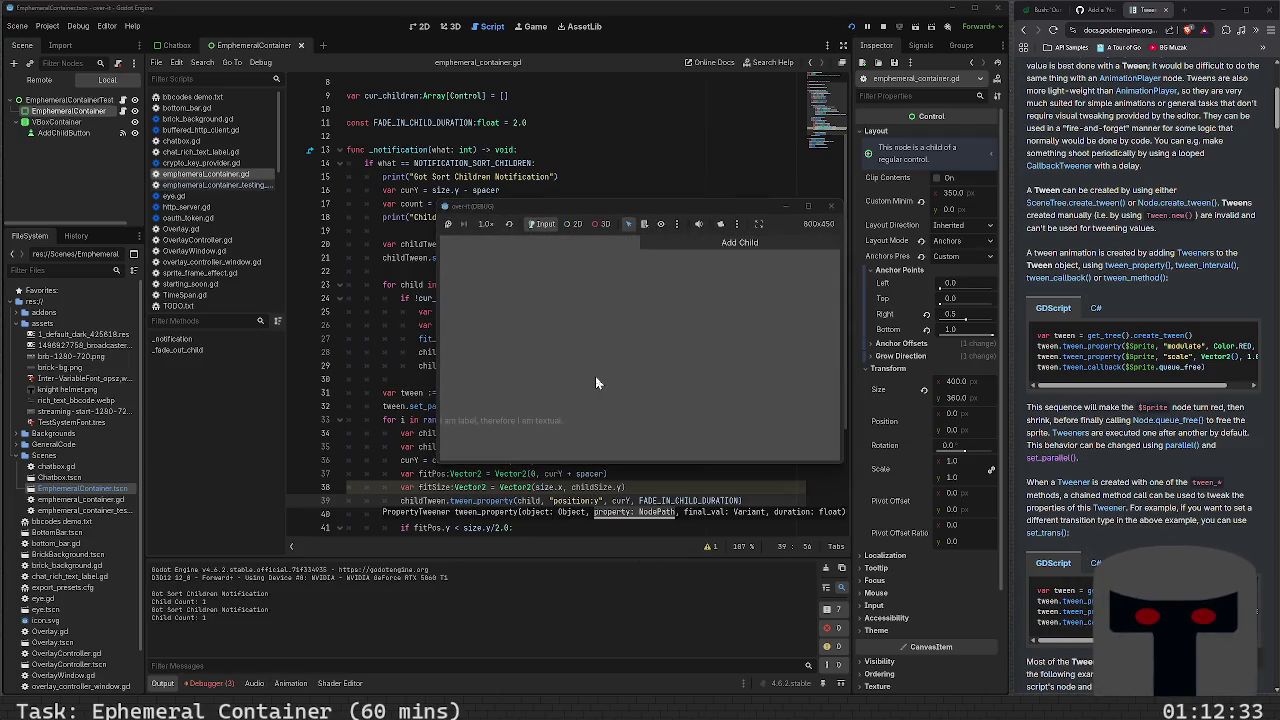
Add children in the running game until Child Count reaches 6, then stop it with F8
left_click(667, 242)
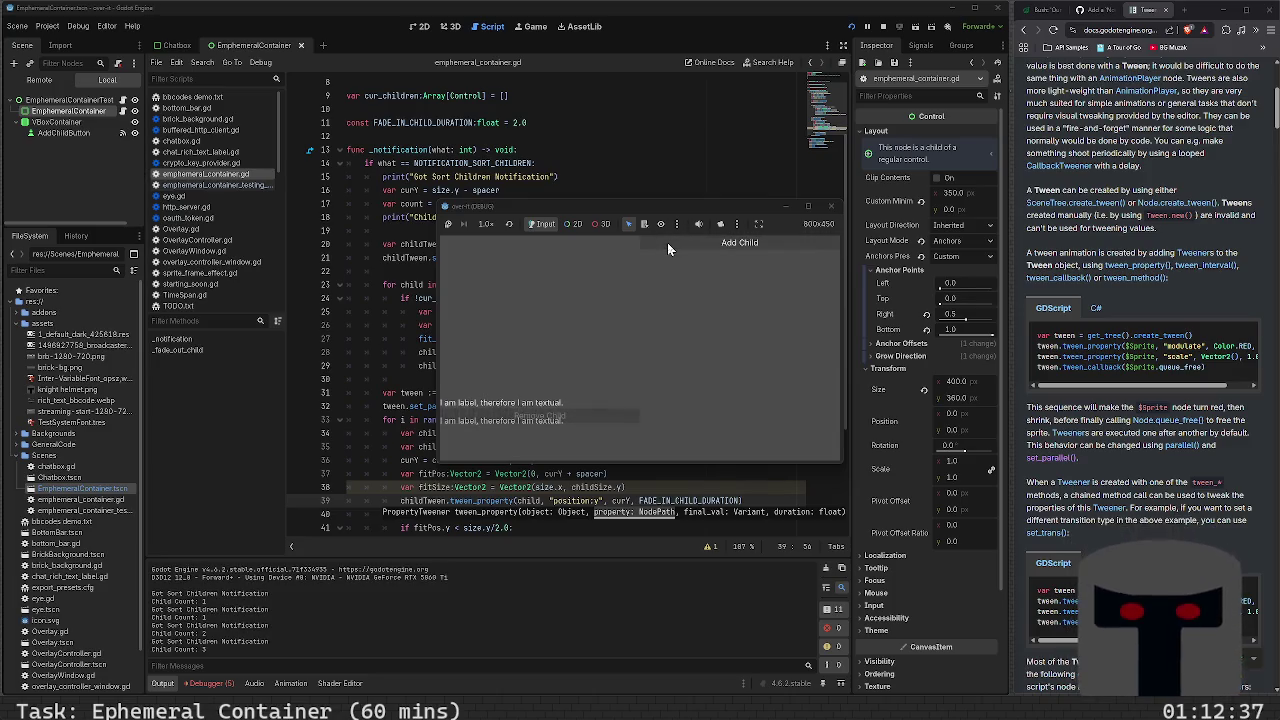
left_click(667, 242)
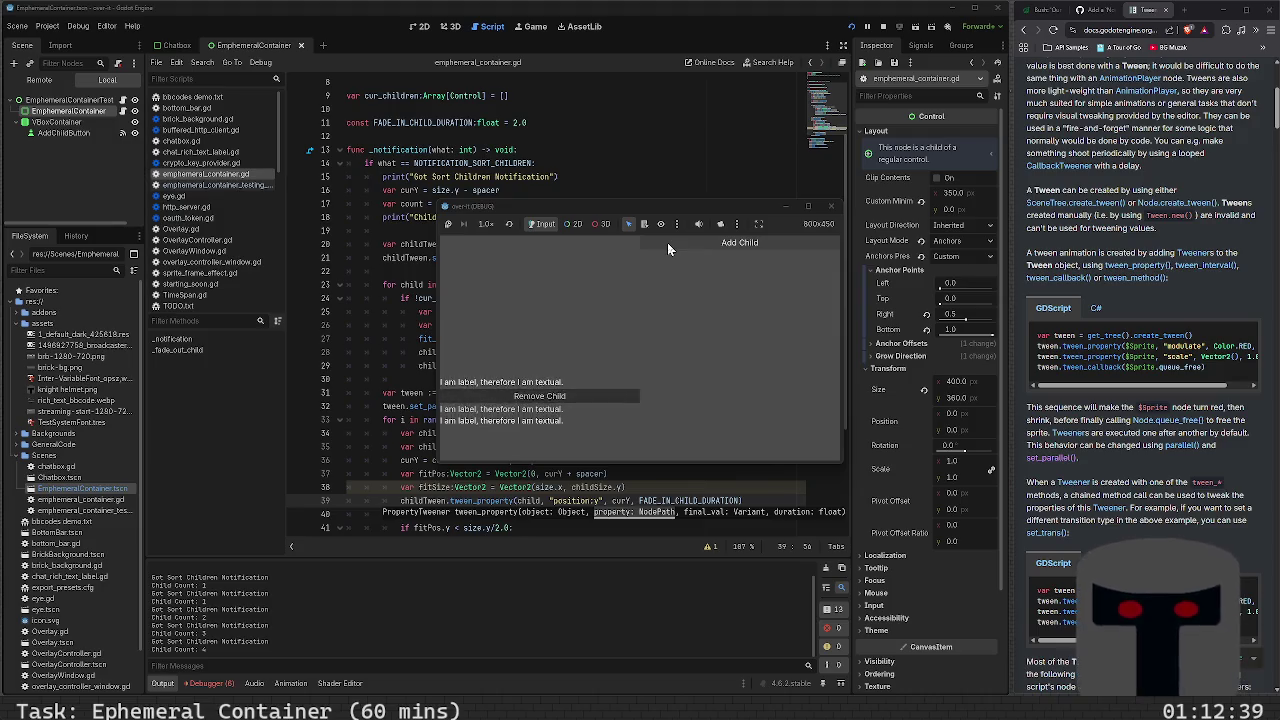
left_click(667, 242)
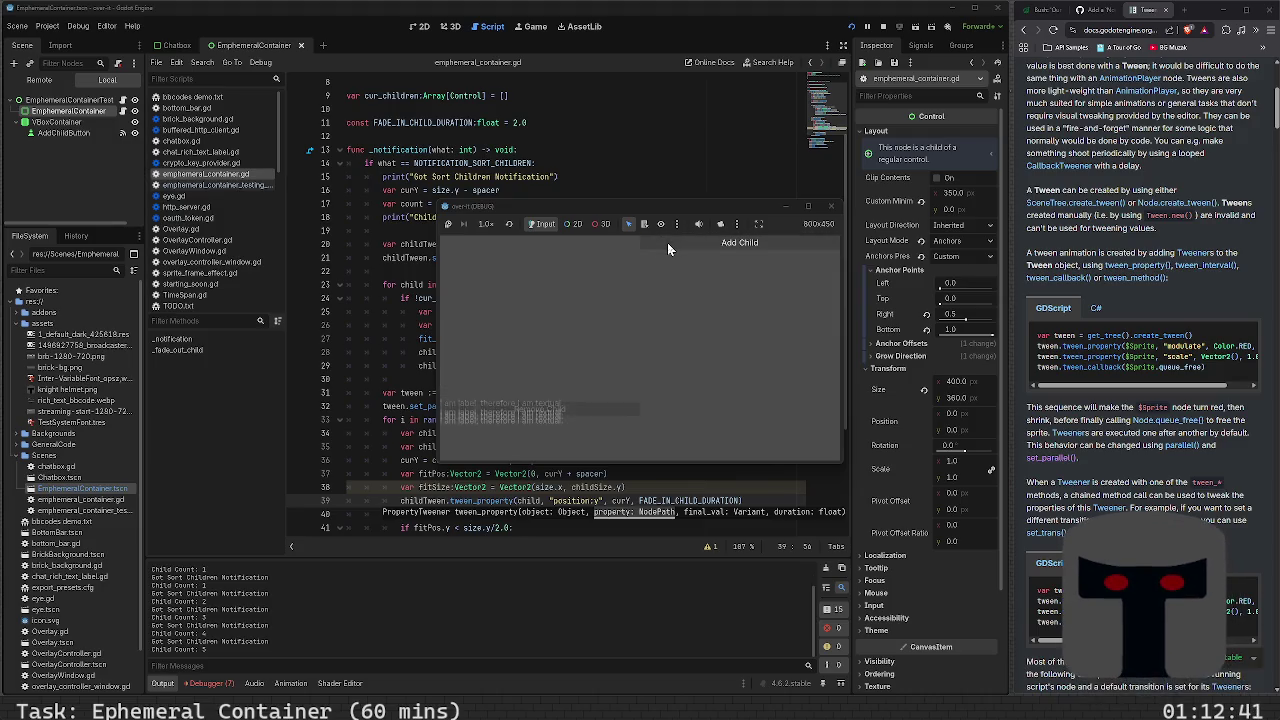
left_click(667, 242)
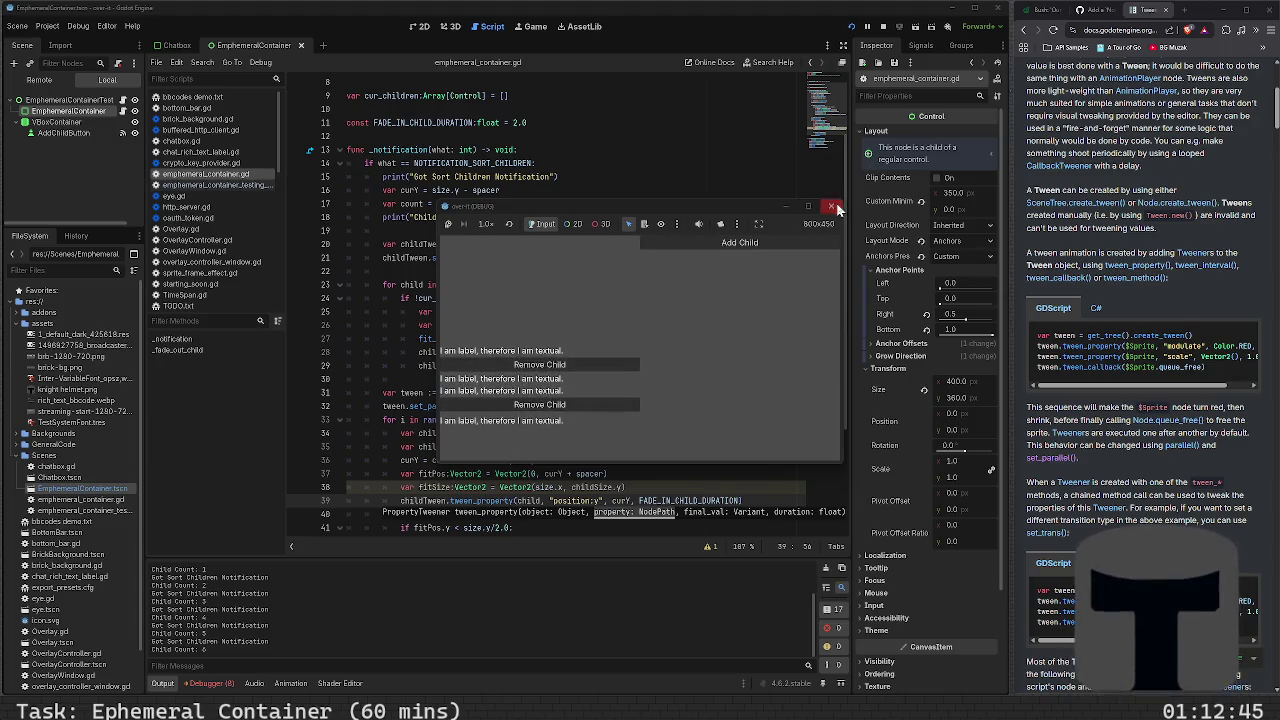
key("F8")
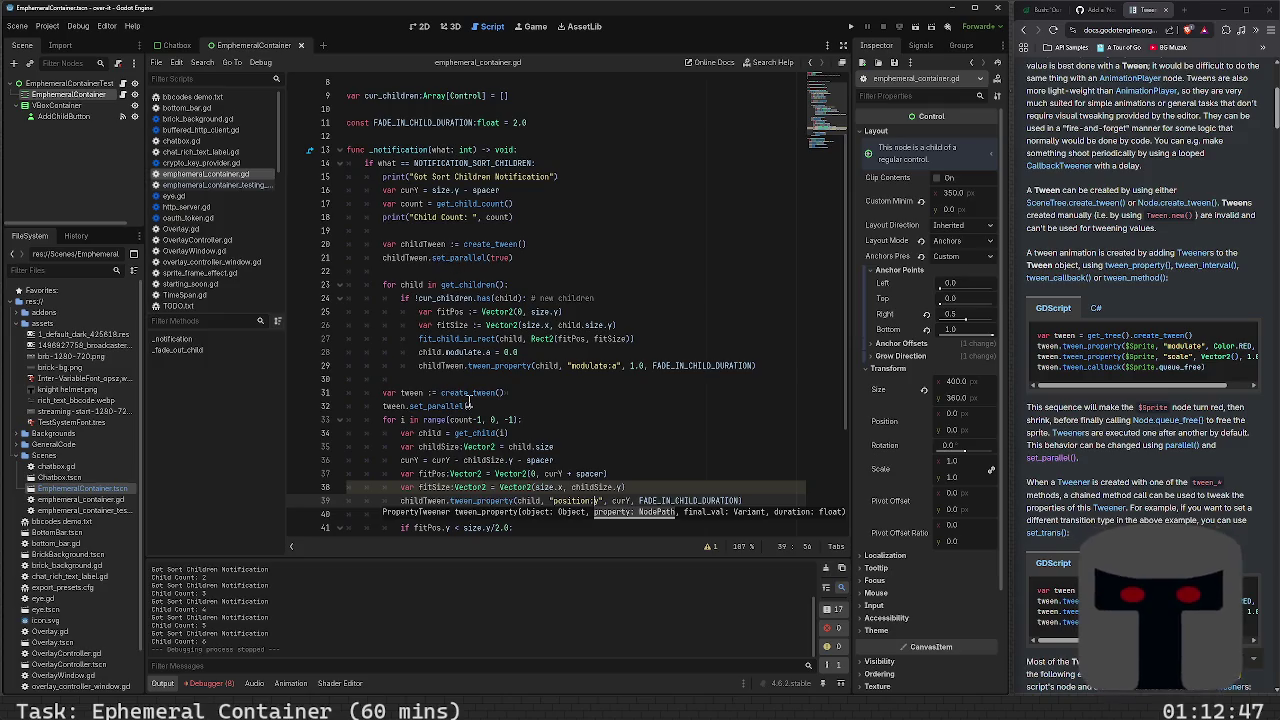
scroll(468, 402, "down", 2)
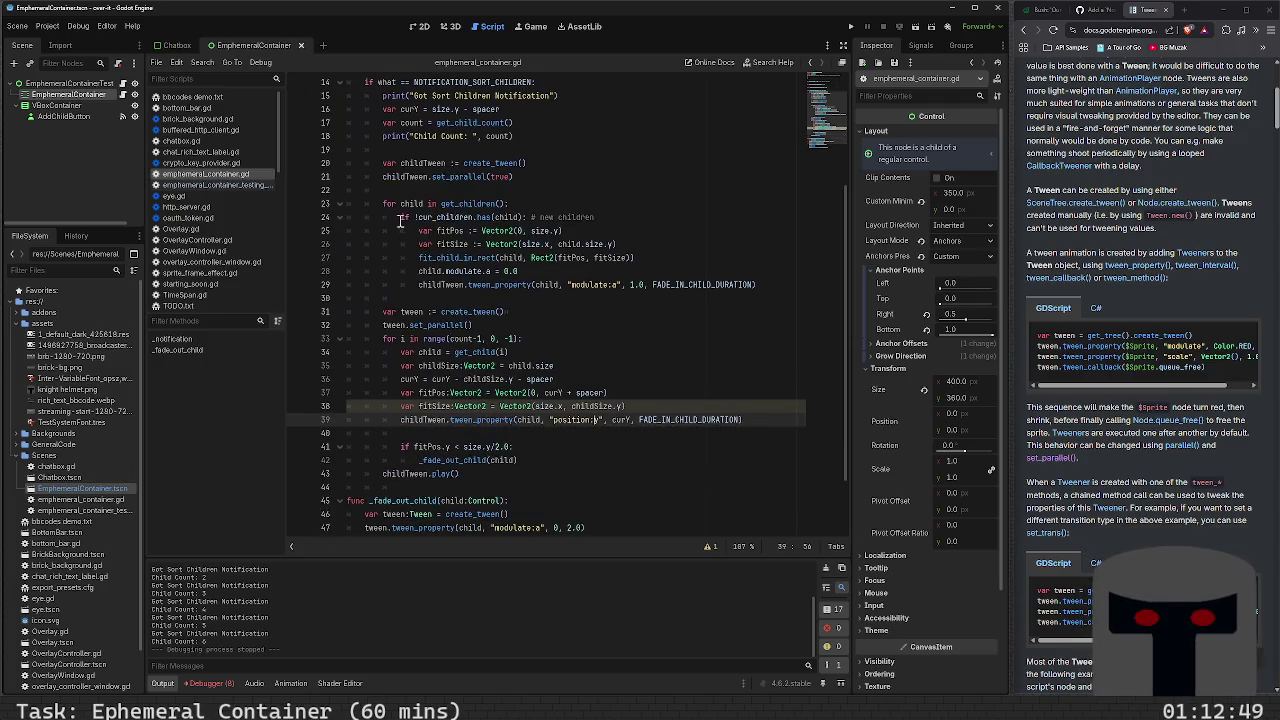
Type a cur_children append line below the slide tween, then delete it as misplaced
scroll(422, 430, "down", 1)
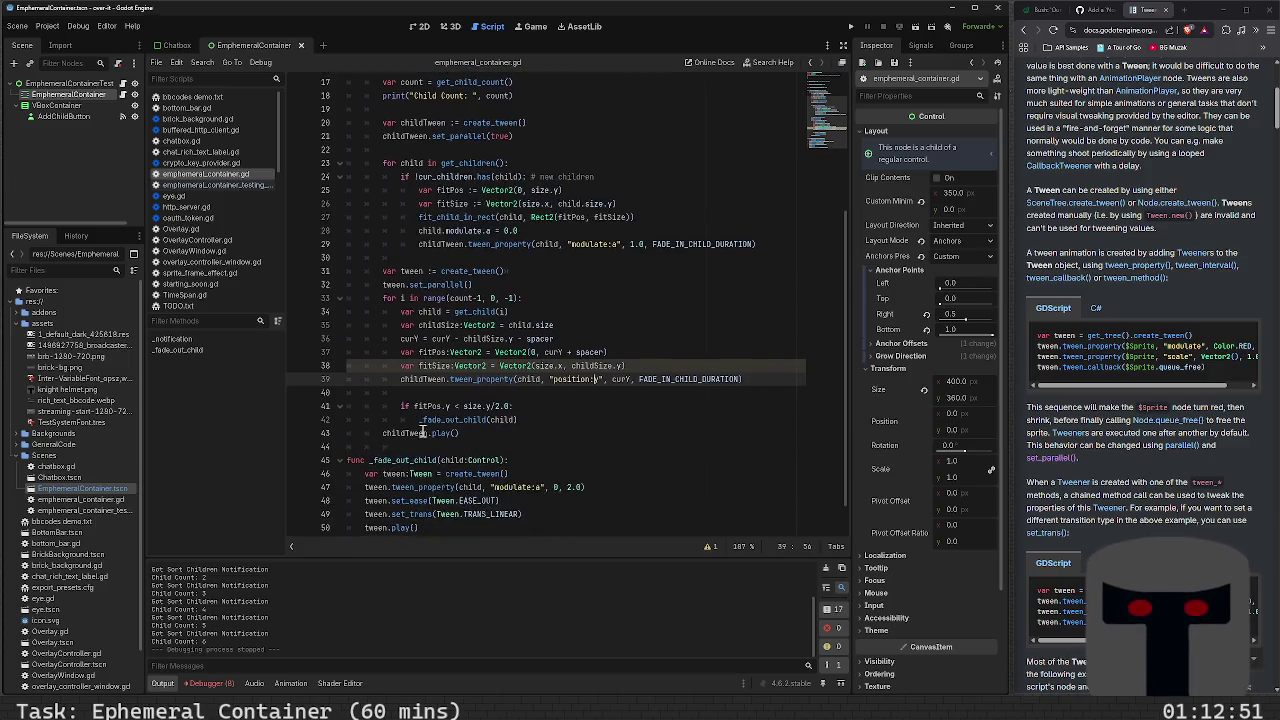
left_click(562, 401)
key("Up")
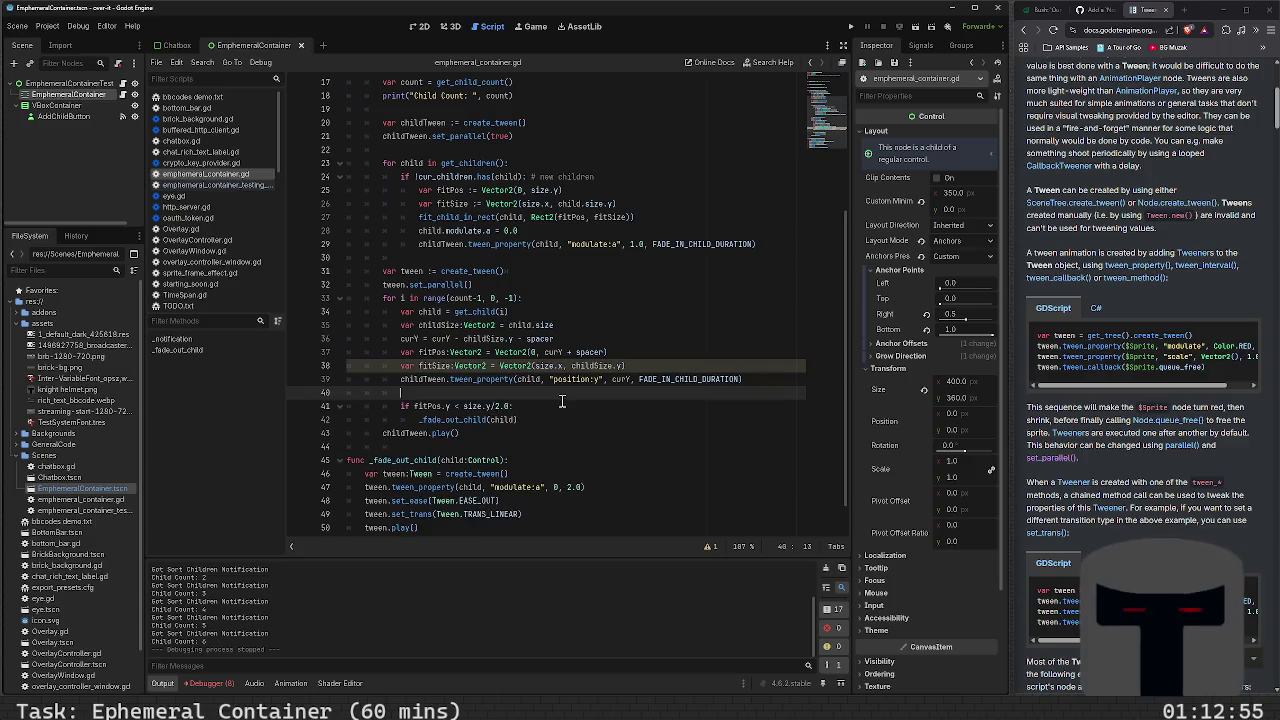
key("Return")
type("cur_")
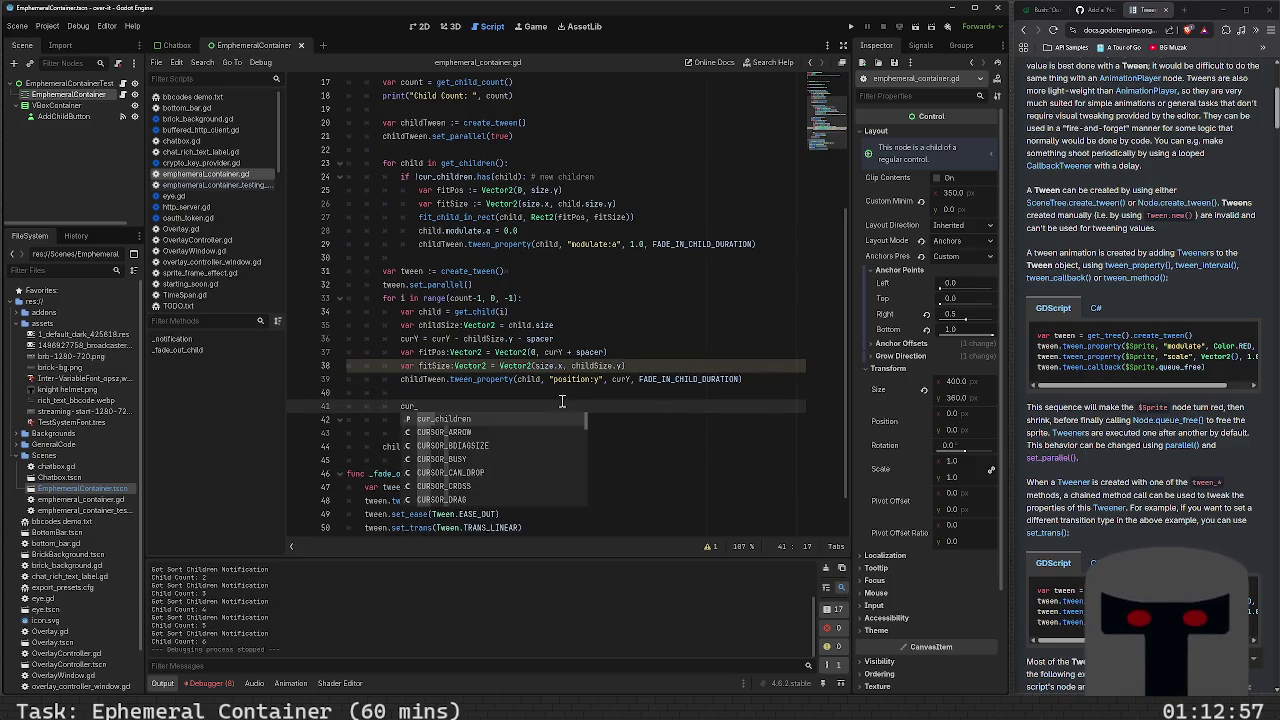
type("children.app")
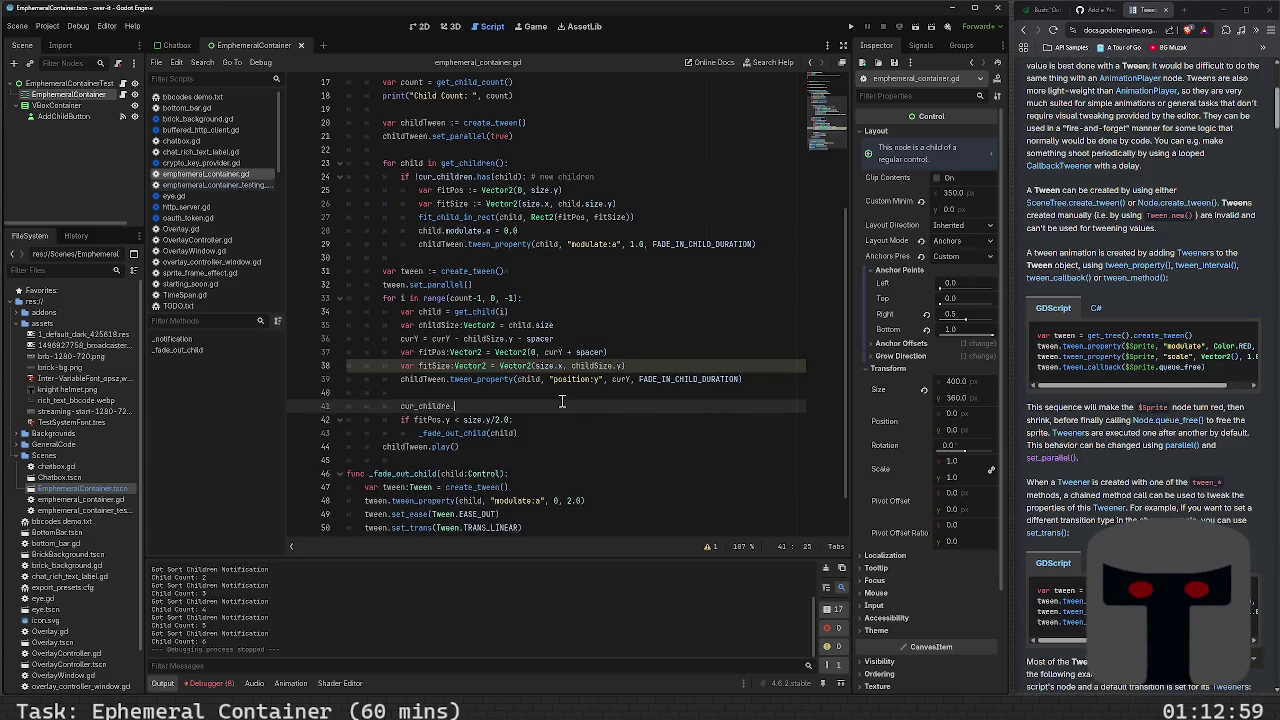
type("en")
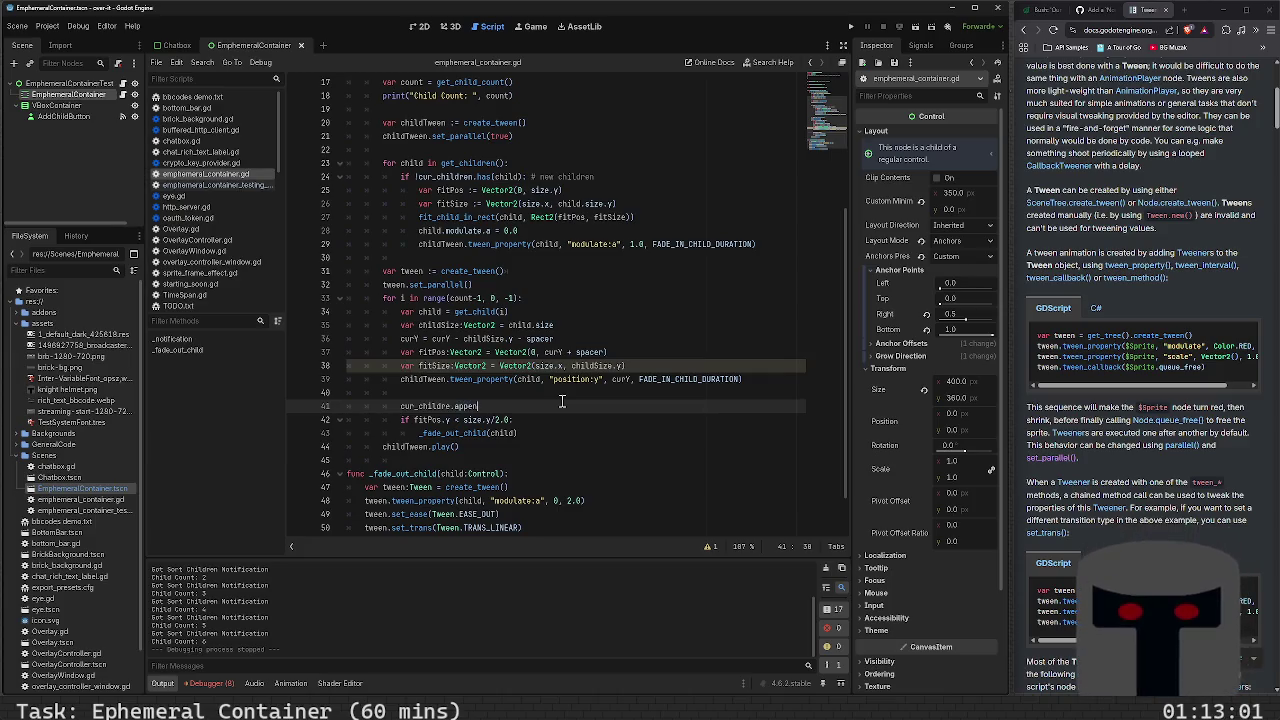
type("d(")
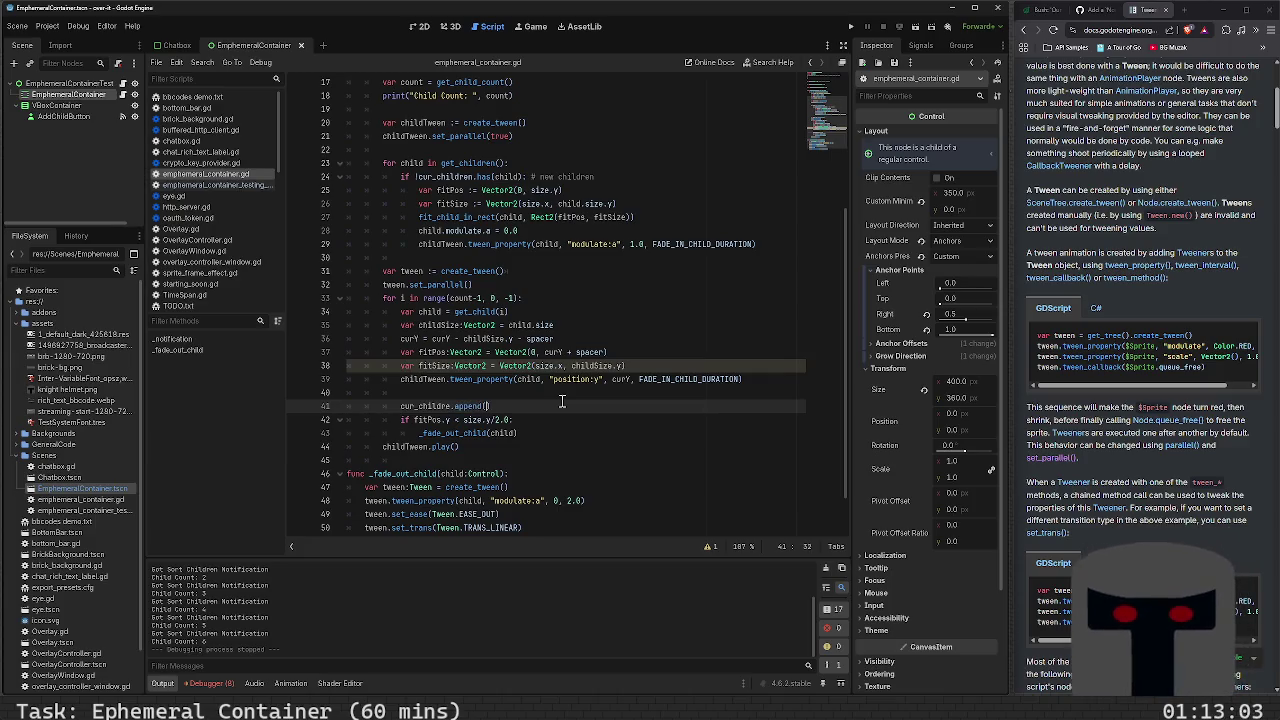
key("shift+Home")
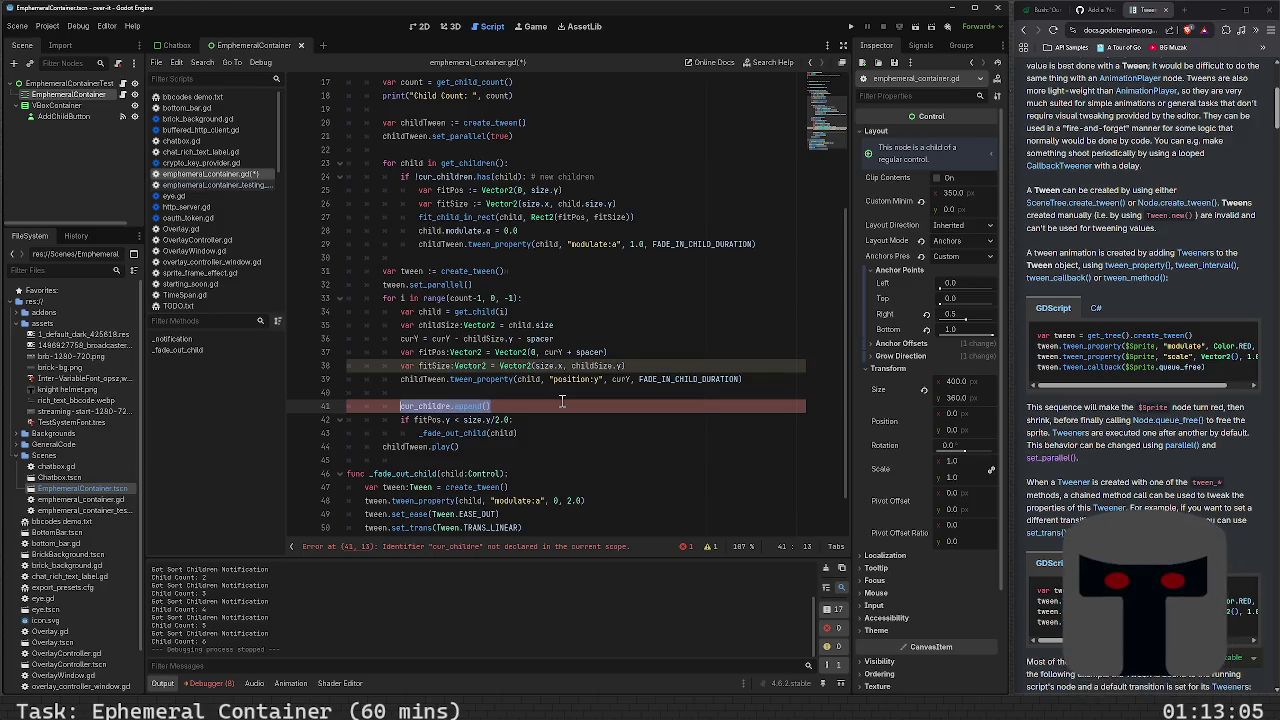
key("BackSpace")
Add cur_children.append(child) on a new line right after the fade-in tween
key("Up")
key("Up")
key("Up")
key("Up")
key("Up")
key("Up")
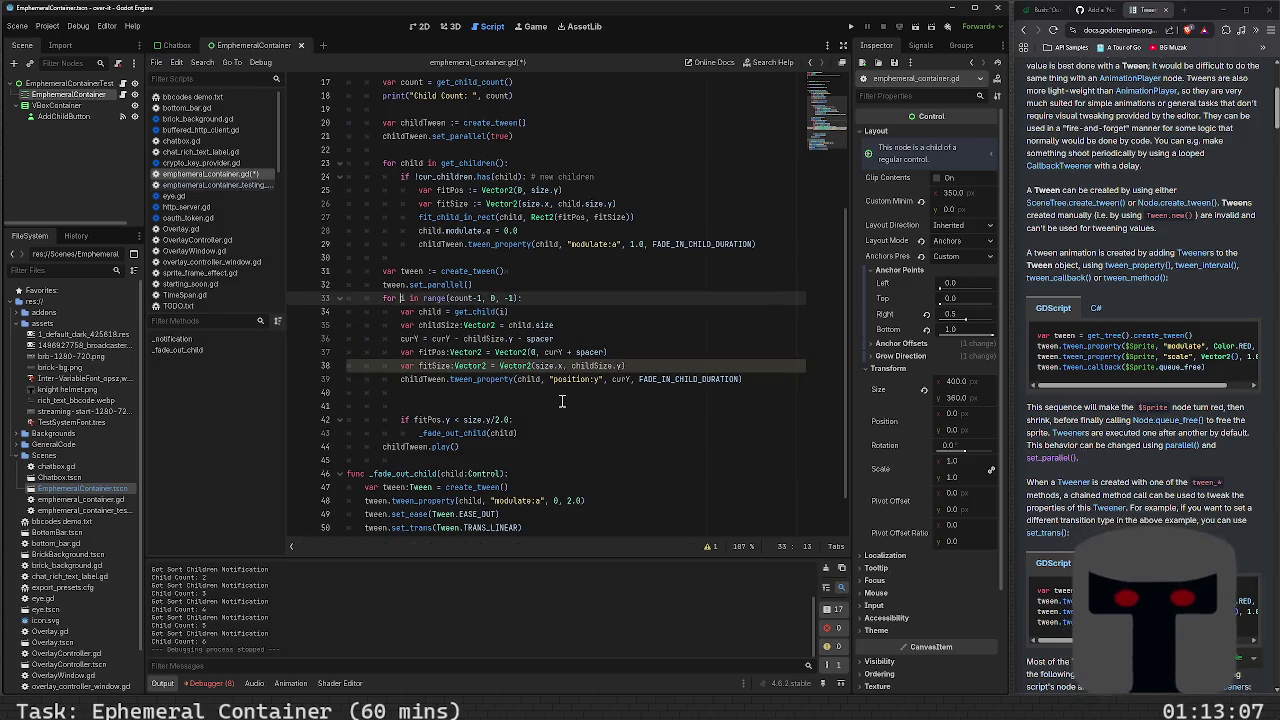
key("Return")
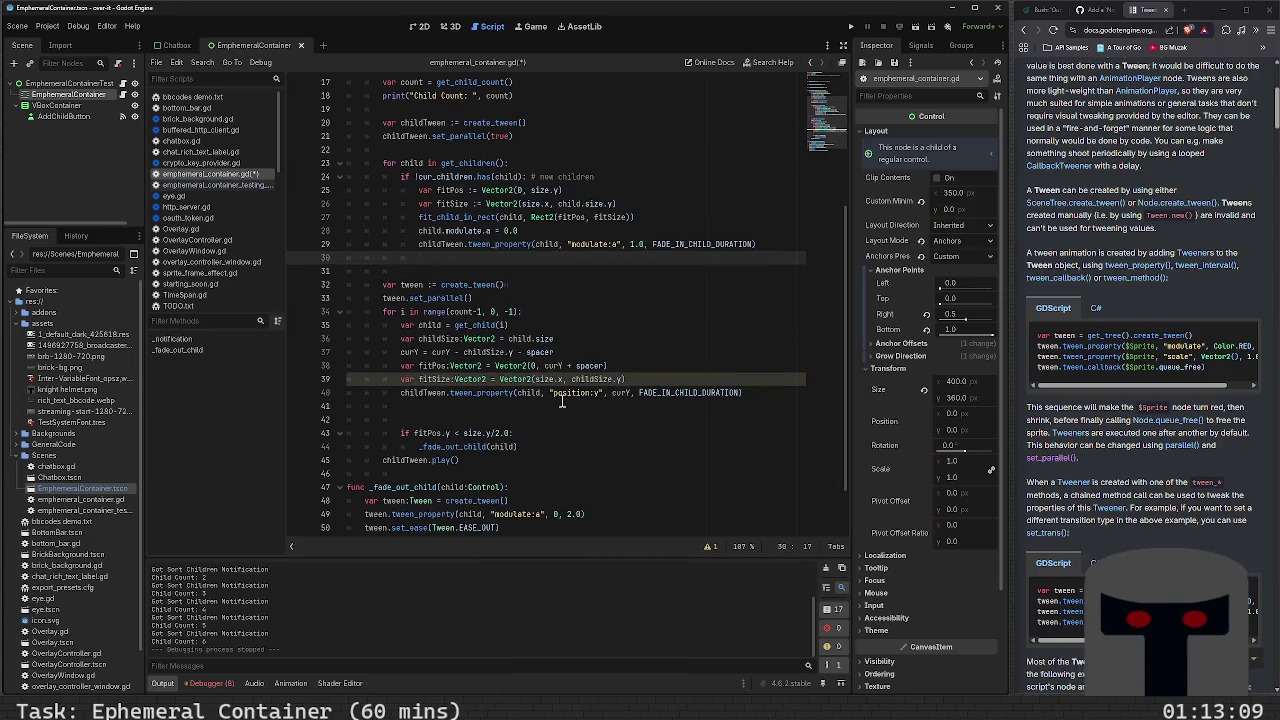
type("cur")
key("Return")
type(".")
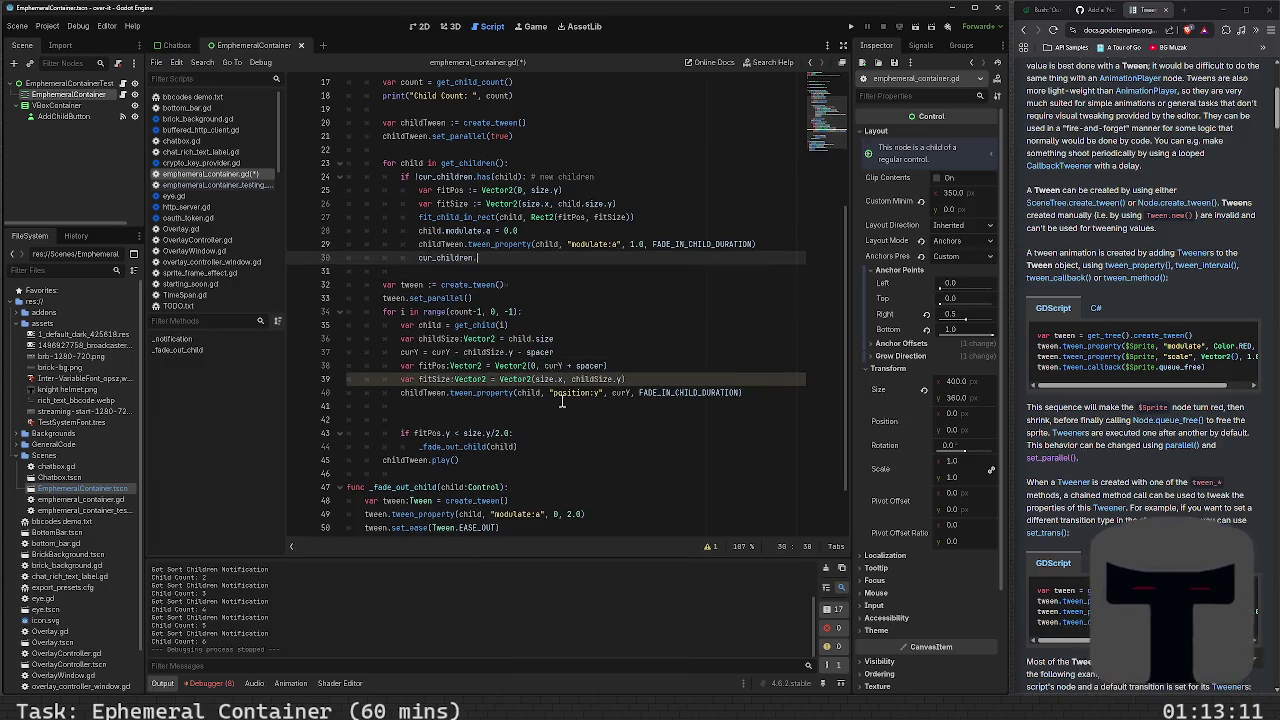
type("append(ch")
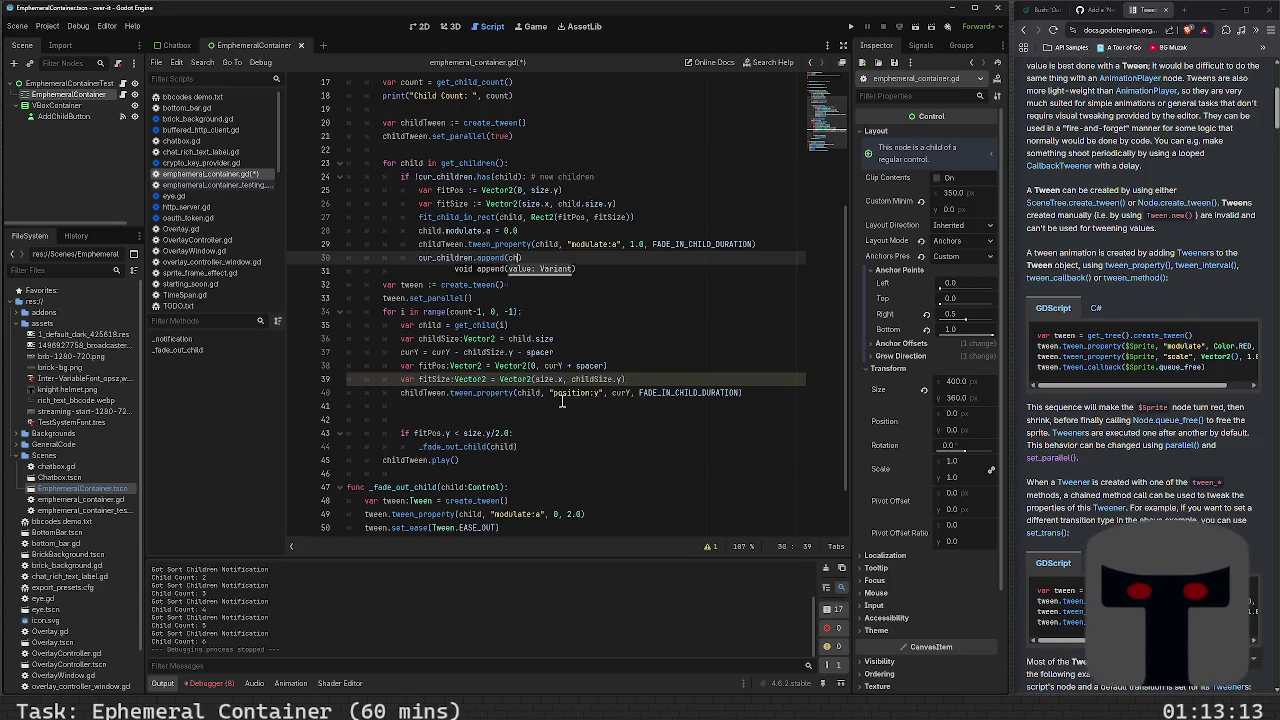
type("ild")
scroll(550, 415, "down", 2)
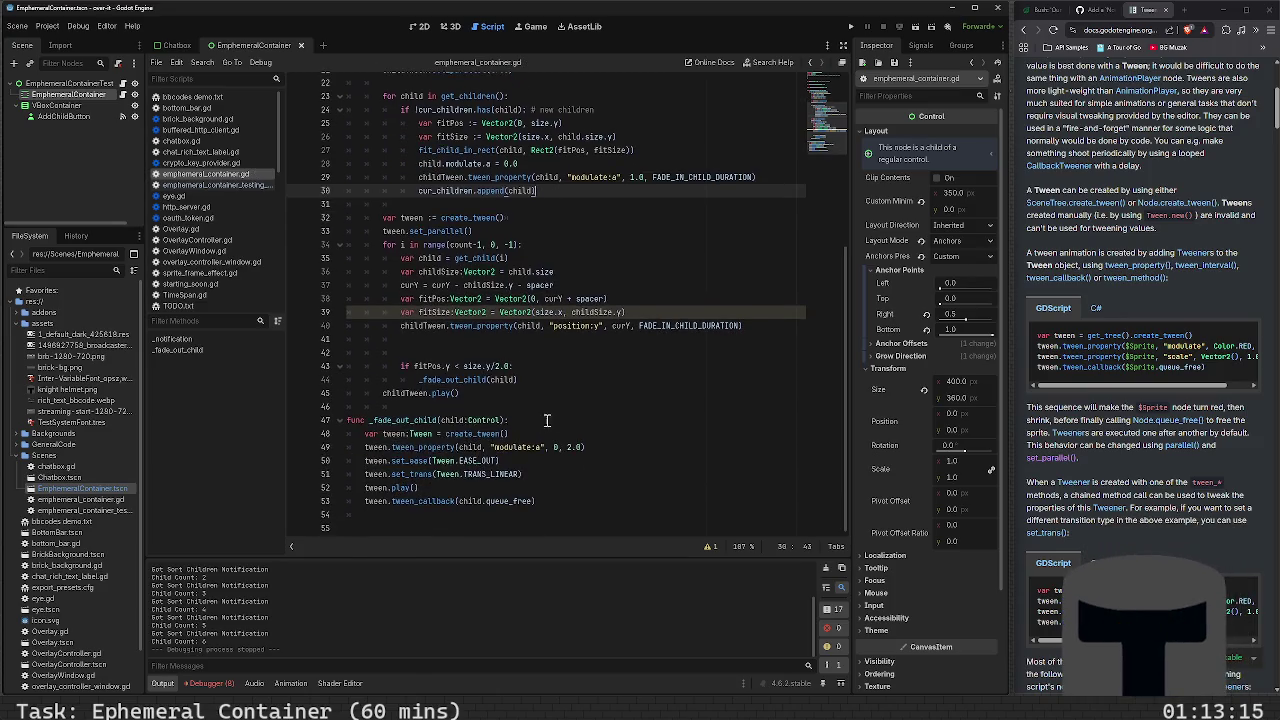
left_click(564, 519)
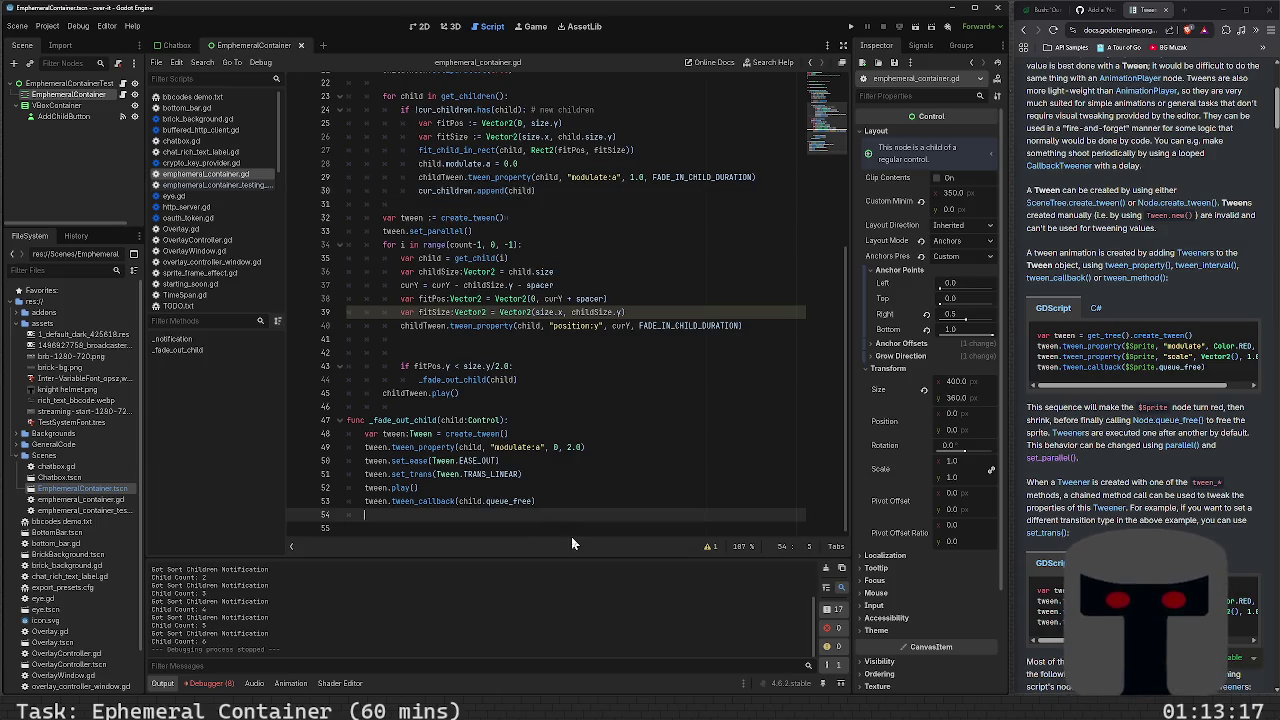
Insert a line above the queue_free callback and browse cur_children's array methods for removal
key("Up")
key("Return")
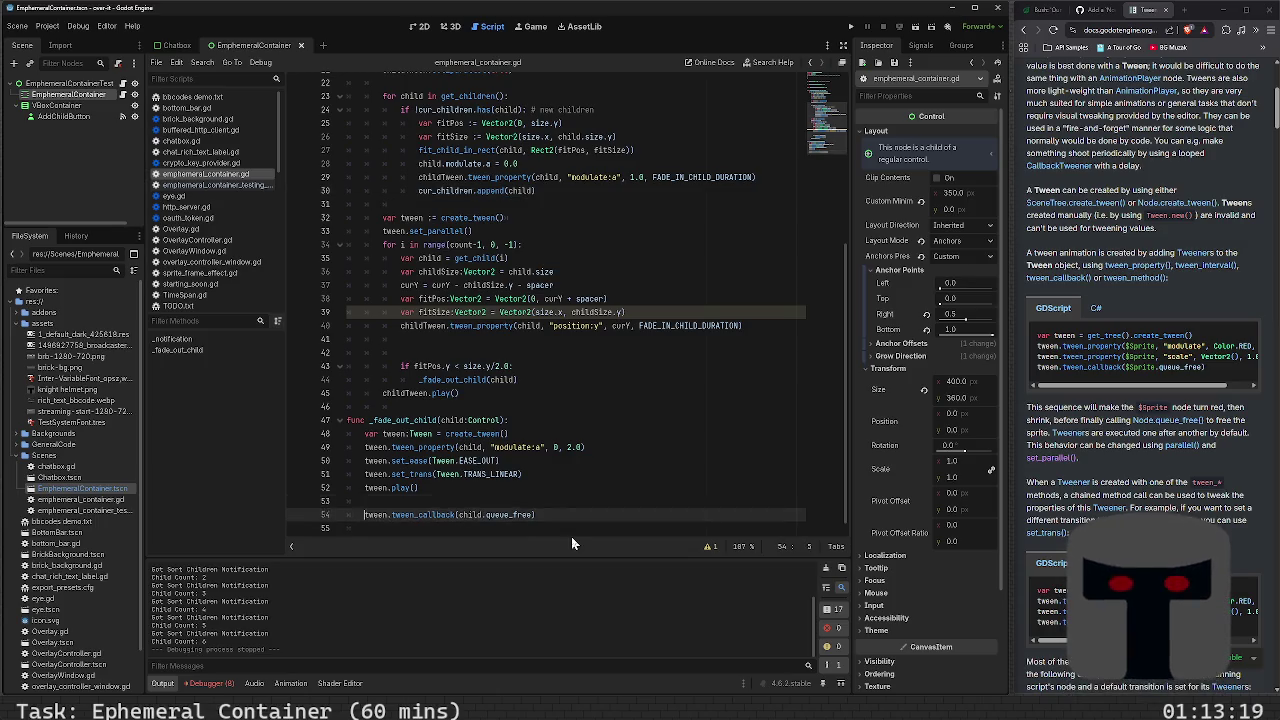
key("Up")
type("cur_childre")
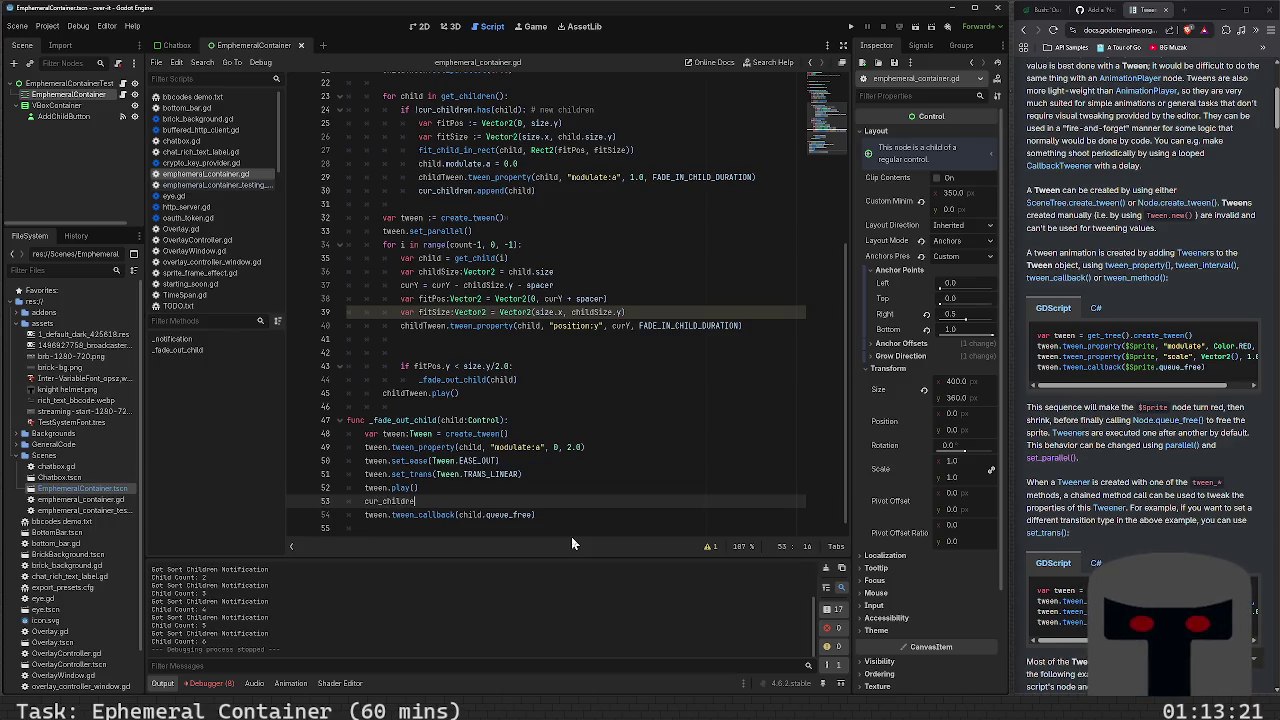
type("n.remove(")
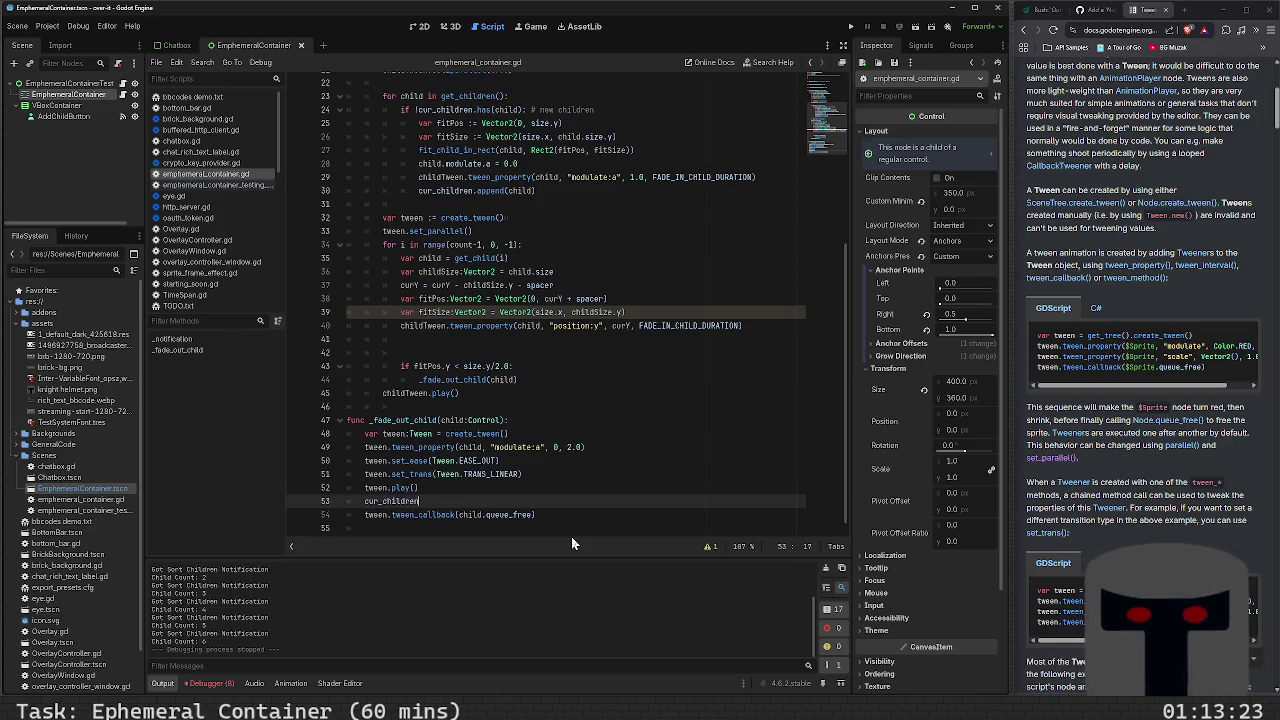
key("BackSpace")
key("BackSpace")
key("BackSpace")
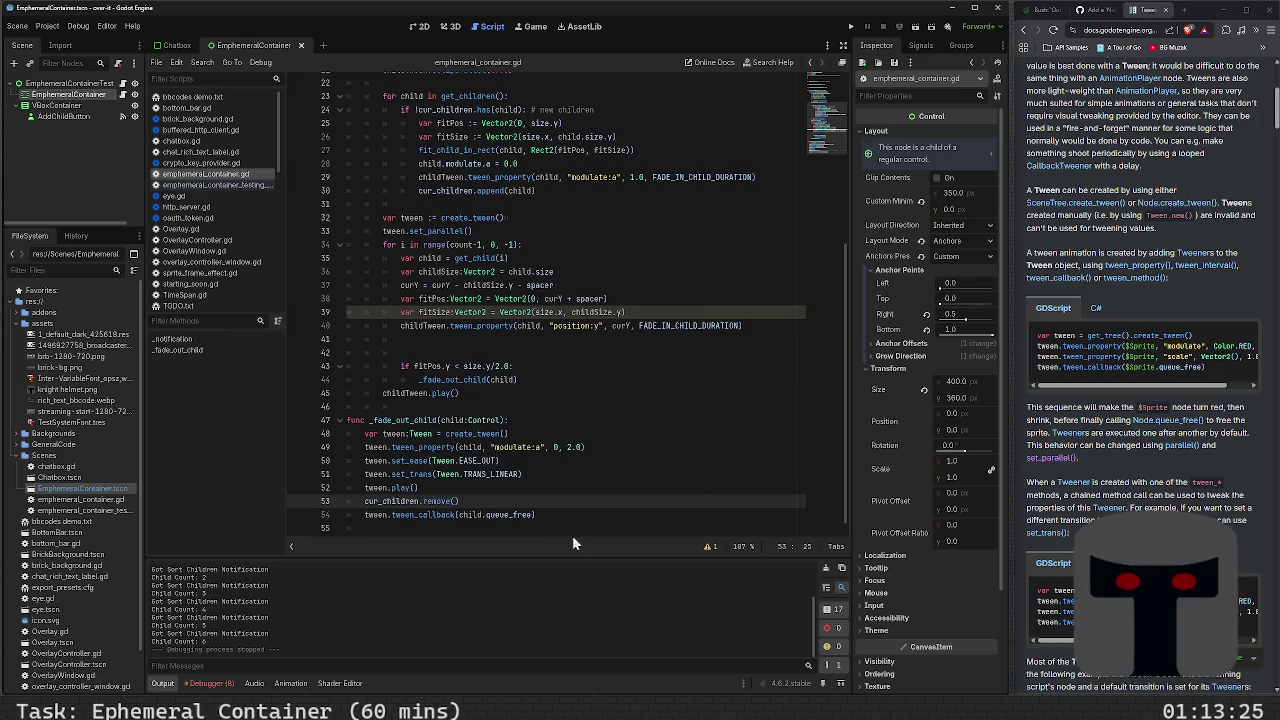
type(".")
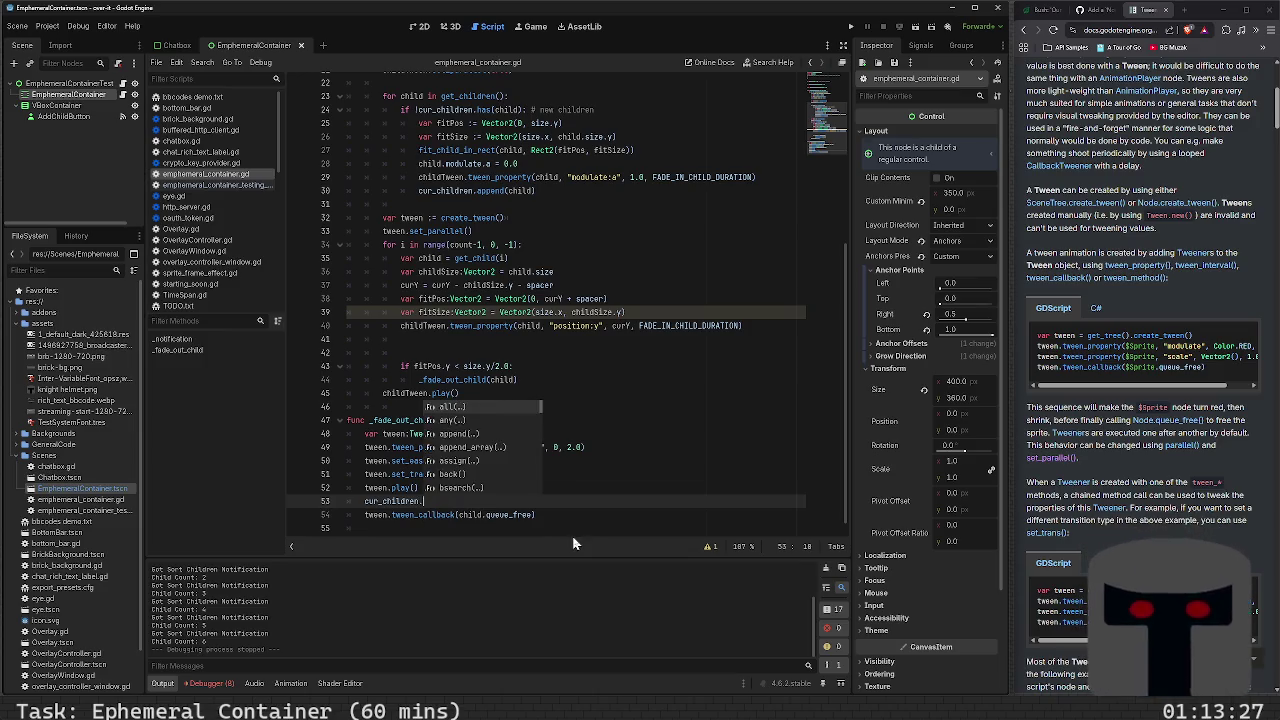
key("Down")
key("Down")
key("Down")
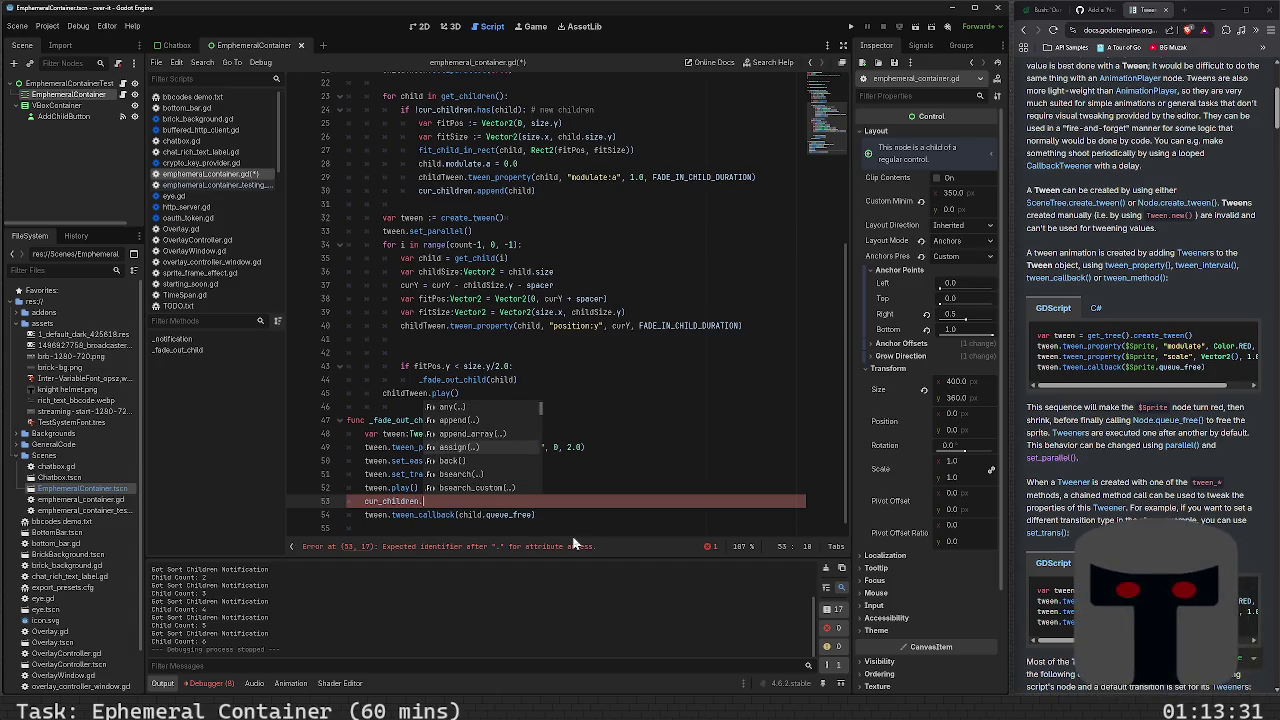
key("Down")
key("Down")
key("Down")
key("Down")
key("Down")
key("Down")
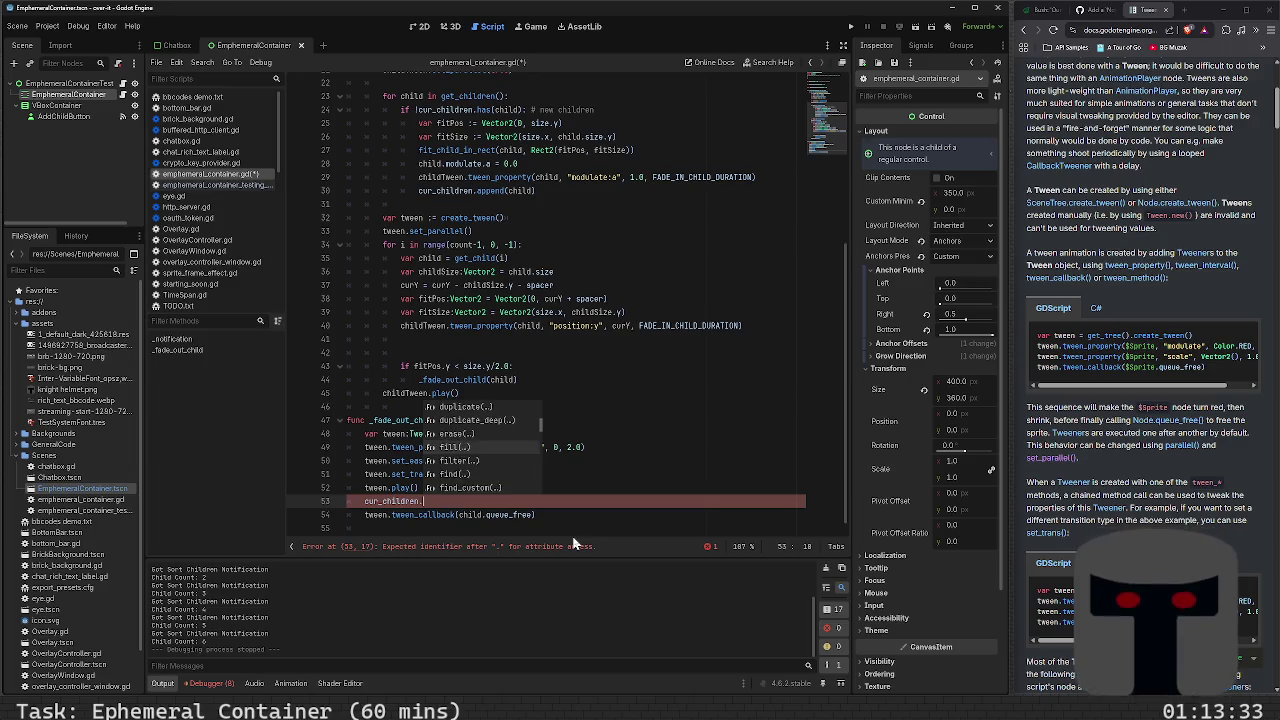
key("Down")
key("Down")
key("Down")
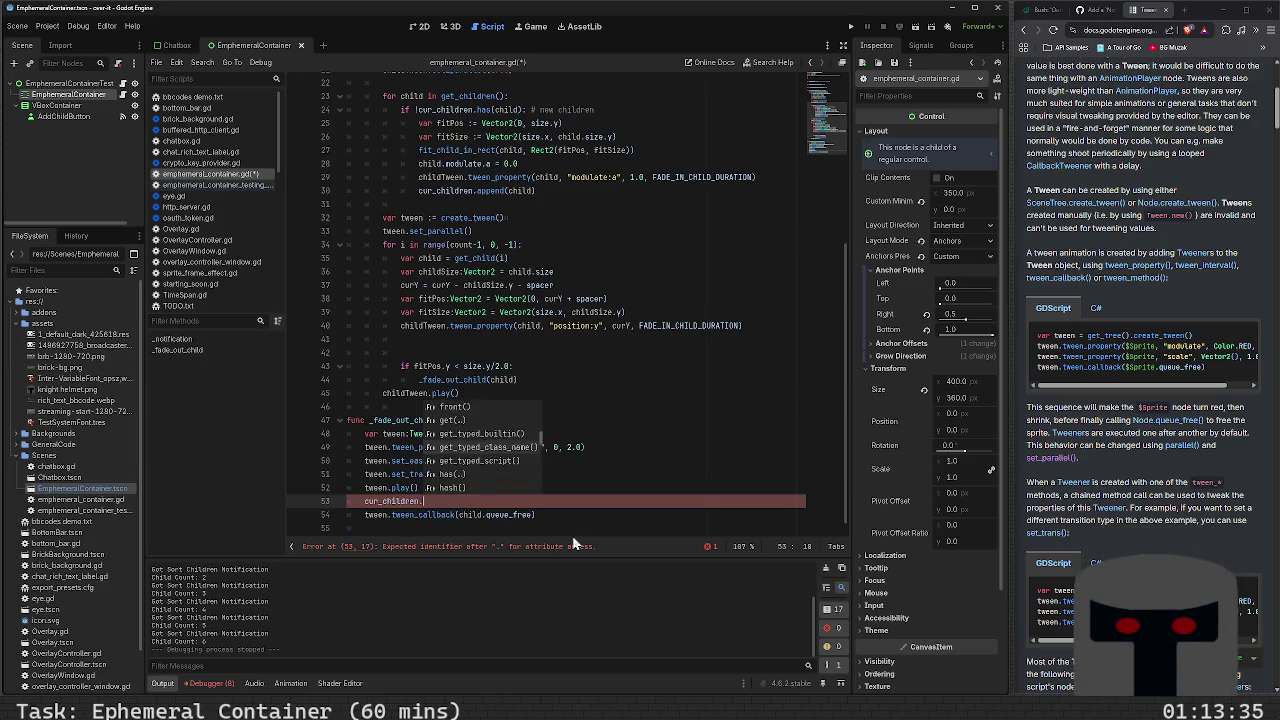
key("Down")
key("Down")
key("Down")
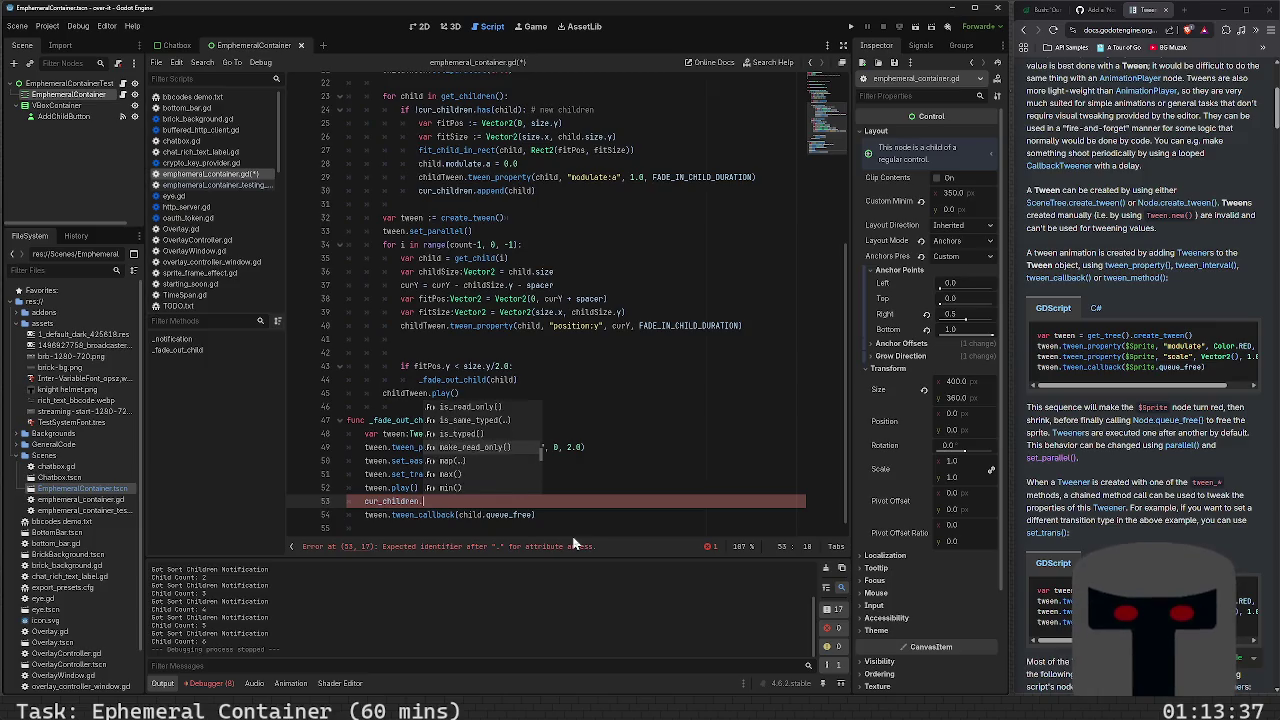
key("Down")
key("Down")
key("Down")
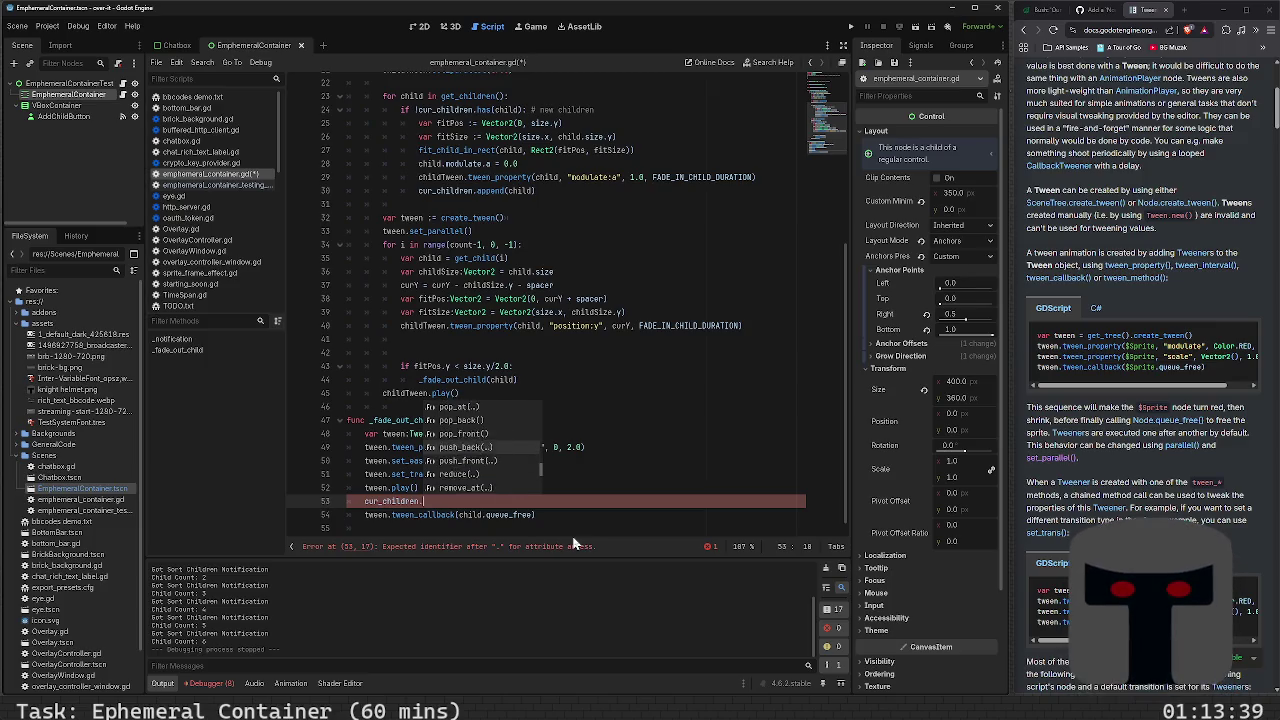
key("Down")
key("Down")
key("Down")
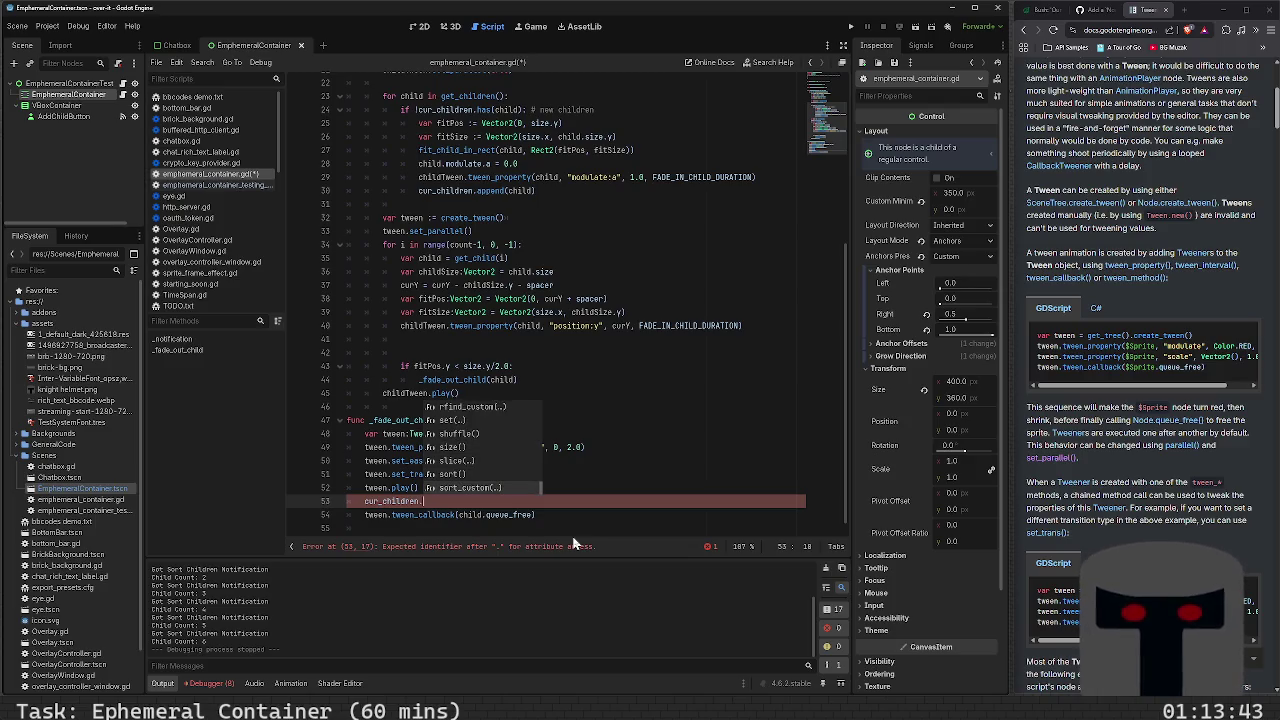
Write cur_children.remove_at(cur_children.find(child)) on line 53, save, and run the project
type("find")
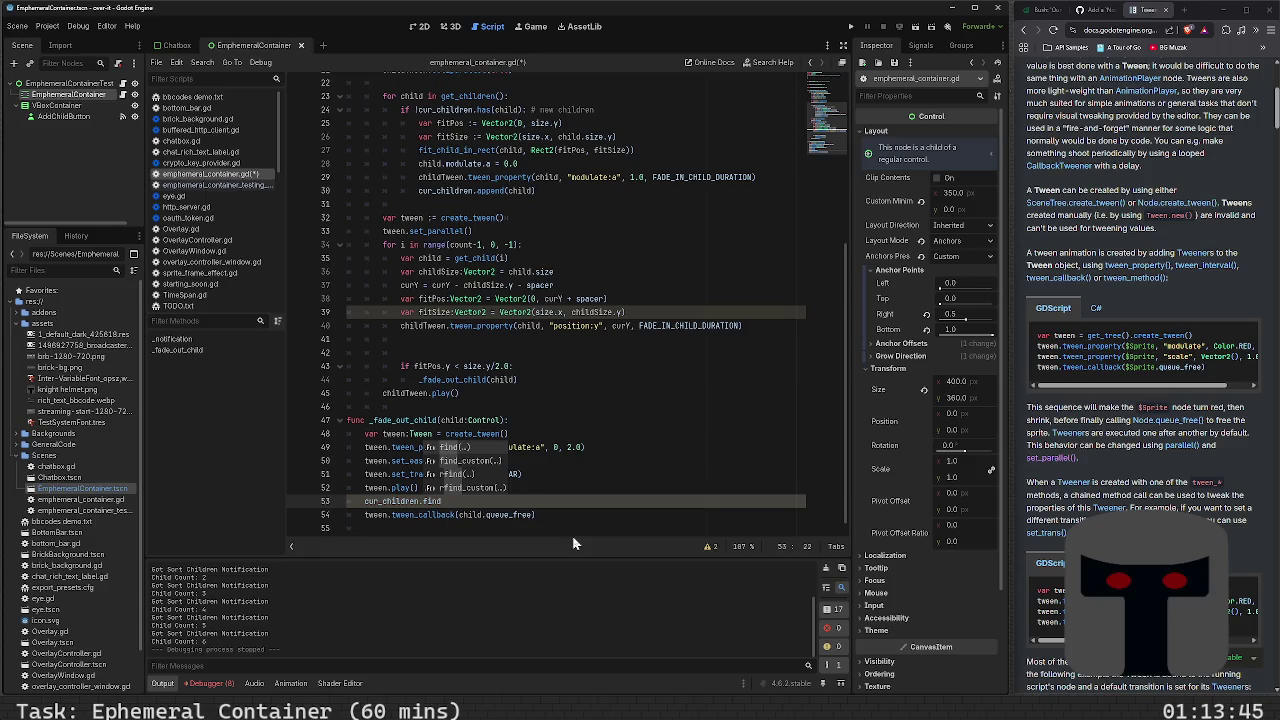
key("Return")
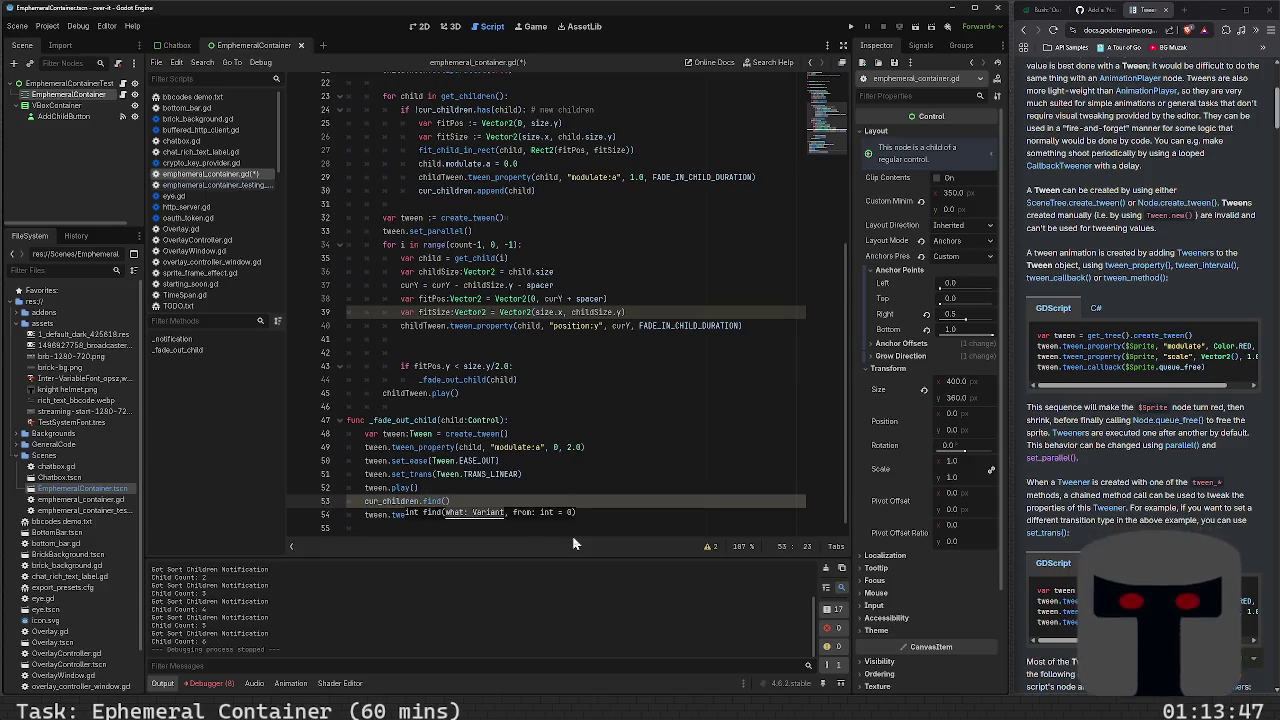
type("ch")
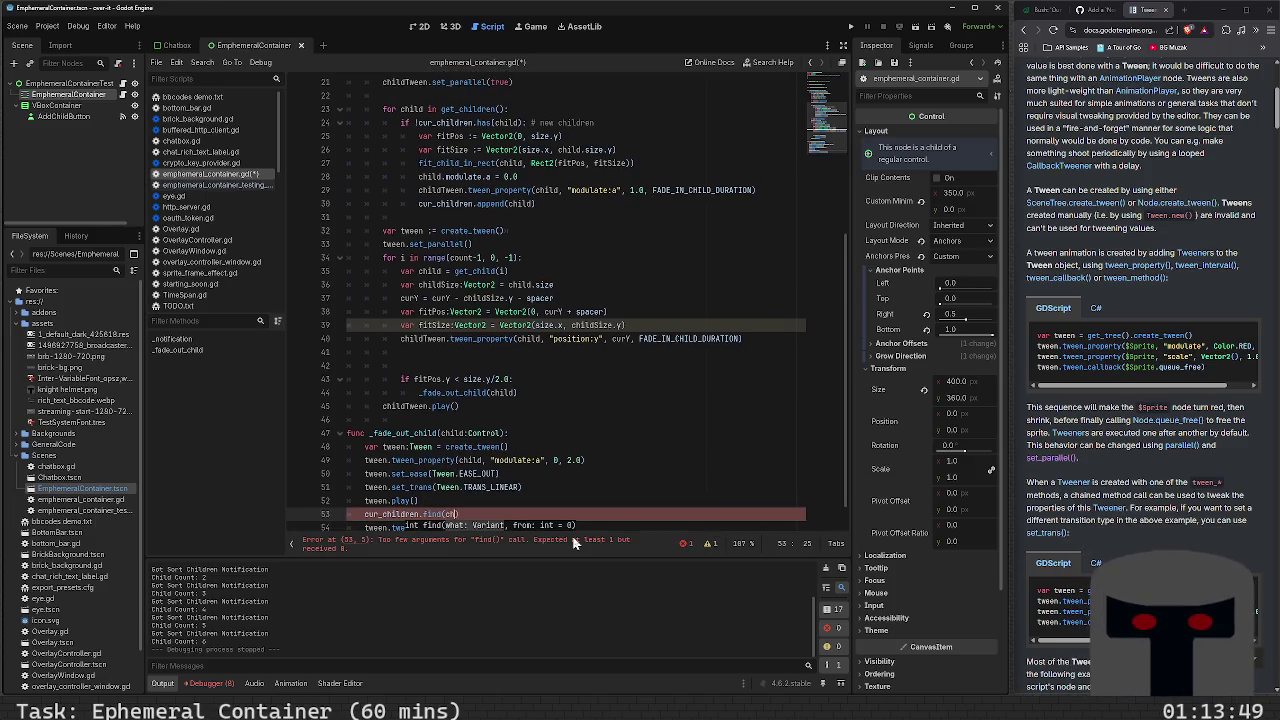
type("ild")
key("Home")
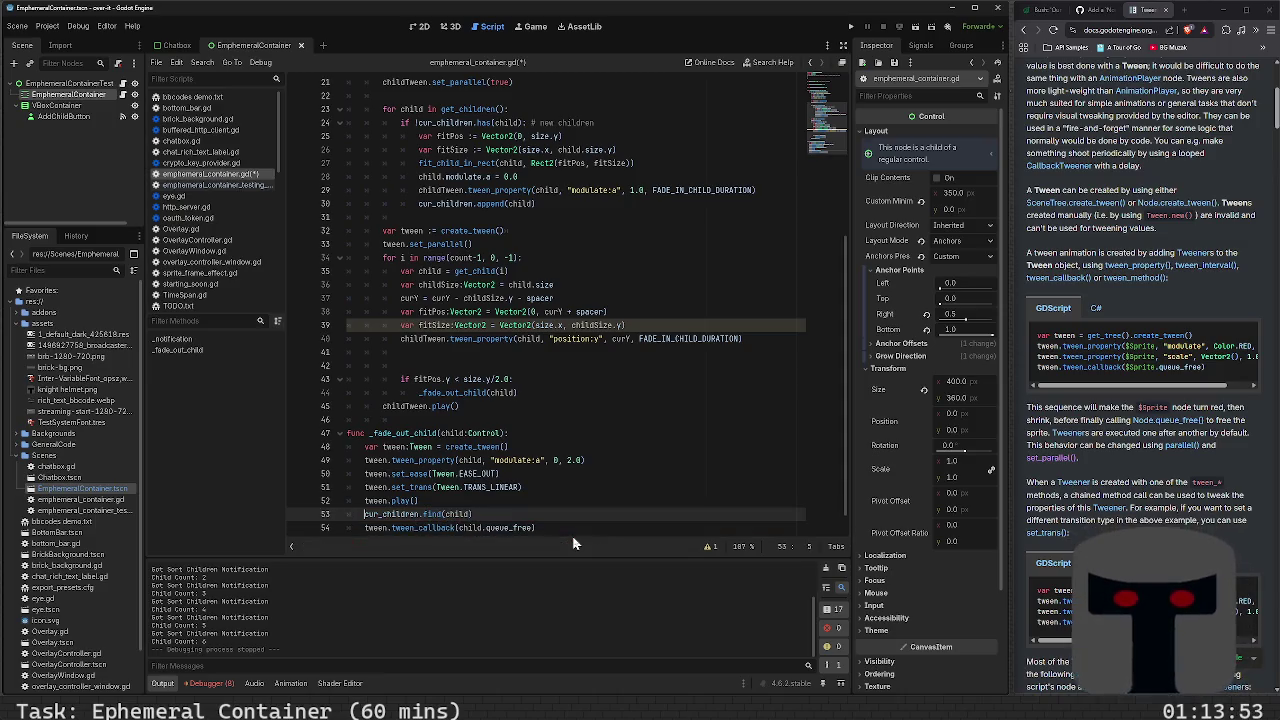
type("cur_children")
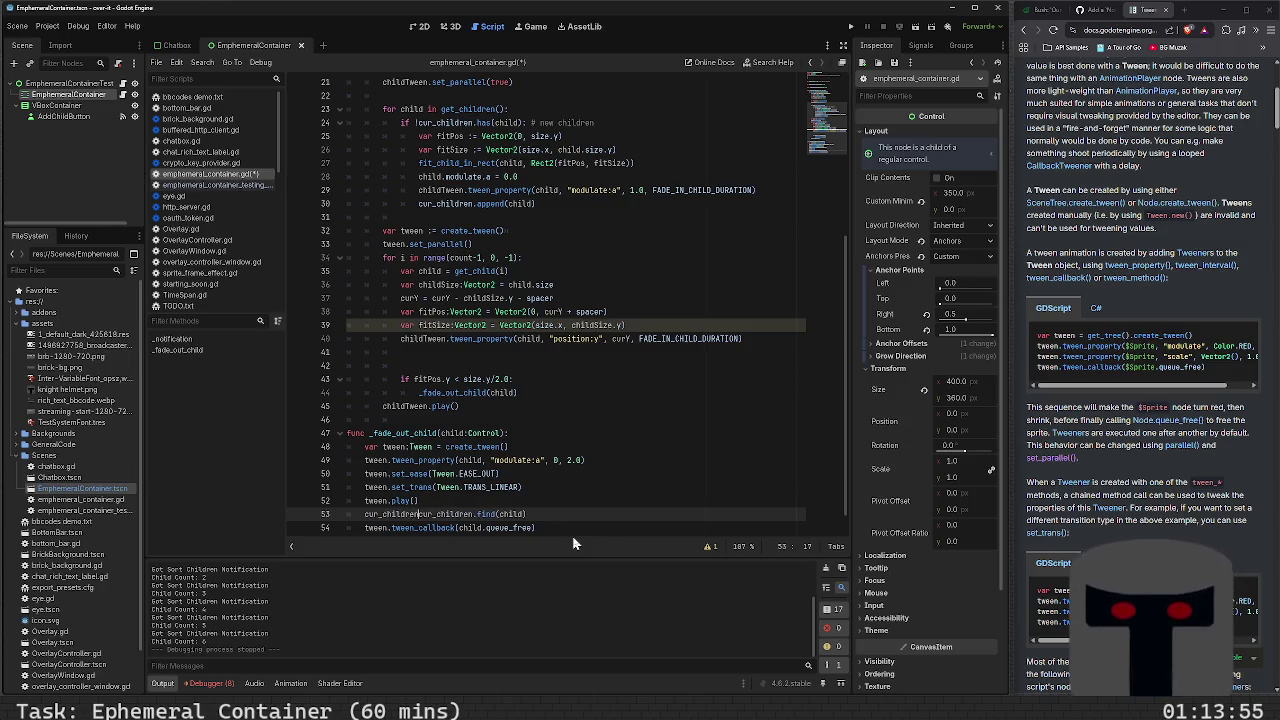
type(".remove_at")
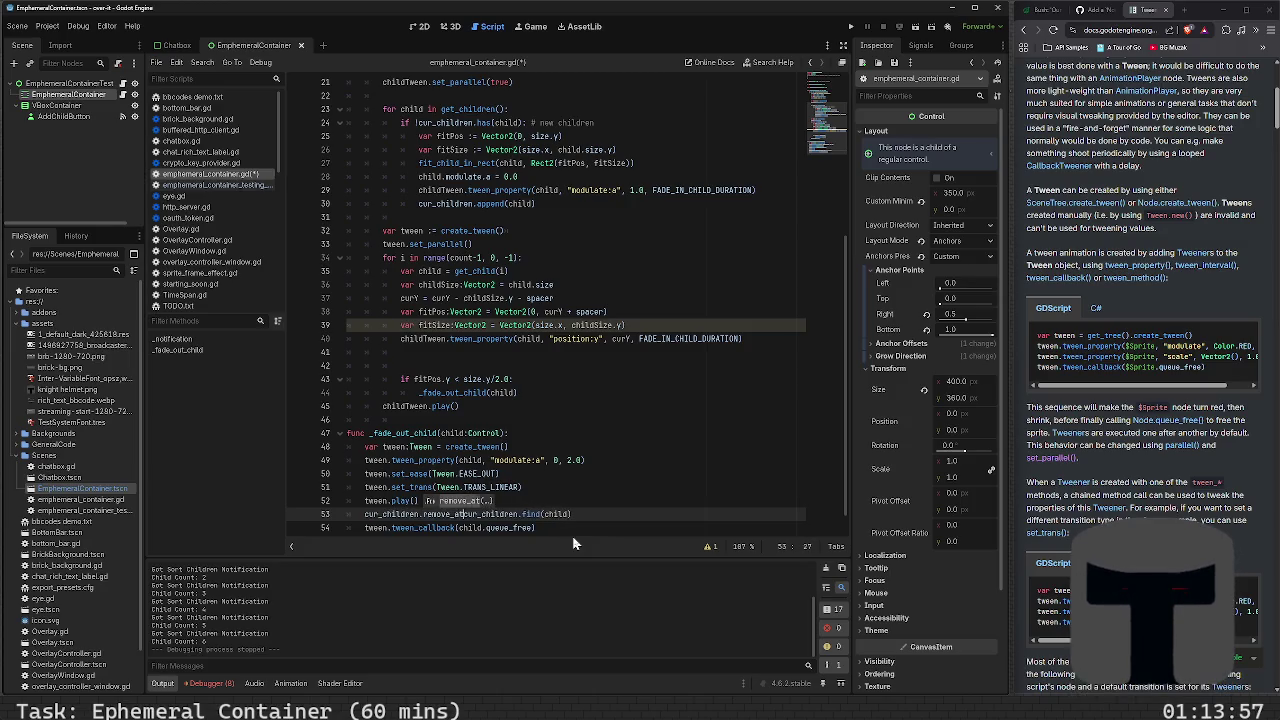
type("(")
key("End")
type(")")
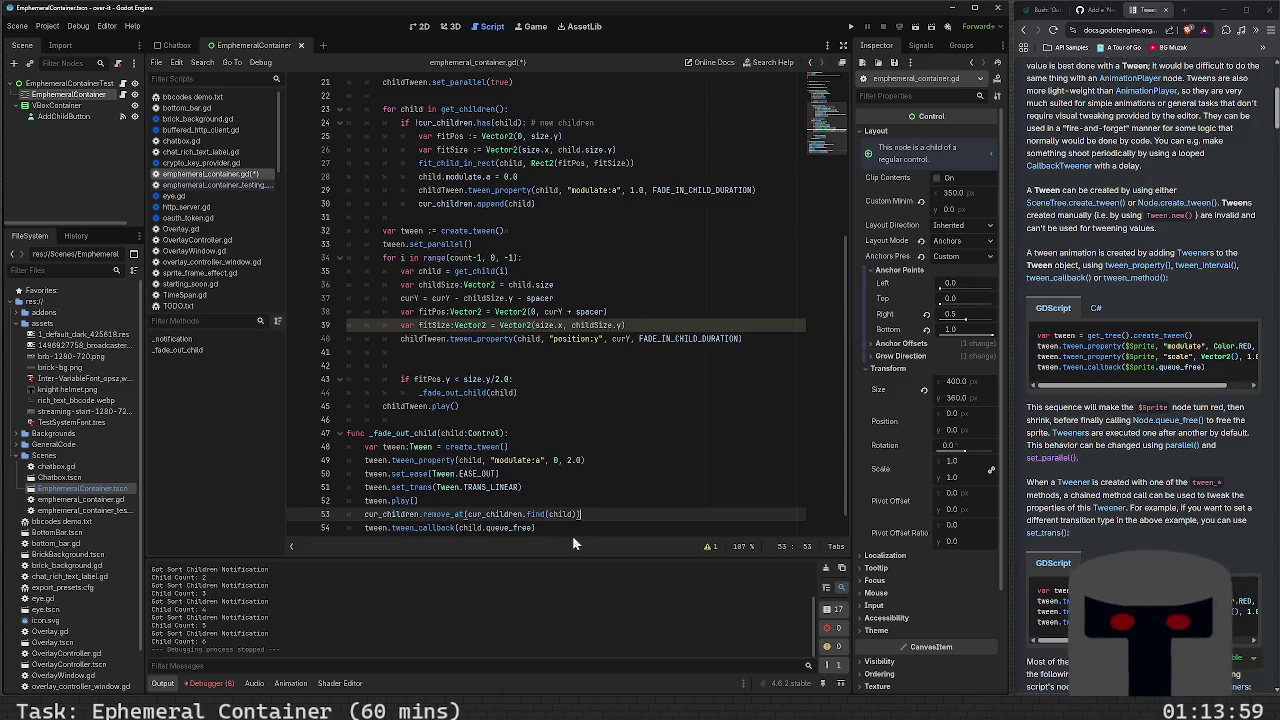
type(")")
key("ctrl+s")
key("F5")
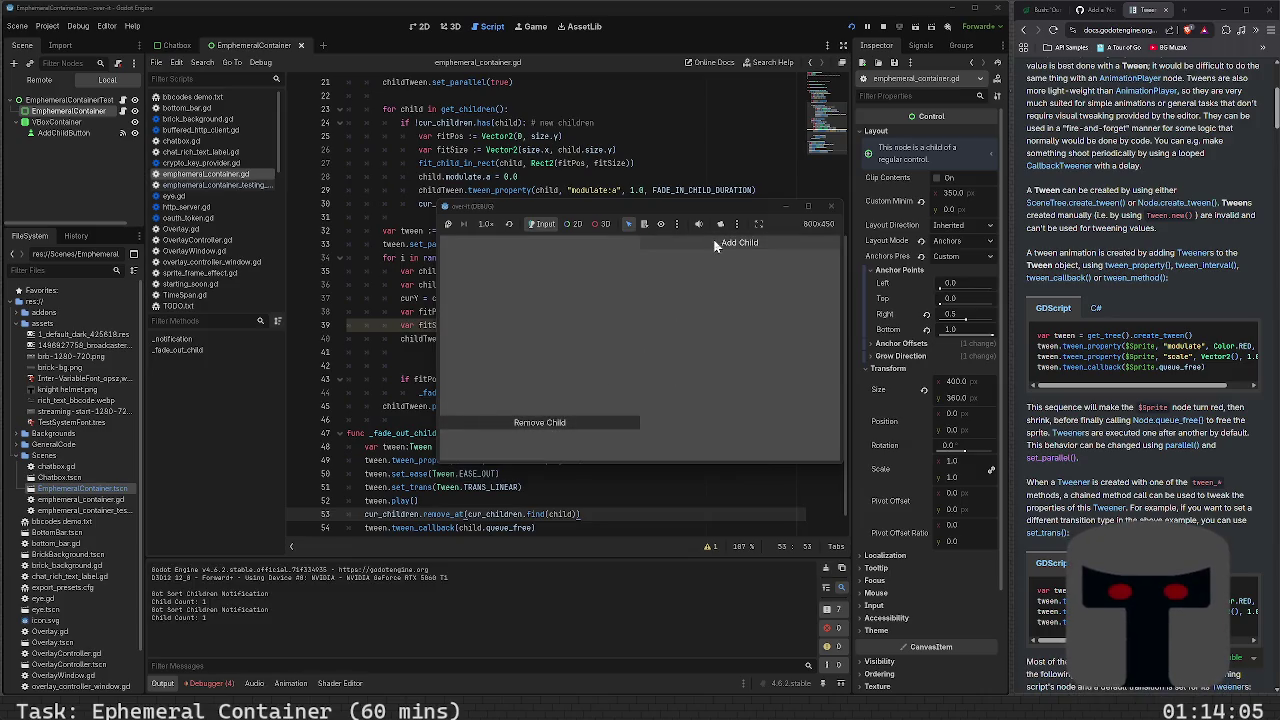
Add seven children in the running game, bringing Child Count to 8, then close it
left_click(715, 245)
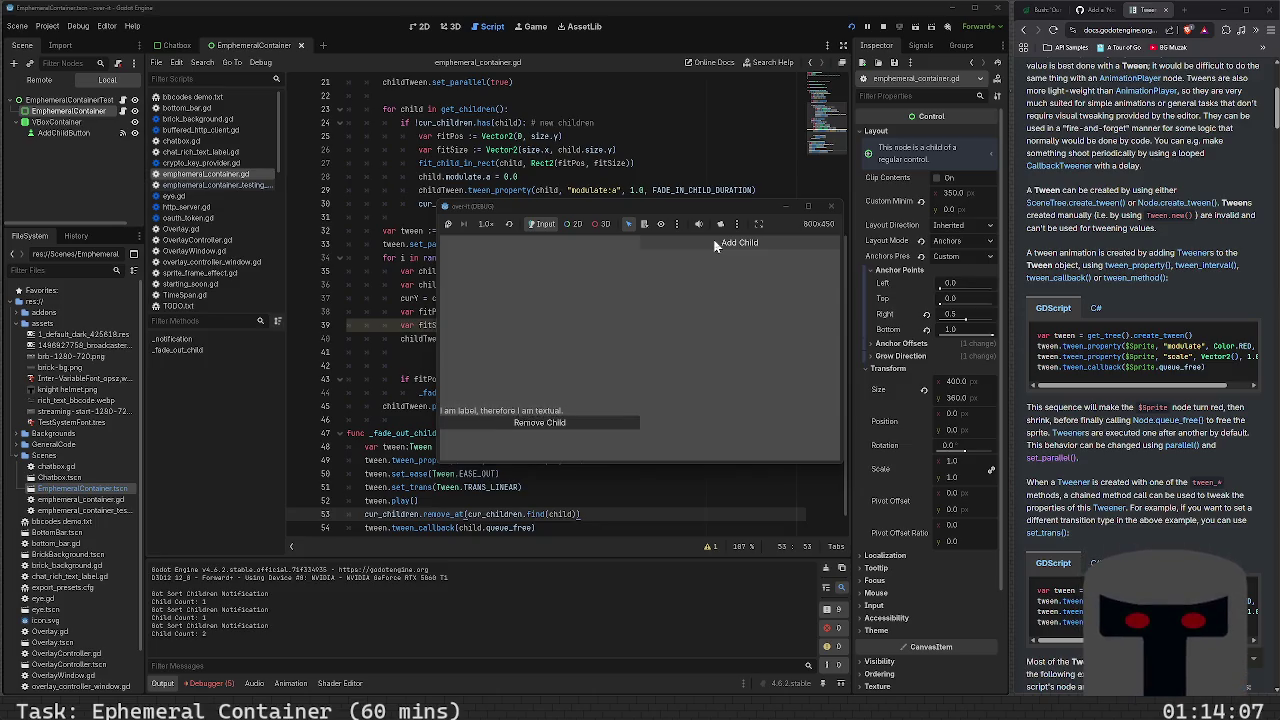
left_click(715, 245)
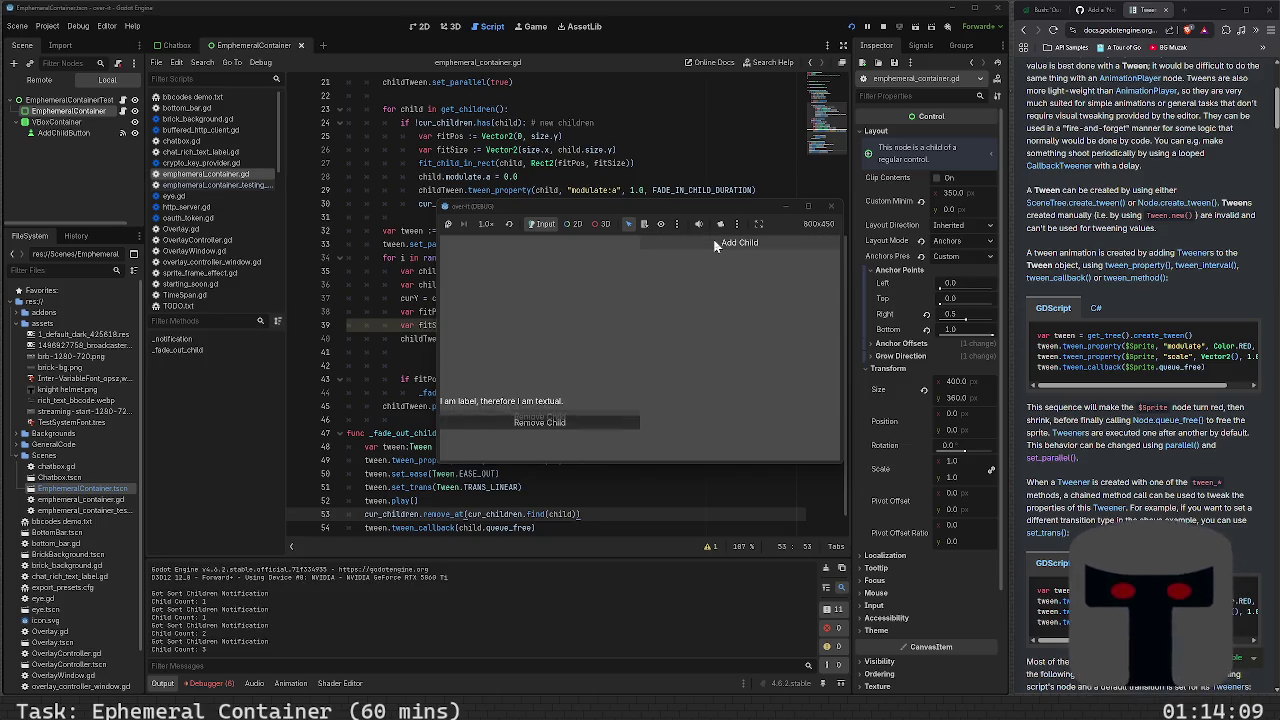
left_click(715, 245)
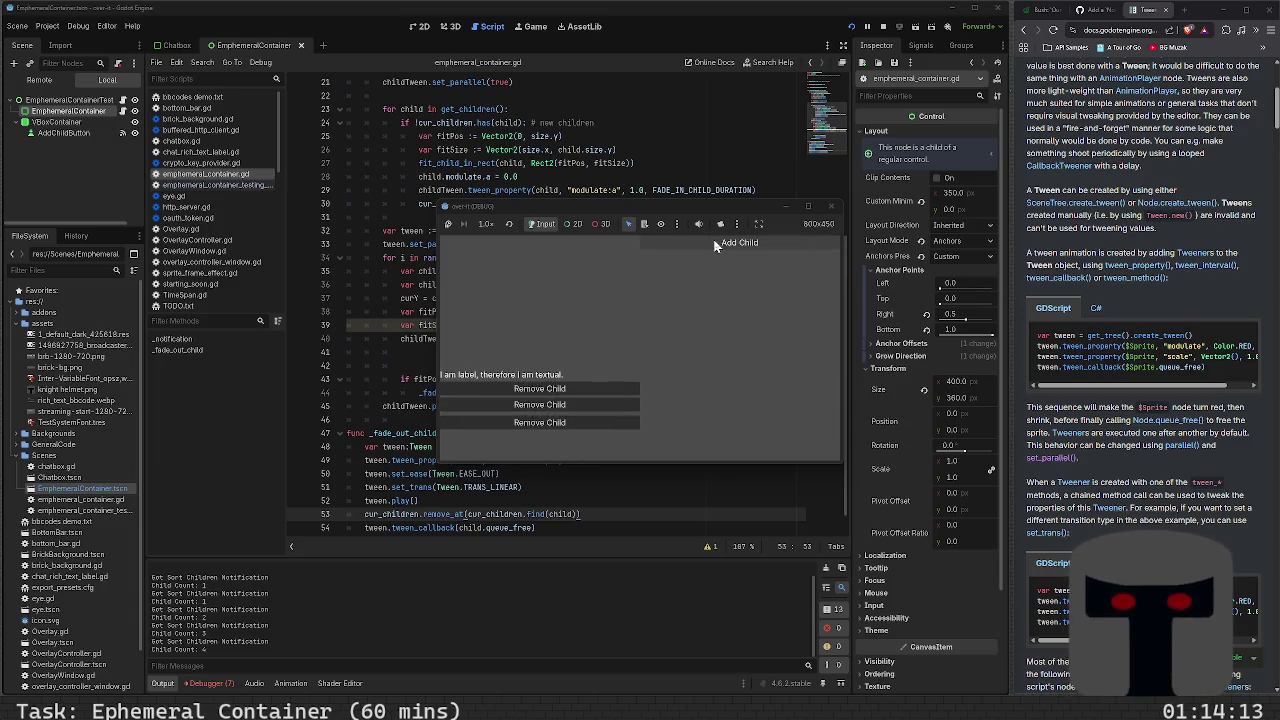
left_click(715, 245)
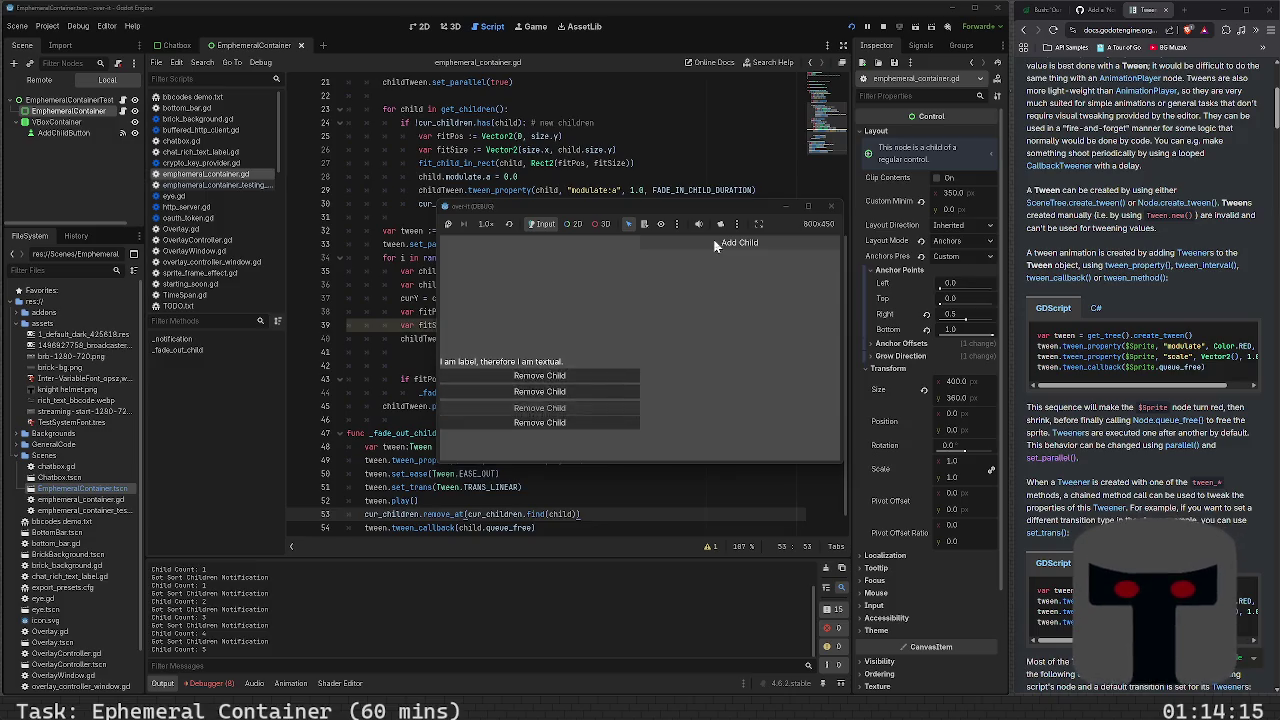
left_click(715, 244)
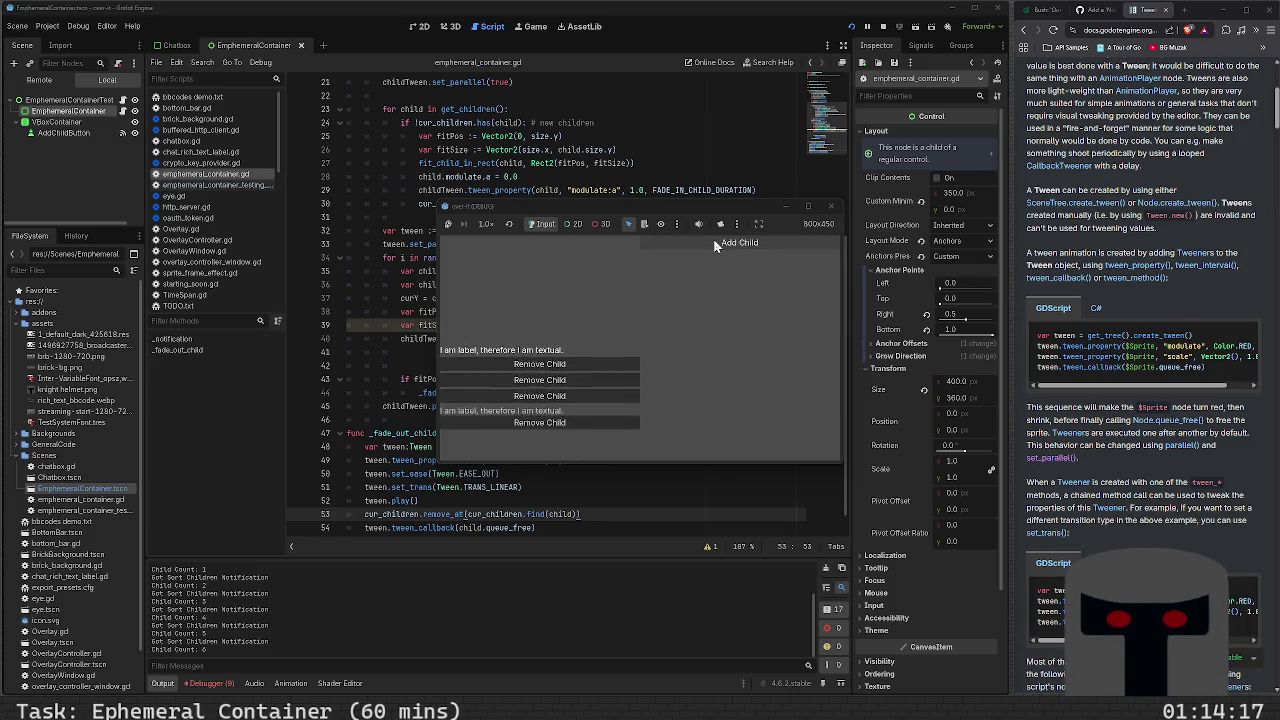
left_click(715, 245)
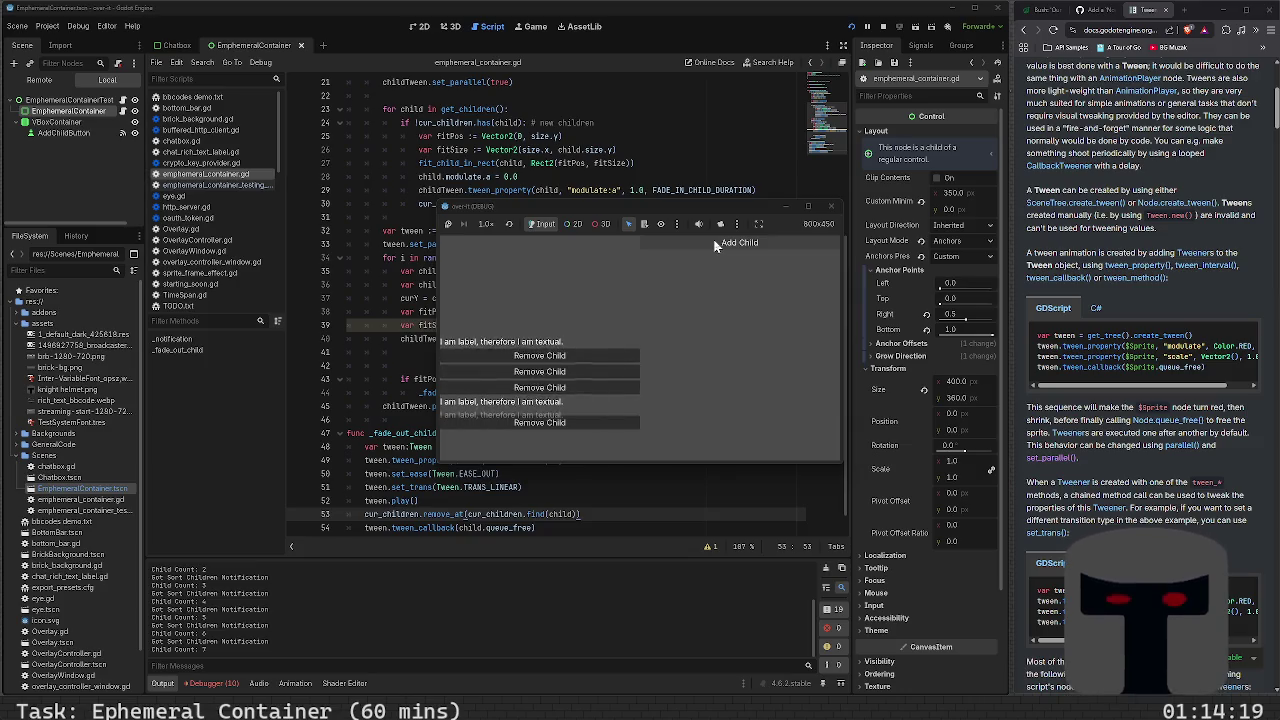
left_click(715, 244)
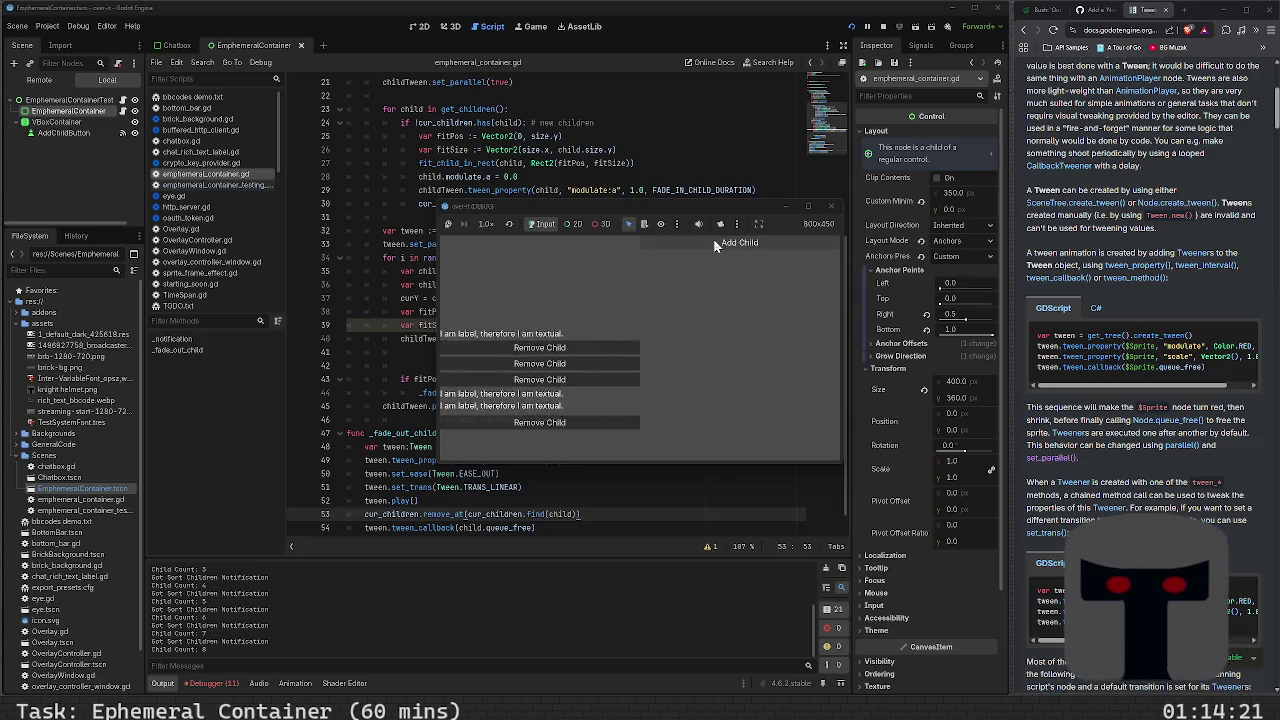
left_click(831, 206)
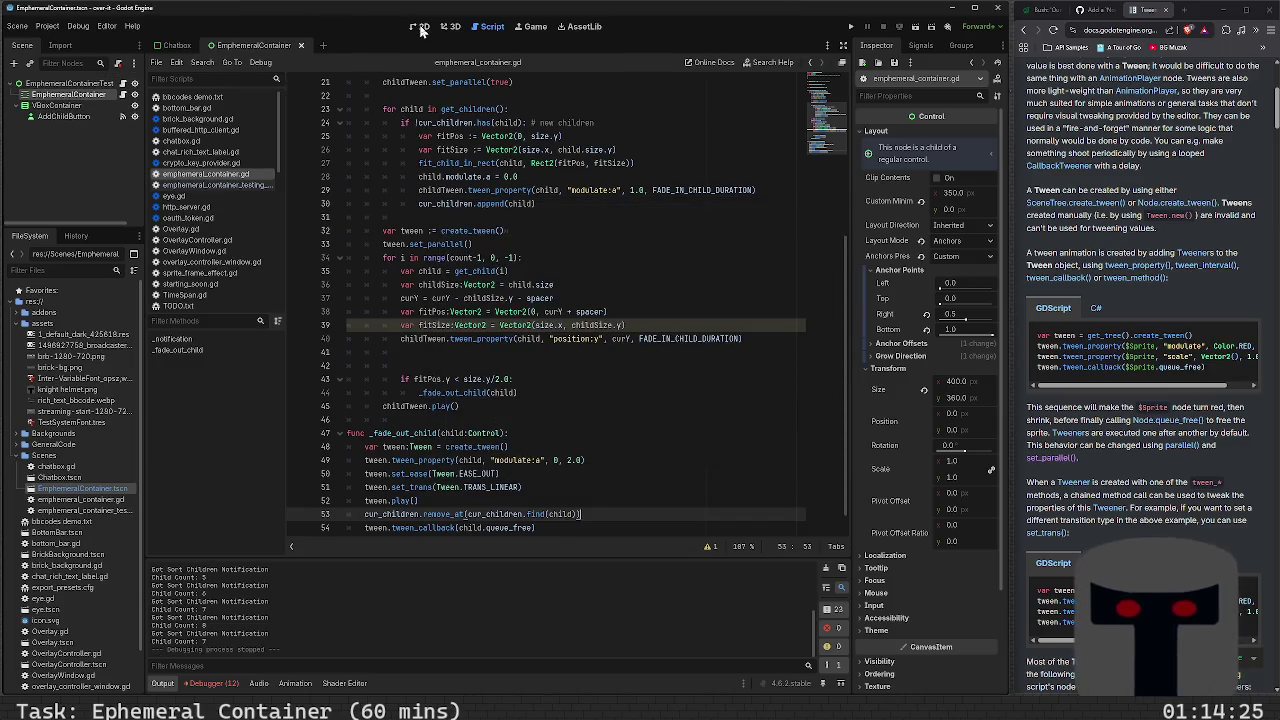
Resize EphemeralContainer to 400 × 450 in the 2D view and relaunch the game
left_click(422, 27)
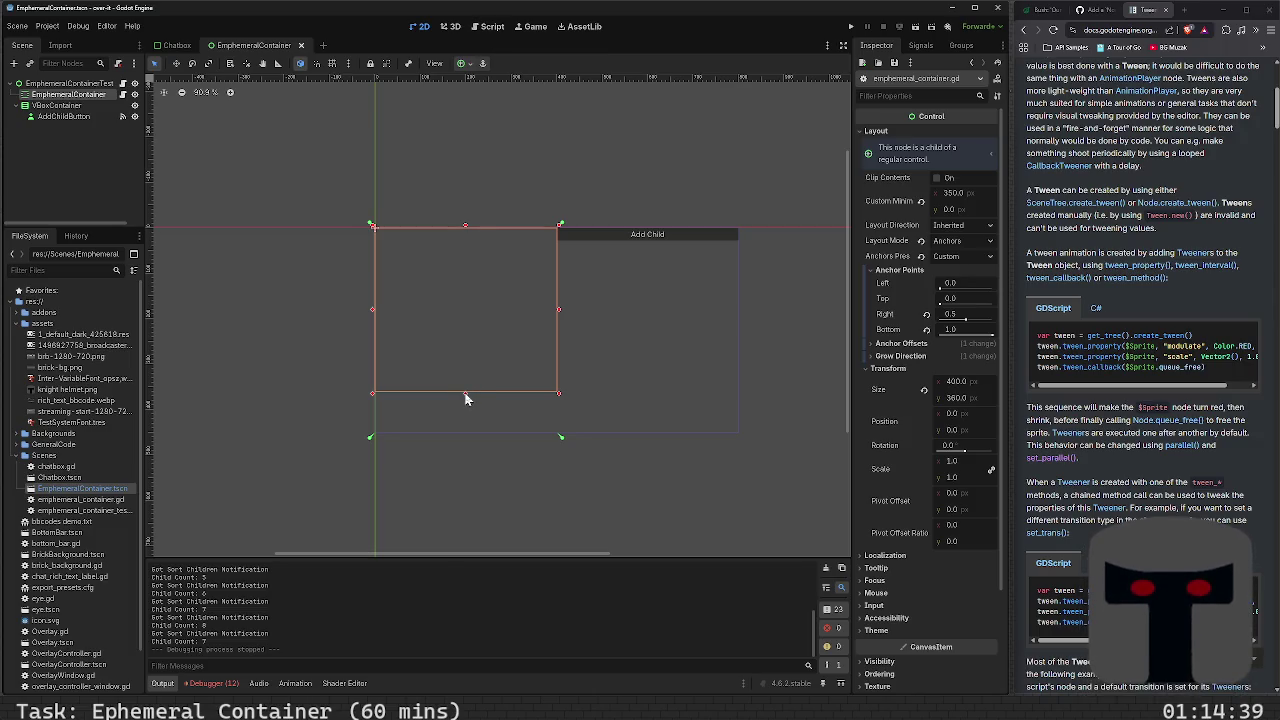
mouse_move(465, 398)
left_mouse_down()
mouse_move(463, 437)
mouse_move(464, 422)
left_mouse_up()
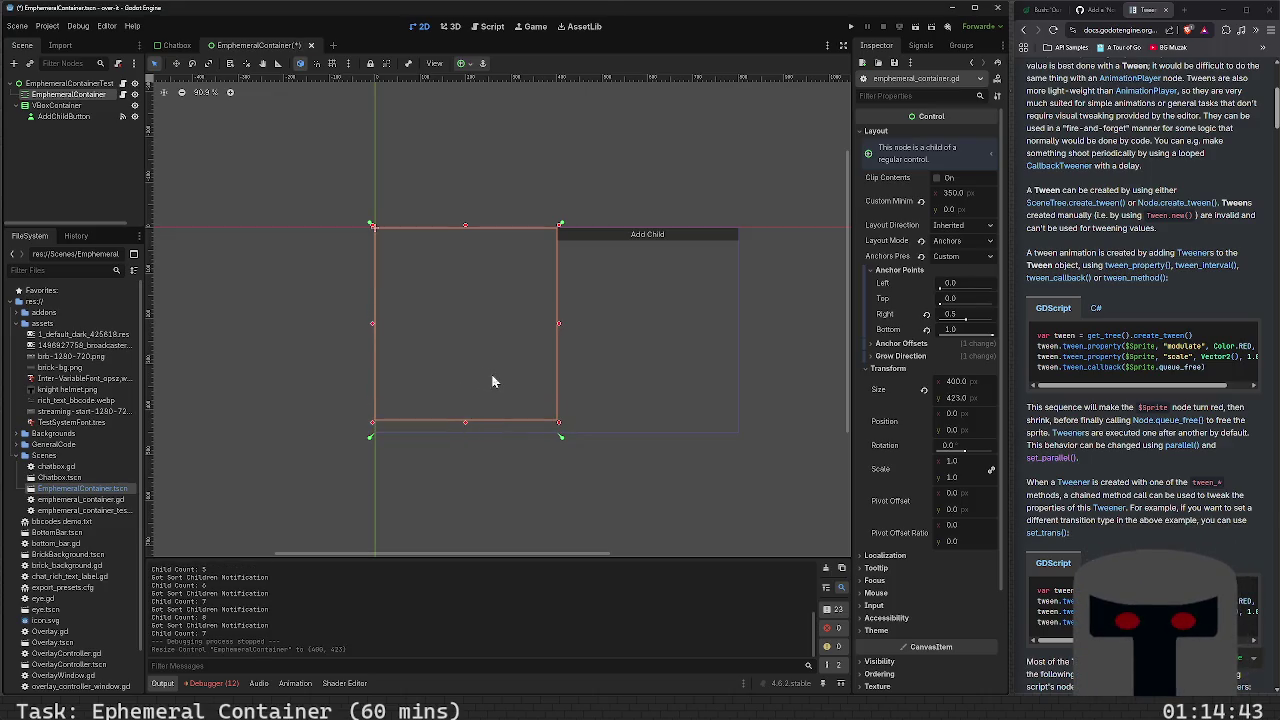
key("ctrl+z")
key("ctrl+z")
key("ctrl+z")
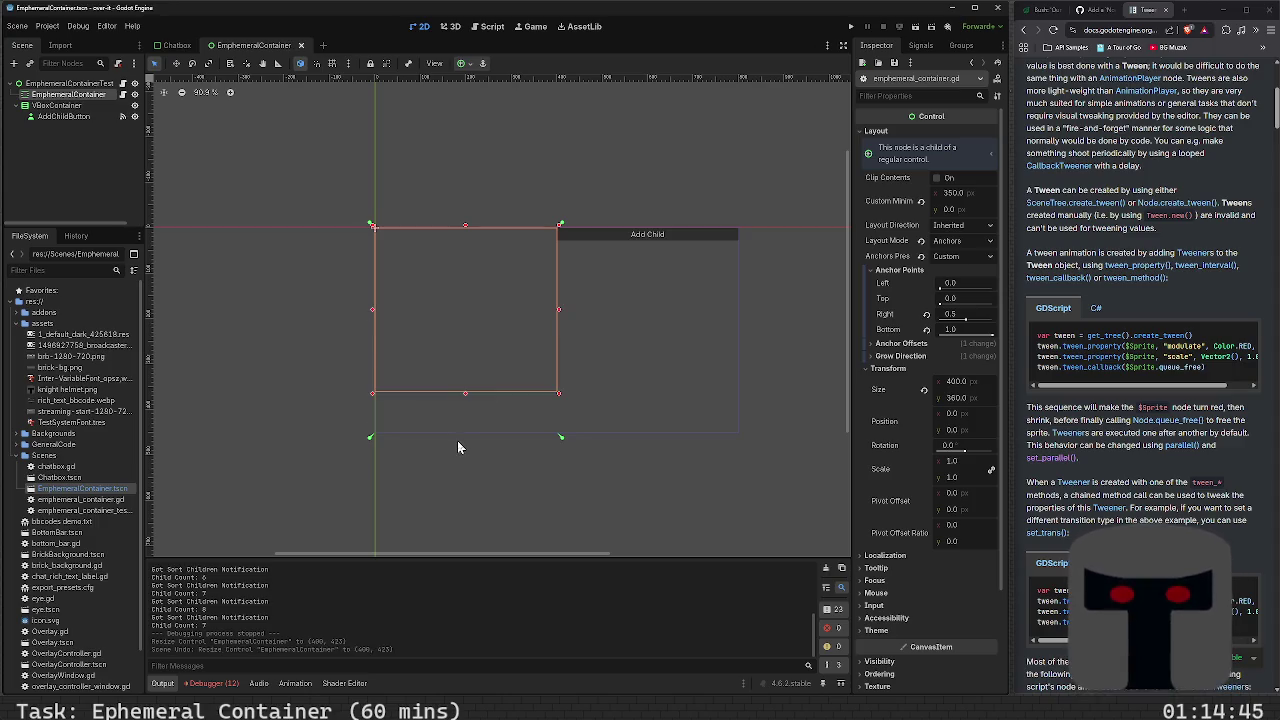
key("ctrl+z")
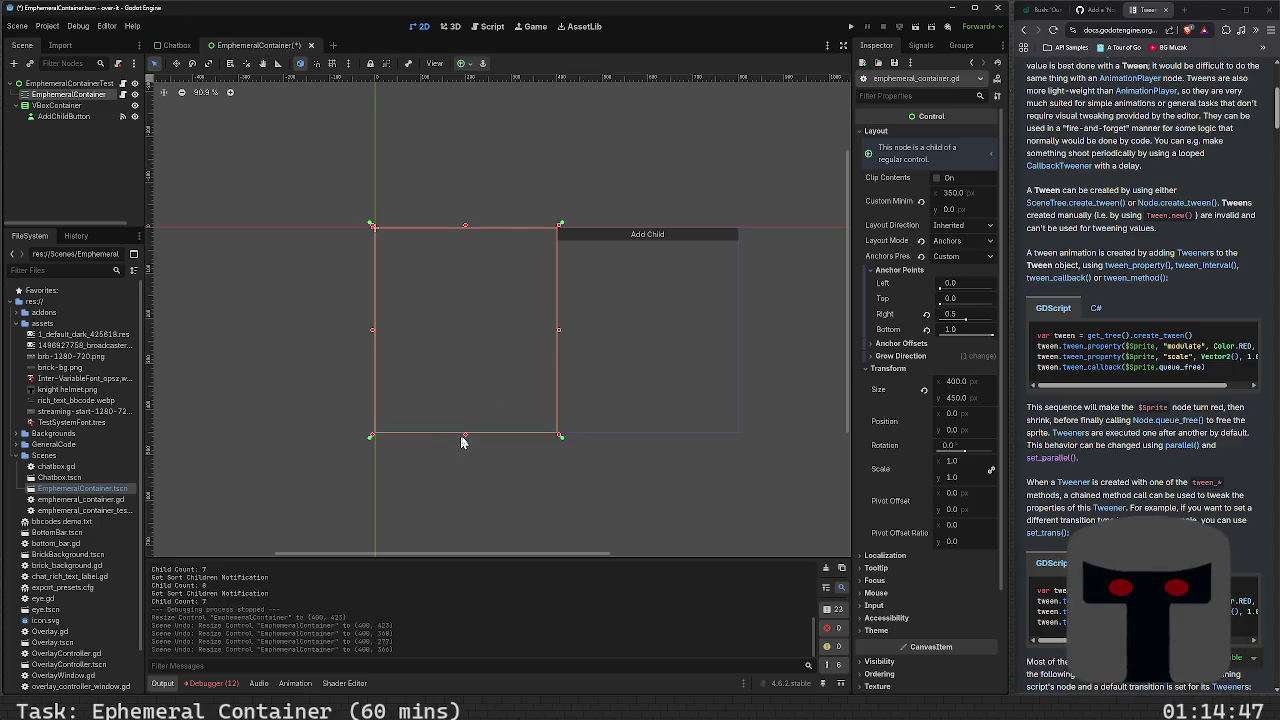
key("F5")
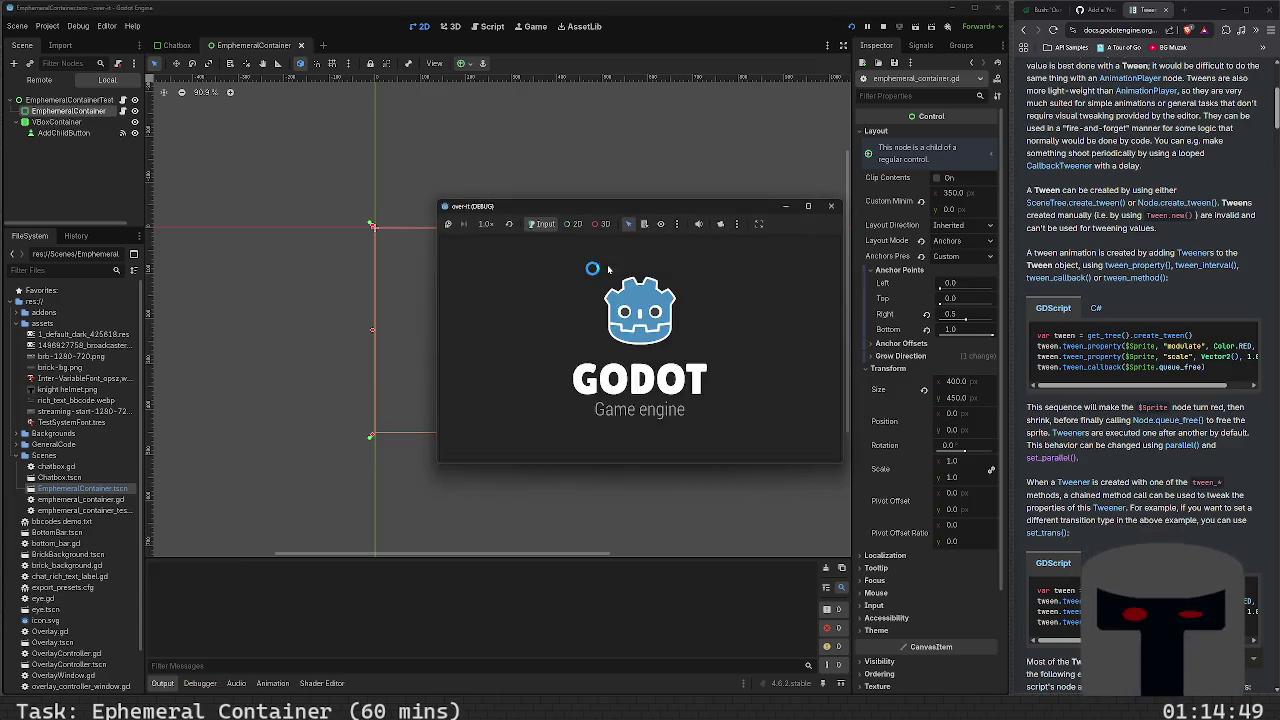
Rapidly add over twenty children while older ones fade out, pushing the count past ten
left_click(768, 248)
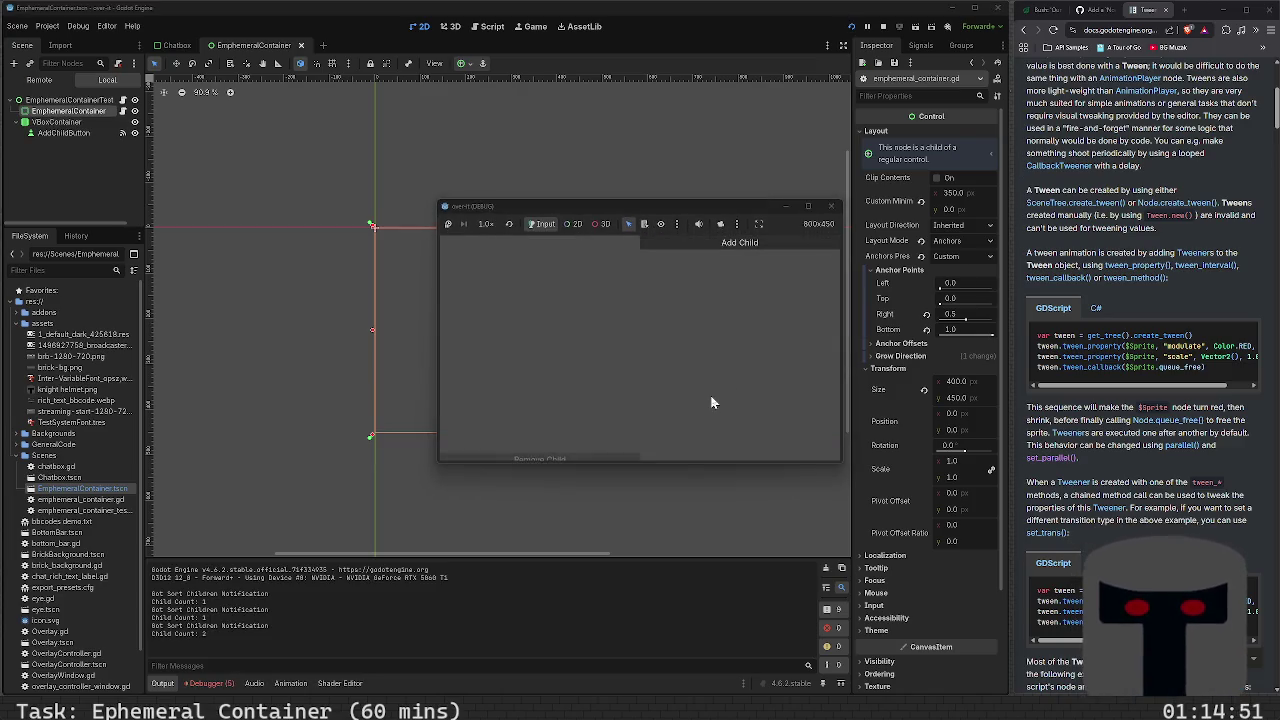
left_click(716, 248)
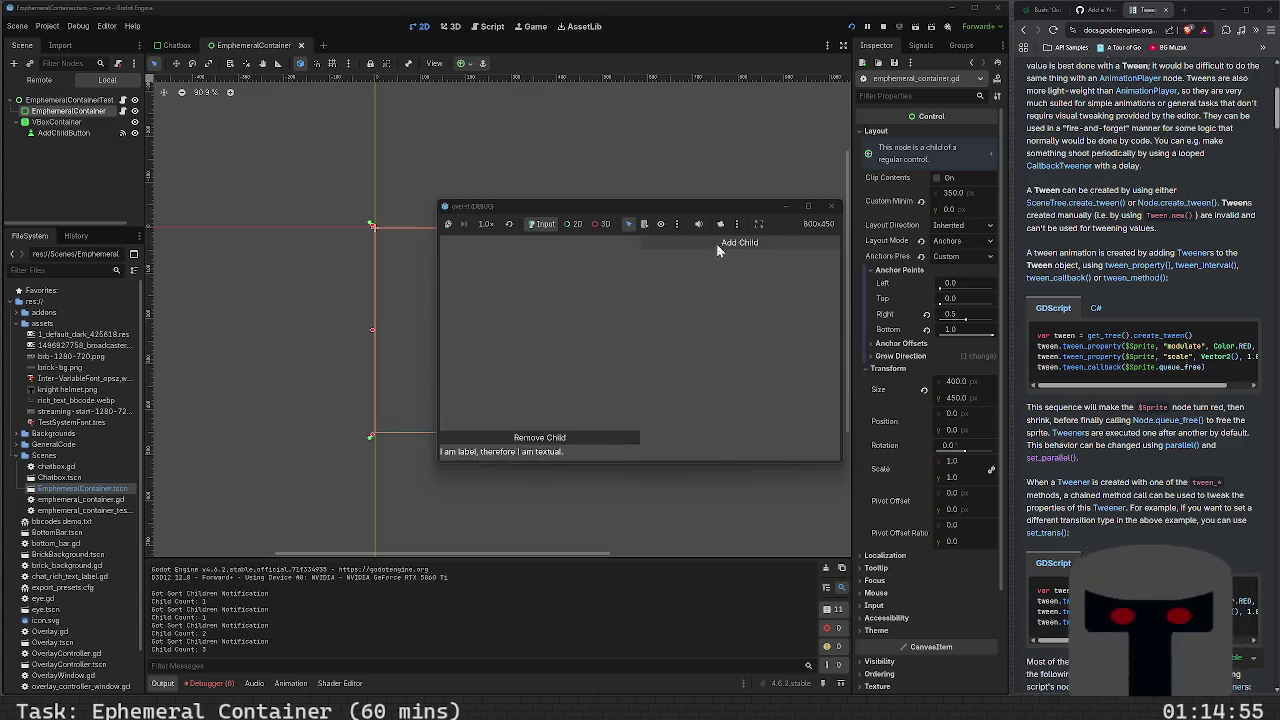
left_click(716, 248)
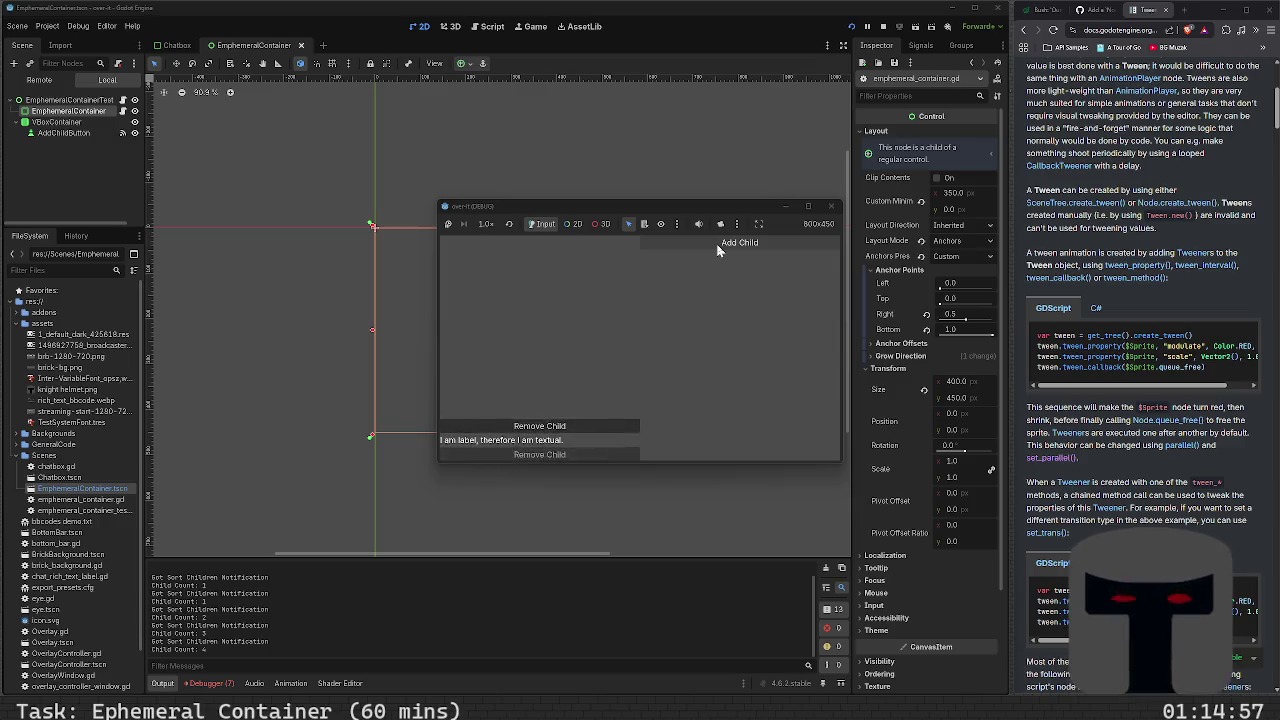
left_click(716, 248)
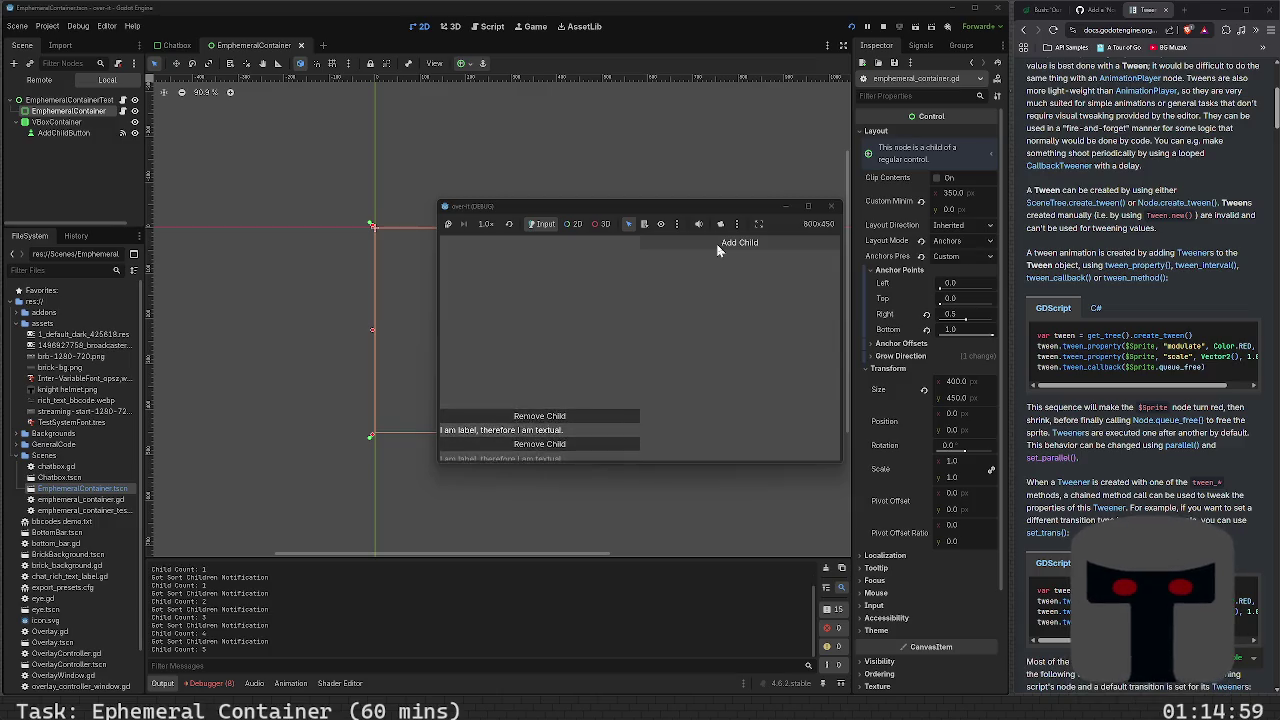
left_click(716, 248)
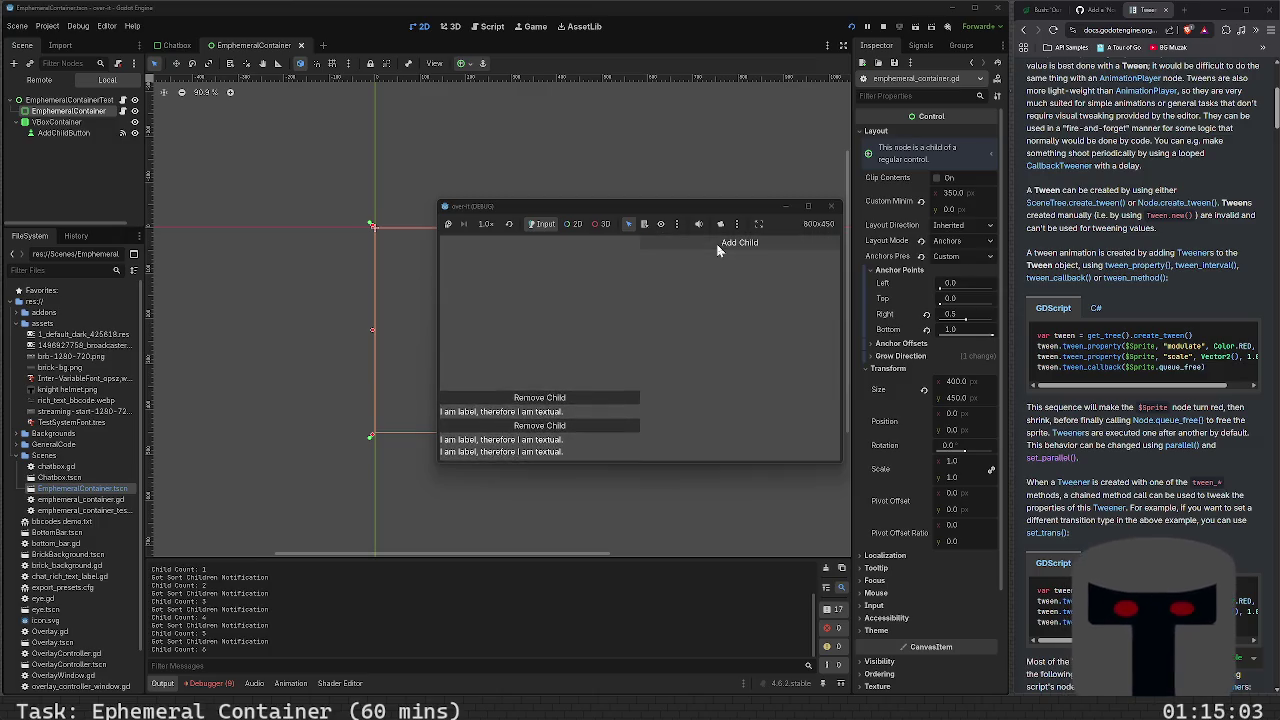
left_click(716, 248)
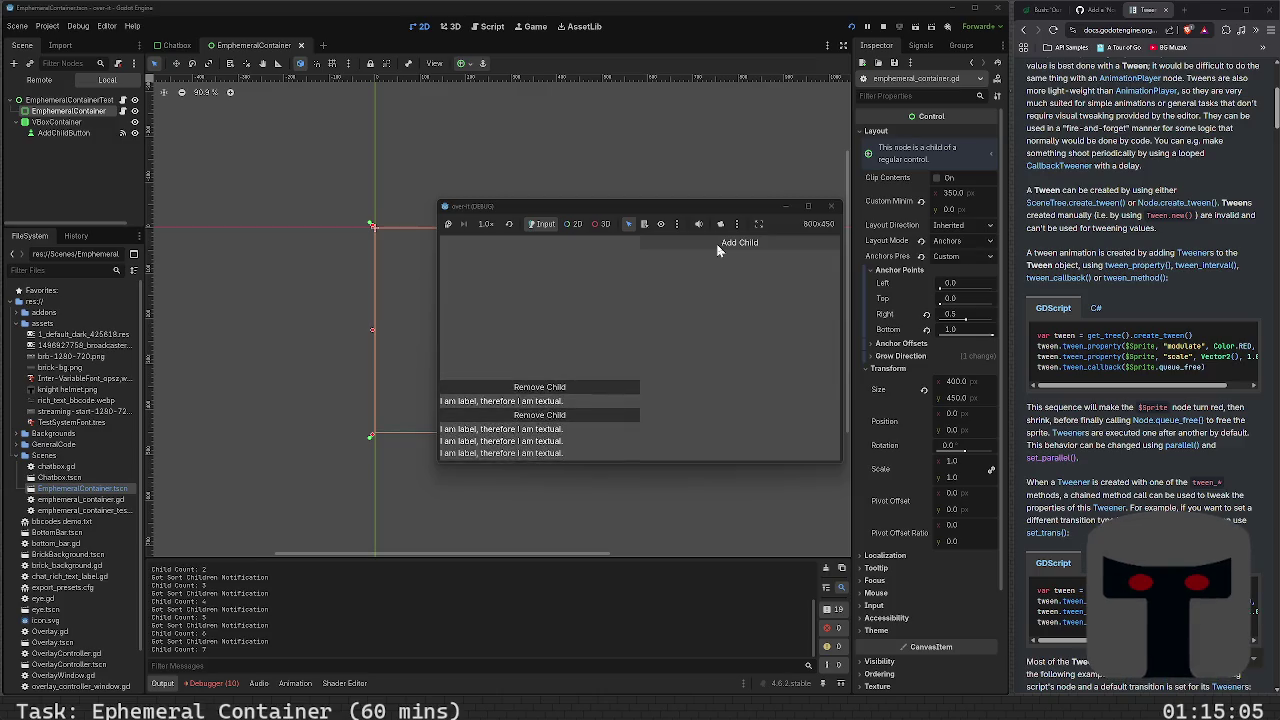
left_click(716, 248)
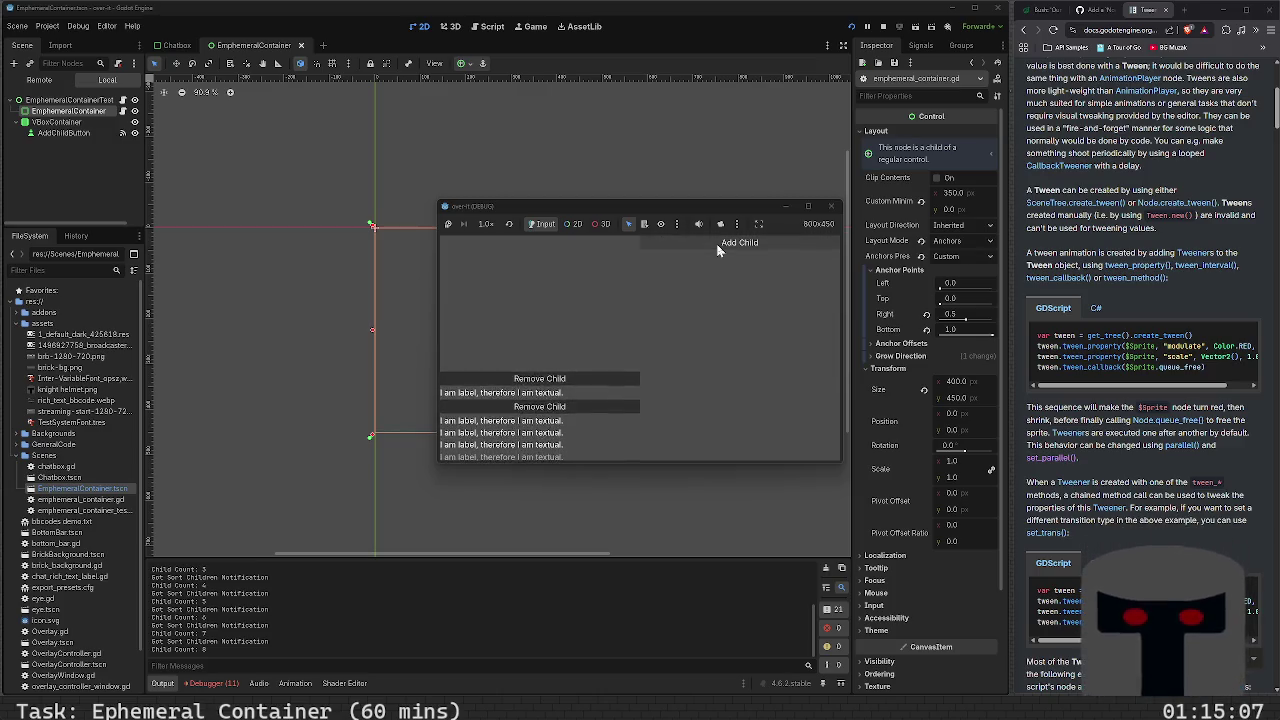
left_click(716, 248)
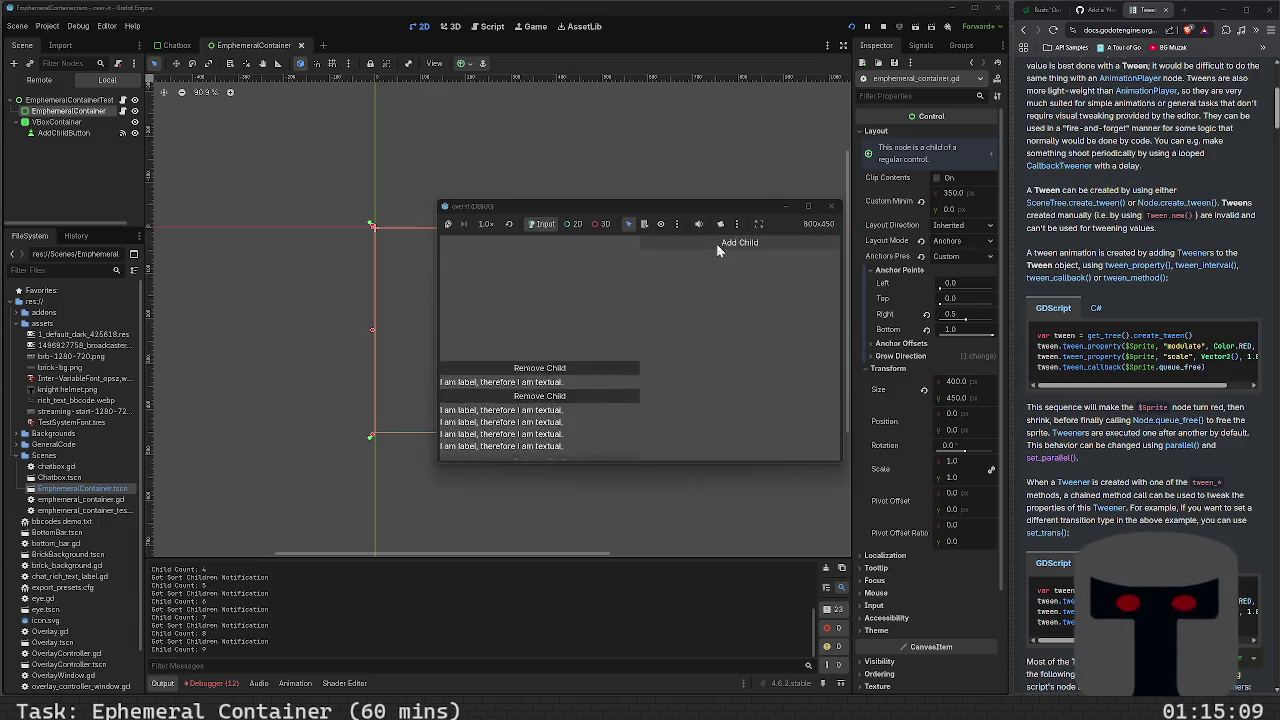
left_click(716, 248)
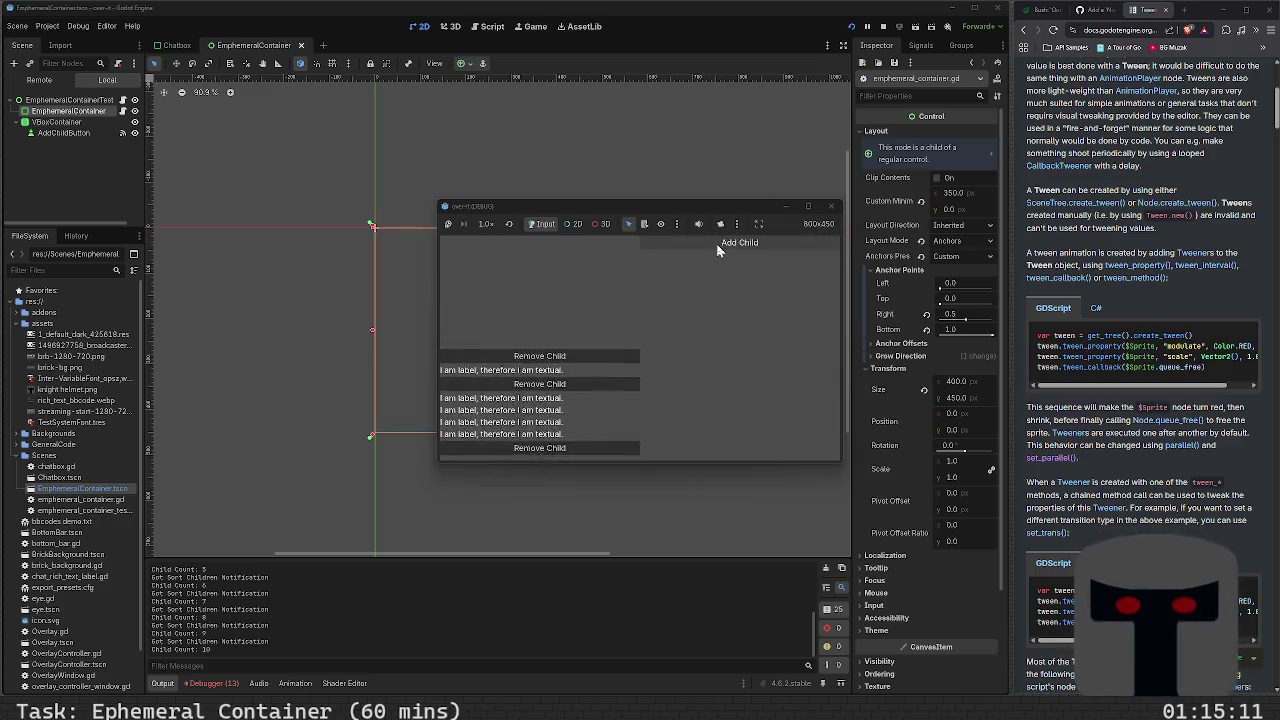
left_click(716, 243)
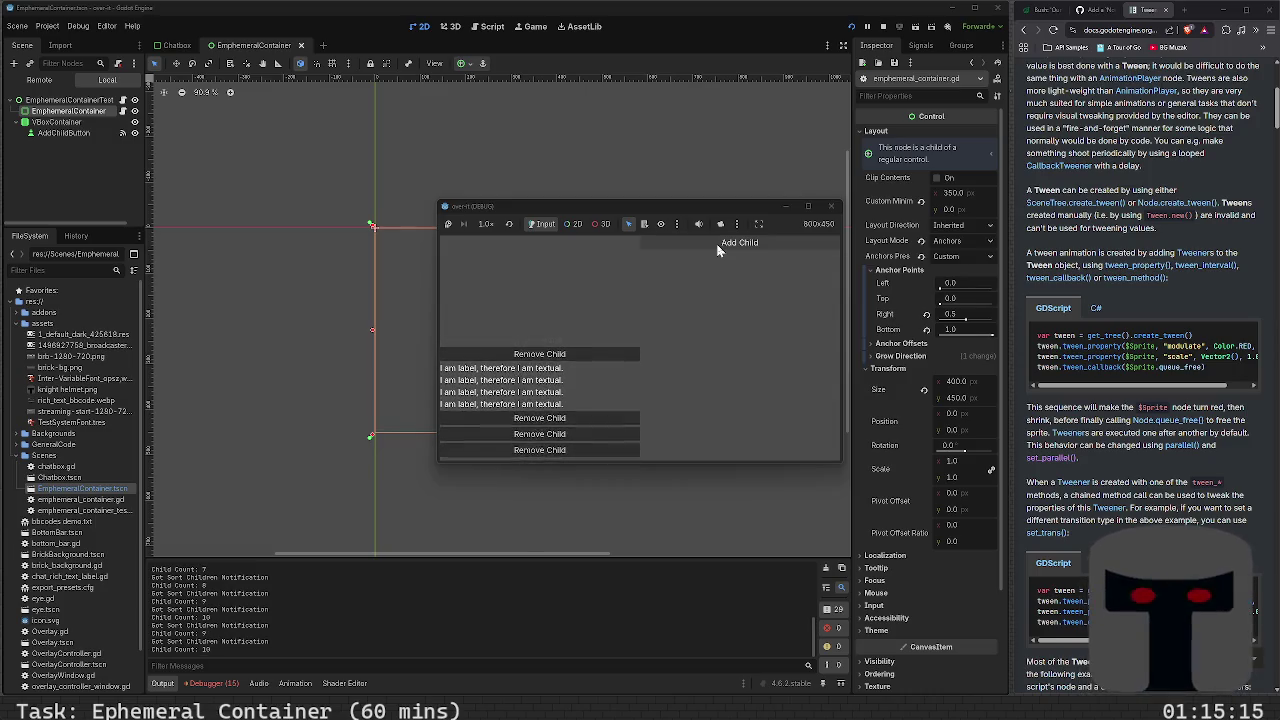
left_click(716, 243)
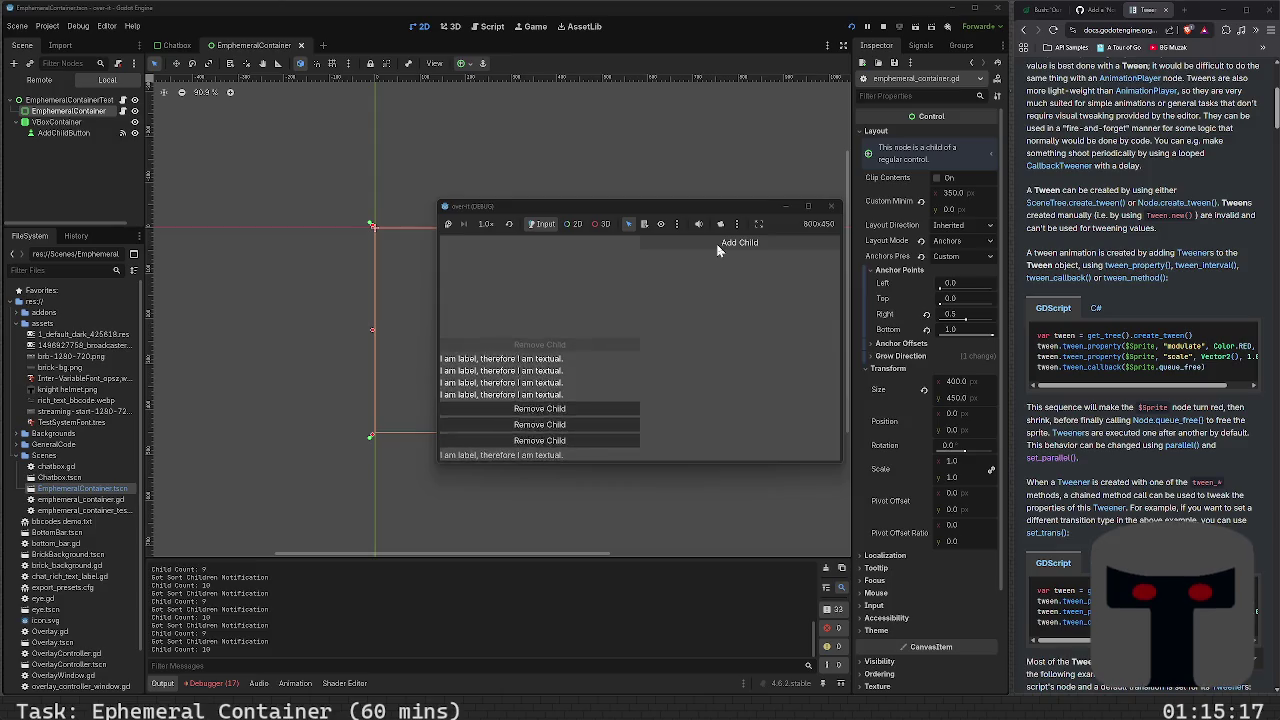
left_click(716, 243)
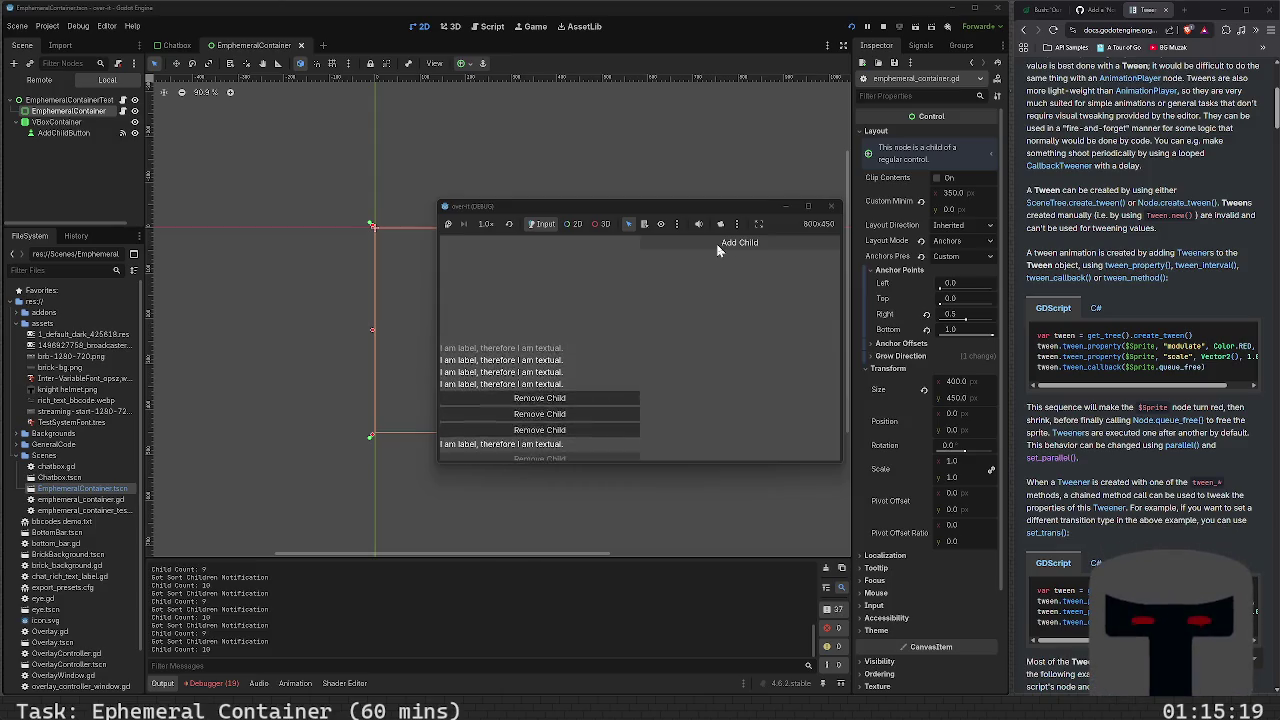
left_click(716, 243)
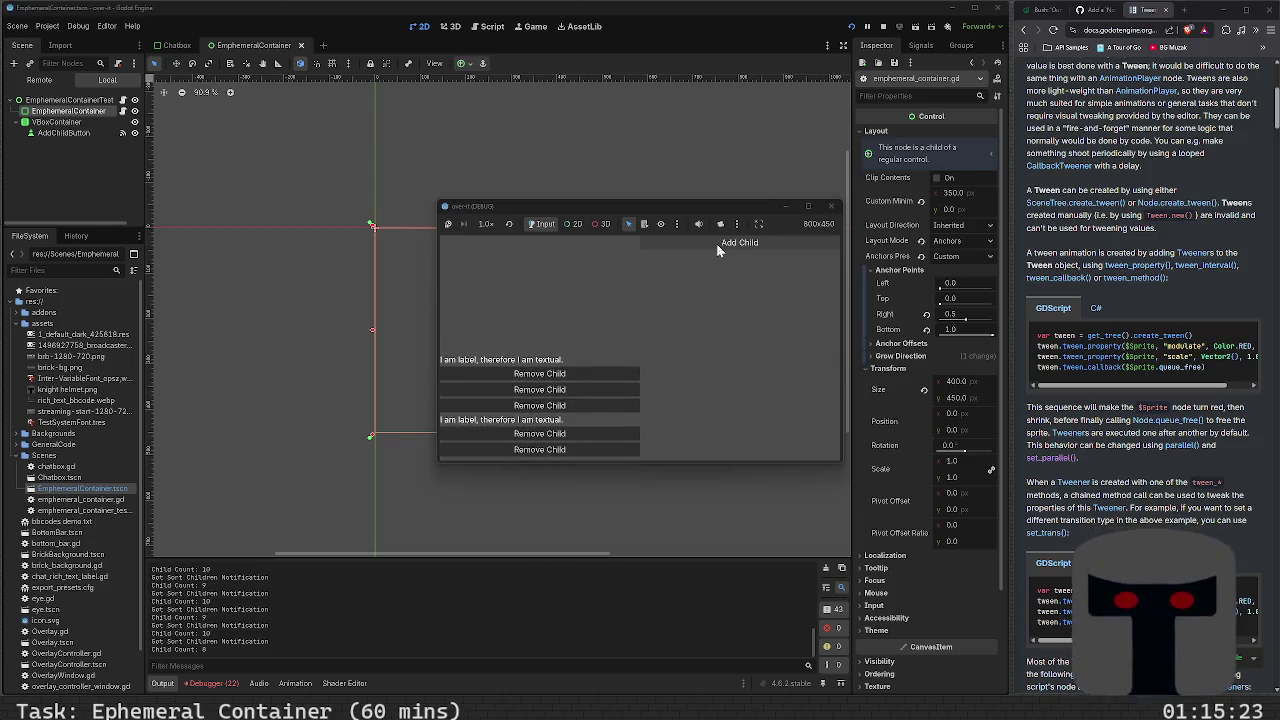
left_click(716, 243)
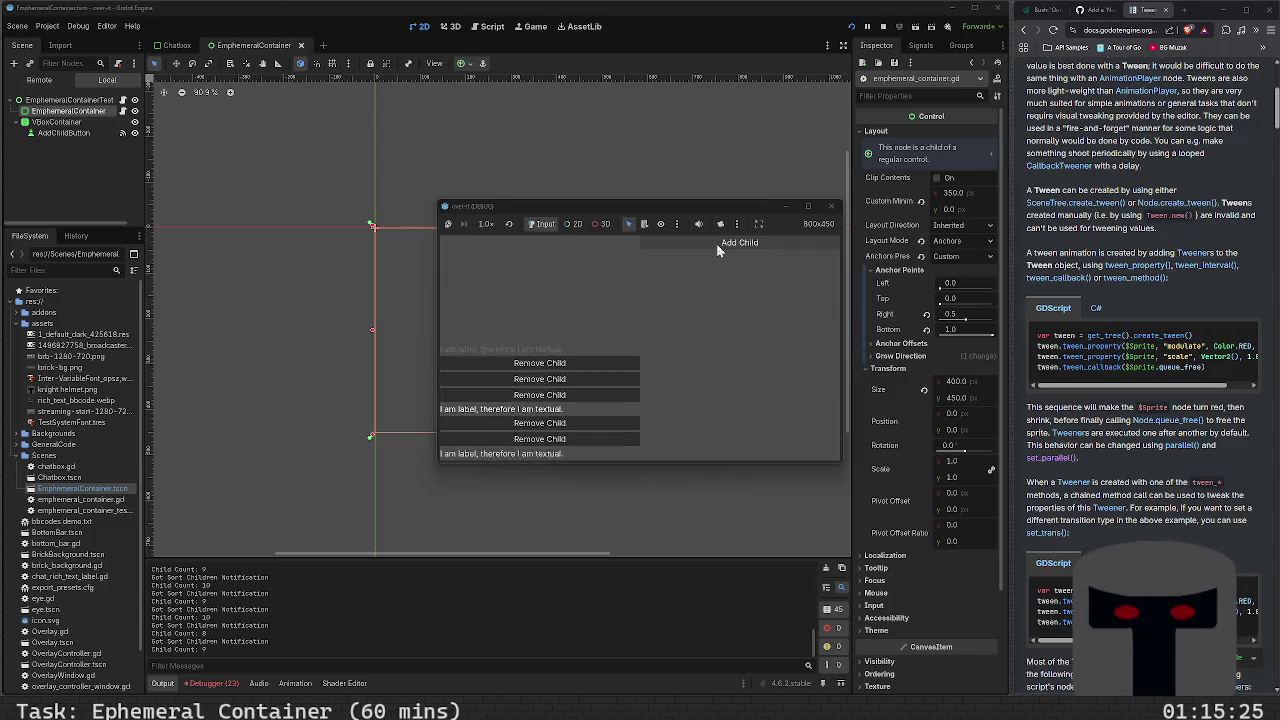
left_click(716, 243)
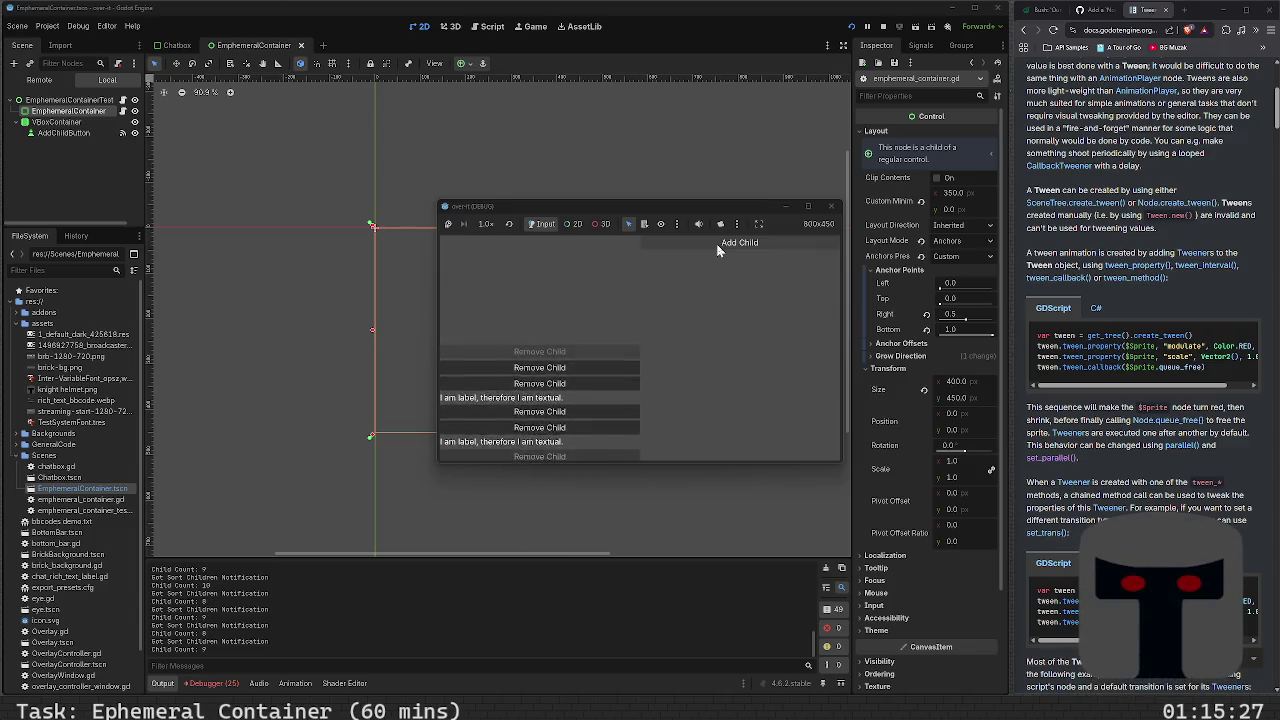
left_click(716, 243)
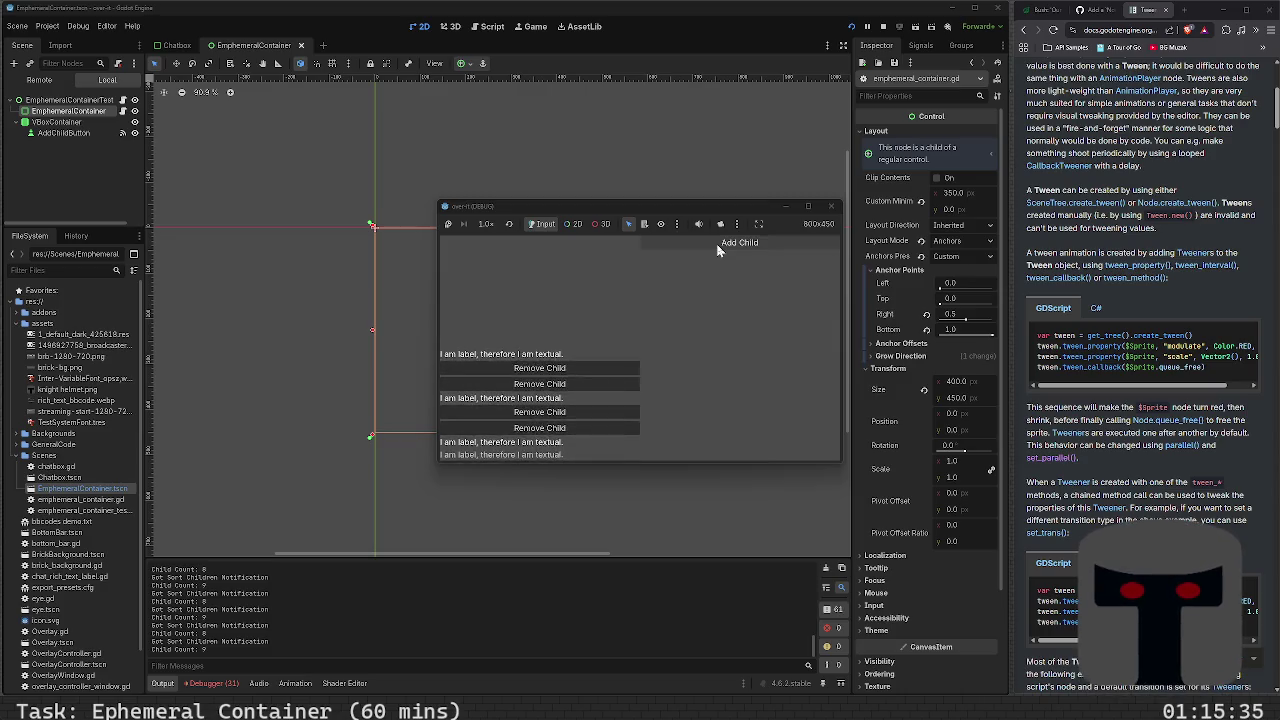
left_click(717, 250)
left_click(717, 250)
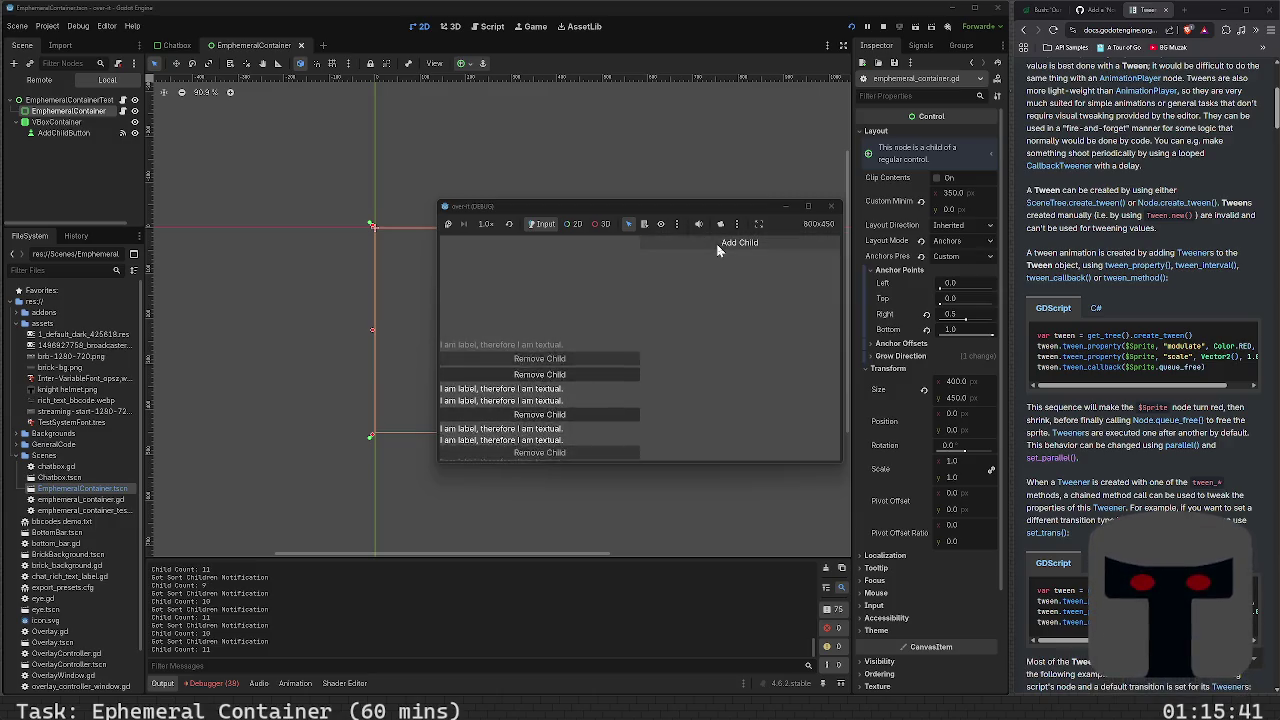
left_click(717, 250)
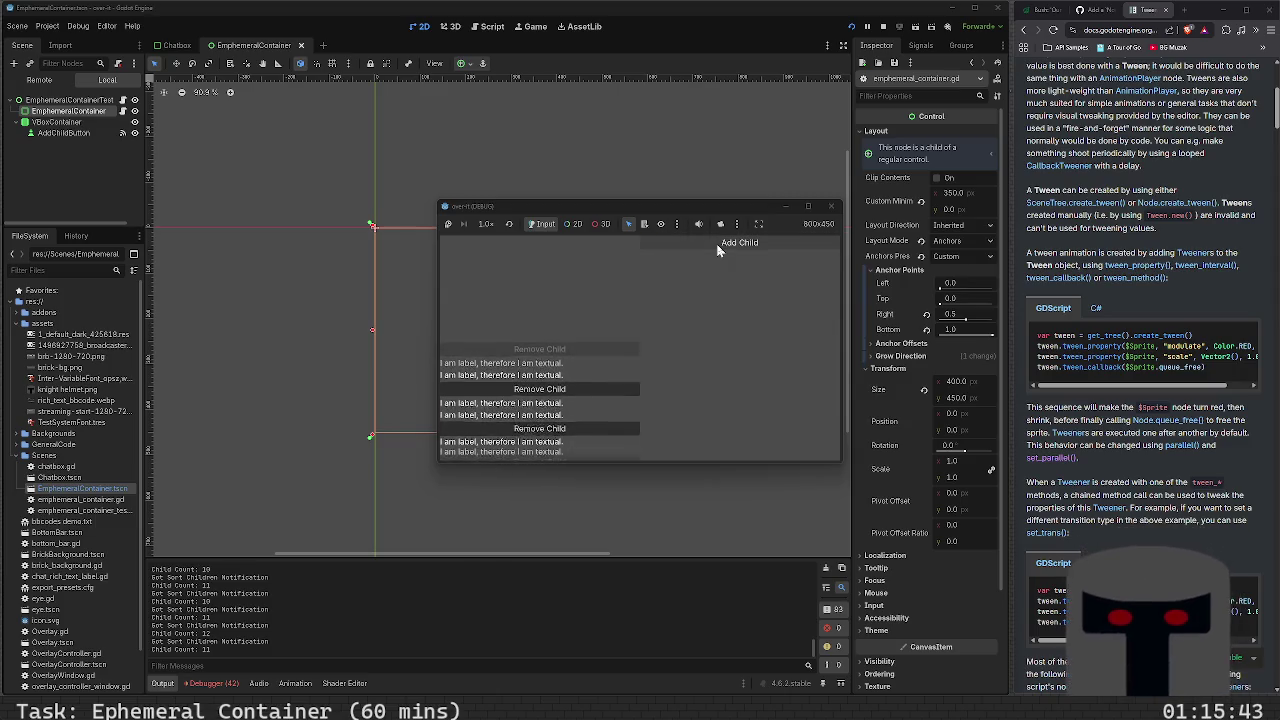
left_click(717, 250)
left_click(717, 250)
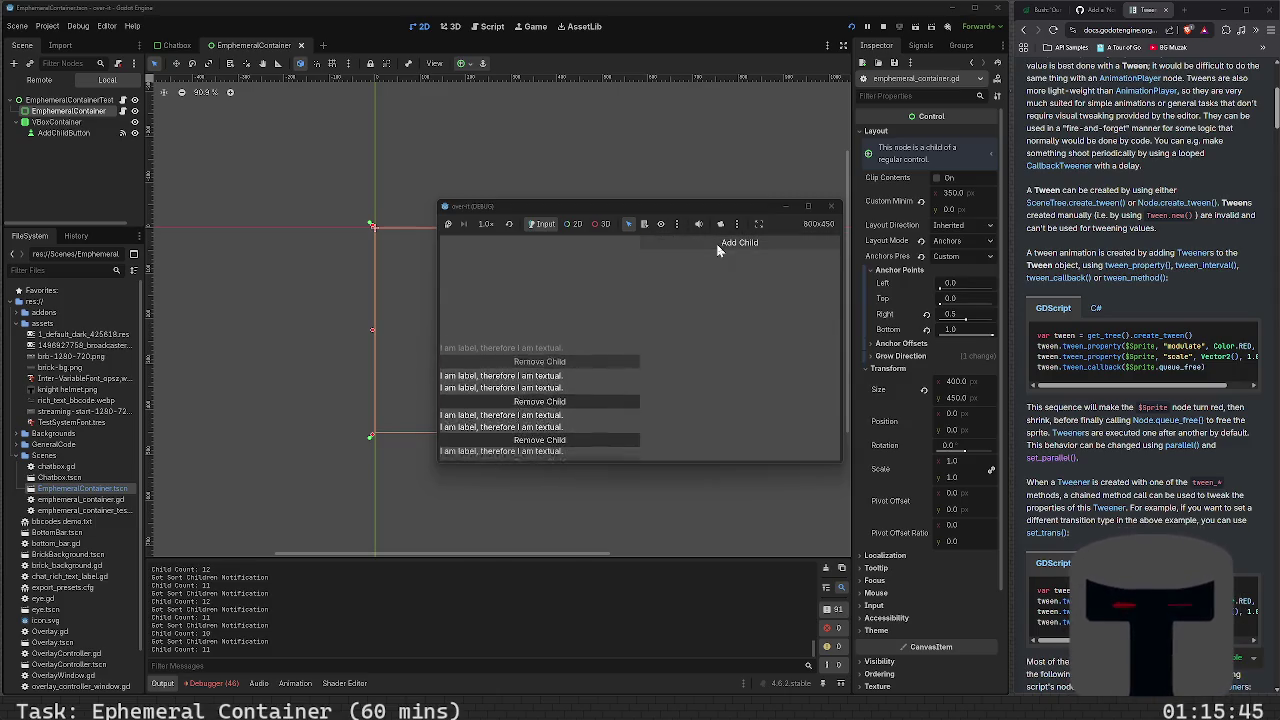
left_click(717, 250)
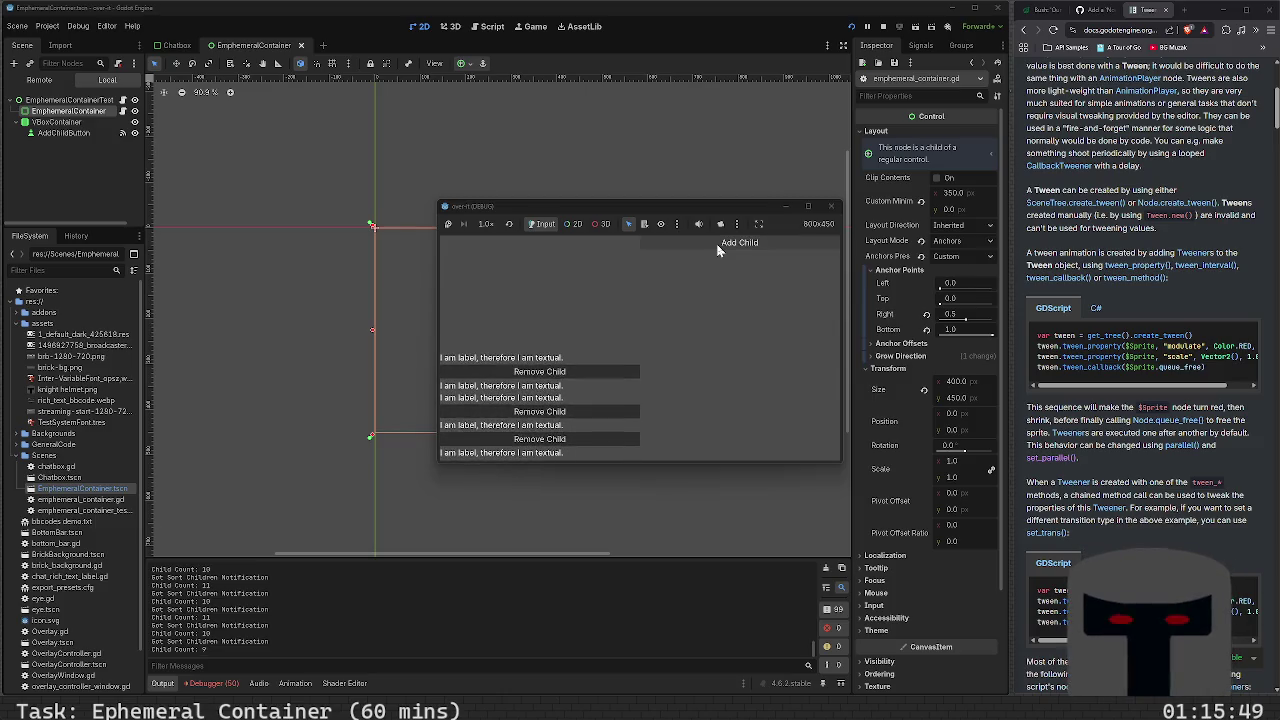
Close the game, shorten EphemeralContainer to 417 px tall, and relaunch
left_click(829, 208)
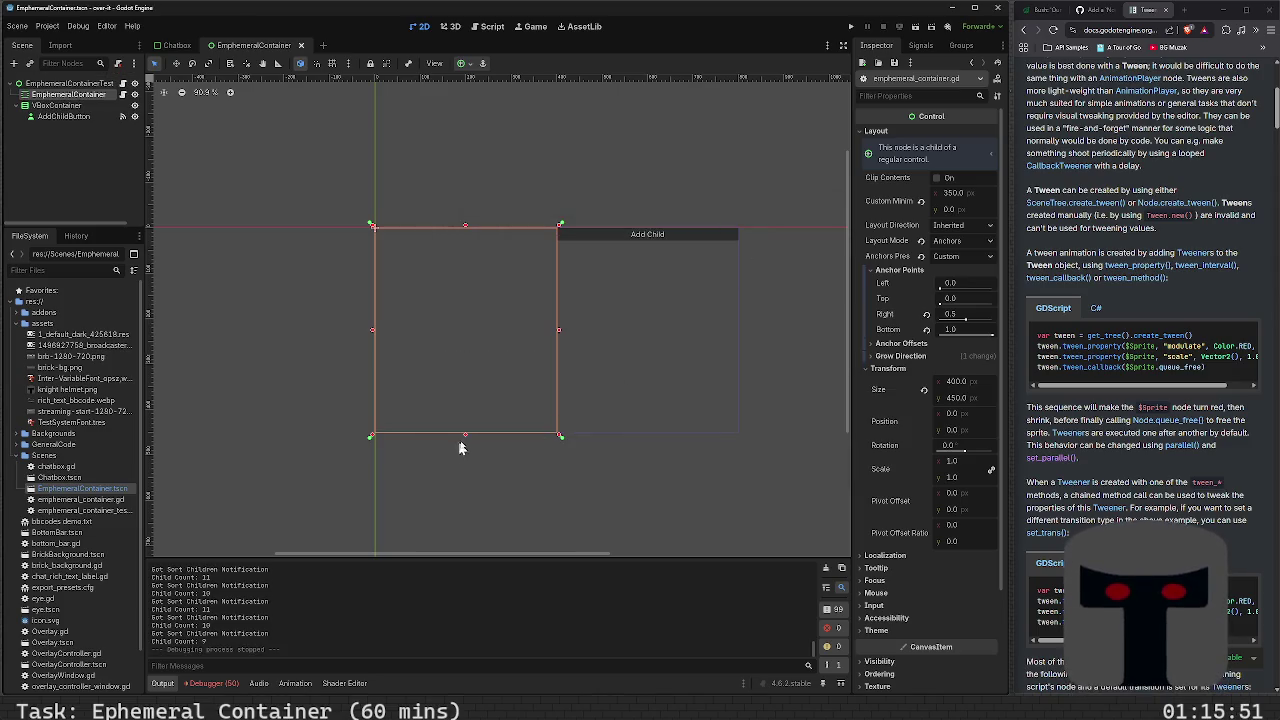
left_click_drag(466, 437, 466, 412)
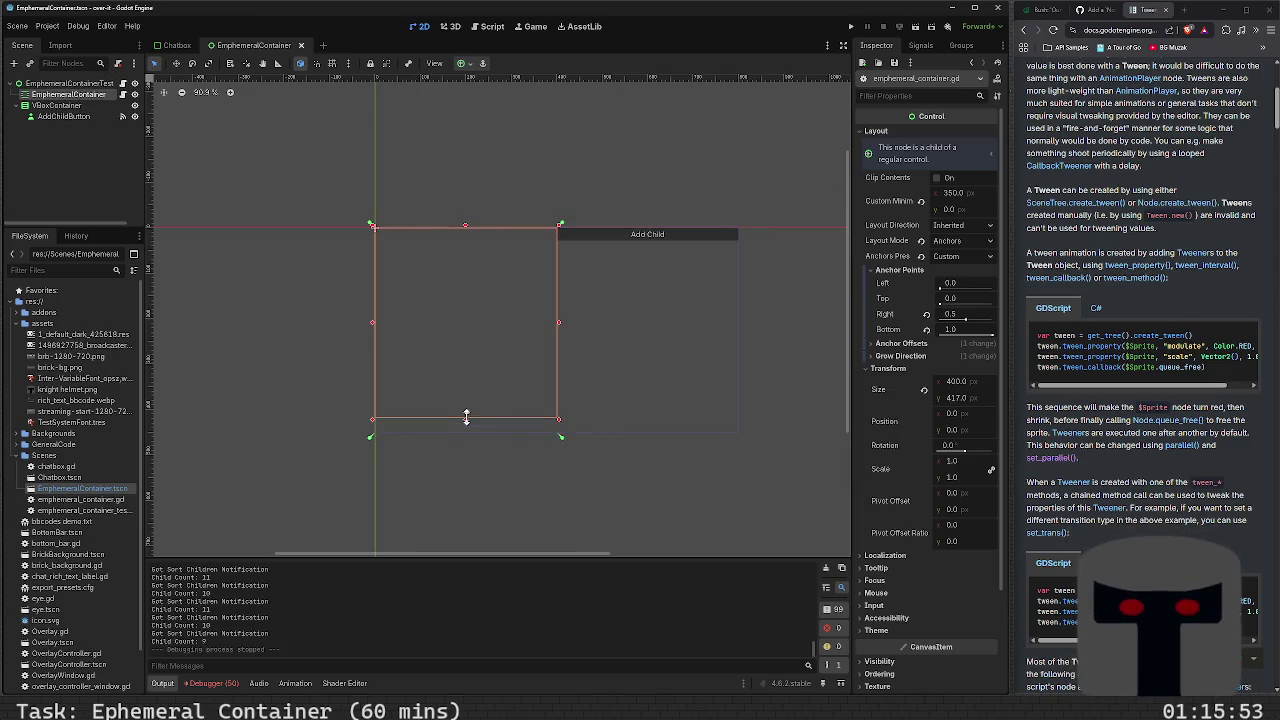
key("F5")
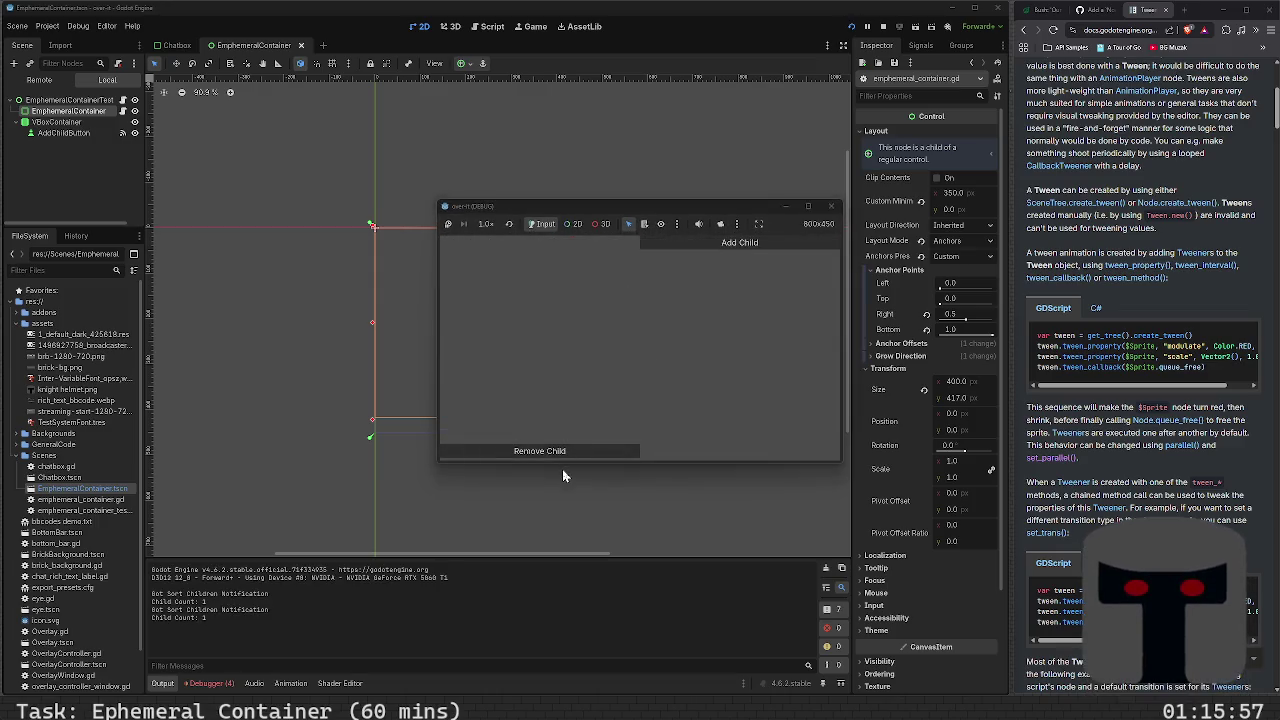
Add one child to the resized container, close the game, and open EphemeralContainerTest's script
left_click(700, 245)
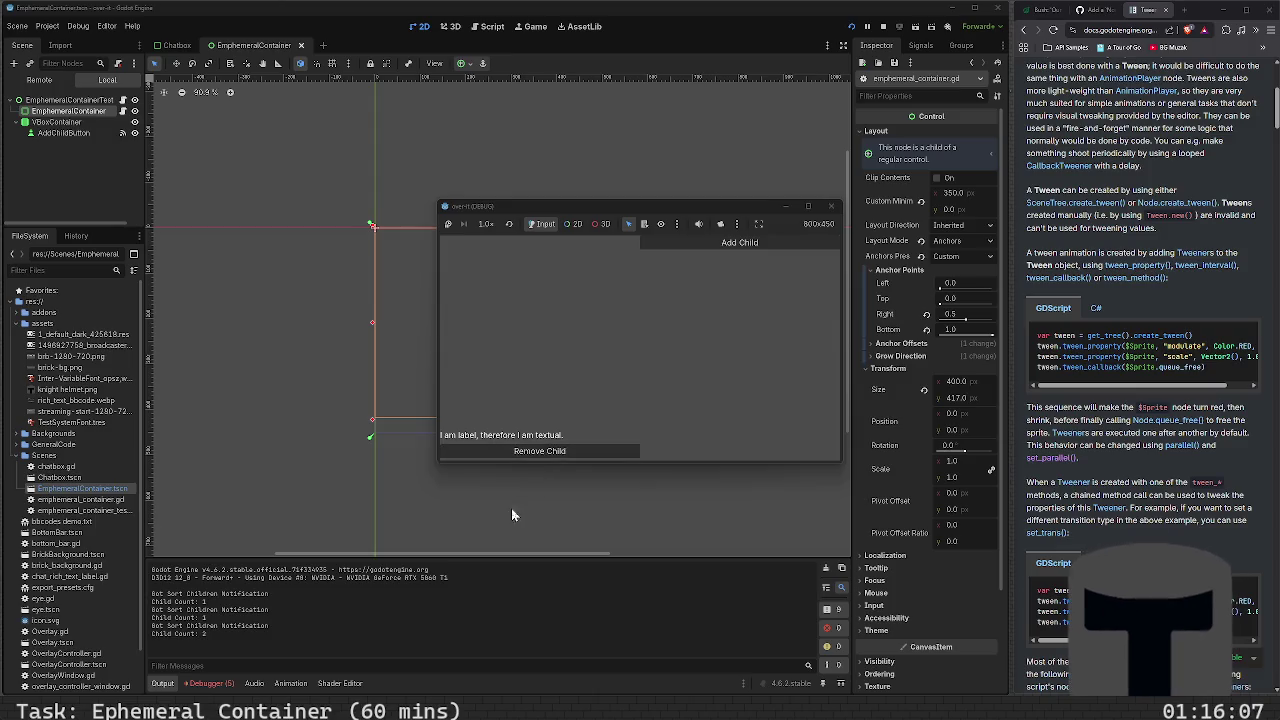
left_click(830, 207)
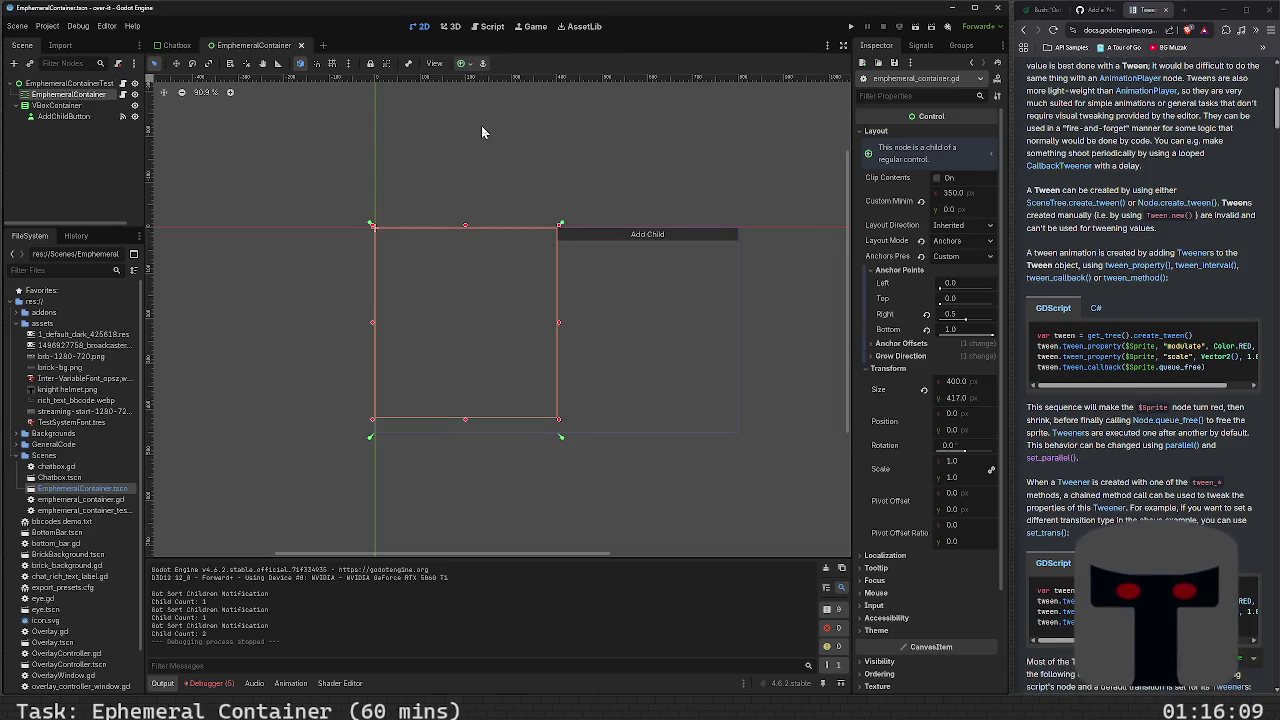
left_click(68, 83)
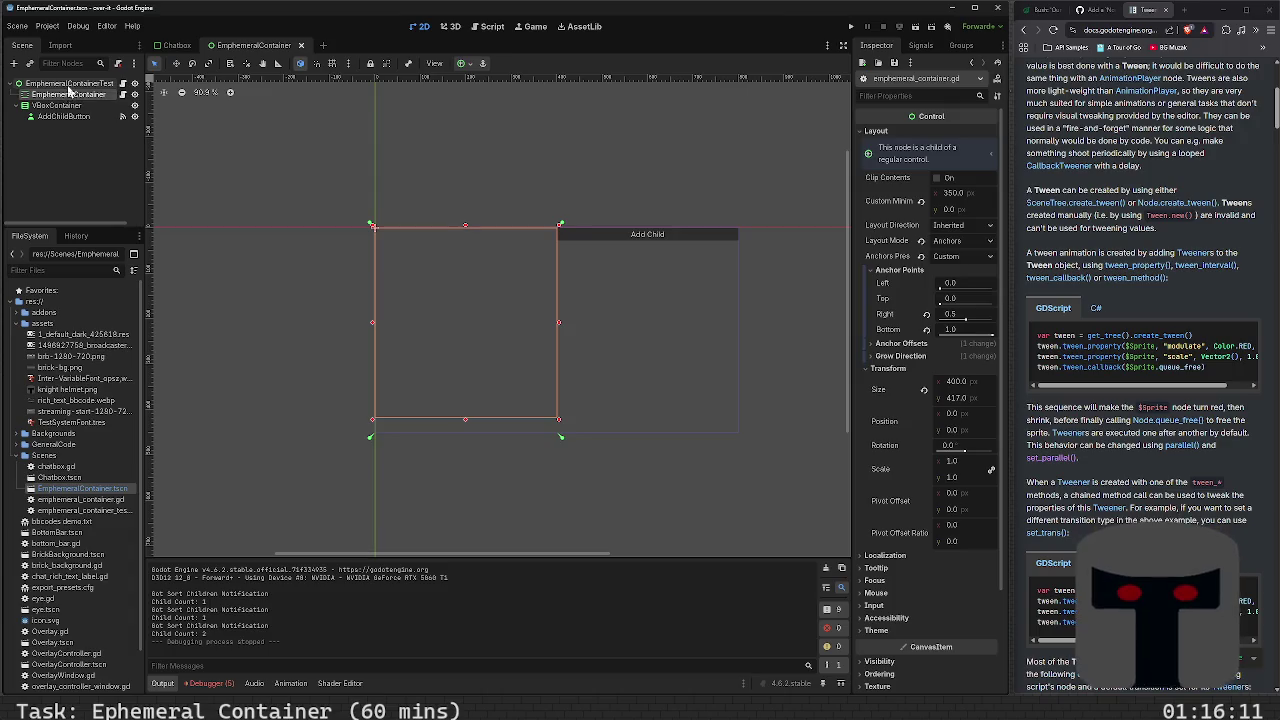
left_click(123, 84)
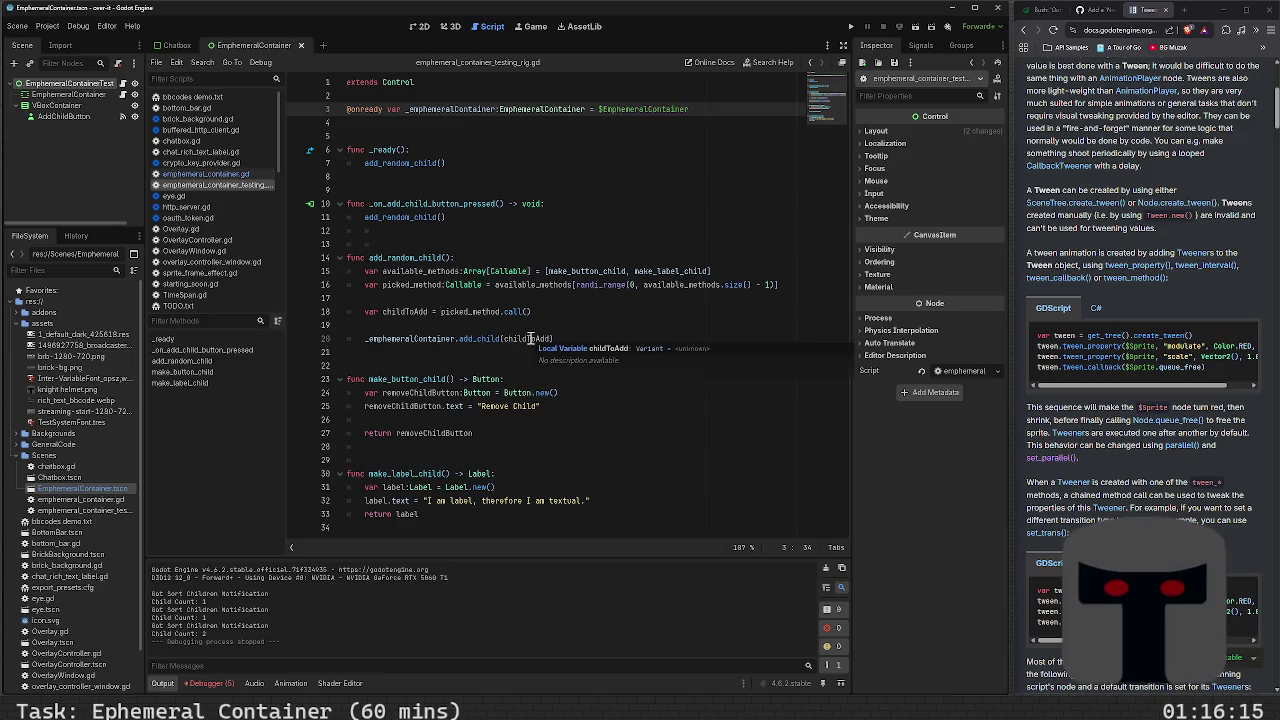
Review childToAdd and _emphemeralContainer, then toggle a breakpoint beside line 7's add_random_child() call
left_click(530, 325)
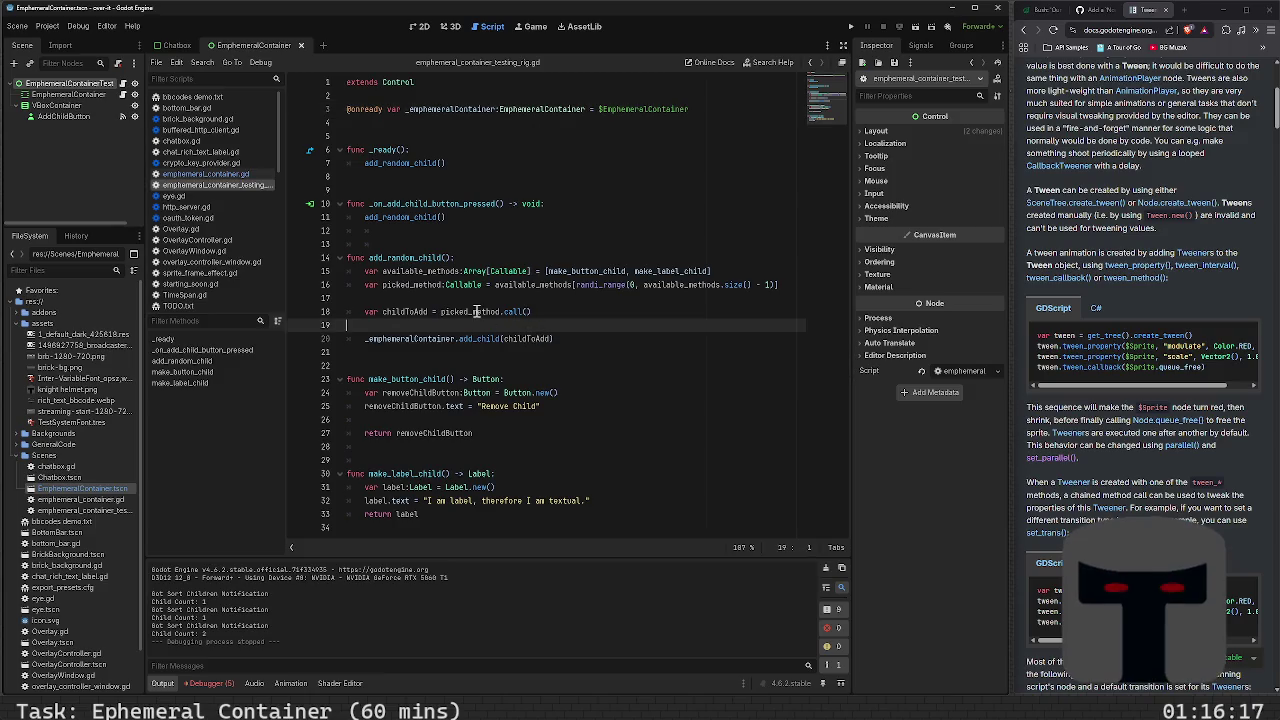
double_click(410, 311)
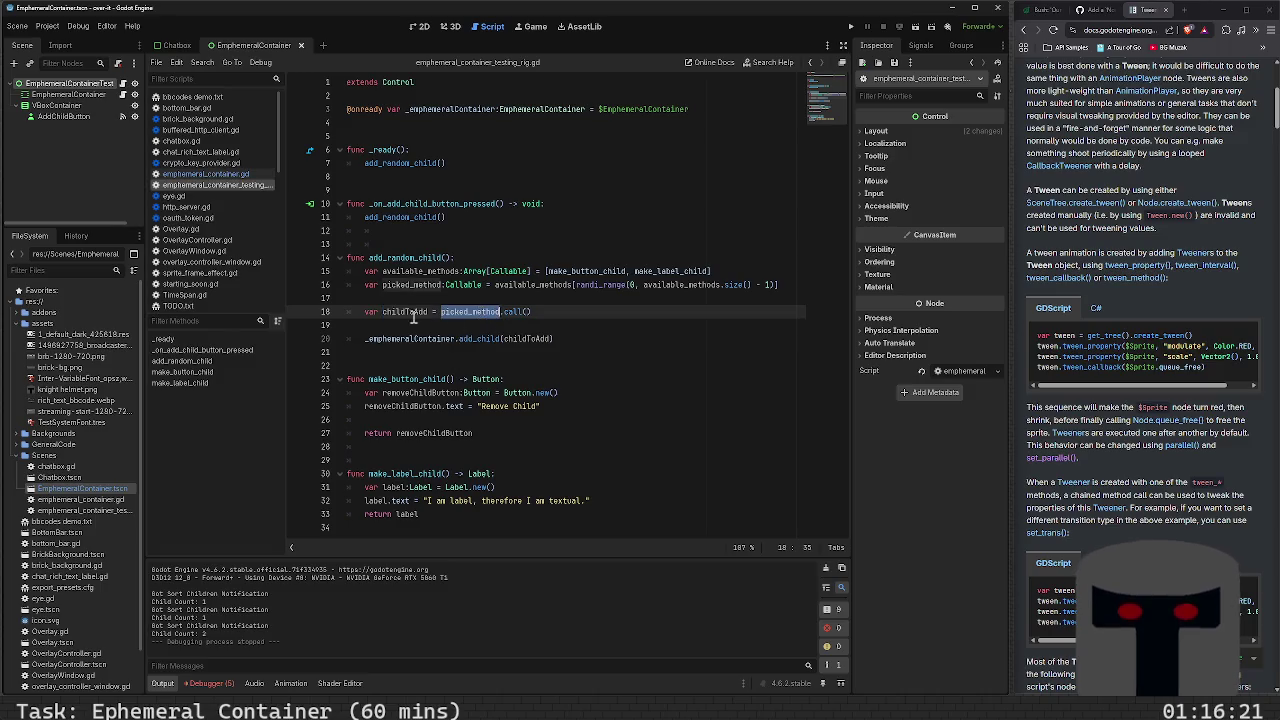
double_click(410, 338)
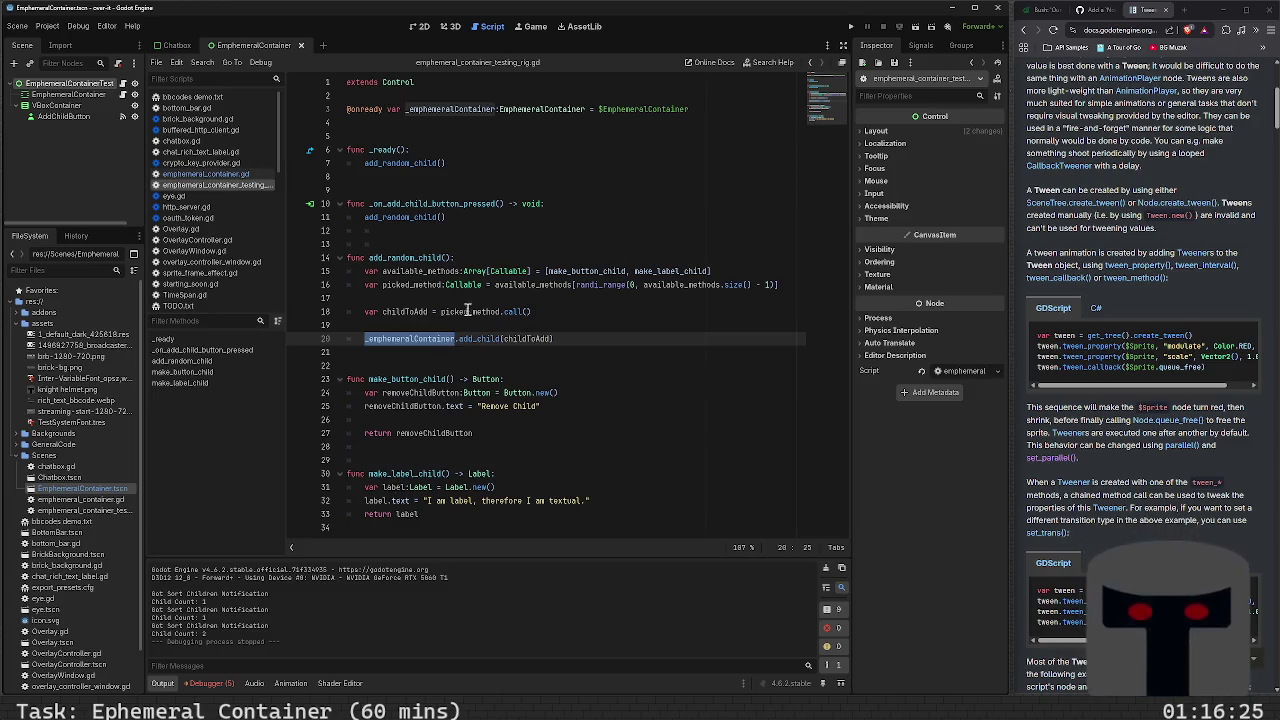
double_click(408, 164)
left_click(466, 165)
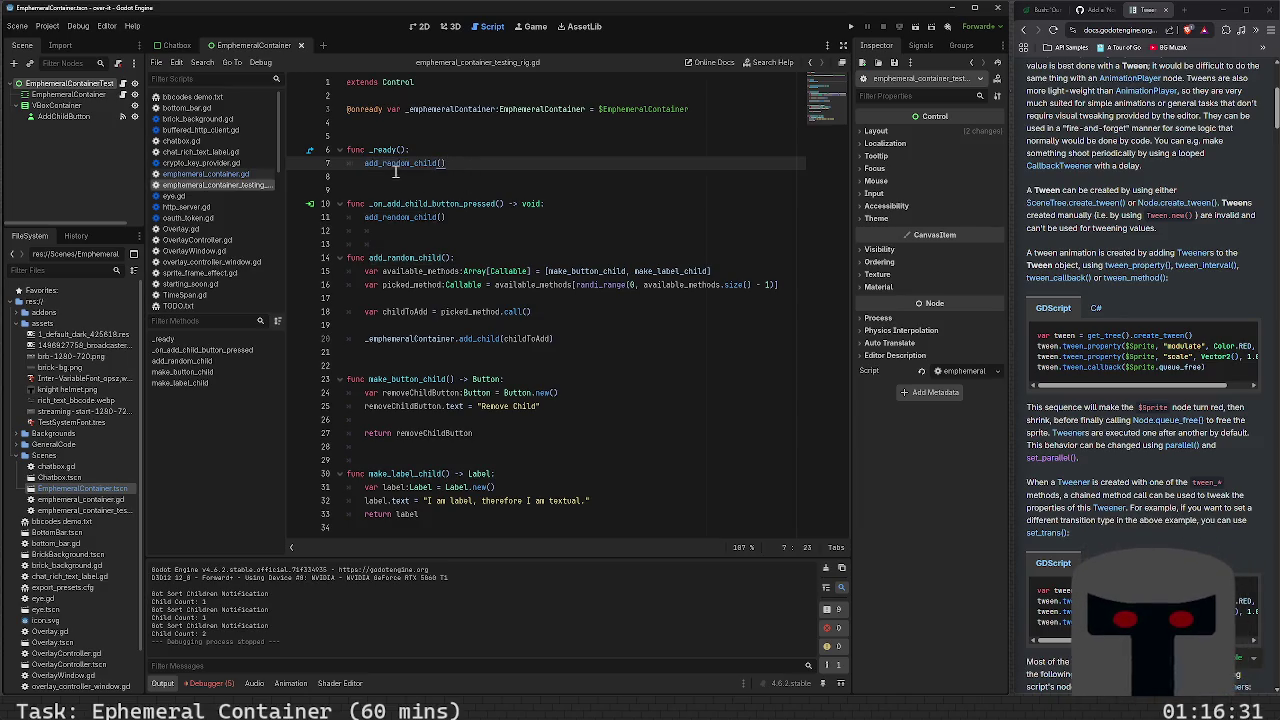
mouse_move(402, 167)
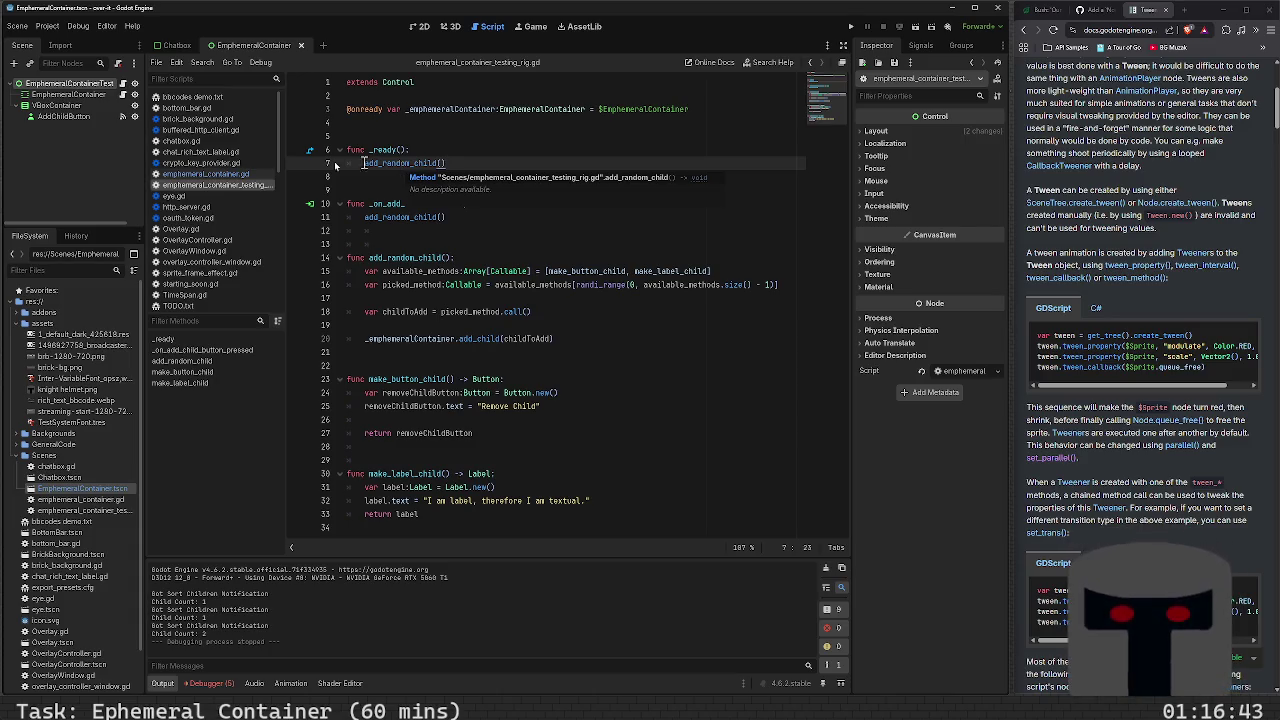
left_click(296, 163)
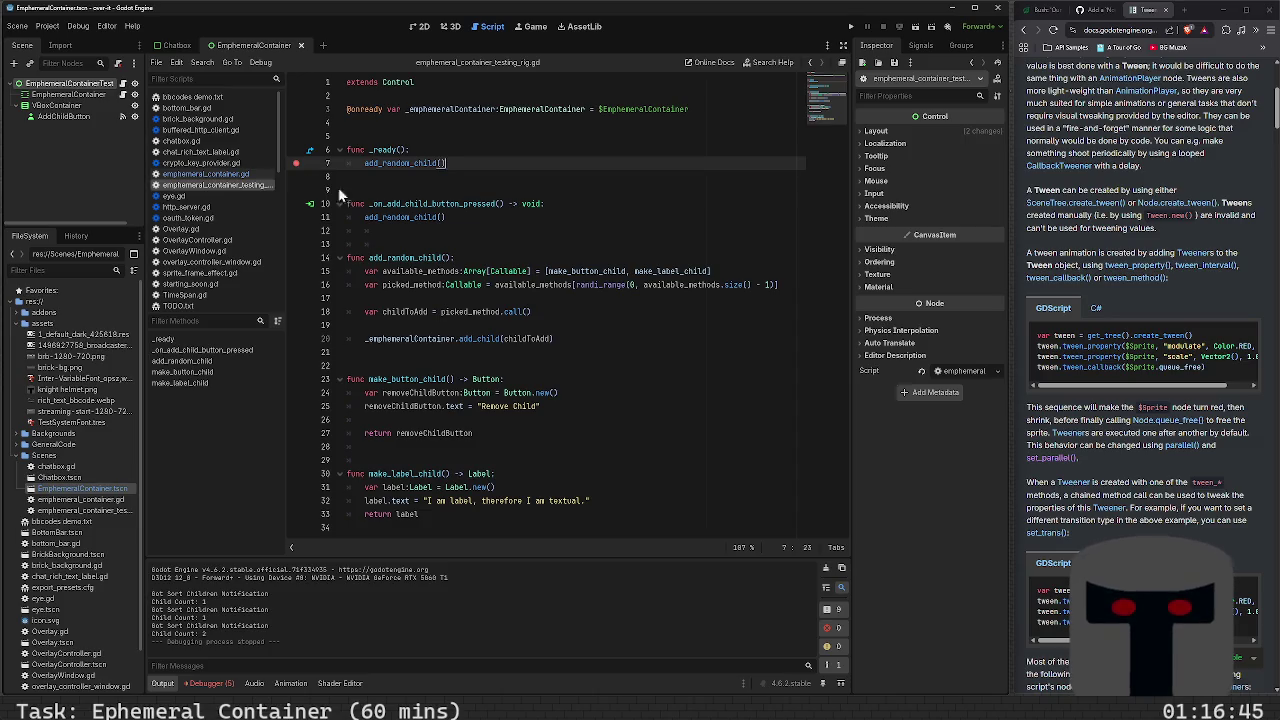
Comment out the unused fitSize line 39 flagged under Debugger Errors, then rerun to hit the breakpoint
key("F5")
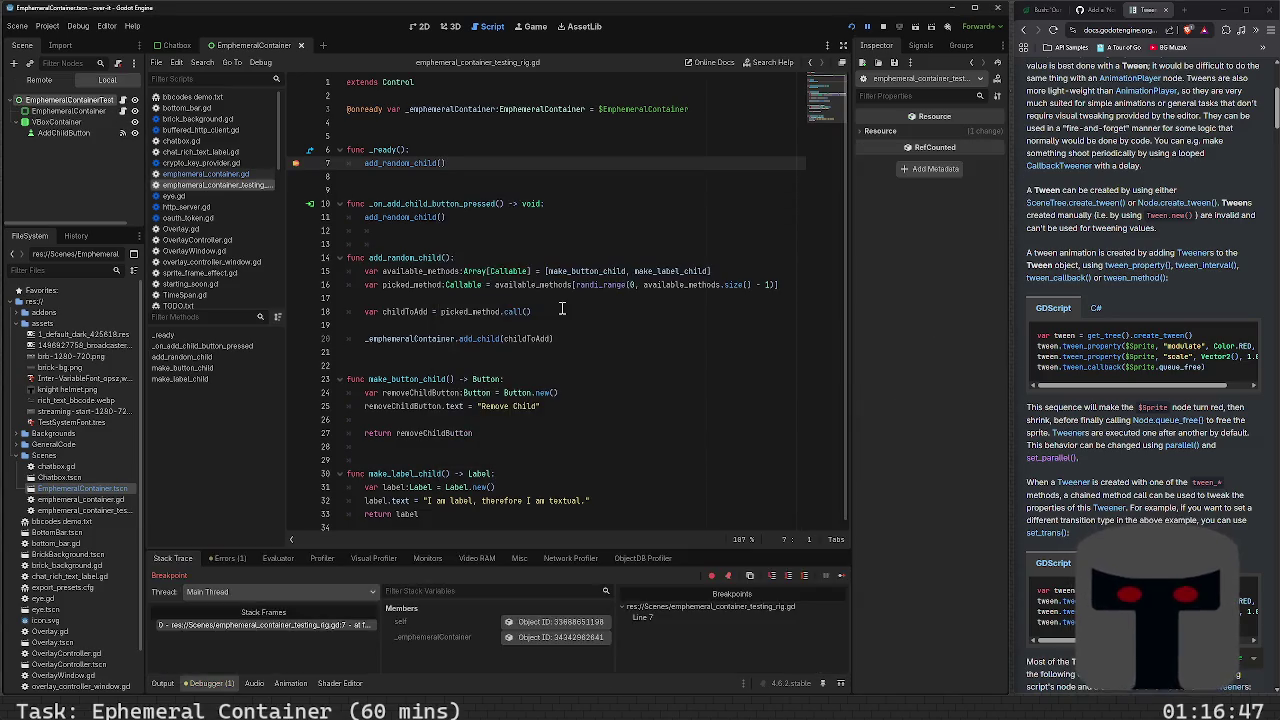
left_click(227, 558)
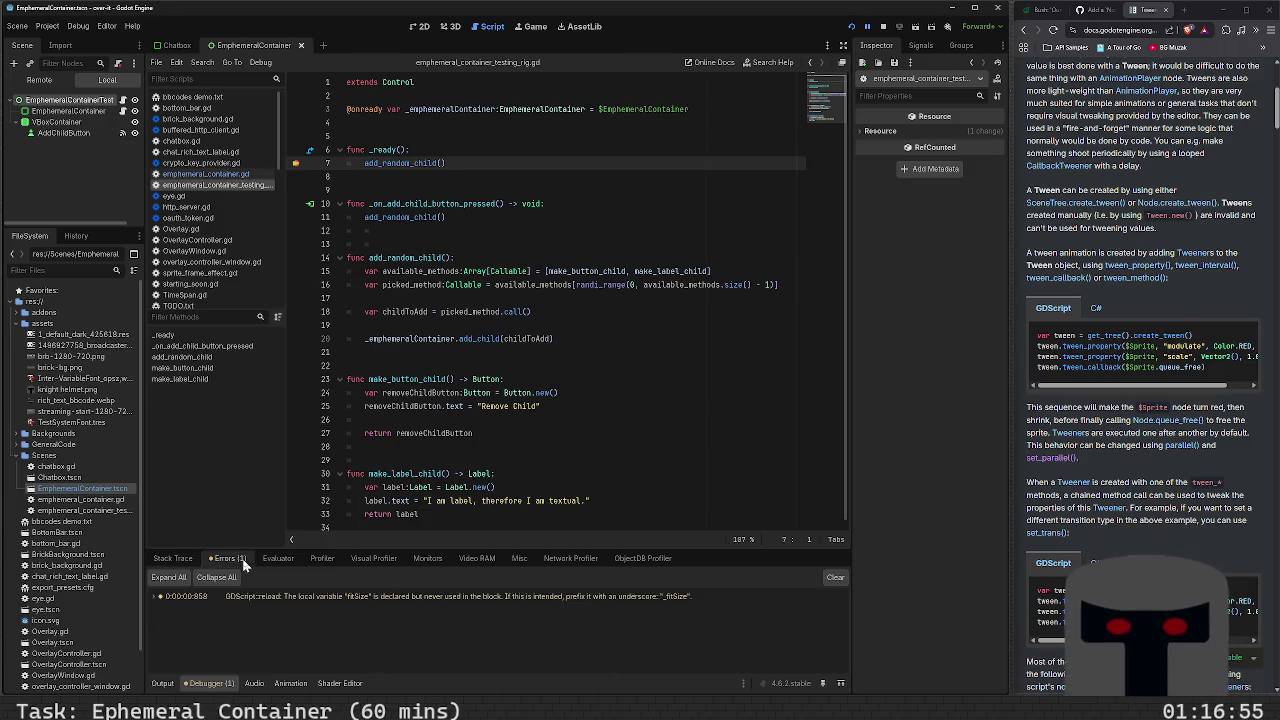
mouse_move(289, 598)
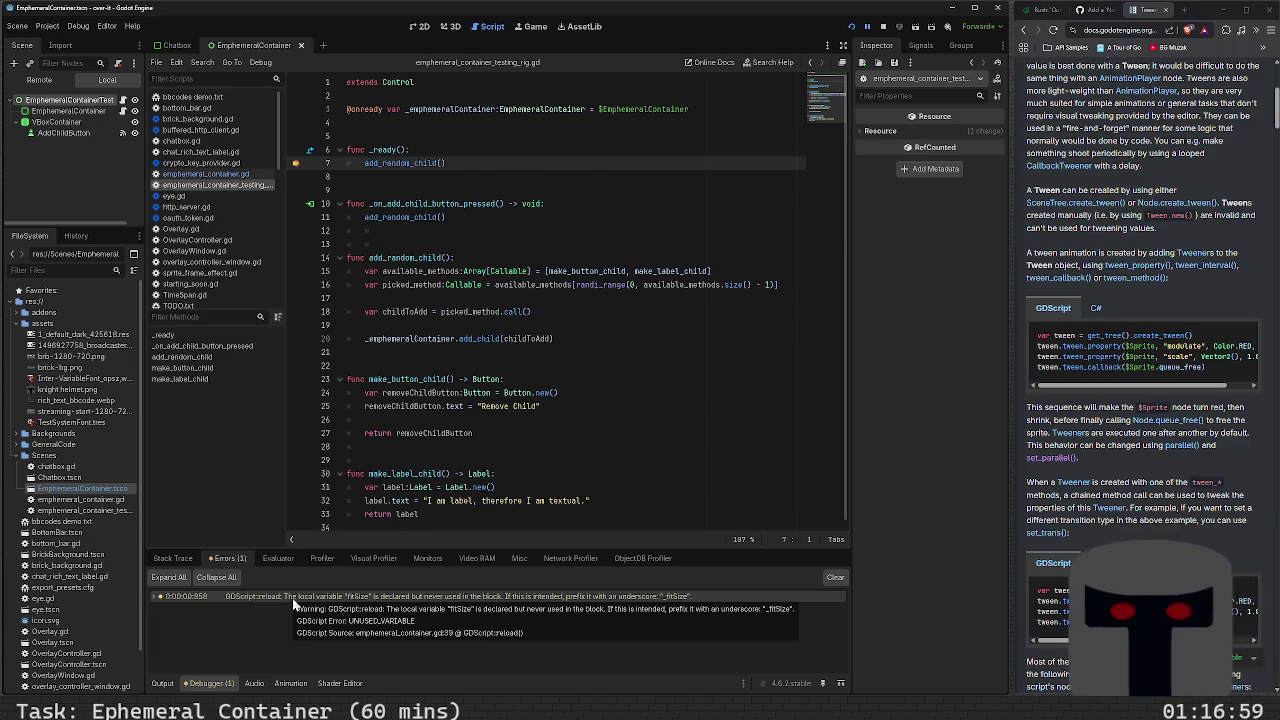
double_click(292, 598)
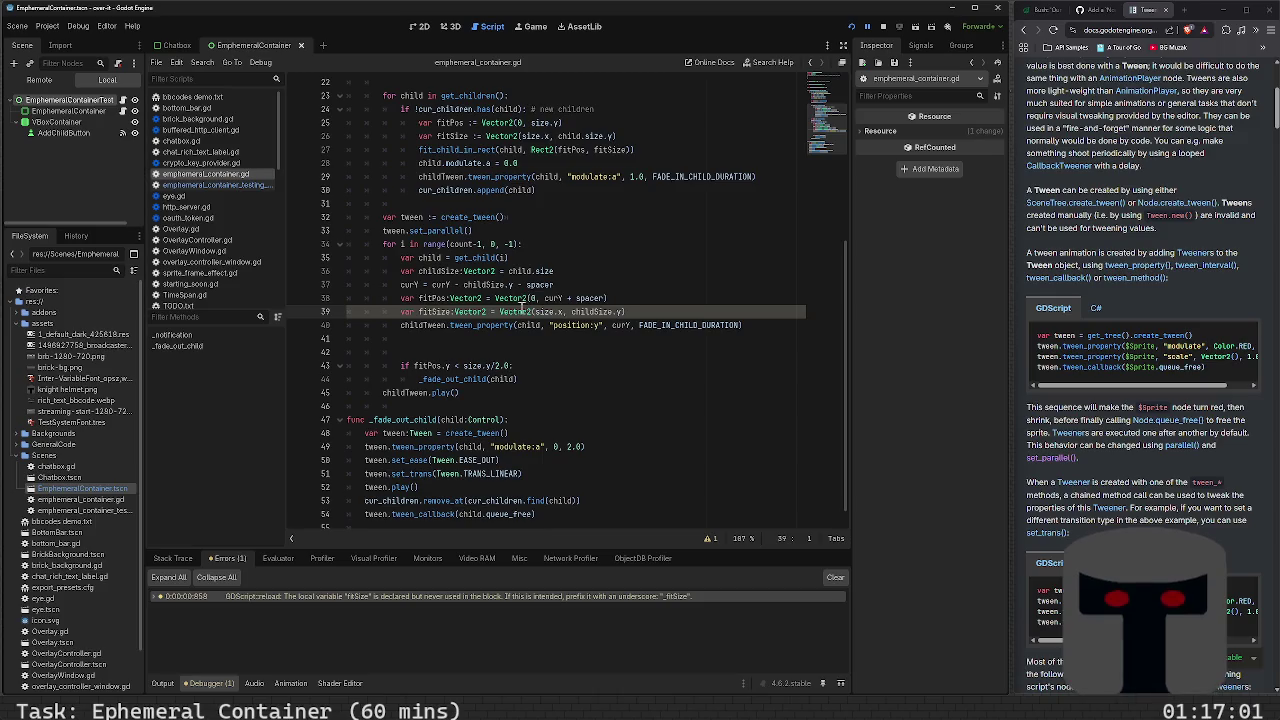
left_click(679, 312)
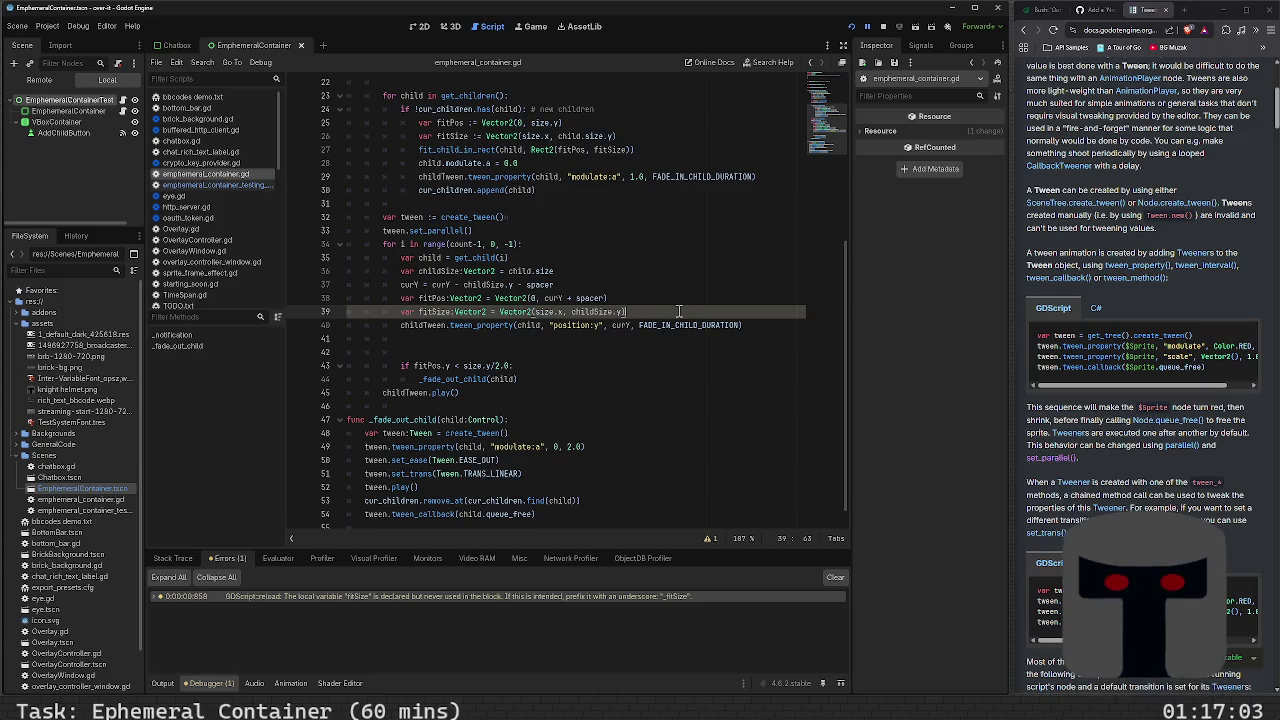
key("ctrl+k")
key("F5")
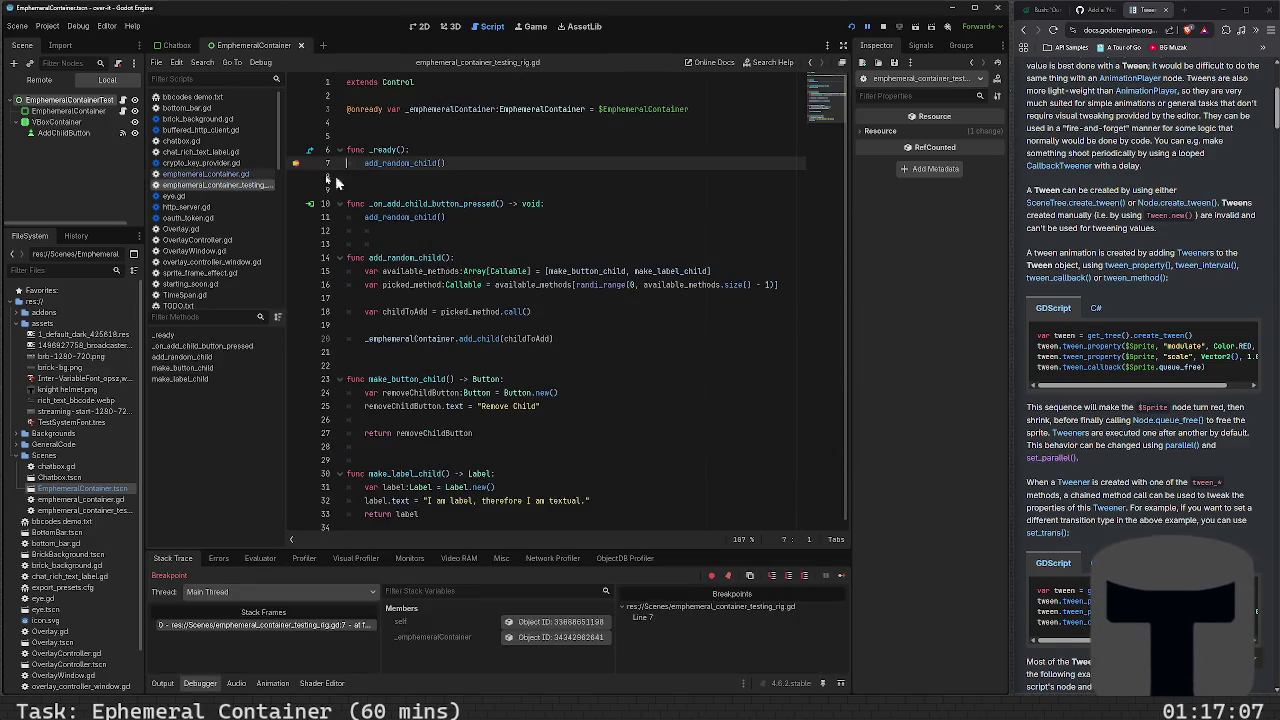
Step into add_random_child and inspect the still-null variables and method names on line 15
left_click(767, 575)
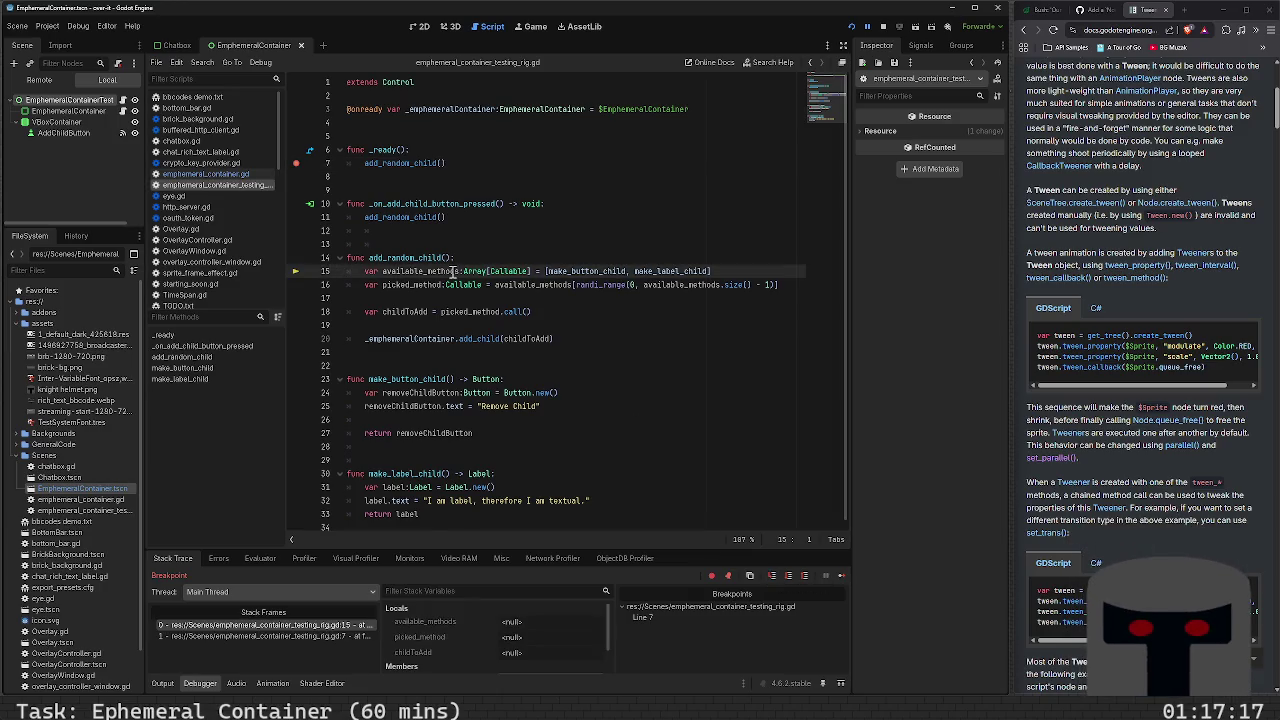
mouse_move(453, 272)
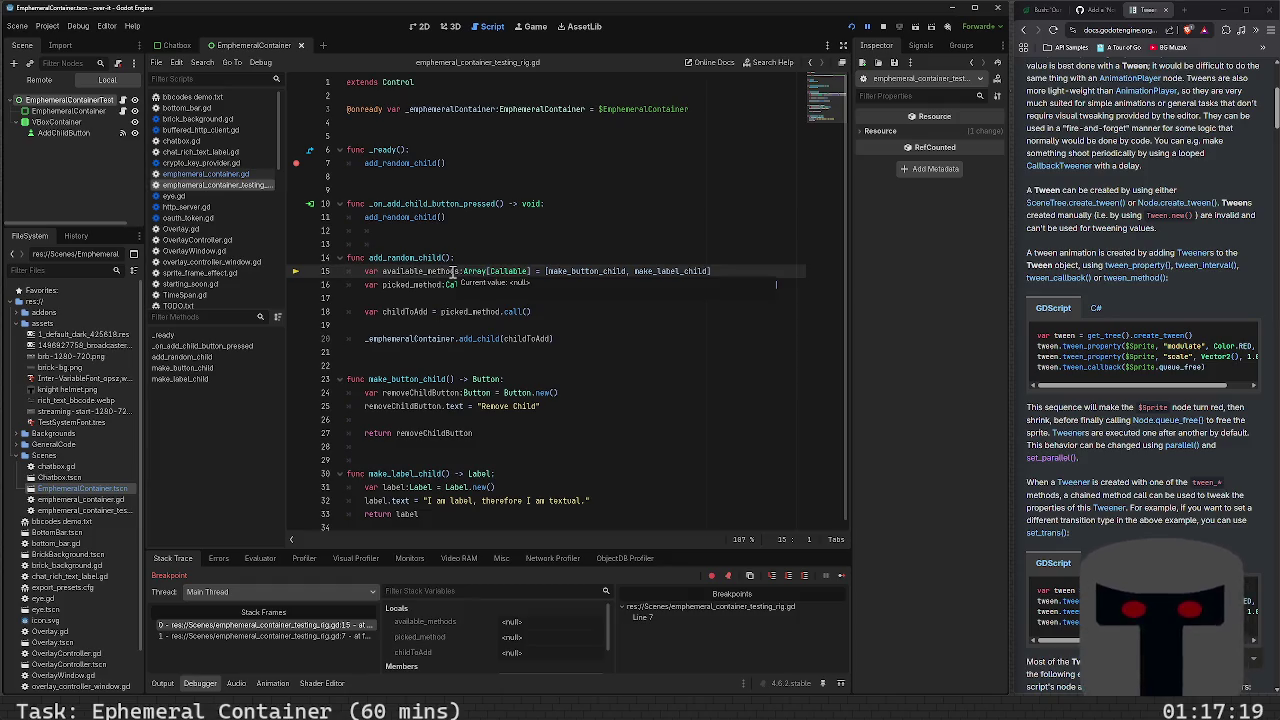
mouse_move(580, 271)
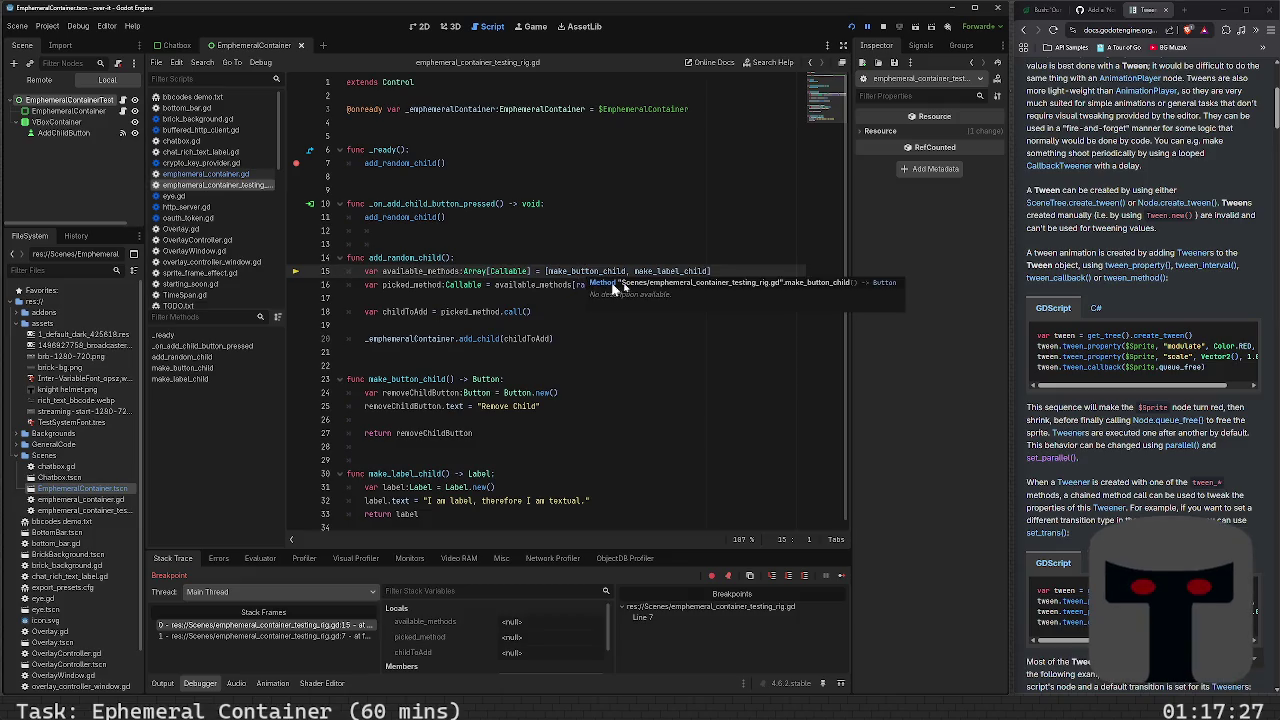
mouse_move(652, 270)
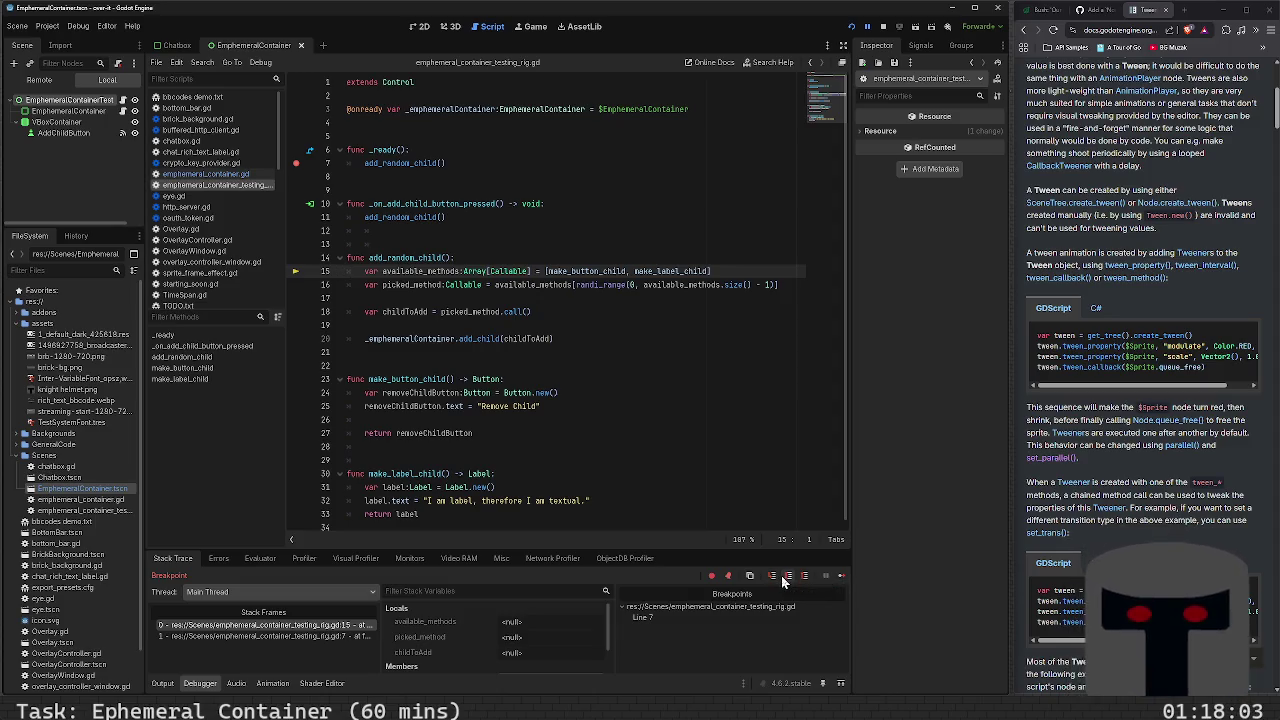
Step over to the add_child call on line 20, then step into it
left_click(784, 575)
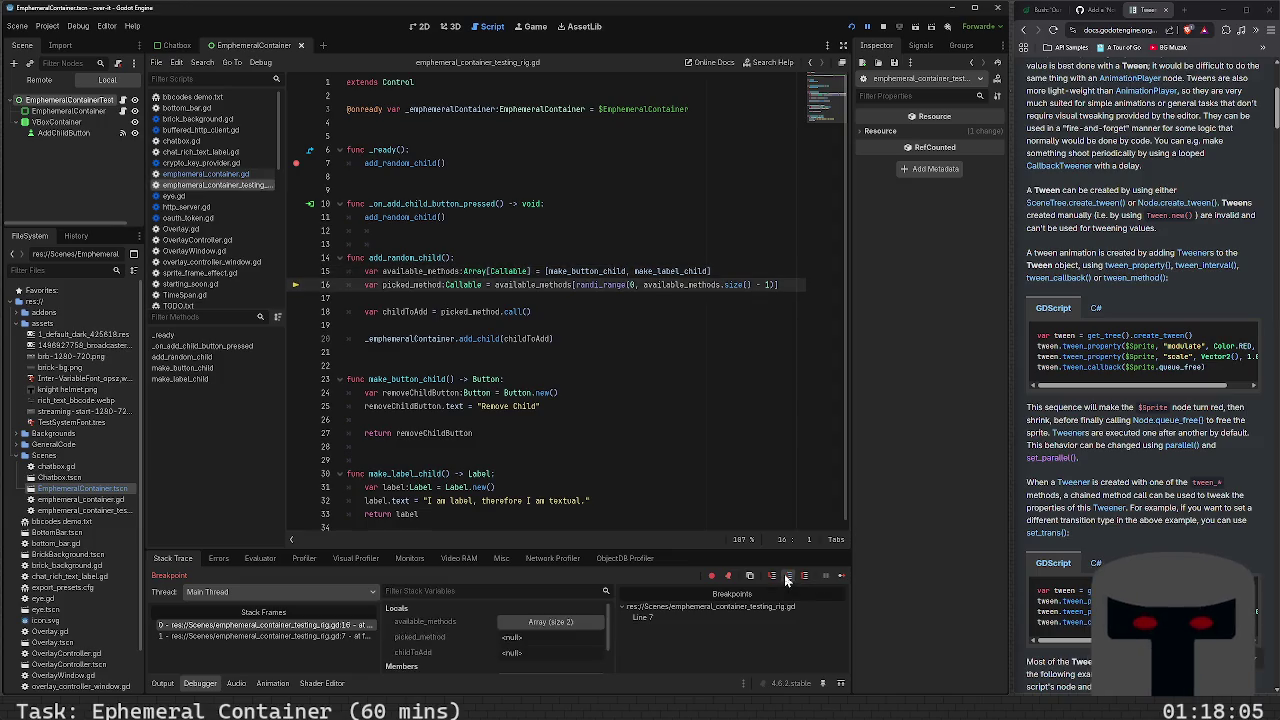
left_click(784, 575)
left_click(784, 575)
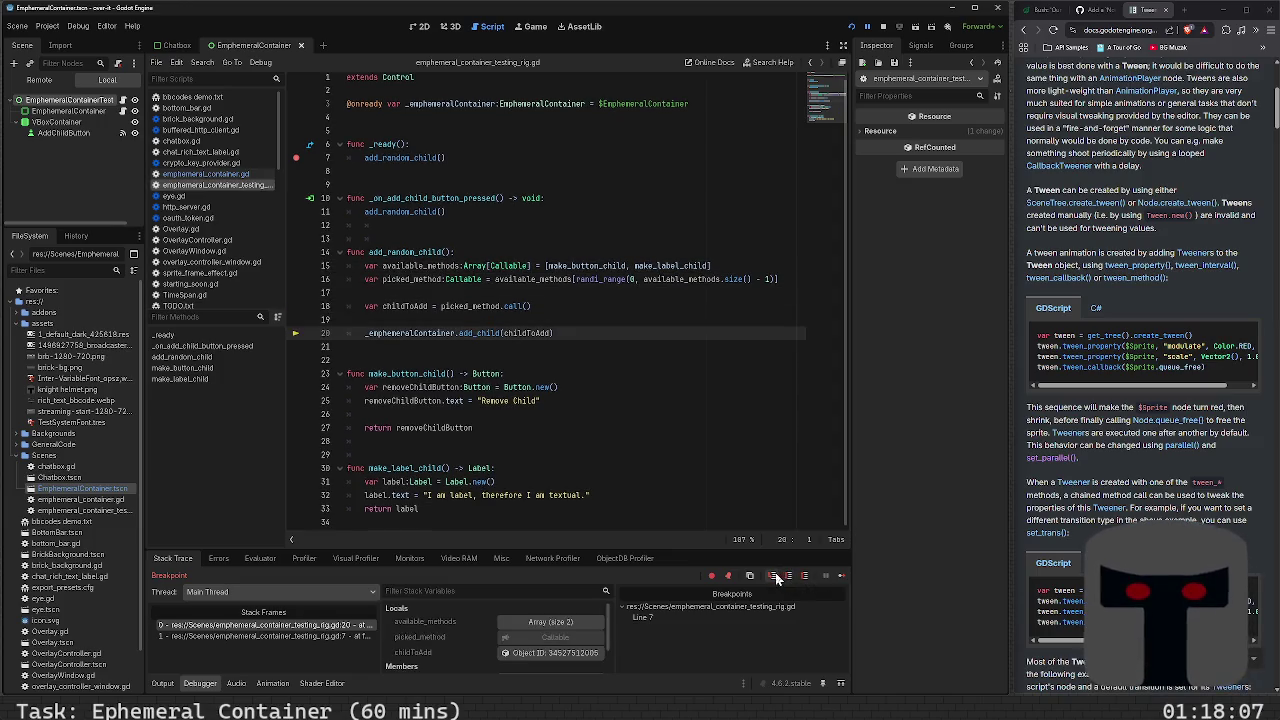
left_click(775, 577)
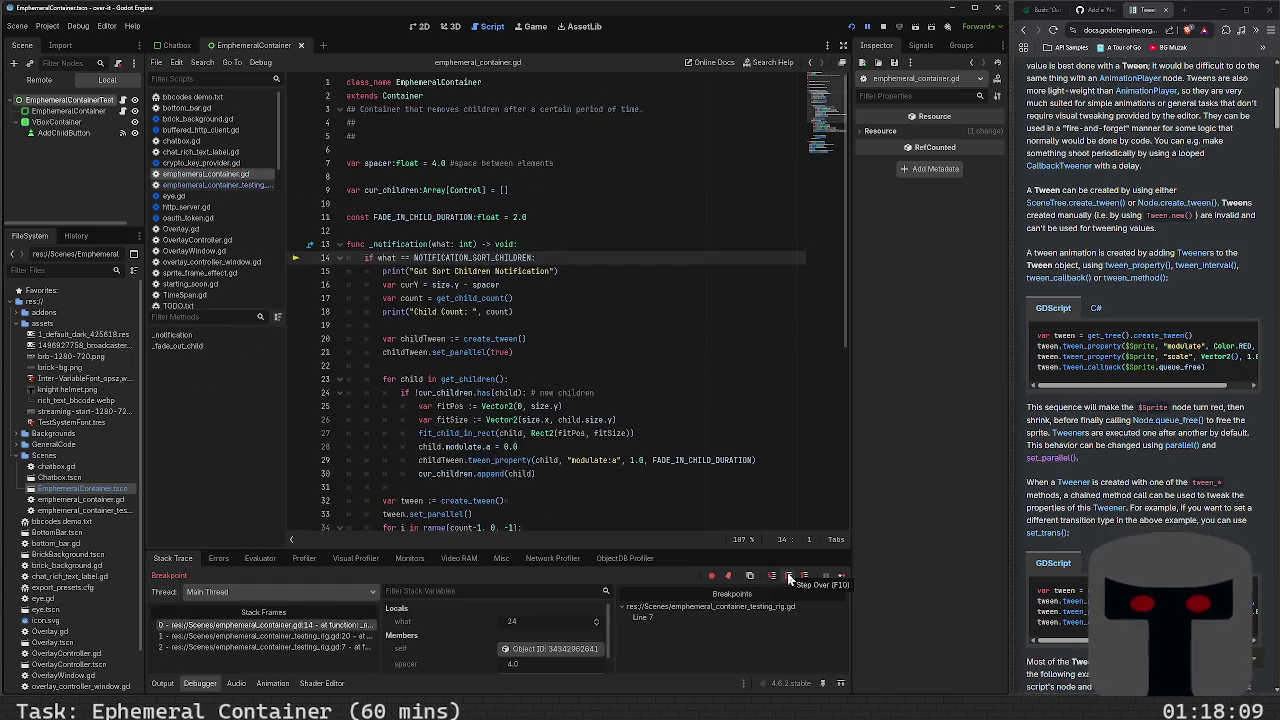
Advance through _notification until the sort-children branch is entered
left_click(789, 578)
left_click(789, 578)
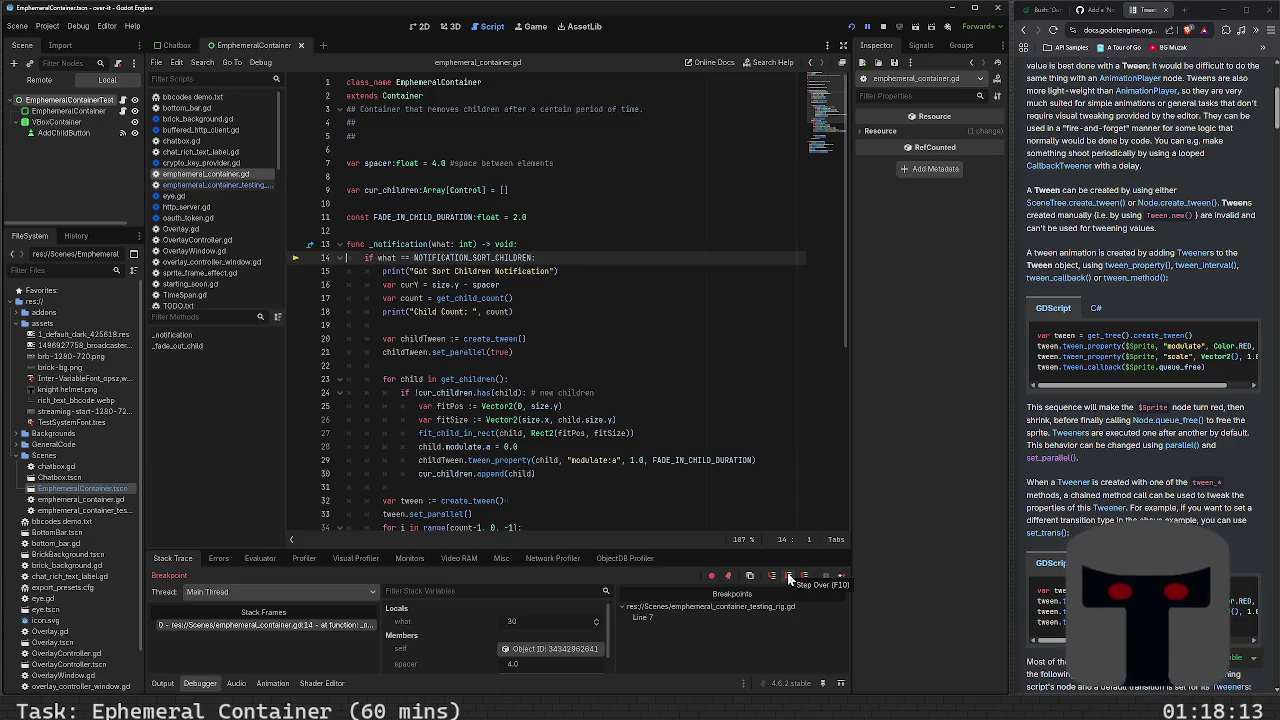
left_click(789, 578)
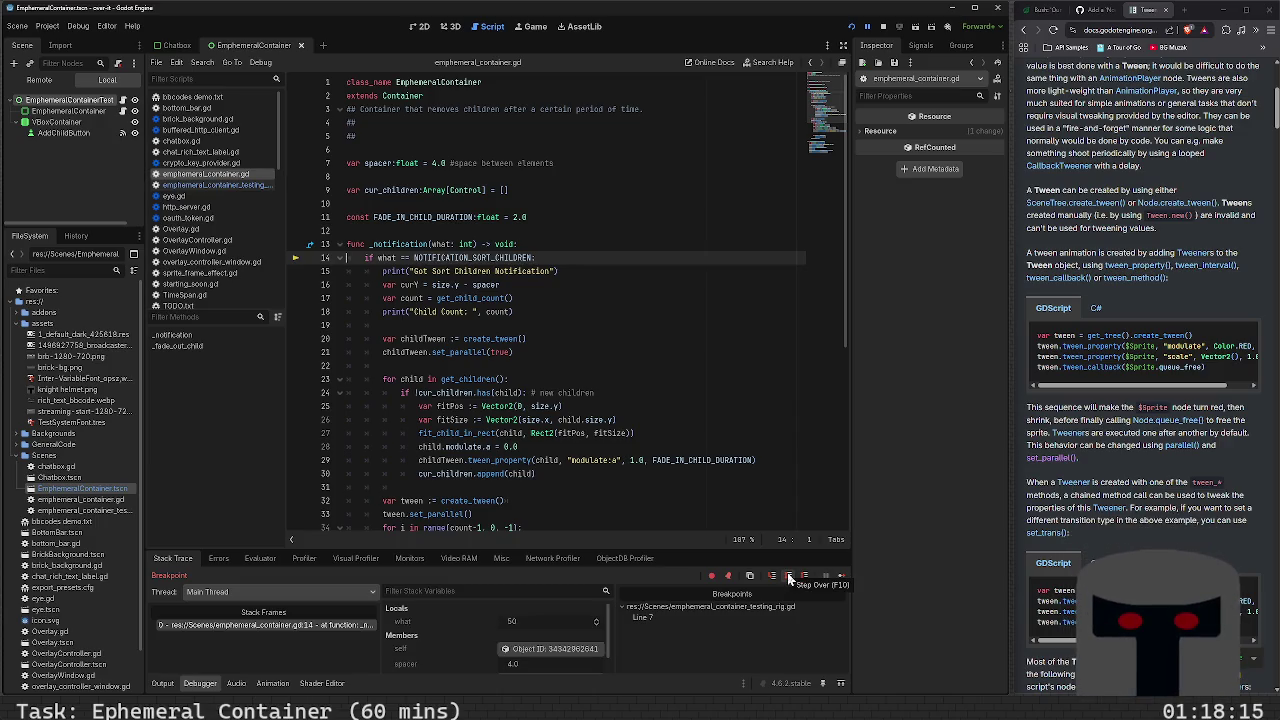
left_click(789, 578)
left_click(789, 578)
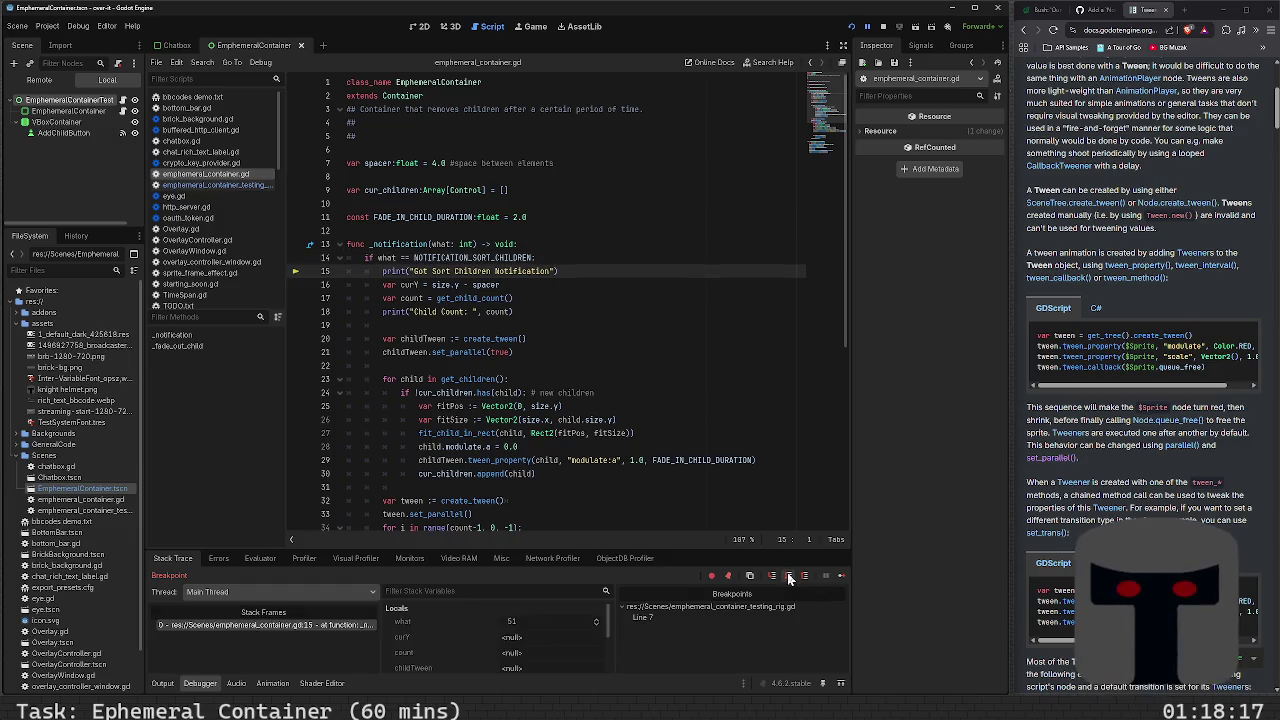
left_click(789, 578)
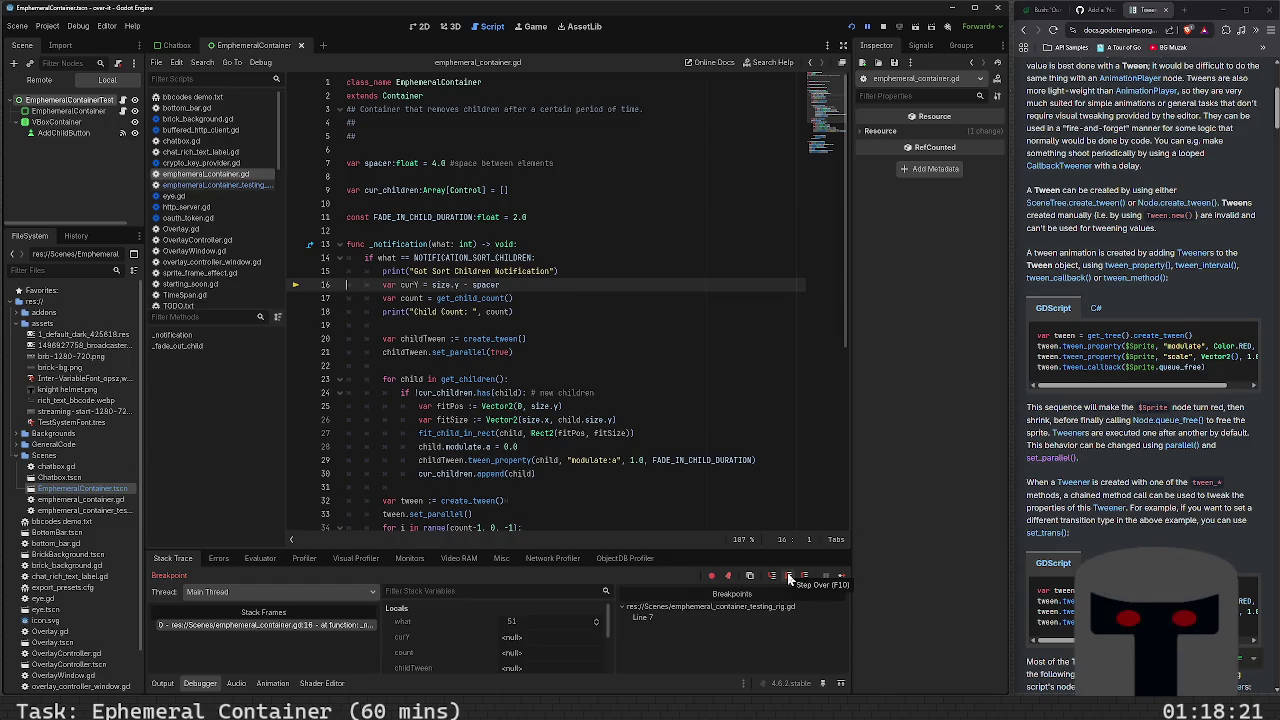
Execute the curY assignment, child count, Child Count print and parallel tween creation, then enter the loop
left_click(789, 578)
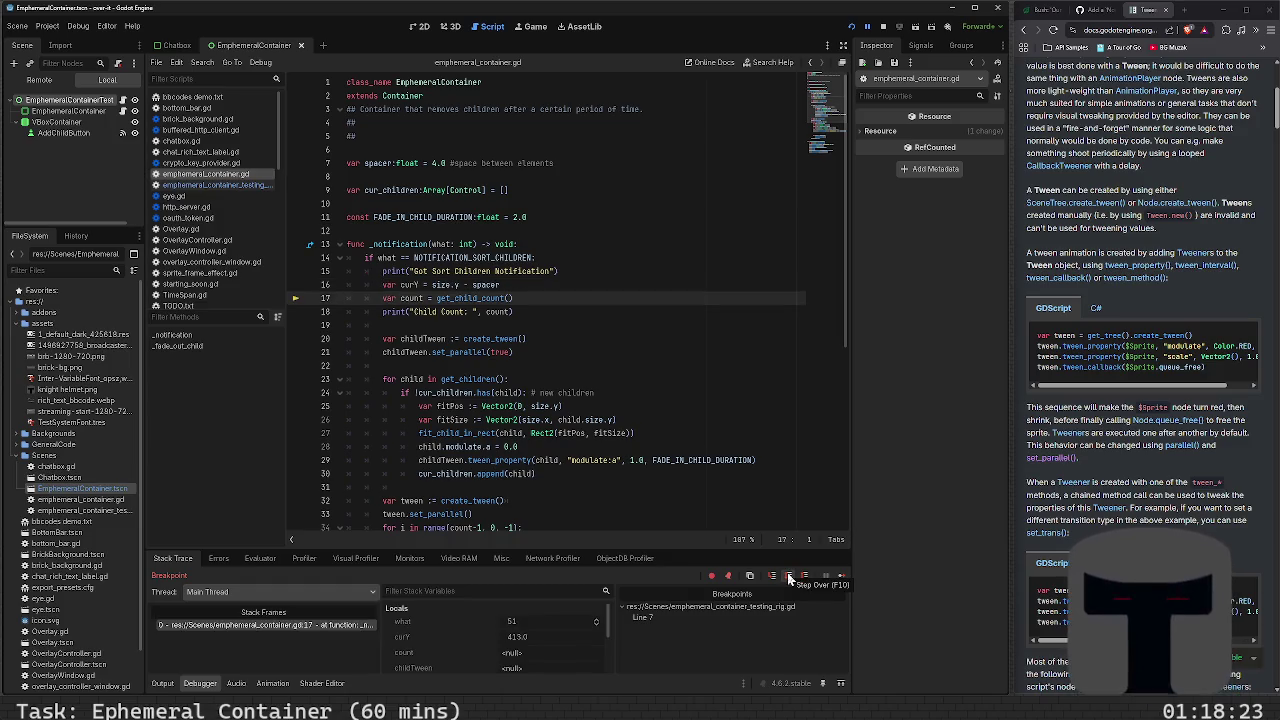
left_click(789, 578)
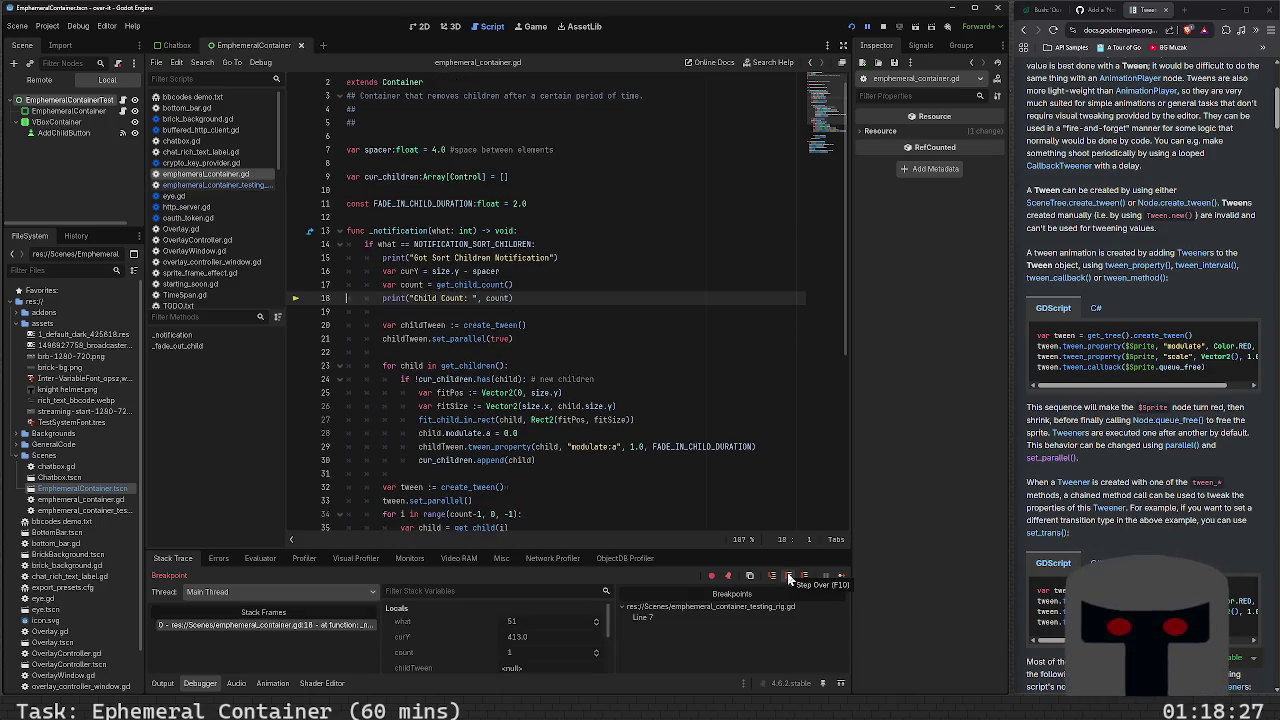
left_click(789, 578)
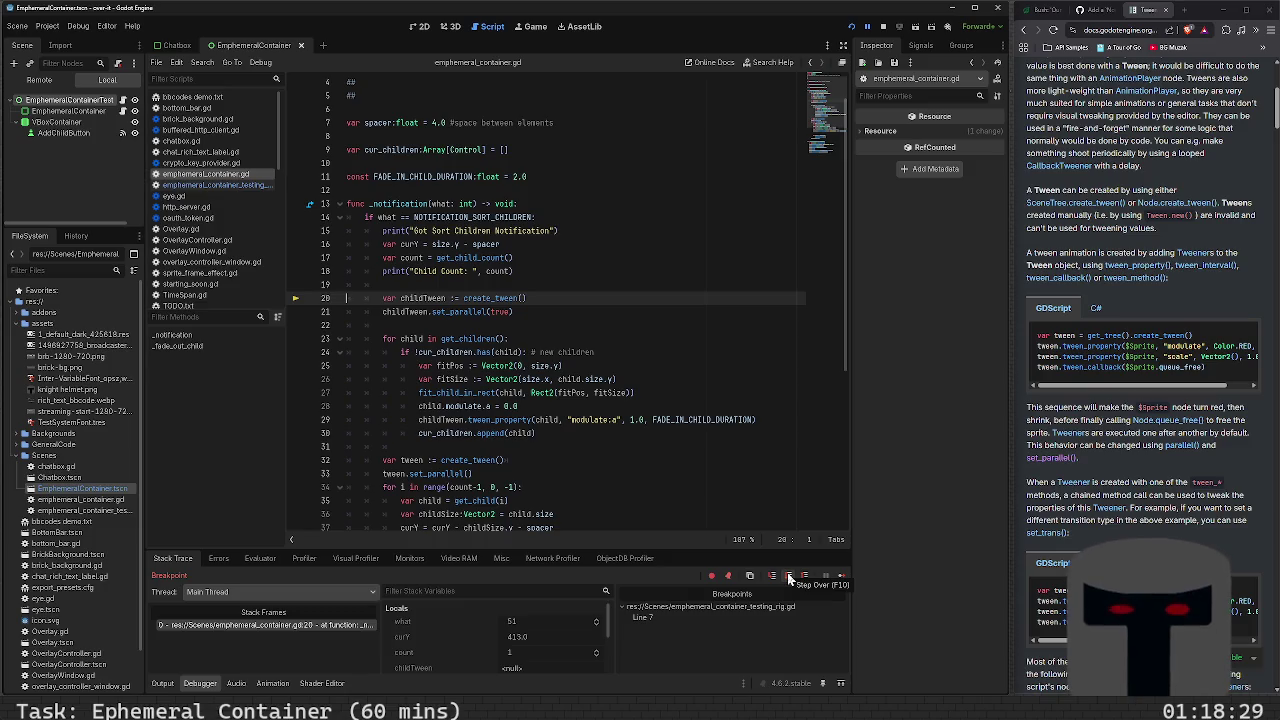
left_click(789, 578)
left_click(789, 578)
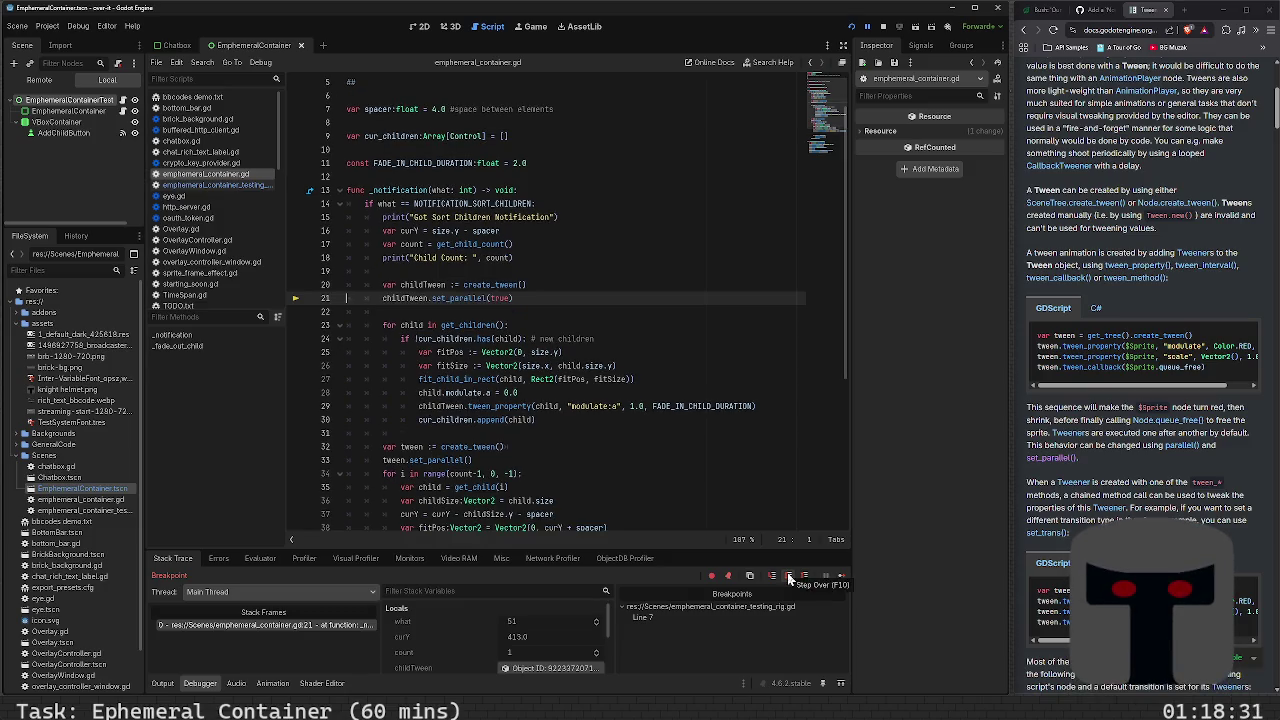
left_click(789, 578)
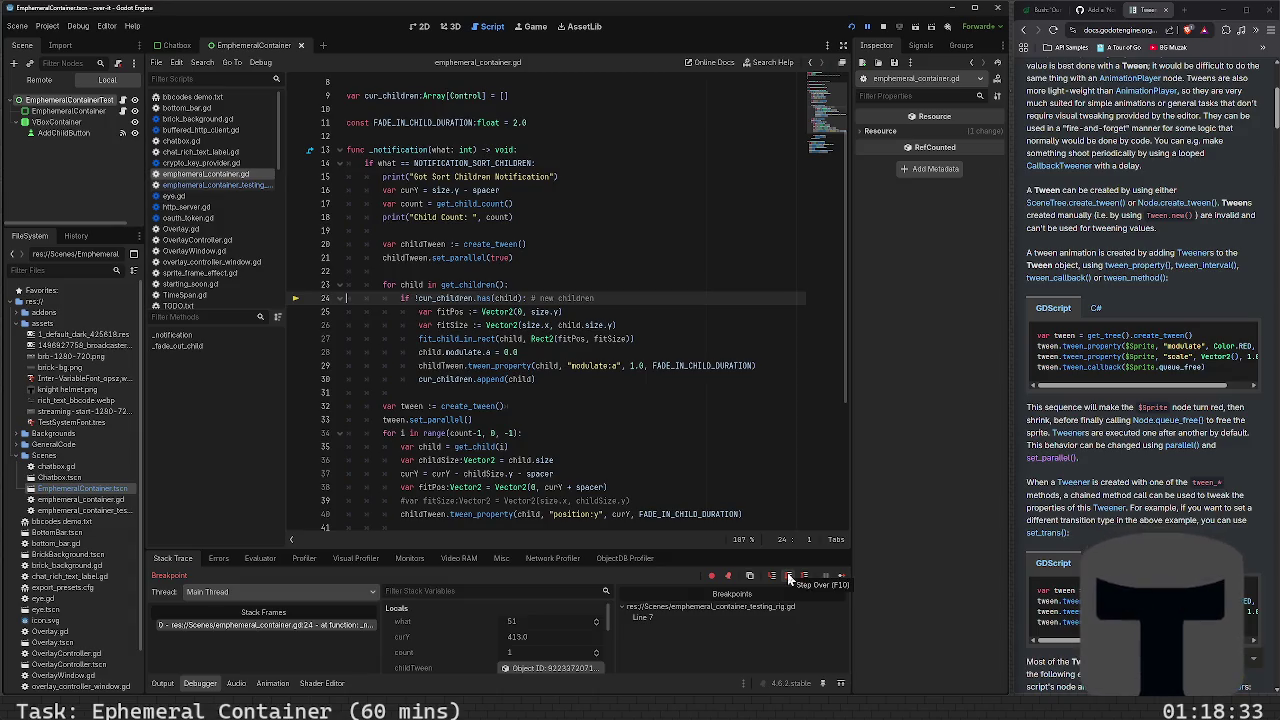
Run the new child's positioning, fit, transparency, fade-in and cur_children tracking, stopping at line 33
left_click(789, 578)
left_click(789, 578)
left_click(789, 578)
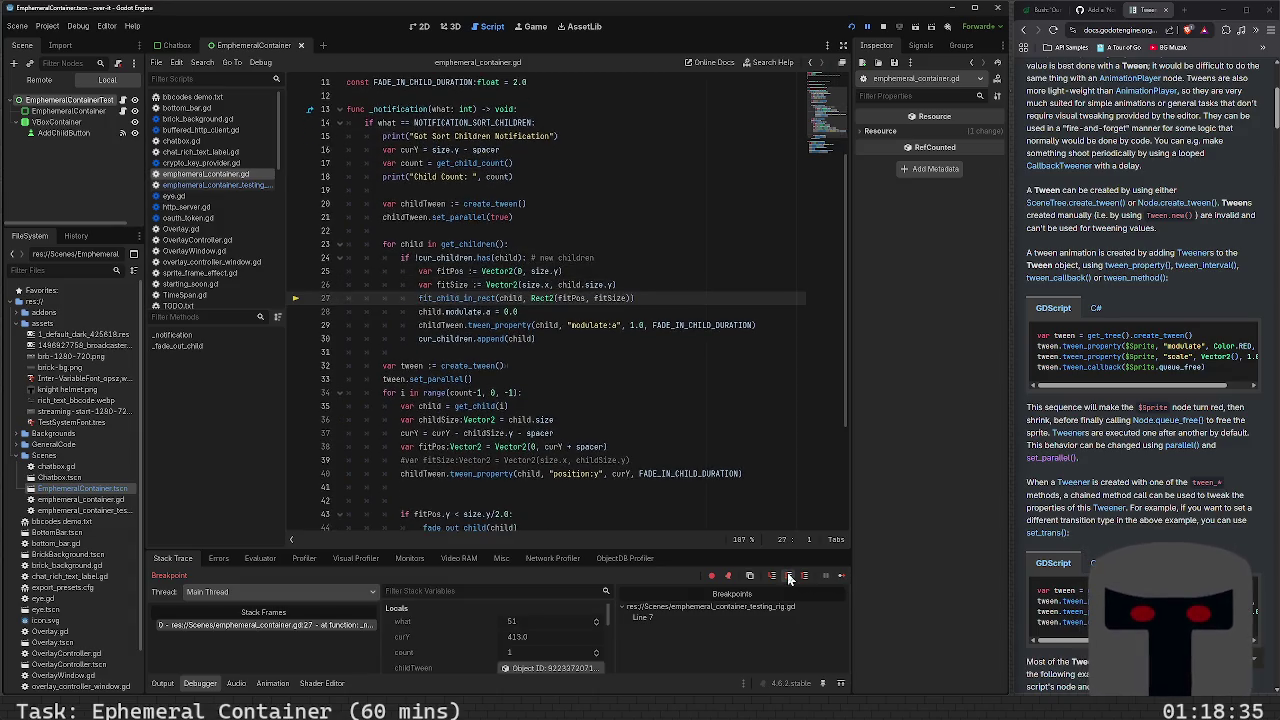
left_click(789, 578)
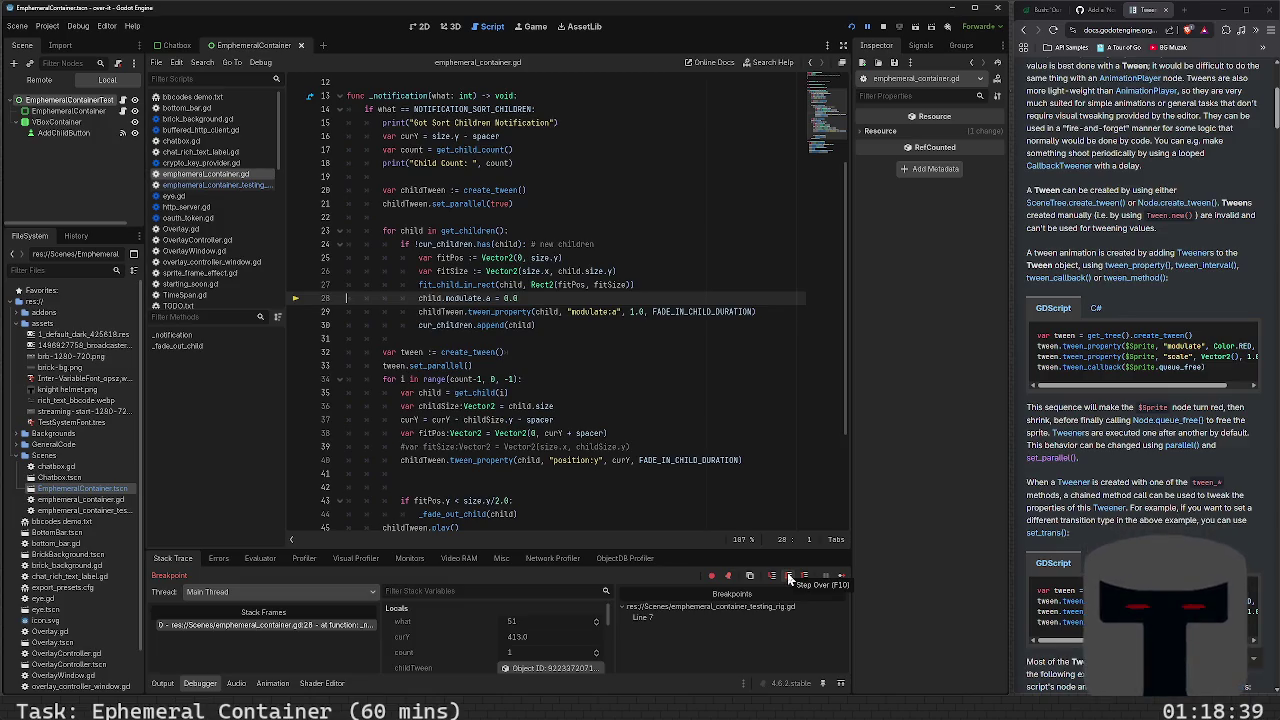
left_click(789, 578)
left_click(789, 578)
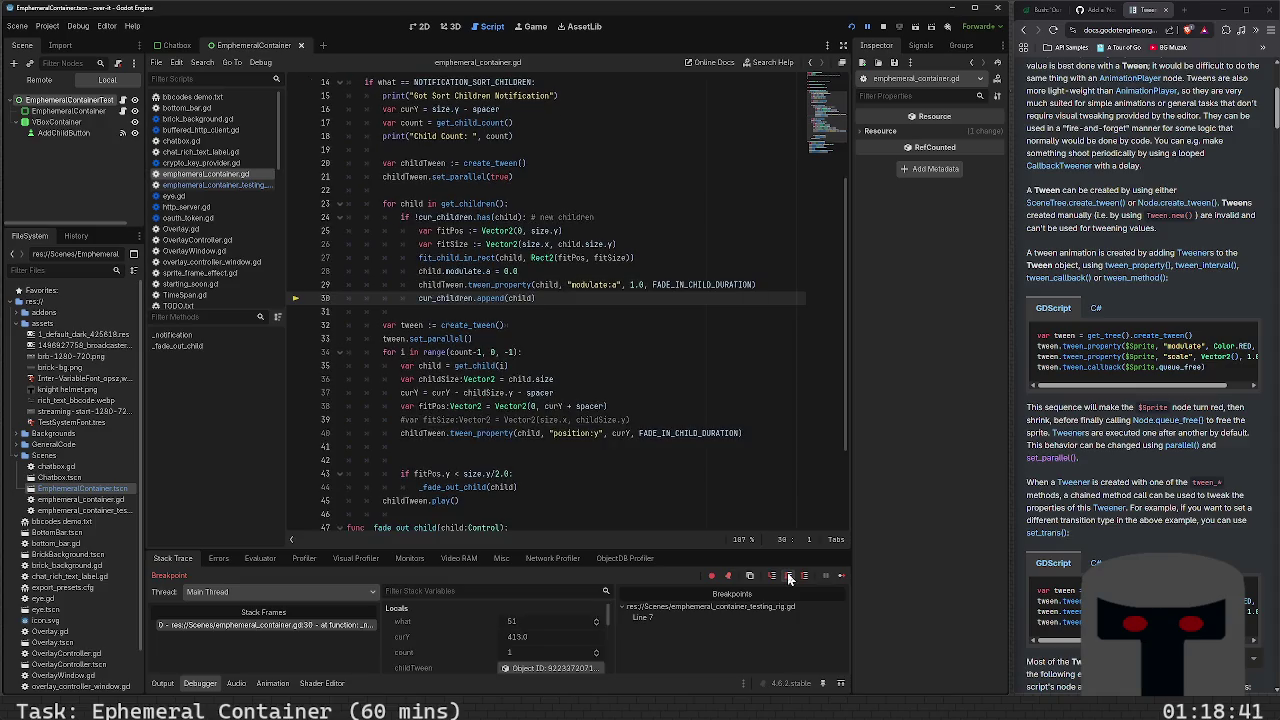
left_click(789, 578)
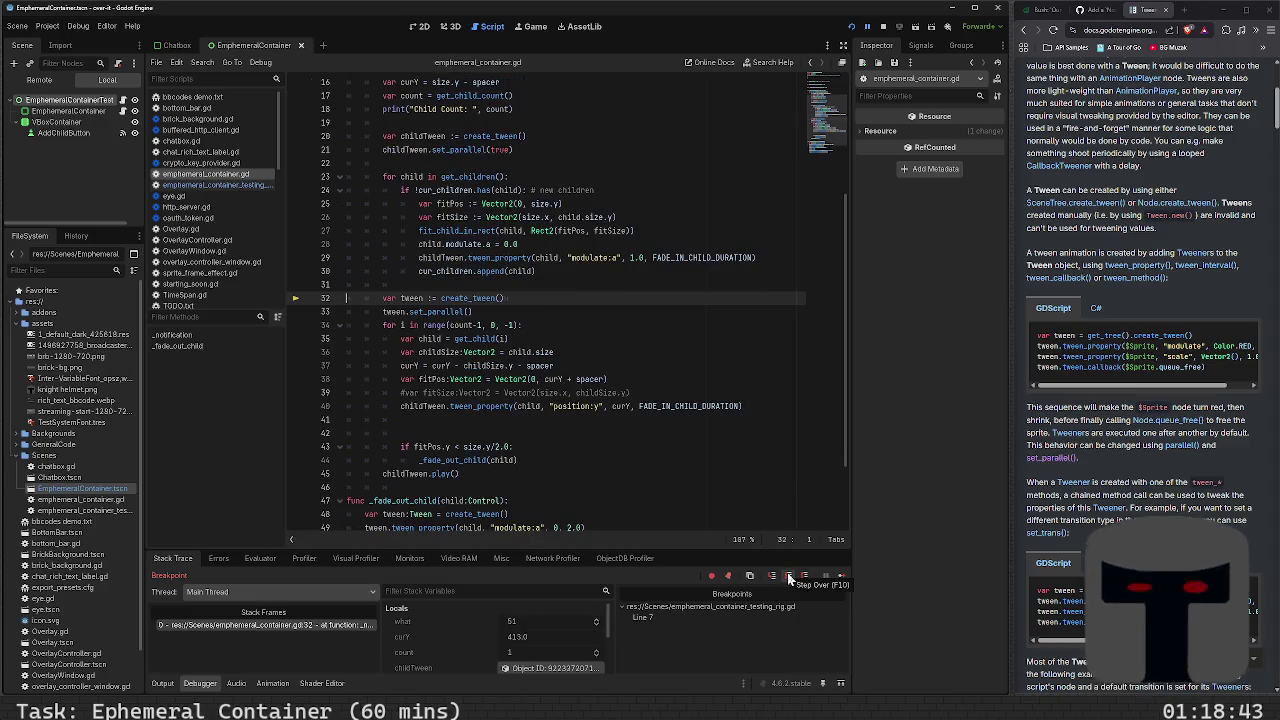
left_click(789, 578)
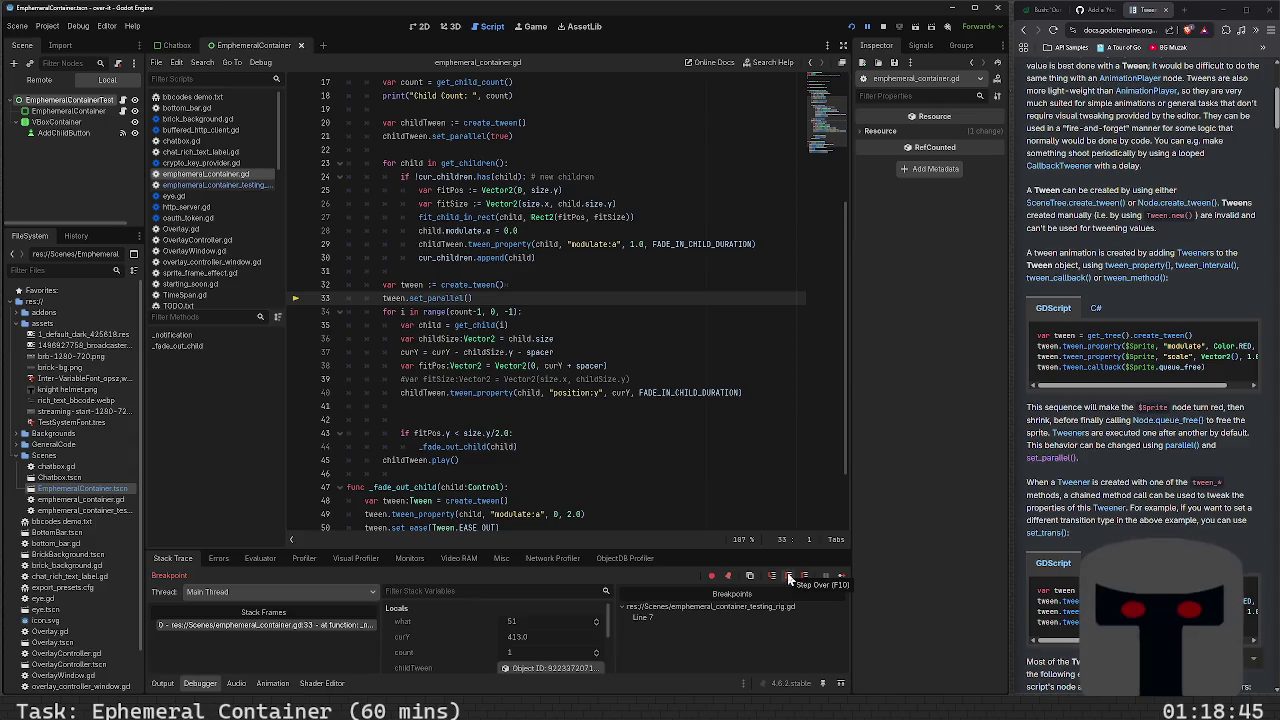